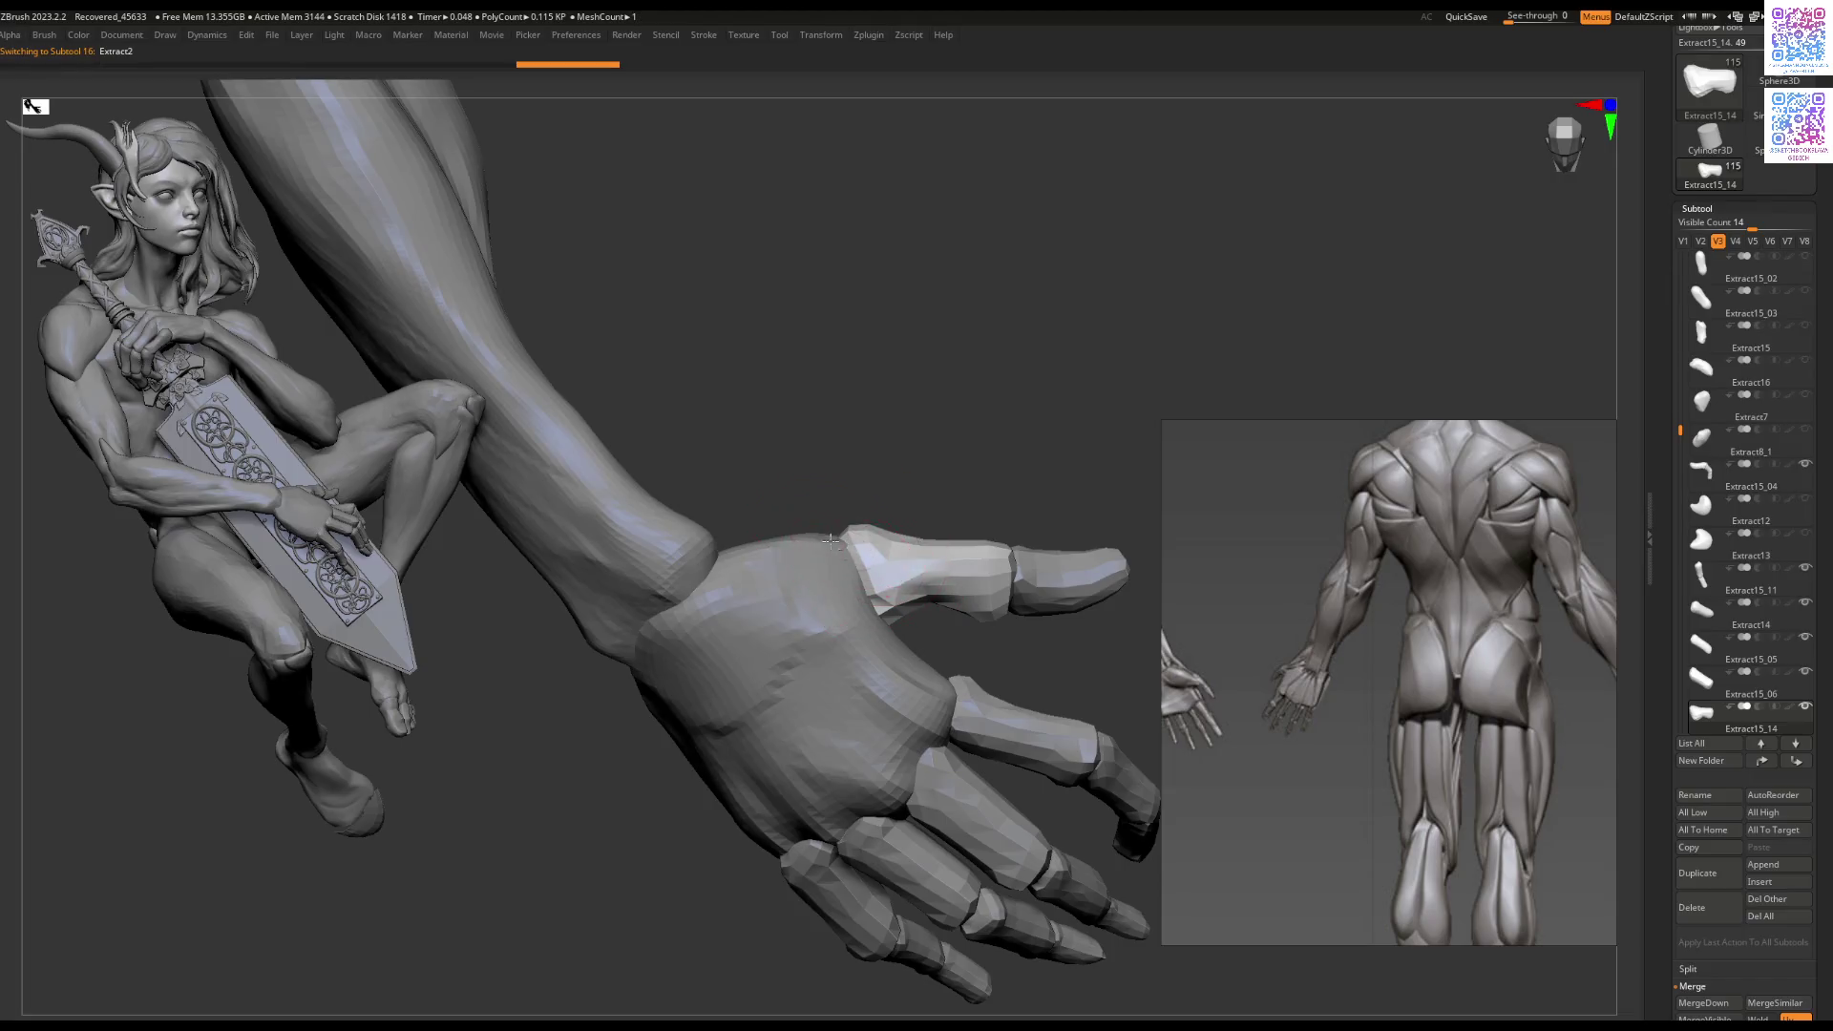
Step: Smooth and shift the dark crease across the Extract2 hand's palm
{"action": "key", "text": "space"}
{"action": "mouse_move", "coordinate": [840, 521]}
{"action": "right_mouse_down"}
{"action": "mouse_move", "coordinate": [875, 567]}
{"action": "mouse_move", "coordinate": [831, 601]}
{"action": "mouse_move", "coordinate": [802, 592]}
{"action": "mouse_move", "coordinate": [831, 578]}
{"action": "mouse_move", "coordinate": [819, 590]}
{"action": "mouse_move", "coordinate": [845, 625]}
{"action": "mouse_move", "coordinate": [936, 656]}
{"action": "right_mouse_up"}
{"action": "key", "text": "space"}
{"action": "left_click_drag", "start_coordinate": [940, 659], "coordinate": [970, 631]}
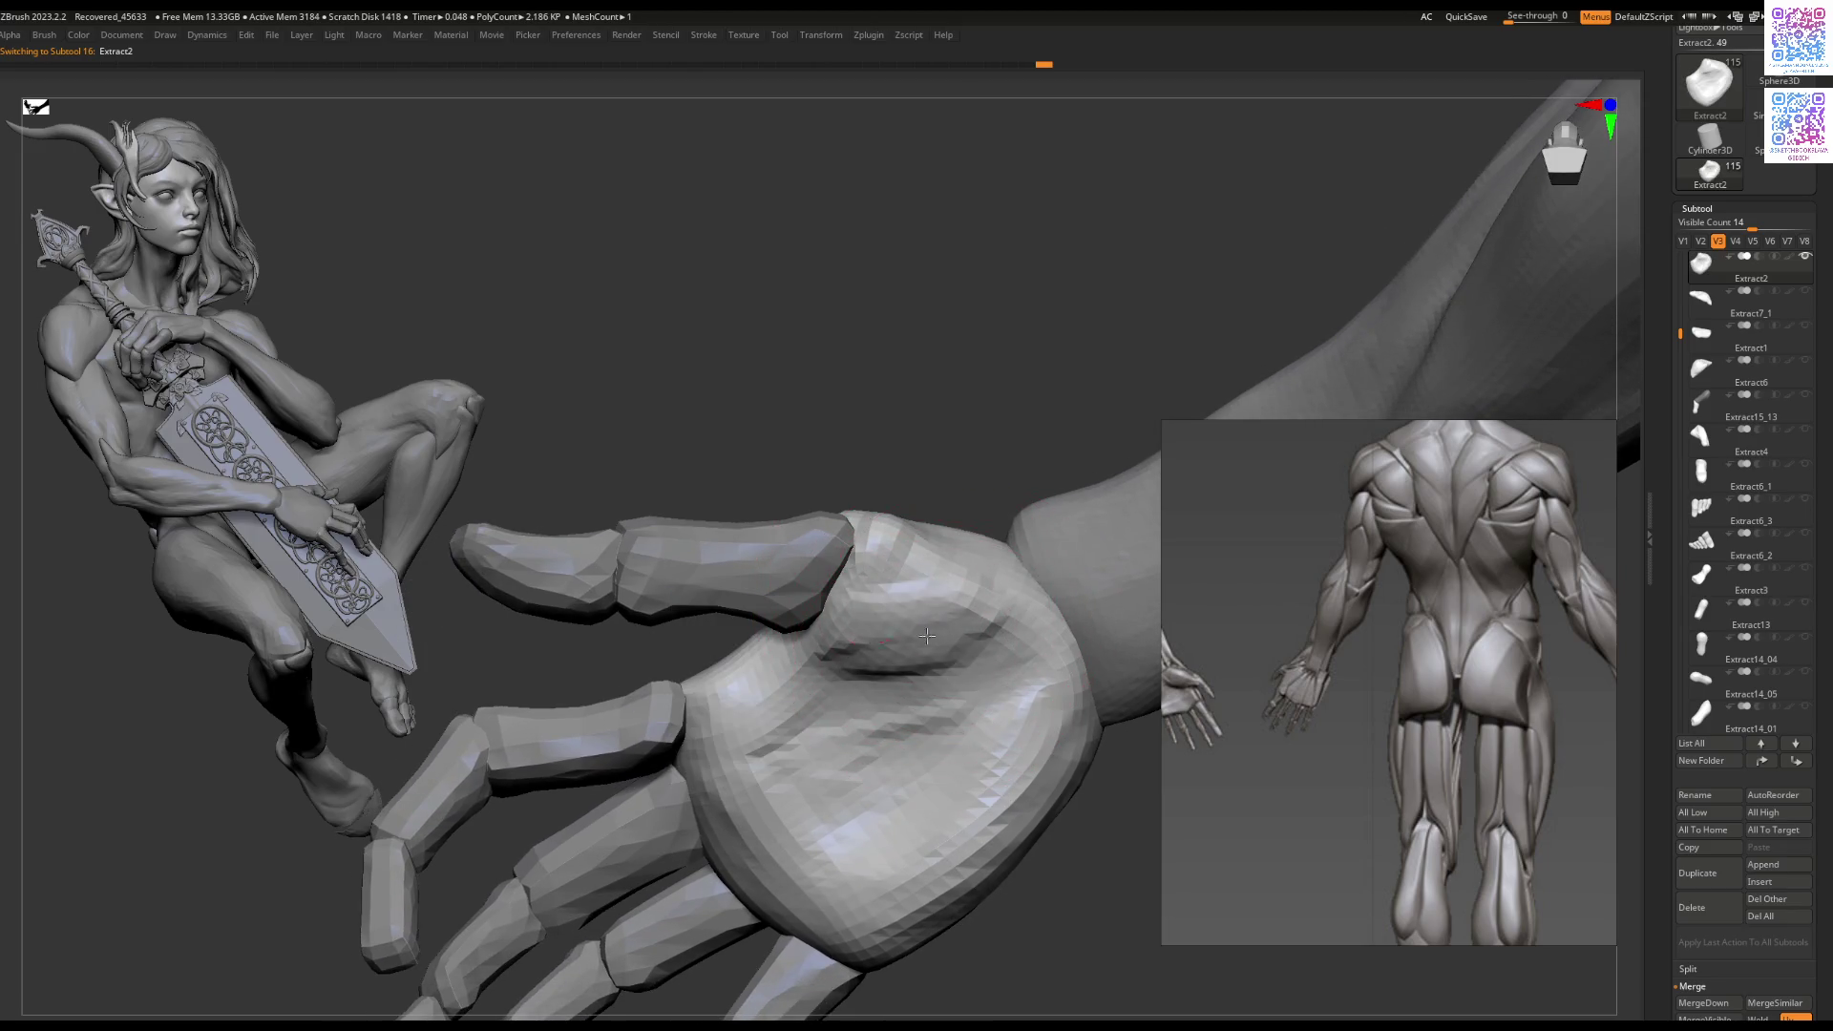
Step: Deepen the palm crease and move it up-left toward the thumb side
{"action": "right_click_drag", "start_coordinate": [901, 648], "coordinate": [901, 582]}
{"action": "key", "text": "space"}
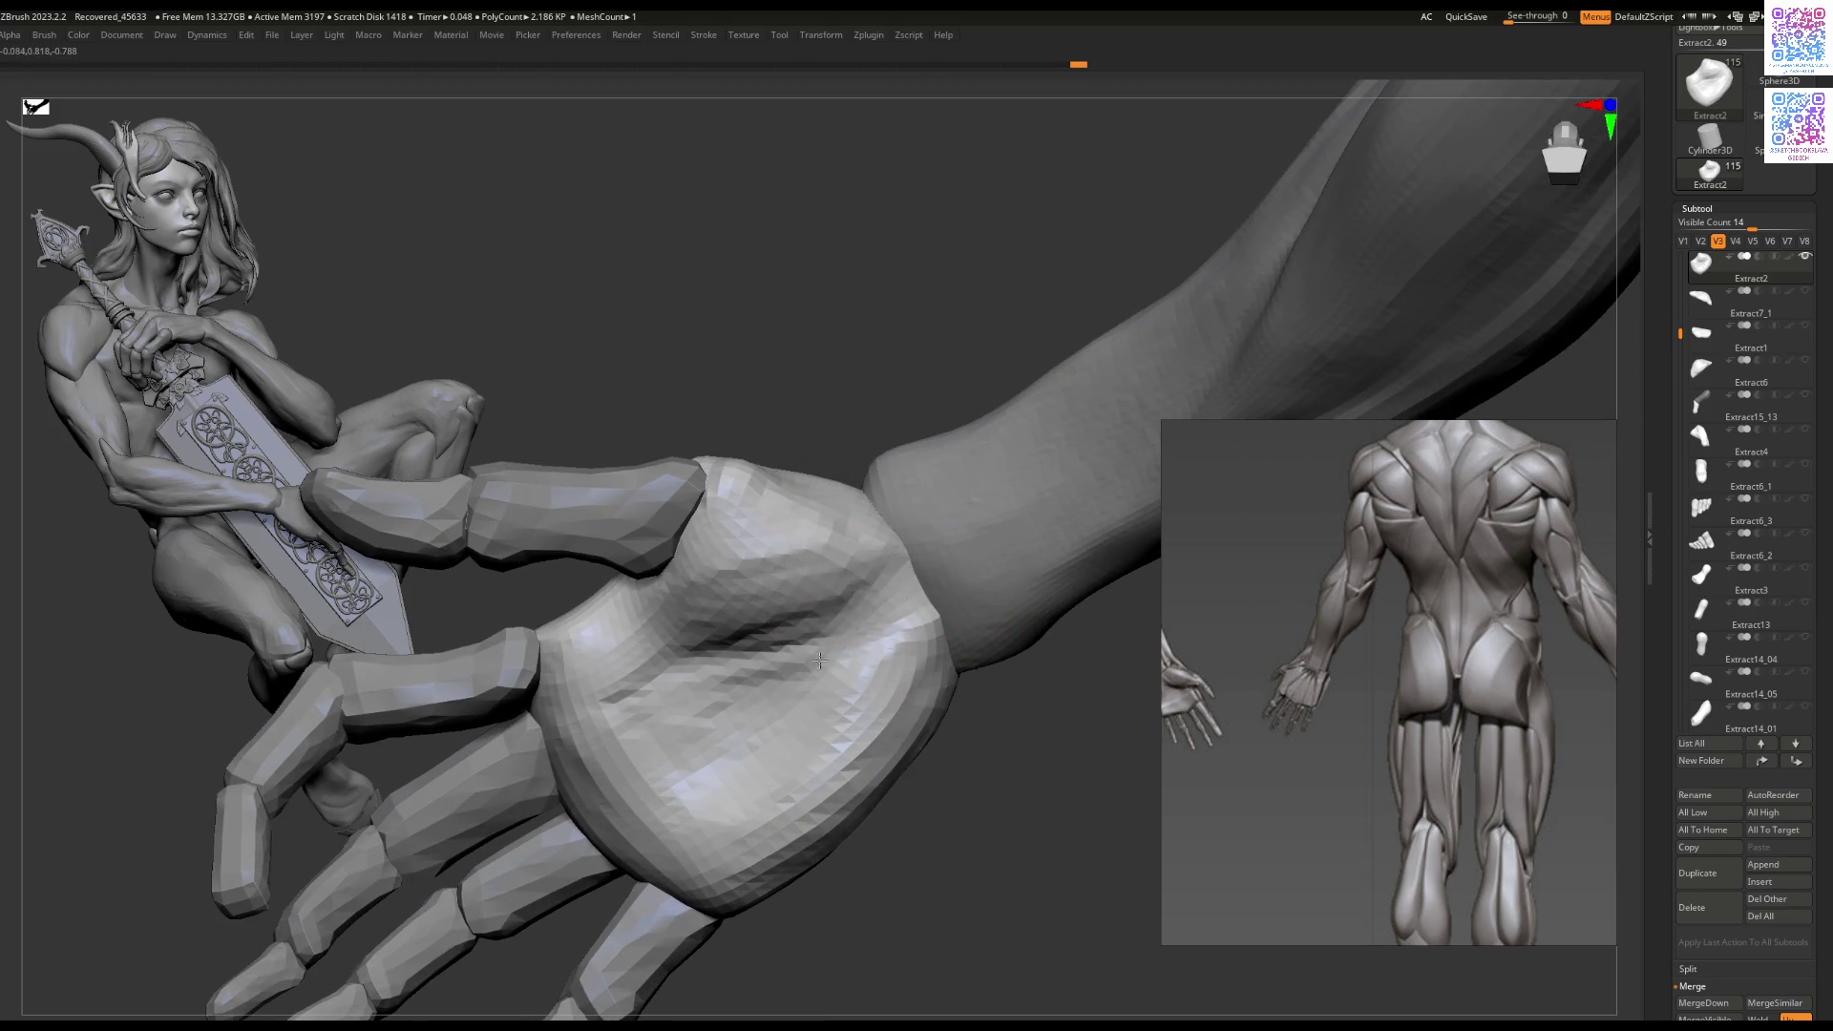
{"action": "left_click_drag", "start_coordinate": [682, 634], "coordinate": [652, 705]}
{"action": "mouse_move", "coordinate": [652, 705]}
{"action": "right_mouse_down"}
{"action": "mouse_move", "coordinate": [669, 668]}
{"action": "mouse_move", "coordinate": [816, 574]}
{"action": "right_mouse_up"}
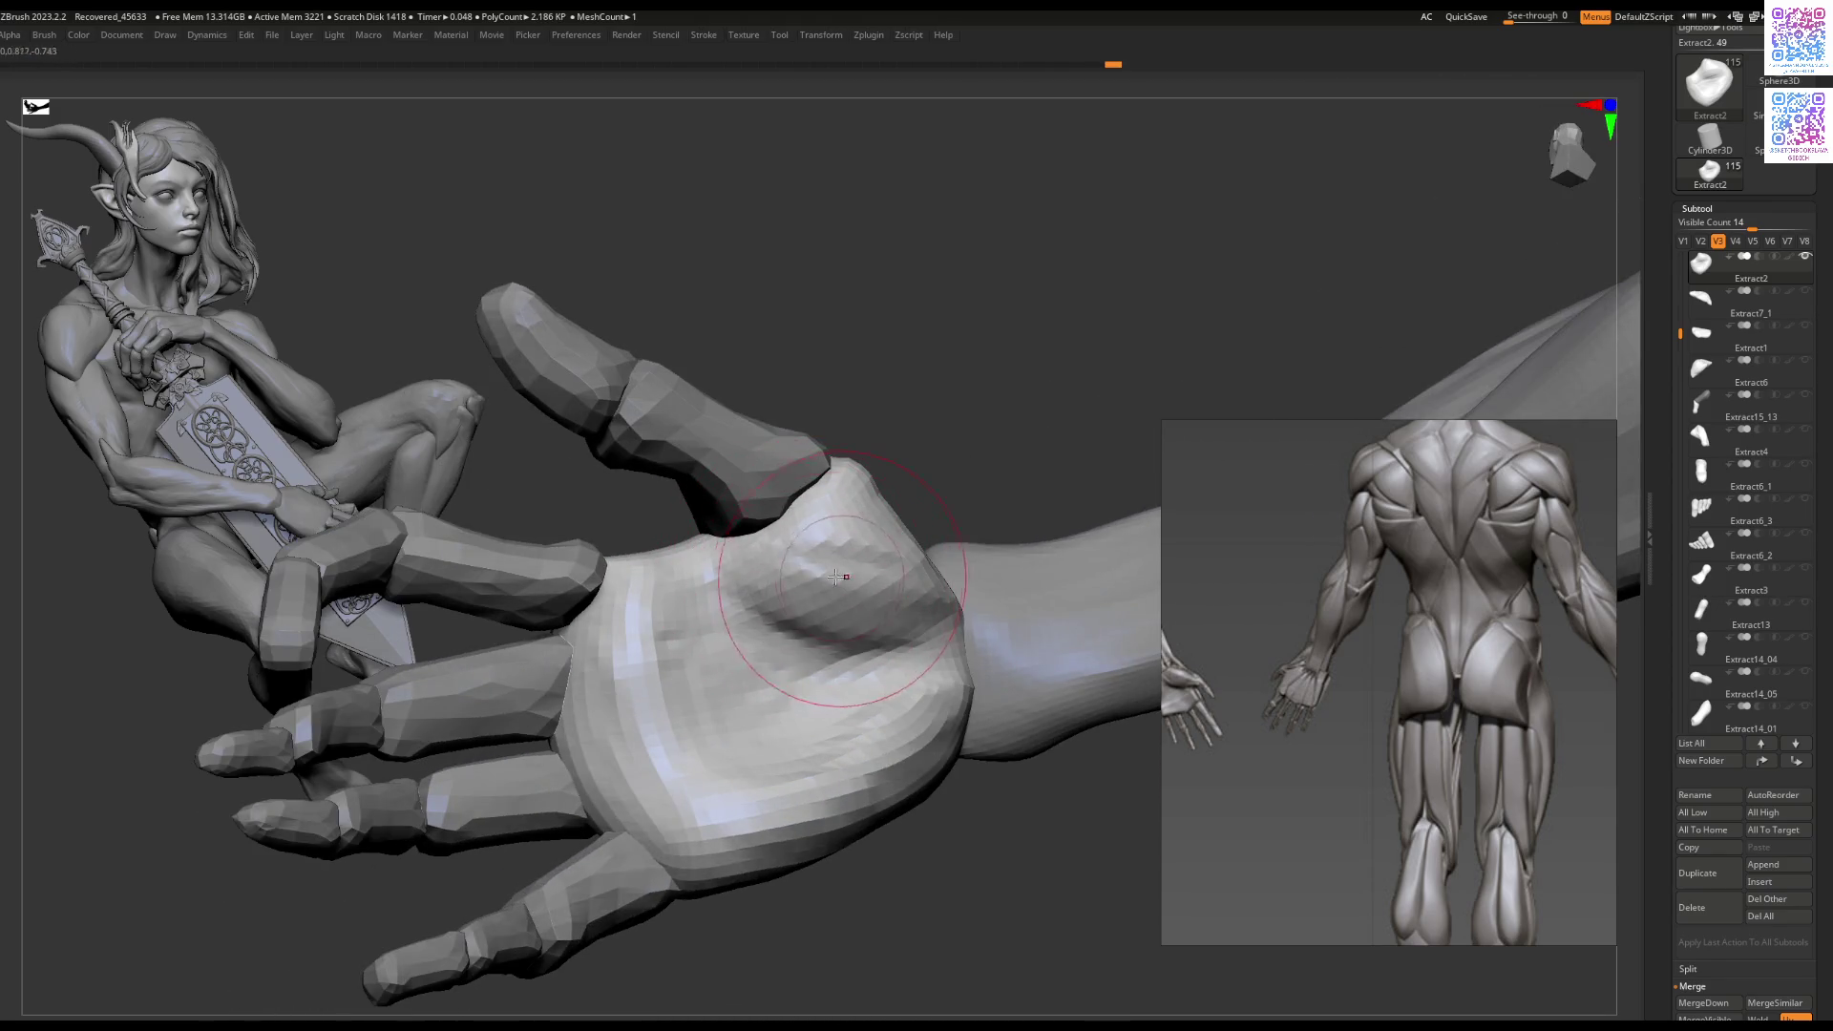
{"action": "mouse_move", "coordinate": [757, 614]}
{"action": "right_mouse_down", "text": "ctrl"}
{"action": "mouse_move", "coordinate": [750, 544]}
{"action": "mouse_move", "coordinate": [831, 697]}
{"action": "mouse_move", "coordinate": [891, 702]}
{"action": "mouse_move", "coordinate": [749, 777]}
{"action": "mouse_move", "coordinate": [861, 594]}
{"action": "right_mouse_up", "text": "ctrl"}
{"action": "left_click", "coordinate": [842, 604], "text": "alt"}
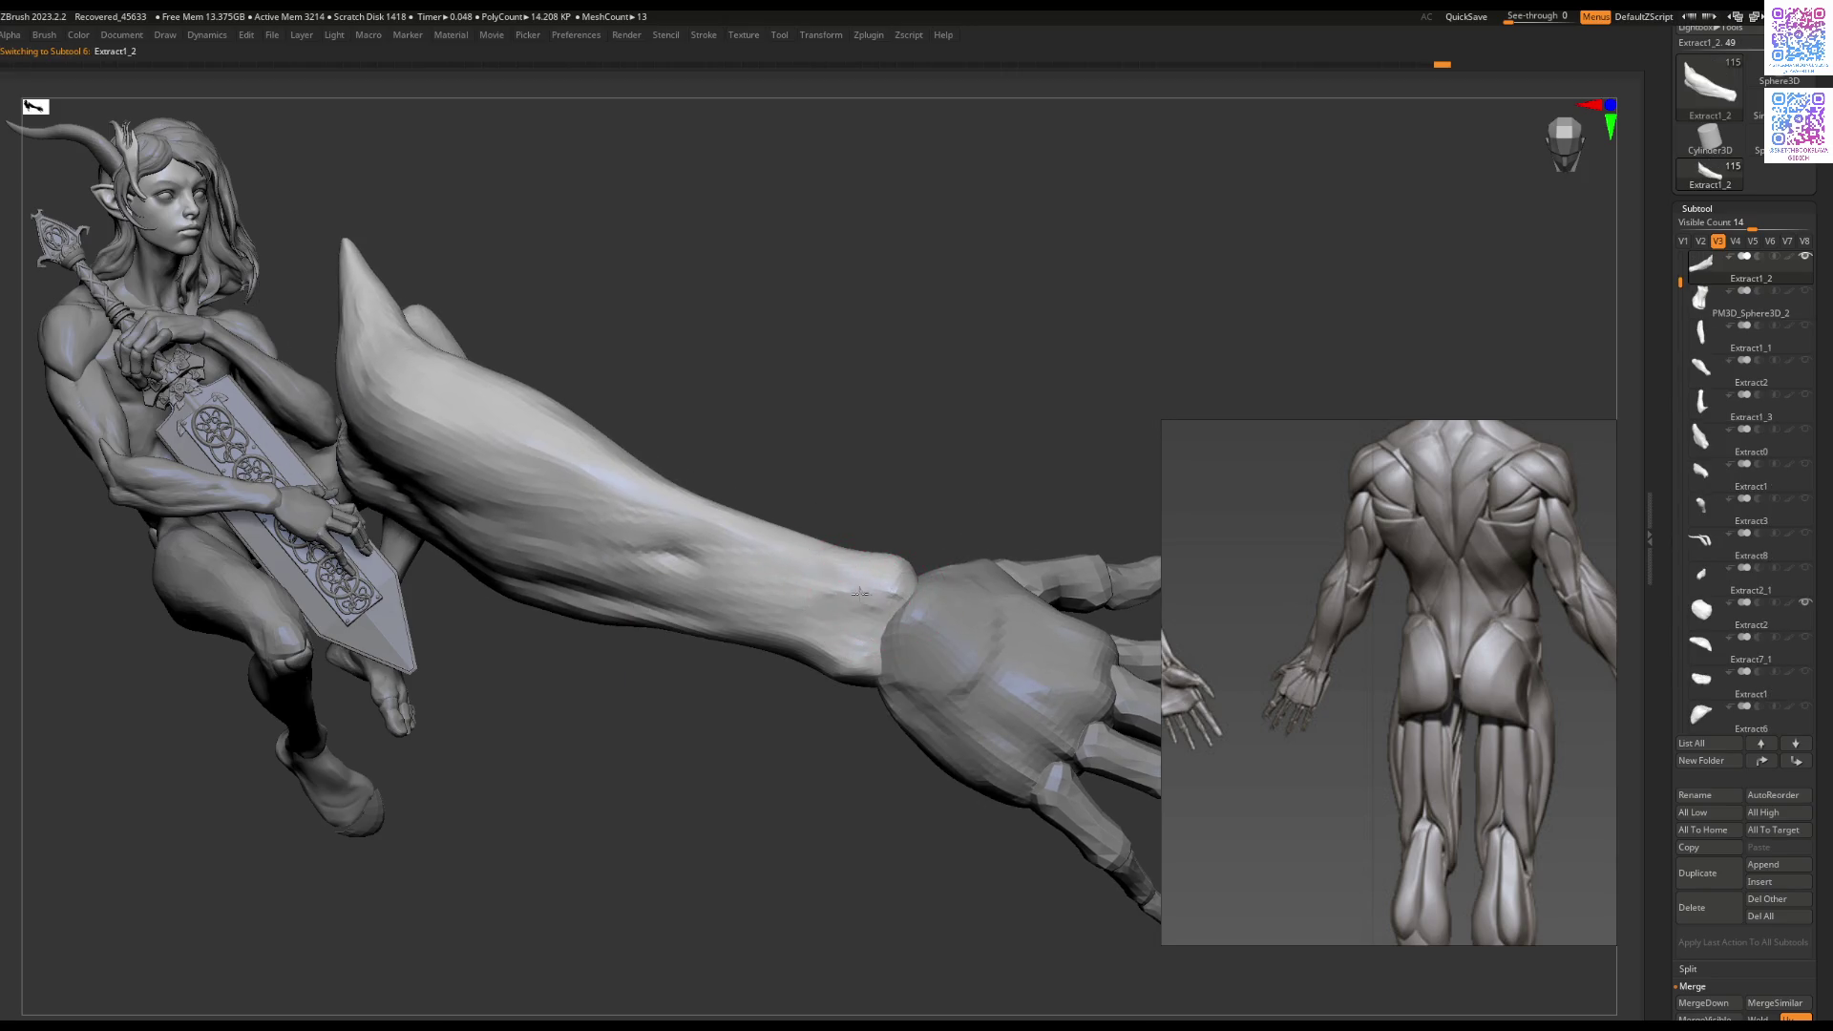
Step: Enlarge the brush, pull the Extract1_2 forearm's wrist end upward, then undo that reshaping
{"action": "key", "text": "]"}
{"action": "mouse_move", "coordinate": [889, 604]}
{"action": "right_mouse_down"}
{"action": "mouse_move", "coordinate": [888, 515]}
{"action": "mouse_move", "coordinate": [864, 540]}
{"action": "mouse_move", "coordinate": [852, 626]}
{"action": "mouse_move", "coordinate": [879, 618]}
{"action": "mouse_move", "coordinate": [829, 672]}
{"action": "mouse_move", "coordinate": [800, 606]}
{"action": "mouse_move", "coordinate": [864, 621]}
{"action": "mouse_move", "coordinate": [936, 585]}
{"action": "mouse_move", "coordinate": [931, 564]}
{"action": "right_mouse_up"}
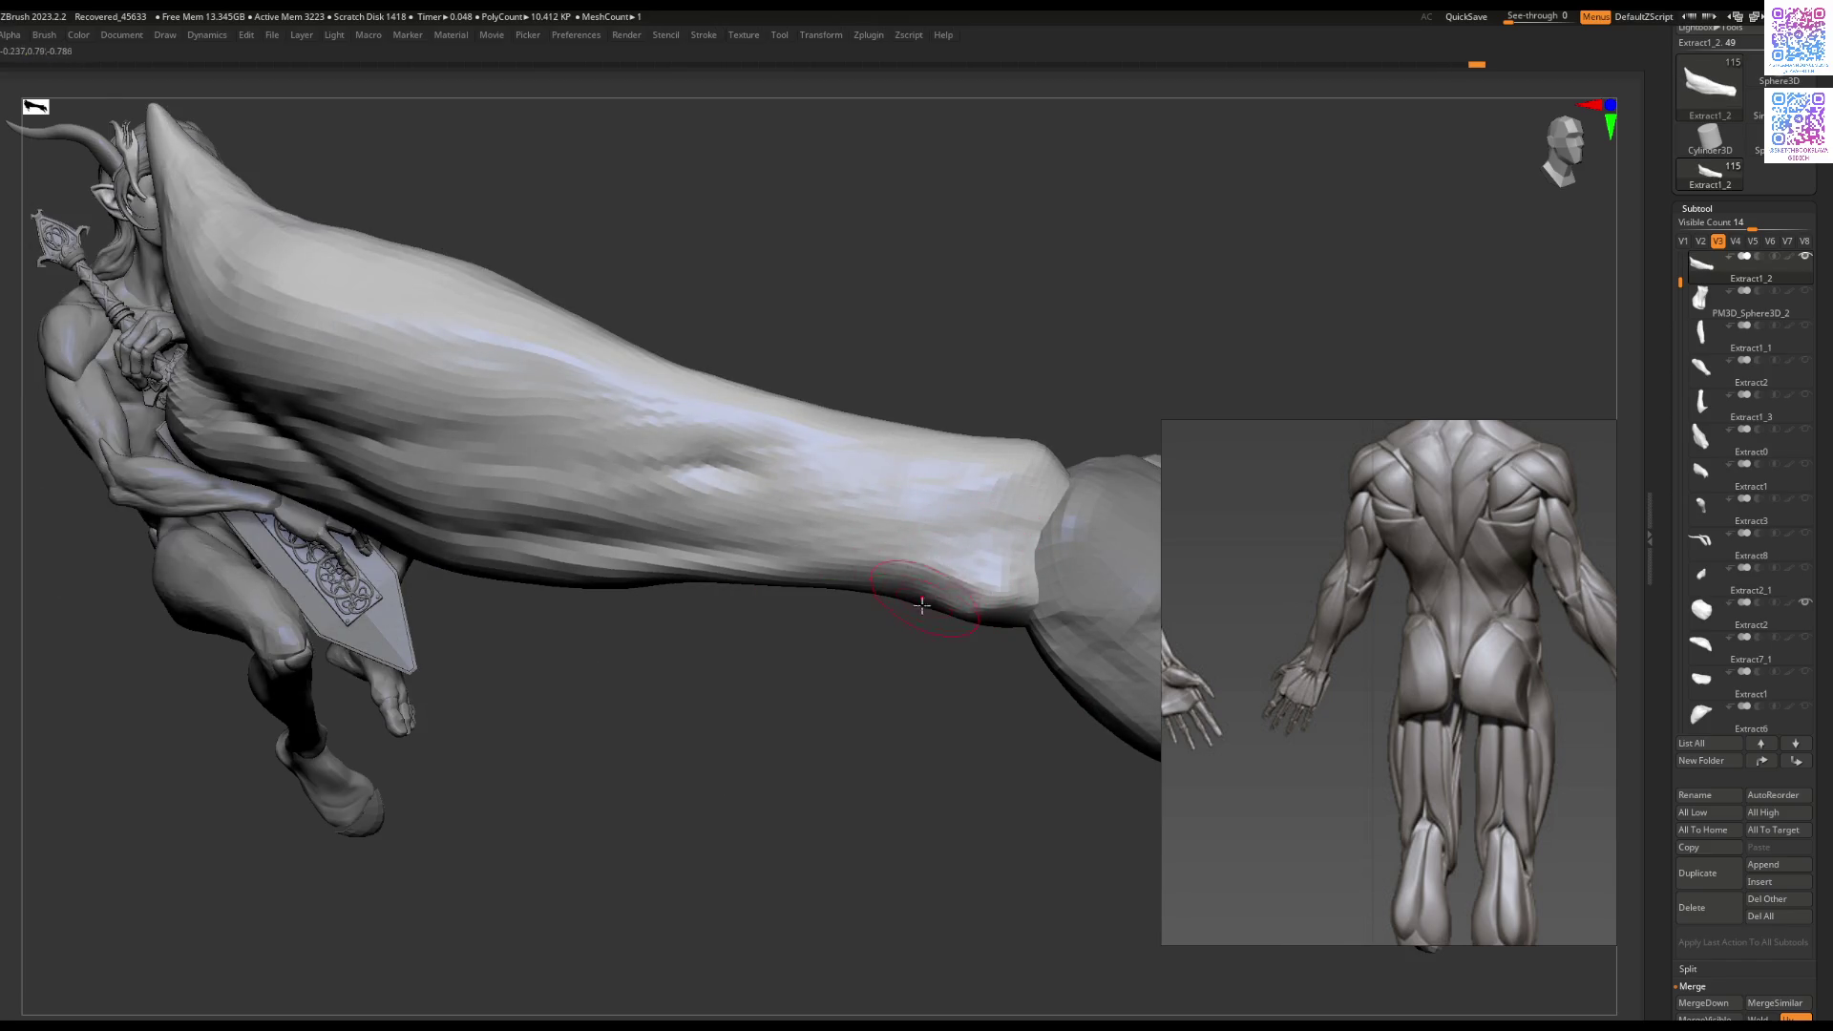
{"action": "mouse_move", "coordinate": [965, 604]}
{"action": "right_mouse_down"}
{"action": "mouse_move", "coordinate": [973, 574]}
{"action": "mouse_move", "coordinate": [981, 612]}
{"action": "mouse_move", "coordinate": [807, 692]}
{"action": "mouse_move", "coordinate": [916, 696]}
{"action": "mouse_move", "coordinate": [924, 587]}
{"action": "mouse_move", "coordinate": [1003, 561]}
{"action": "mouse_move", "coordinate": [953, 513]}
{"action": "right_mouse_up"}
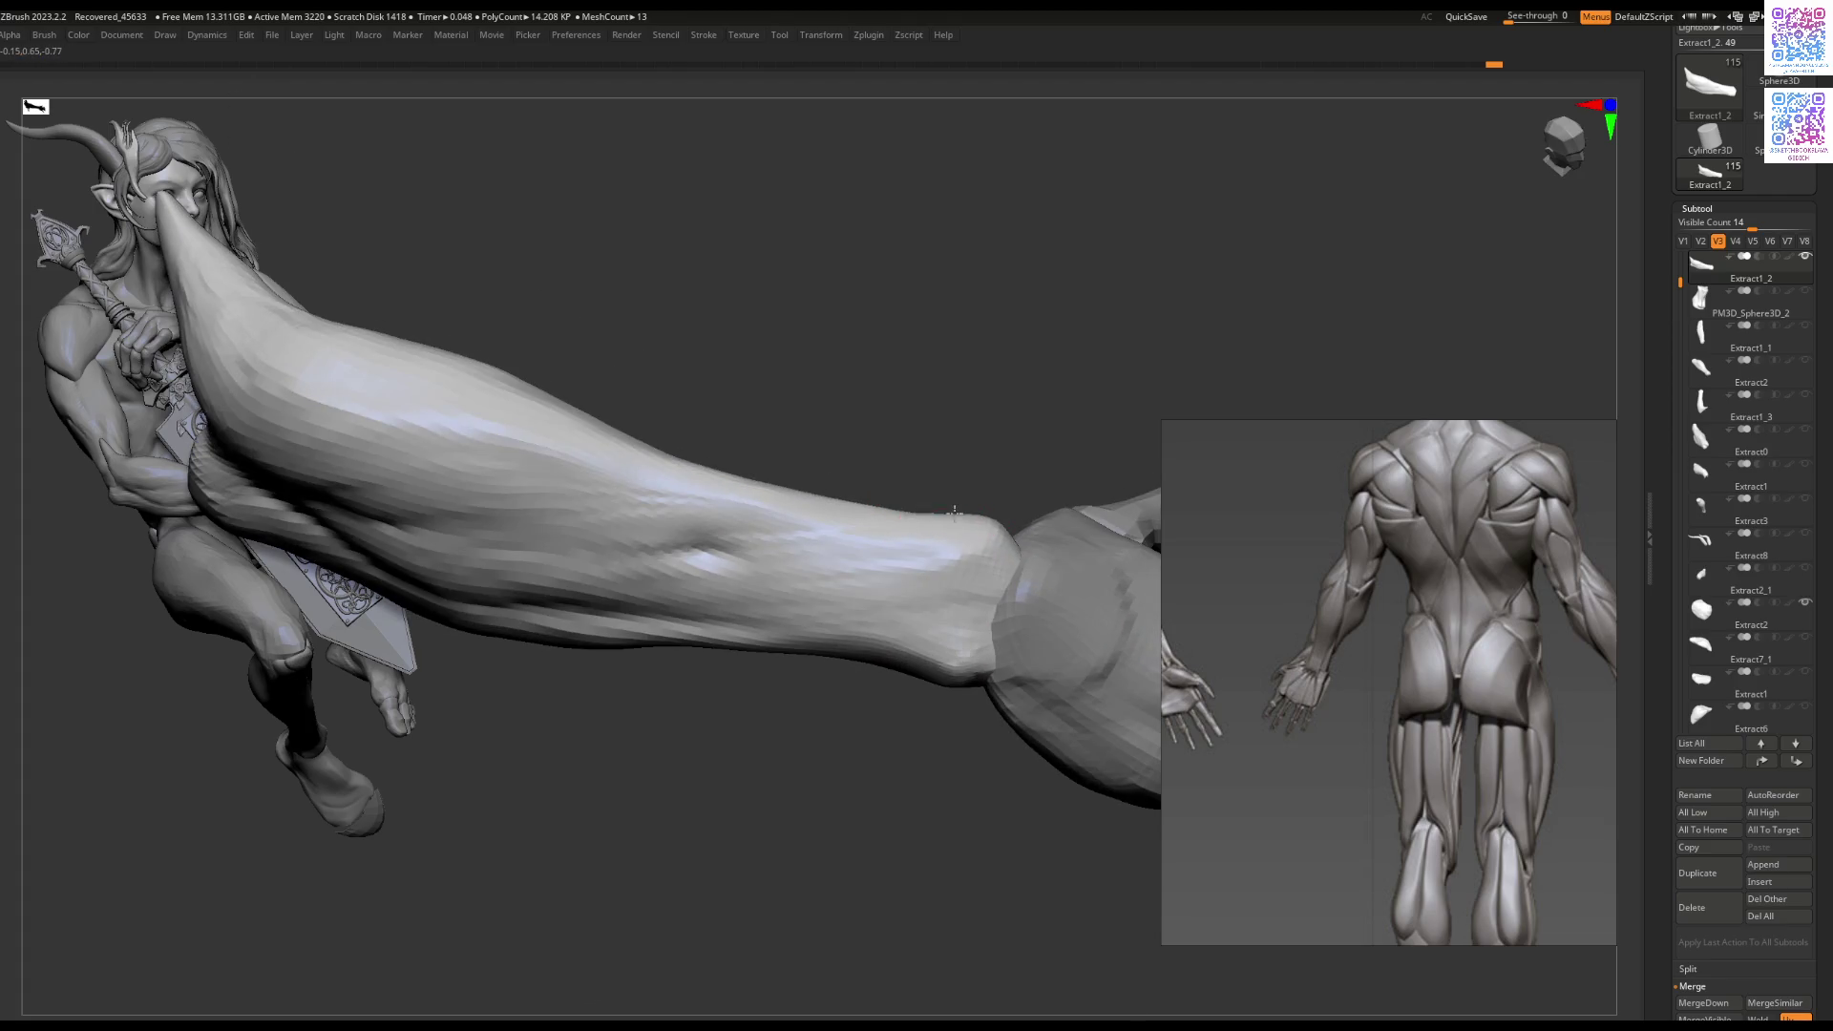
{"action": "left_click_drag", "start_coordinate": [942, 686], "coordinate": [944, 613]}
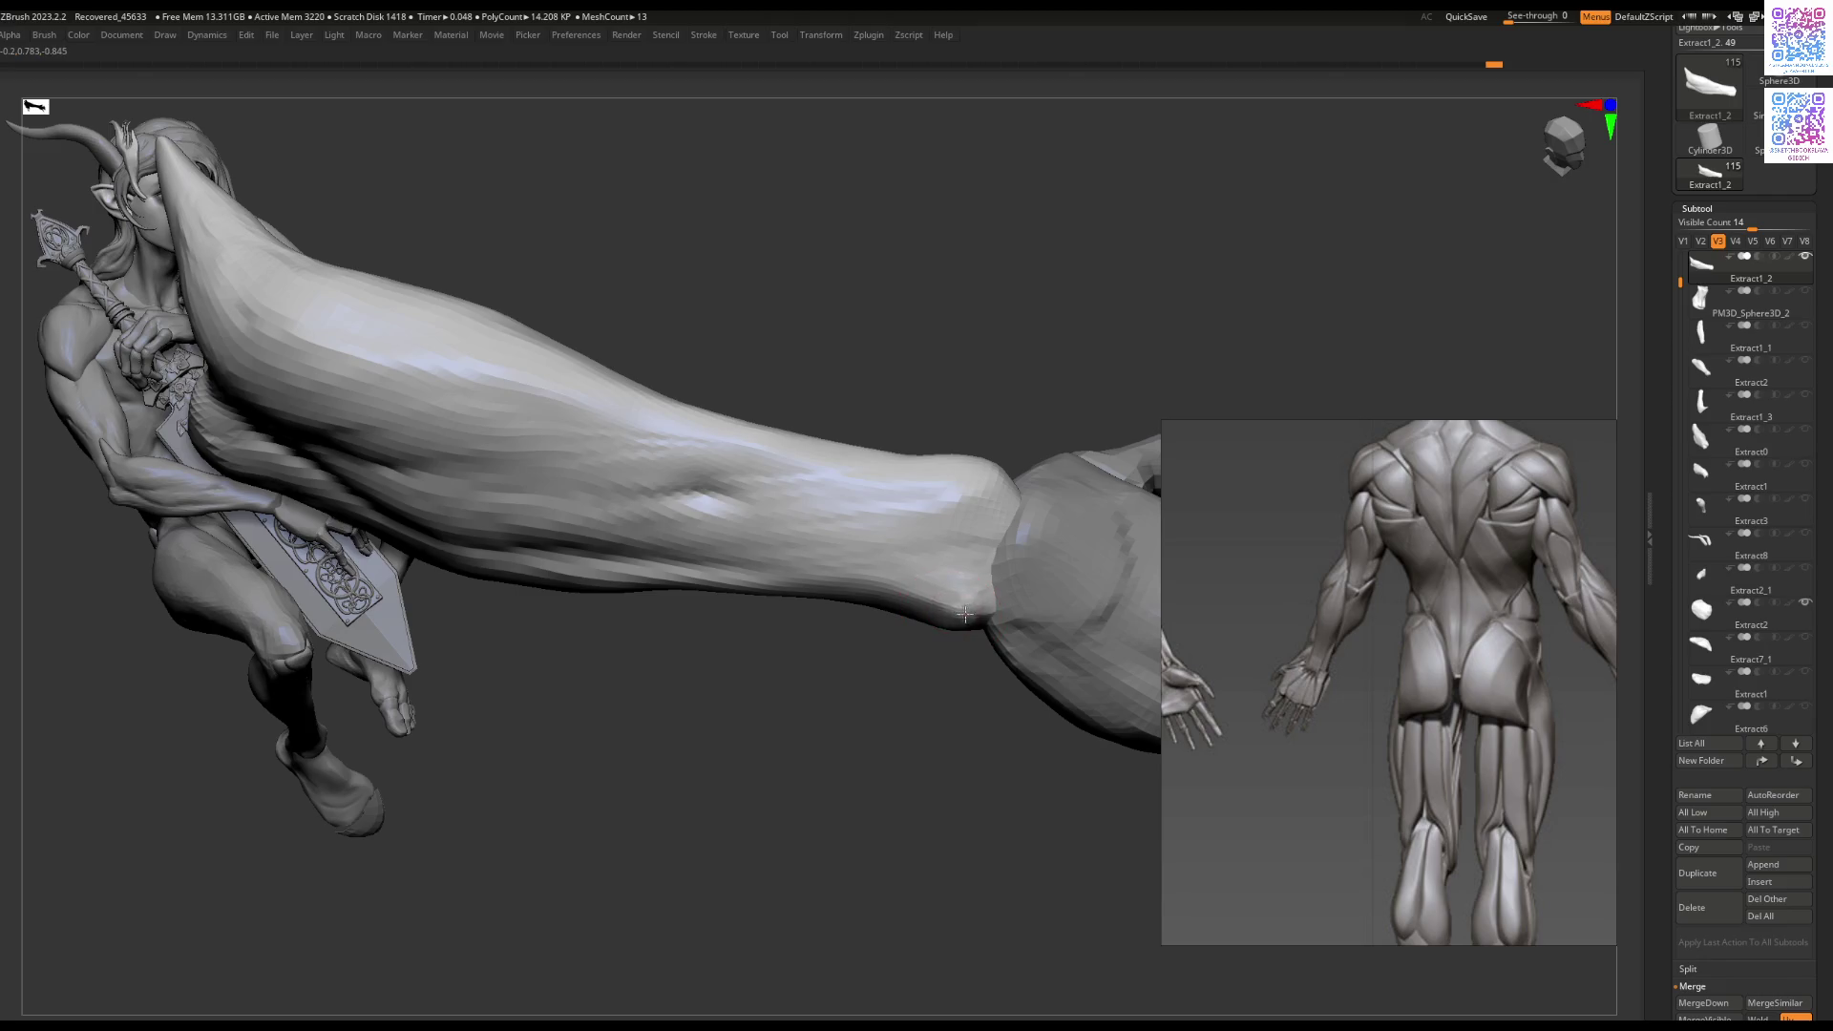
{"action": "right_click", "coordinate": [958, 632]}
{"action": "right_click", "coordinate": [964, 623]}
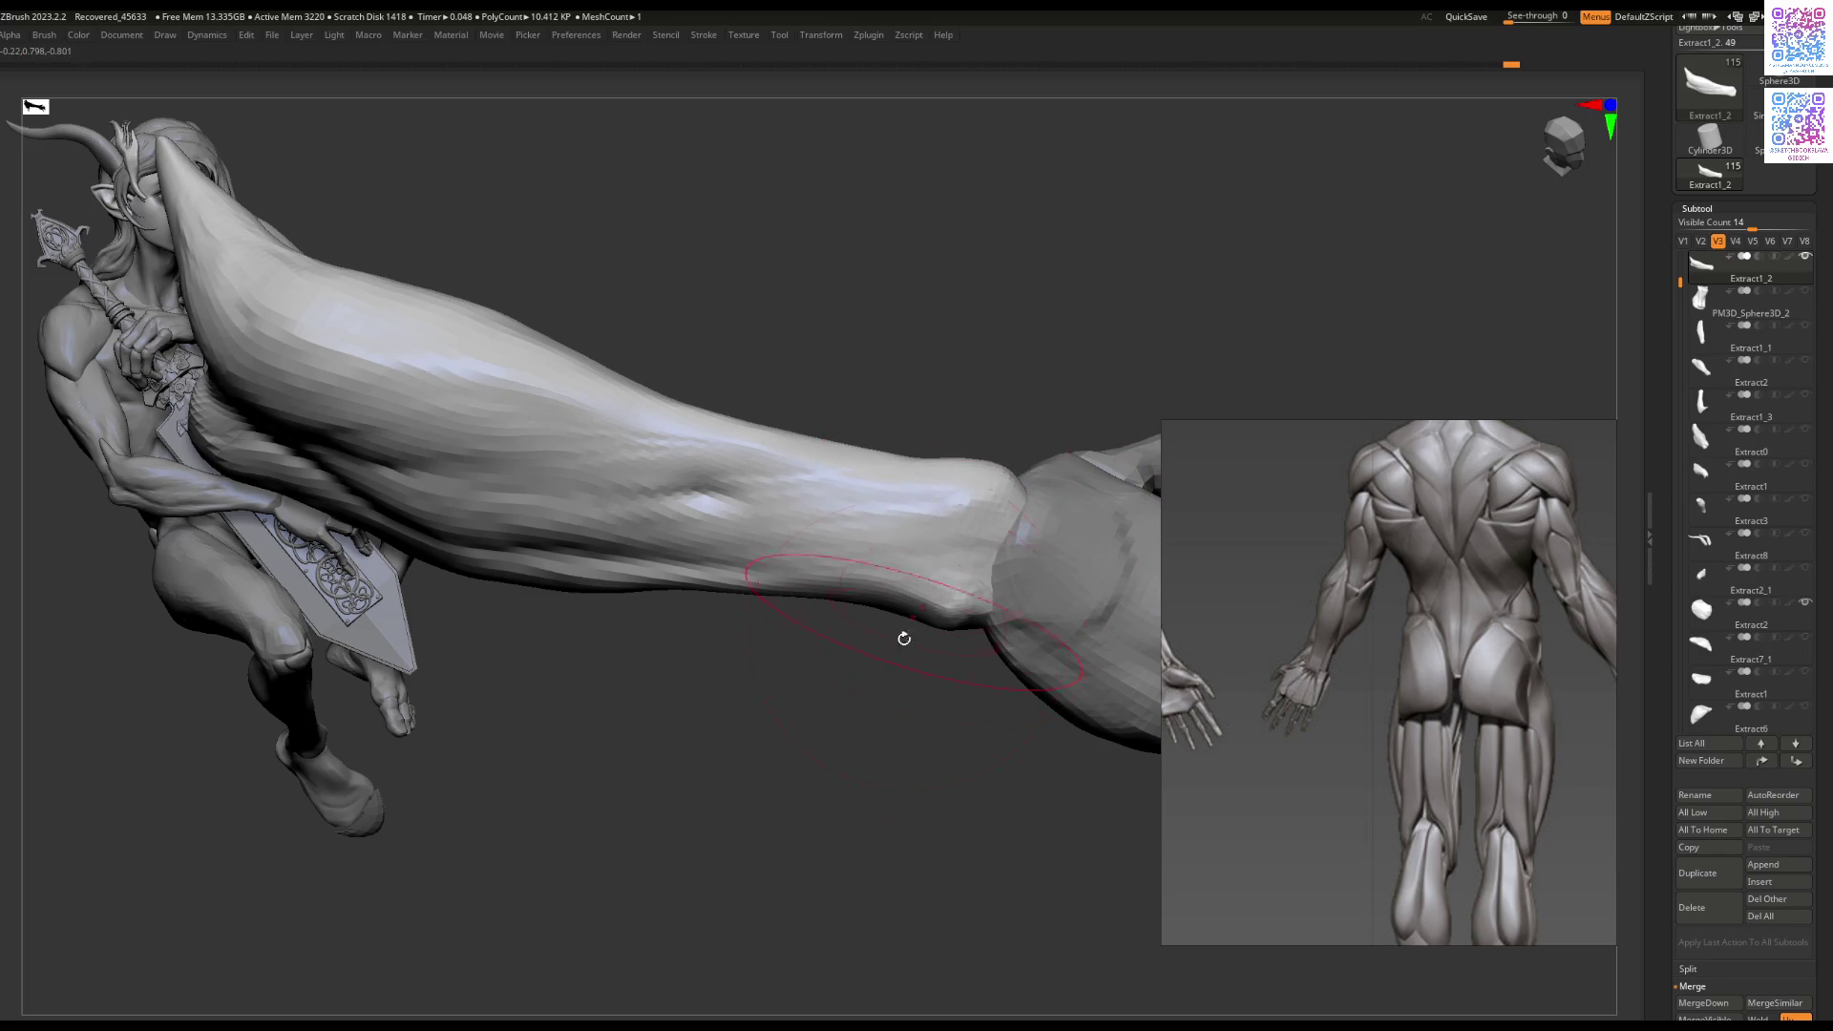
{"action": "scroll", "coordinate": [909, 628], "scroll_direction": "down", "scroll_amount": 5}
{"action": "mouse_move", "coordinate": [860, 602]}
{"action": "left_mouse_down"}
{"action": "mouse_move", "coordinate": [859, 545]}
{"action": "mouse_move", "coordinate": [745, 518]}
{"action": "mouse_move", "coordinate": [877, 549]}
{"action": "mouse_move", "coordinate": [869, 578]}
{"action": "mouse_move", "coordinate": [954, 462]}
{"action": "mouse_move", "coordinate": [880, 573]}
{"action": "mouse_move", "coordinate": [941, 578]}
{"action": "left_mouse_up"}
{"action": "key", "text": "ctrl+z"}
{"action": "key", "text": "ctrl+z"}
{"action": "key", "text": "ctrl+z"}
{"action": "key", "text": "space"}
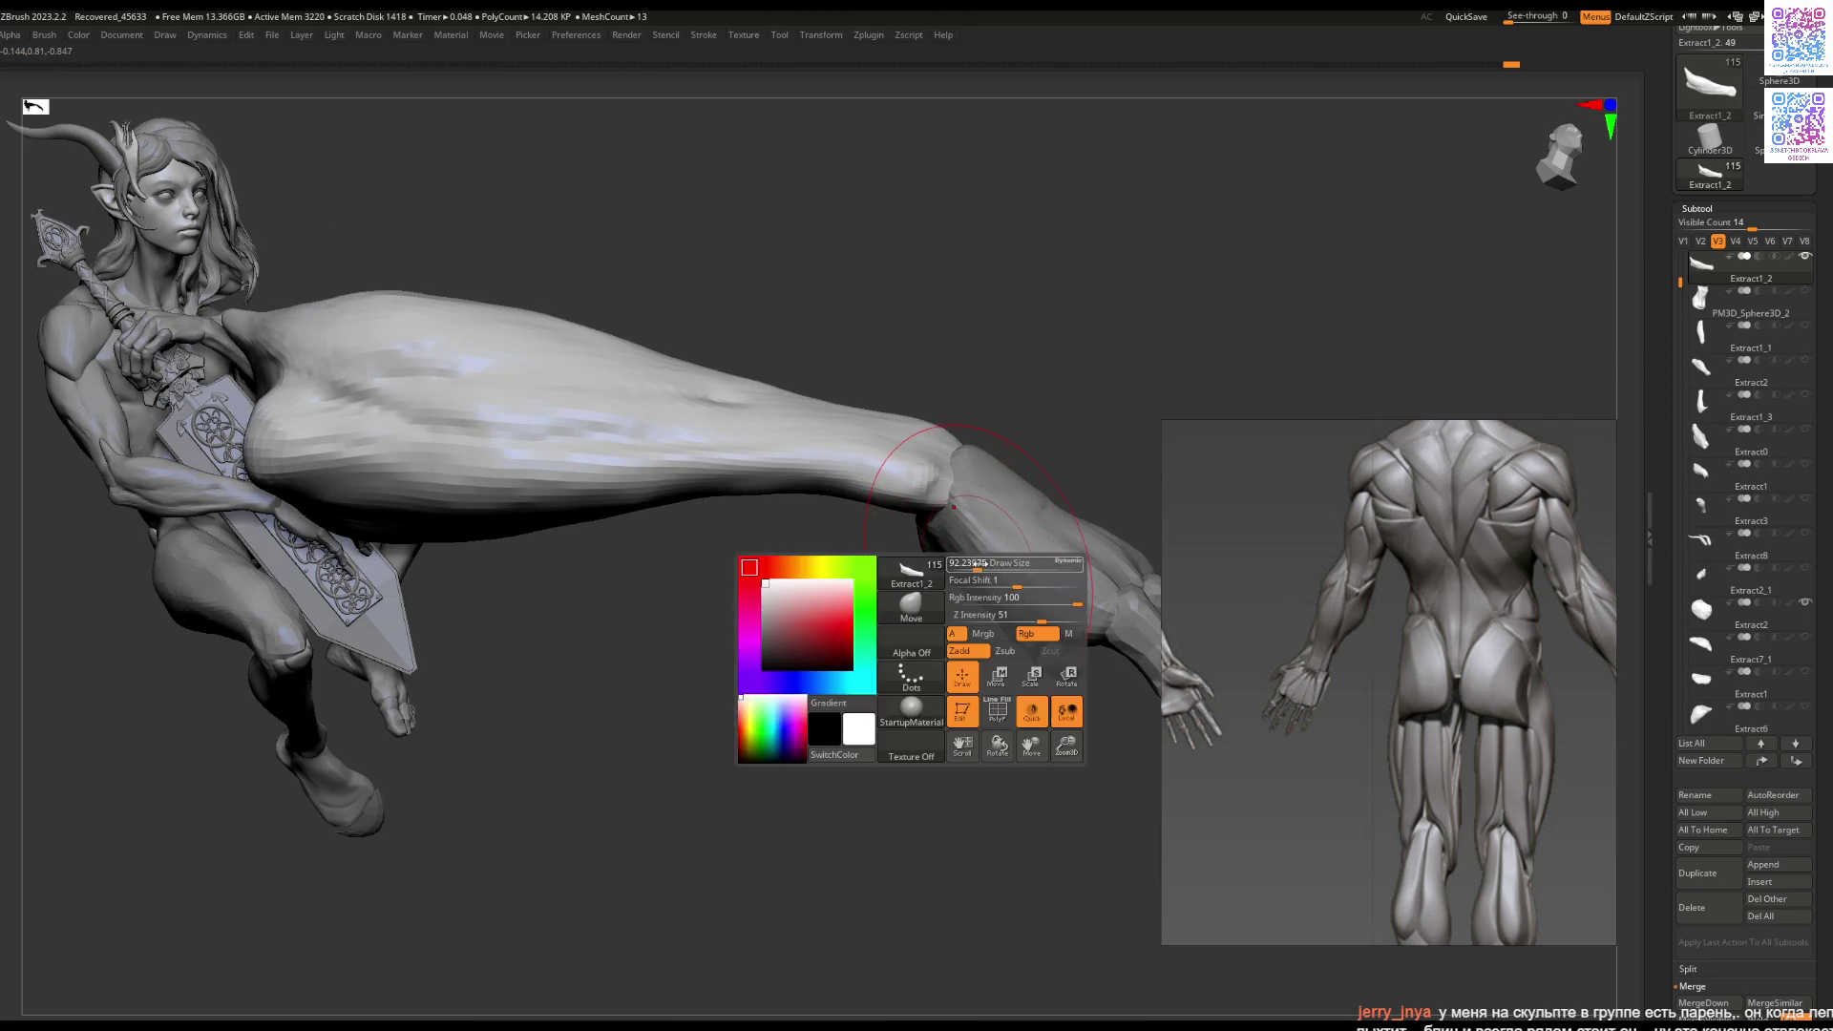
Step: Select the Extract2 hand piece and toggle its polyframe wireframe with Shift+F
{"action": "left_click", "coordinate": [970, 556], "text": "alt"}
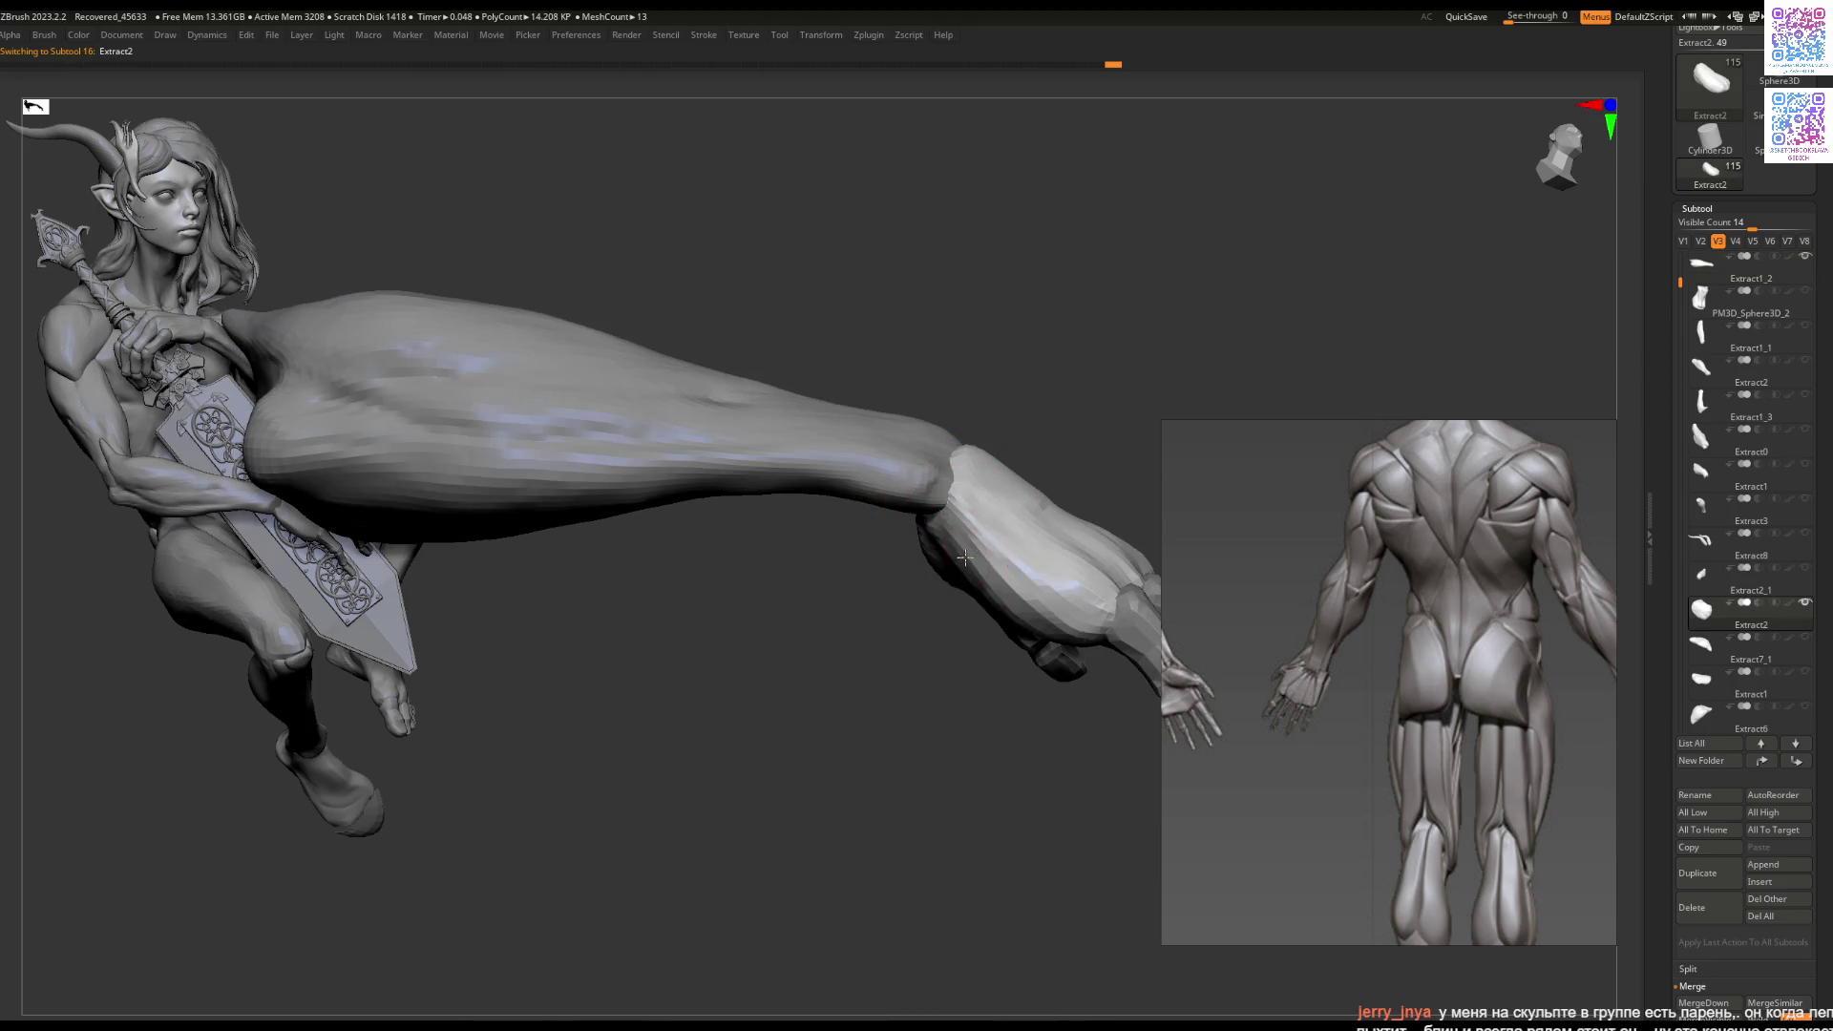
{"action": "right_click_drag", "start_coordinate": [993, 584], "coordinate": [985, 550]}
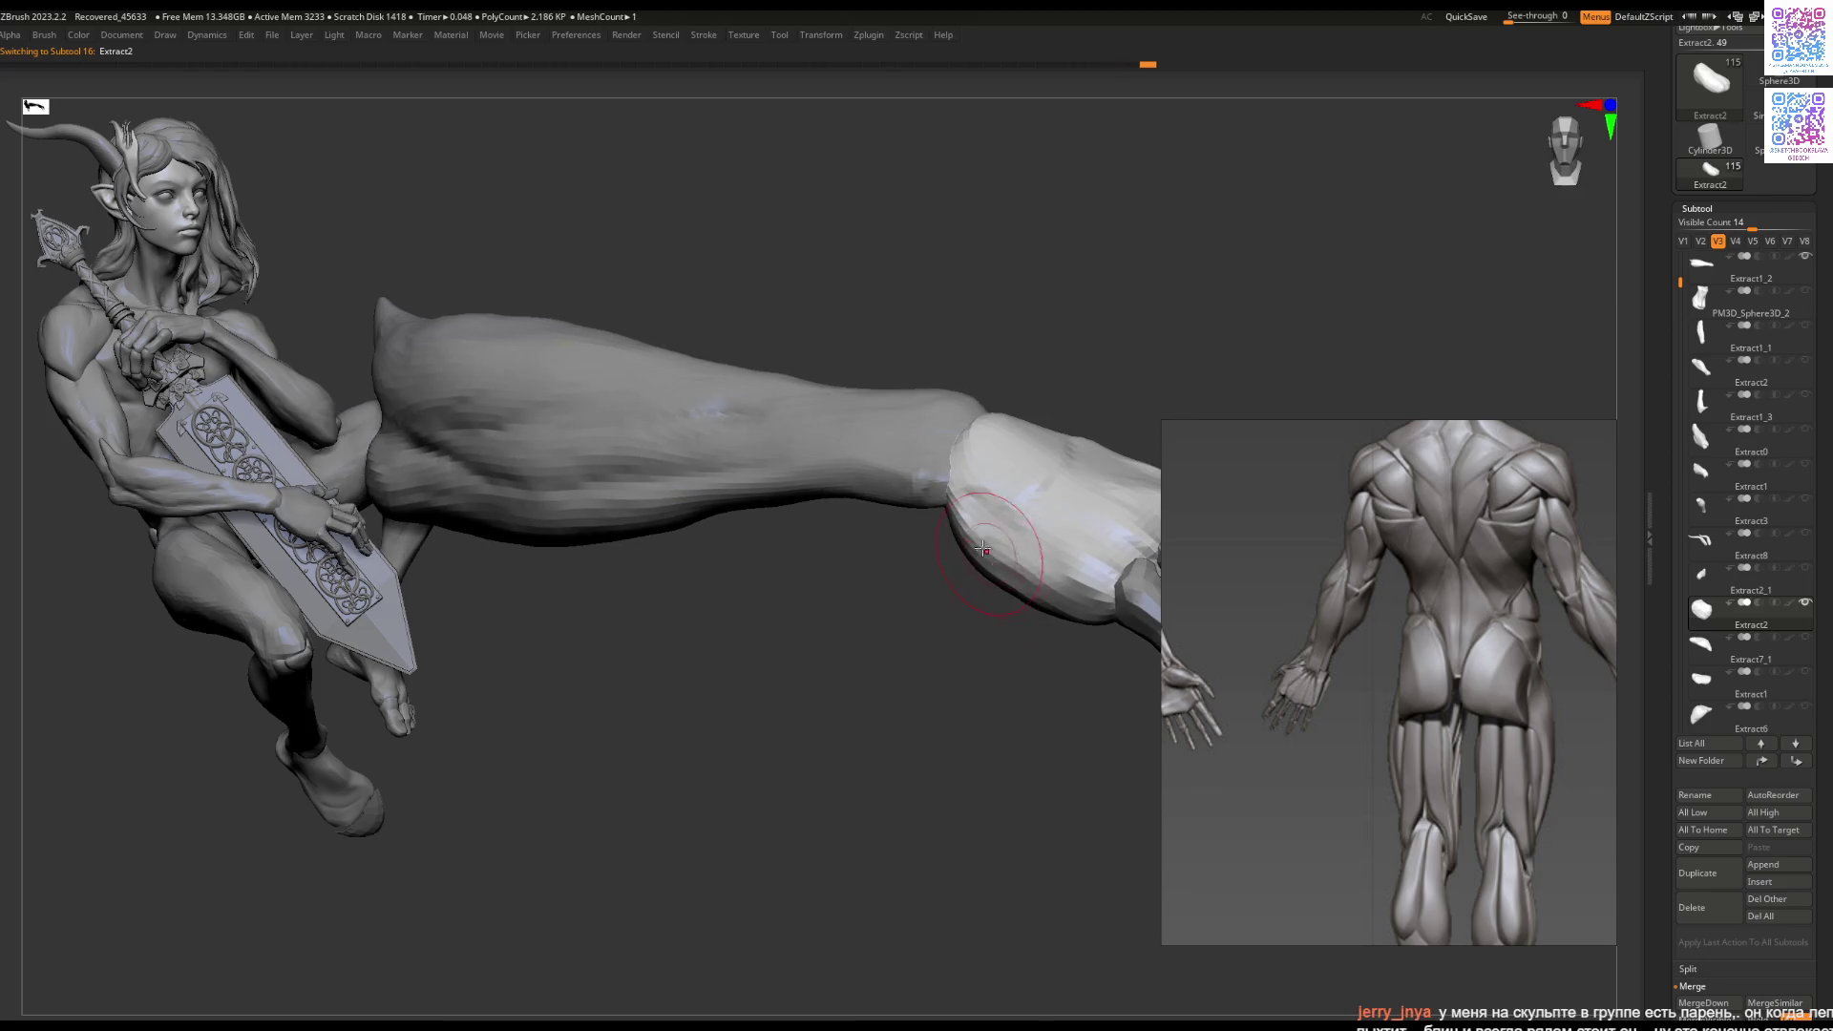
{"action": "key", "text": "shift+f"}
{"action": "key", "text": "shift+f"}
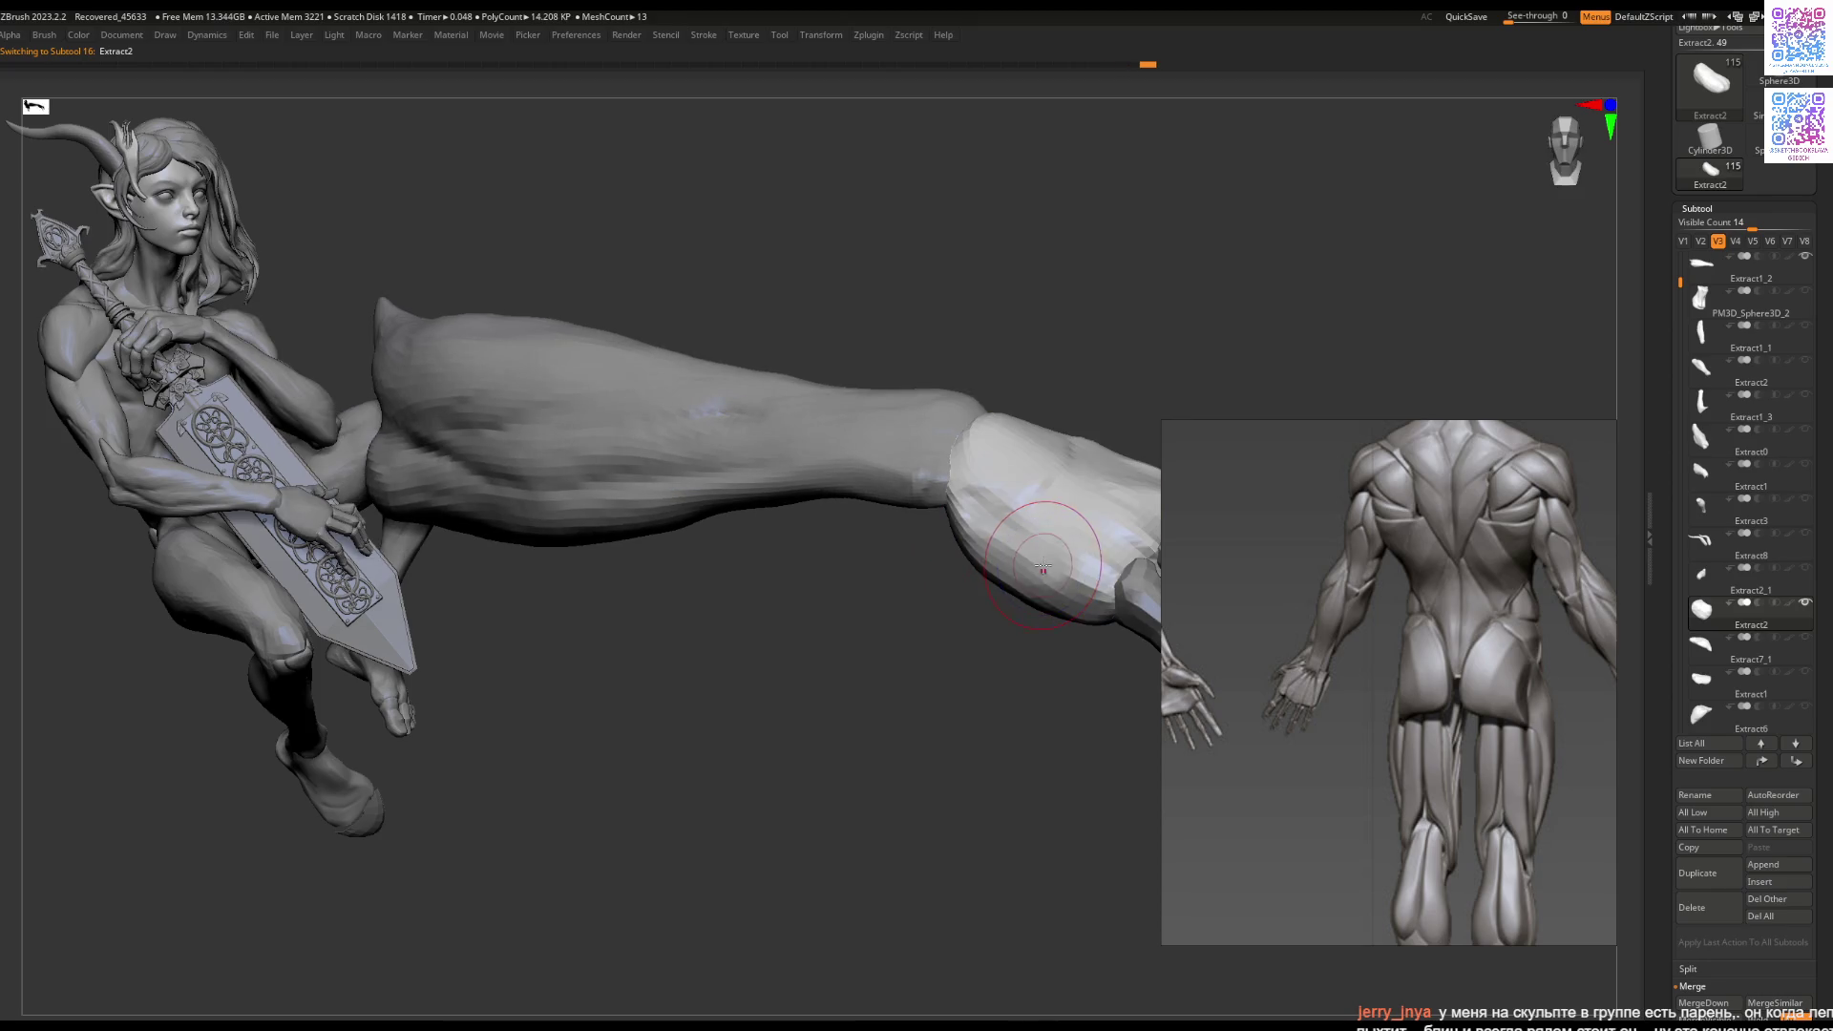
{"action": "key", "text": "ctrl+z"}
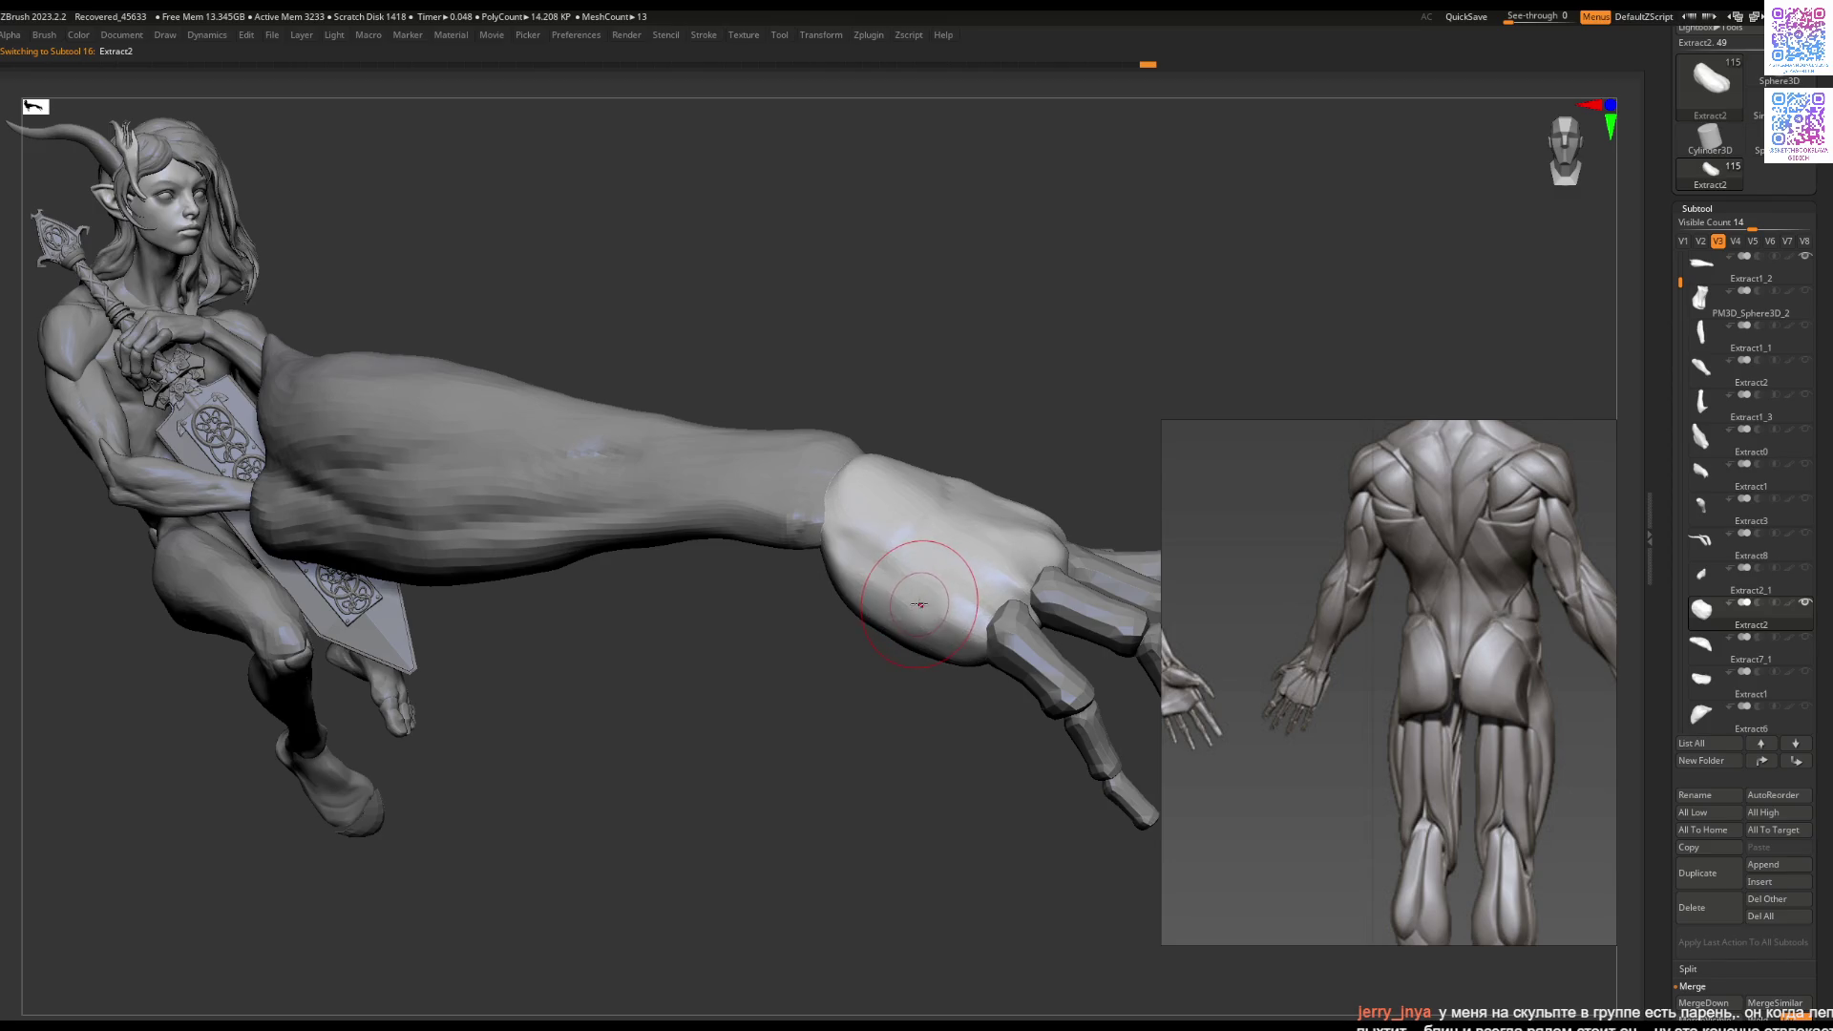
Step: Undo back to the arm's extended horizontal pose and zoom the reference to the hand sketches
{"action": "key", "text": "ctrl+z"}
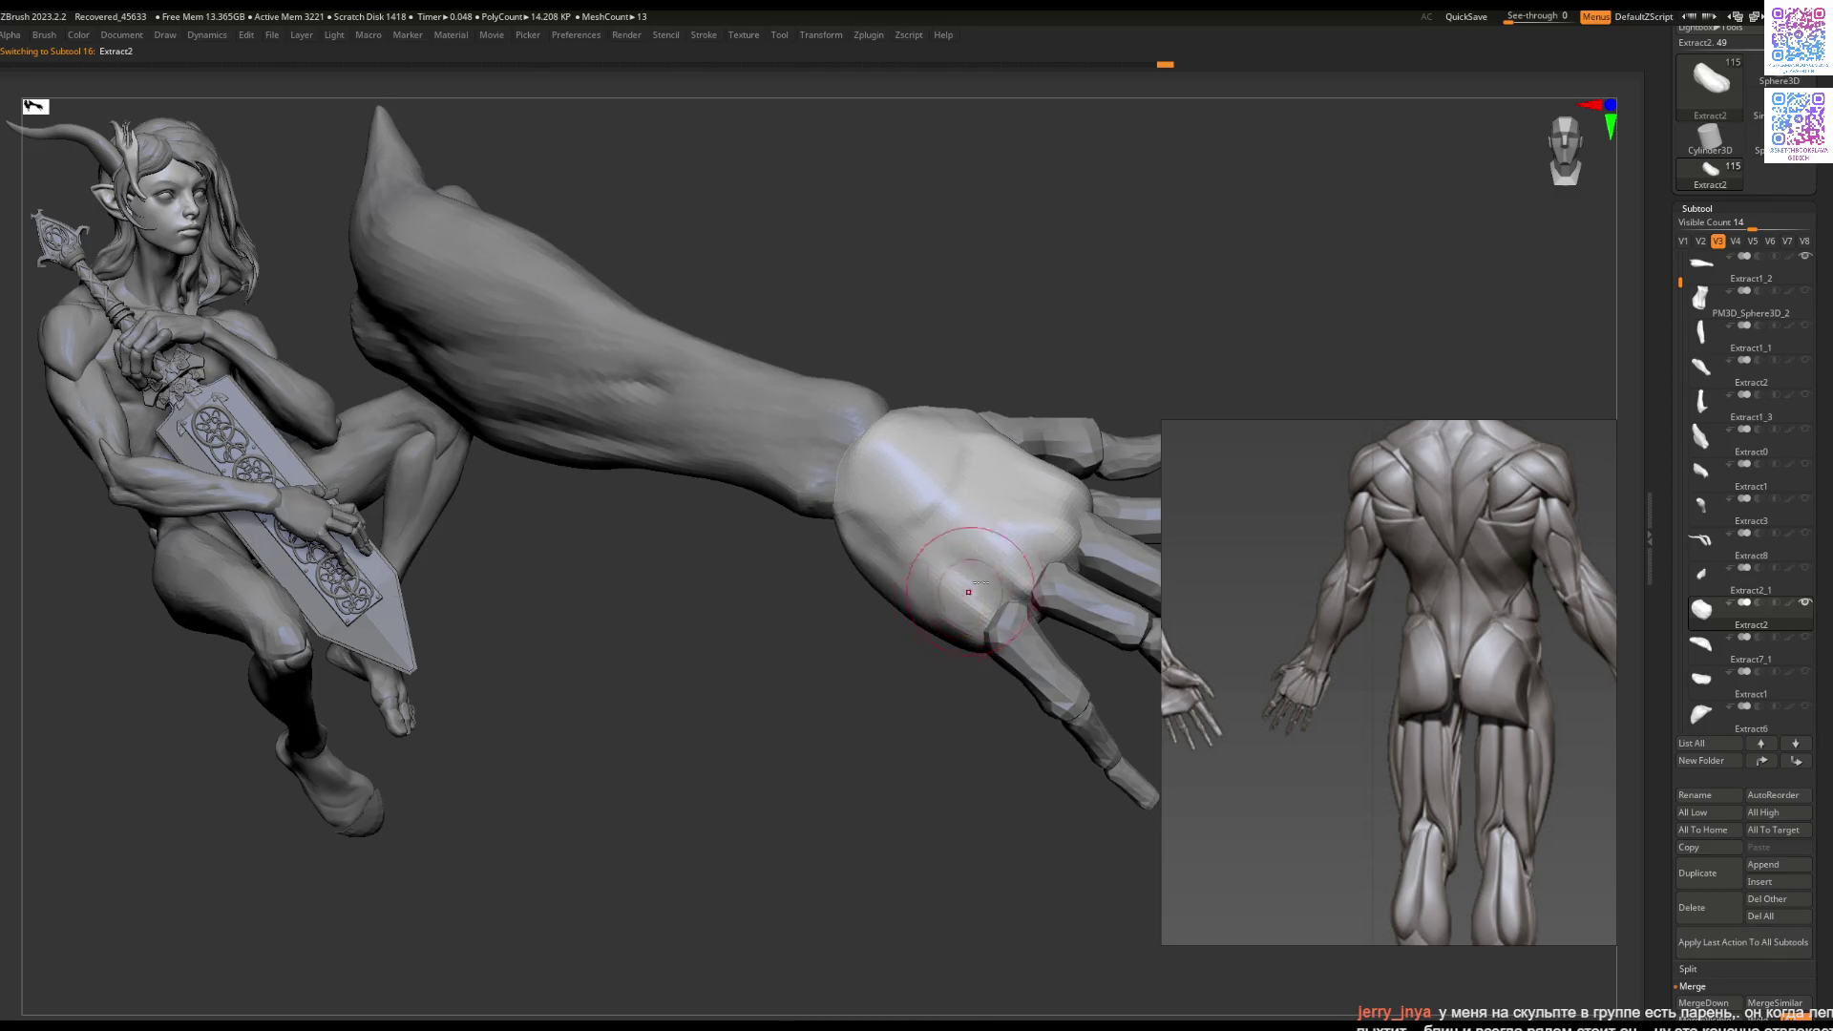
{"action": "key", "text": "ctrl+z"}
{"action": "key", "text": "ctrl+z"}
{"action": "key", "text": "ctrl+z"}
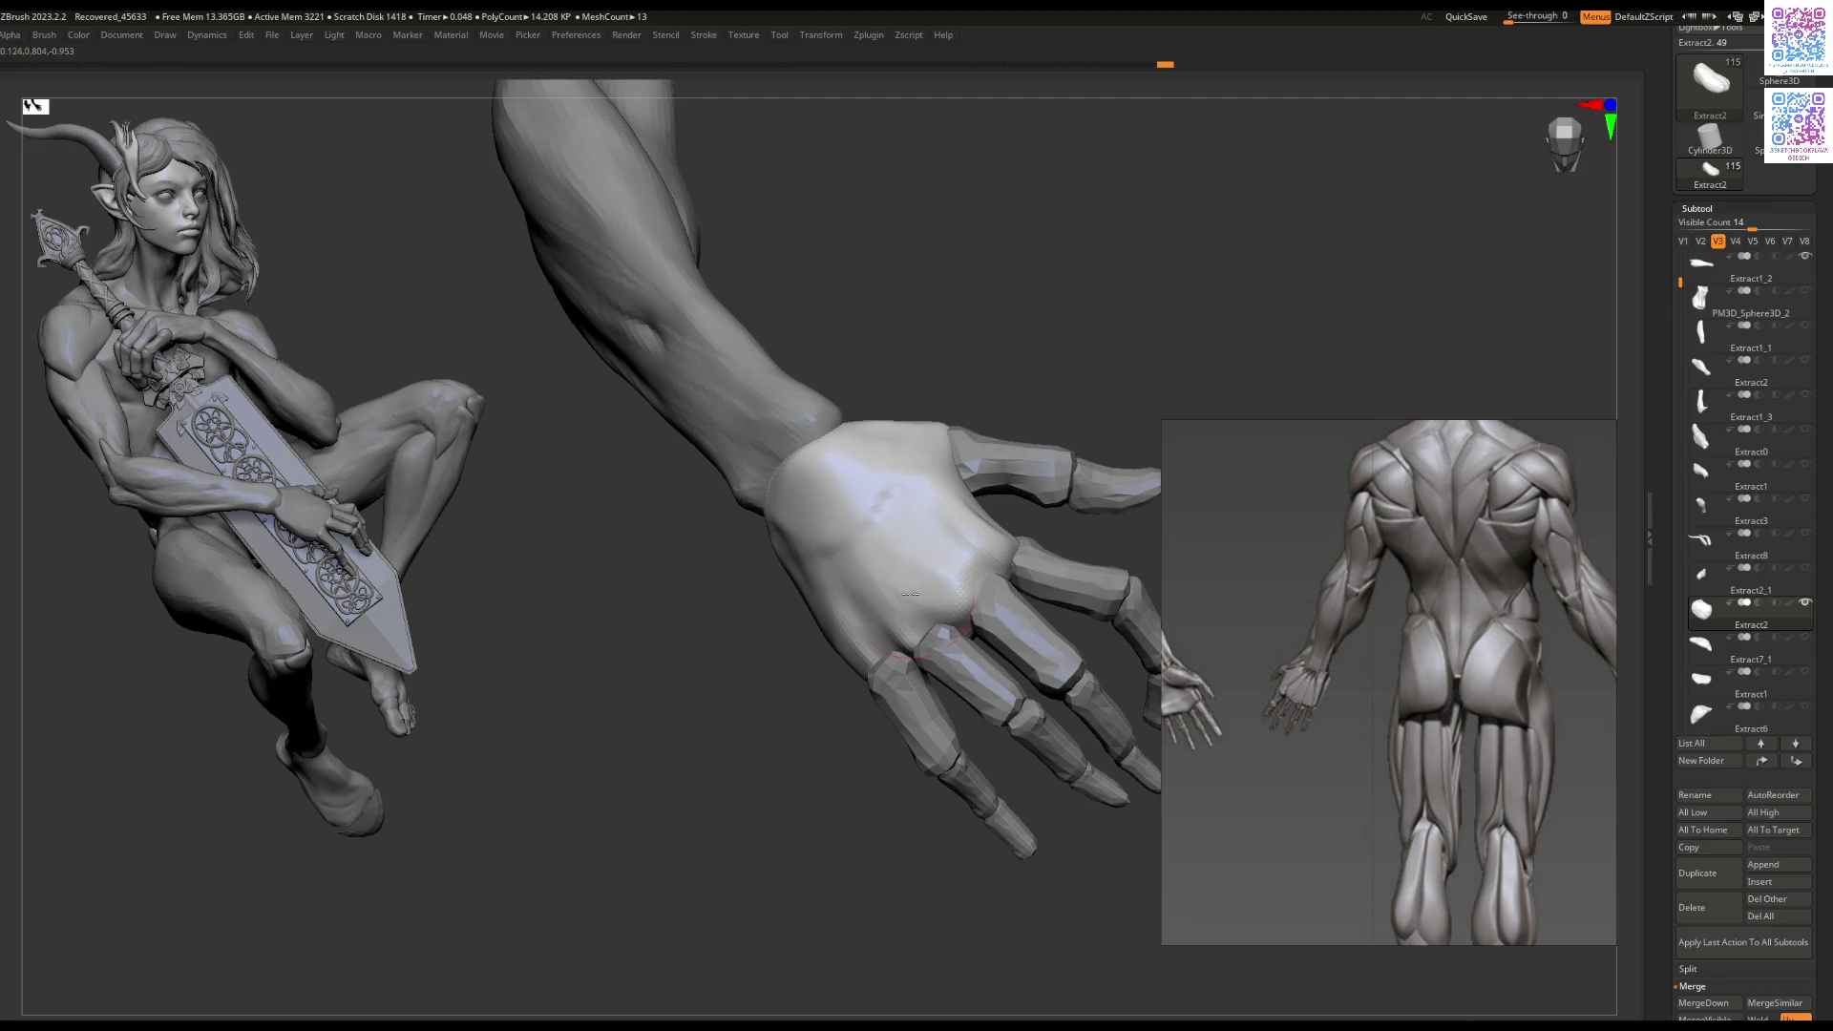
{"action": "key", "text": "ctrl+z"}
{"action": "key", "text": "ctrl+z"}
{"action": "key", "text": "ctrl+z"}
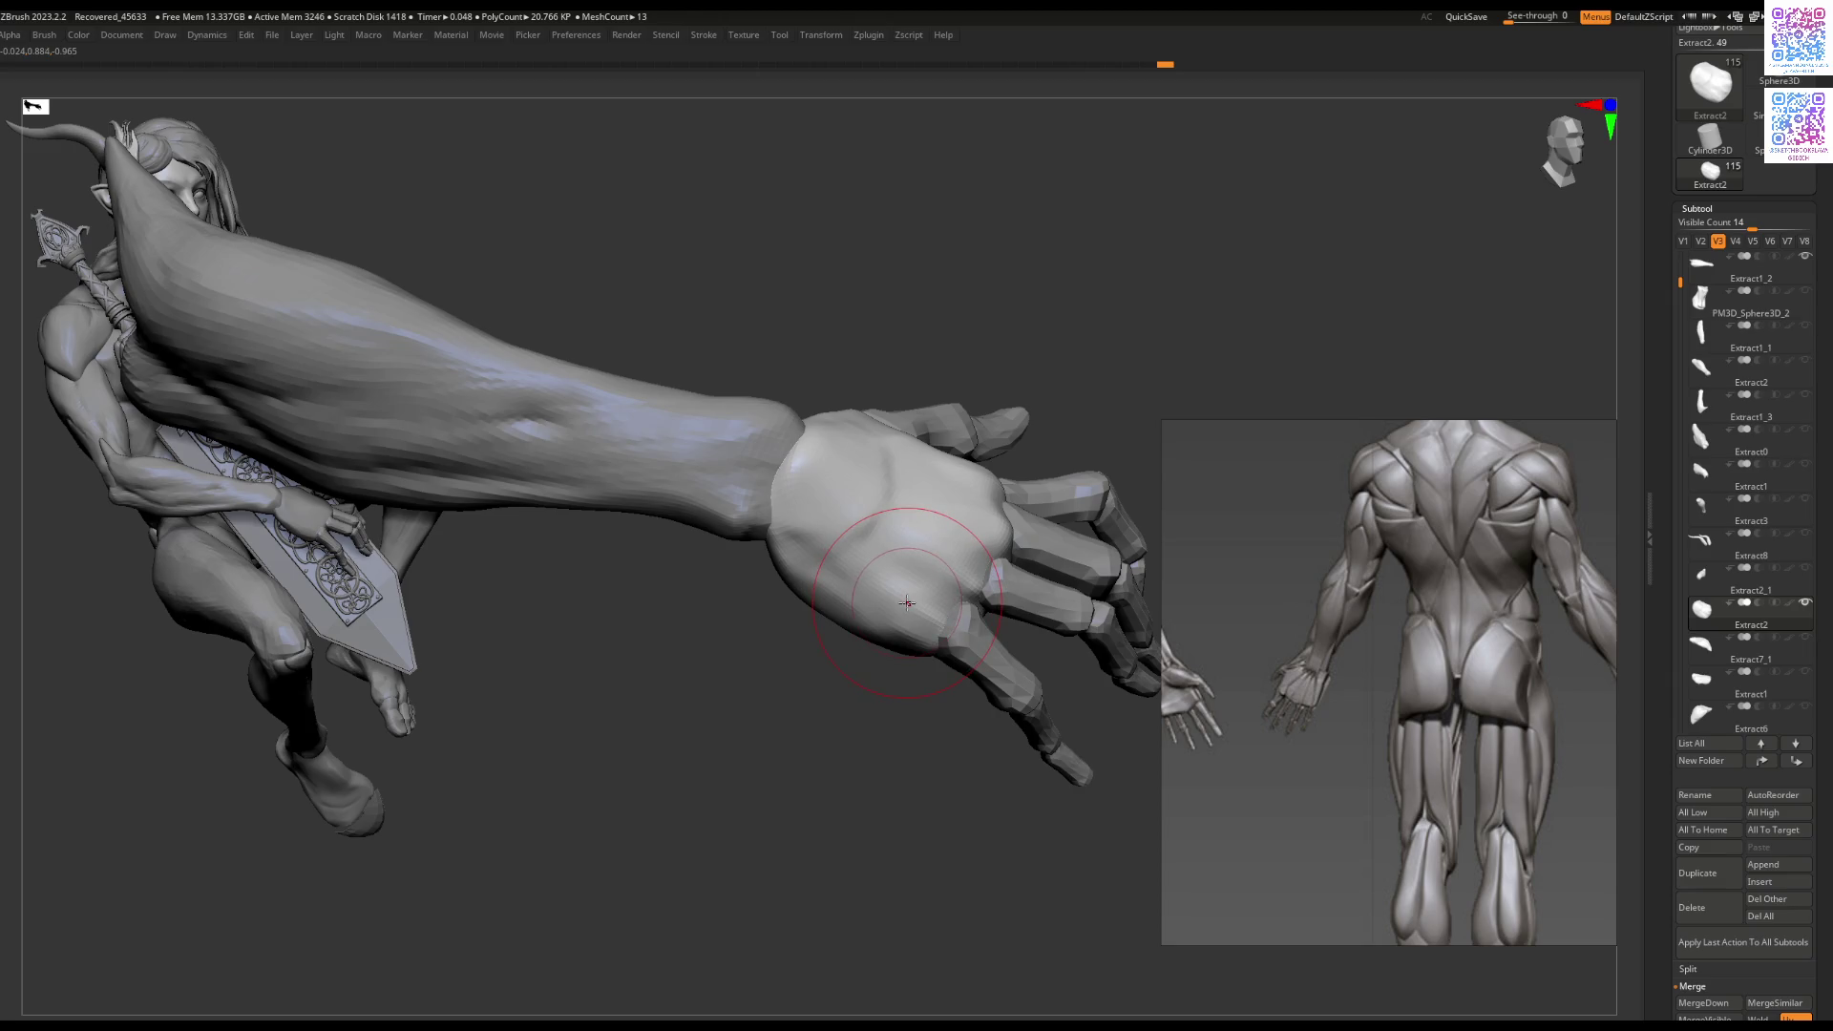
{"action": "key", "text": "ctrl+z"}
{"action": "key", "text": "ctrl+z"}
{"action": "key", "text": "ctrl+z"}
{"action": "key", "text": "space"}
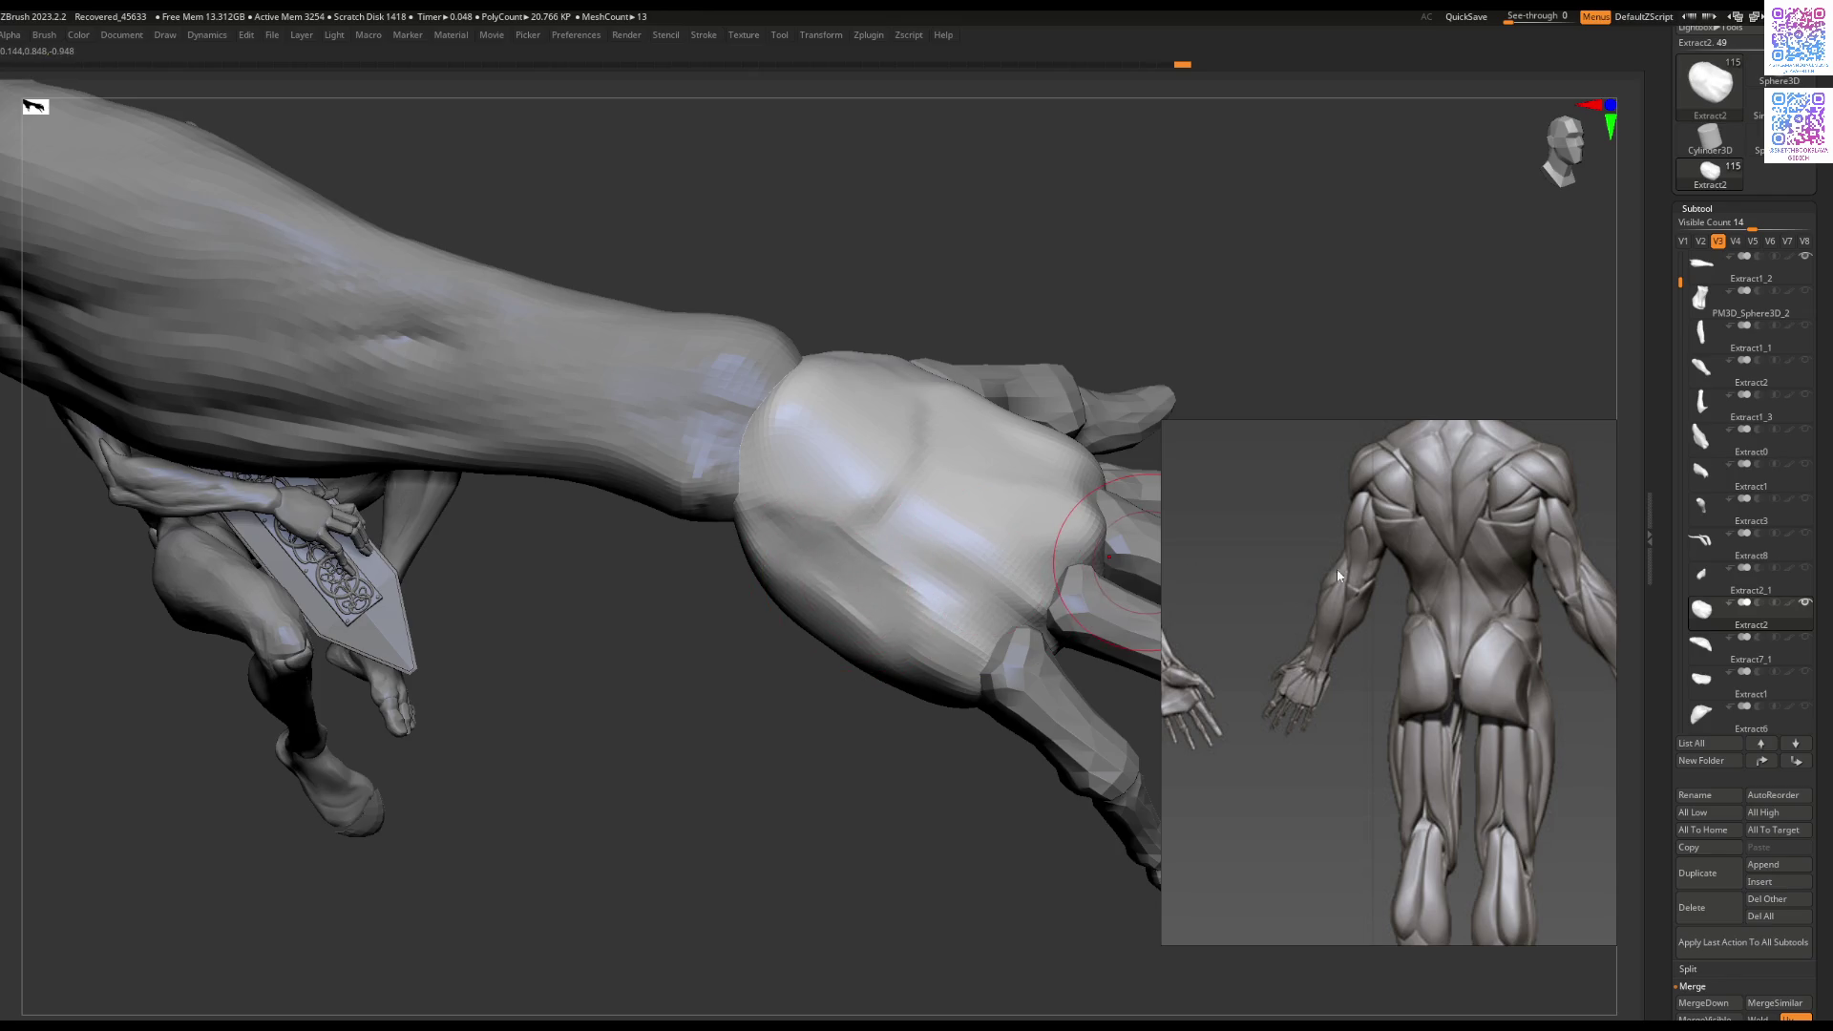
{"action": "scroll", "coordinate": [1317, 573], "scroll_direction": "down", "scroll_amount": 5}
{"action": "scroll", "coordinate": [1405, 712], "scroll_direction": "up", "scroll_amount": 5}
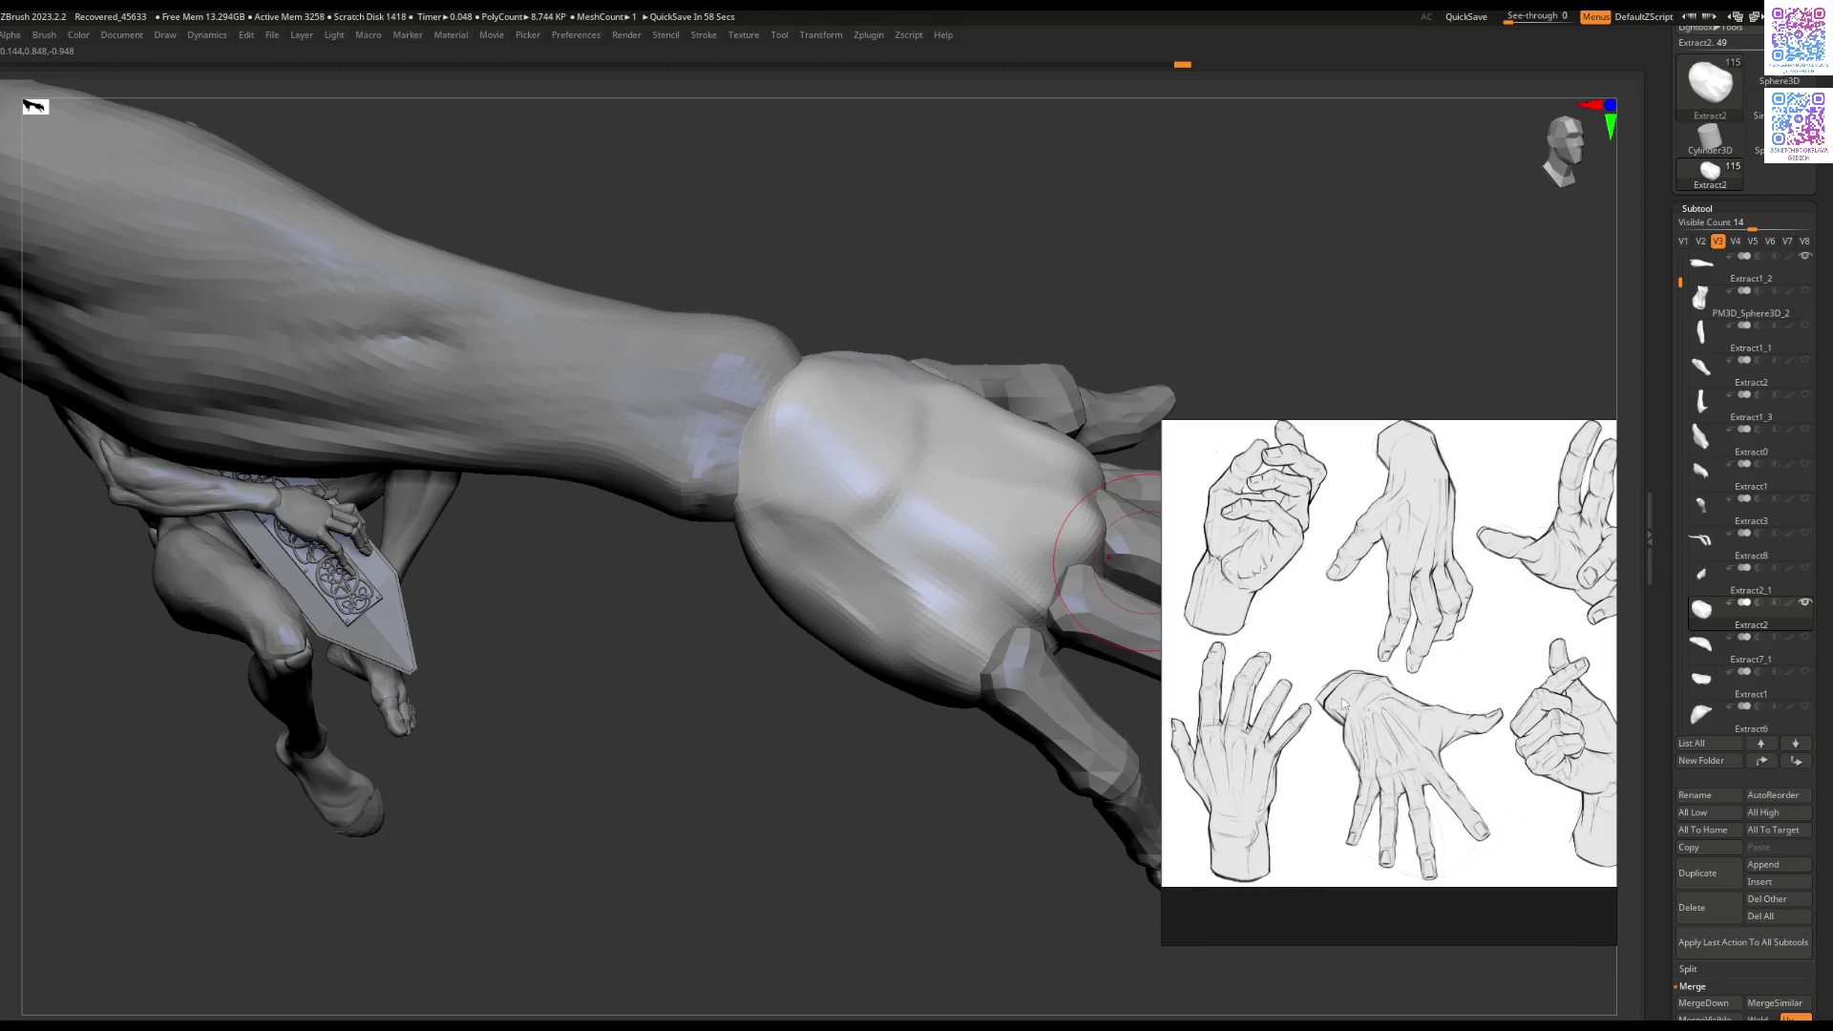
Step: Turn the arm upright beside the seated figure and shrink the reference image to work the little-finger palm edge
{"action": "left_click_drag", "start_coordinate": [886, 630], "coordinate": [880, 618]}
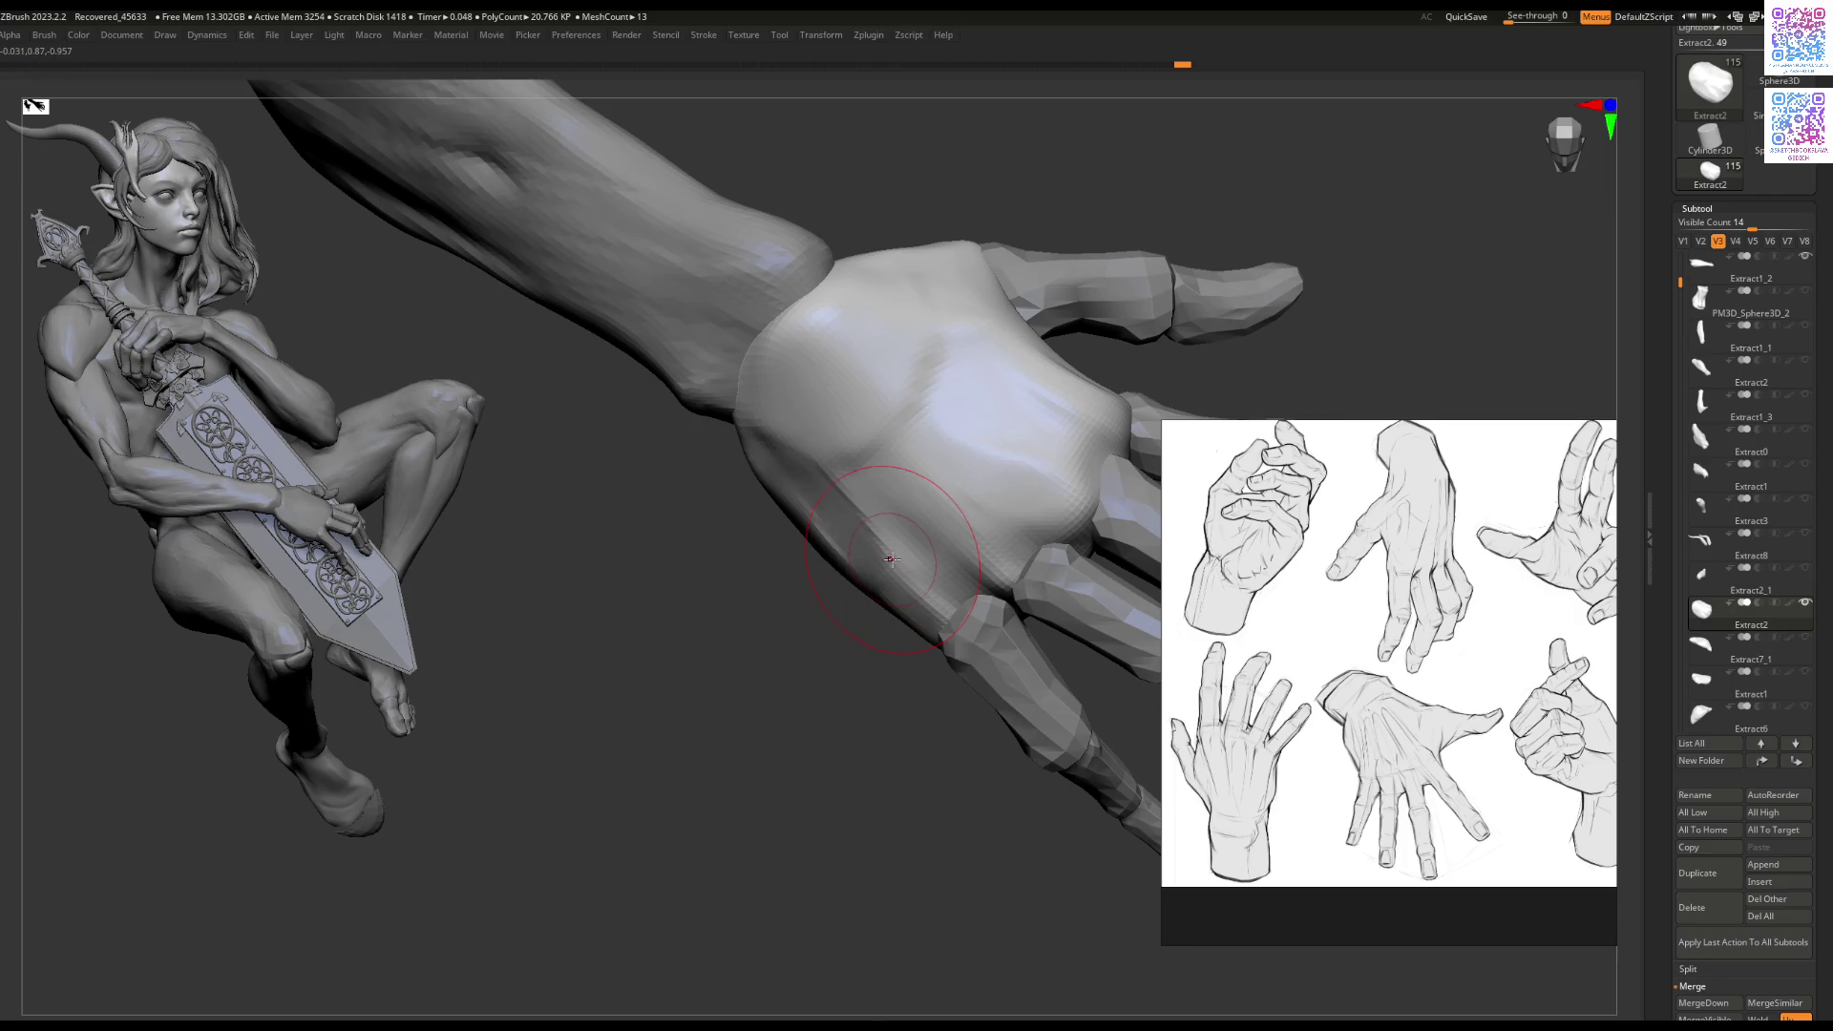
{"action": "right_click_drag", "start_coordinate": [891, 559], "coordinate": [962, 594]}
{"action": "key", "text": "space"}
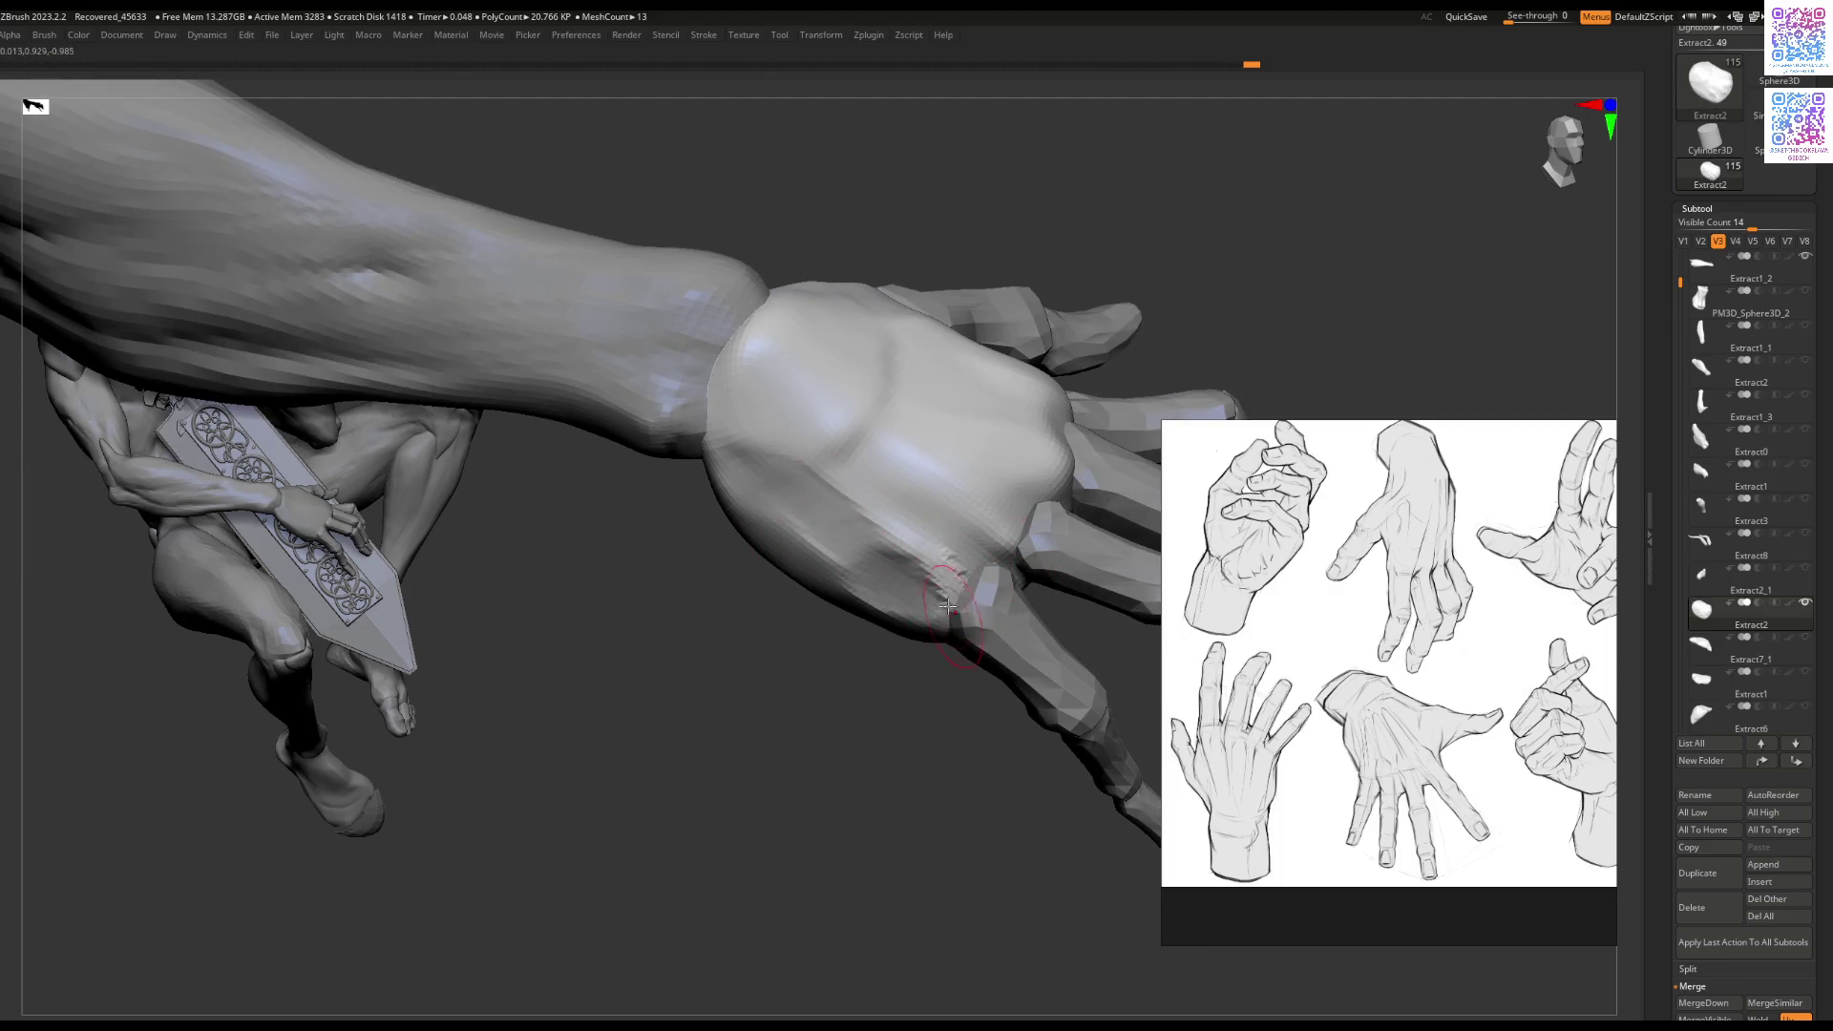
{"action": "scroll", "coordinate": [1426, 647], "scroll_direction": "down", "scroll_amount": 2}
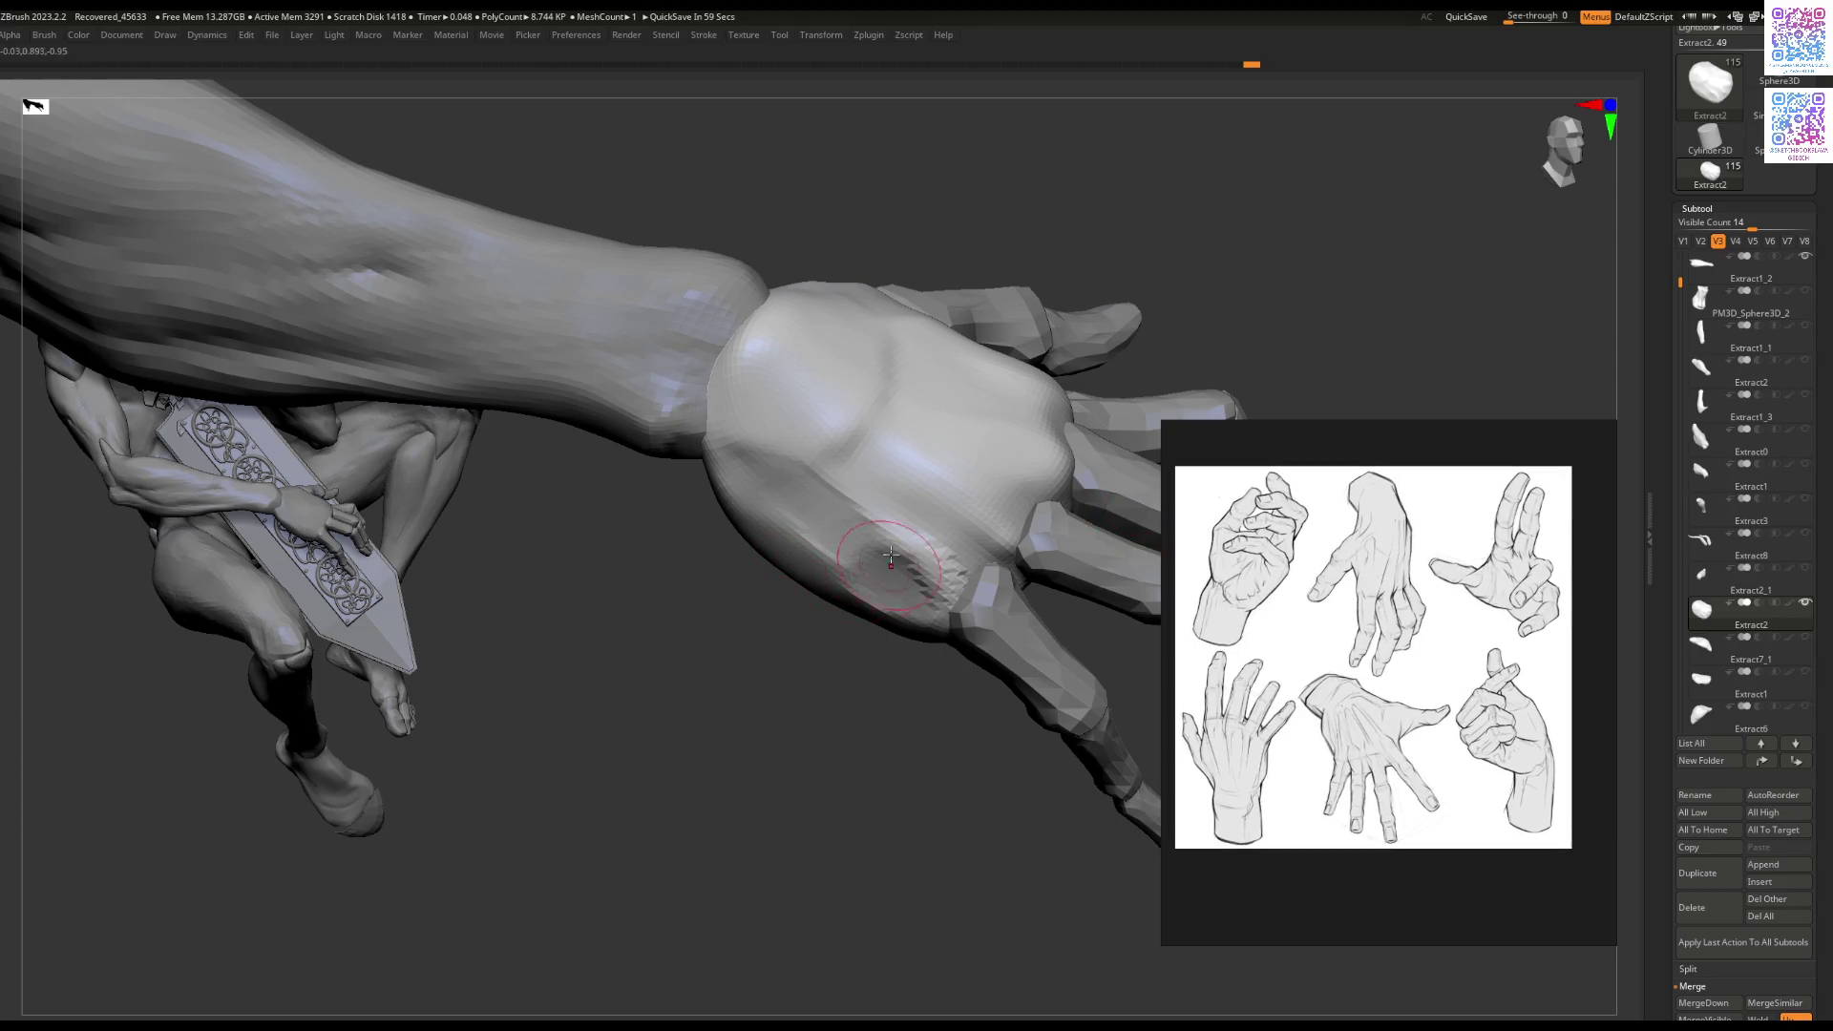
{"action": "right_click_drag", "start_coordinate": [927, 574], "coordinate": [871, 614]}
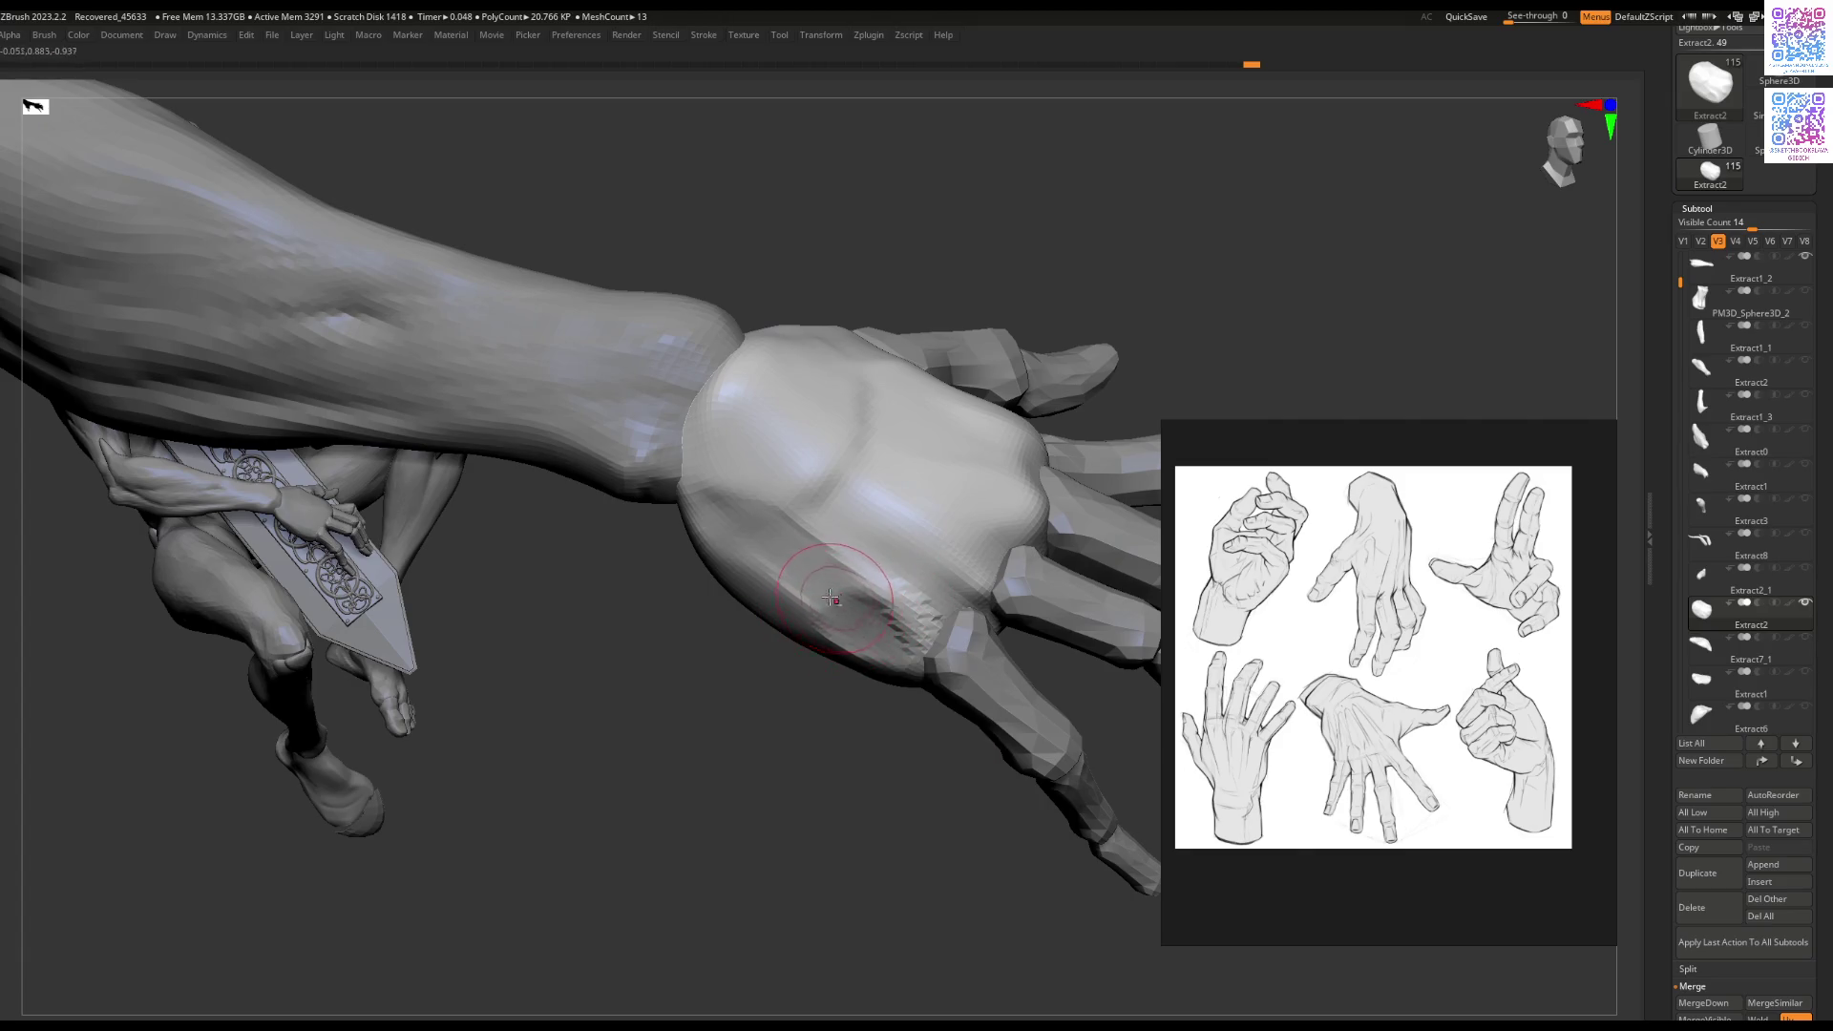
{"action": "mouse_move", "coordinate": [852, 604]}
{"action": "right_mouse_down"}
{"action": "mouse_move", "coordinate": [880, 668]}
{"action": "mouse_move", "coordinate": [892, 647]}
{"action": "right_mouse_up"}
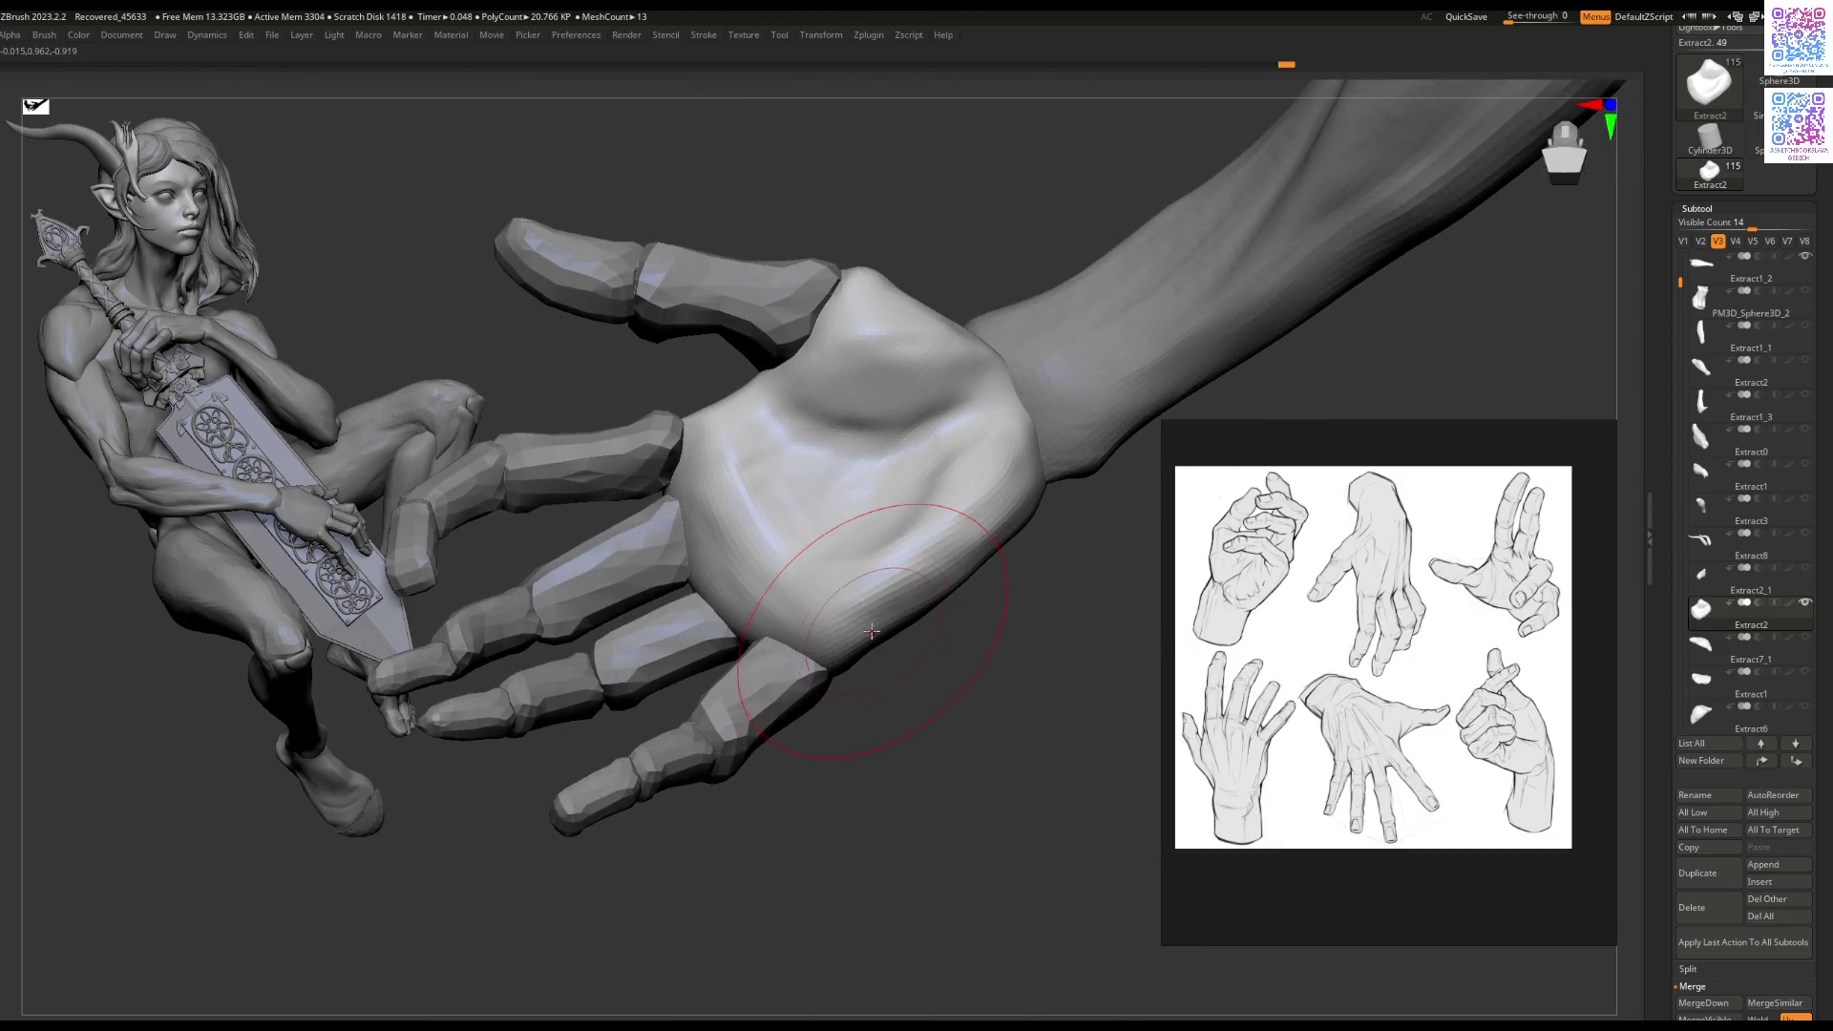
Step: Smooth the palm heel bump, upper palm and mid-palm of the Extract2 hand into fleshy pads
{"action": "mouse_move", "coordinate": [929, 591]}
{"action": "left_mouse_down", "text": "shift"}
{"action": "mouse_move", "coordinate": [965, 497]}
{"action": "mouse_move", "coordinate": [941, 563]}
{"action": "mouse_move", "coordinate": [859, 497]}
{"action": "mouse_move", "coordinate": [822, 608]}
{"action": "mouse_move", "coordinate": [907, 587]}
{"action": "mouse_move", "coordinate": [892, 554]}
{"action": "mouse_move", "coordinate": [933, 560]}
{"action": "mouse_move", "coordinate": [955, 478]}
{"action": "mouse_move", "coordinate": [859, 534]}
{"action": "mouse_move", "coordinate": [822, 608]}
{"action": "left_mouse_up", "text": "shift"}
{"action": "right_click_drag", "start_coordinate": [822, 608], "coordinate": [767, 588]}
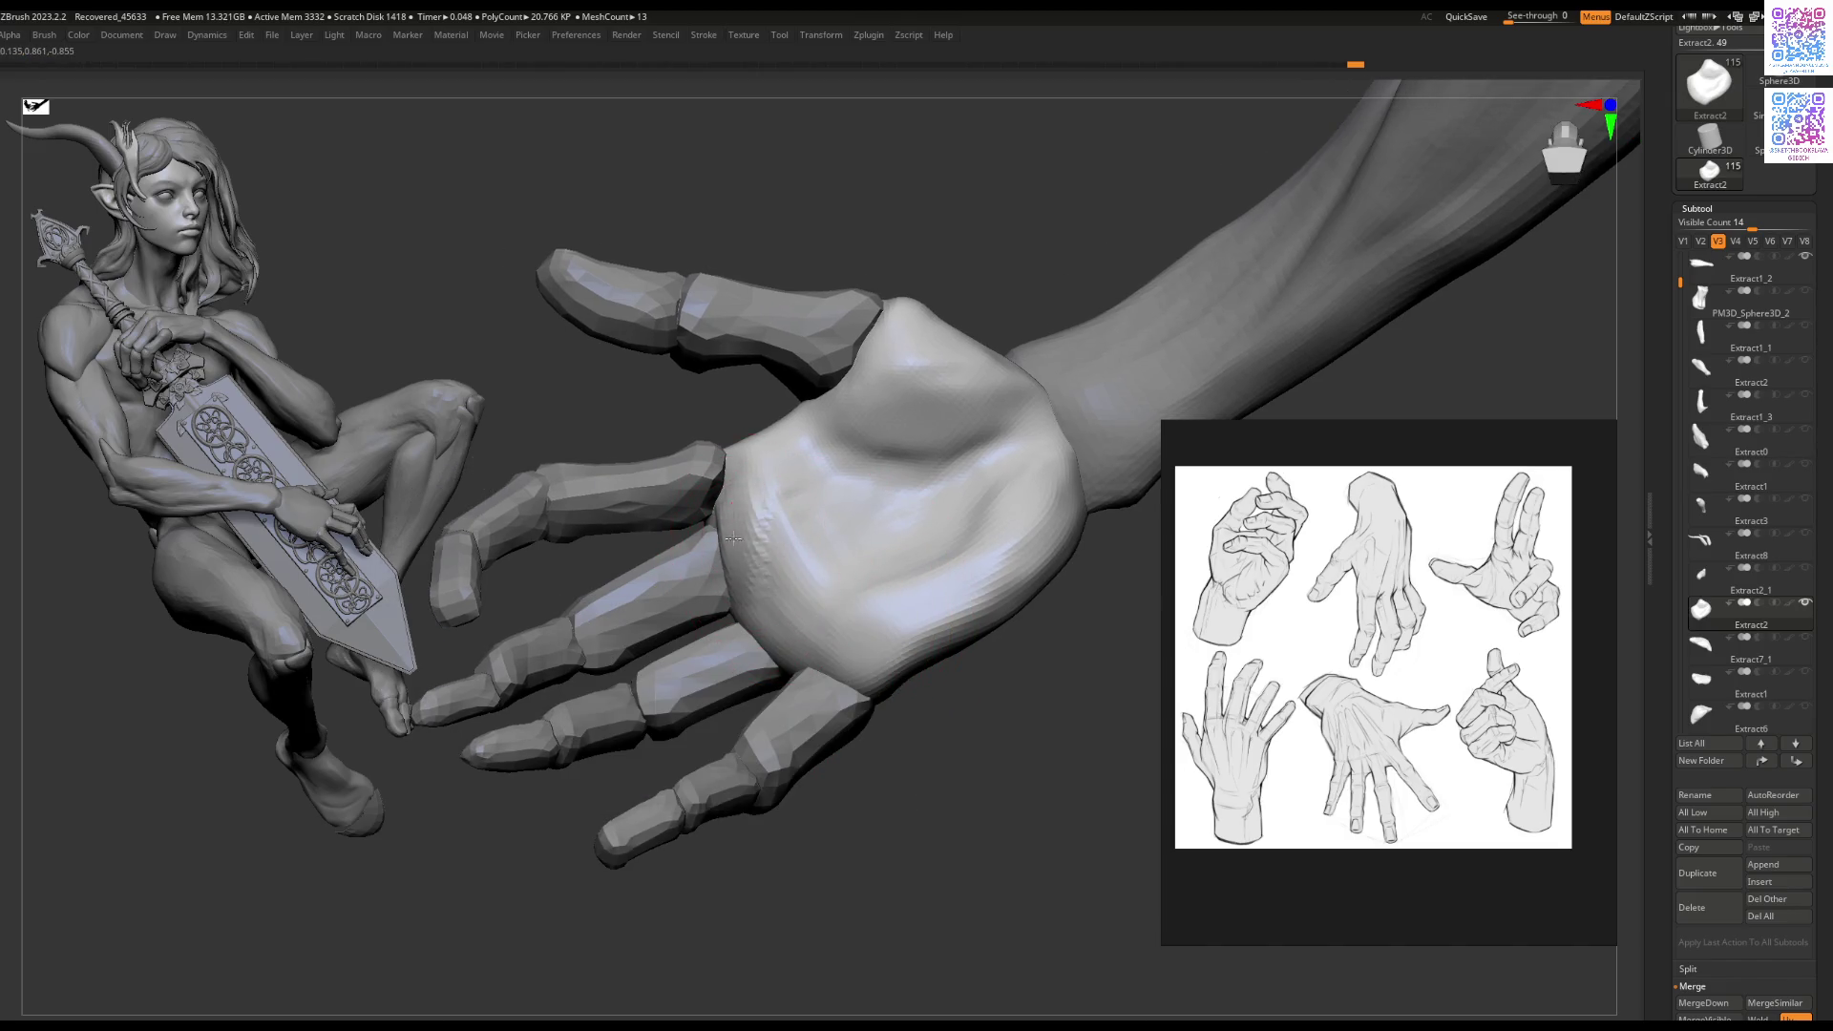
{"action": "left_click_drag", "start_coordinate": [780, 525], "coordinate": [775, 471], "text": "shift"}
{"action": "mouse_move", "coordinate": [833, 595]}
{"action": "left_mouse_down", "text": "shift"}
{"action": "mouse_move", "coordinate": [777, 532]}
{"action": "mouse_move", "coordinate": [875, 532]}
{"action": "left_mouse_up", "text": "shift"}
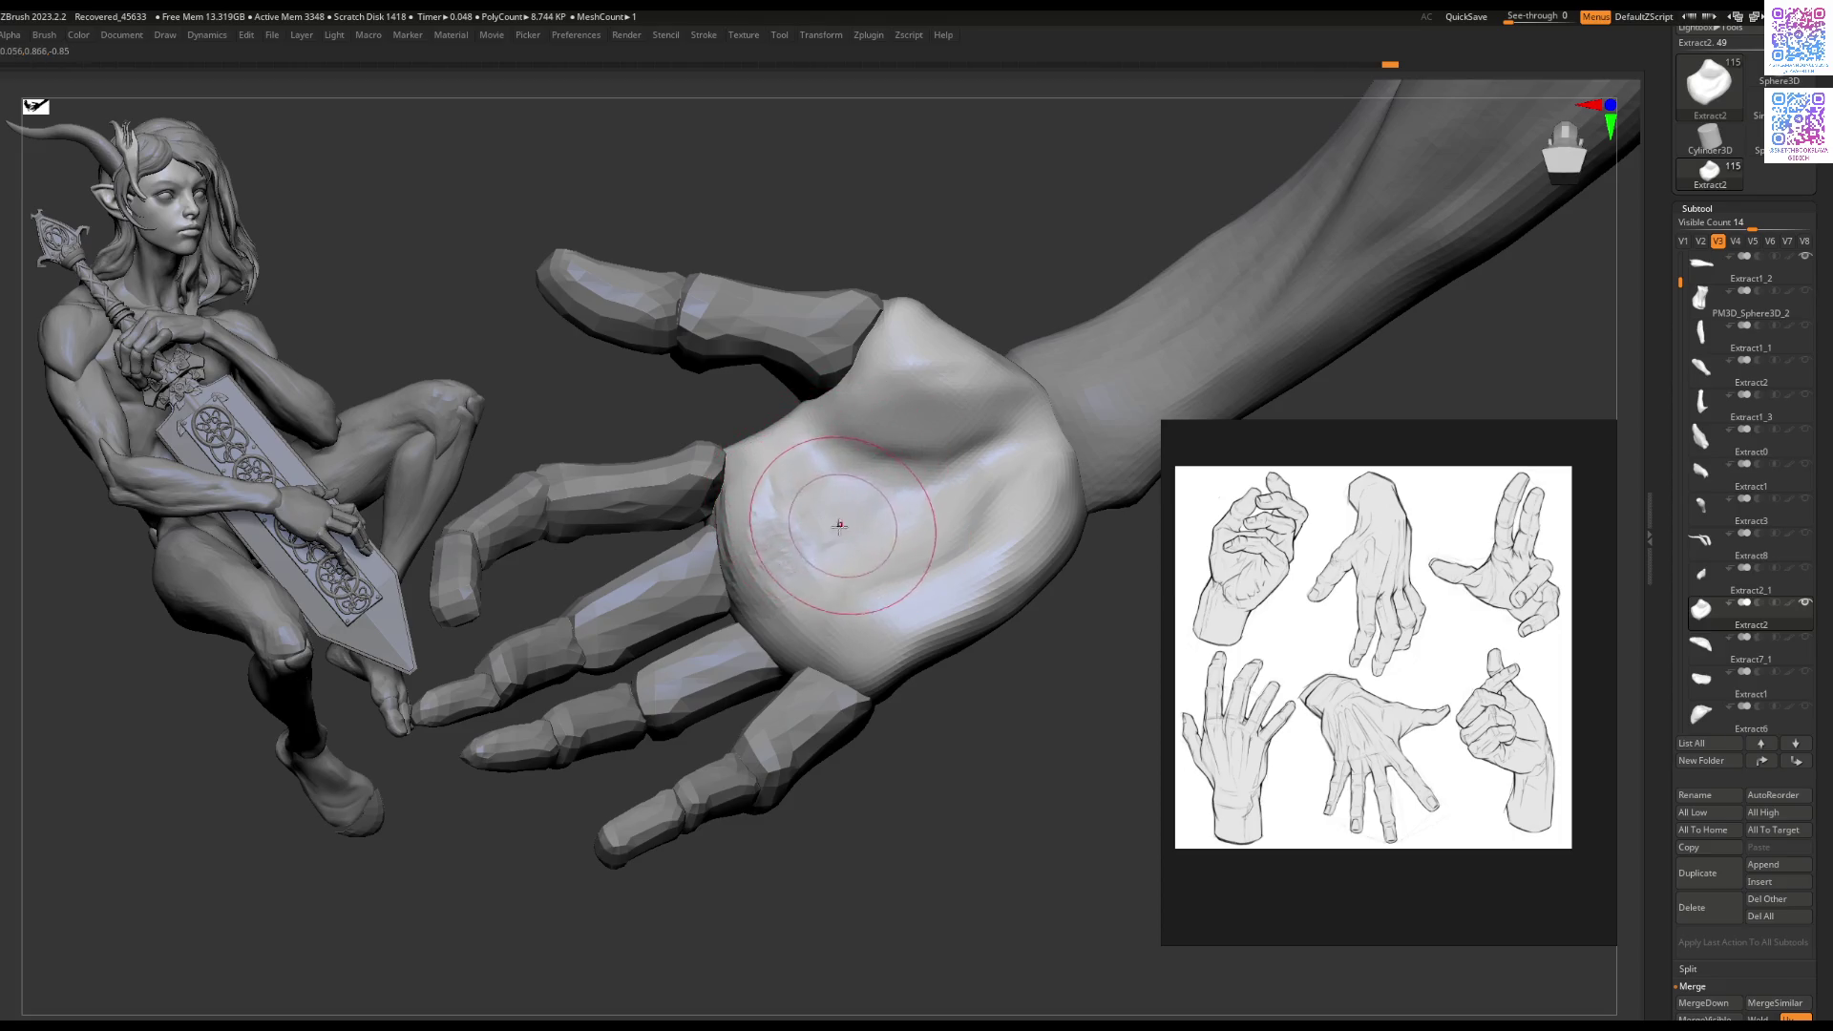
{"action": "right_click_drag", "start_coordinate": [847, 535], "coordinate": [828, 504], "text": "alt"}
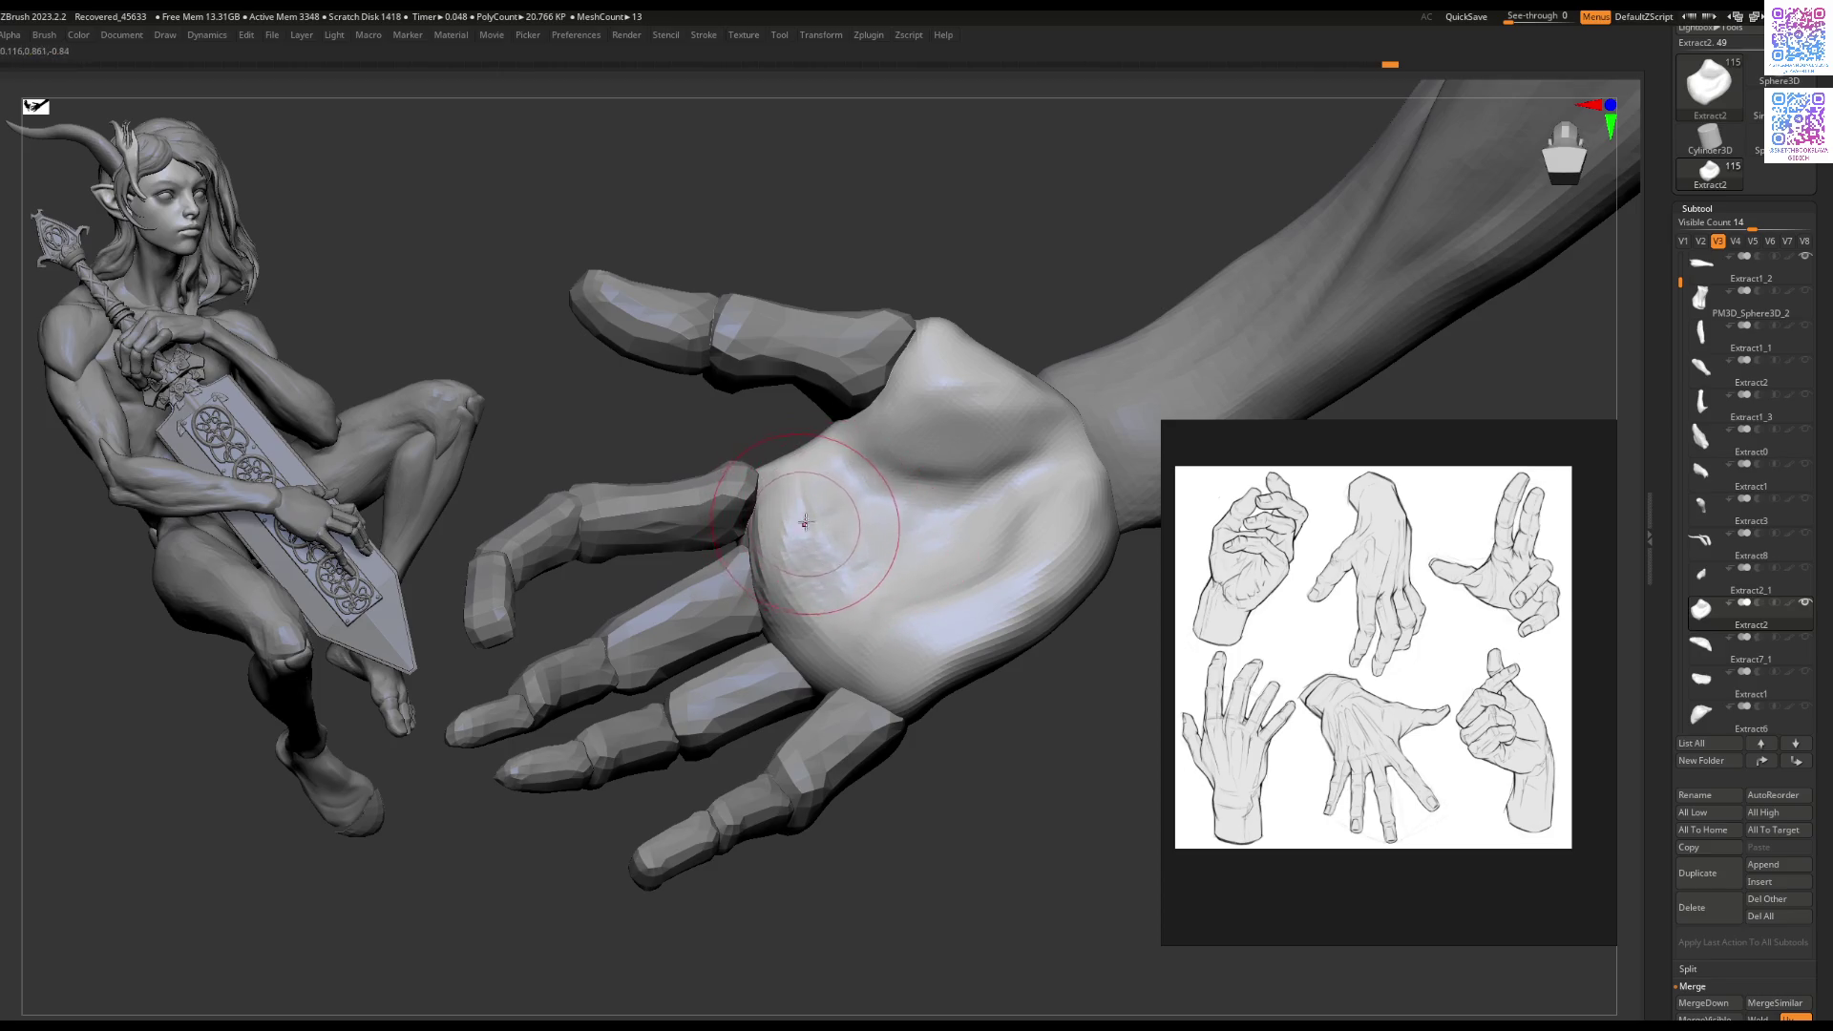
{"action": "right_click_drag", "start_coordinate": [836, 521], "coordinate": [818, 502]}
{"action": "mouse_move", "coordinate": [826, 611]}
{"action": "right_mouse_down"}
{"action": "mouse_move", "coordinate": [824, 573]}
{"action": "mouse_move", "coordinate": [844, 606]}
{"action": "mouse_move", "coordinate": [811, 577]}
{"action": "right_mouse_up"}
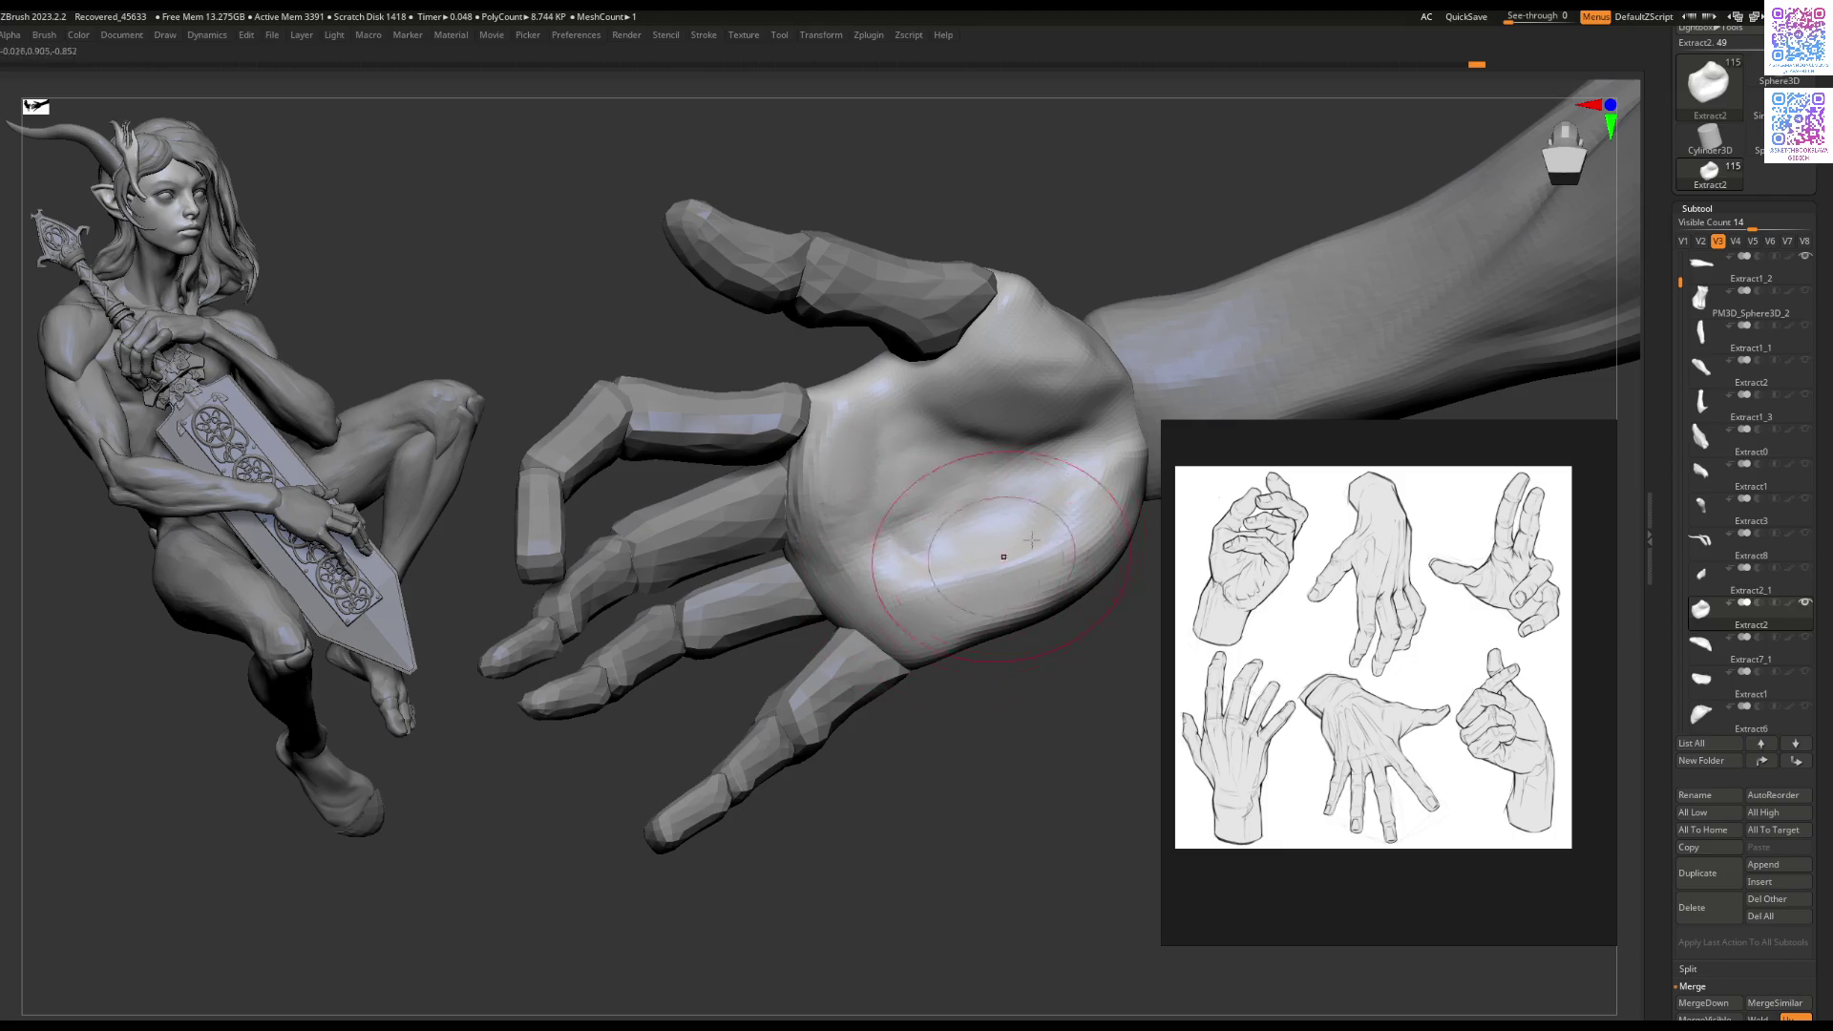
{"action": "mouse_move", "coordinate": [1104, 441]}
{"action": "right_mouse_down"}
{"action": "mouse_move", "coordinate": [1132, 427]}
{"action": "mouse_move", "coordinate": [1106, 515]}
{"action": "right_mouse_up"}
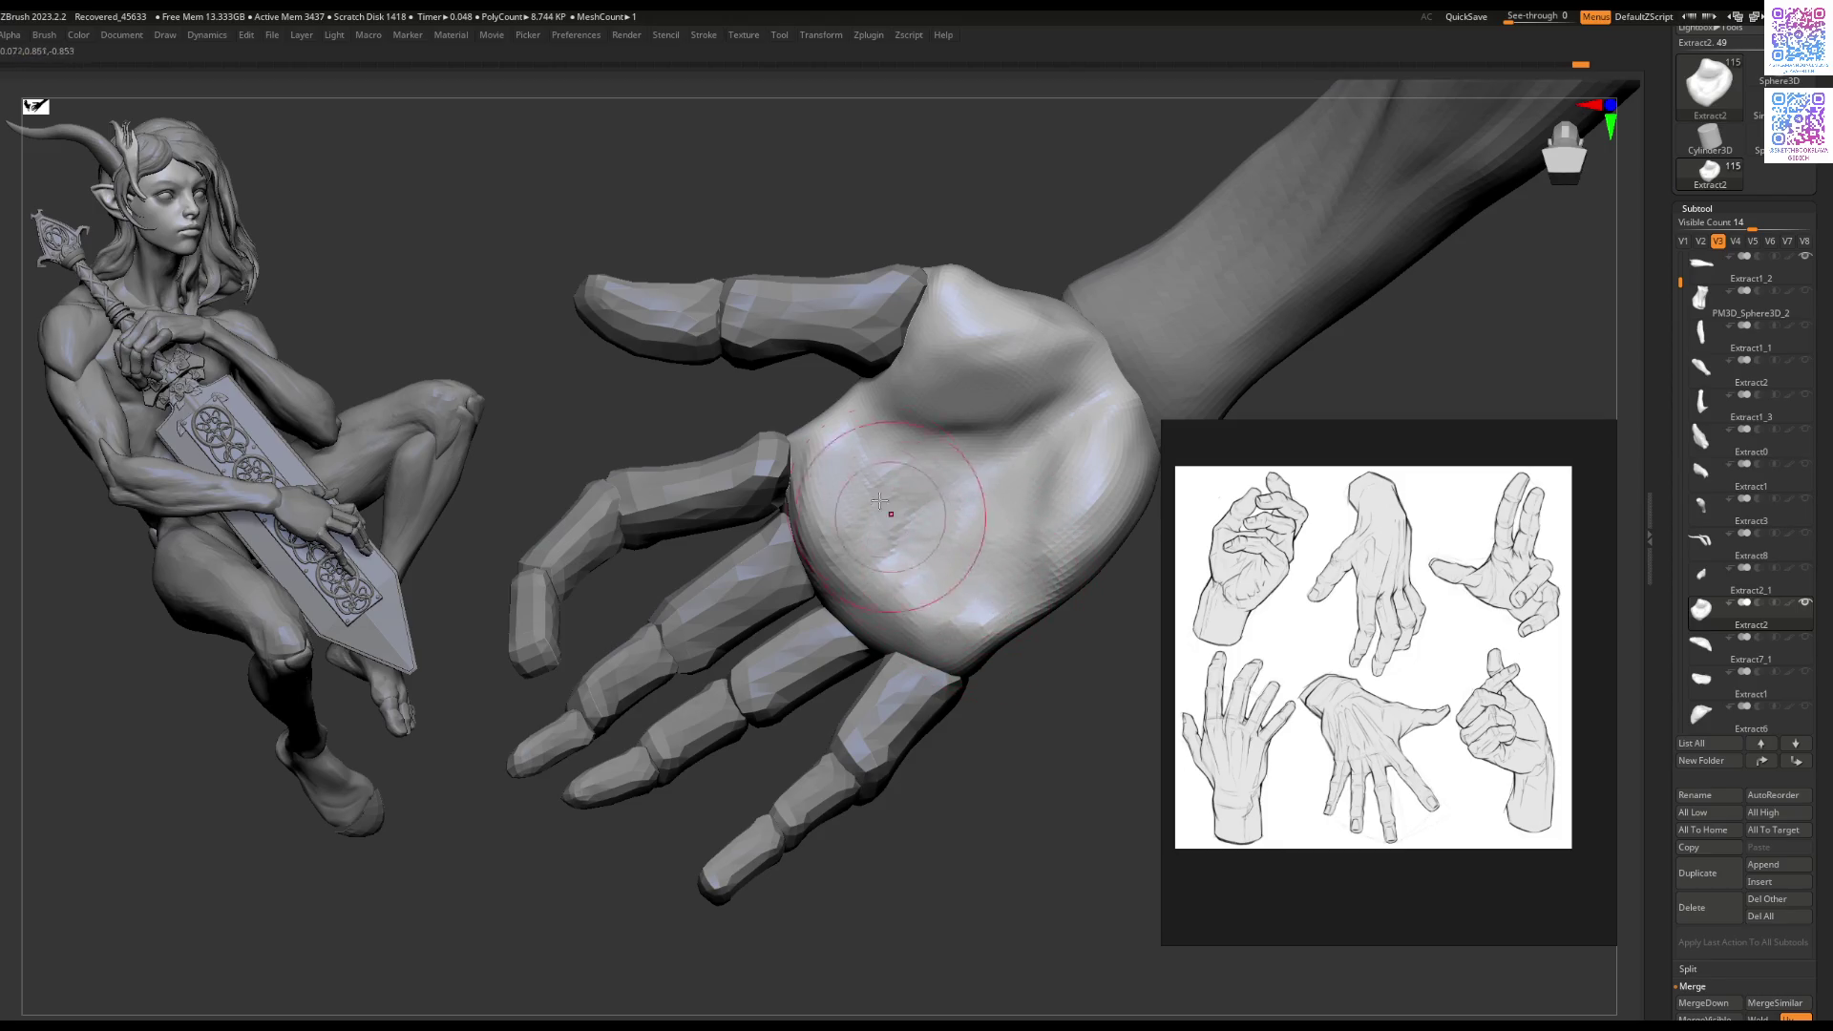
{"action": "mouse_move", "coordinate": [860, 582]}
{"action": "right_mouse_down"}
{"action": "mouse_move", "coordinate": [847, 573]}
{"action": "mouse_move", "coordinate": [873, 564]}
{"action": "right_mouse_up"}
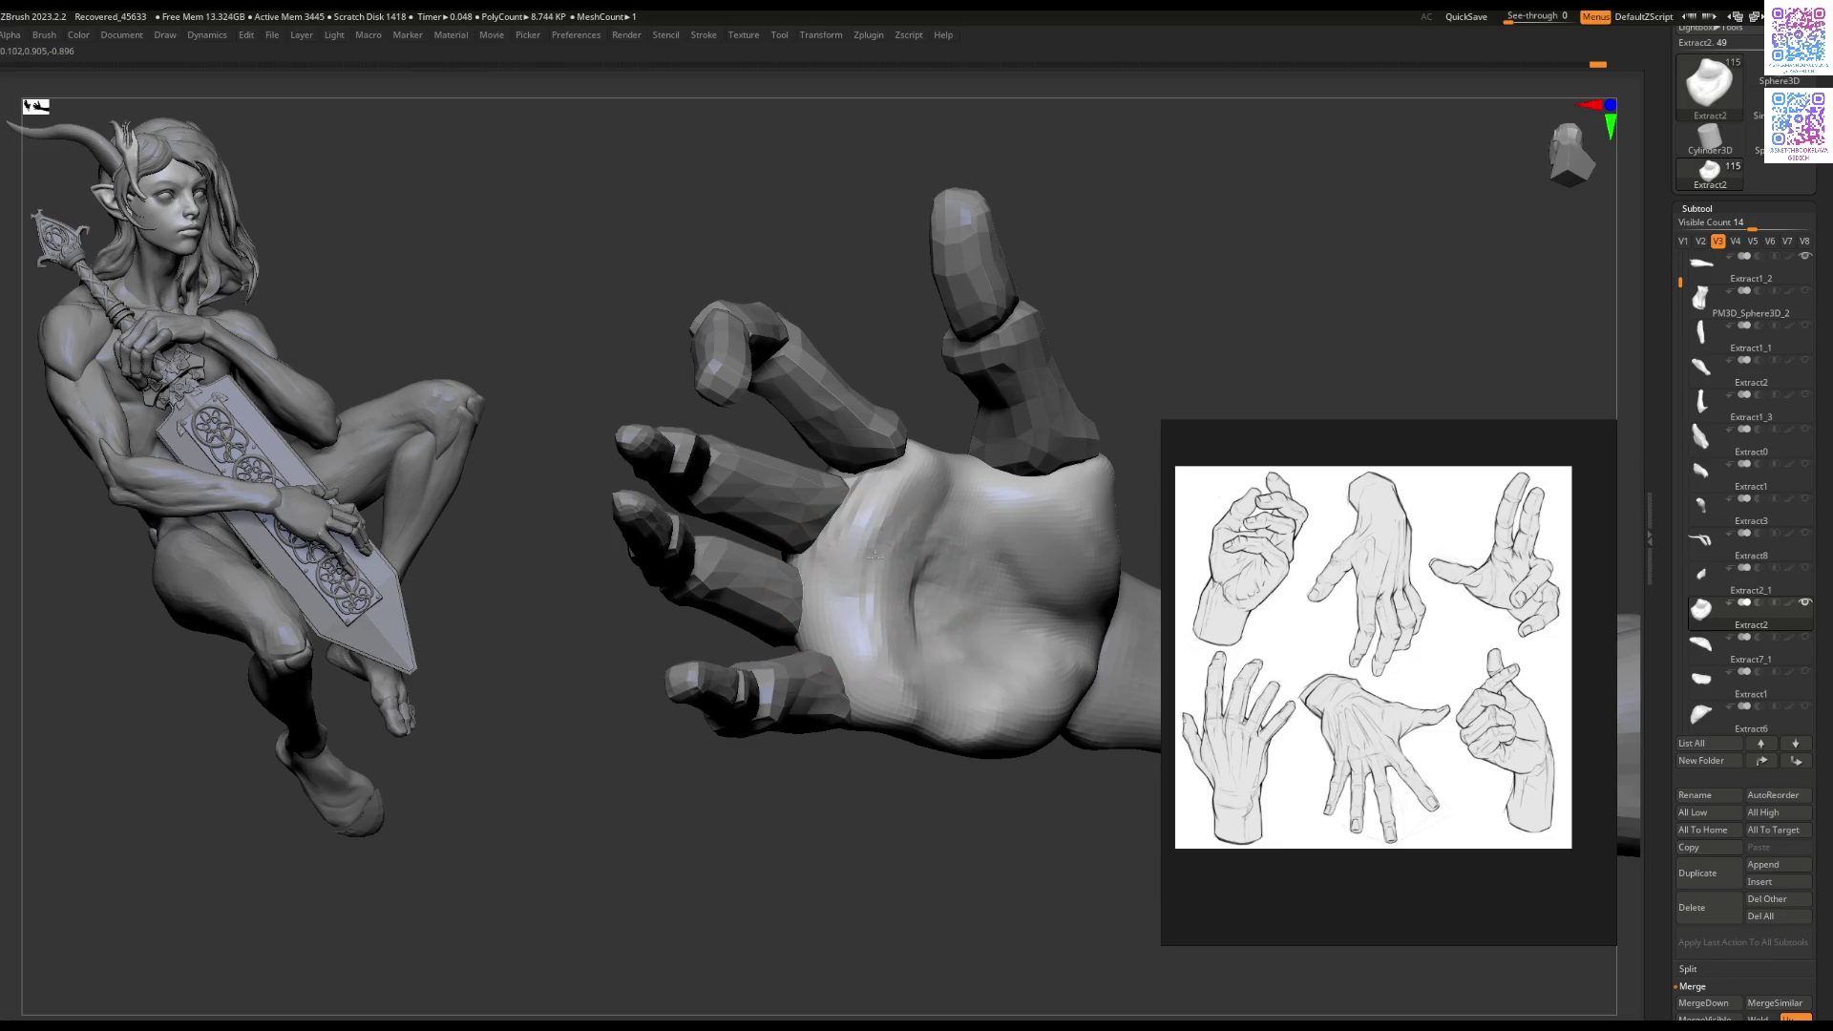
Step: Orbit around the forearm and the back of the hand, zooming in on the wrist bulge
{"action": "mouse_move", "coordinate": [874, 702]}
{"action": "right_mouse_down"}
{"action": "mouse_move", "coordinate": [943, 675]}
{"action": "mouse_move", "coordinate": [876, 556]}
{"action": "right_mouse_up"}
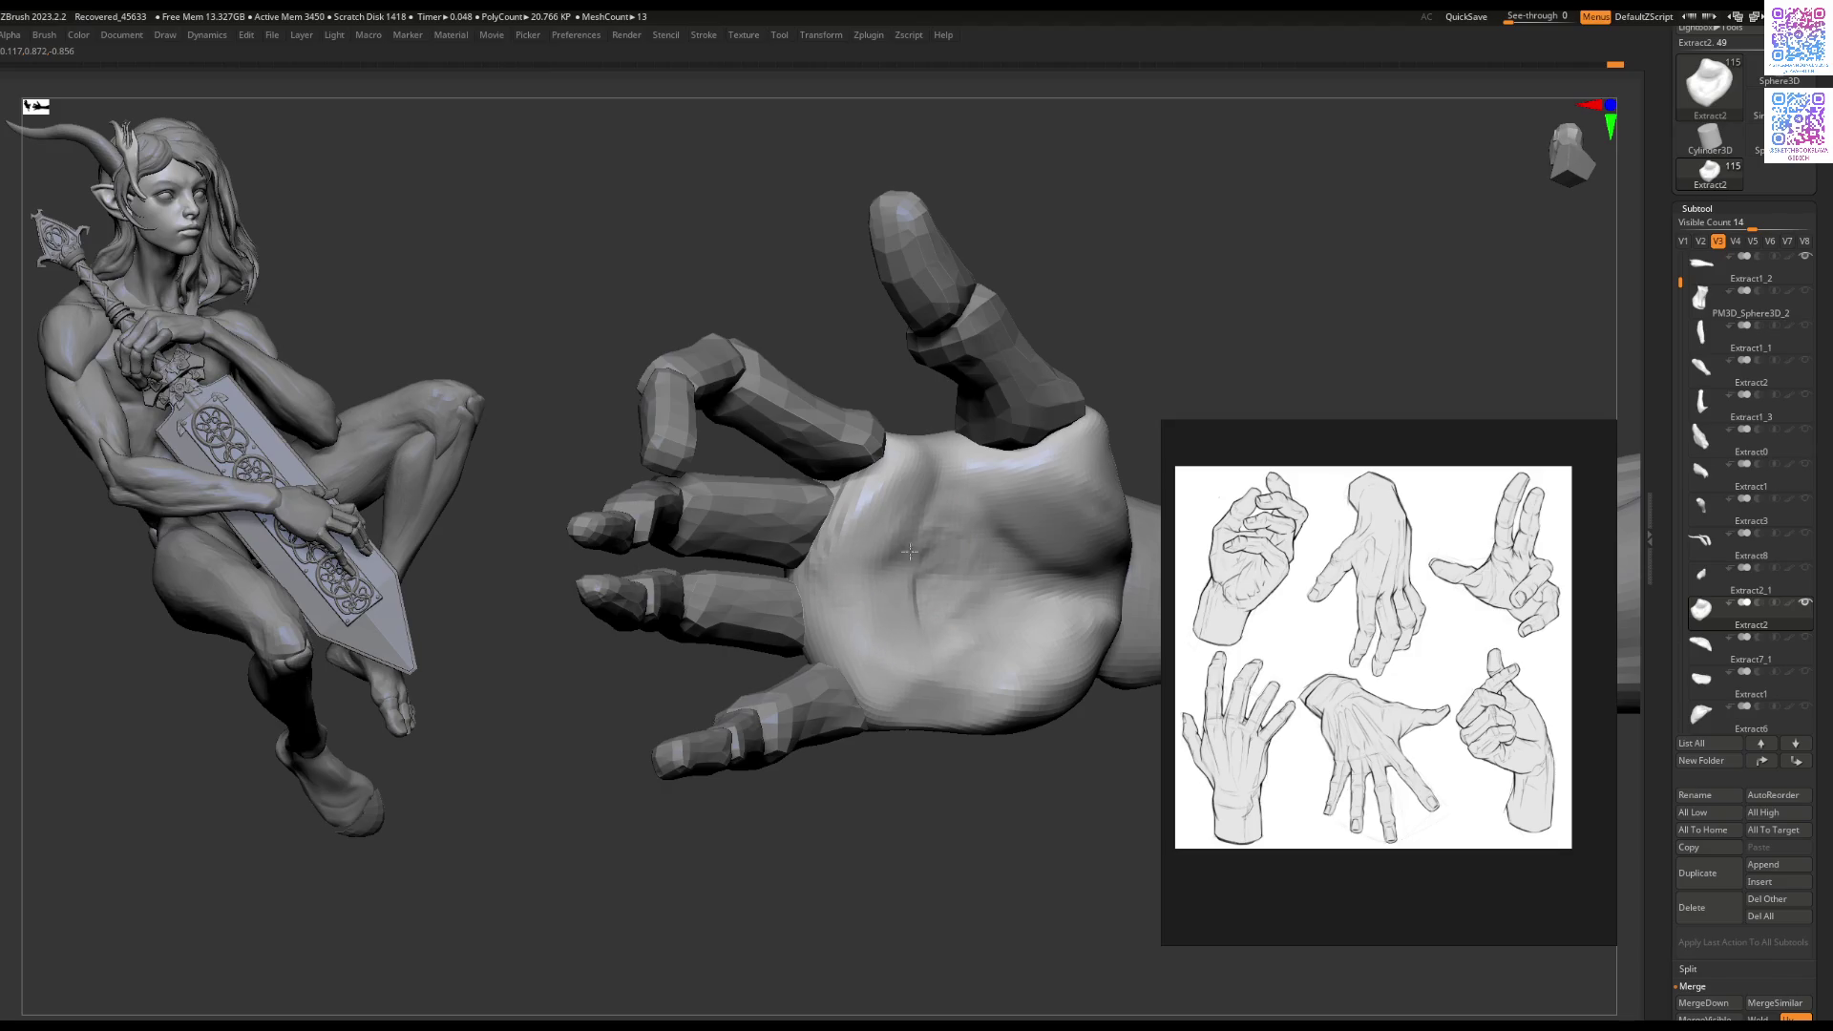
{"action": "mouse_move", "coordinate": [926, 648]}
{"action": "right_mouse_down"}
{"action": "mouse_move", "coordinate": [872, 757]}
{"action": "mouse_move", "coordinate": [897, 495]}
{"action": "mouse_move", "coordinate": [1056, 741]}
{"action": "mouse_move", "coordinate": [933, 728]}
{"action": "mouse_move", "coordinate": [881, 655]}
{"action": "mouse_move", "coordinate": [900, 603]}
{"action": "right_mouse_up"}
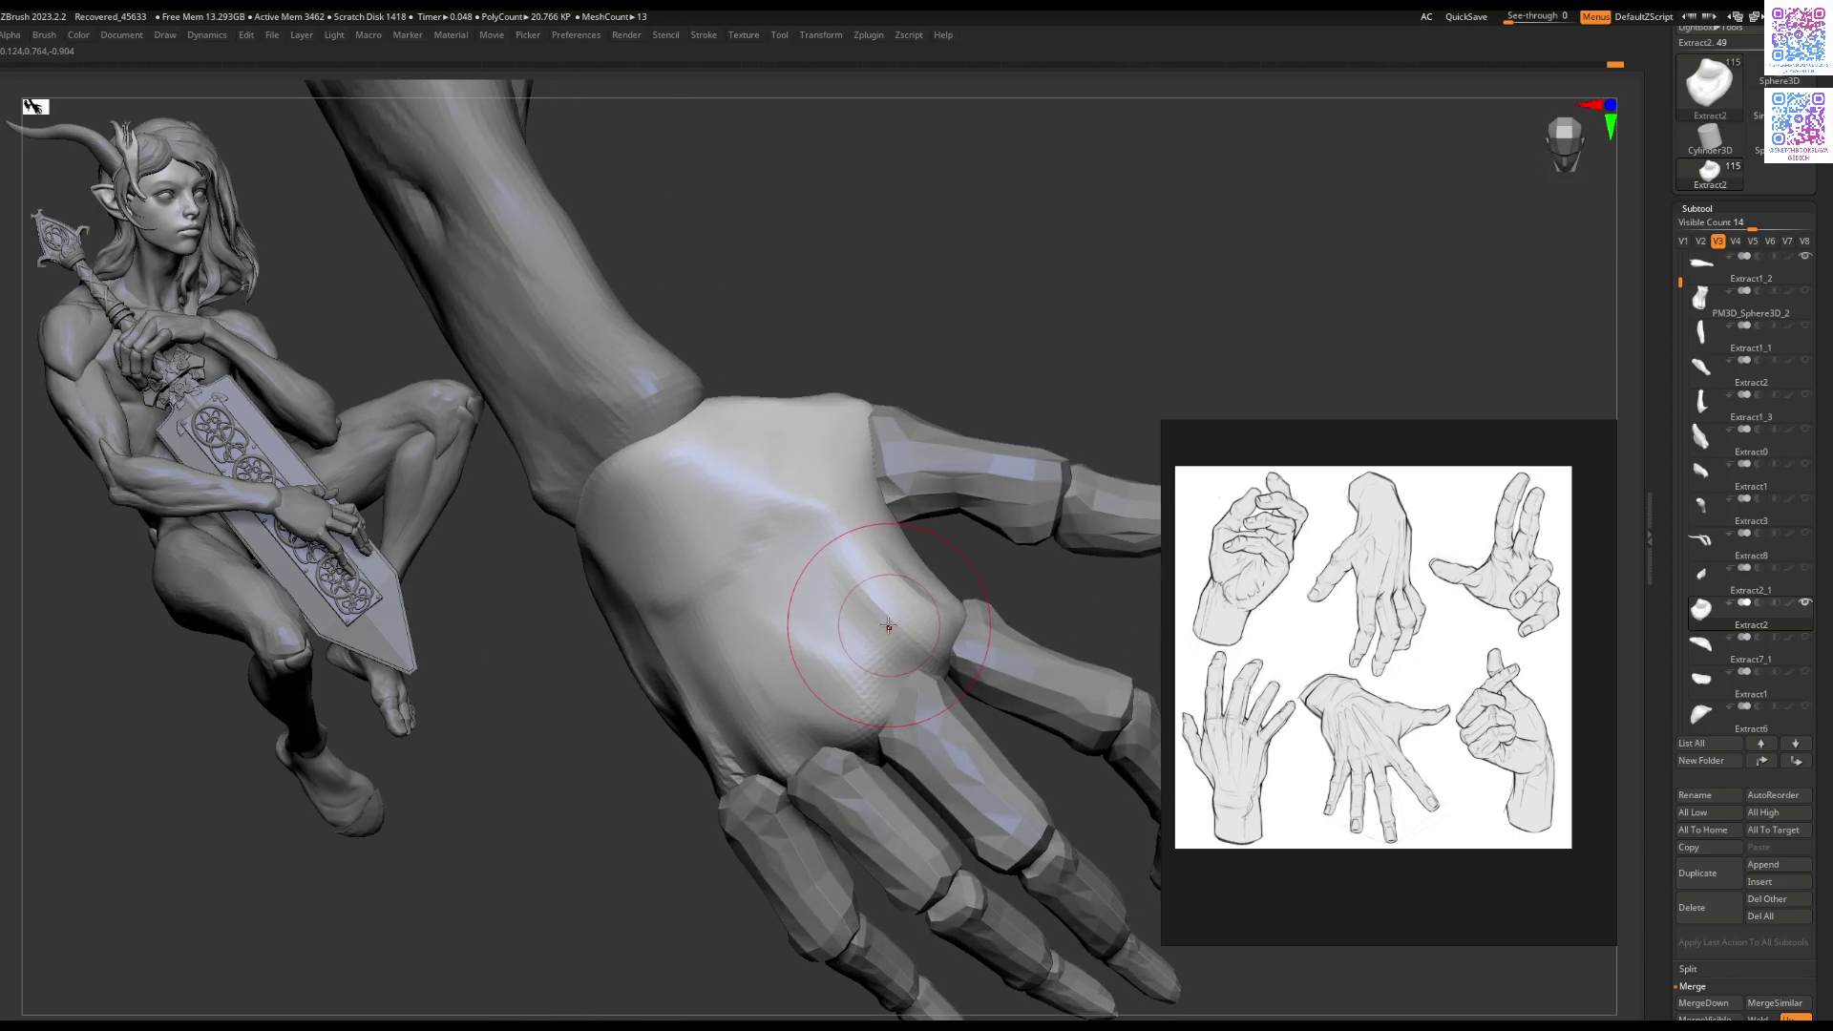
{"action": "mouse_move", "coordinate": [872, 625]}
{"action": "right_mouse_down"}
{"action": "mouse_move", "coordinate": [862, 509]}
{"action": "mouse_move", "coordinate": [818, 409]}
{"action": "right_mouse_up"}
{"action": "mouse_move", "coordinate": [711, 604]}
{"action": "right_mouse_down"}
{"action": "mouse_move", "coordinate": [687, 616]}
{"action": "mouse_move", "coordinate": [767, 704]}
{"action": "mouse_move", "coordinate": [675, 655]}
{"action": "right_mouse_up"}
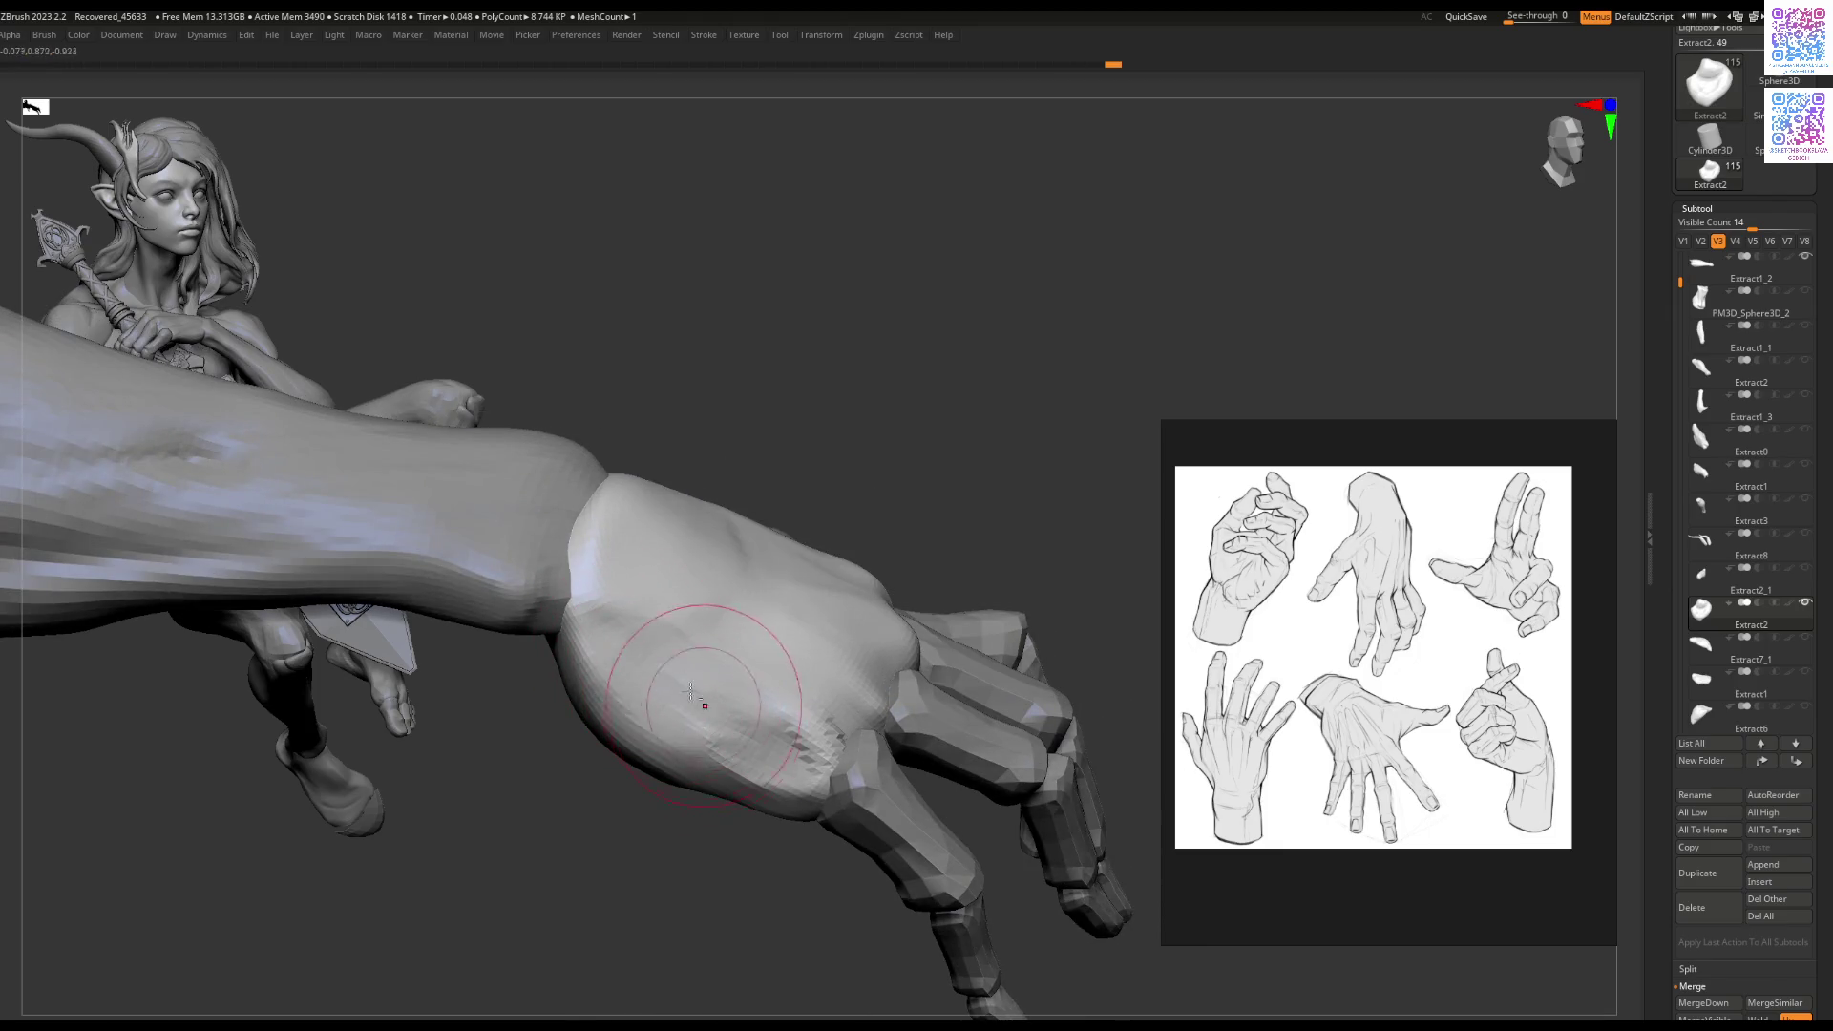
{"action": "mouse_move", "coordinate": [729, 757]}
{"action": "right_mouse_down"}
{"action": "mouse_move", "coordinate": [609, 642]}
{"action": "mouse_move", "coordinate": [702, 695]}
{"action": "mouse_move", "coordinate": [769, 633]}
{"action": "mouse_move", "coordinate": [773, 519]}
{"action": "mouse_move", "coordinate": [723, 573]}
{"action": "mouse_move", "coordinate": [755, 501]}
{"action": "mouse_move", "coordinate": [831, 506]}
{"action": "right_mouse_up"}
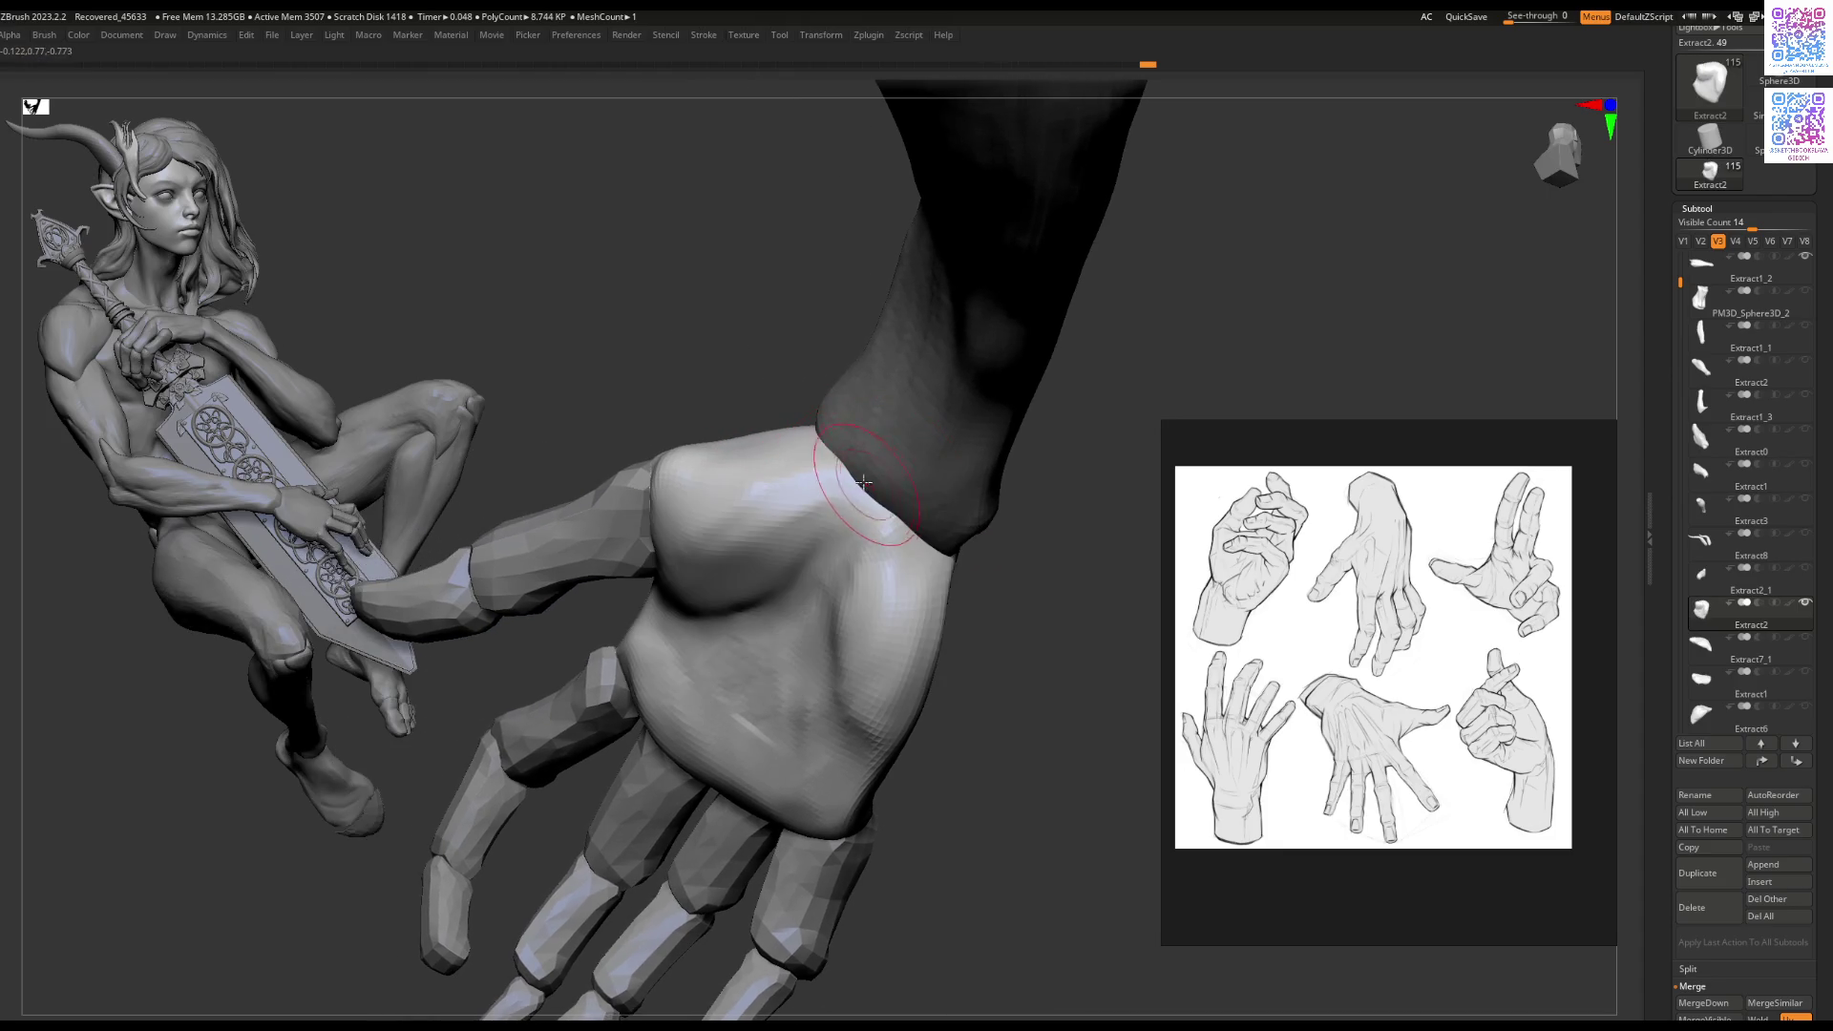
{"action": "mouse_move", "coordinate": [826, 540]}
{"action": "right_mouse_down"}
{"action": "mouse_move", "coordinate": [802, 471]}
{"action": "mouse_move", "coordinate": [756, 523]}
{"action": "mouse_move", "coordinate": [725, 472]}
{"action": "mouse_move", "coordinate": [674, 451]}
{"action": "right_mouse_up"}
{"action": "right_click_drag", "start_coordinate": [834, 509], "coordinate": [818, 489]}
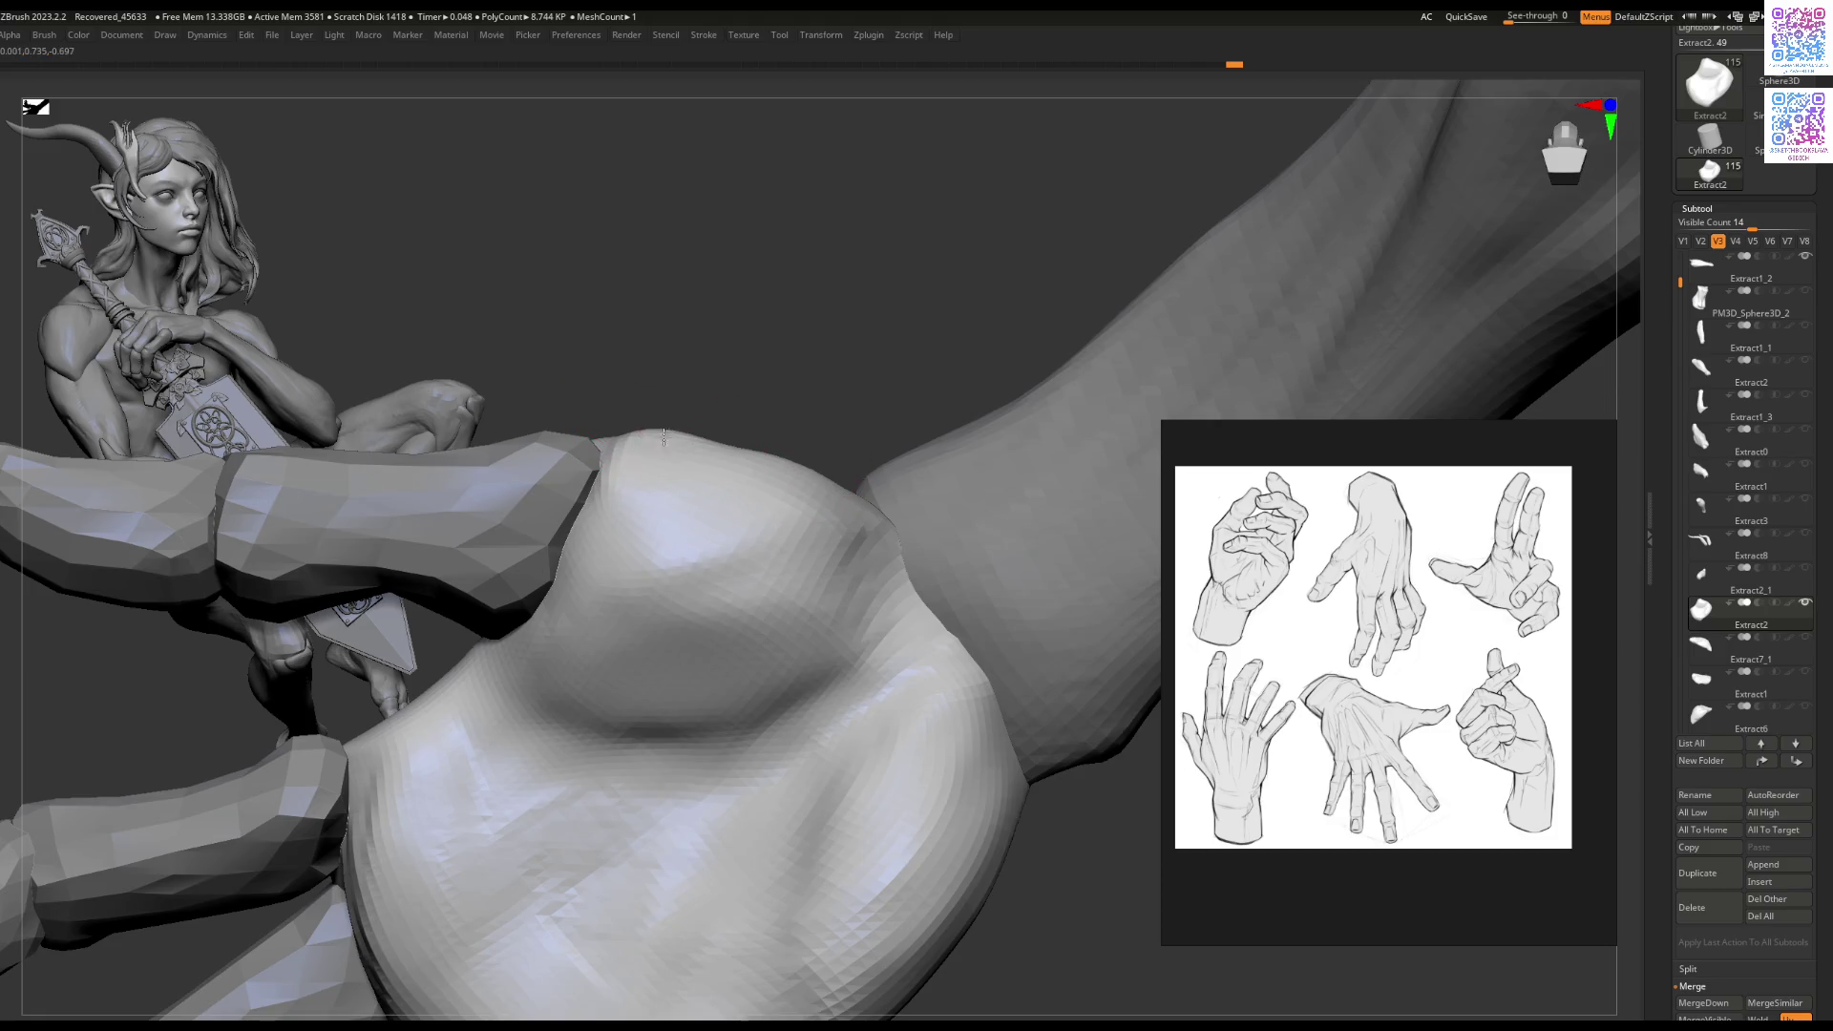
{"action": "right_click_drag", "start_coordinate": [778, 491], "coordinate": [792, 483]}
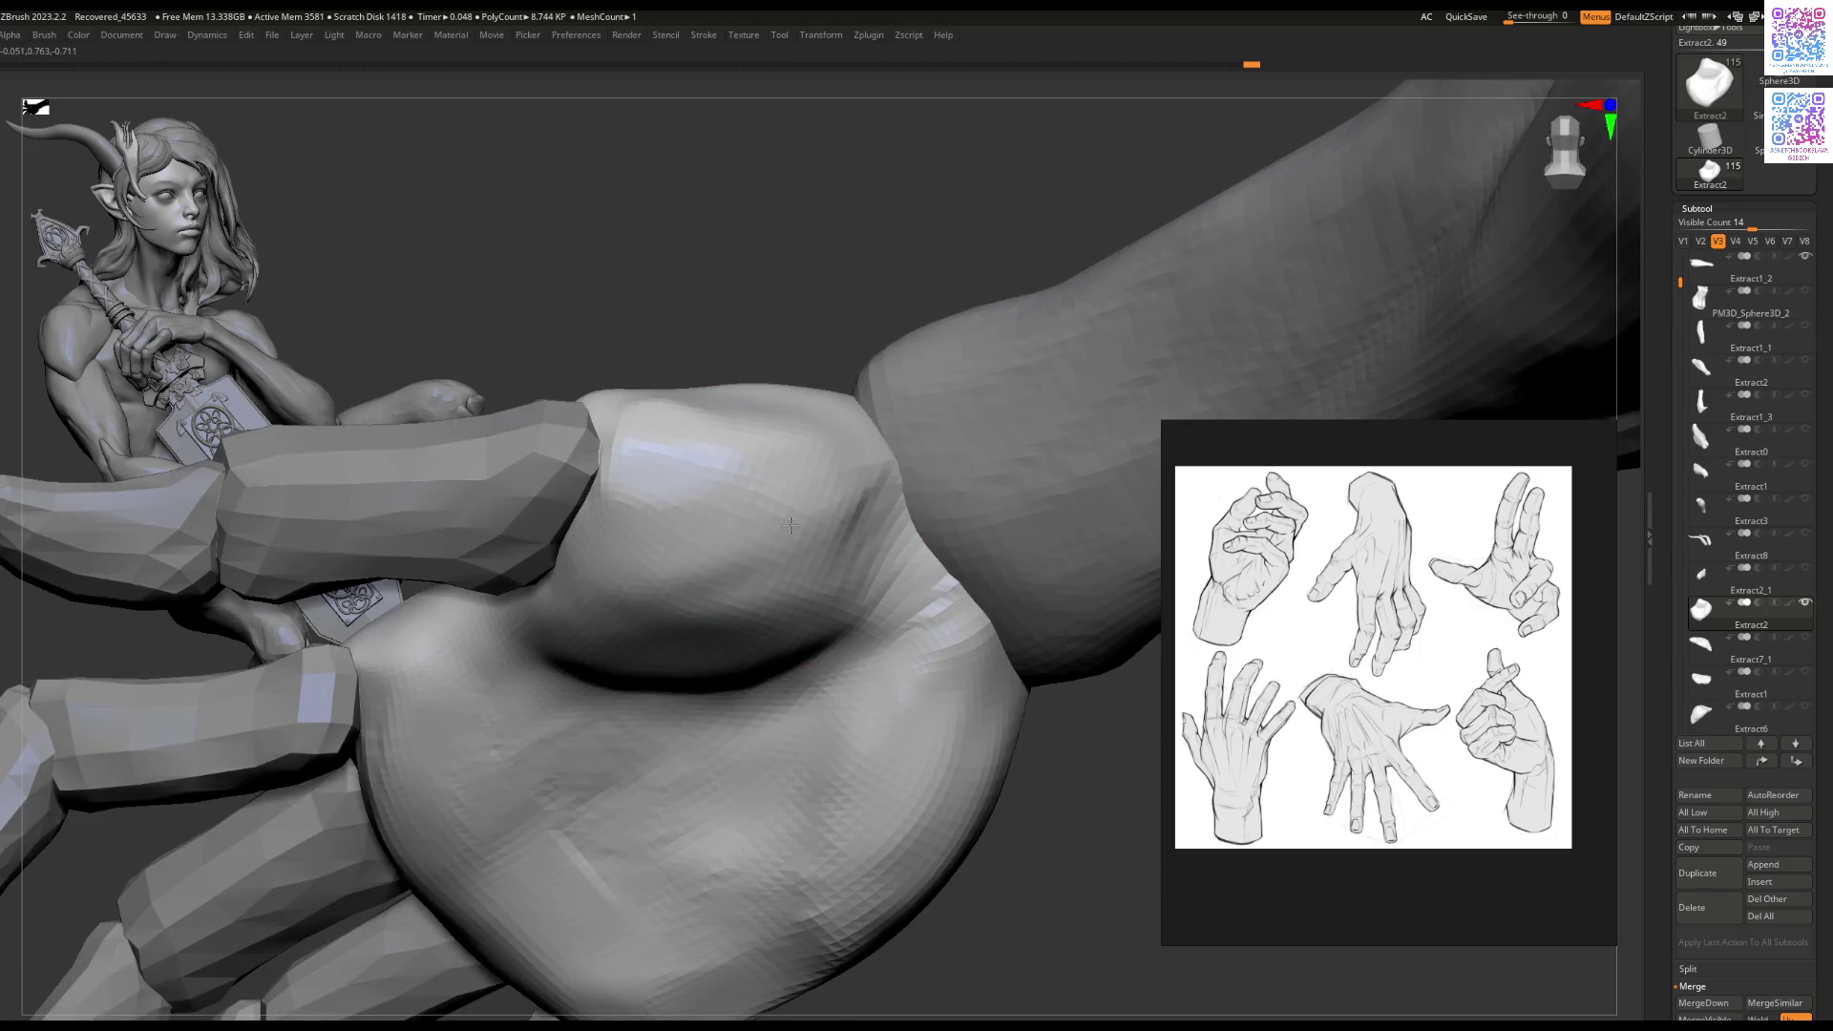
Step: Build up and roughen a raised patch on the side of the hand
{"action": "mouse_move", "coordinate": [765, 543]}
{"action": "right_mouse_down"}
{"action": "mouse_move", "coordinate": [757, 491]}
{"action": "mouse_move", "coordinate": [681, 596]}
{"action": "right_mouse_up"}
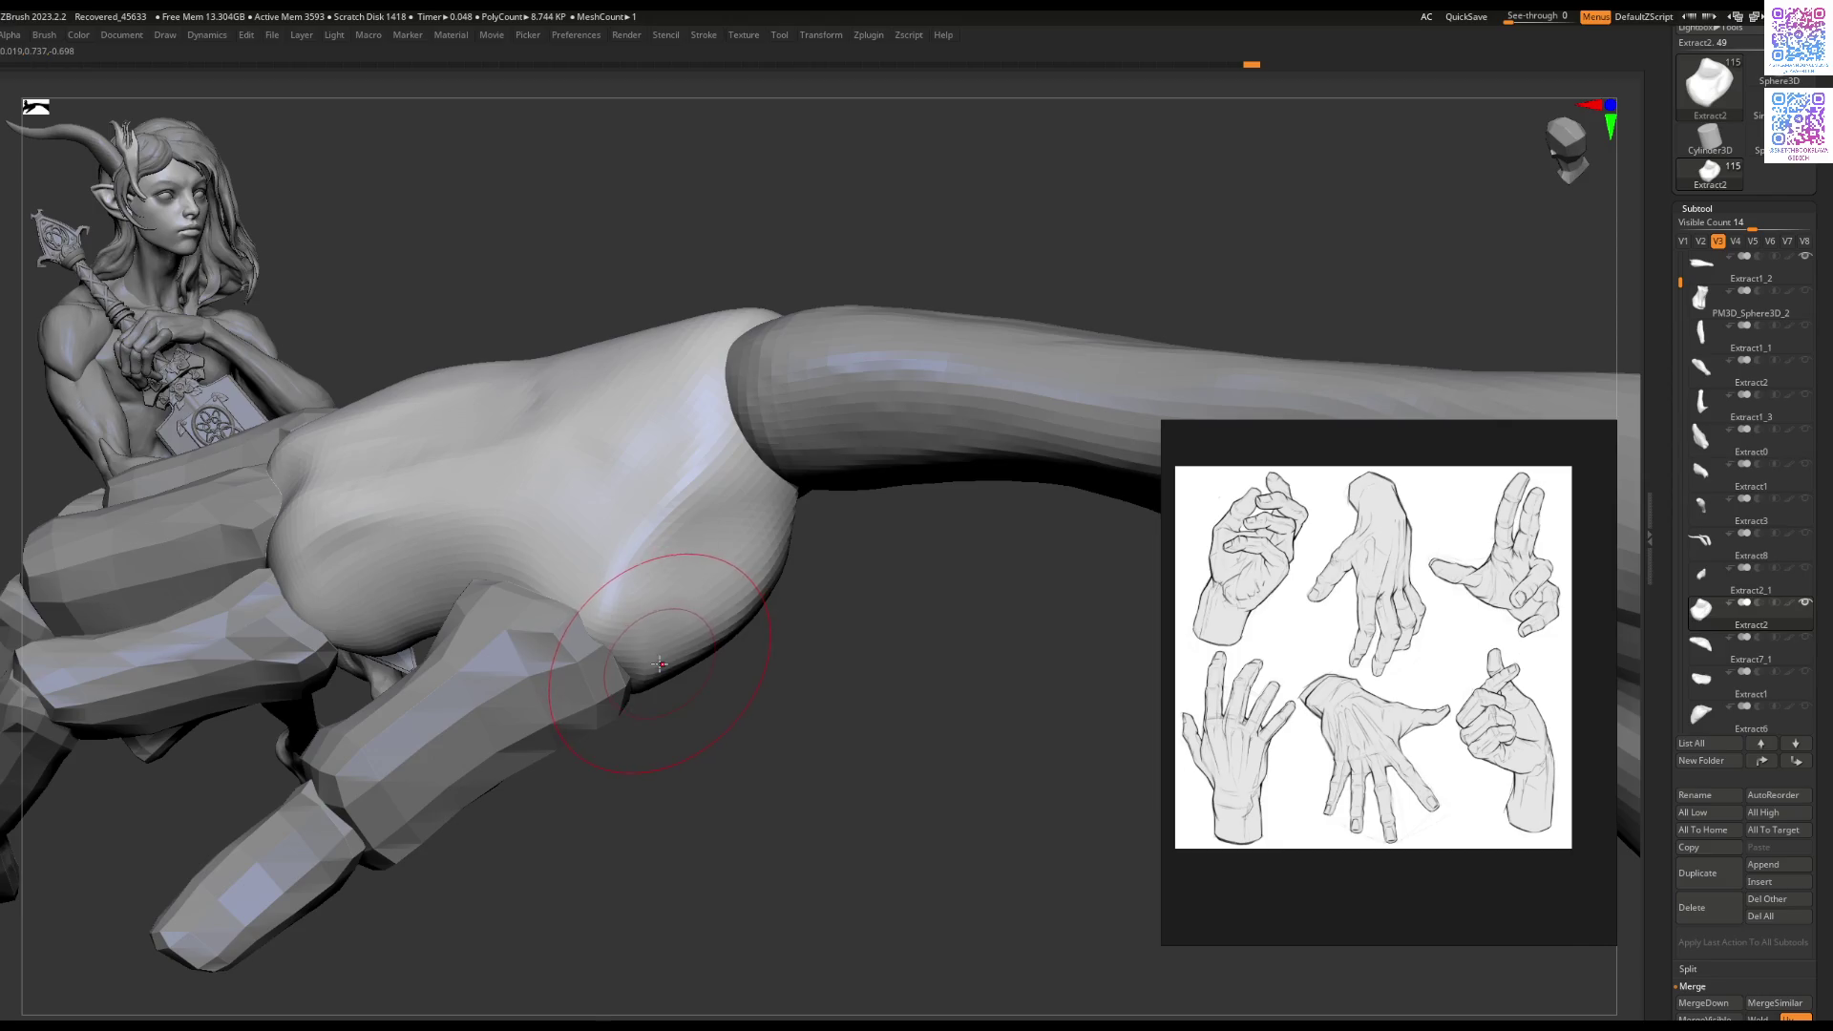
{"action": "right_click_drag", "start_coordinate": [626, 597], "coordinate": [806, 564]}
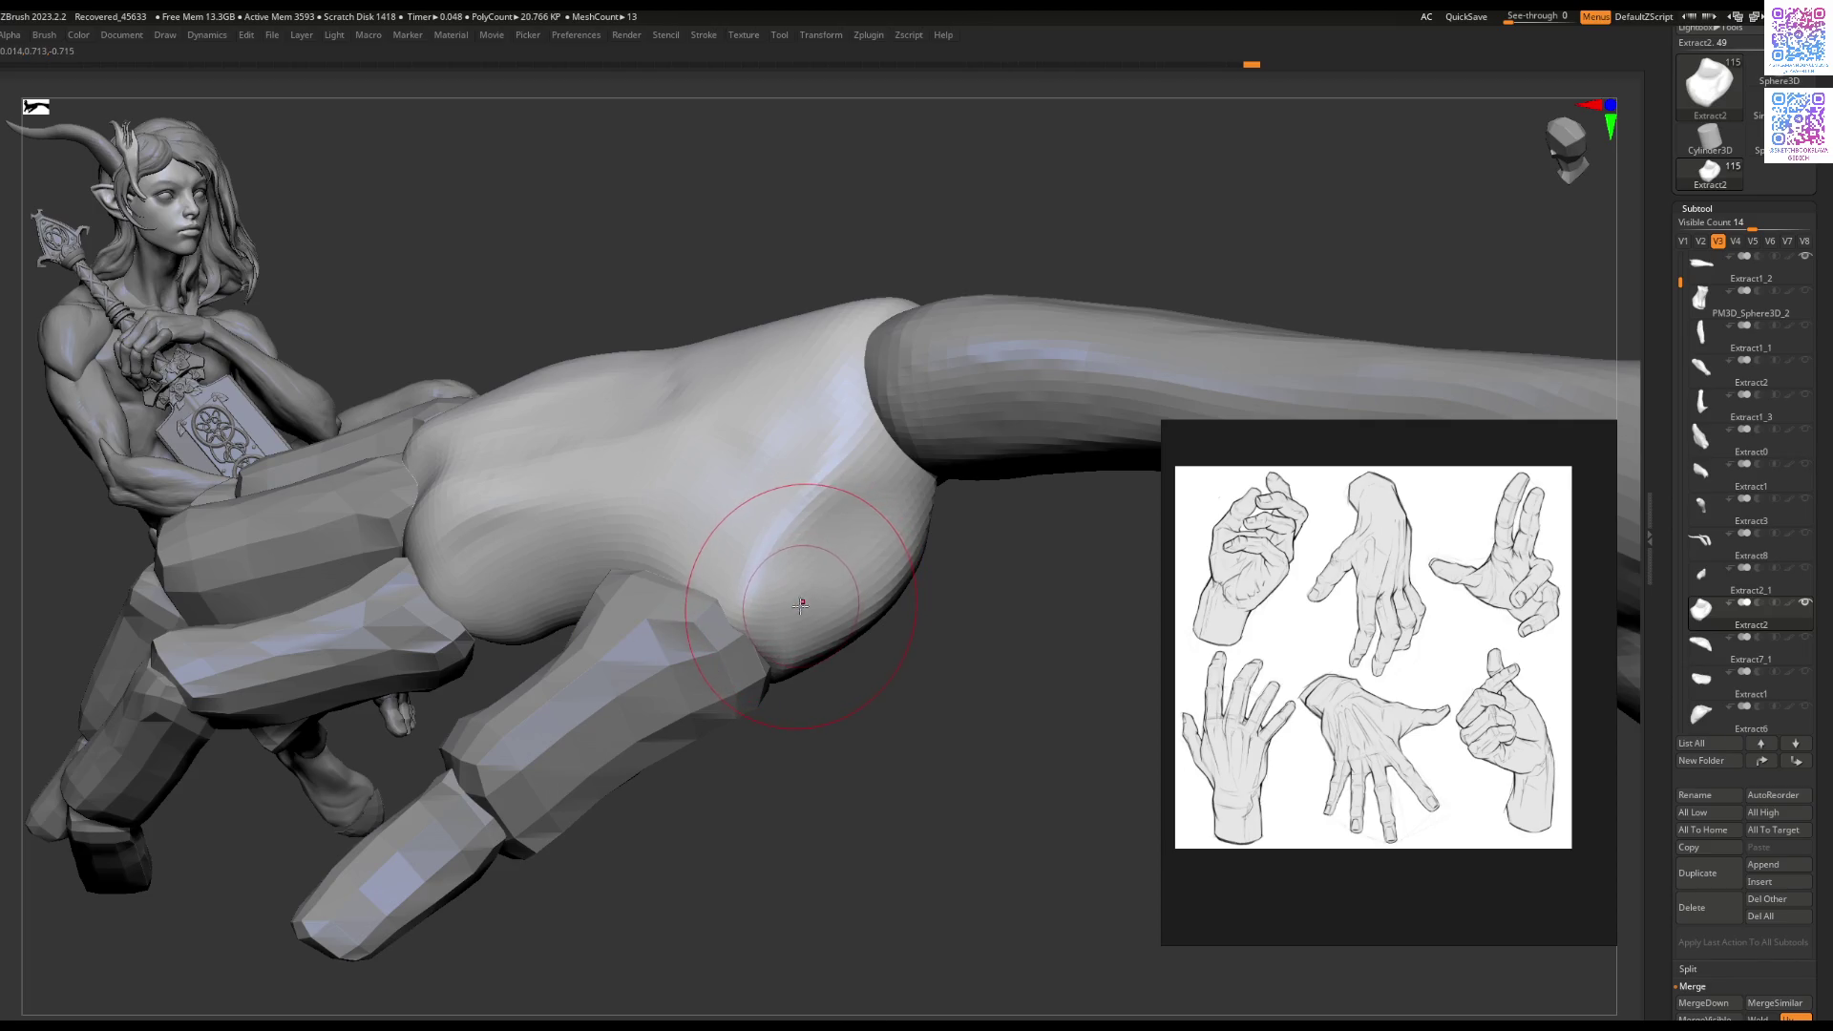
{"action": "mouse_move", "coordinate": [802, 601]}
{"action": "right_mouse_down"}
{"action": "mouse_move", "coordinate": [846, 618]}
{"action": "mouse_move", "coordinate": [855, 577]}
{"action": "mouse_move", "coordinate": [803, 603]}
{"action": "right_mouse_up"}
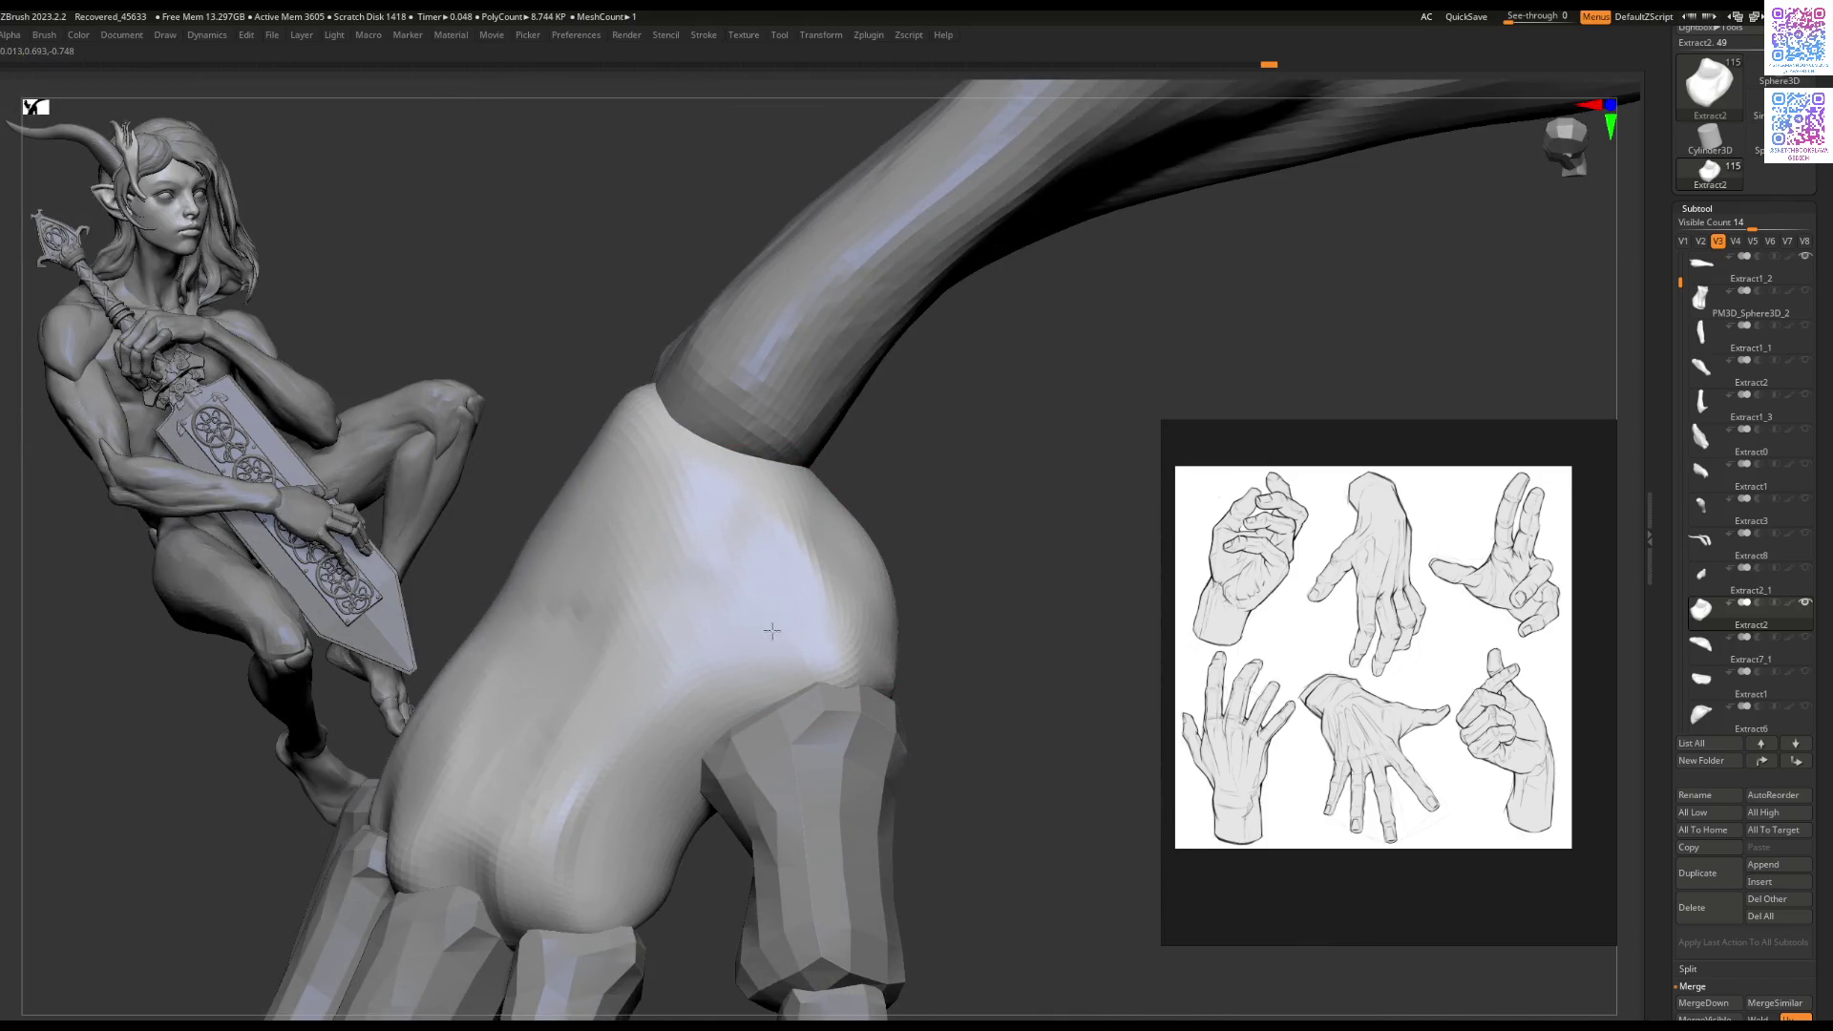
{"action": "right_click_drag", "start_coordinate": [716, 675], "coordinate": [696, 643]}
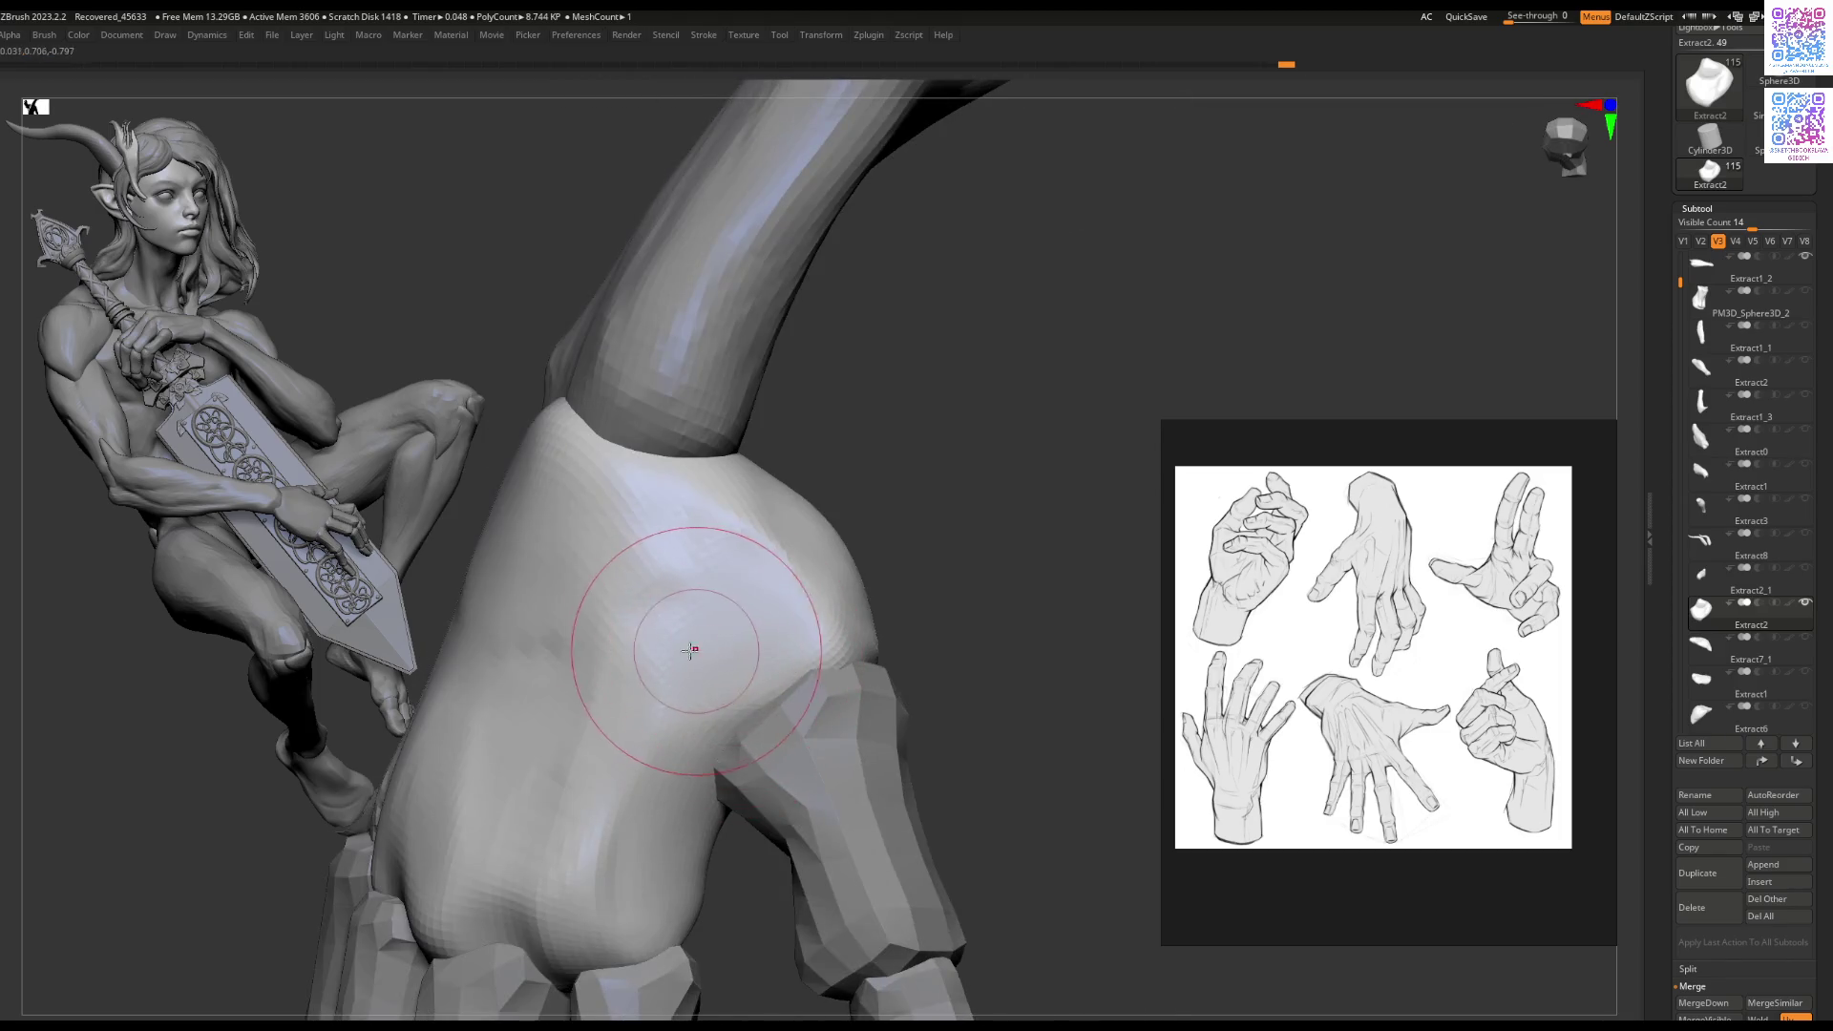
{"action": "mouse_move", "coordinate": [660, 685]}
{"action": "left_mouse_down"}
{"action": "mouse_move", "coordinate": [630, 707]}
{"action": "mouse_move", "coordinate": [681, 649]}
{"action": "mouse_move", "coordinate": [634, 757]}
{"action": "mouse_move", "coordinate": [688, 783]}
{"action": "left_mouse_up"}
{"action": "mouse_move", "coordinate": [707, 764]}
{"action": "right_mouse_down"}
{"action": "mouse_move", "coordinate": [727, 728]}
{"action": "mouse_move", "coordinate": [697, 599]}
{"action": "mouse_move", "coordinate": [737, 586]}
{"action": "right_mouse_up"}
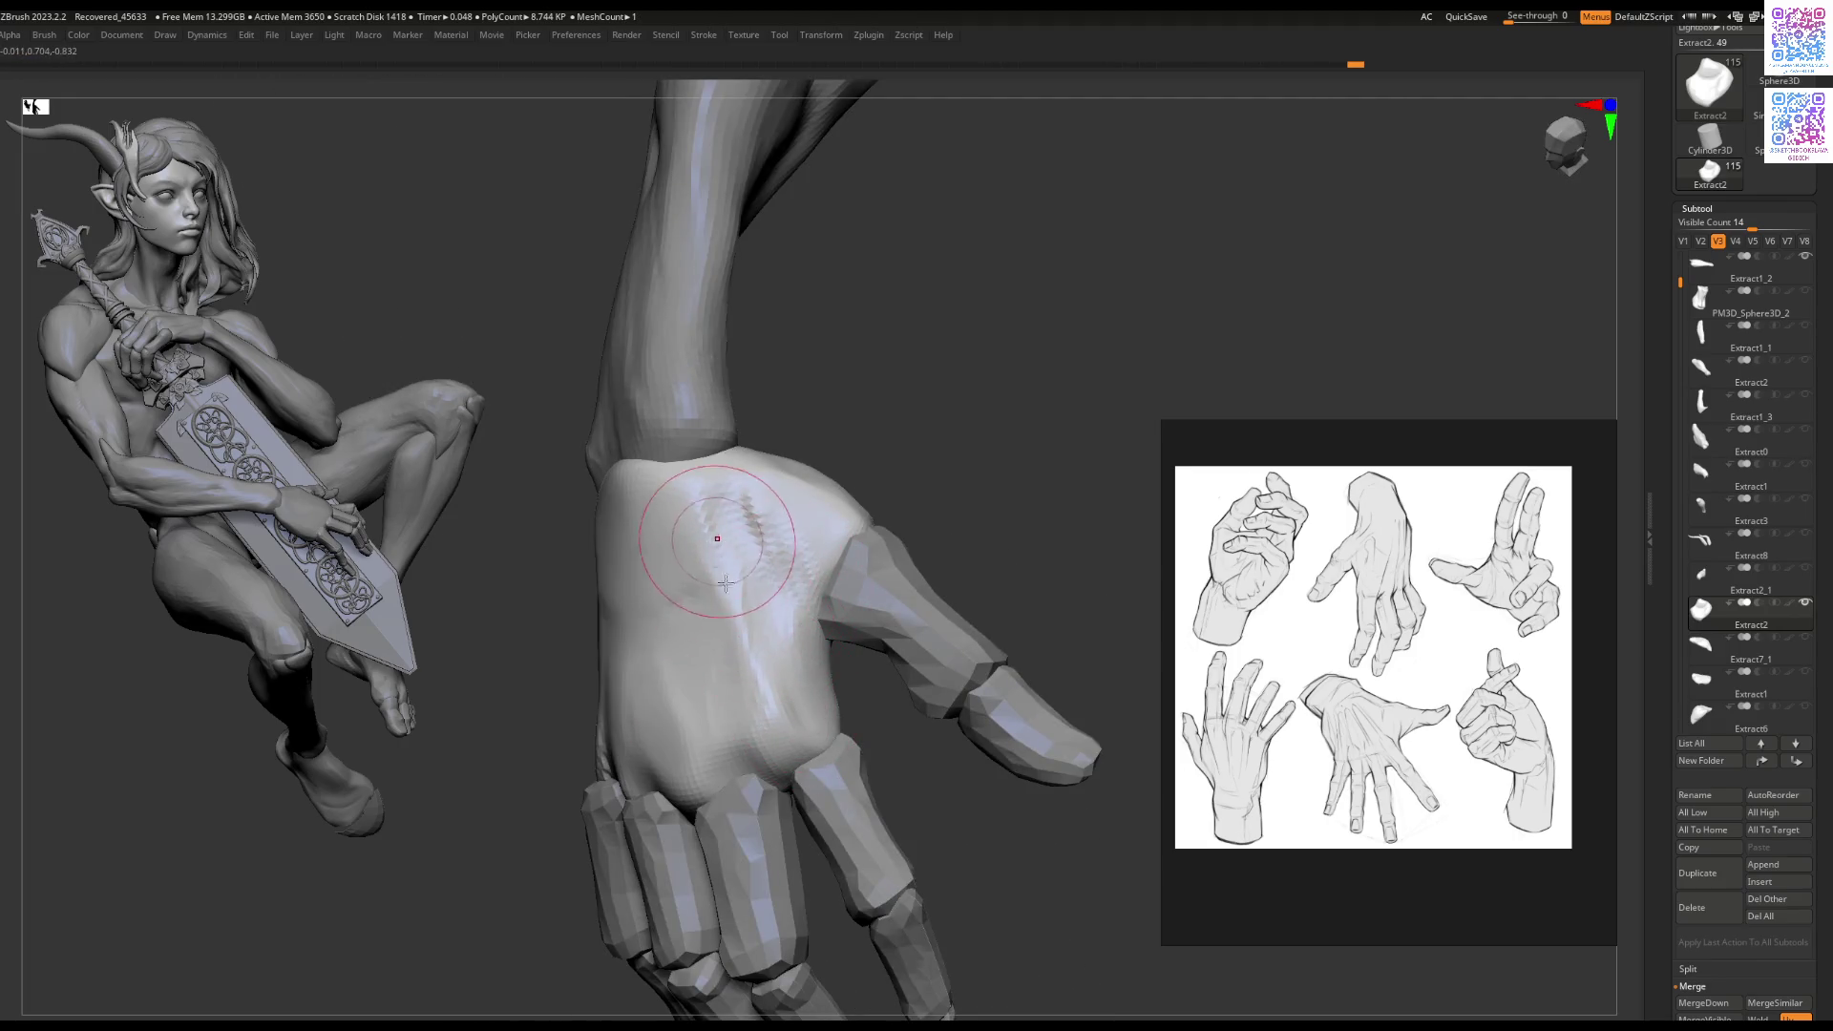
Step: Smooth the notch where the palm meets the thumb
{"action": "right_click_drag", "start_coordinate": [755, 509], "coordinate": [841, 504]}
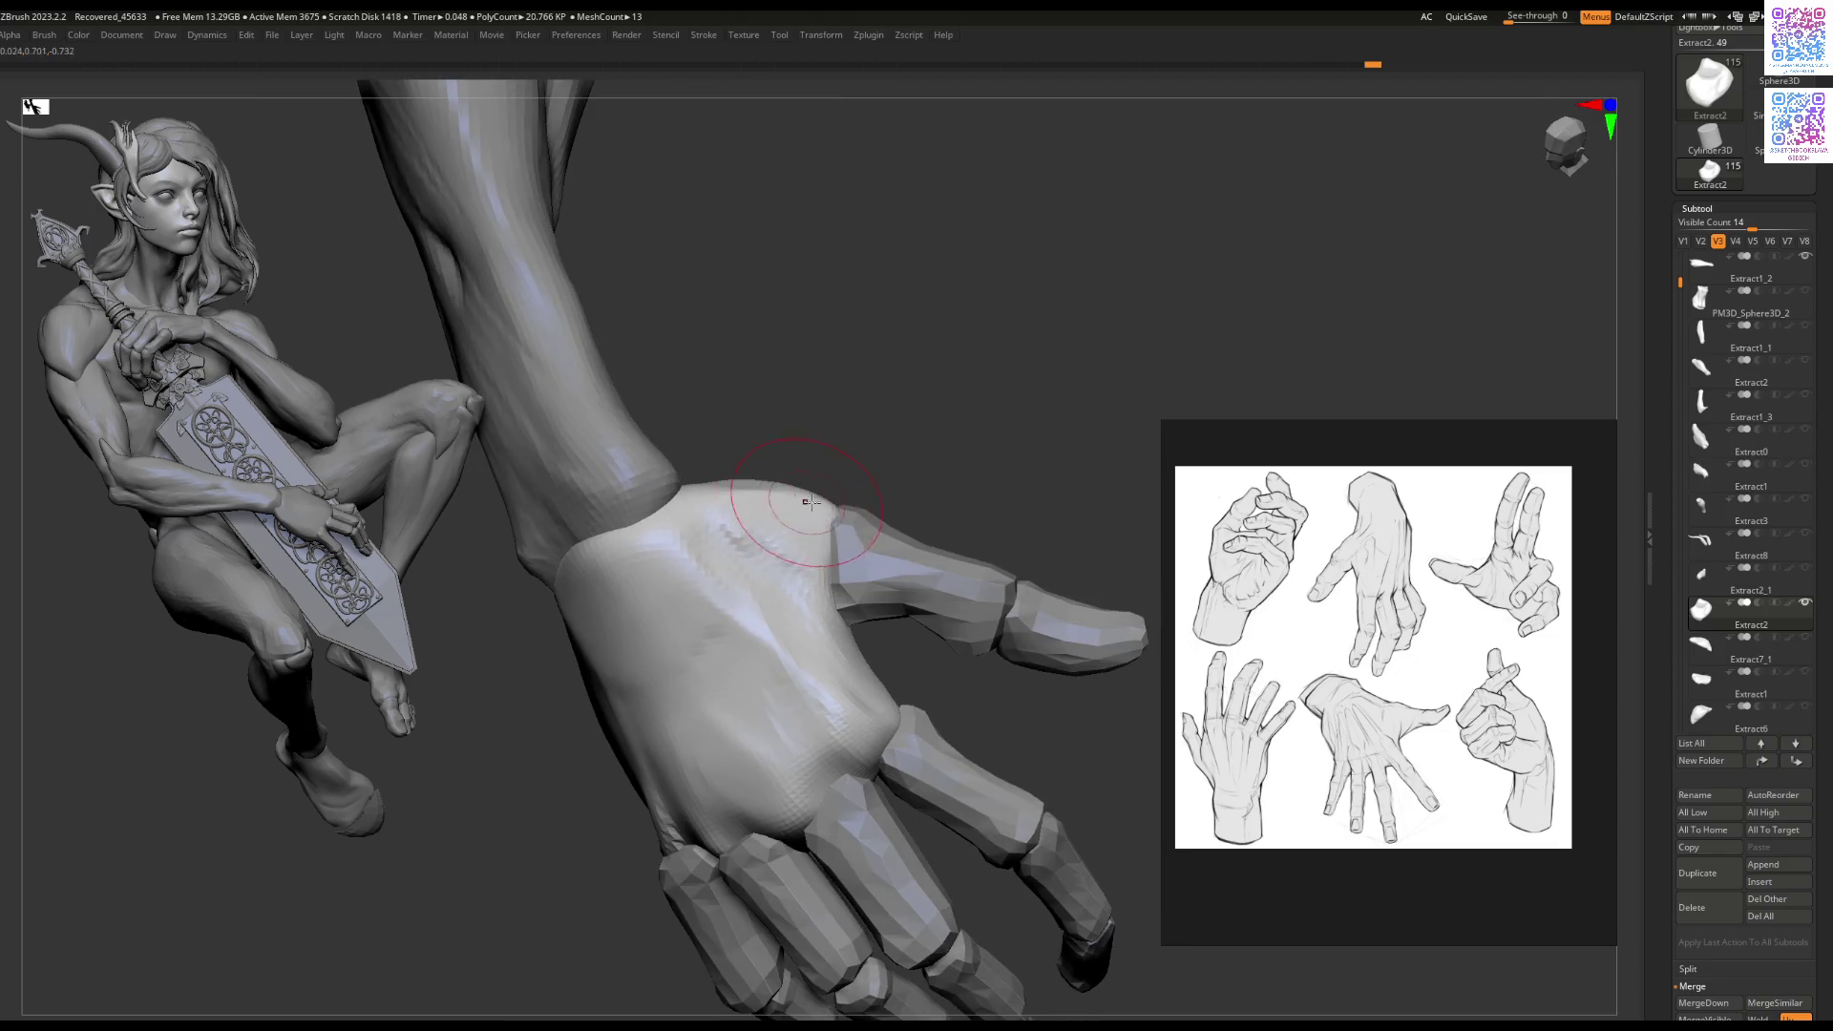
{"action": "left_click_drag", "start_coordinate": [840, 504], "coordinate": [770, 486]}
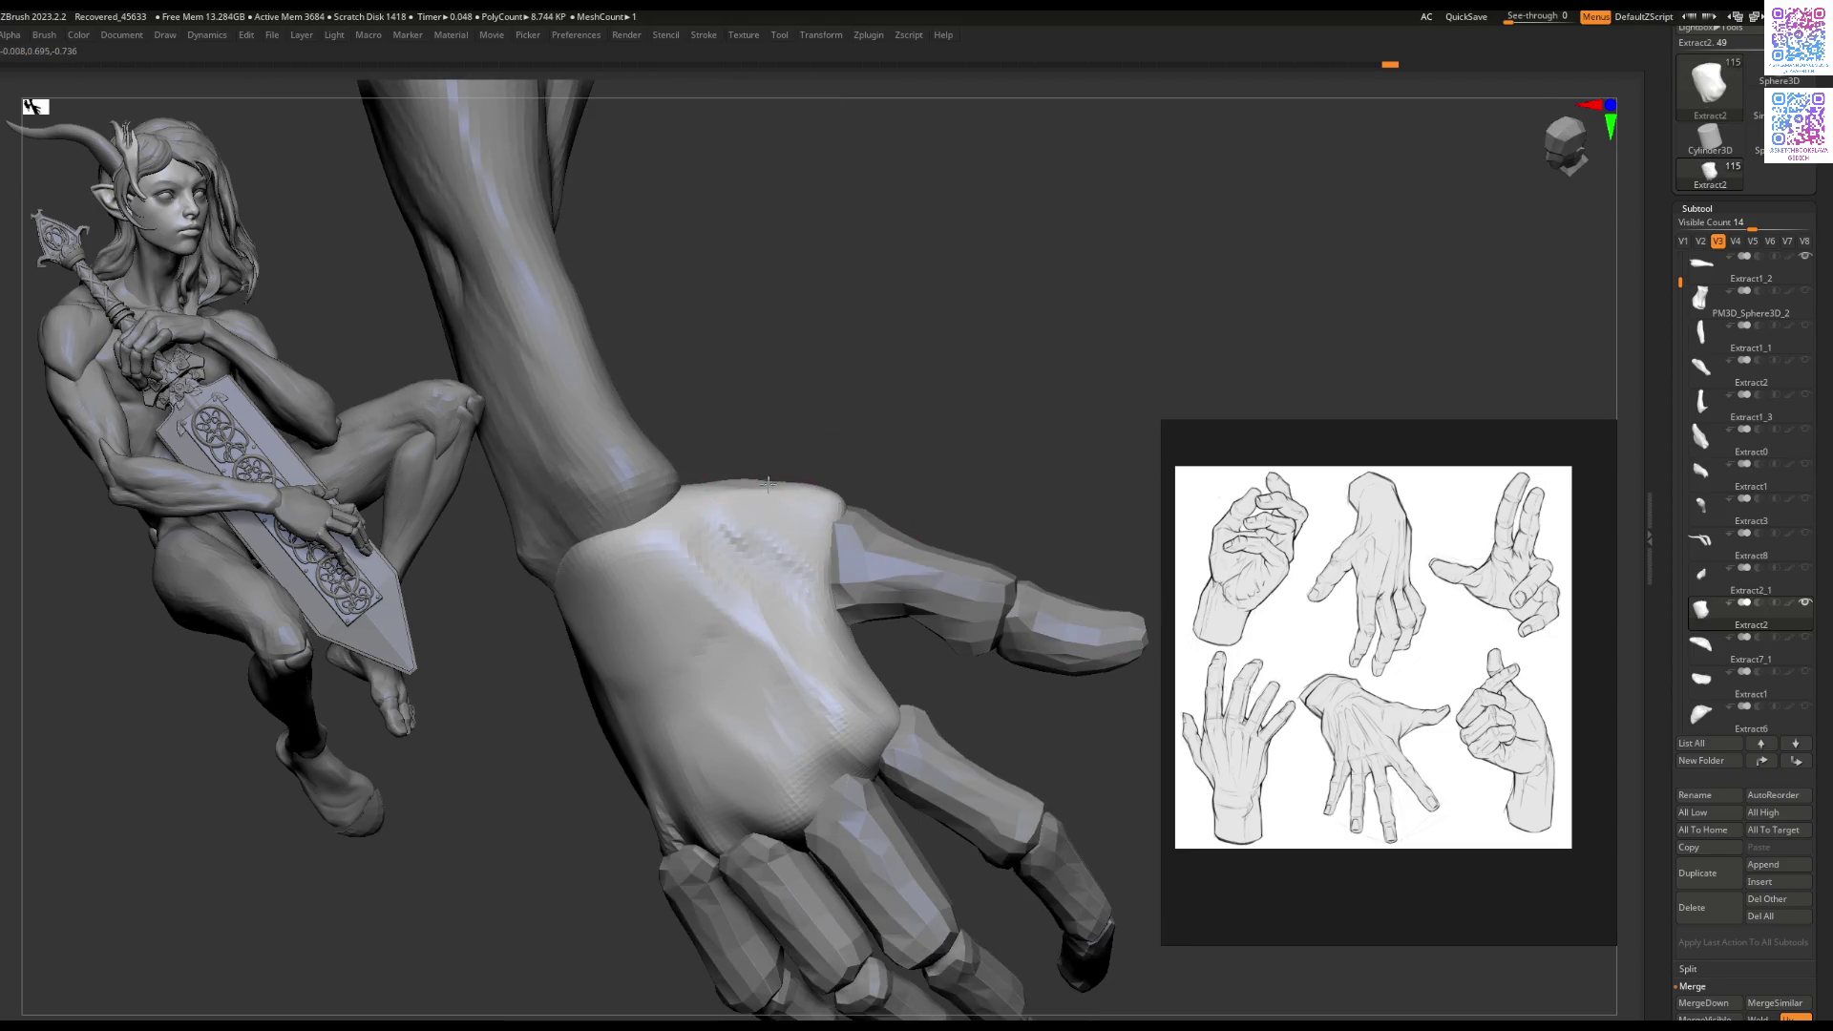
{"action": "mouse_move", "coordinate": [754, 474]}
{"action": "right_mouse_down"}
{"action": "mouse_move", "coordinate": [779, 503]}
{"action": "mouse_move", "coordinate": [800, 479]}
{"action": "mouse_move", "coordinate": [798, 545]}
{"action": "mouse_move", "coordinate": [839, 491]}
{"action": "right_mouse_up"}
{"action": "key", "text": "space"}
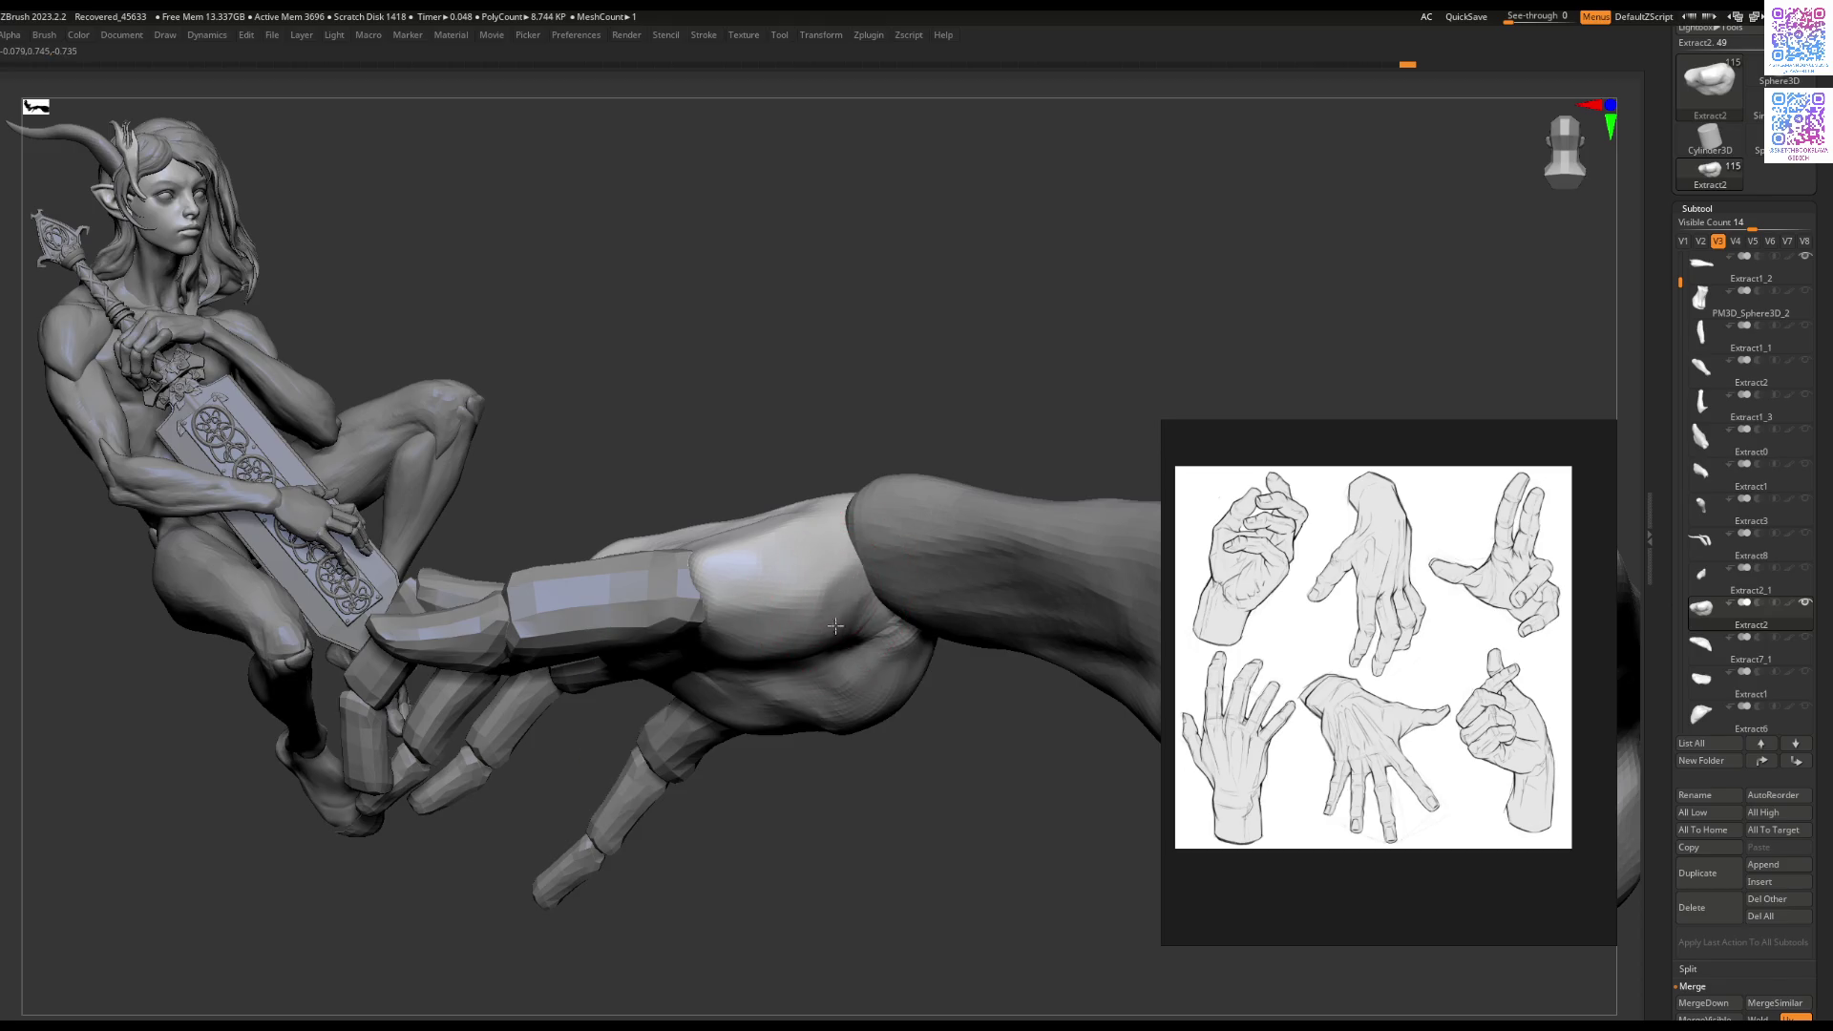
{"action": "right_click_drag", "start_coordinate": [839, 616], "coordinate": [827, 573]}
{"action": "mouse_move", "coordinate": [743, 524]}
{"action": "right_mouse_down"}
{"action": "mouse_move", "coordinate": [764, 515]}
{"action": "mouse_move", "coordinate": [653, 537]}
{"action": "mouse_move", "coordinate": [521, 626]}
{"action": "right_mouse_up"}
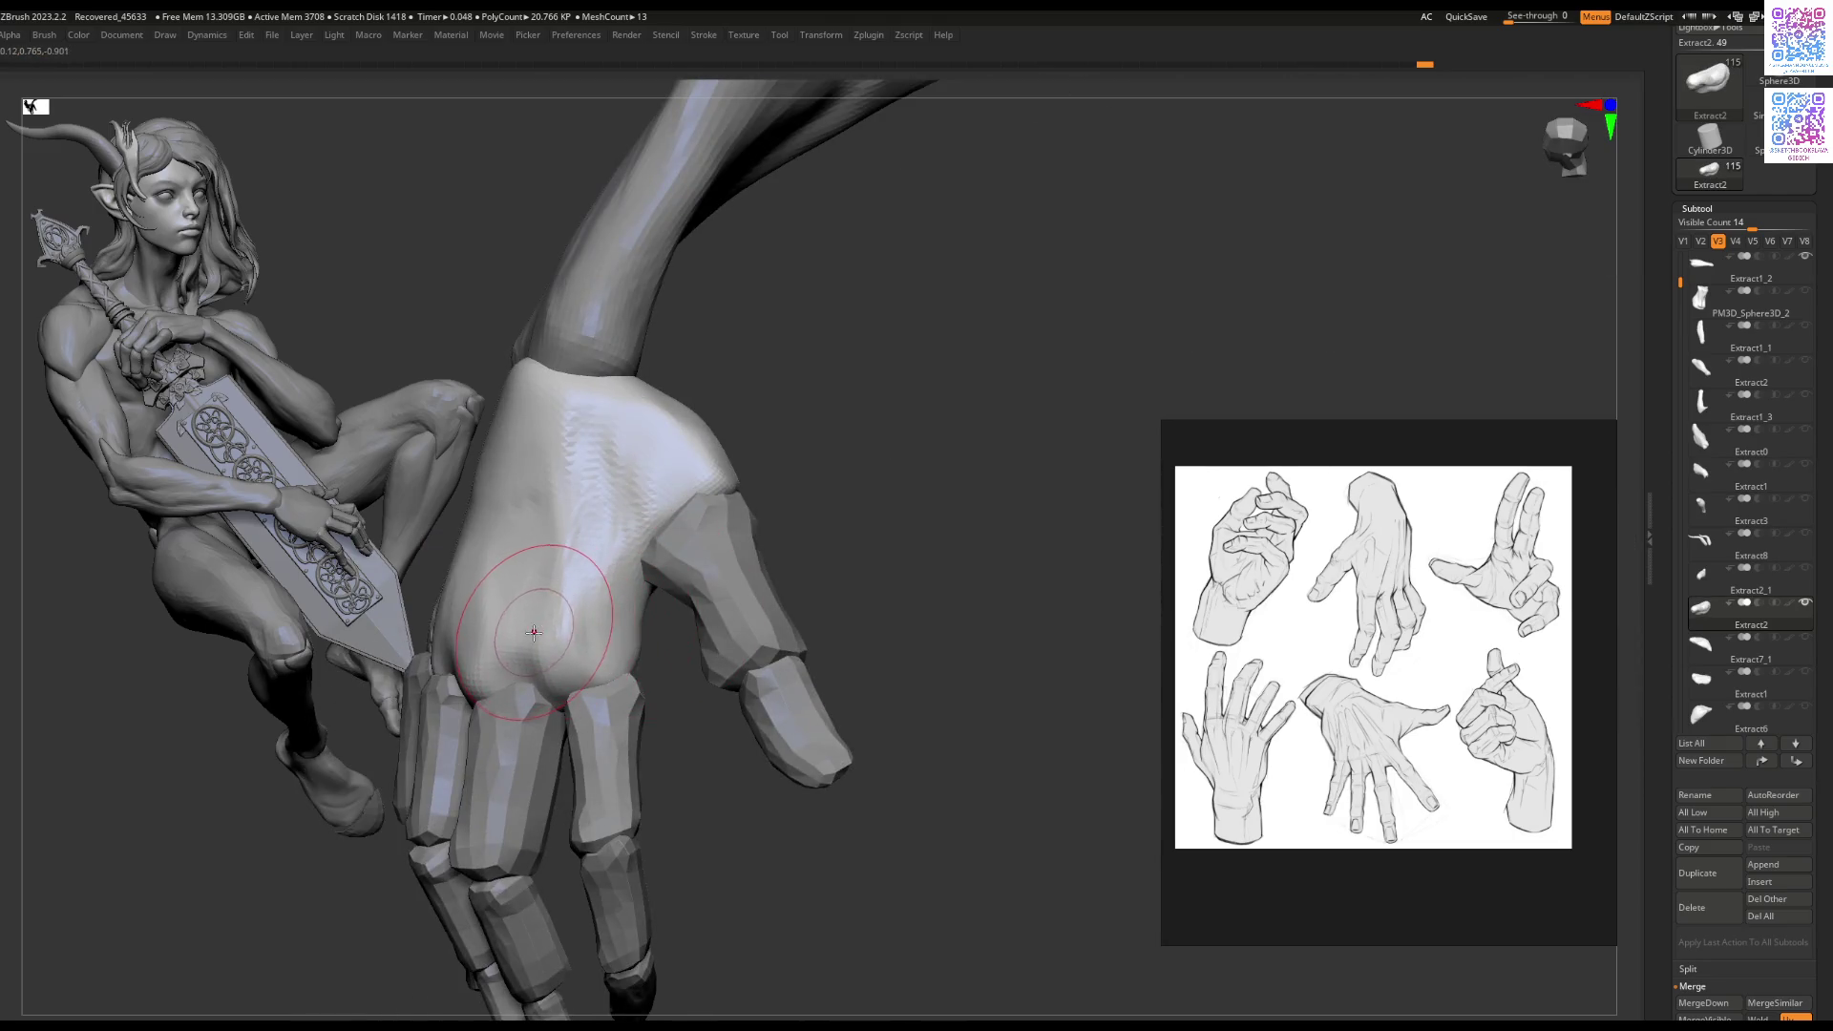
{"action": "right_click", "coordinate": [534, 632]}
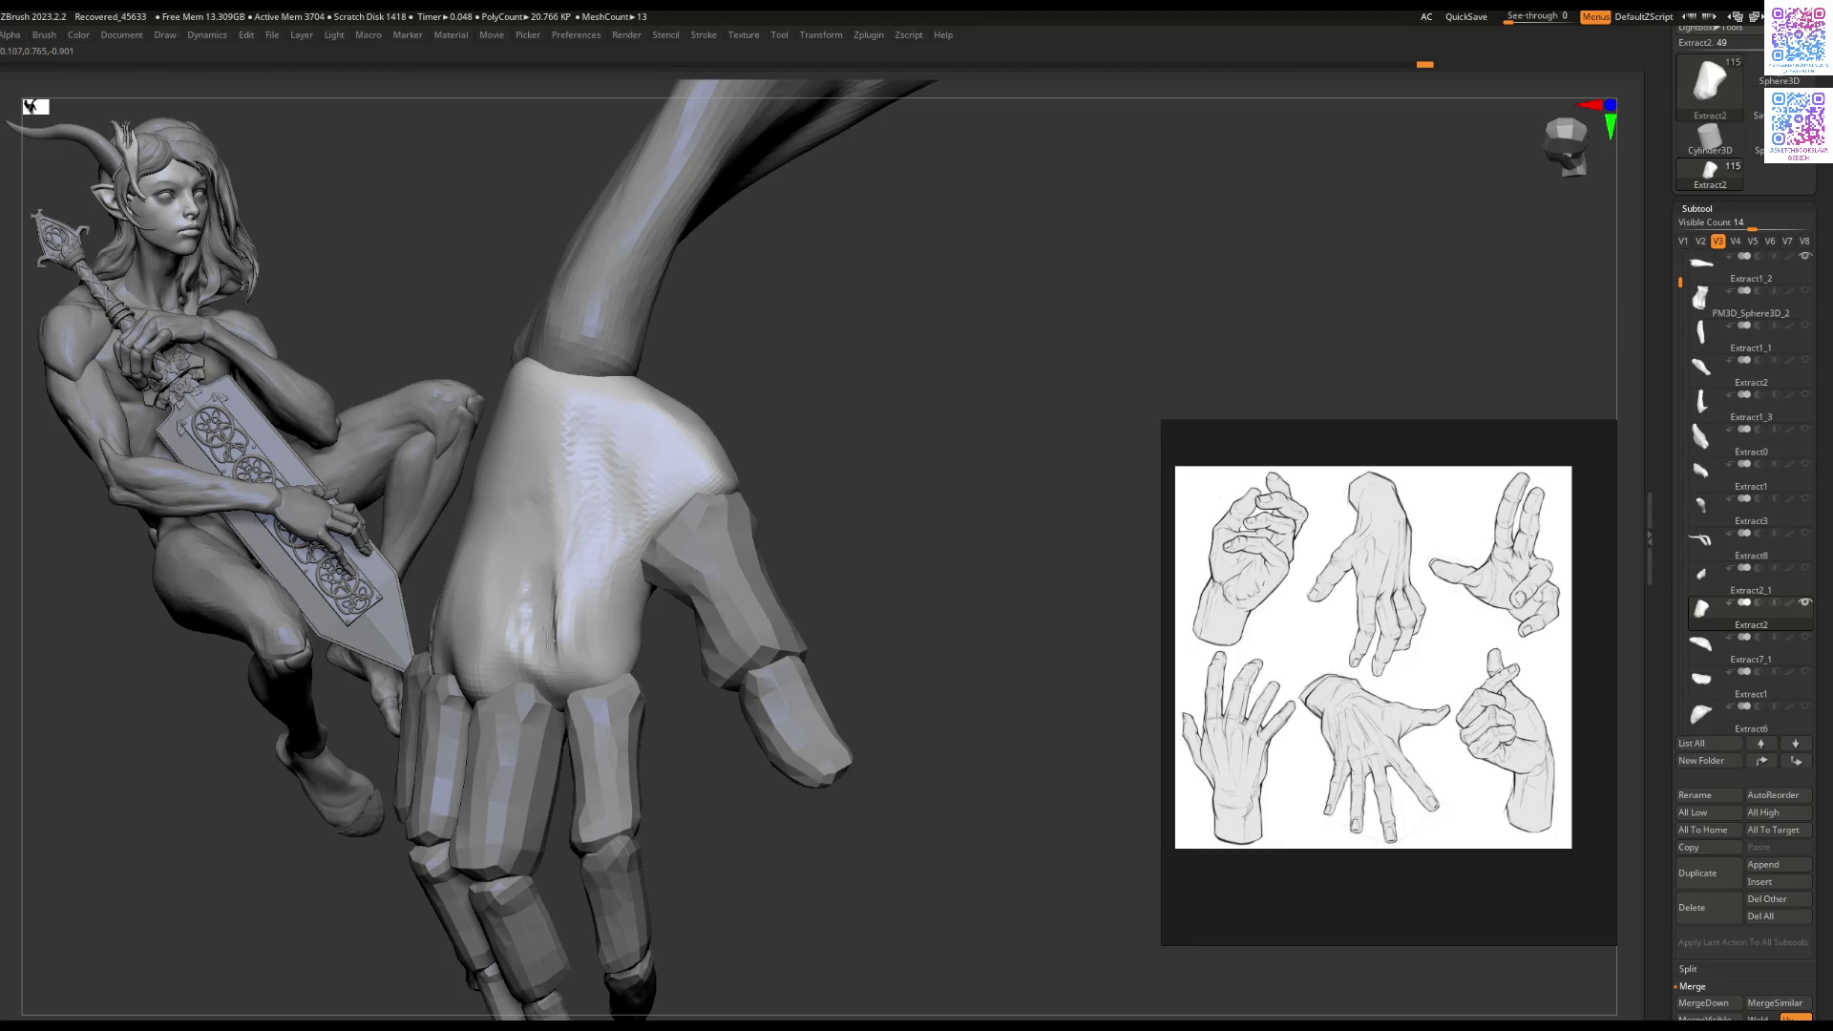
{"action": "right_click_drag", "start_coordinate": [555, 573], "coordinate": [682, 662]}
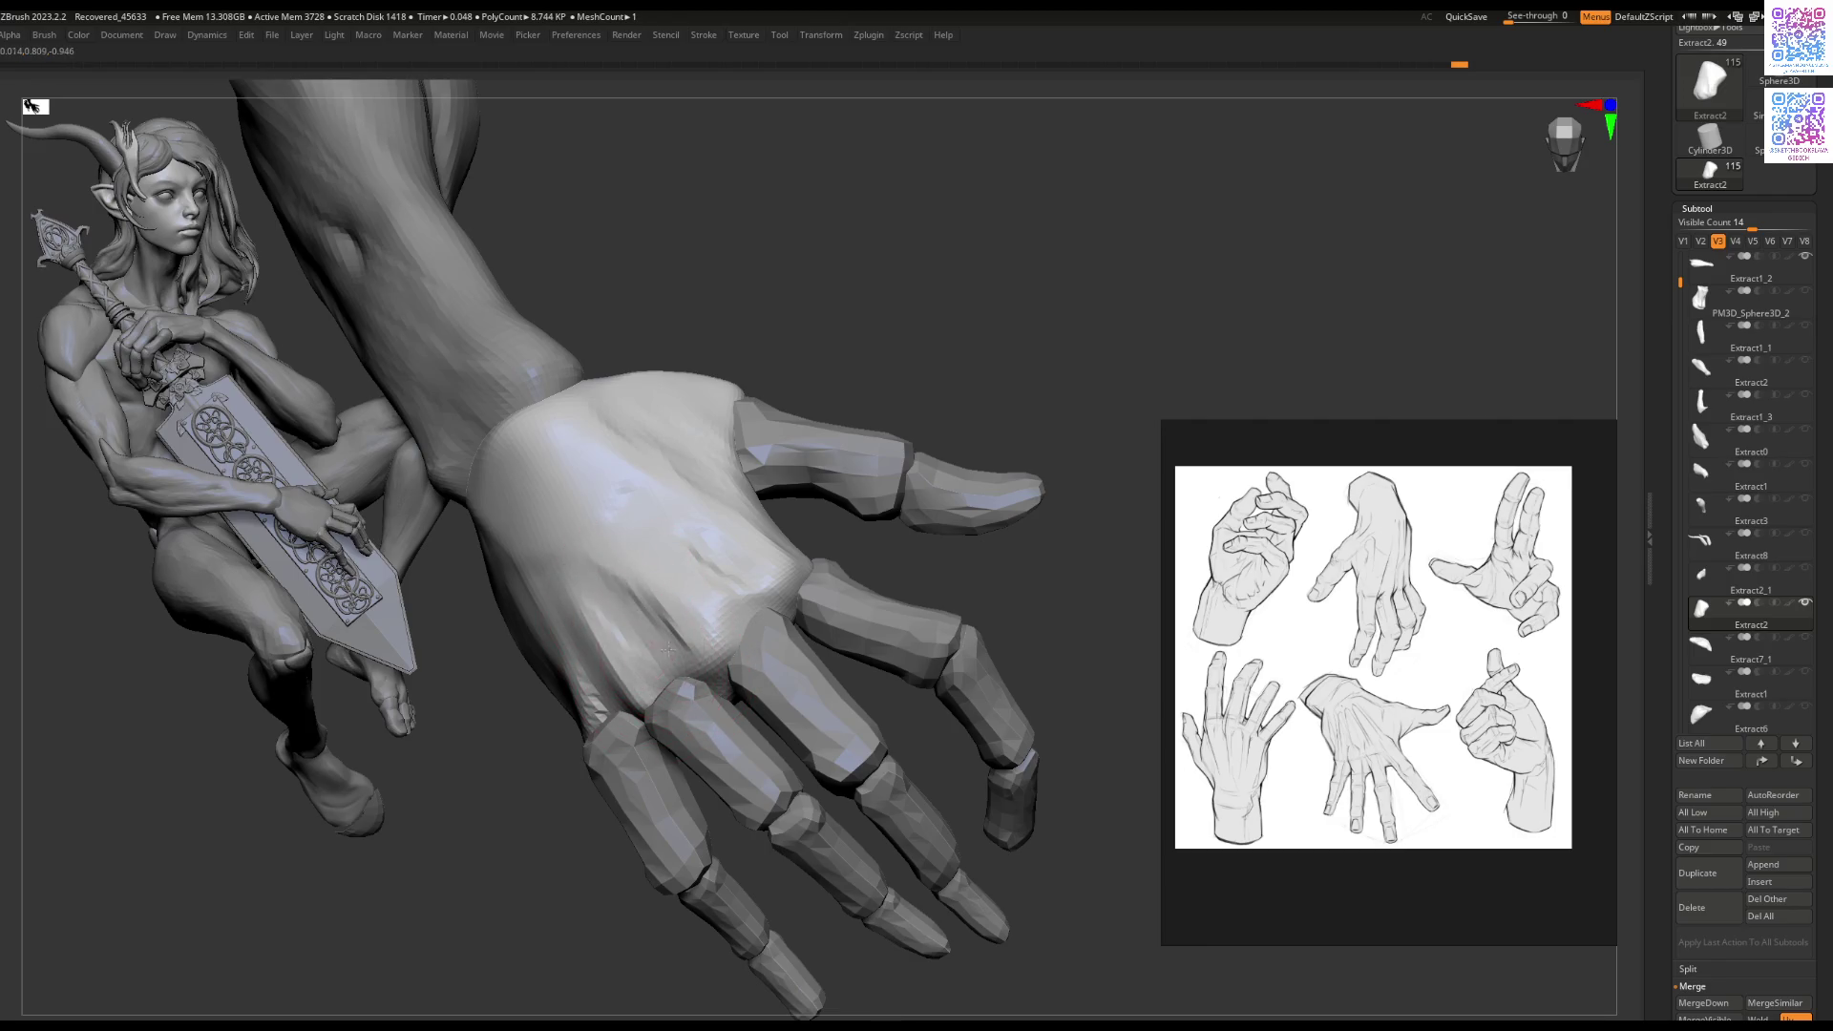
Step: Sculpt a knuckle bulge and crease where the middle fingers join, viewing the hand from the front
{"action": "right_click_drag", "start_coordinate": [694, 704], "coordinate": [720, 597]}
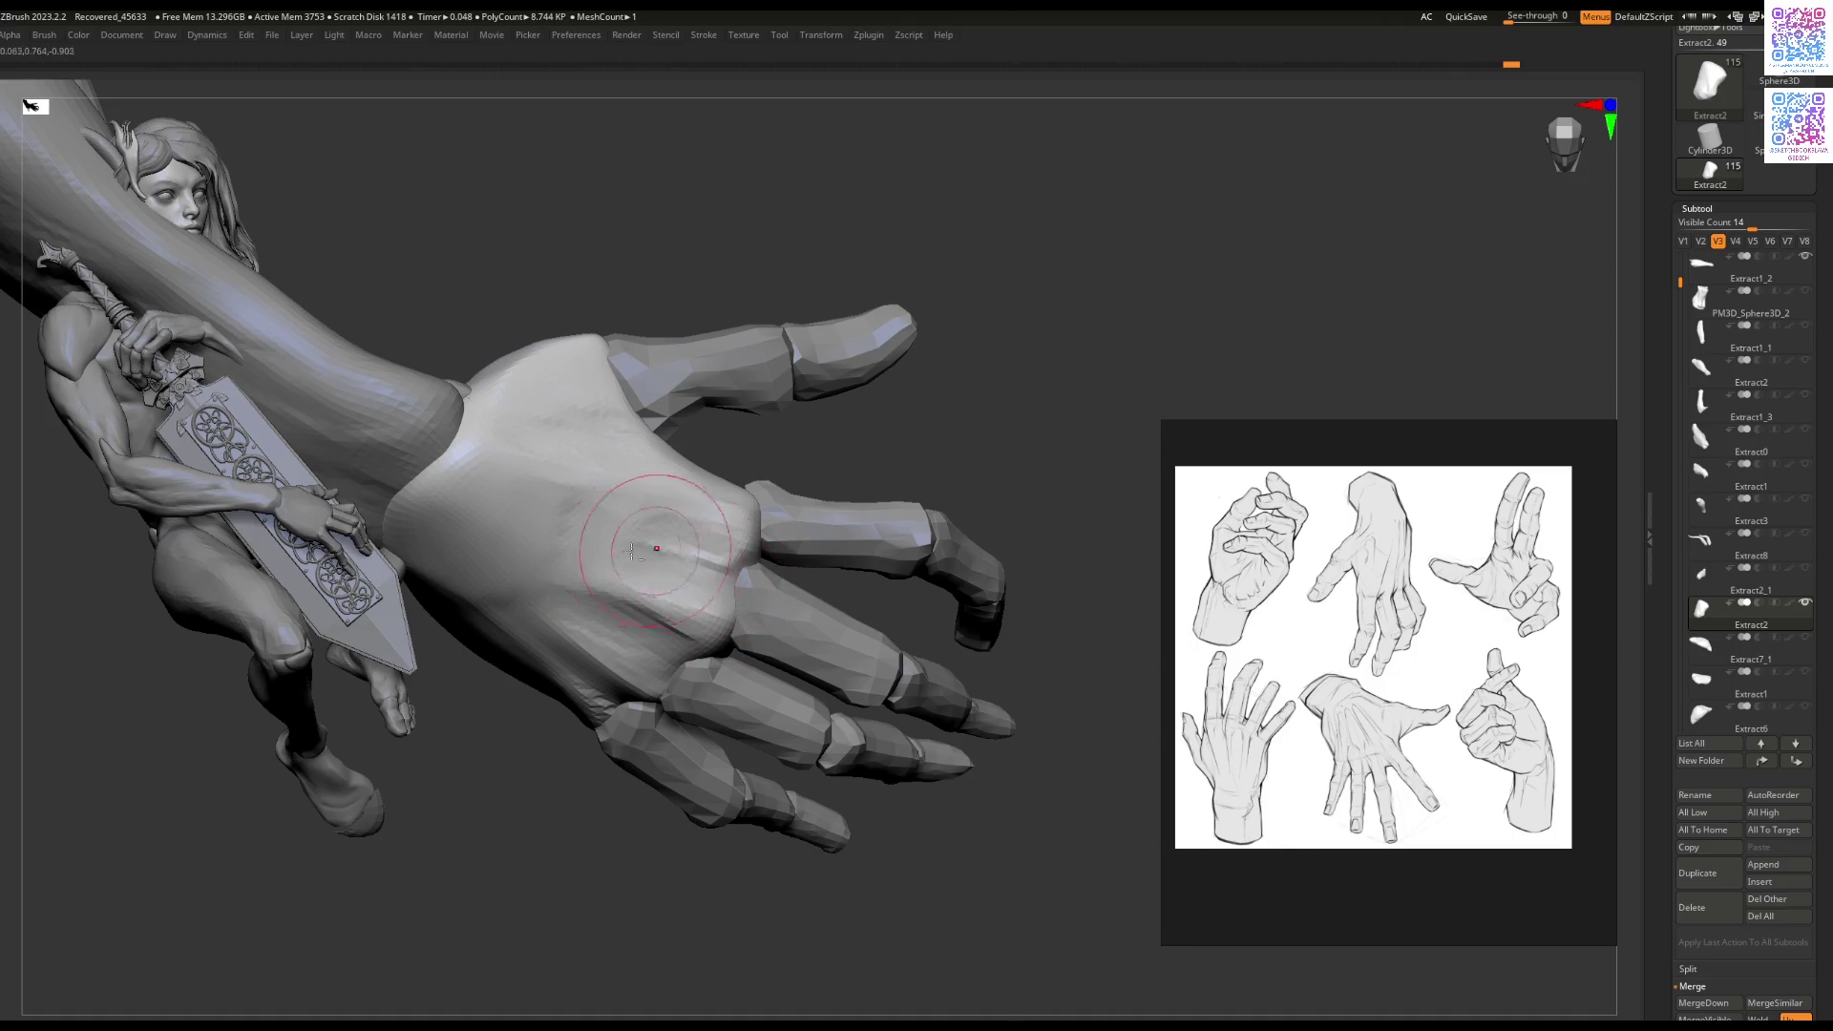
{"action": "mouse_move", "coordinate": [700, 557]}
{"action": "right_mouse_down"}
{"action": "mouse_move", "coordinate": [759, 465]}
{"action": "mouse_move", "coordinate": [695, 530]}
{"action": "mouse_move", "coordinate": [708, 500]}
{"action": "right_mouse_up"}
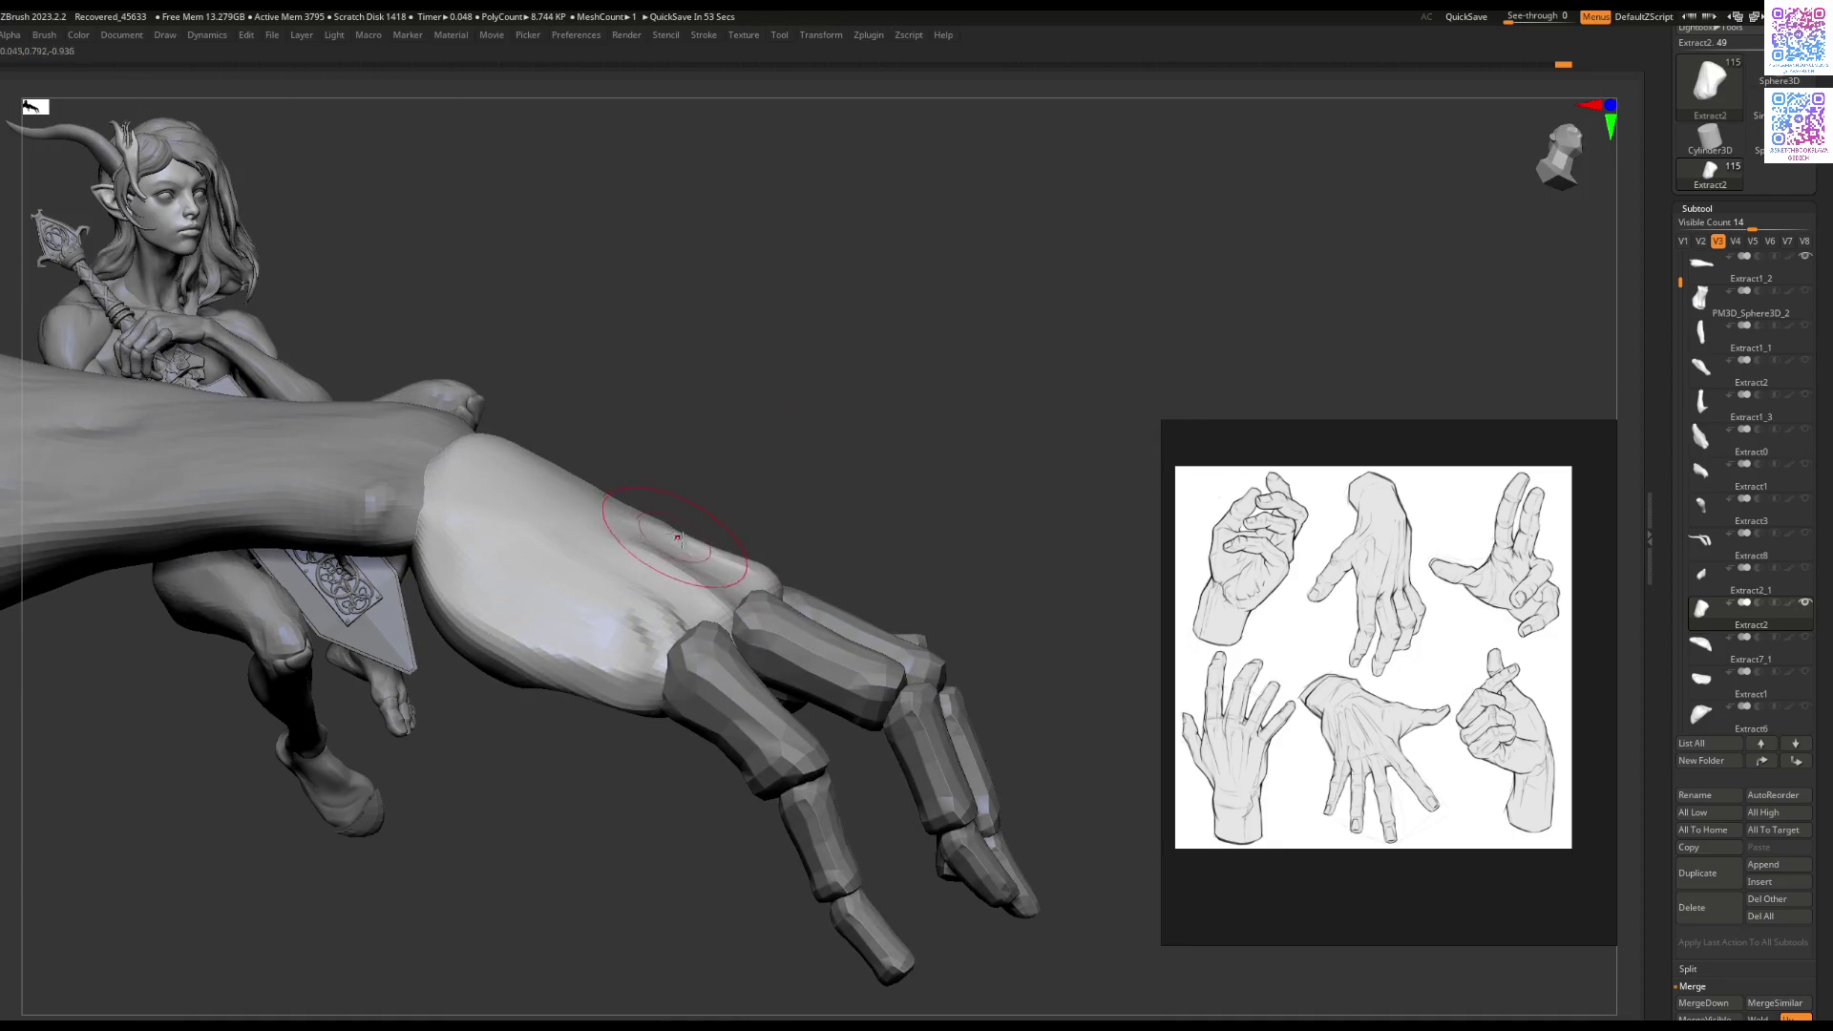
{"action": "left_click_drag", "start_coordinate": [709, 551], "coordinate": [748, 665]}
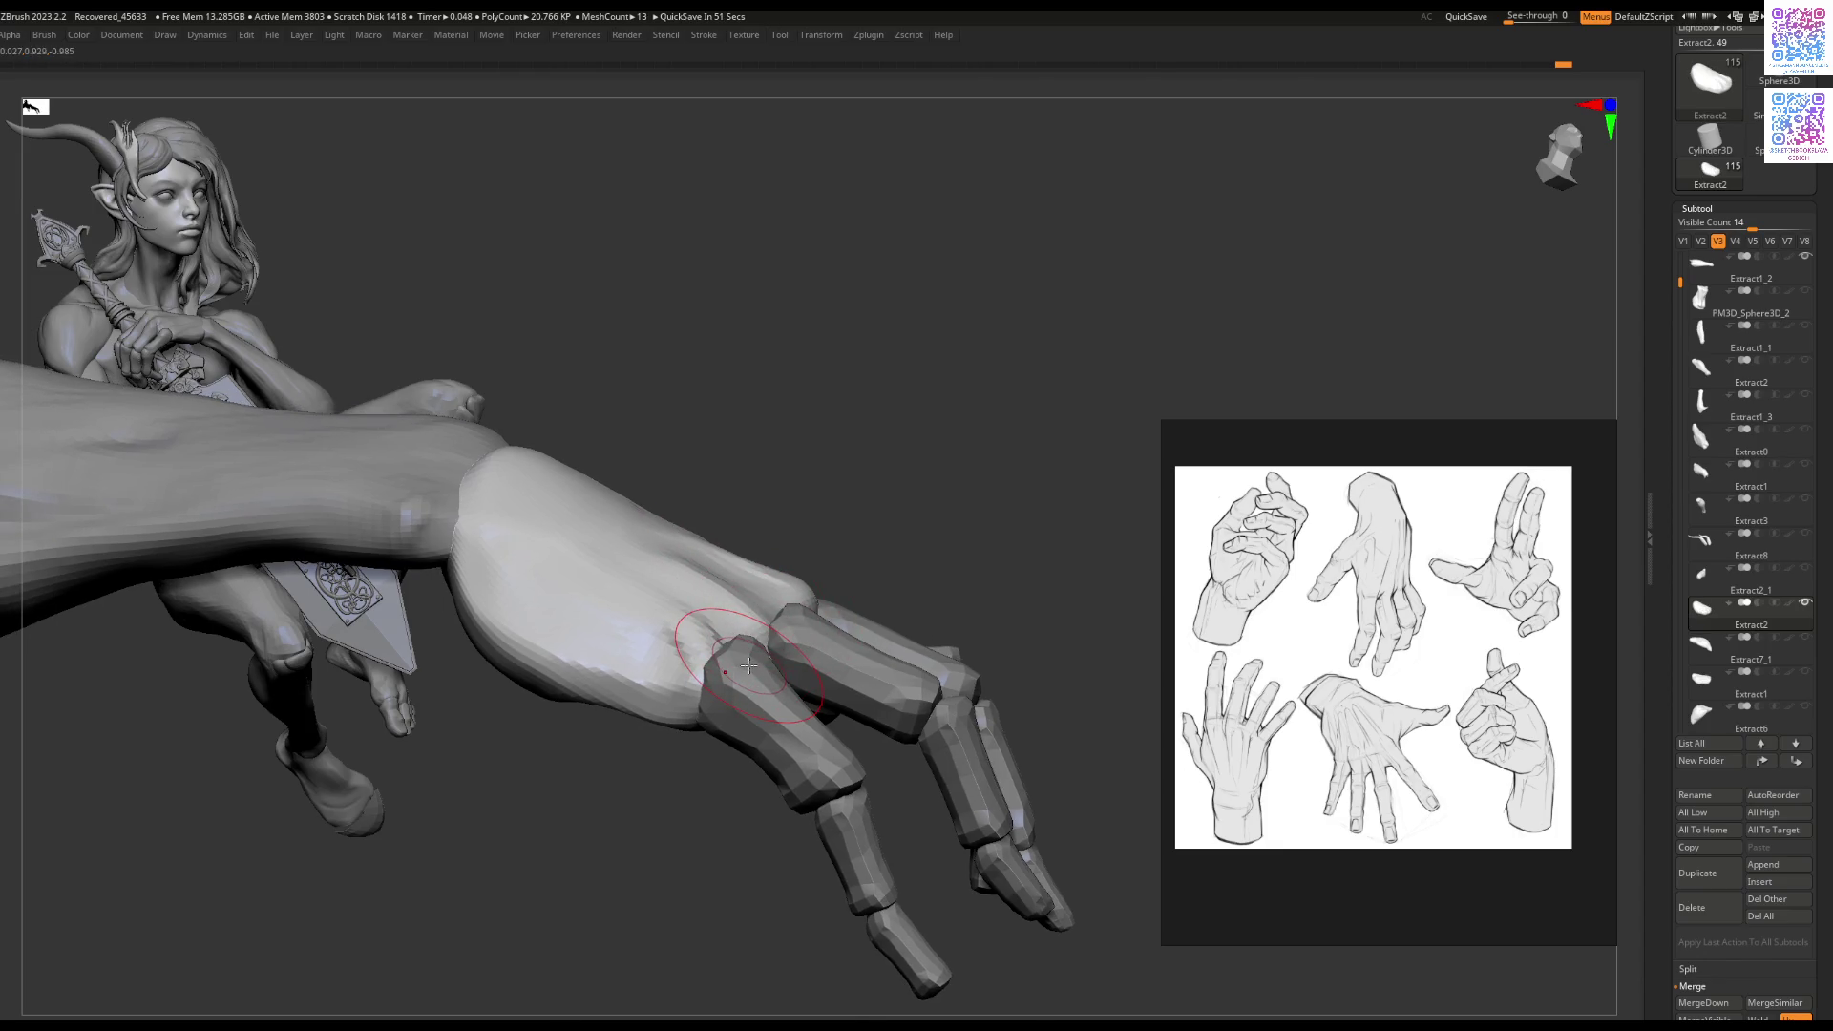
{"action": "mouse_move", "coordinate": [733, 583]}
{"action": "right_mouse_down"}
{"action": "mouse_move", "coordinate": [687, 552]}
{"action": "mouse_move", "coordinate": [777, 607]}
{"action": "right_mouse_up"}
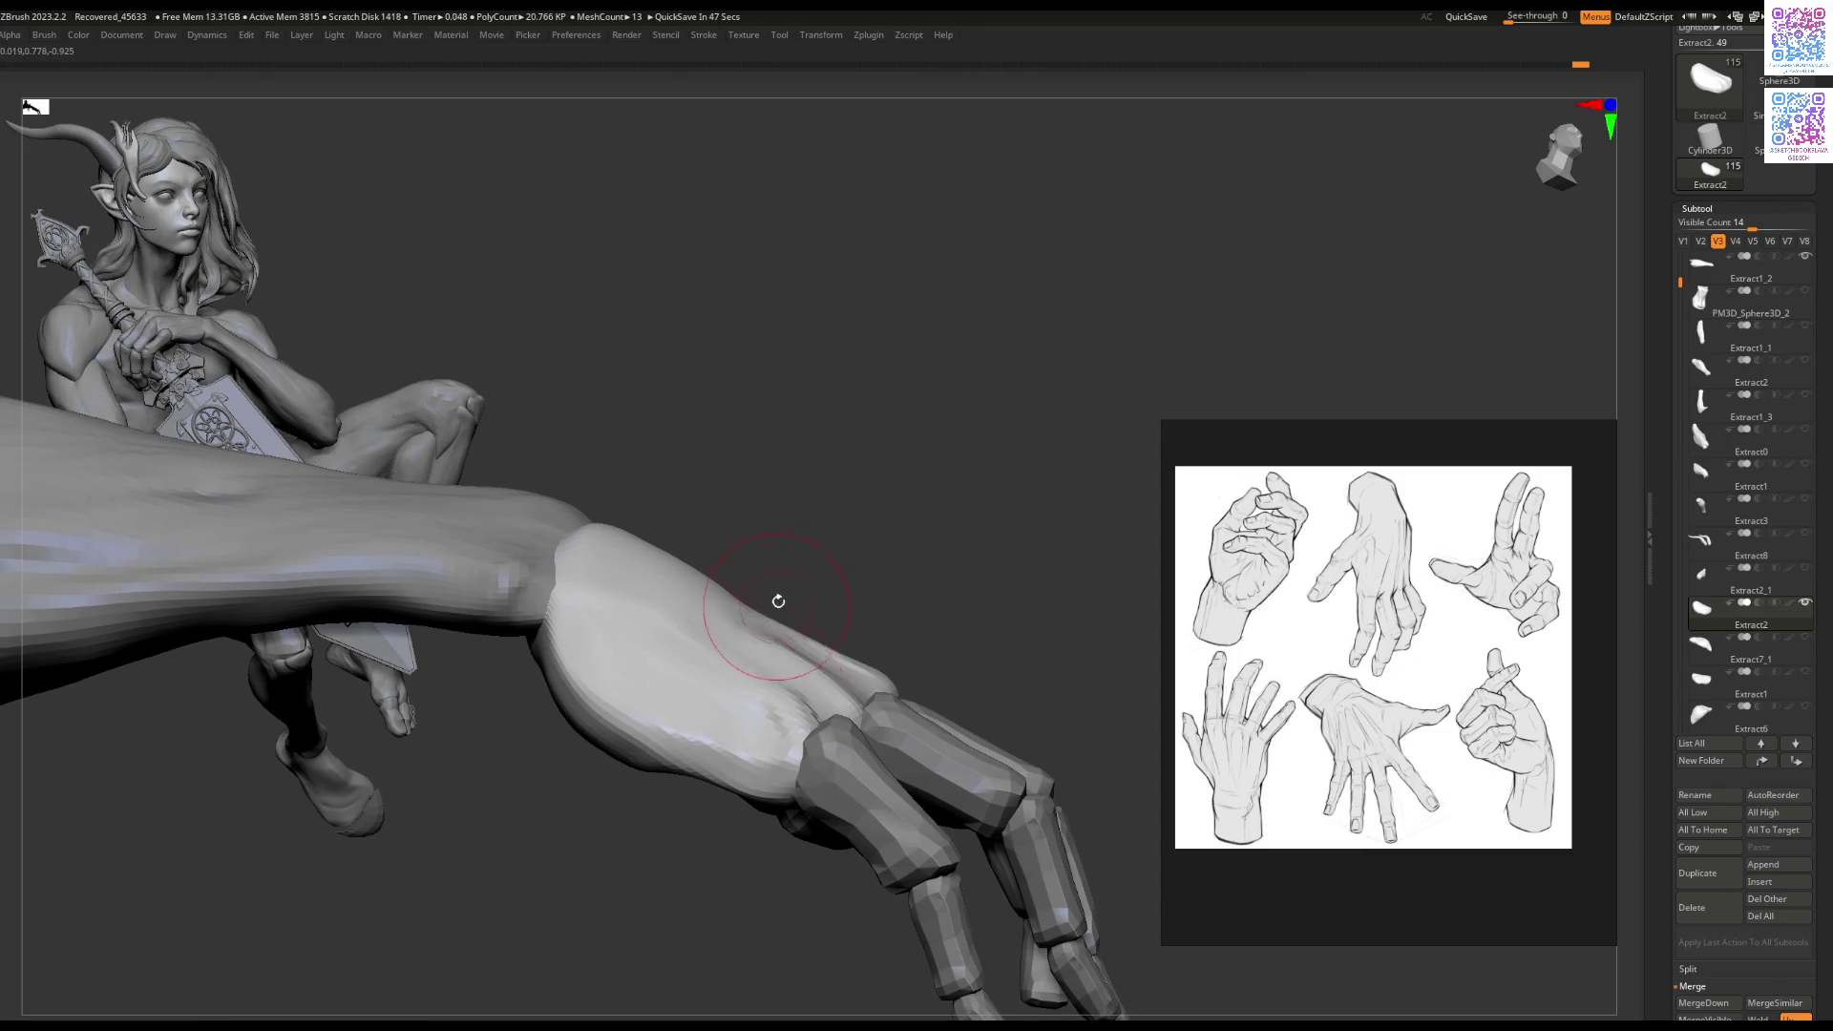
{"action": "mouse_move", "coordinate": [878, 663]}
{"action": "right_mouse_down"}
{"action": "mouse_move", "coordinate": [917, 666]}
{"action": "mouse_move", "coordinate": [860, 634]}
{"action": "mouse_move", "coordinate": [896, 655]}
{"action": "mouse_move", "coordinate": [898, 534]}
{"action": "mouse_move", "coordinate": [889, 571]}
{"action": "right_mouse_up"}
{"action": "key", "text": "space"}
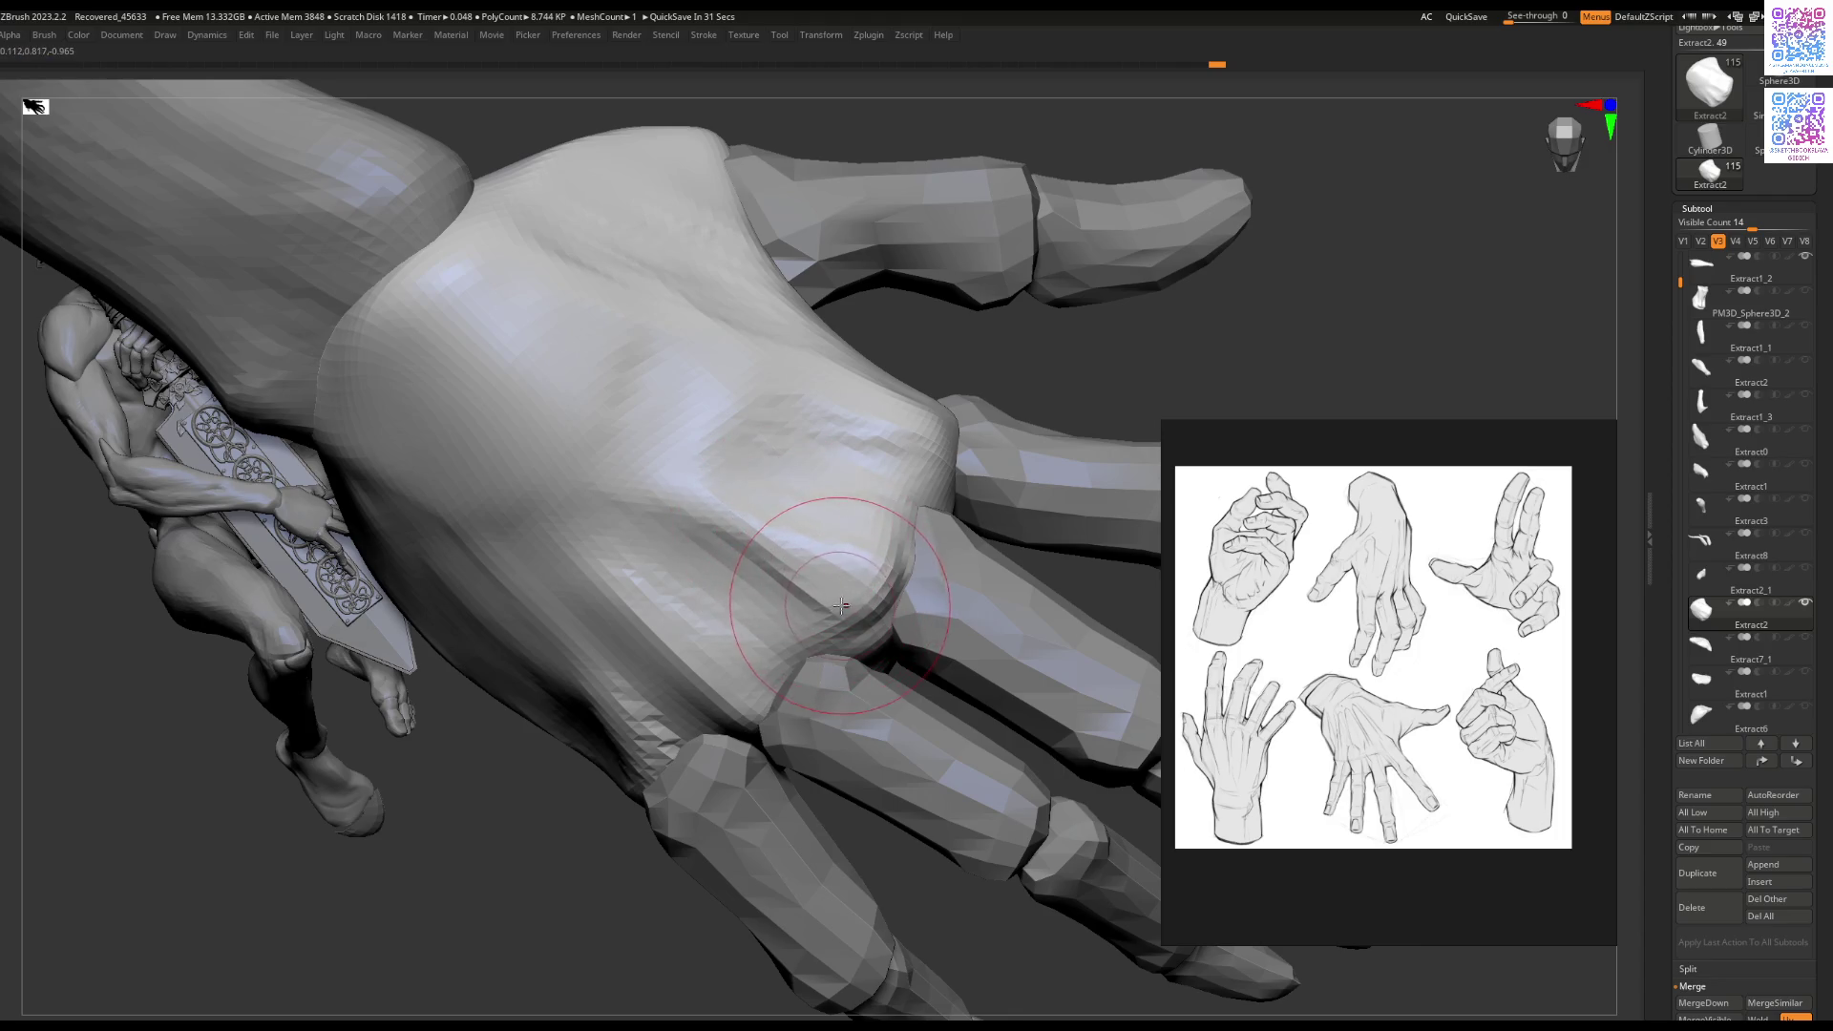
Step: Adjust the brush's inner falloff, show all 13 subtools including the second hand, and frame the character
{"action": "key", "text": "space"}
{"action": "left_click", "coordinate": [1040, 353], "text": "ctrl+shift"}
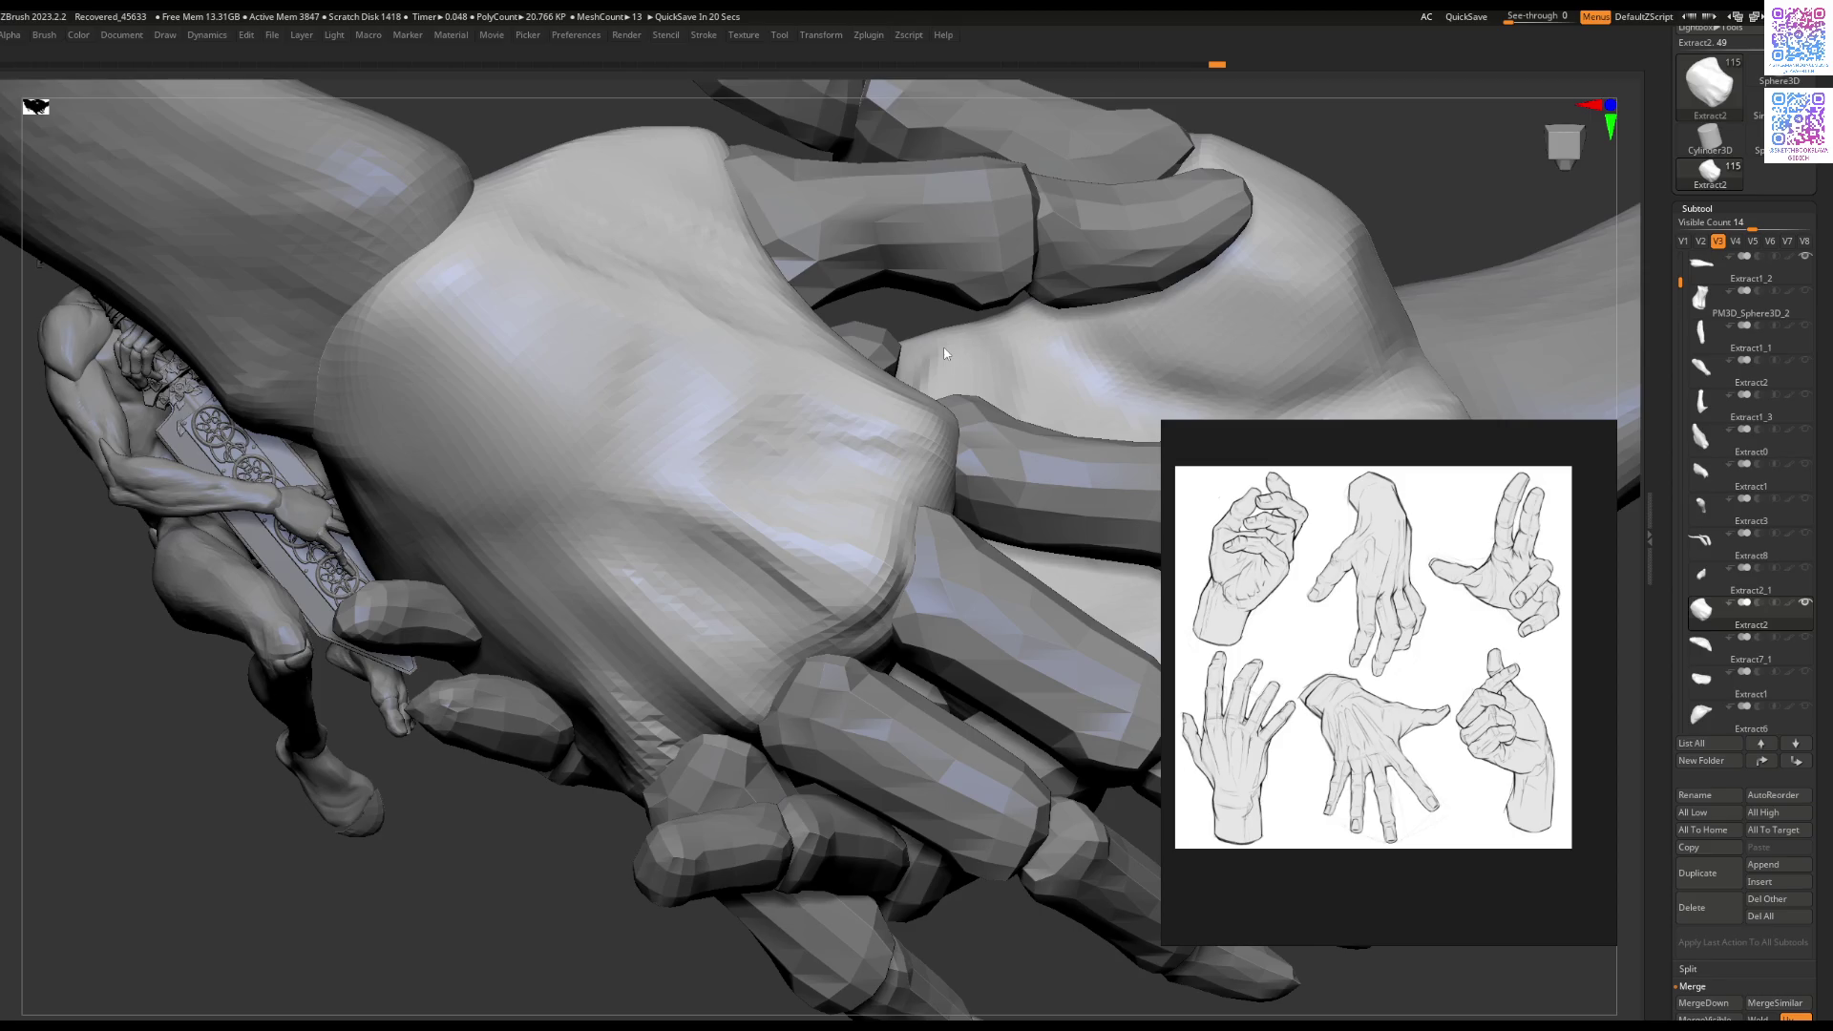
{"action": "key", "text": "f"}
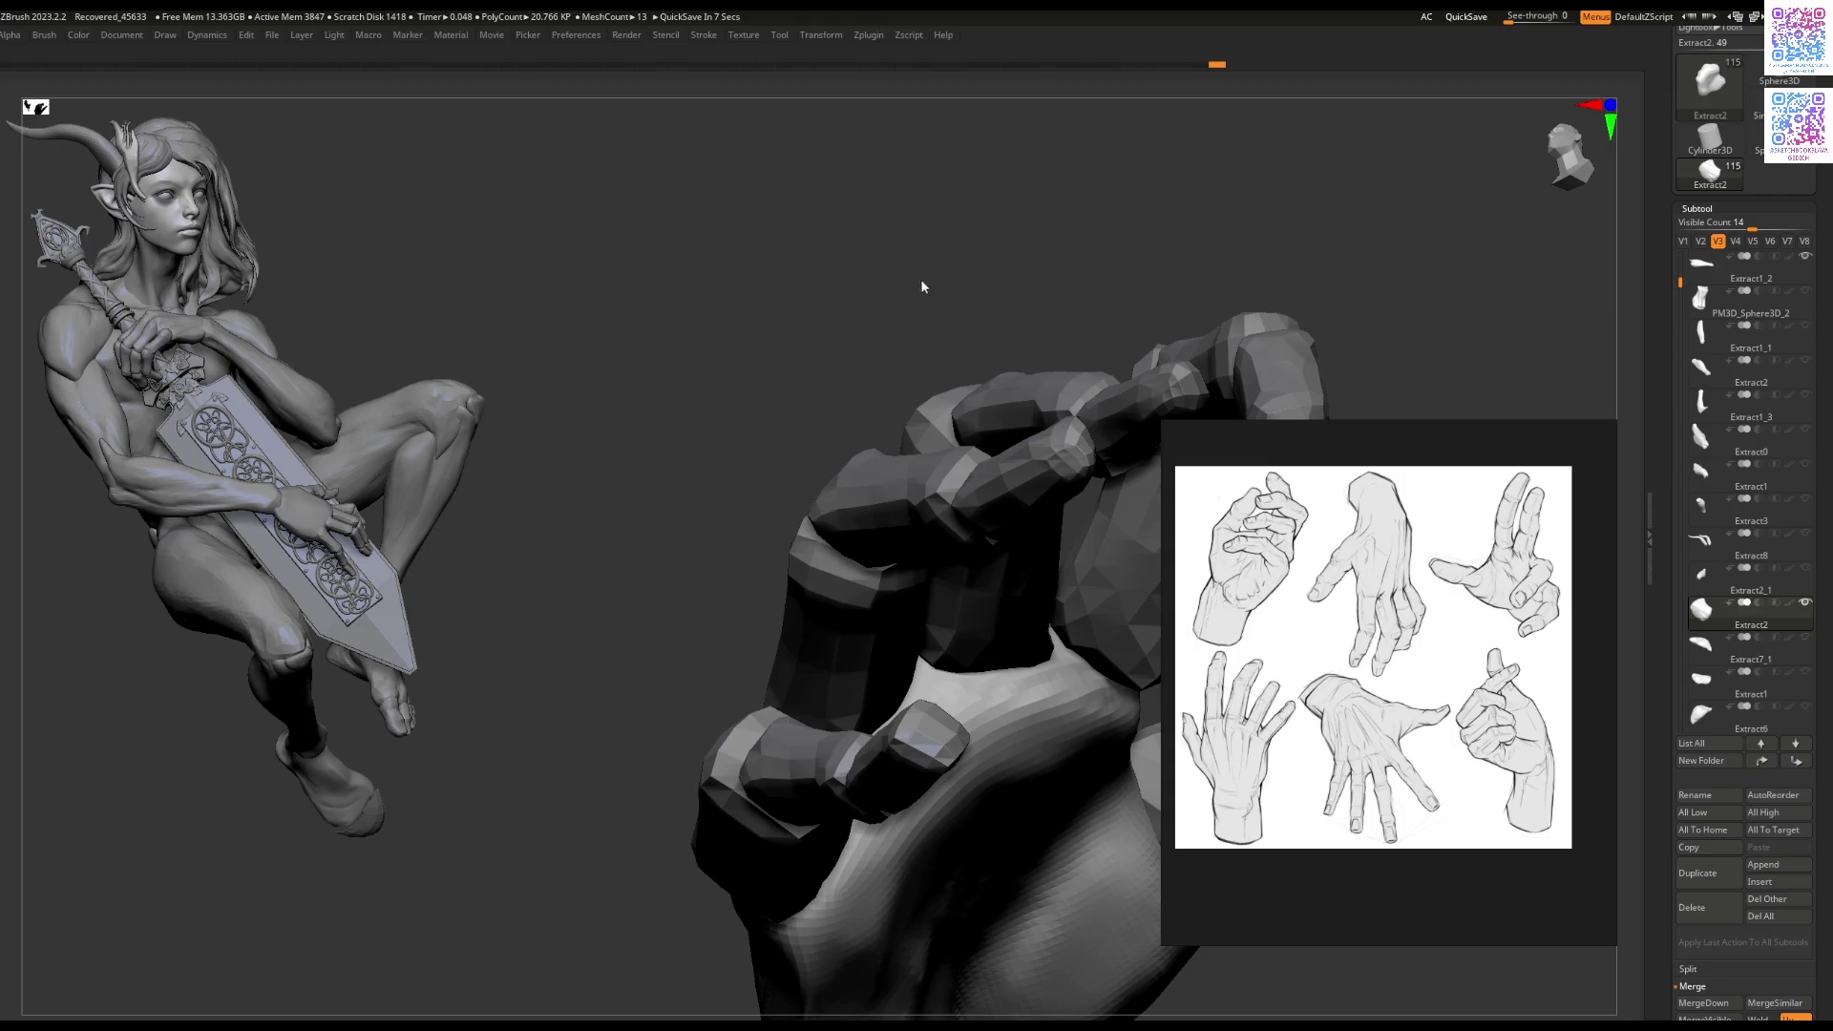
Step: Step back through undo history to restore the second arm mesh extending rightward from the hand
{"action": "key", "text": "ctrl+z"}
{"action": "key", "text": "ctrl+z"}
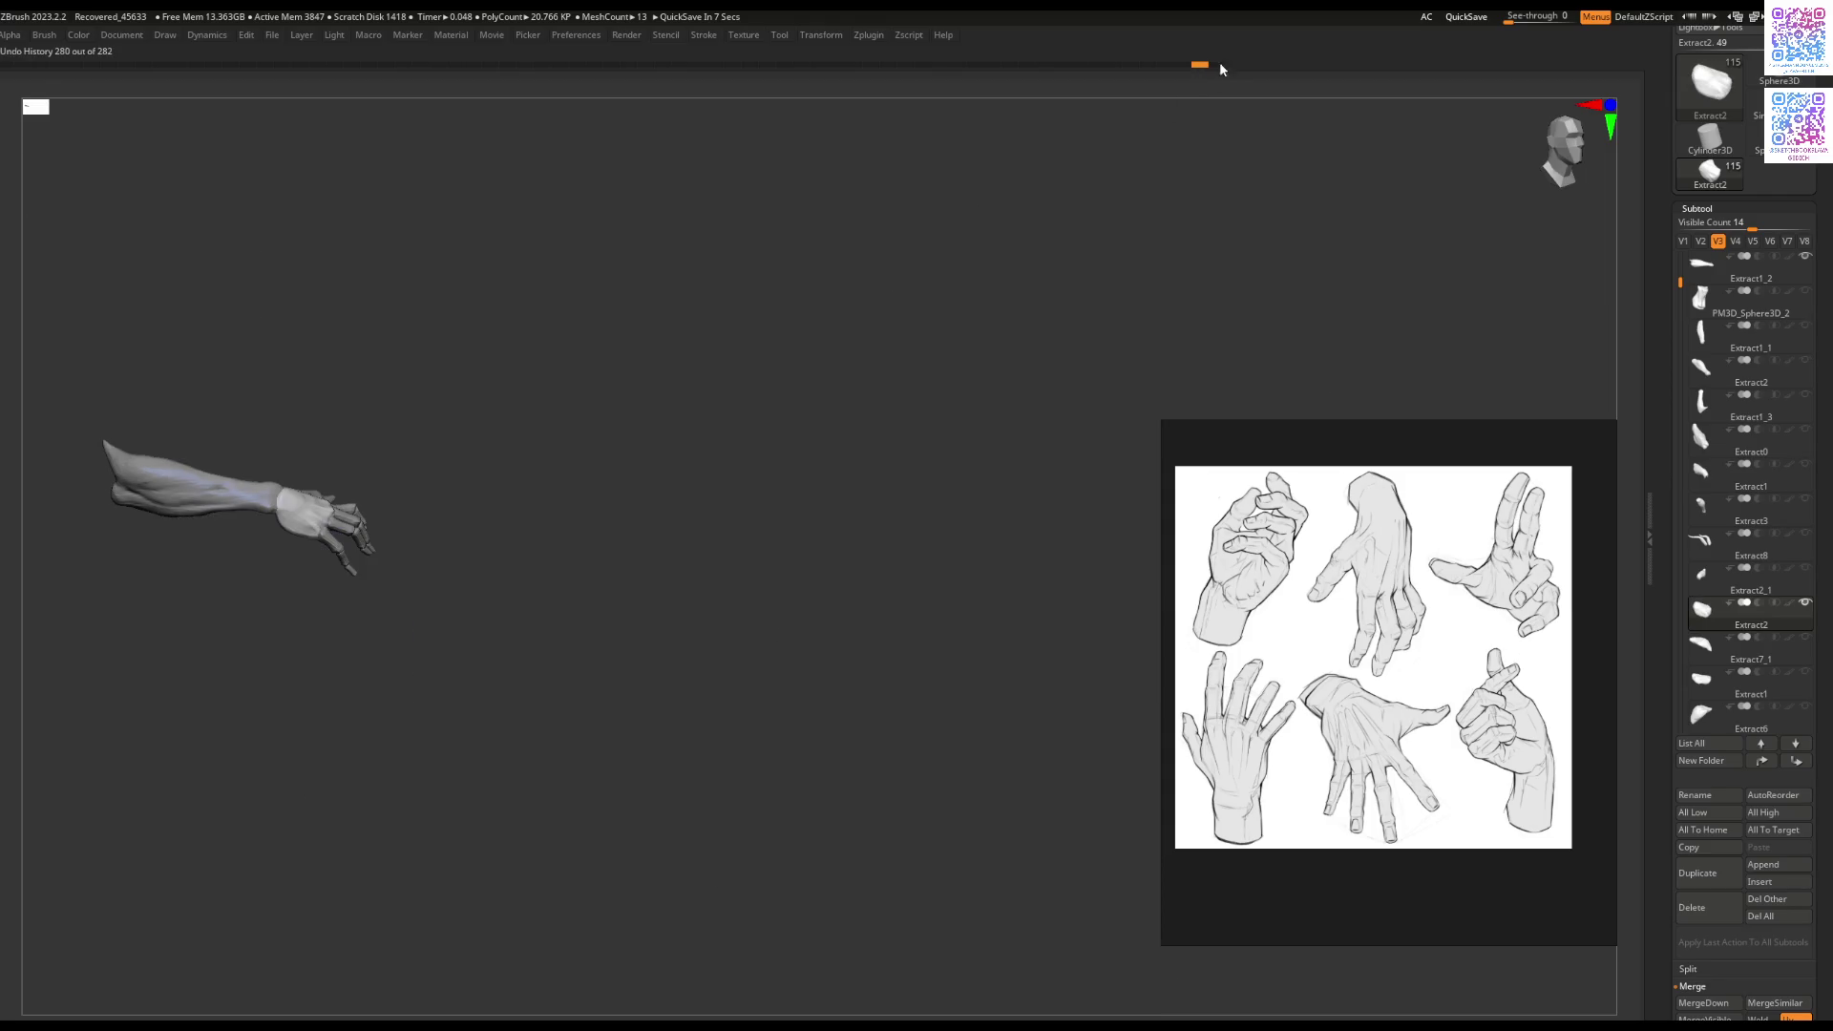
{"action": "key", "text": "ctrl+z"}
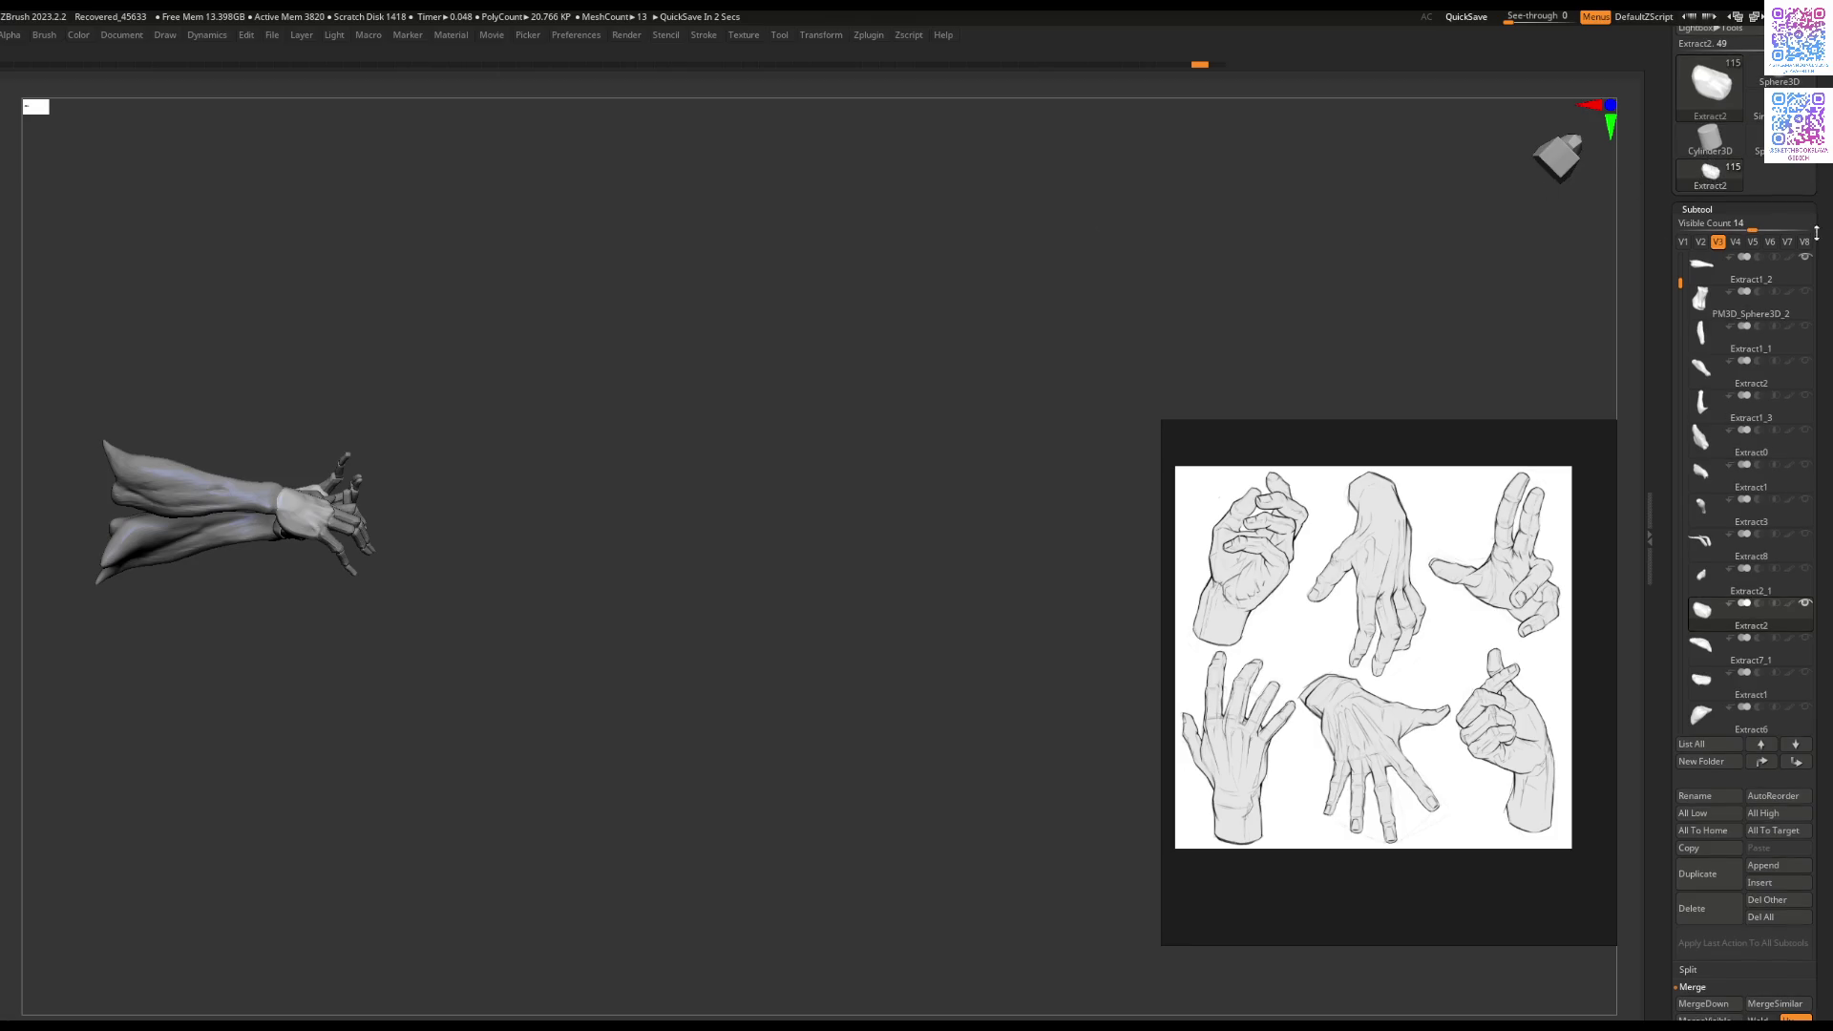
{"action": "key", "text": "ctrl+z"}
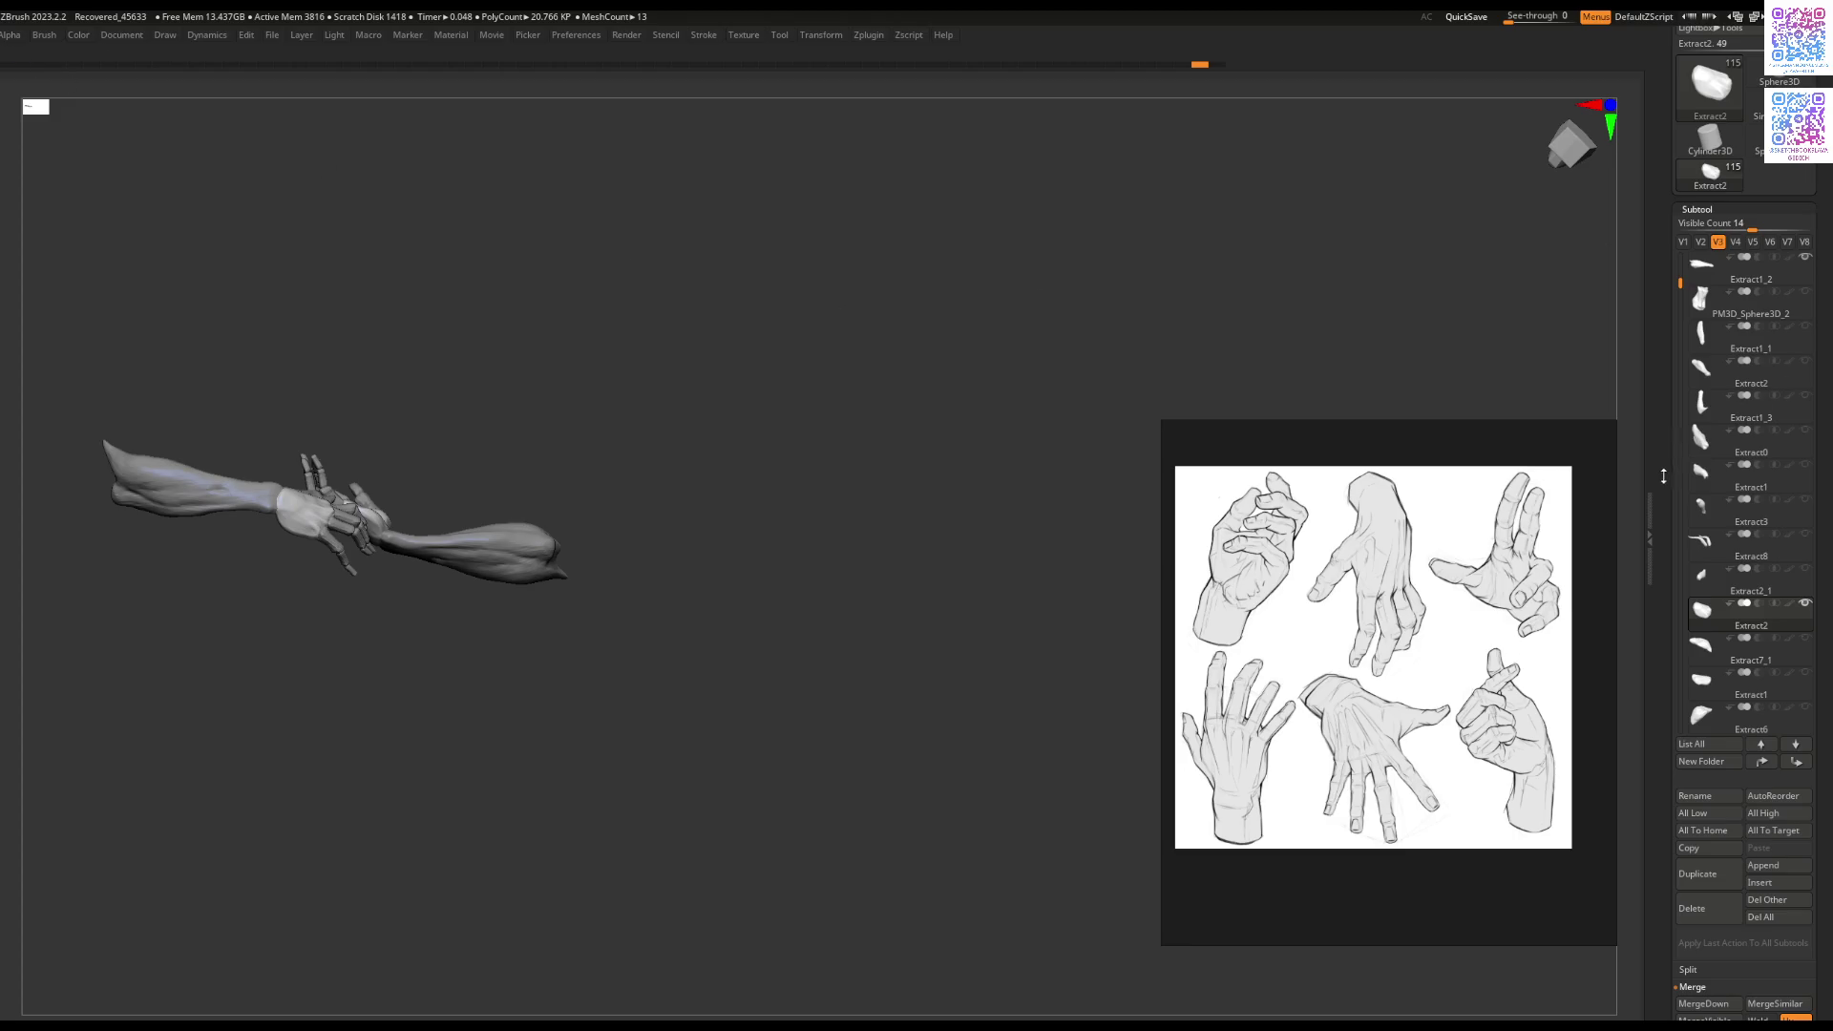
Step: Close the hand reference image and unhide the two extra arm subtools
{"action": "left_click", "coordinate": [1573, 437]}
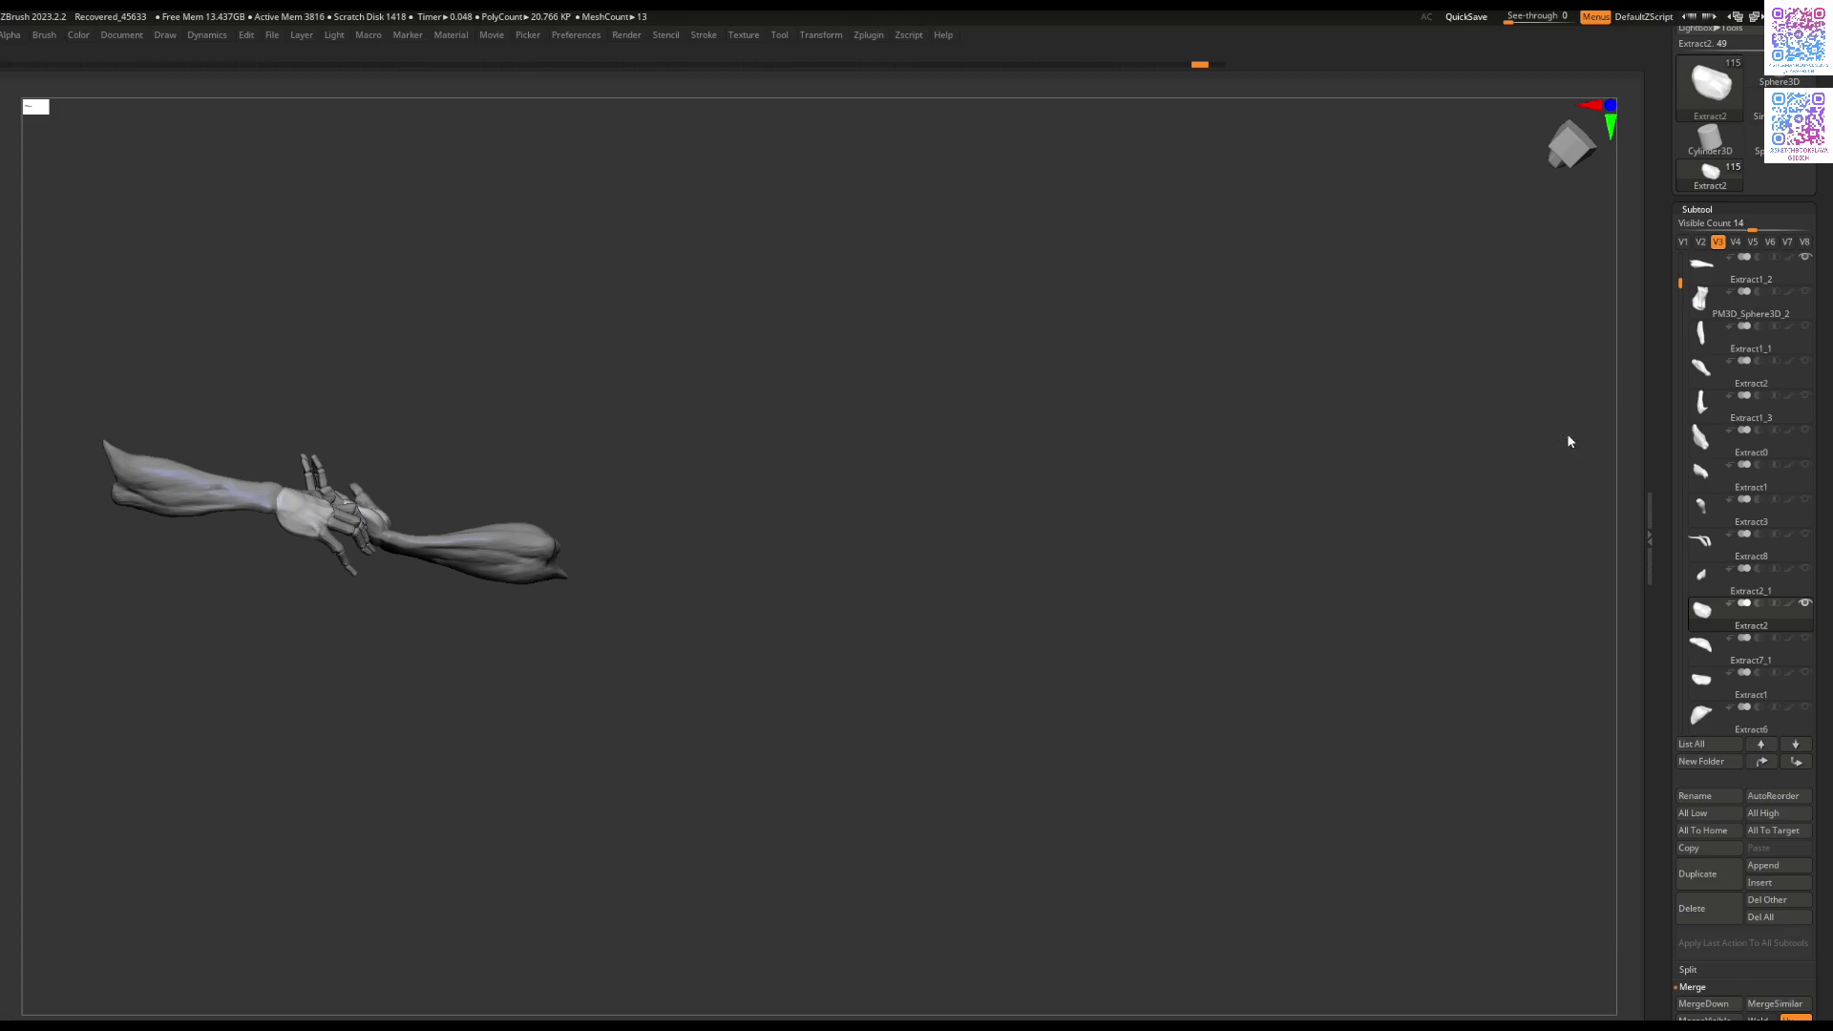
{"action": "left_click", "coordinate": [652, 495], "text": "ctrl+shift"}
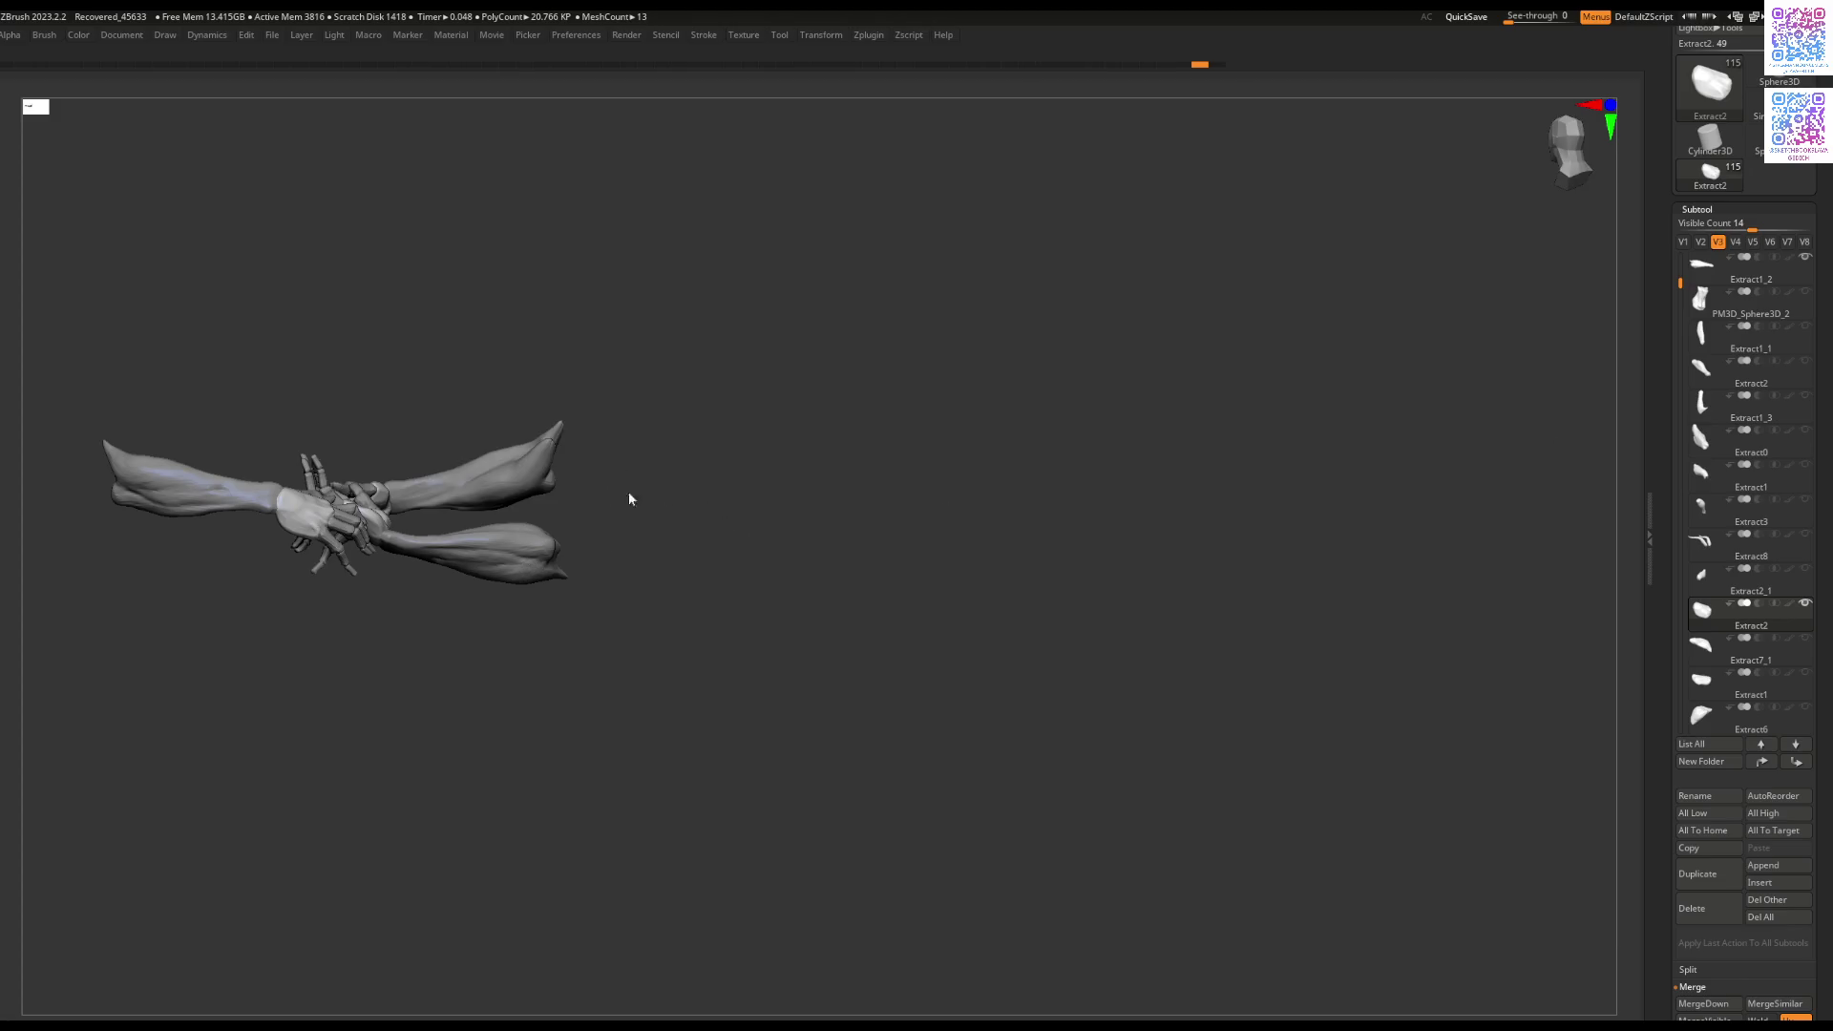
{"action": "left_click", "coordinate": [668, 513], "text": "ctrl+shift"}
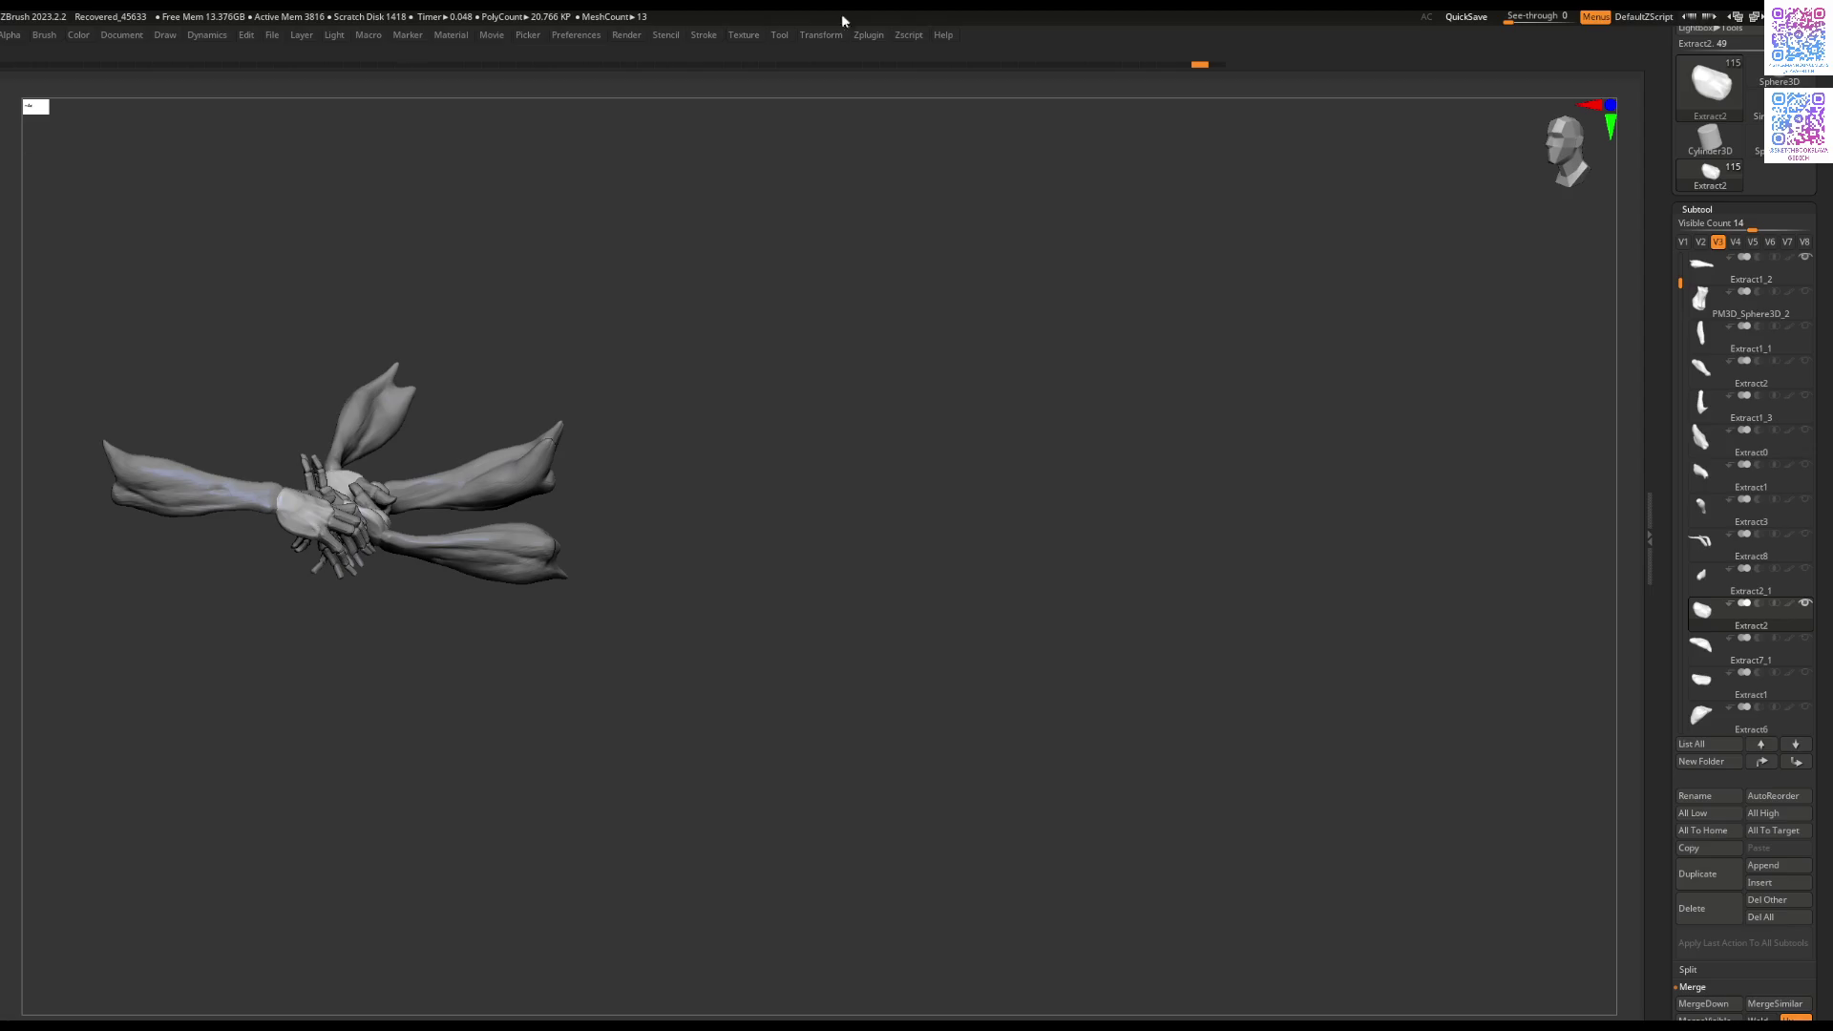
Step: Step back in history to before the extra arms, then inspect the ankle and a near-front view
{"action": "left_click", "coordinate": [1203, 66]}
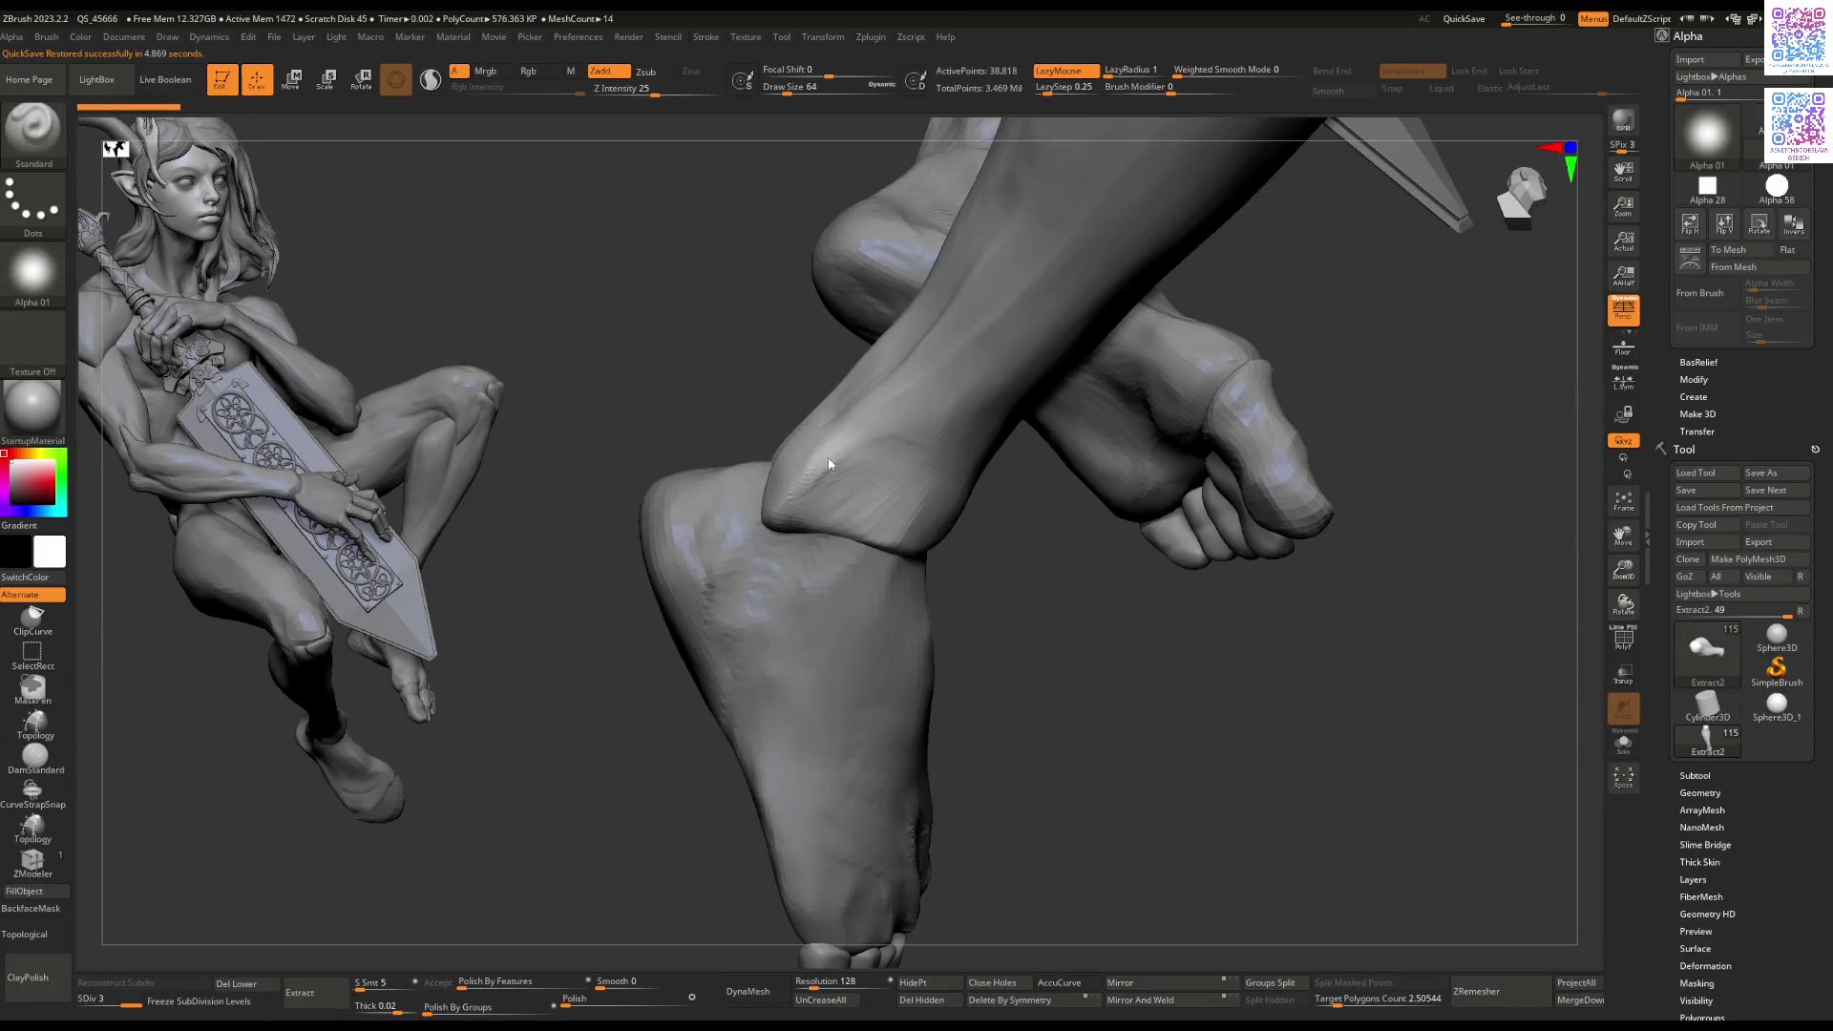
{"action": "mouse_move", "coordinate": [937, 487]}
{"action": "right_mouse_down"}
{"action": "mouse_move", "coordinate": [972, 552]}
{"action": "mouse_move", "coordinate": [1057, 303]}
{"action": "right_mouse_up"}
{"action": "mouse_move", "coordinate": [955, 527]}
{"action": "right_mouse_down"}
{"action": "mouse_move", "coordinate": [926, 551]}
{"action": "mouse_move", "coordinate": [983, 543]}
{"action": "right_mouse_up"}
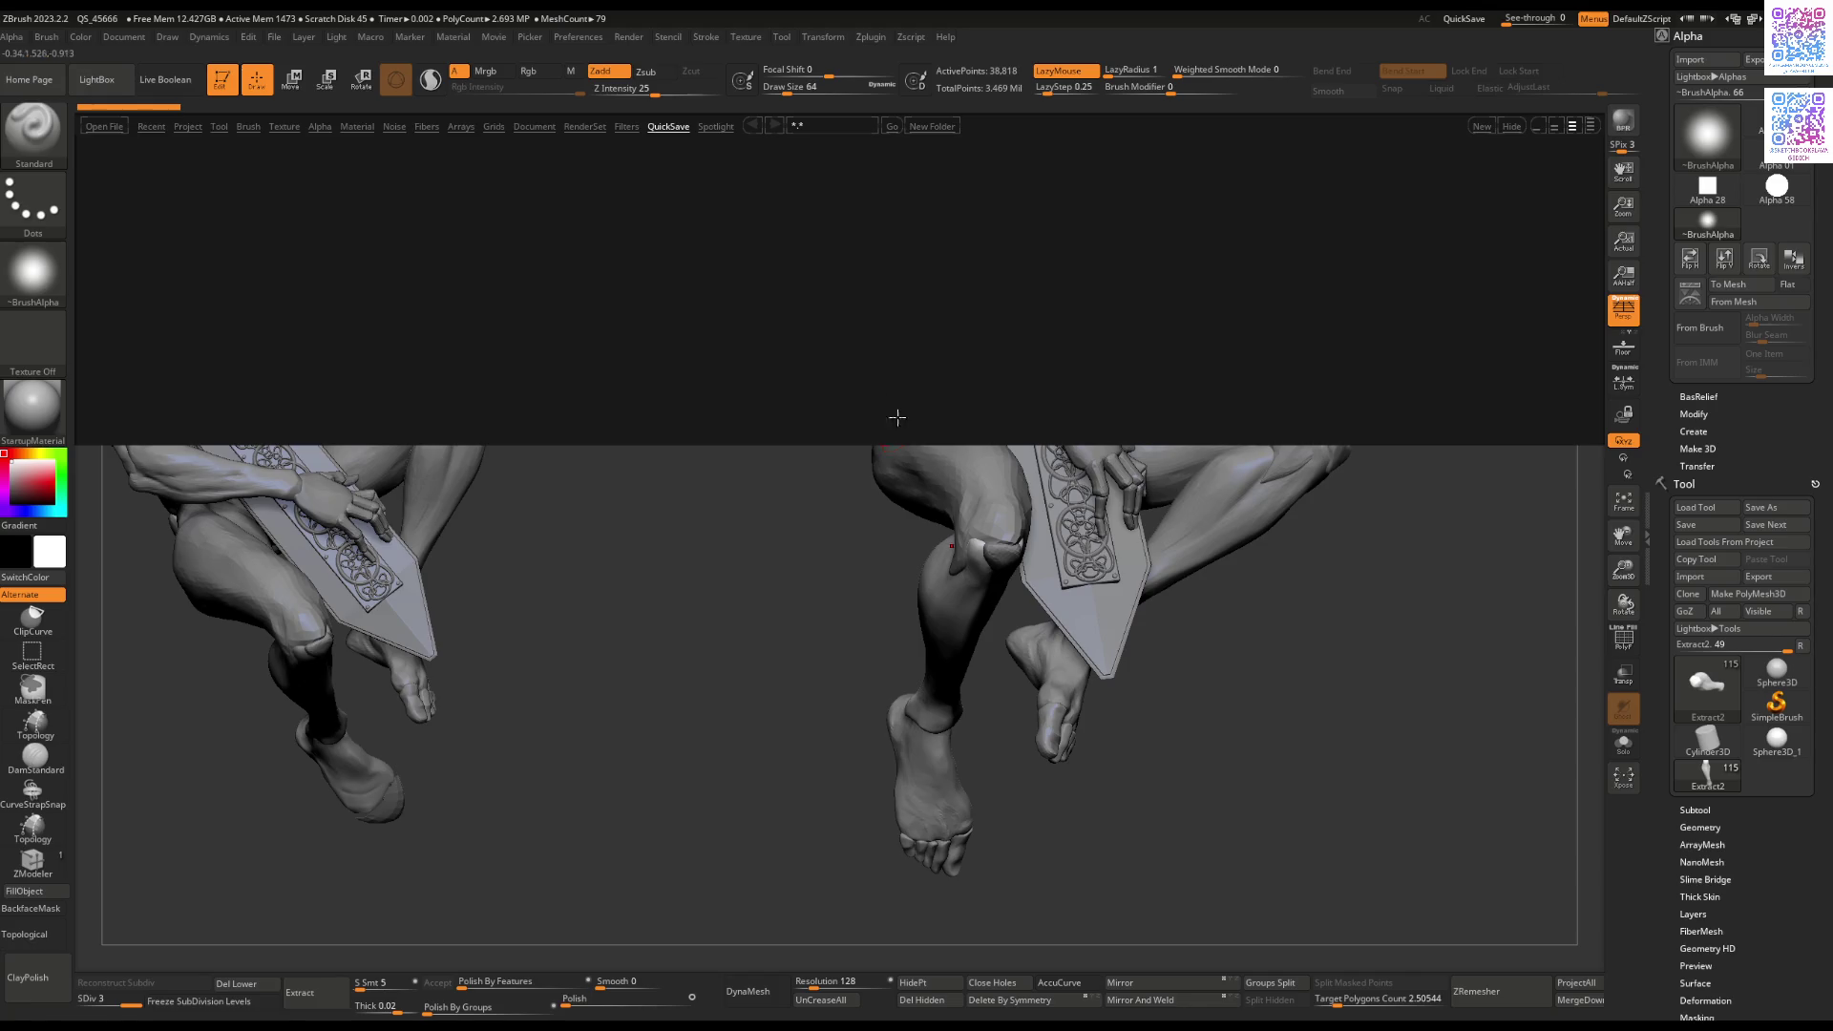
Step: Browse the QuickSave thumbnails, then spin the right figure with Y-axis-only rotation
{"action": "left_click_drag", "start_coordinate": [943, 311], "coordinate": [736, 299]}
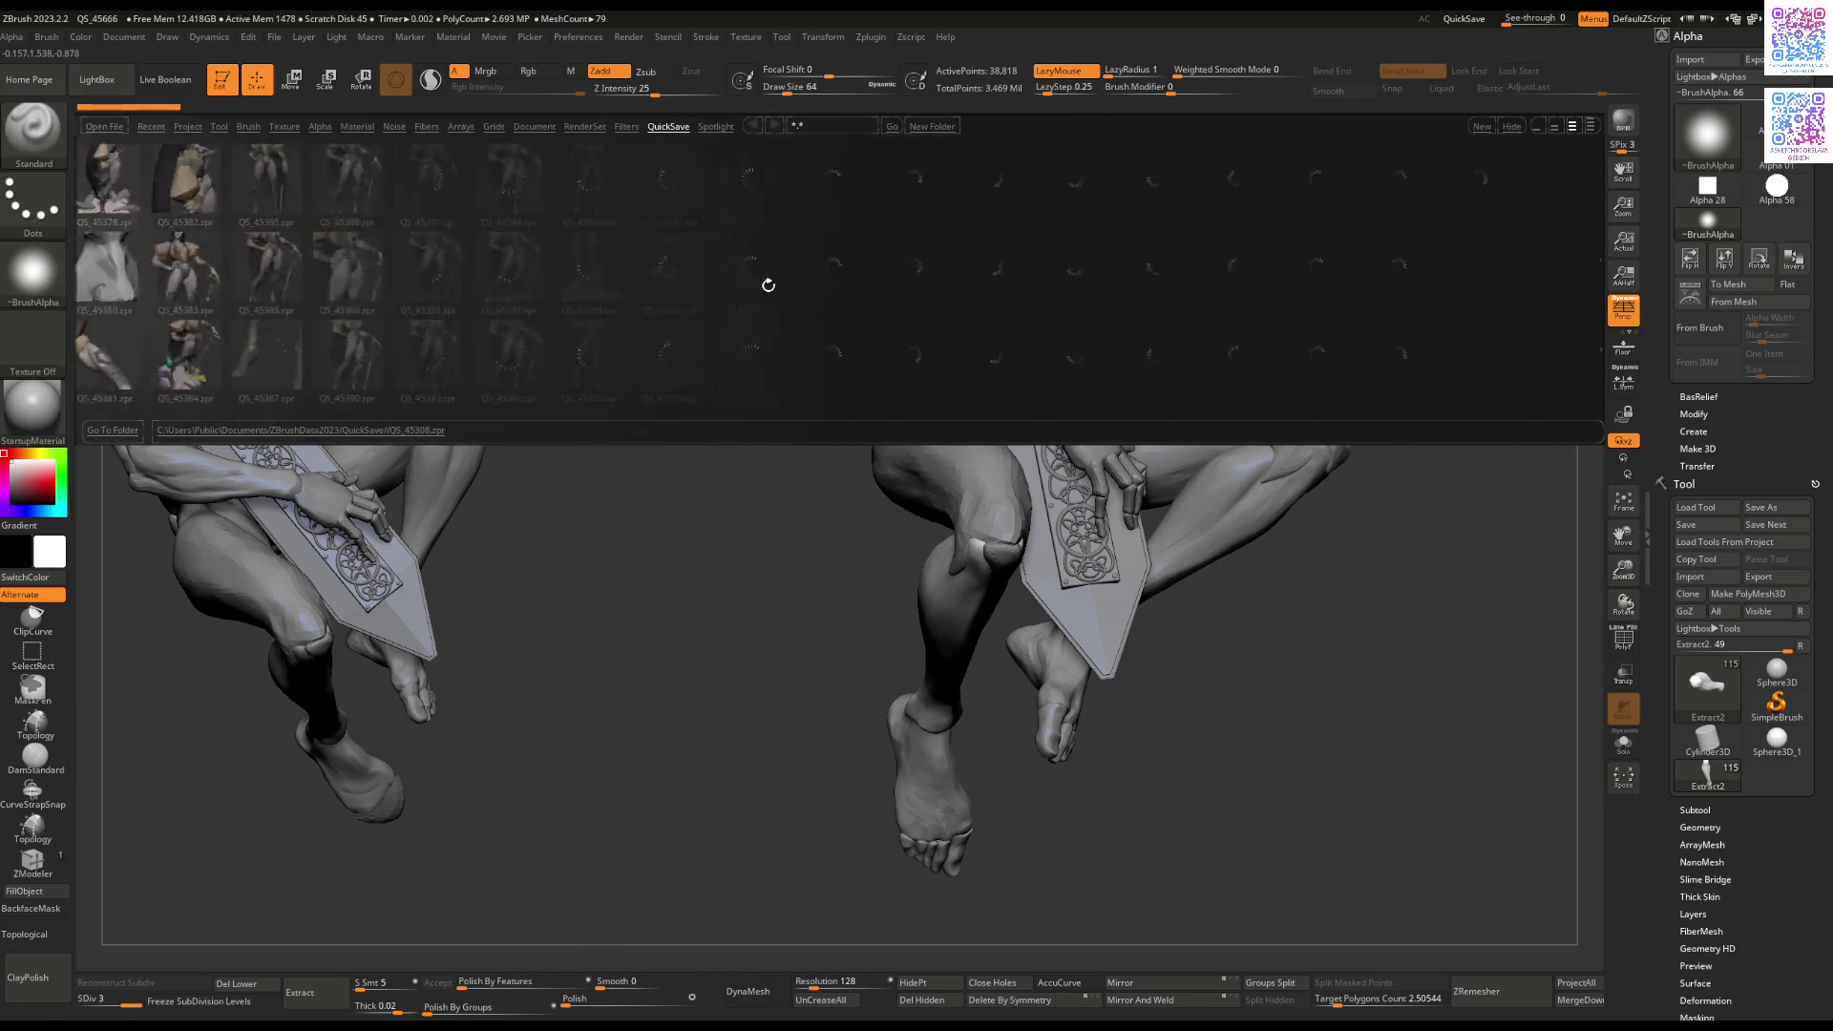
{"action": "mouse_move", "coordinate": [908, 297]}
{"action": "left_mouse_down"}
{"action": "mouse_move", "coordinate": [848, 297]}
{"action": "mouse_move", "coordinate": [889, 287]}
{"action": "mouse_move", "coordinate": [852, 283]}
{"action": "left_mouse_up"}
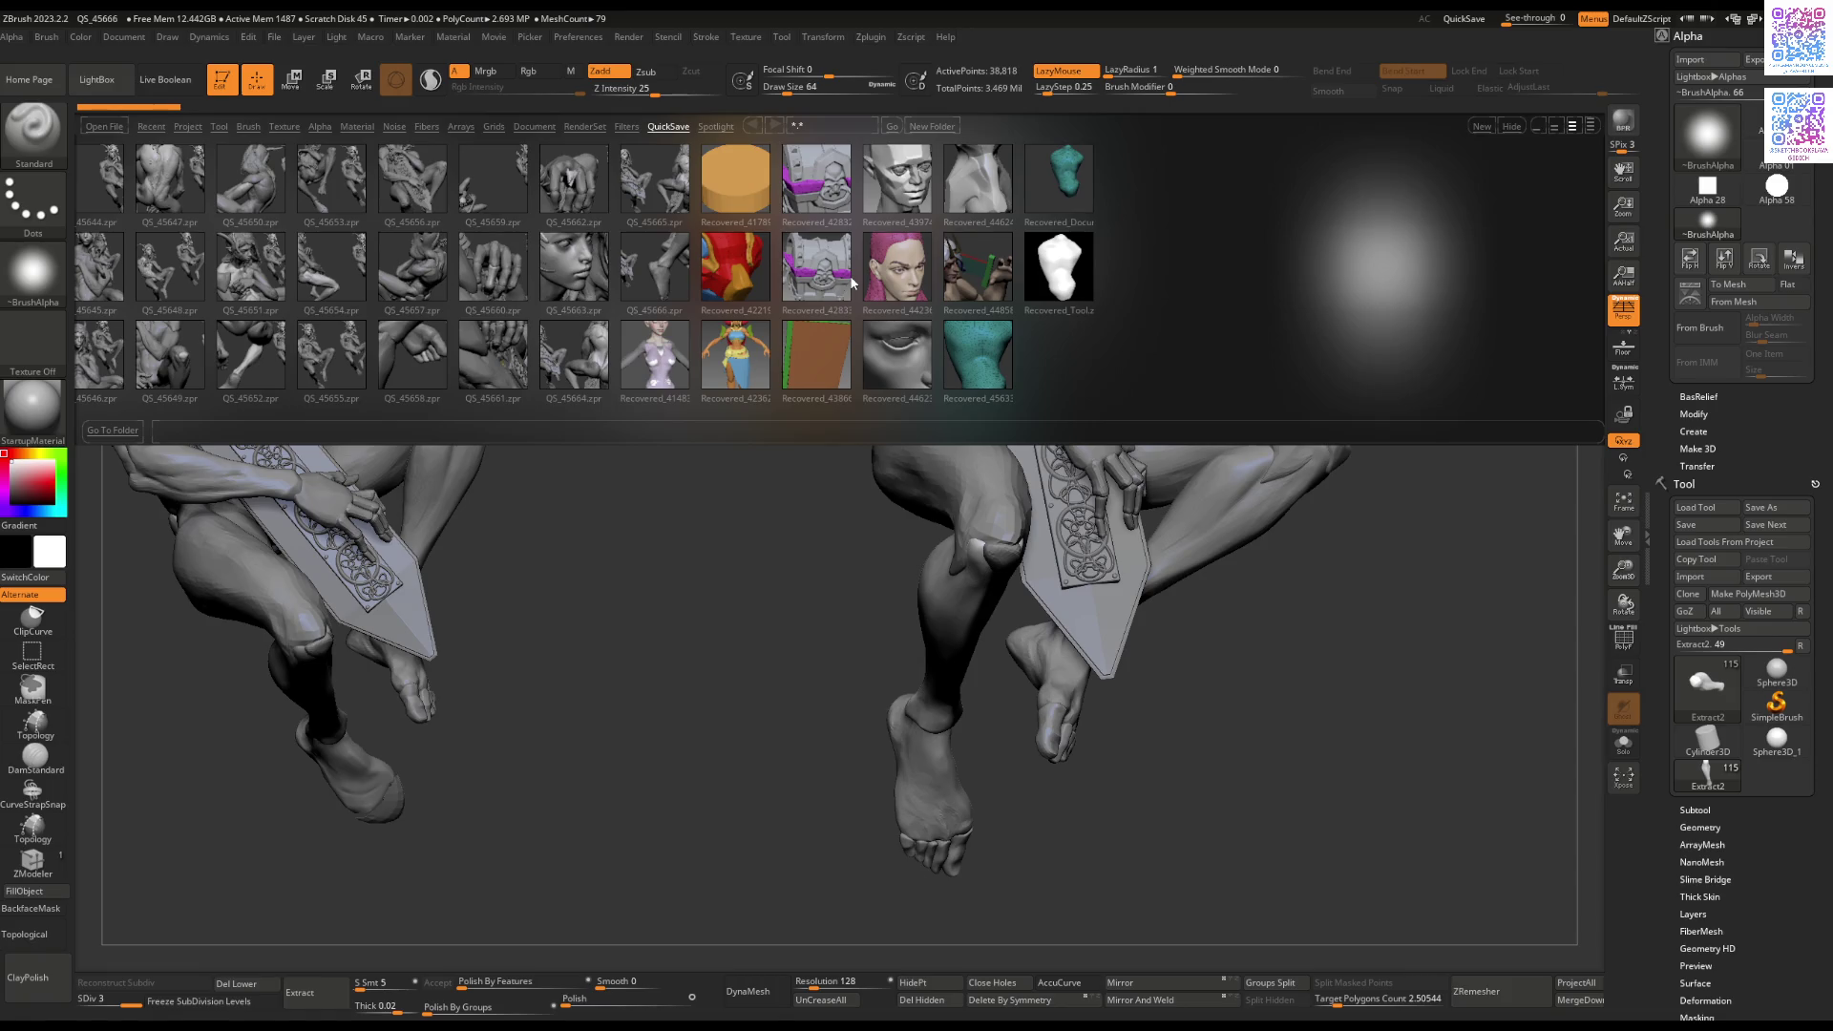
{"action": "left_click_drag", "start_coordinate": [774, 580], "coordinate": [795, 515]}
{"action": "mouse_move", "coordinate": [359, 688]}
{"action": "left_mouse_down"}
{"action": "mouse_move", "coordinate": [687, 668]}
{"action": "mouse_move", "coordinate": [1567, 536]}
{"action": "left_mouse_up"}
{"action": "left_click", "coordinate": [1623, 457]}
{"action": "mouse_move", "coordinate": [1565, 468]}
{"action": "left_mouse_down", "text": "shift"}
{"action": "mouse_move", "coordinate": [1297, 479]}
{"action": "mouse_move", "coordinate": [740, 682]}
{"action": "left_mouse_up", "text": "shift"}
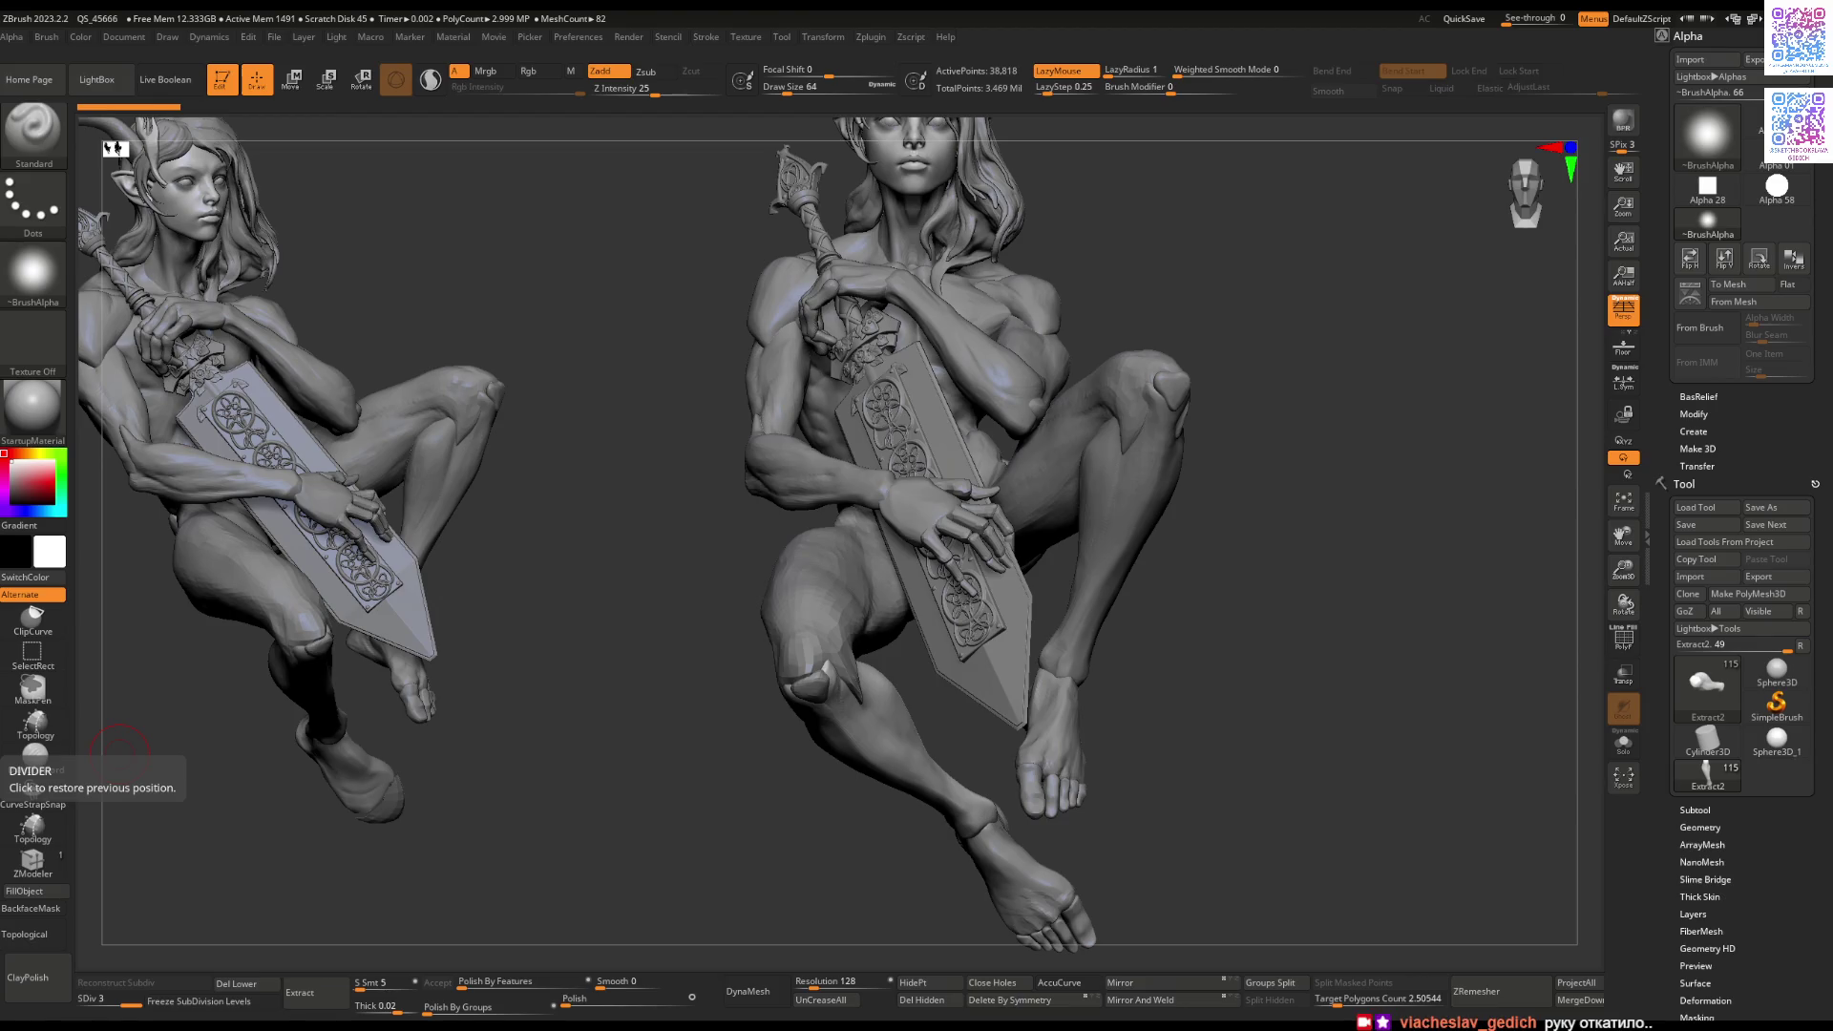
Step: Select the Extract2 hand piece, isolate and frame it, and inspect its polygon groups
{"action": "mouse_move", "coordinate": [1162, 719]}
{"action": "left_mouse_down"}
{"action": "mouse_move", "coordinate": [1126, 682]}
{"action": "mouse_move", "coordinate": [1085, 684]}
{"action": "mouse_move", "coordinate": [1063, 718]}
{"action": "mouse_move", "coordinate": [984, 611]}
{"action": "mouse_move", "coordinate": [1012, 544]}
{"action": "mouse_move", "coordinate": [984, 582]}
{"action": "mouse_move", "coordinate": [955, 566]}
{"action": "mouse_move", "coordinate": [1029, 475]}
{"action": "left_mouse_up"}
{"action": "left_click", "coordinate": [964, 567], "text": "alt"}
{"action": "key", "text": "ctrl+shift+f"}
{"action": "key", "text": "f"}
{"action": "key", "text": "shift+f"}
{"action": "mouse_move", "coordinate": [978, 675]}
{"action": "left_mouse_down"}
{"action": "mouse_move", "coordinate": [896, 713]}
{"action": "mouse_move", "coordinate": [859, 764]}
{"action": "mouse_move", "coordinate": [287, 916]}
{"action": "left_mouse_up"}
{"action": "key", "text": "ctrl+shift+f"}
Step: Del Lower on the hand piece and ZRemesh it again with a lower Target Polygons Count
{"action": "key", "text": "ctrl+d"}
{"action": "left_click", "coordinate": [235, 984]}
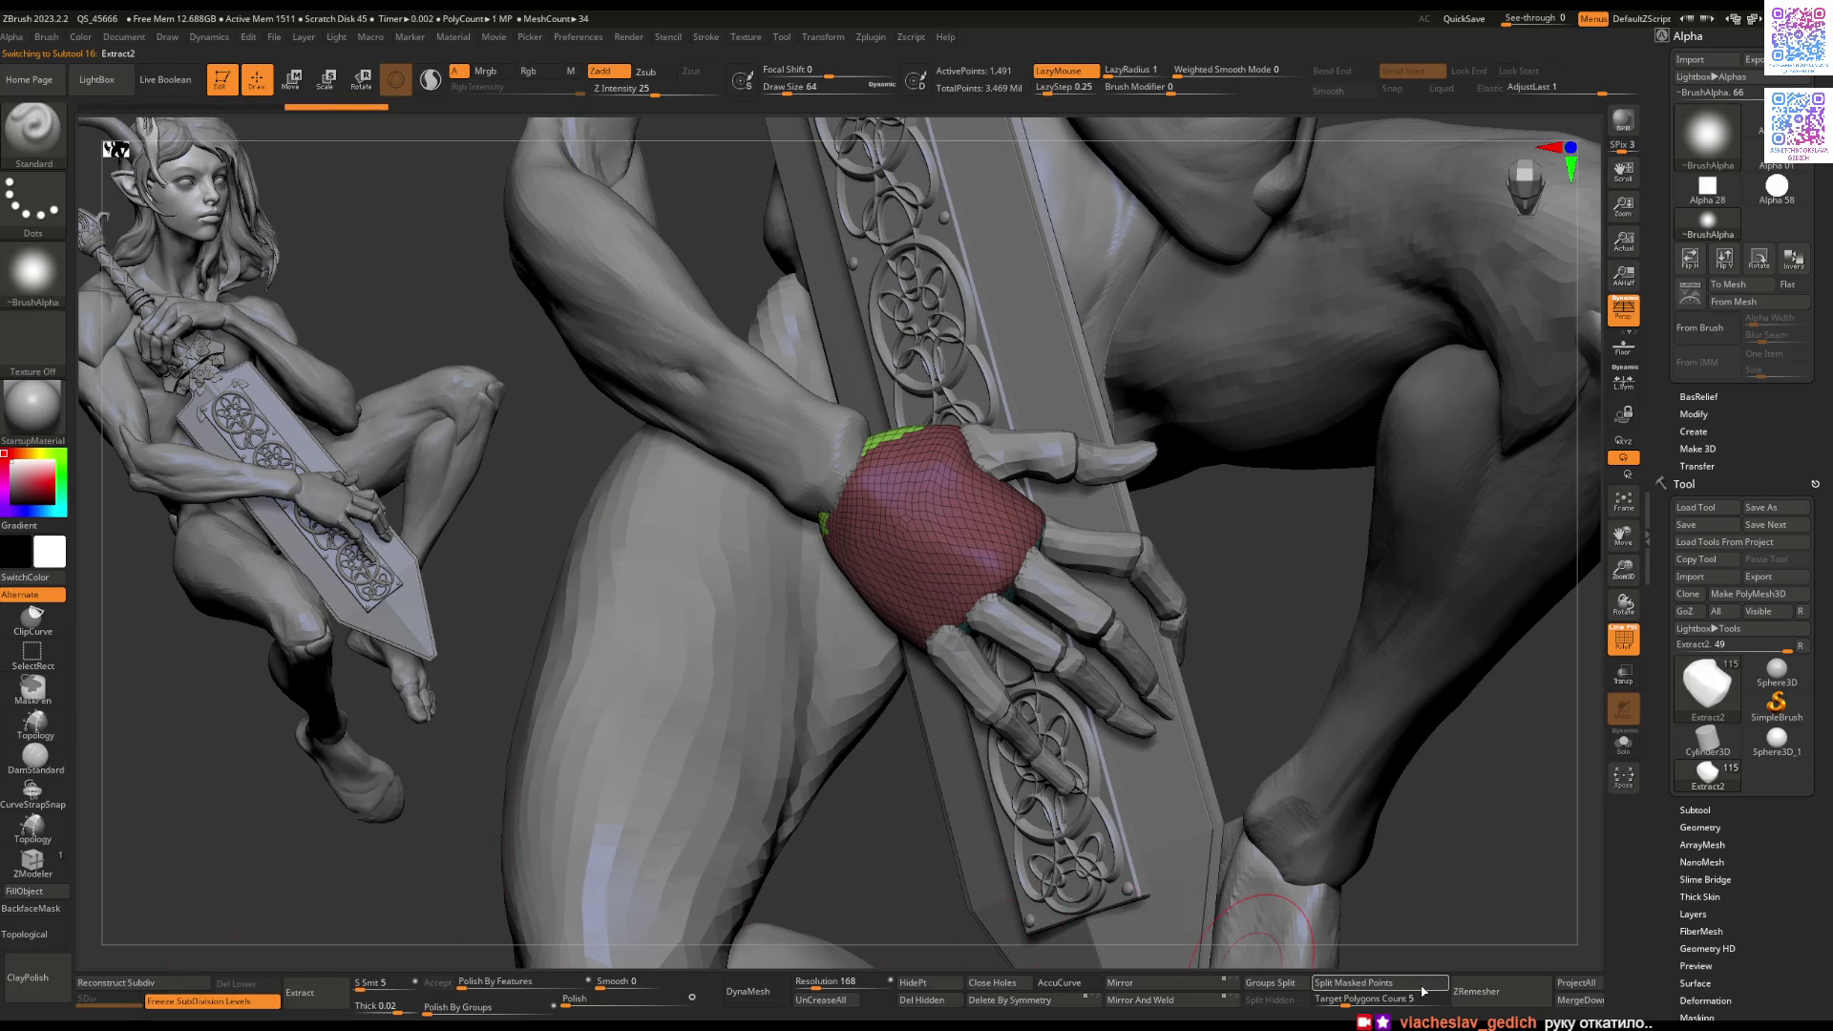
{"action": "left_click", "coordinate": [1482, 992]}
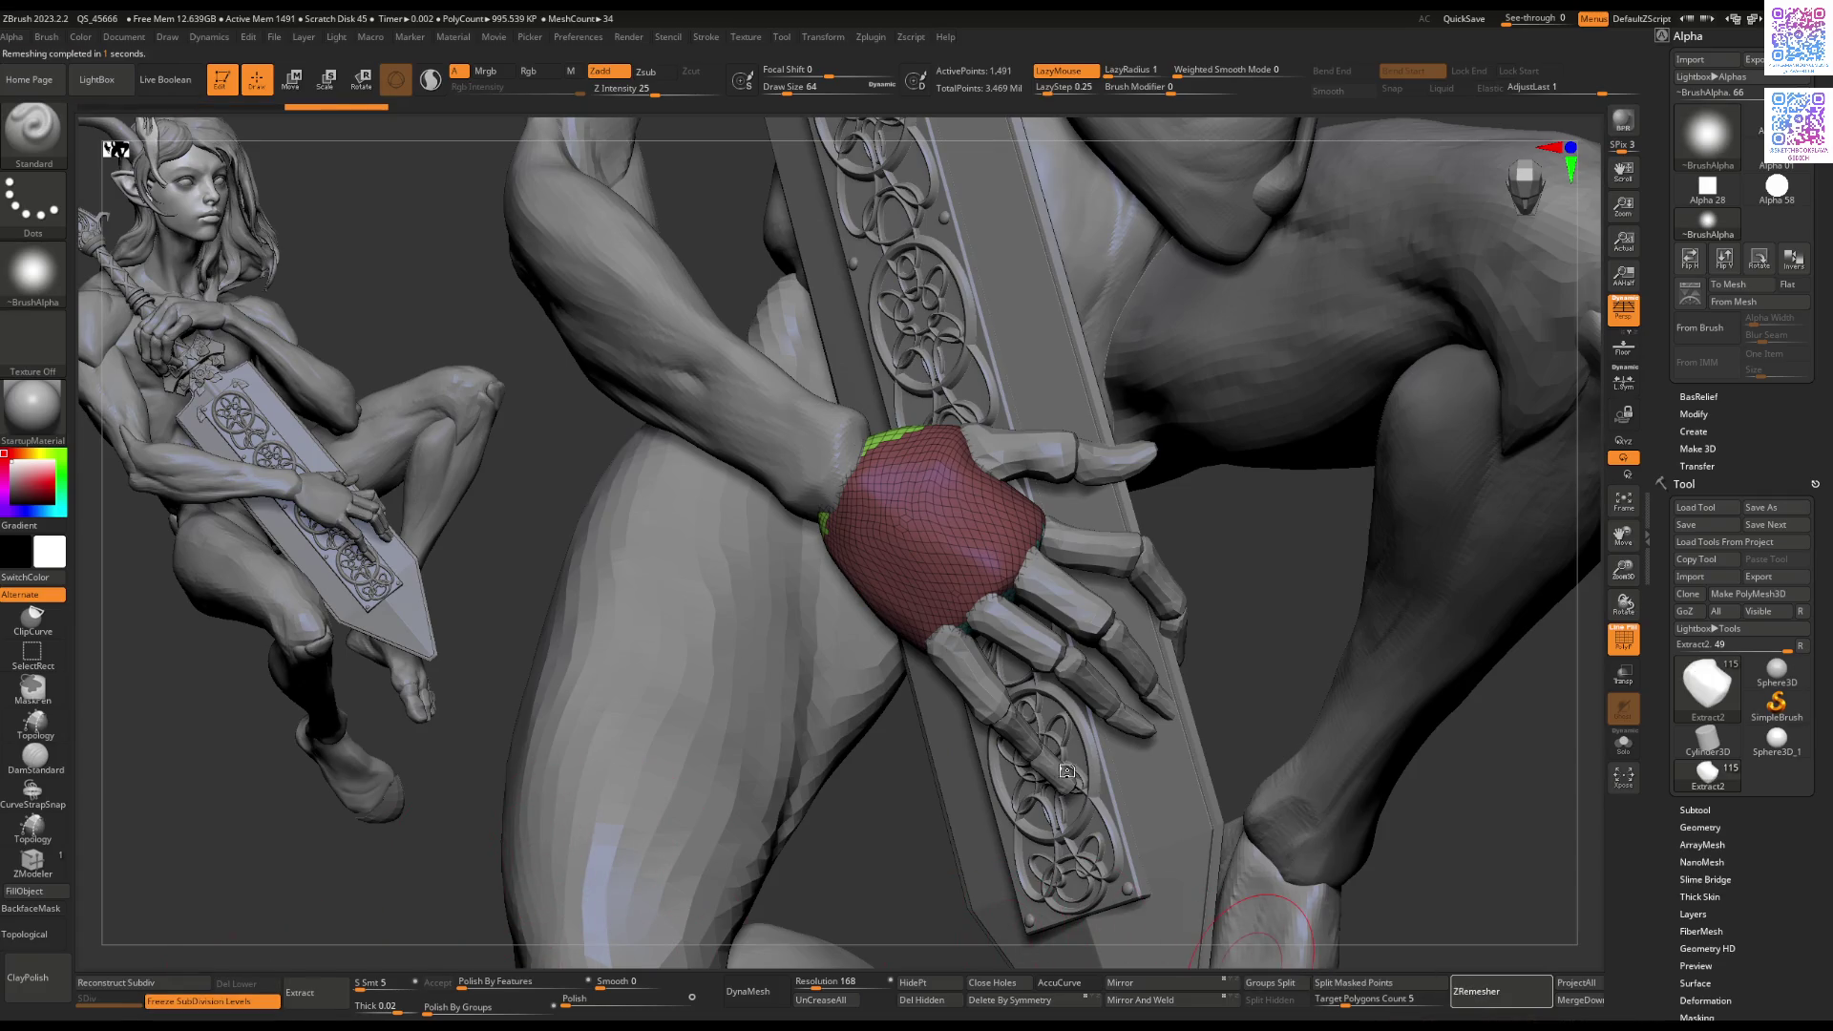
{"action": "key", "text": "ctrl+z"}
{"action": "left_click_drag", "start_coordinate": [1339, 1008], "coordinate": [1339, 1002]}
{"action": "left_click", "coordinate": [1482, 992]}
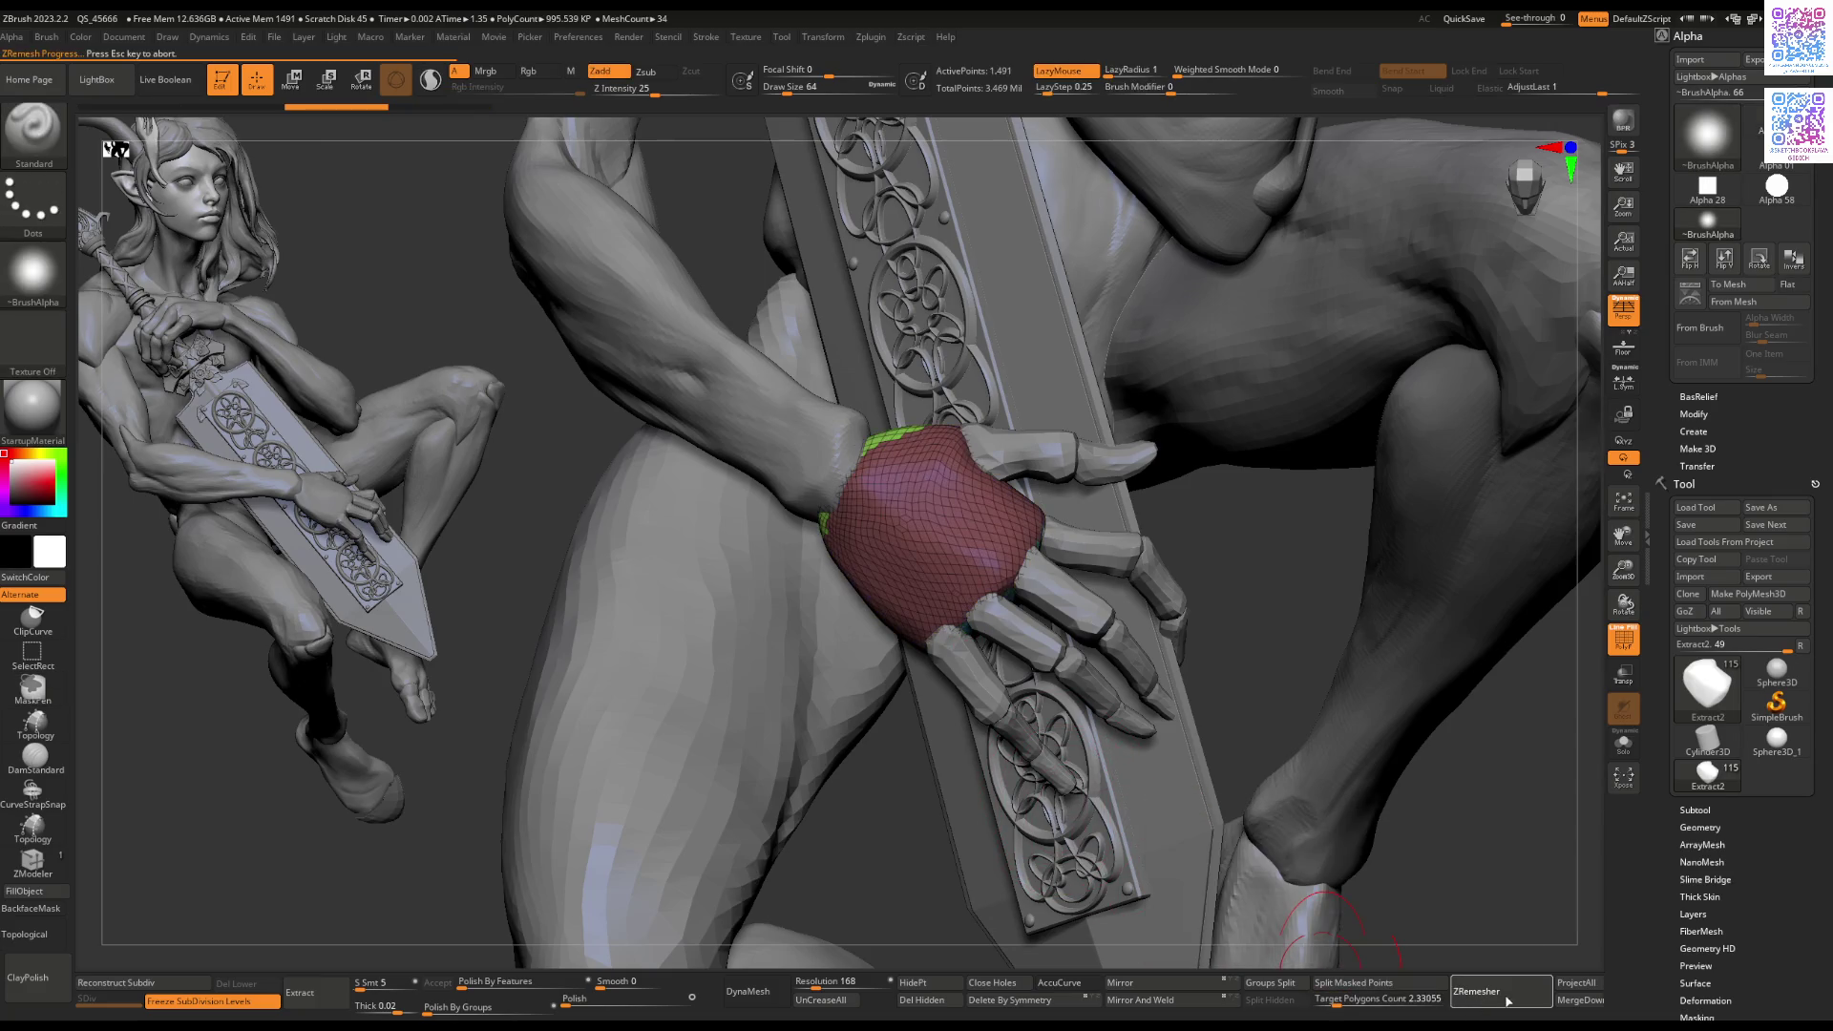
{"action": "left_click_drag", "start_coordinate": [1223, 829], "coordinate": [812, 620]}
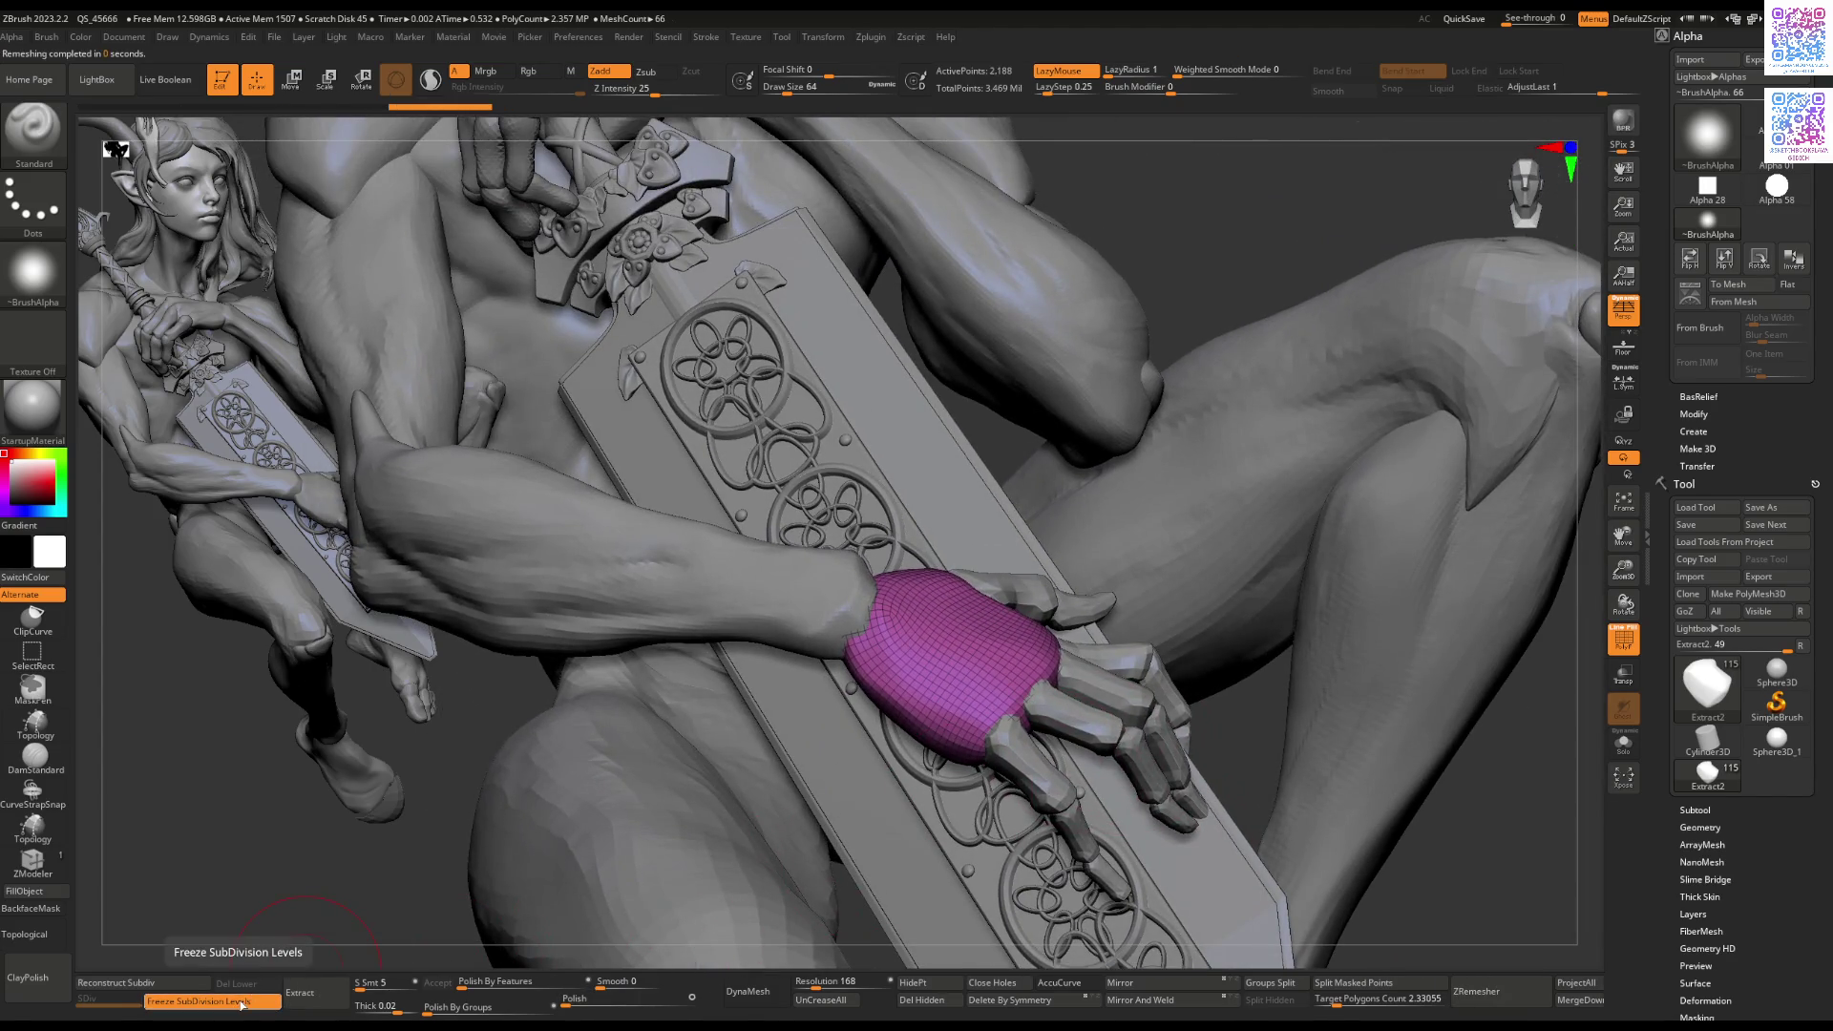
Step: Freeze the remeshed hand block's subdivision levels and view the denser grid from the front
{"action": "left_click", "coordinate": [238, 1005]}
{"action": "mouse_move", "coordinate": [592, 916]}
{"action": "left_mouse_down"}
{"action": "mouse_move", "coordinate": [866, 853]}
{"action": "mouse_move", "coordinate": [122, 766]}
{"action": "left_mouse_up"}
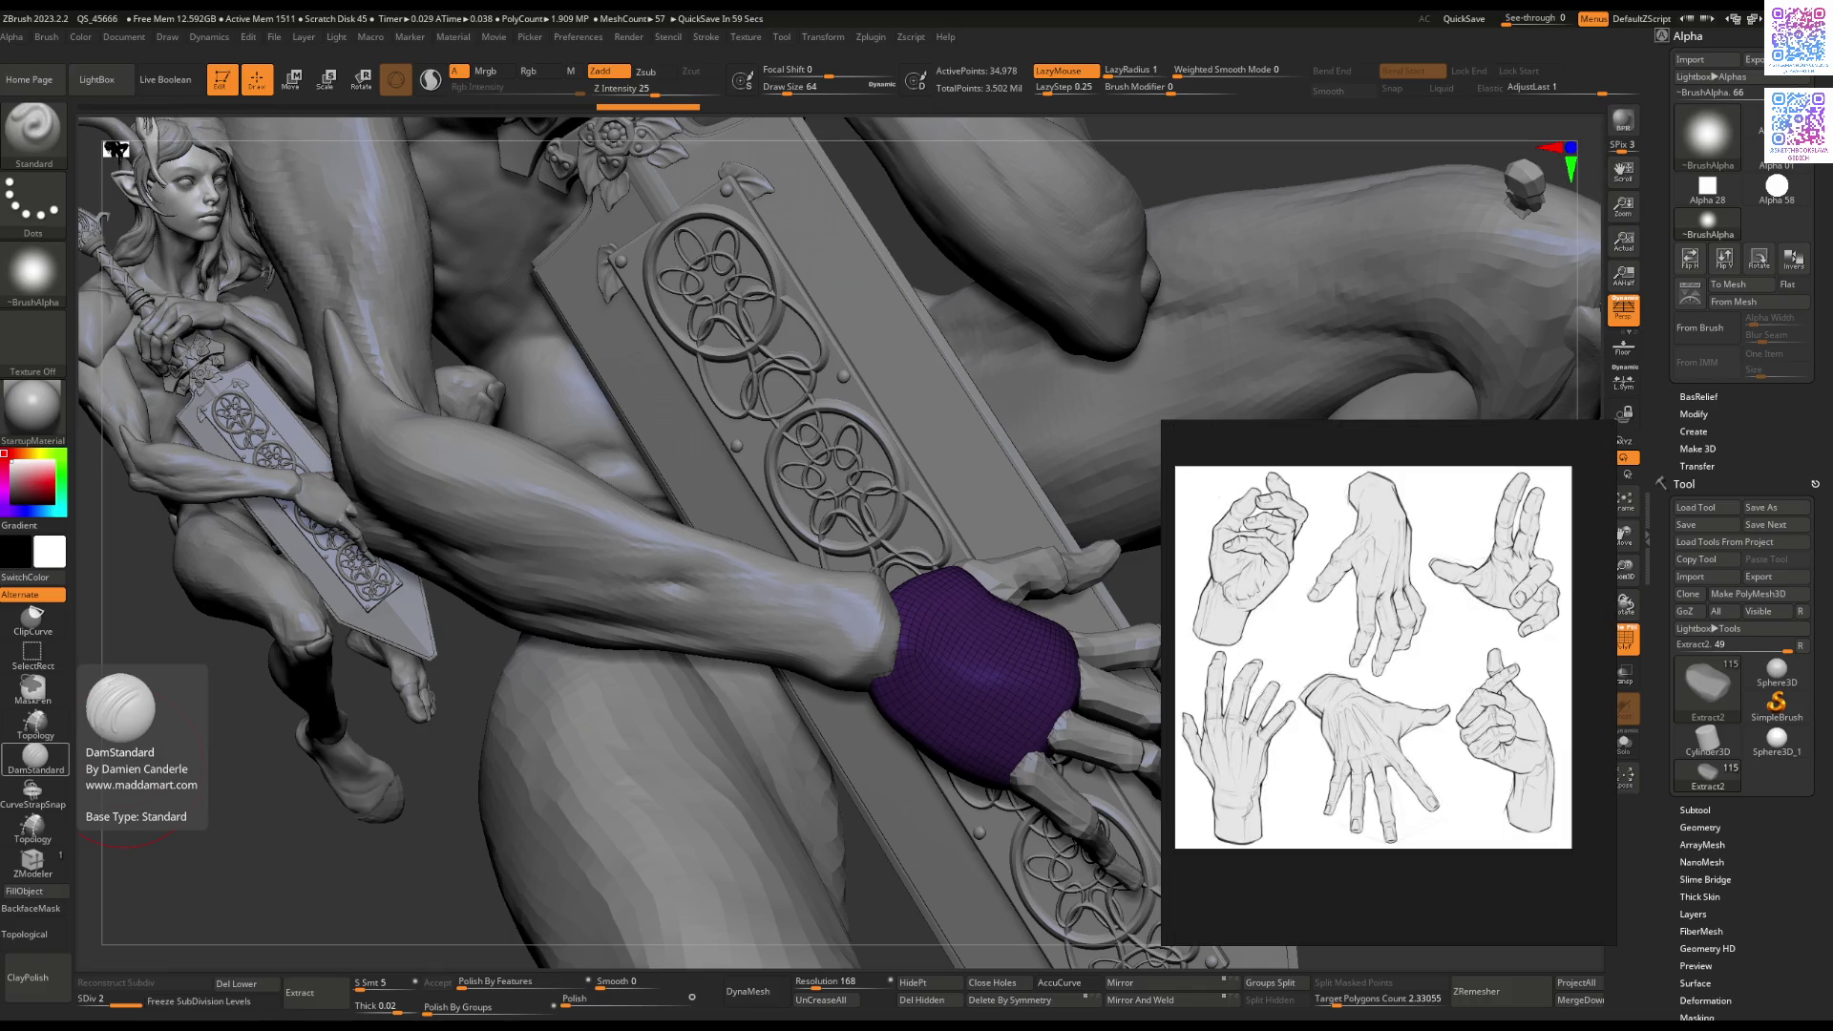
{"action": "mouse_move", "coordinate": [465, 594]}
{"action": "left_mouse_down"}
{"action": "mouse_move", "coordinate": [726, 621]}
{"action": "mouse_move", "coordinate": [880, 581]}
{"action": "mouse_move", "coordinate": [919, 544]}
{"action": "left_mouse_up"}
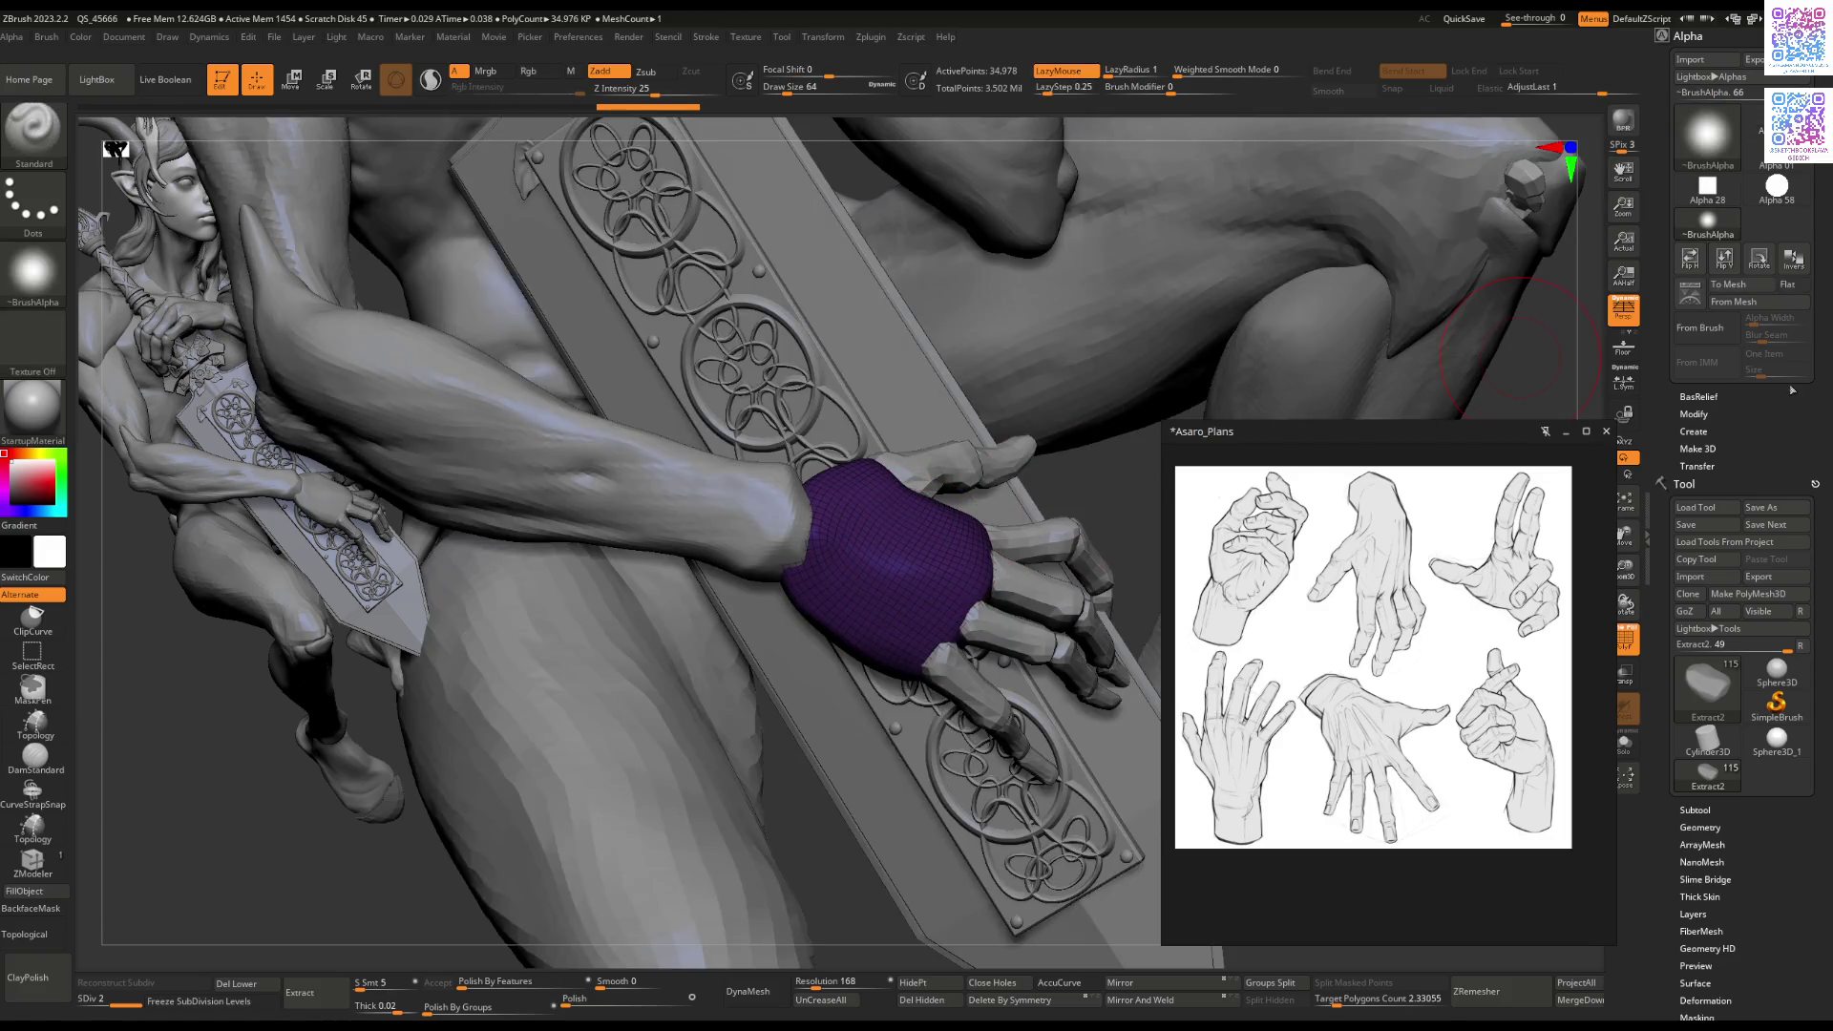
{"action": "left_click", "coordinate": [1697, 810]}
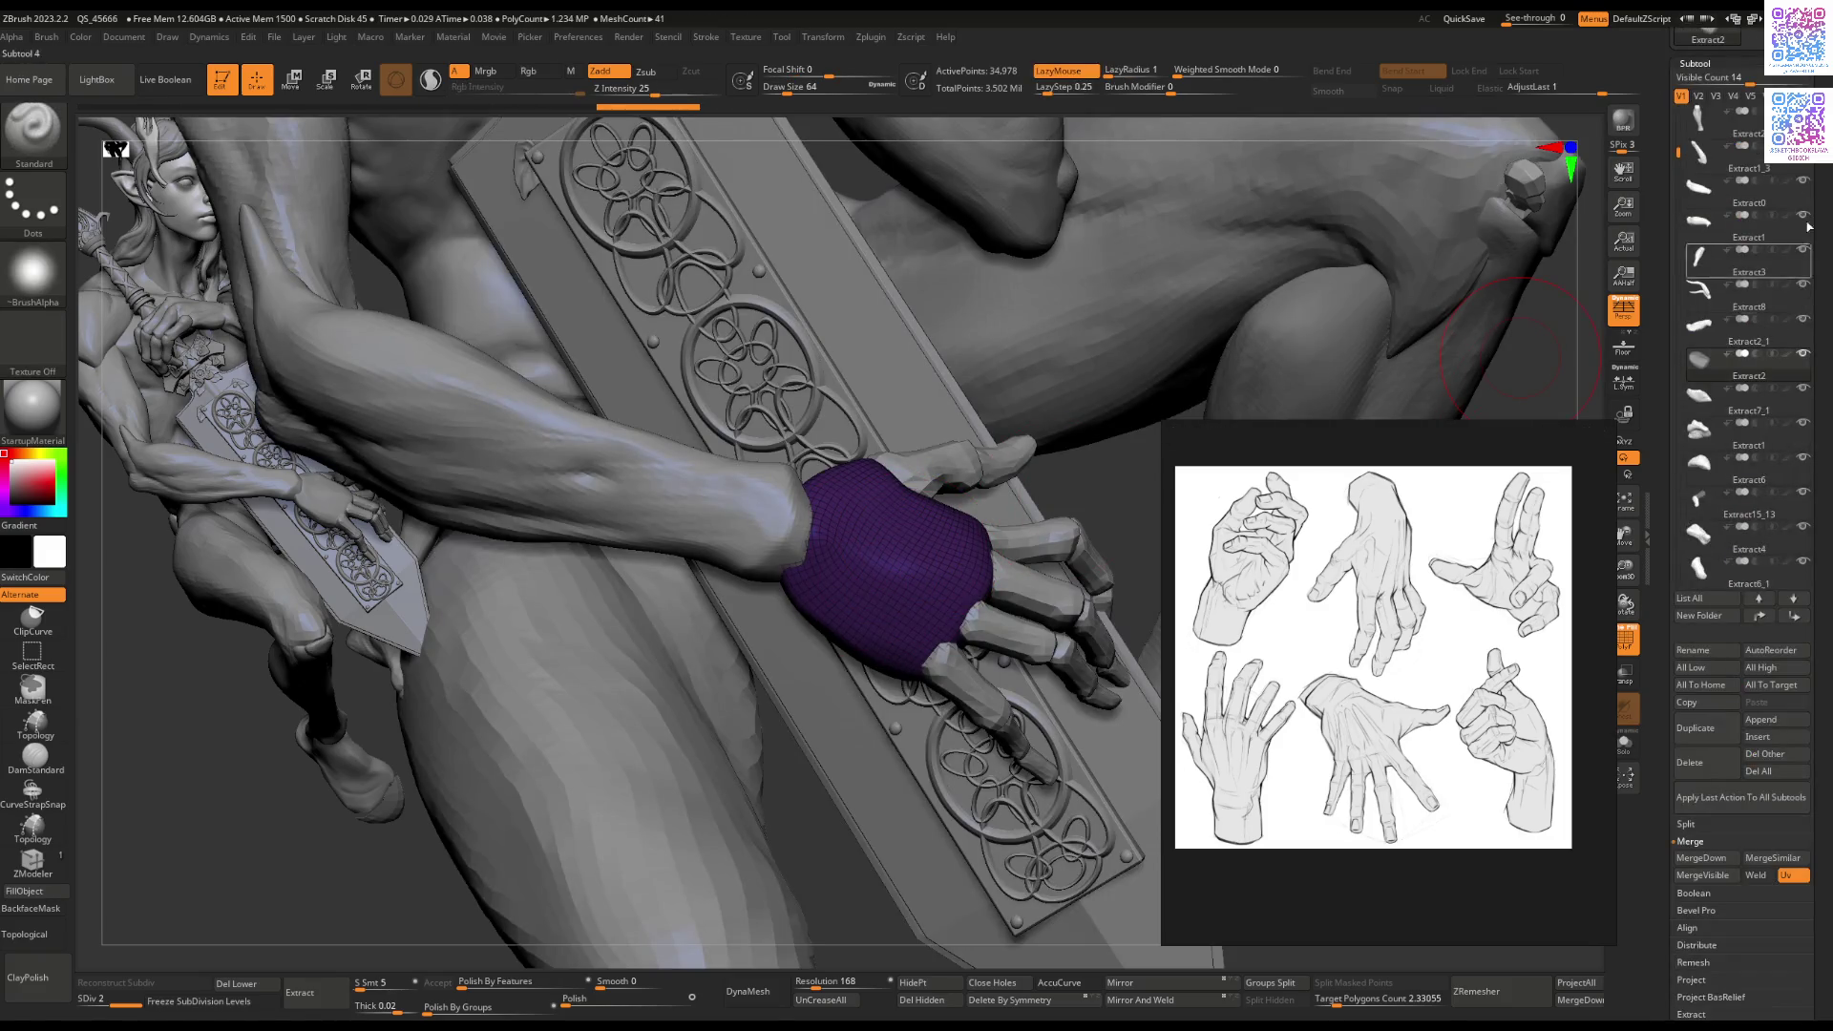
Step: Toggle the V3 visibility set while selecting Extract7_1, Extract1 and the sword-hand finger piece
{"action": "left_click", "coordinate": [1717, 97]}
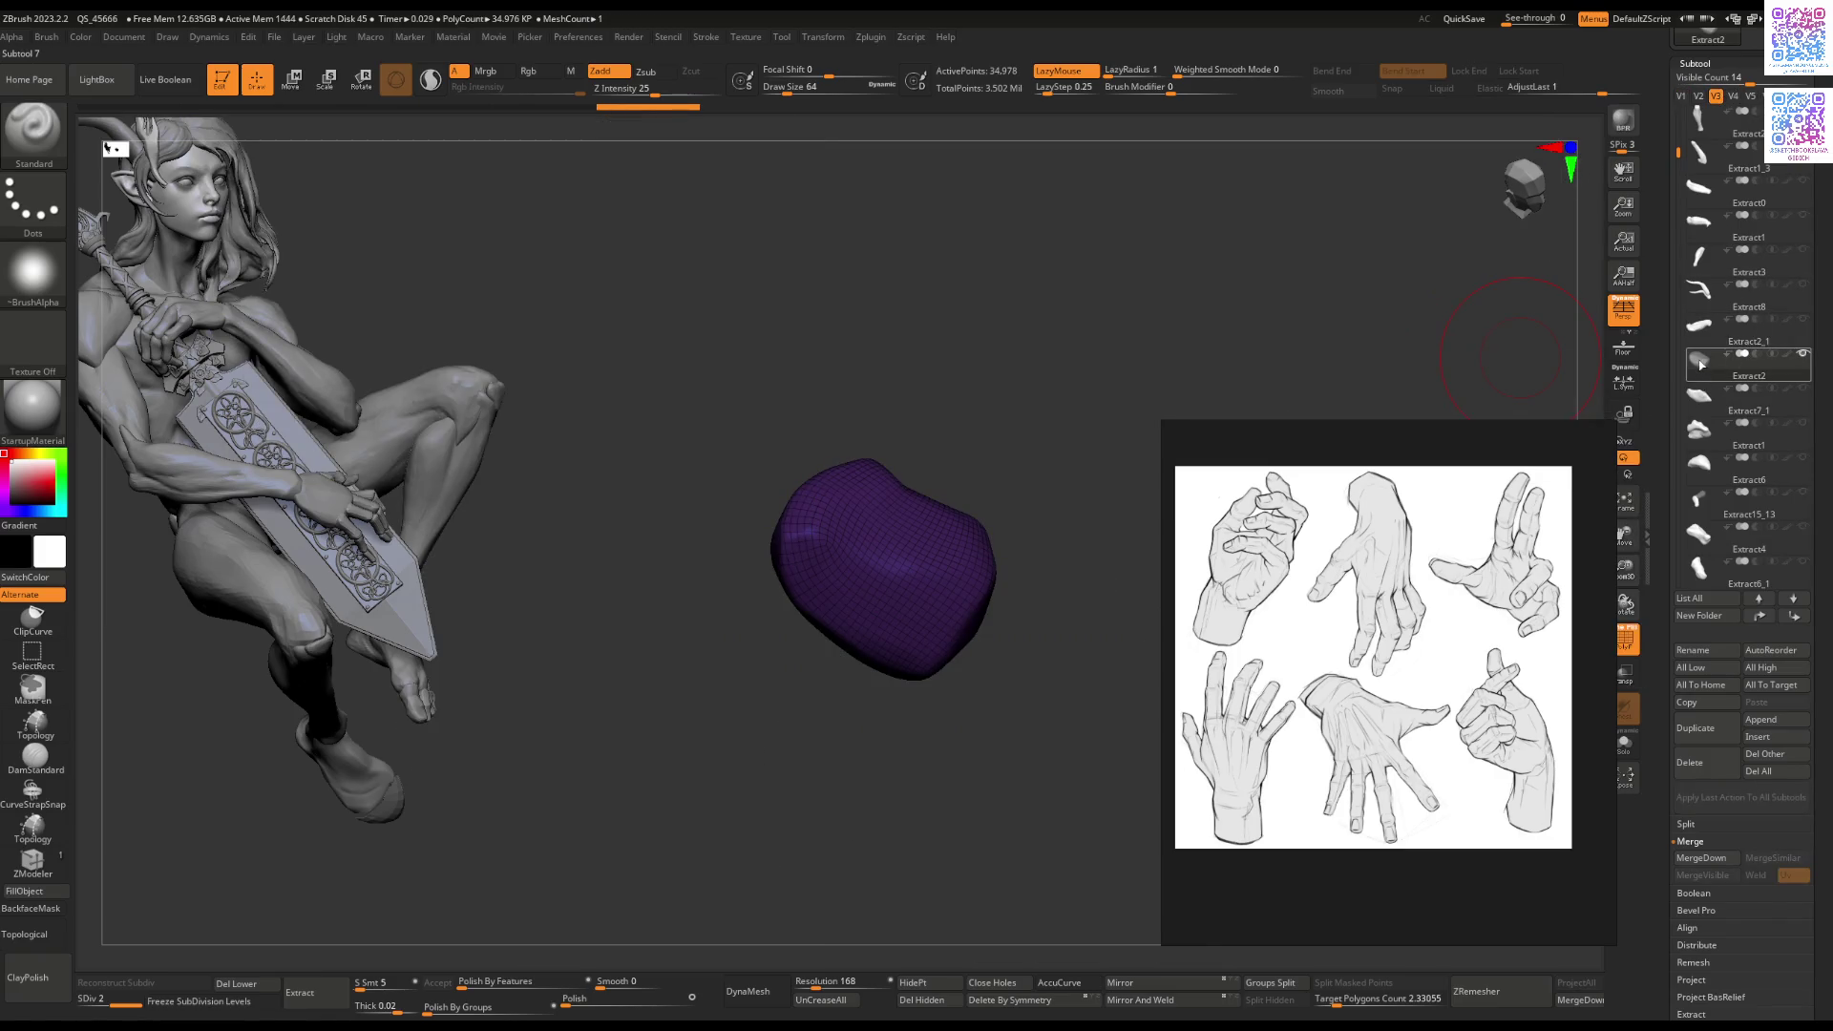
{"action": "left_click", "coordinate": [1711, 401]}
{"action": "left_click", "coordinate": [1709, 431]}
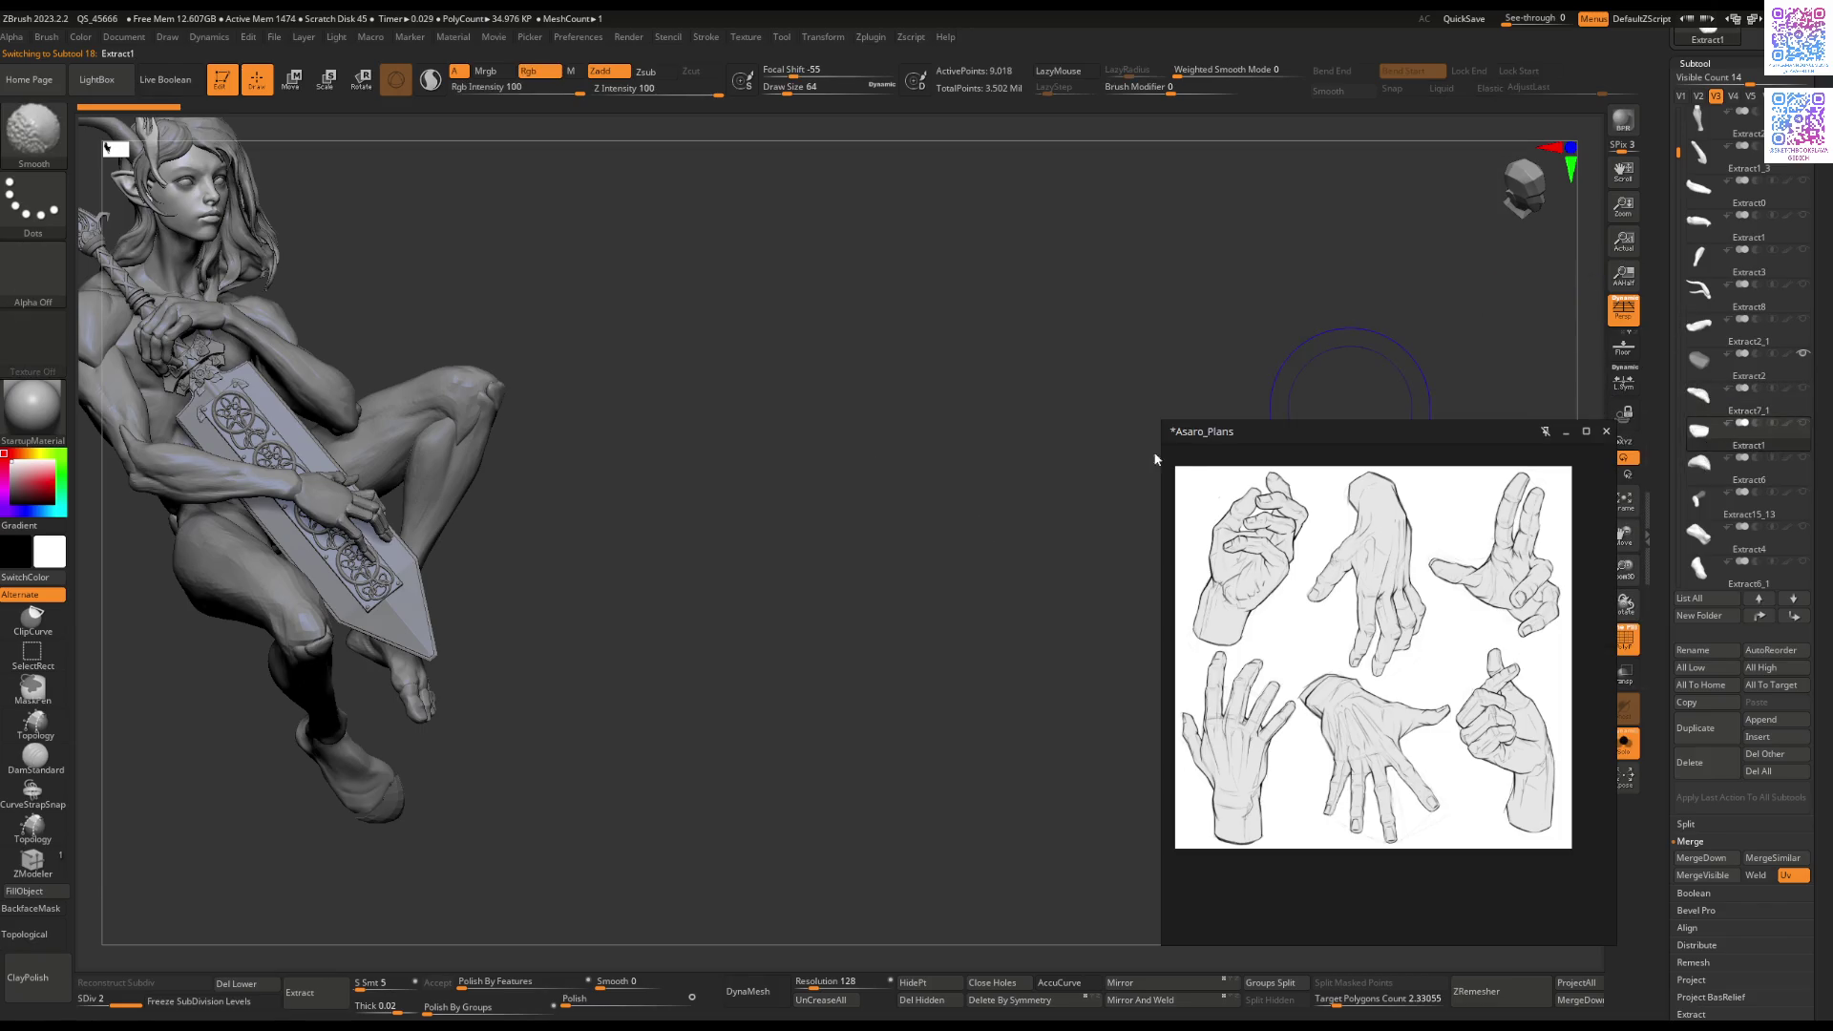
{"action": "left_click", "coordinate": [1680, 97]}
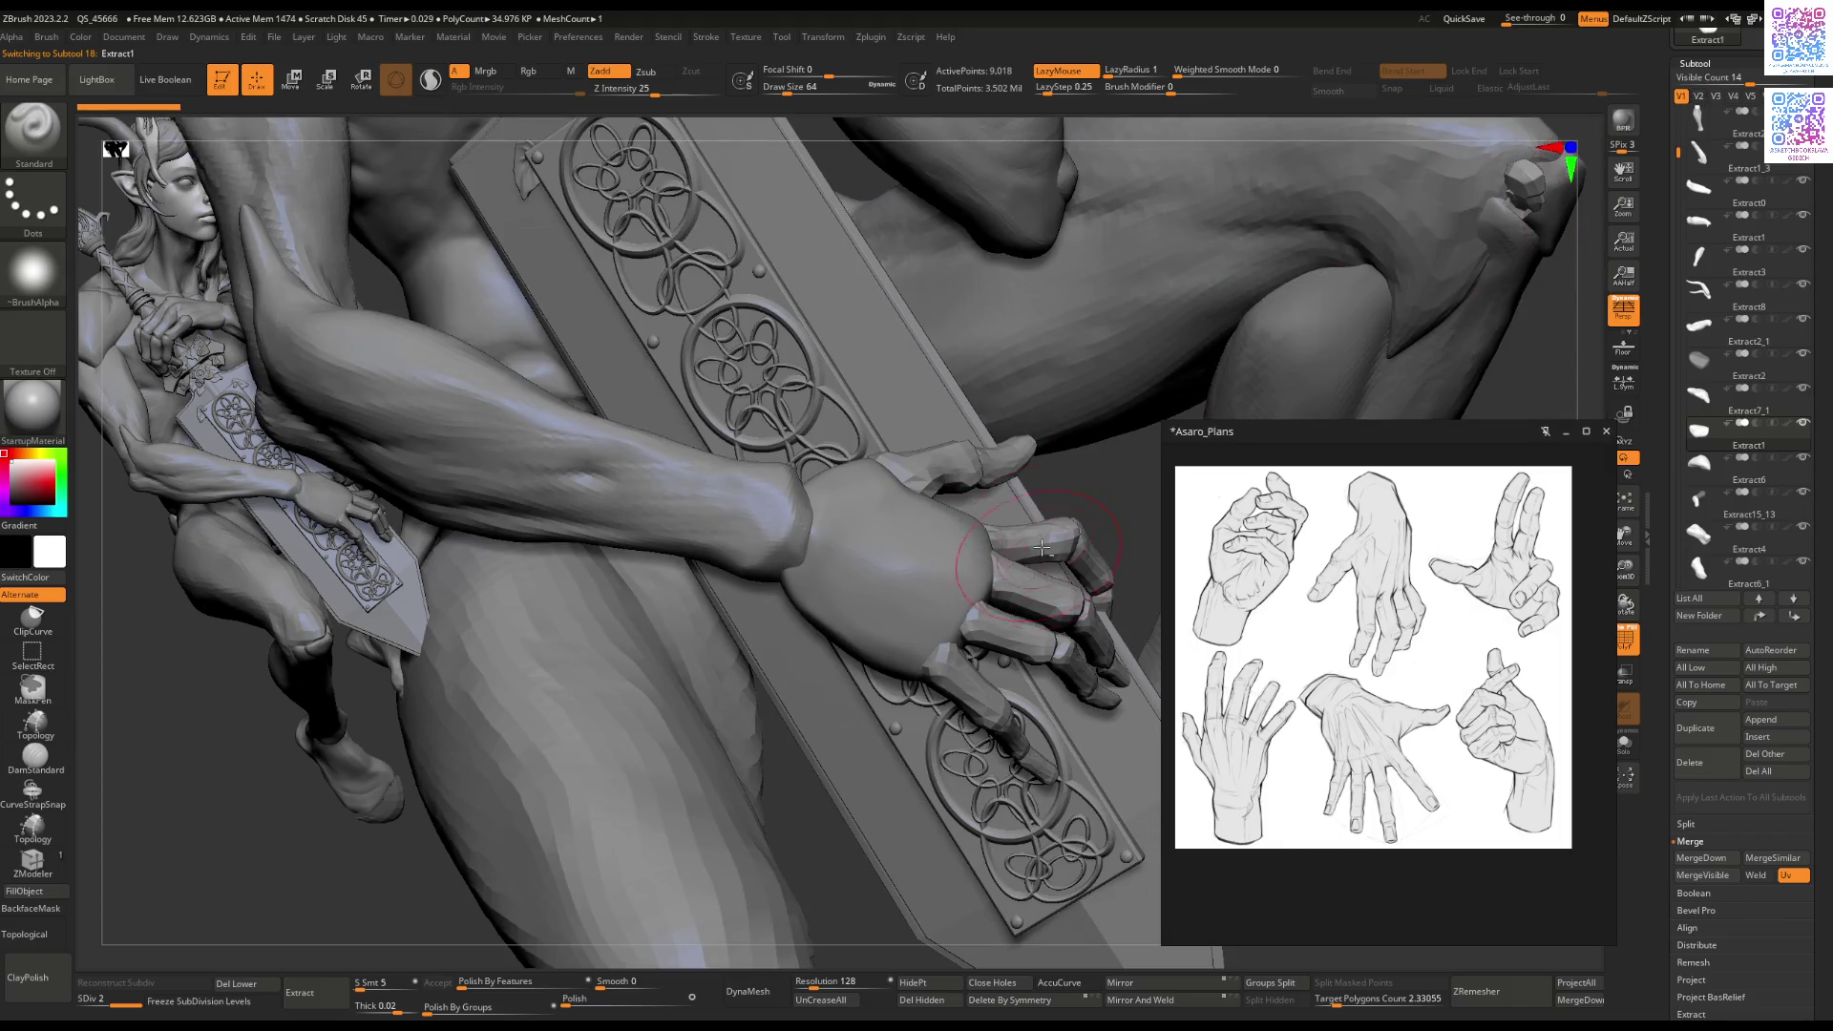
{"action": "left_click", "coordinate": [963, 471], "text": "alt"}
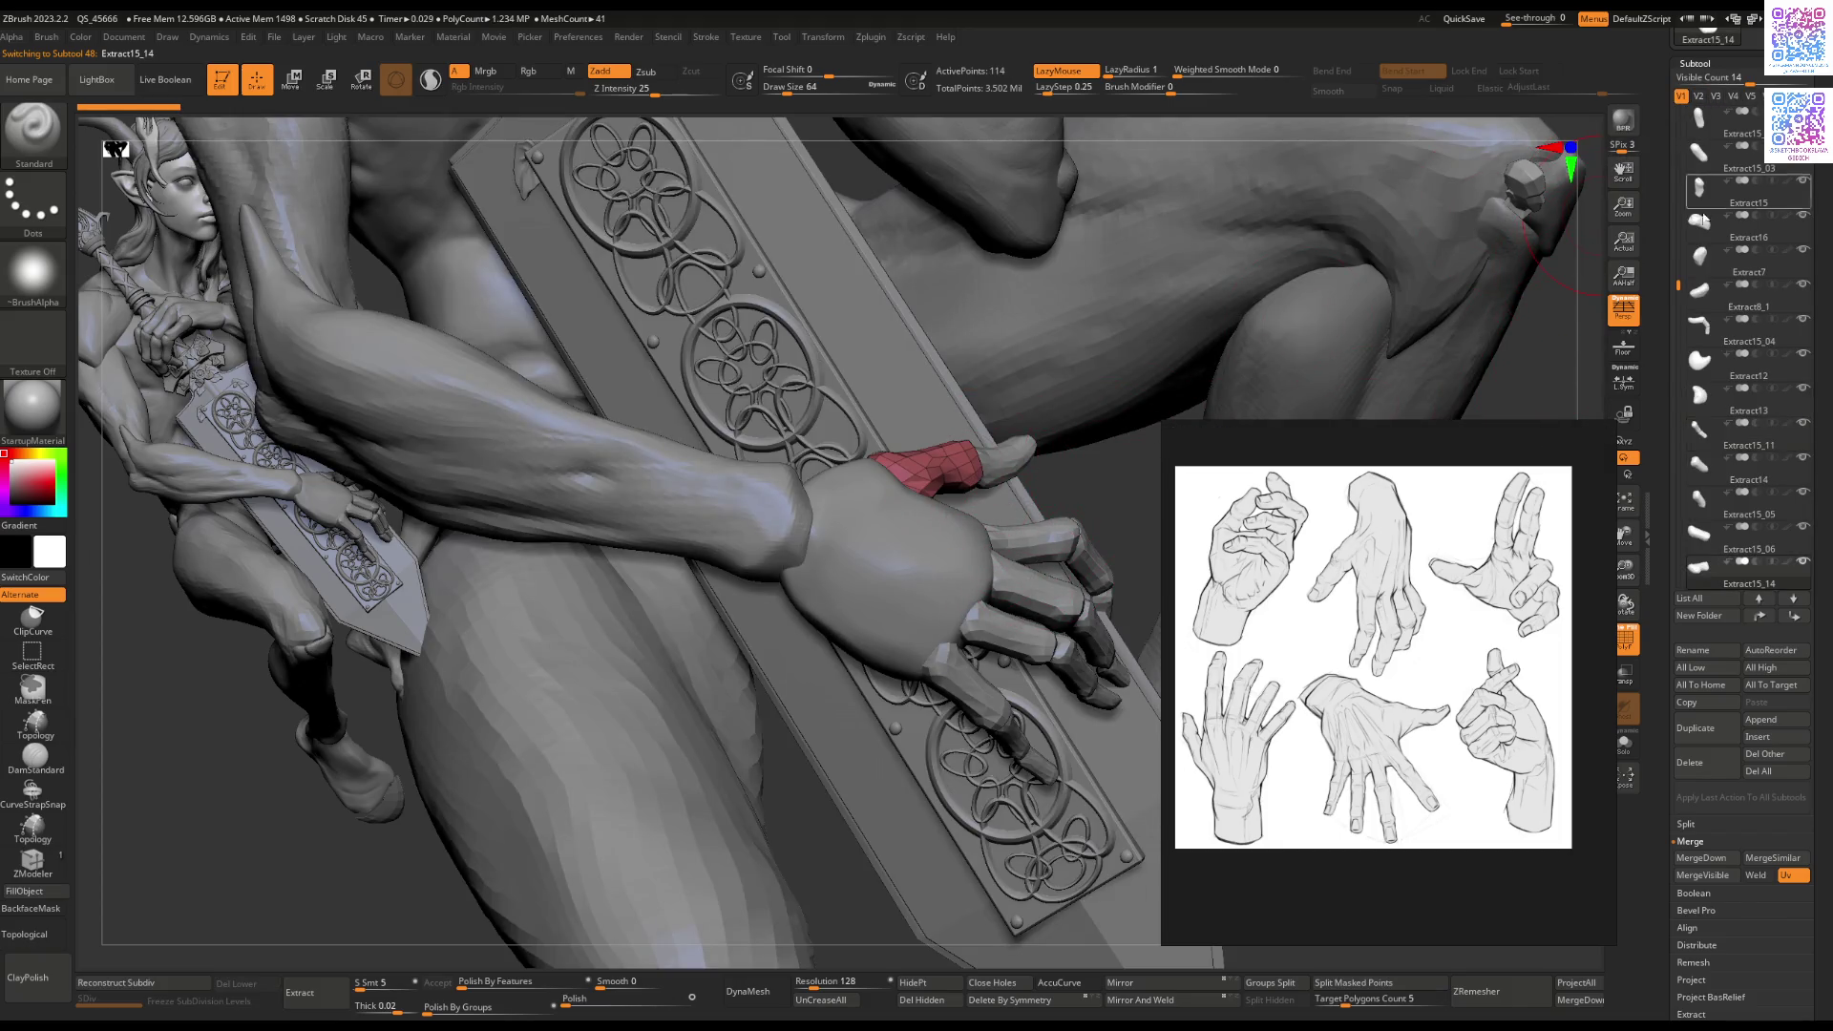
{"action": "left_click", "coordinate": [1717, 96]}
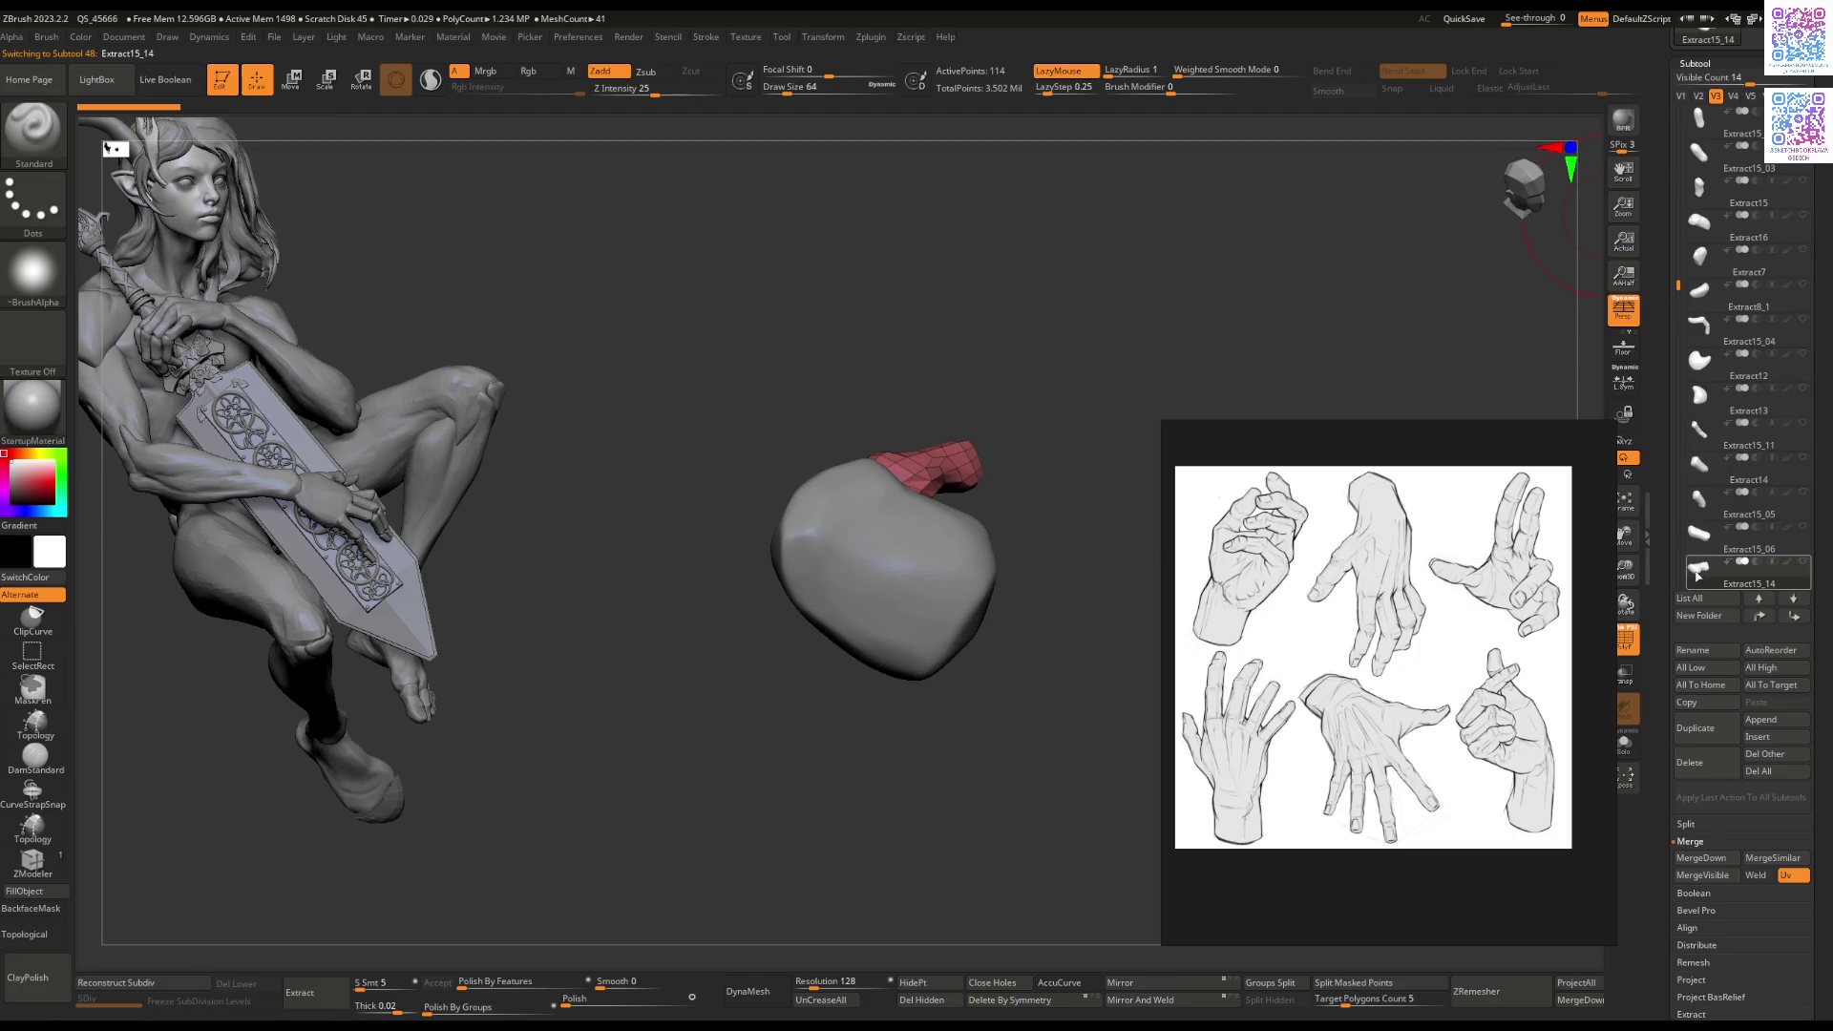
Step: Show the finger pieces Extract15_06, 15_05, Extract14, Extract13, 15_07, 15_10 and 15_08
{"action": "left_click", "coordinate": [1704, 546]}
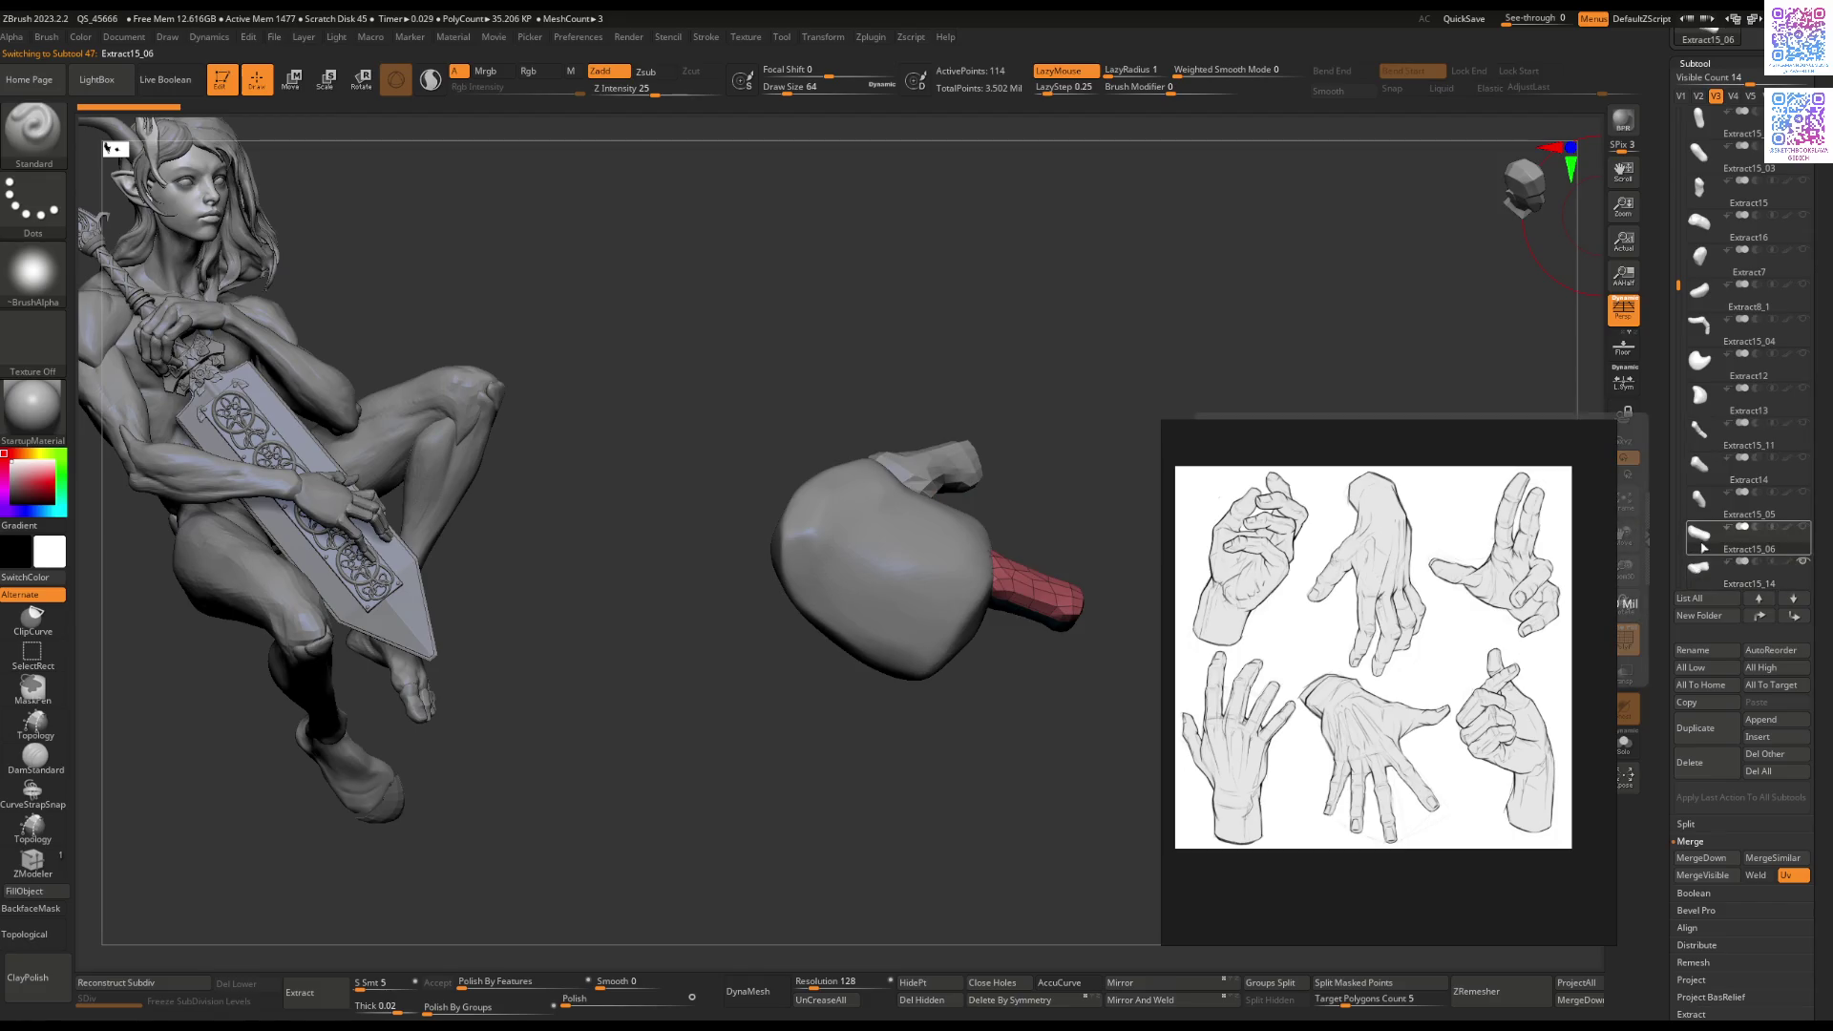
{"action": "left_click", "coordinate": [1700, 498]}
{"action": "left_click", "coordinate": [1700, 465]}
{"action": "left_click", "coordinate": [1700, 430]}
{"action": "left_click", "coordinate": [1702, 397]}
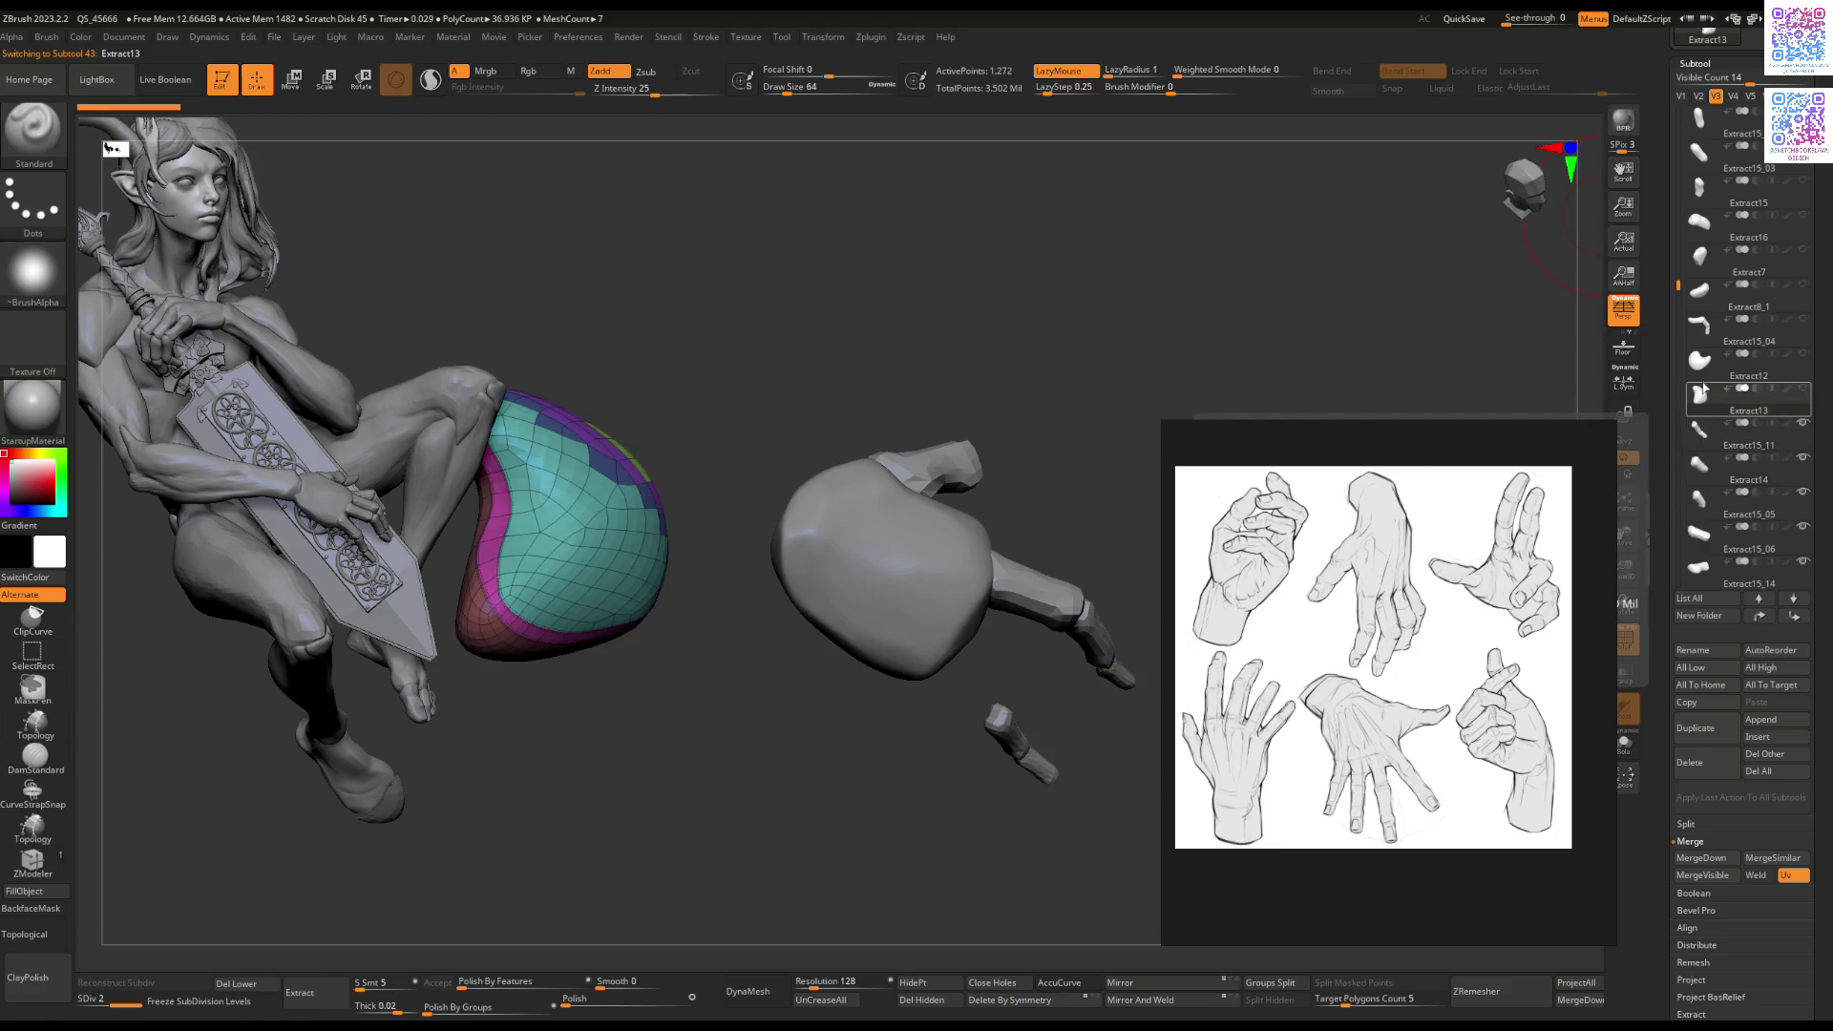
{"action": "scroll", "coordinate": [1699, 382], "scroll_direction": "down", "scroll_amount": 3}
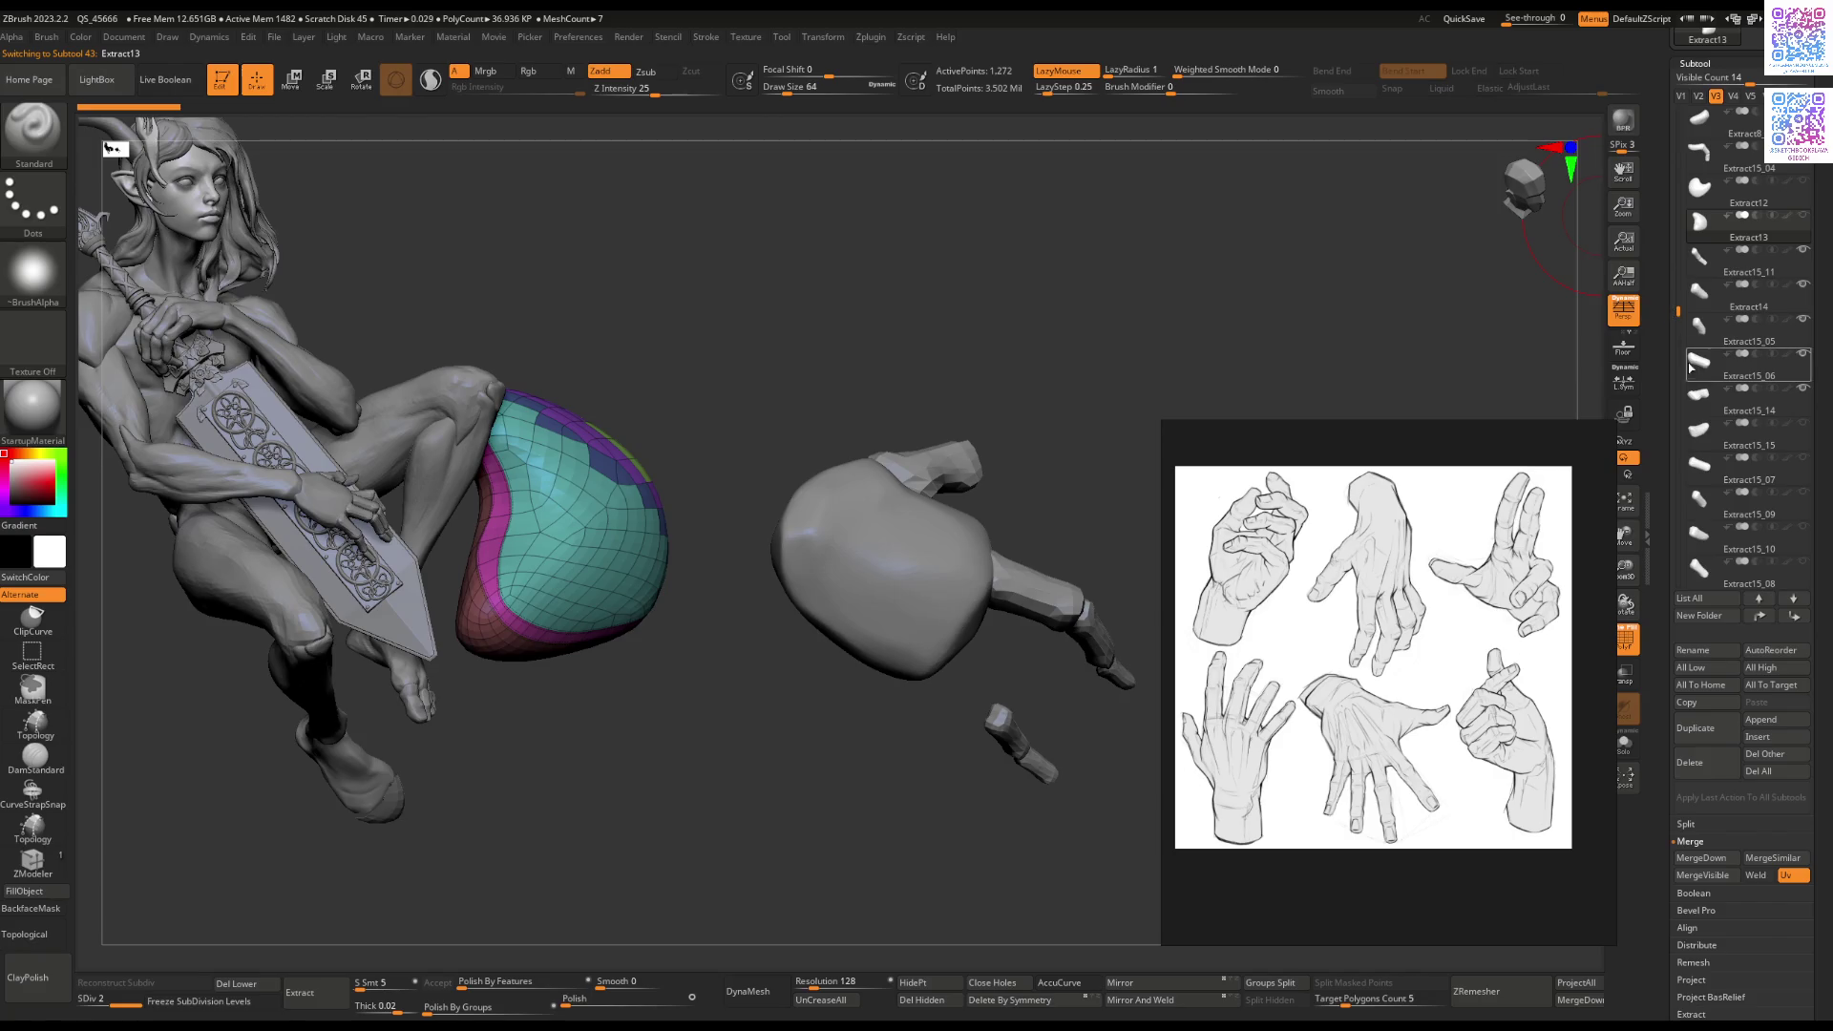
{"action": "left_click", "coordinate": [1700, 432]}
{"action": "left_click", "coordinate": [1704, 467]}
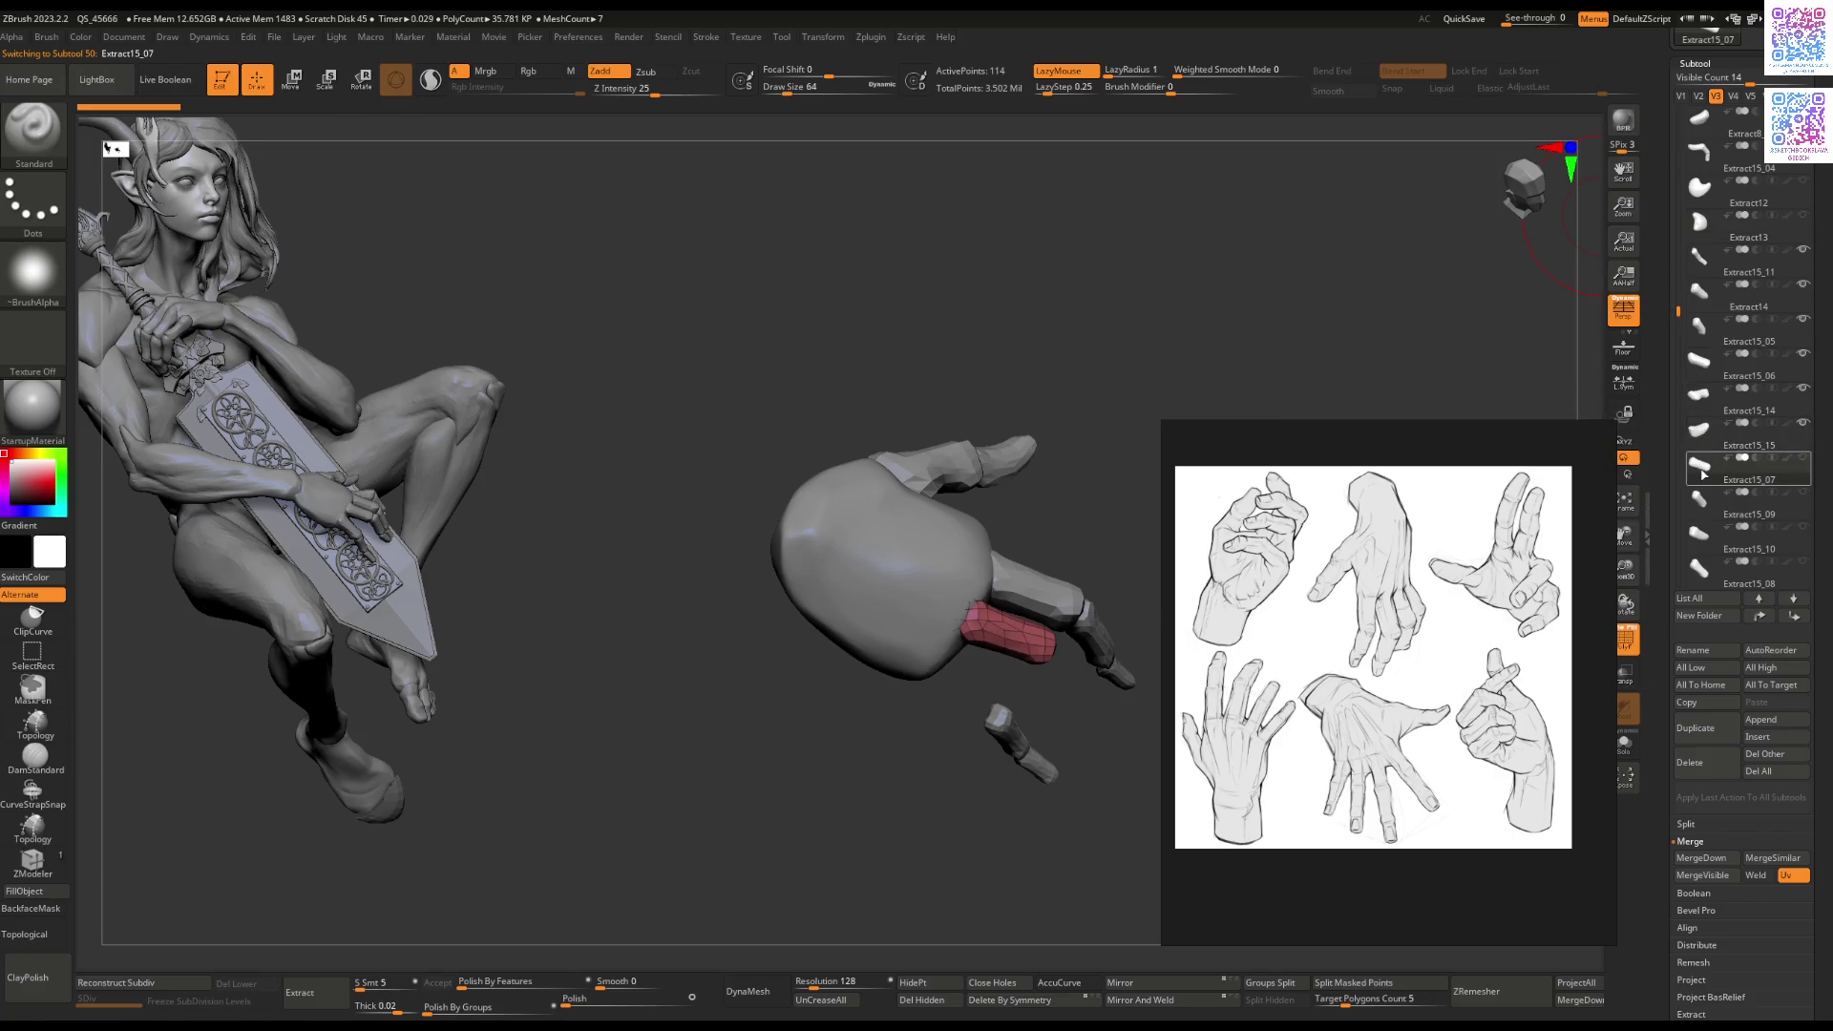
{"action": "left_click", "coordinate": [1700, 497]}
{"action": "left_click", "coordinate": [1699, 531]}
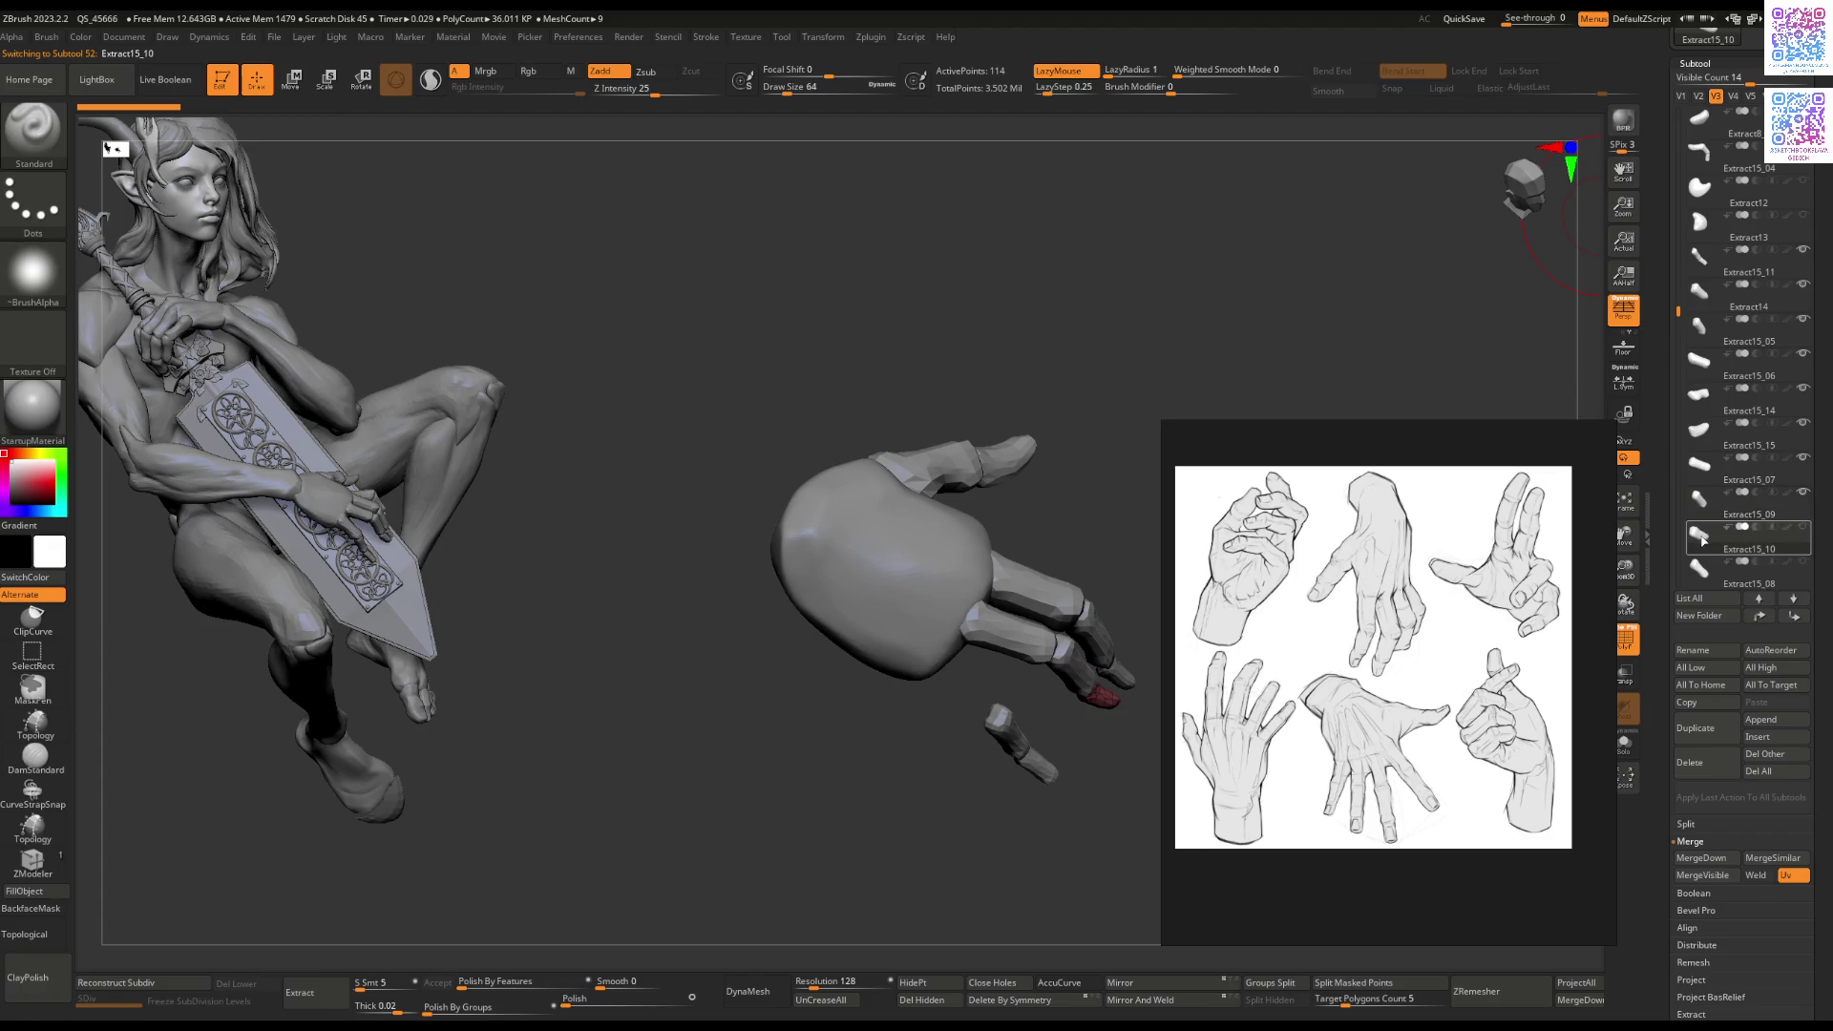
{"action": "left_click", "coordinate": [1700, 569]}
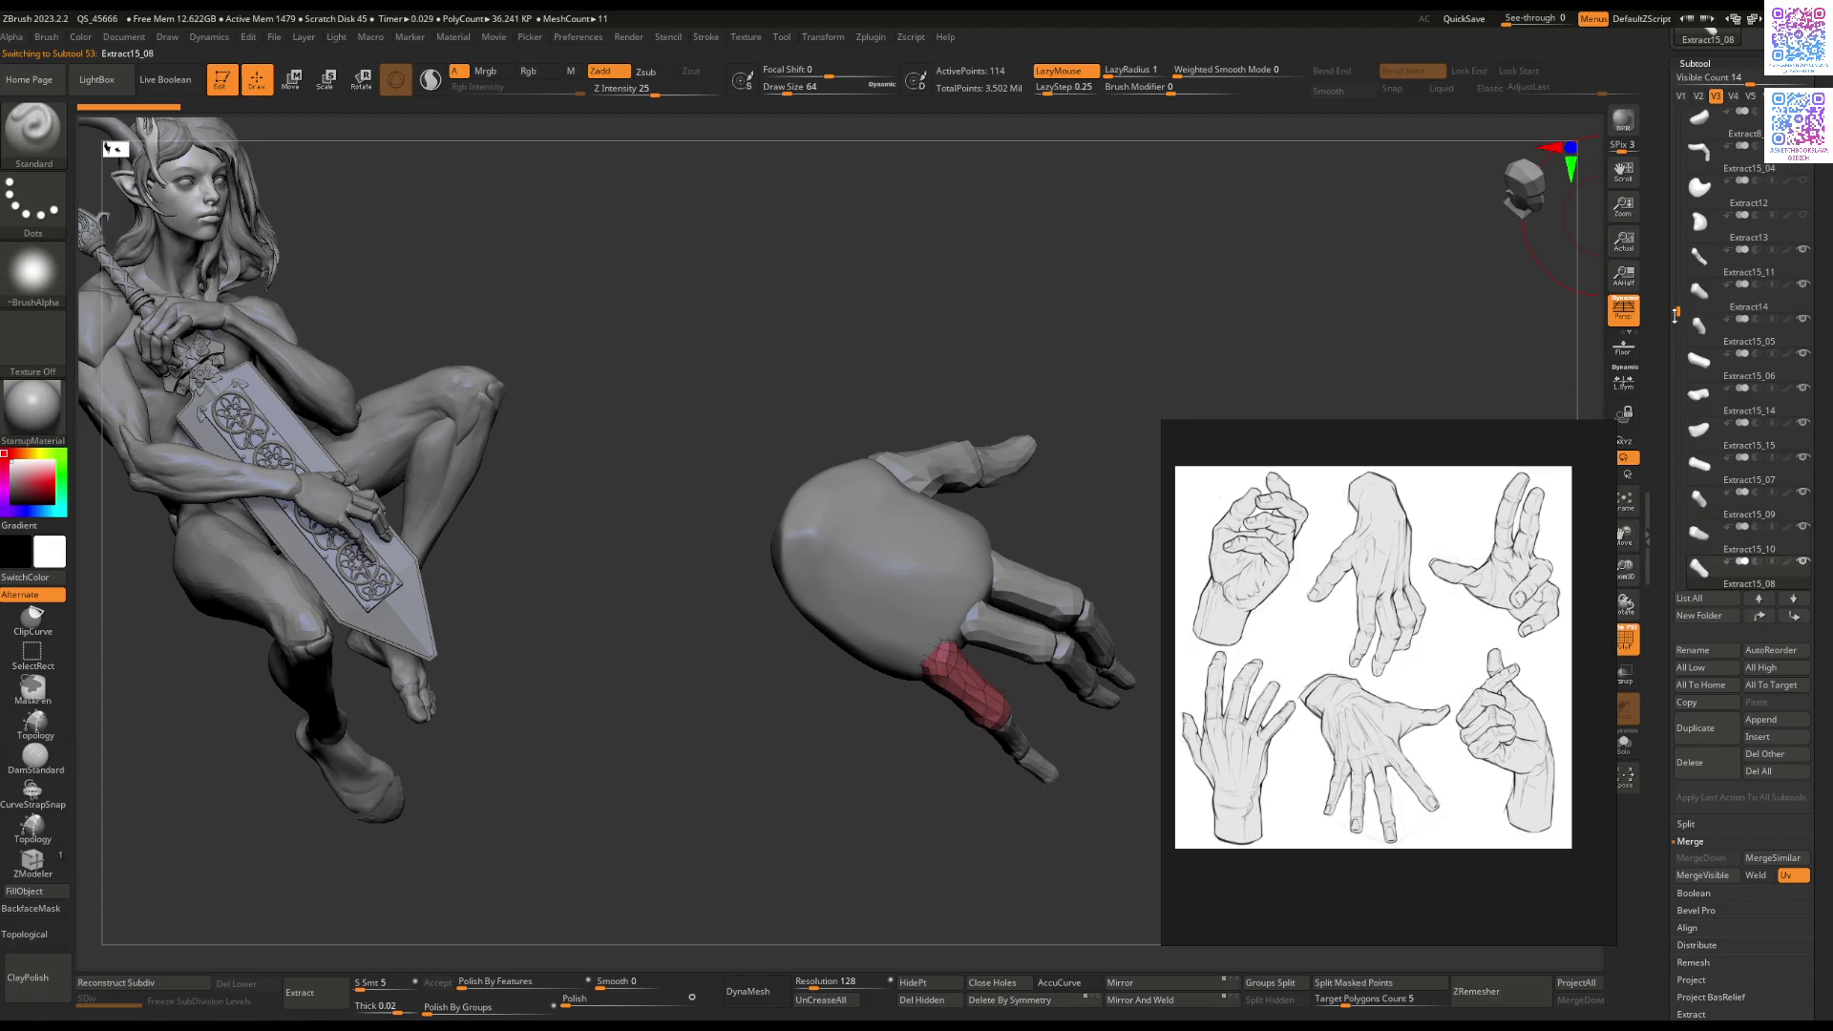
{"action": "left_click_drag", "start_coordinate": [1678, 313], "coordinate": [1673, 341]}
Step: Select palm Extract2 and finger Extract15_04, toggling body visibility, then select the forearm piece
{"action": "mouse_move", "coordinate": [1098, 382]}
{"action": "left_mouse_down"}
{"action": "mouse_move", "coordinate": [1028, 463]}
{"action": "mouse_move", "coordinate": [1012, 413]}
{"action": "mouse_move", "coordinate": [957, 511]}
{"action": "mouse_move", "coordinate": [924, 434]}
{"action": "left_mouse_up"}
{"action": "left_click", "coordinate": [839, 460], "text": "alt"}
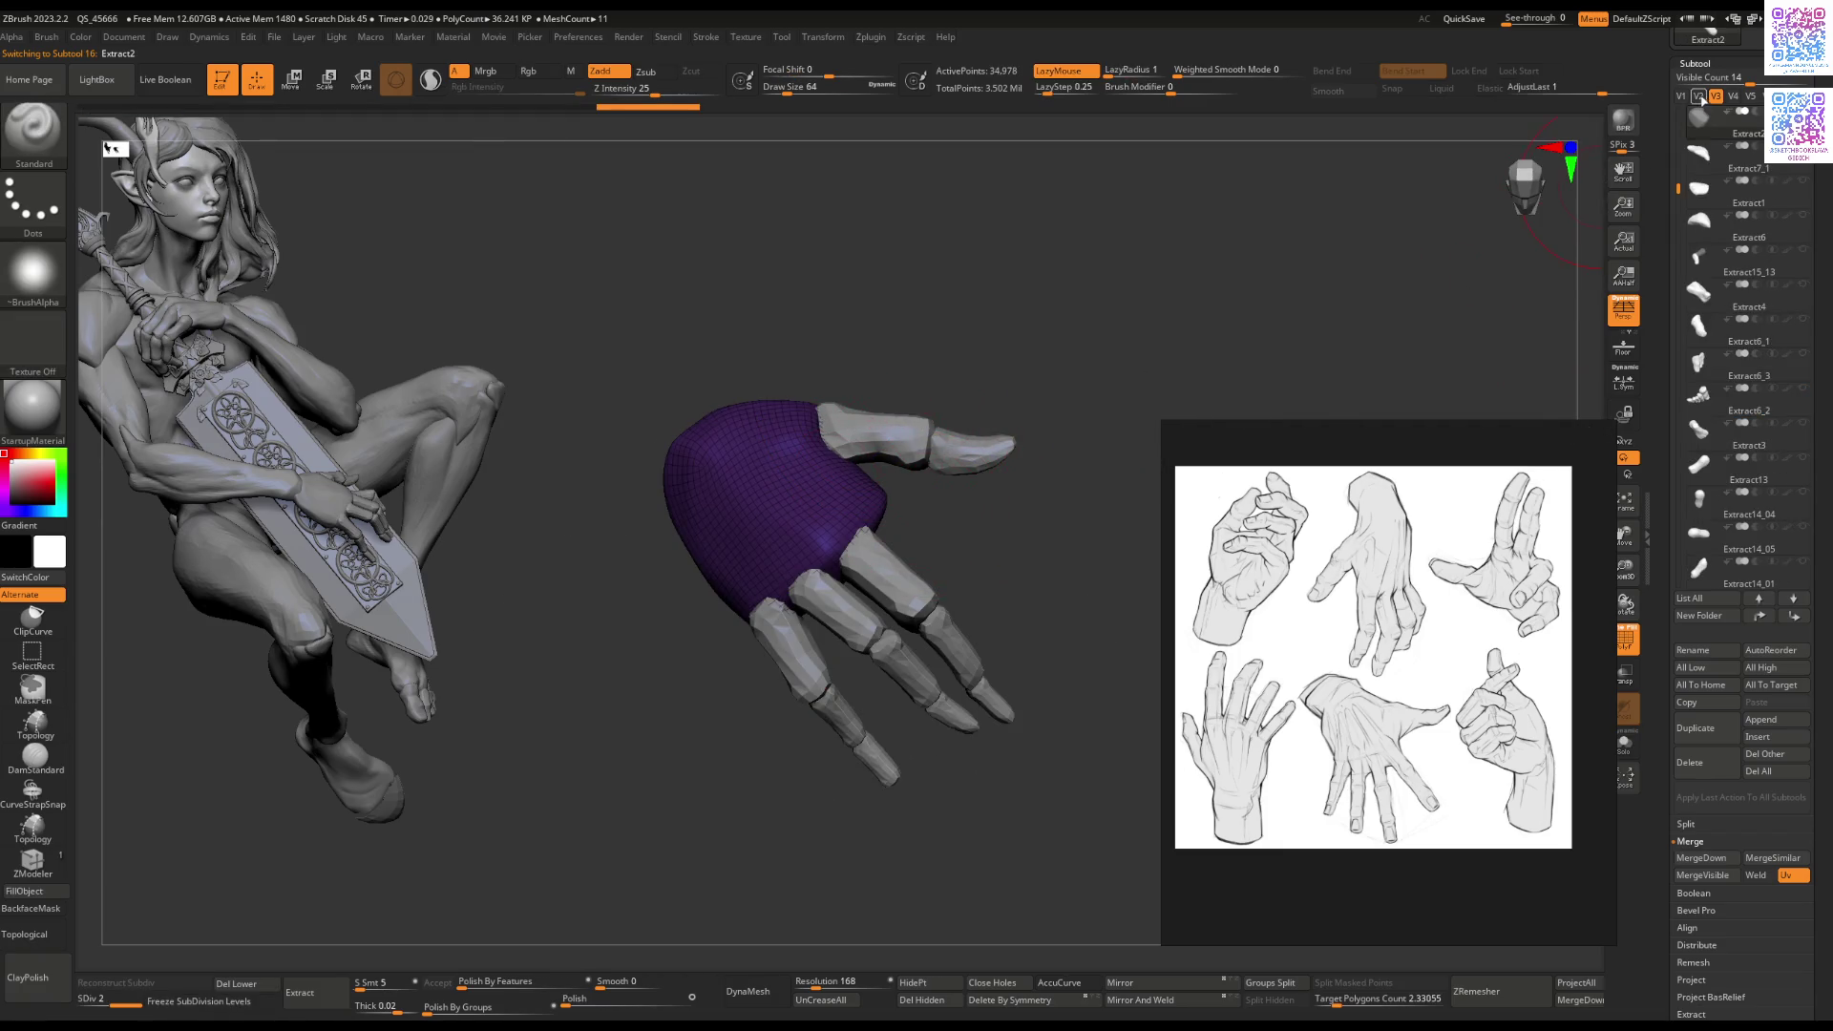
{"action": "left_click", "coordinate": [1682, 97]}
{"action": "left_click", "coordinate": [925, 519], "text": "alt"}
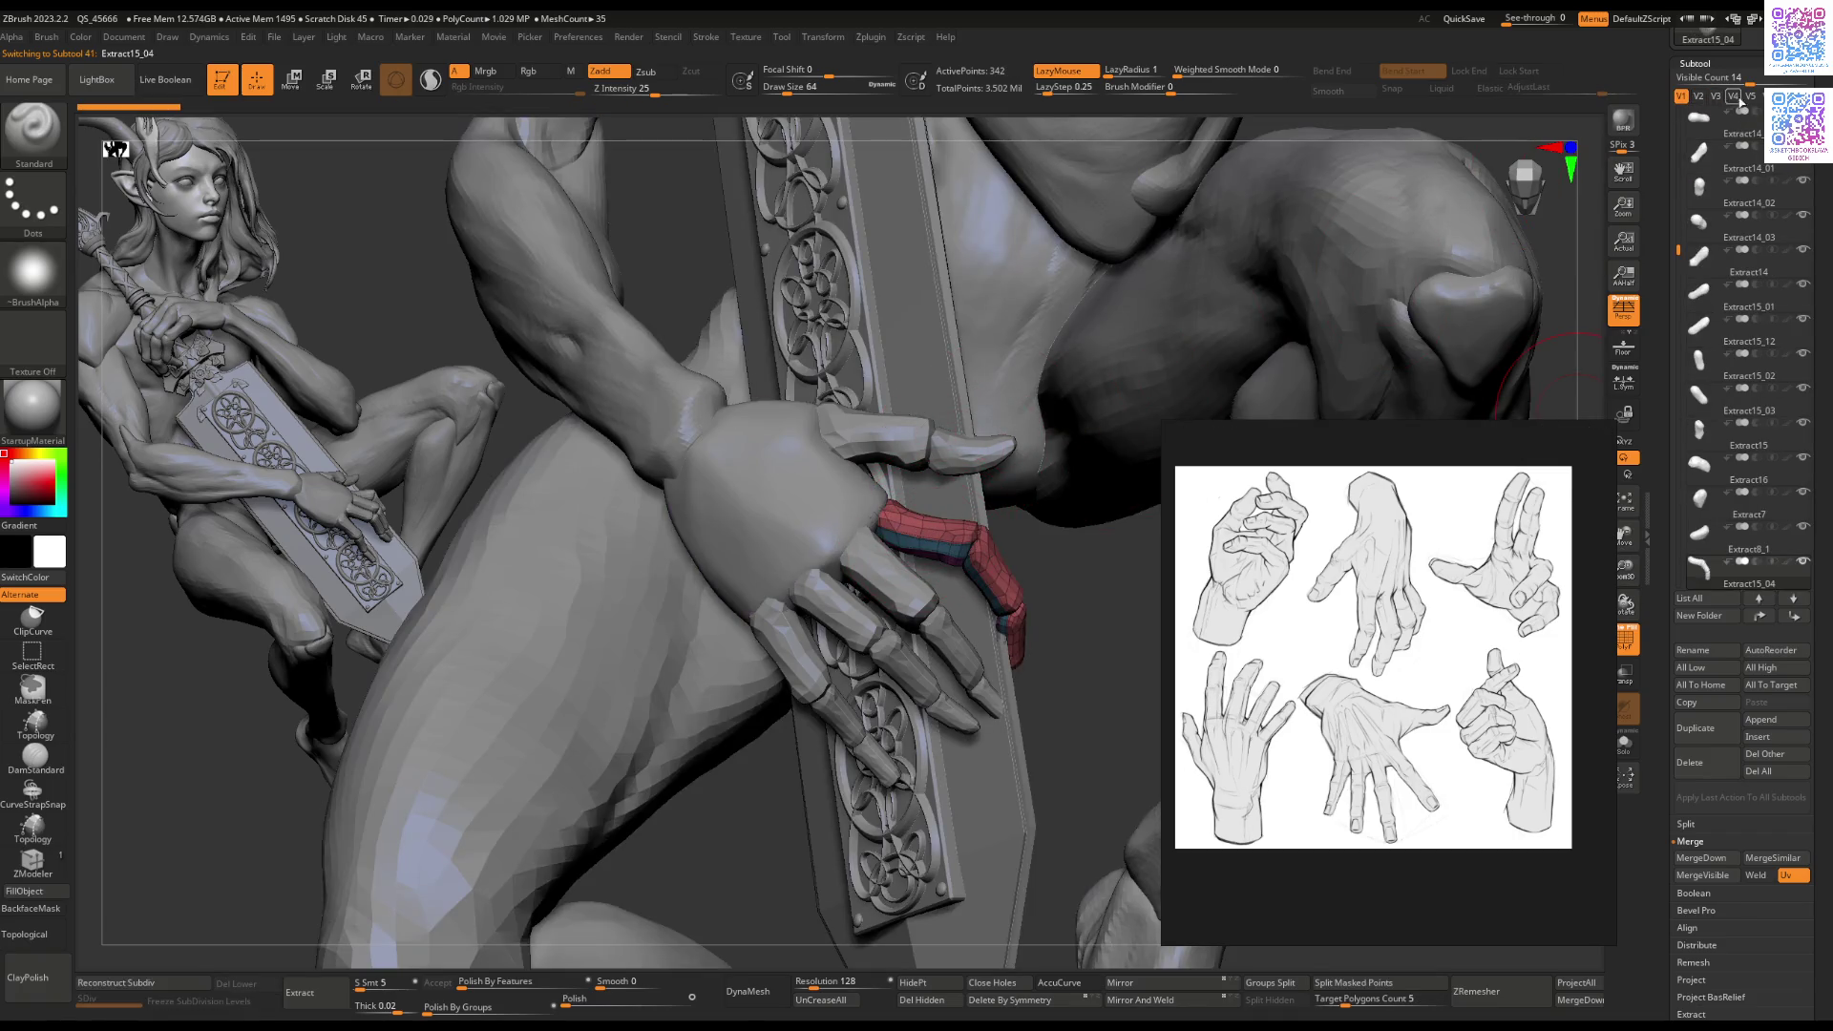
{"action": "left_click", "coordinate": [1715, 97]}
{"action": "mouse_move", "coordinate": [1073, 430]}
{"action": "left_mouse_down"}
{"action": "mouse_move", "coordinate": [941, 350]}
{"action": "mouse_move", "coordinate": [1060, 425]}
{"action": "mouse_move", "coordinate": [1193, 382]}
{"action": "left_mouse_up"}
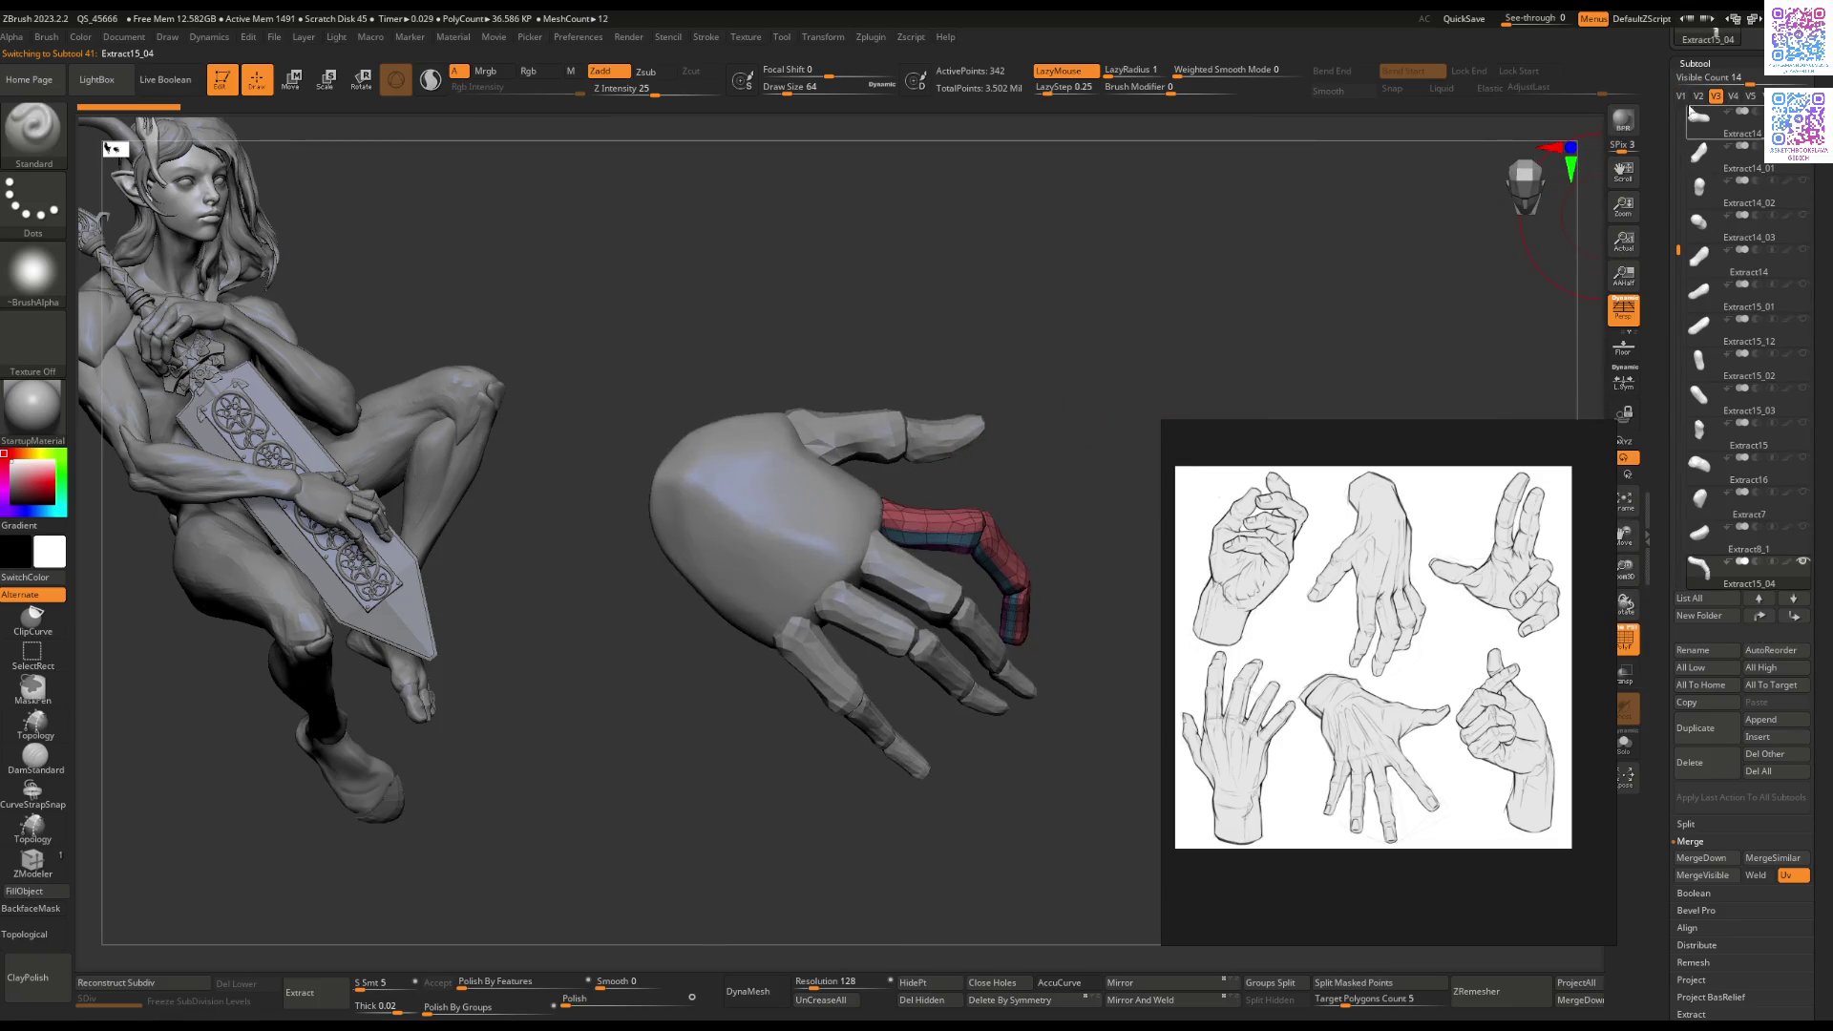
{"action": "left_click", "coordinate": [1682, 97]}
{"action": "left_click", "coordinate": [618, 460], "text": "alt"}
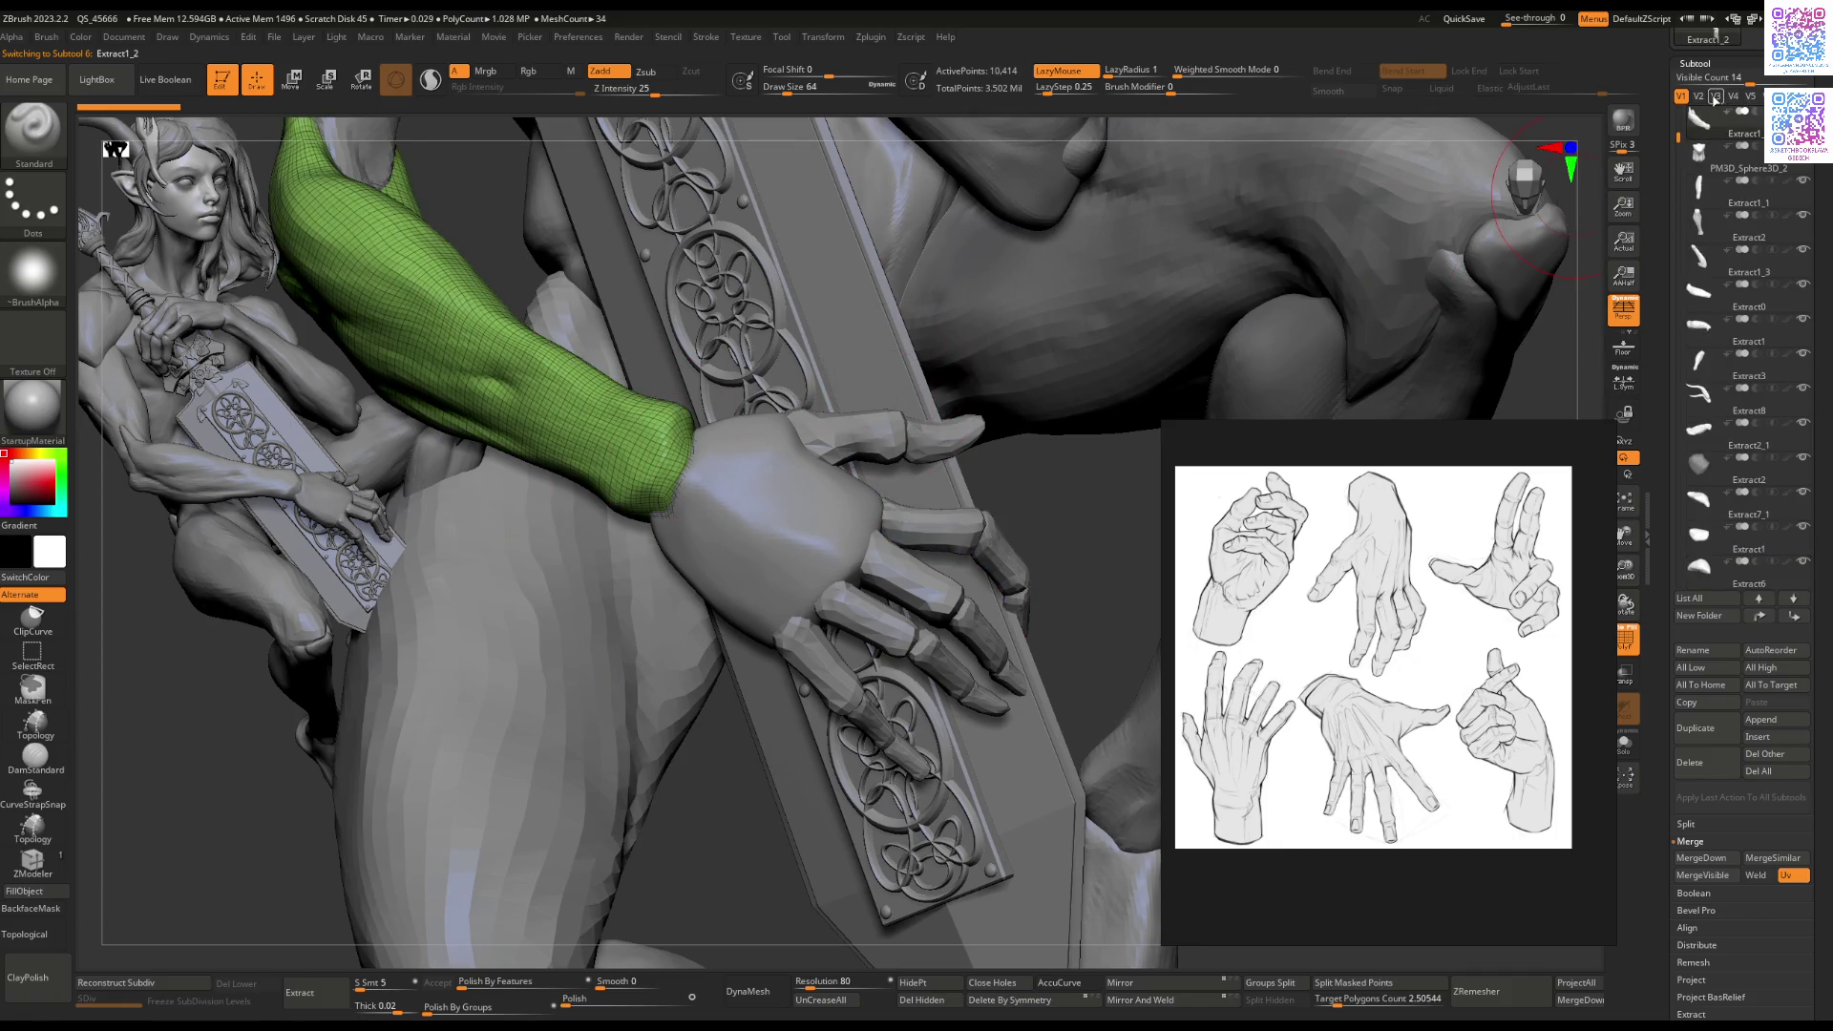
Step: With body and sword hidden, build up the forearm's wrist end with ClayBuildup and Shift-smooth it
{"action": "left_click", "coordinate": [1716, 97]}
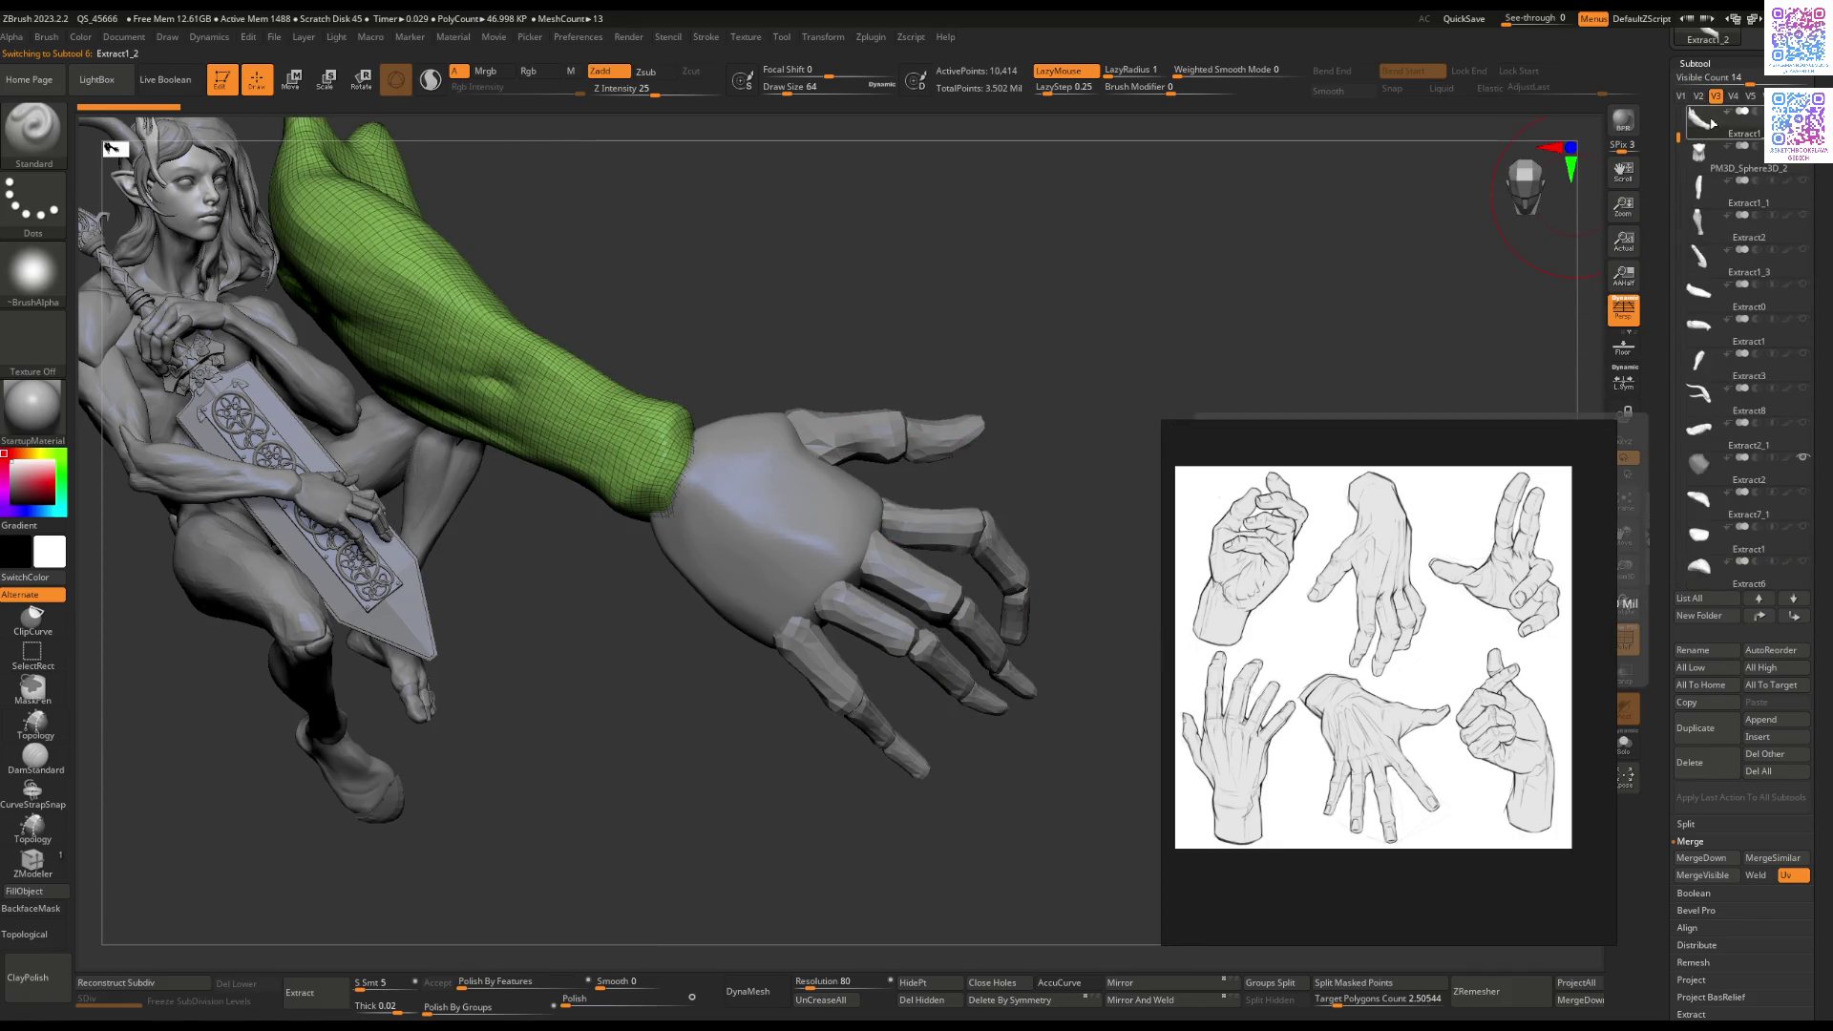
{"action": "left_click_drag", "start_coordinate": [964, 305], "coordinate": [929, 320]}
{"action": "left_click_drag", "start_coordinate": [635, 490], "coordinate": [790, 520]}
{"action": "left_click_drag", "start_coordinate": [778, 458], "coordinate": [746, 496]}
{"action": "right_click_drag", "start_coordinate": [746, 495], "coordinate": [793, 514]}
{"action": "left_click_drag", "start_coordinate": [779, 492], "coordinate": [776, 509], "text": "shift"}
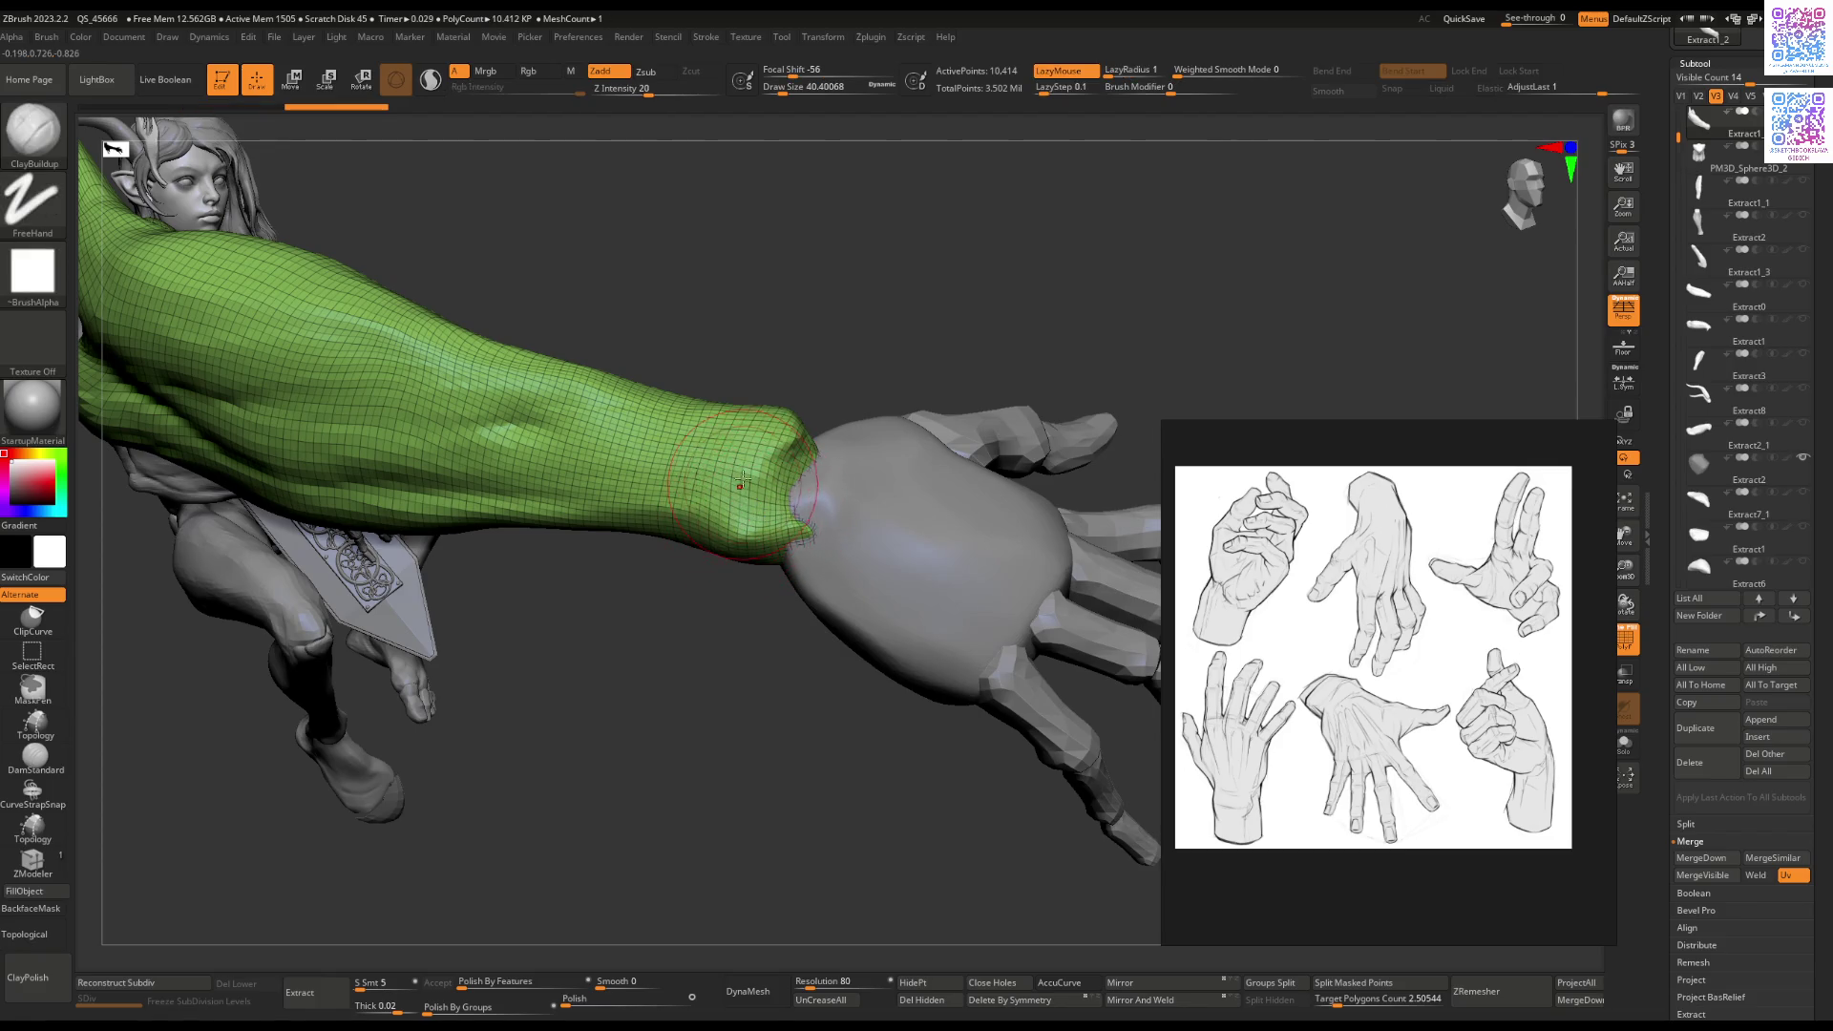
{"action": "right_click_drag", "start_coordinate": [741, 485], "coordinate": [731, 497]}
{"action": "left_click_drag", "start_coordinate": [776, 509], "coordinate": [793, 460]}
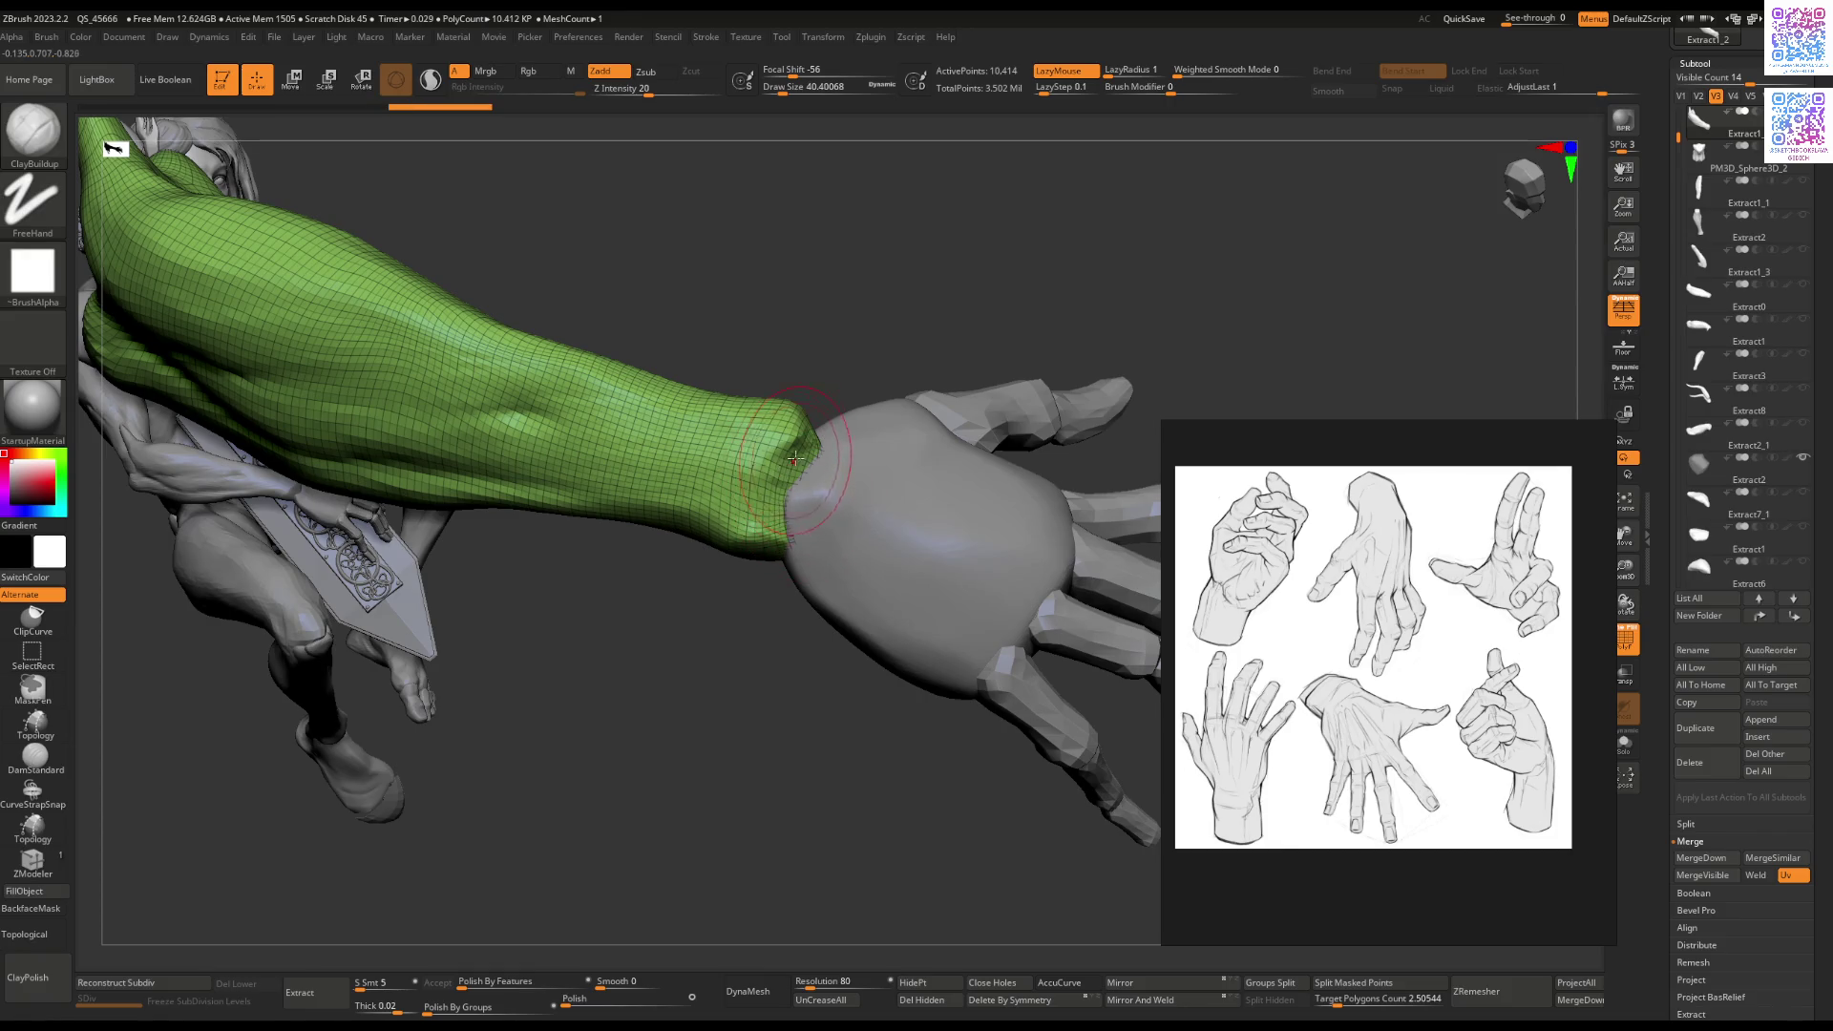
{"action": "mouse_move", "coordinate": [815, 450]}
{"action": "right_mouse_down"}
{"action": "mouse_move", "coordinate": [767, 472]}
{"action": "mouse_move", "coordinate": [996, 405]}
{"action": "right_mouse_up"}
{"action": "key", "text": "Tab"}
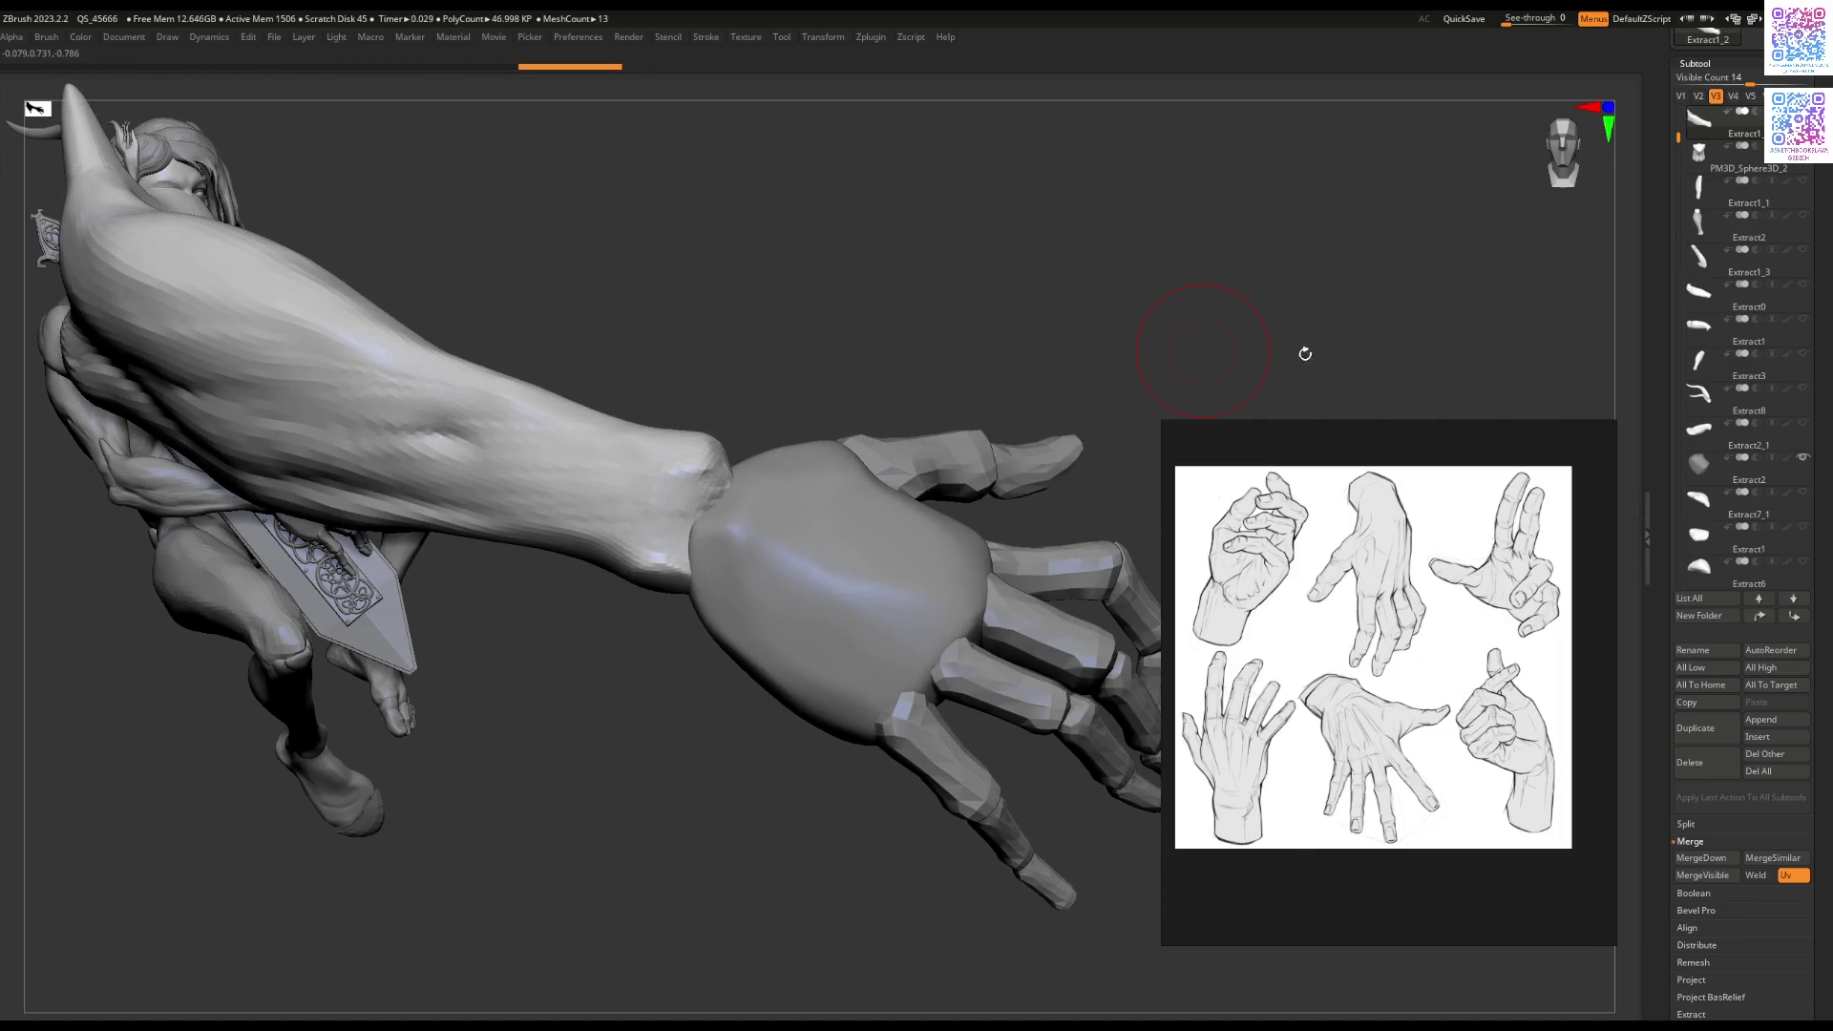
Step: Move the hand reference image to the lower right and orbit in close to the wrist
{"action": "mouse_move", "coordinate": [1393, 433]}
{"action": "left_mouse_down"}
{"action": "mouse_move", "coordinate": [1577, 468]}
{"action": "mouse_move", "coordinate": [1602, 516]}
{"action": "left_mouse_up"}
{"action": "mouse_move", "coordinate": [983, 400]}
{"action": "right_mouse_down"}
{"action": "mouse_move", "coordinate": [941, 298]}
{"action": "mouse_move", "coordinate": [1043, 272]}
{"action": "right_mouse_up"}
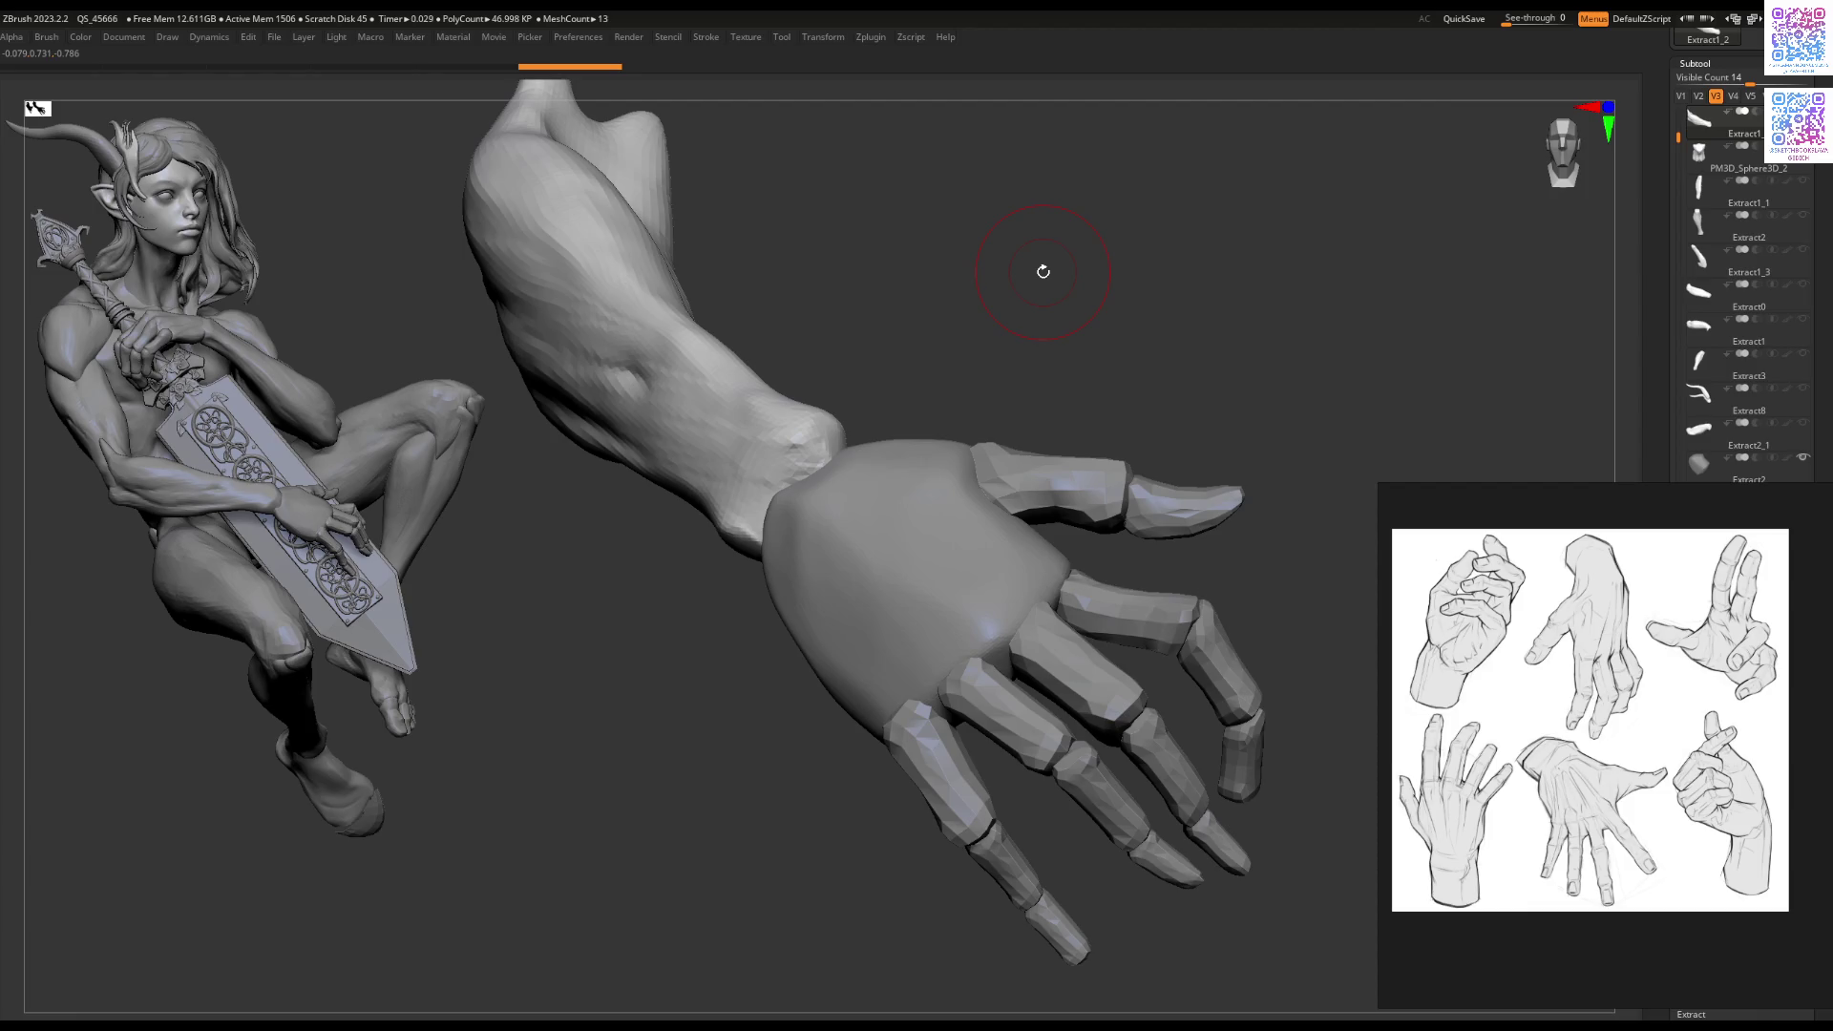
{"action": "mouse_move", "coordinate": [869, 480]}
{"action": "right_mouse_down"}
{"action": "mouse_move", "coordinate": [757, 429]}
{"action": "mouse_move", "coordinate": [839, 421]}
{"action": "mouse_move", "coordinate": [860, 471]}
{"action": "mouse_move", "coordinate": [929, 420]}
{"action": "right_mouse_up"}
{"action": "key", "text": "space"}
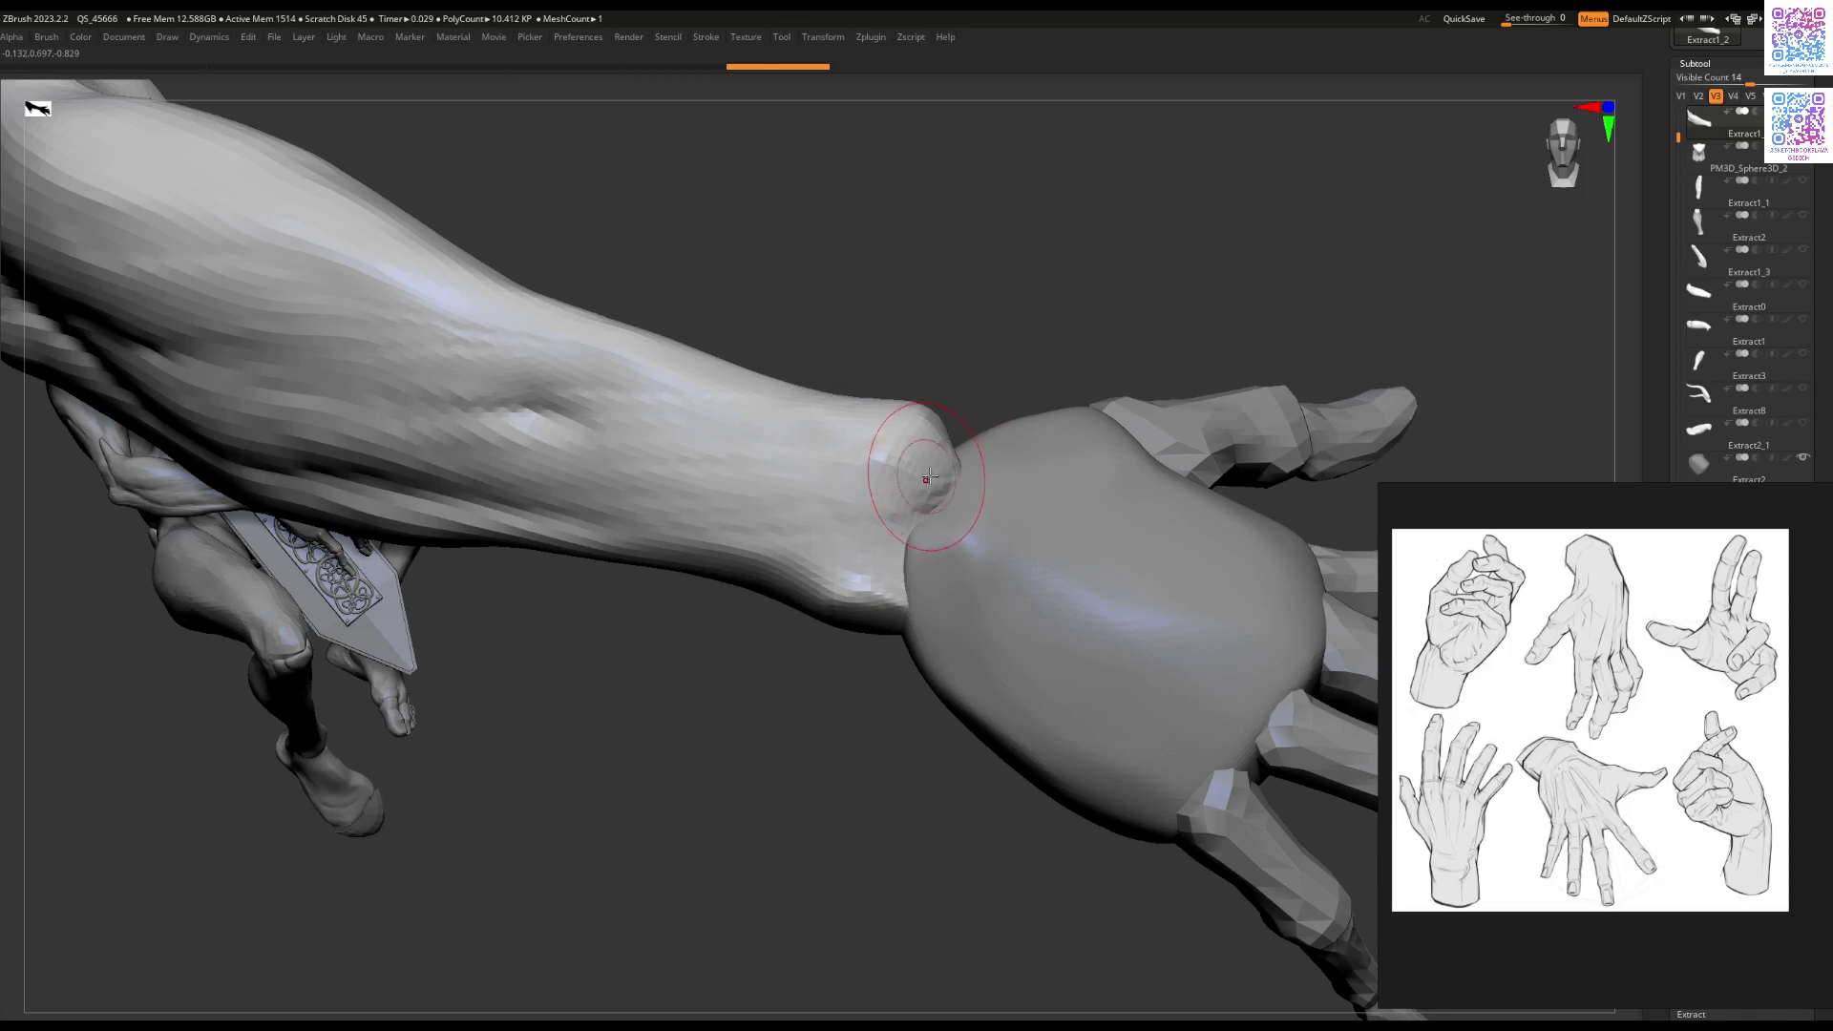
{"action": "right_click_drag", "start_coordinate": [924, 432], "coordinate": [956, 421]}
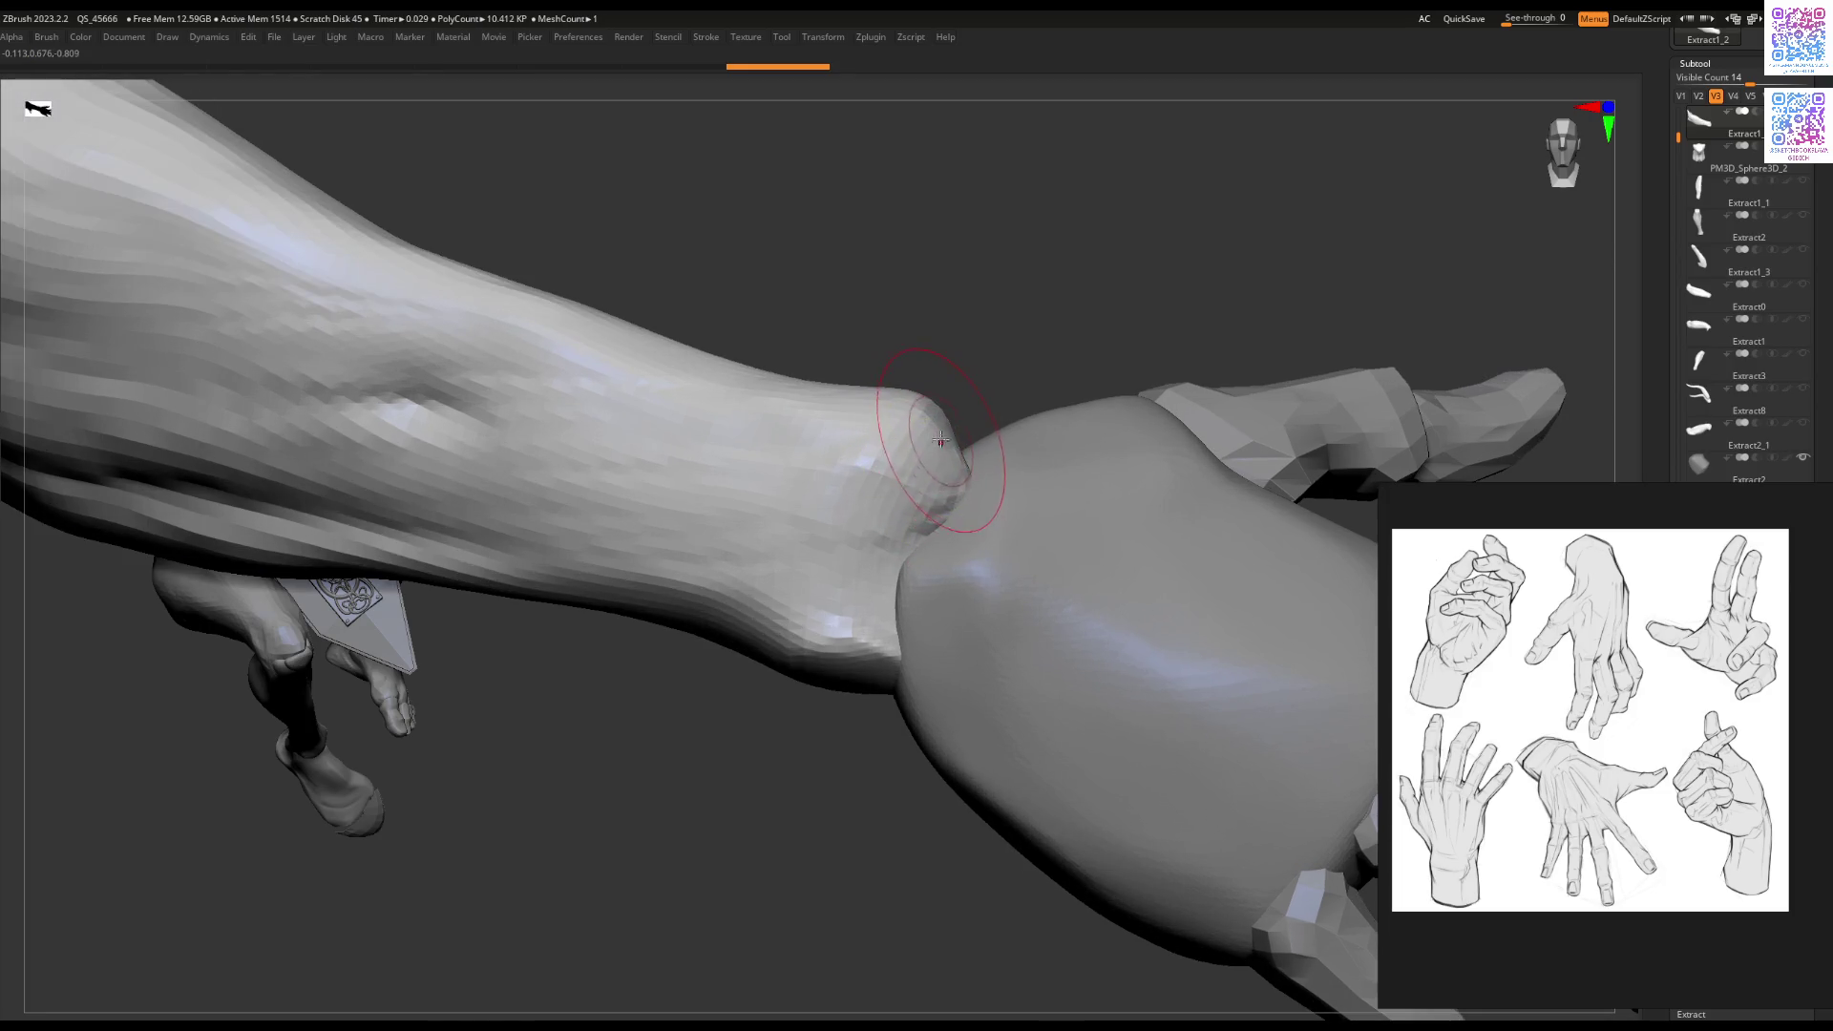
{"action": "key", "text": "space"}
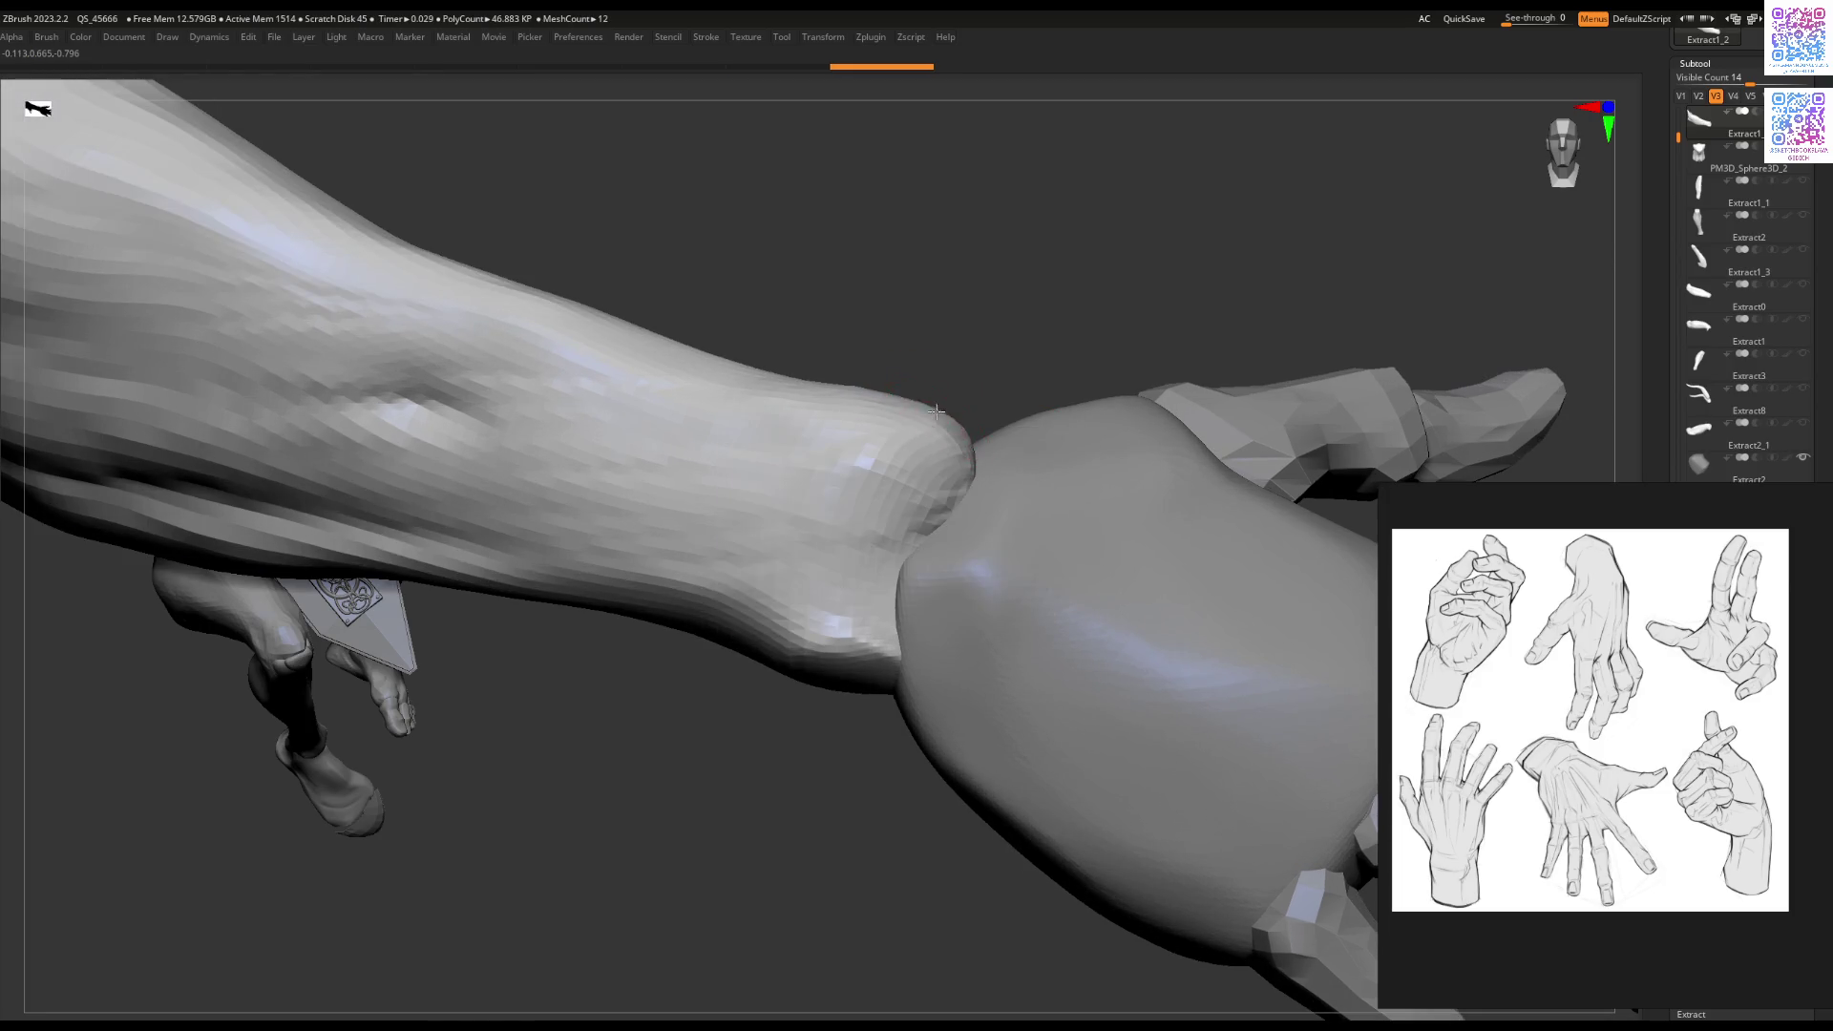
Step: Round off the notched wrist tip and check it against the figure from several angles
{"action": "left_click_drag", "start_coordinate": [969, 436], "coordinate": [970, 463]}
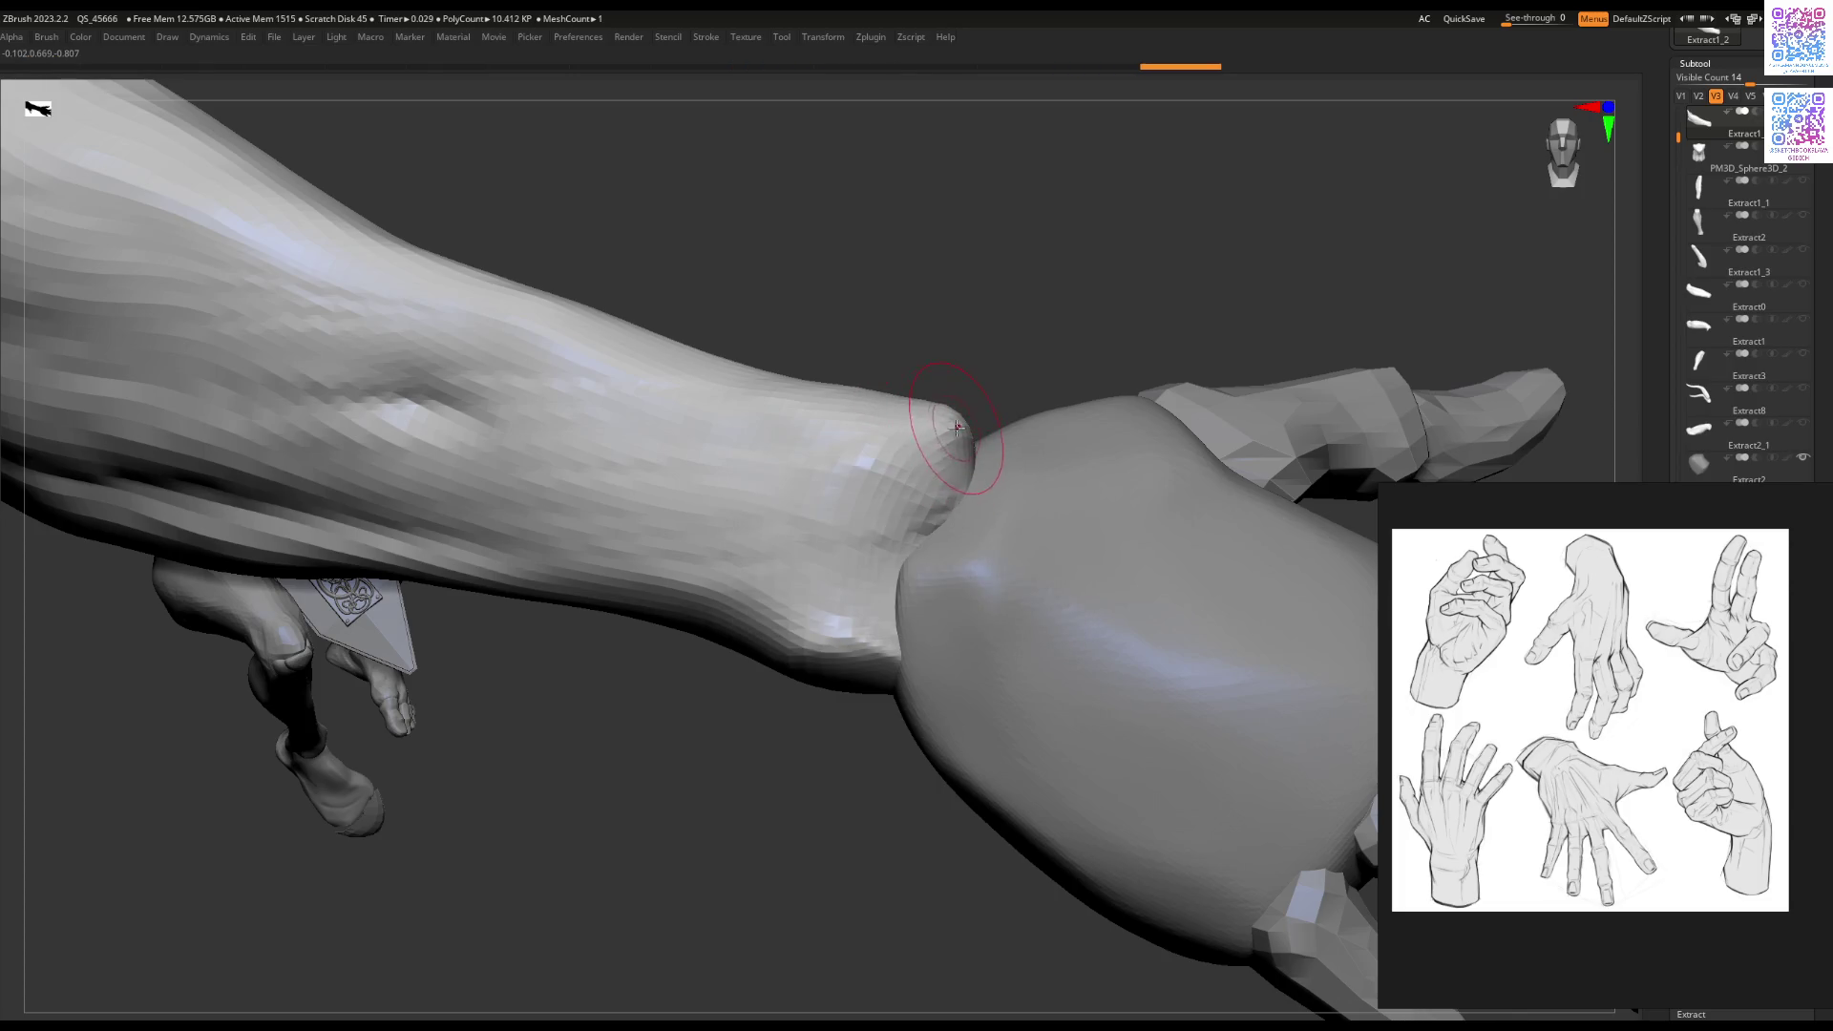
{"action": "mouse_move", "coordinate": [967, 417]}
{"action": "right_mouse_down"}
{"action": "mouse_move", "coordinate": [970, 392]}
{"action": "mouse_move", "coordinate": [944, 420]}
{"action": "right_mouse_up"}
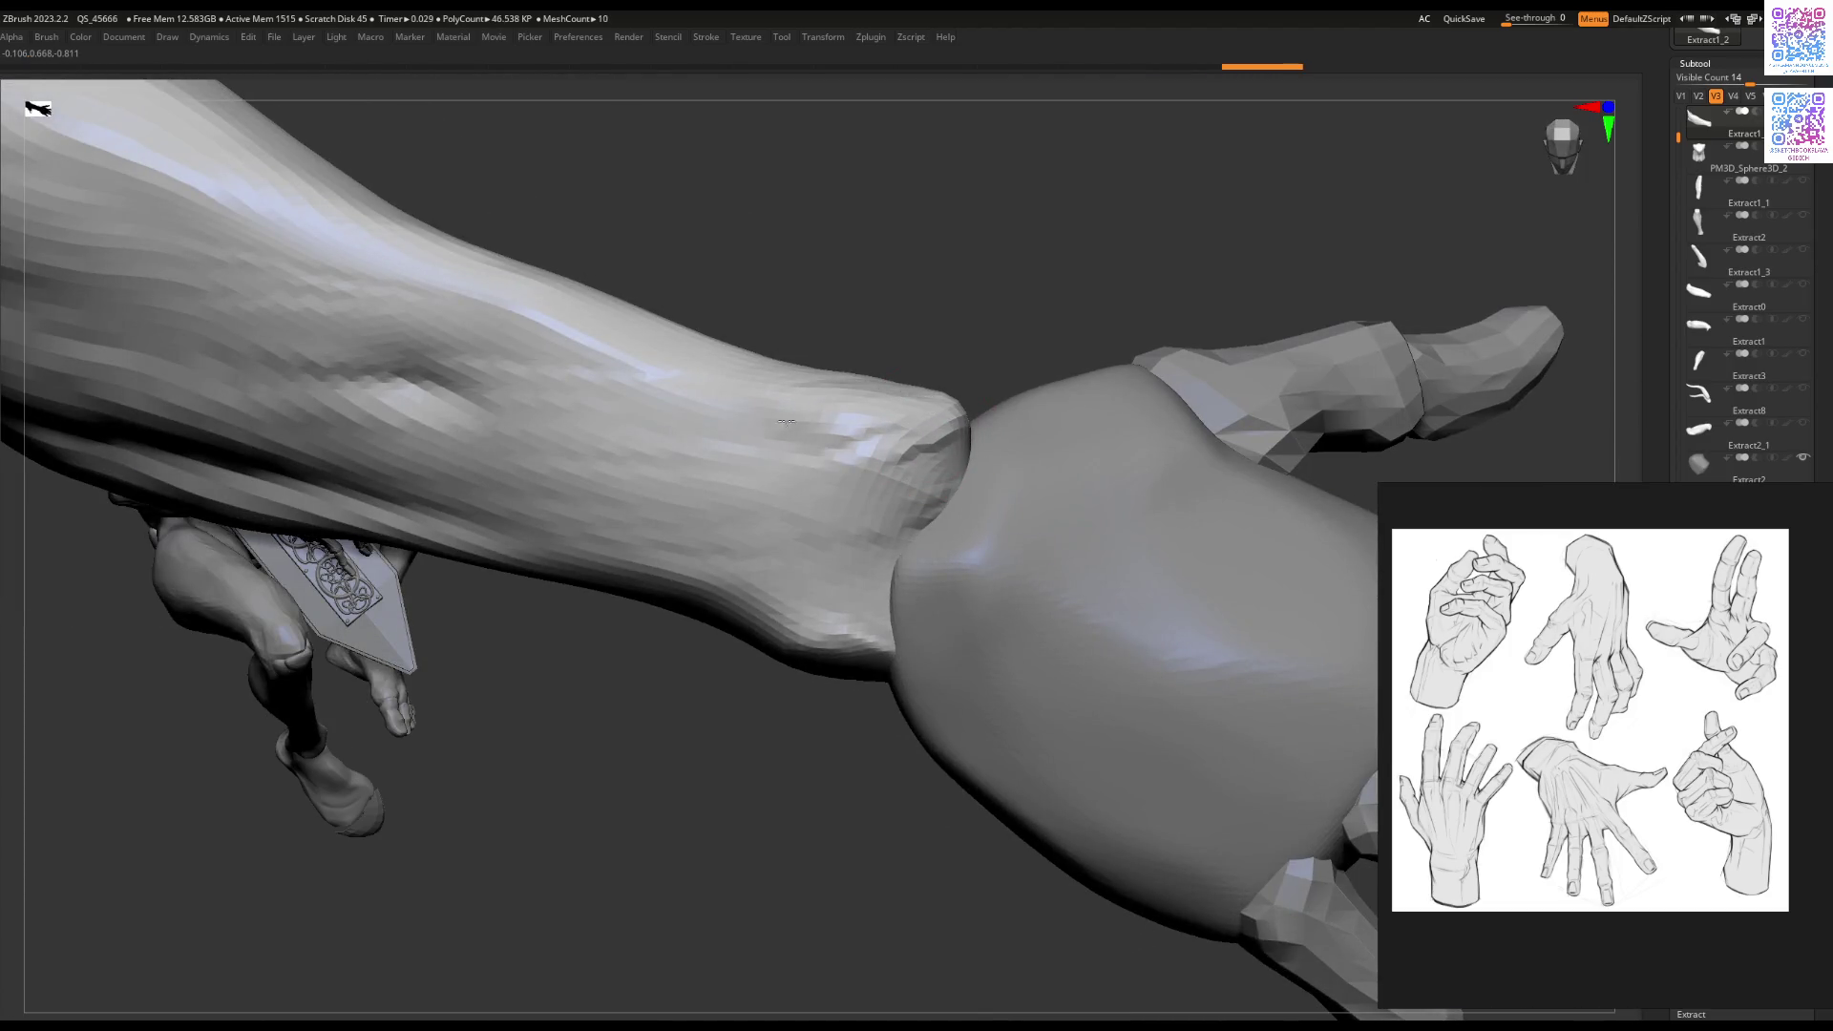
{"action": "right_click_drag", "start_coordinate": [780, 417], "coordinate": [927, 452]}
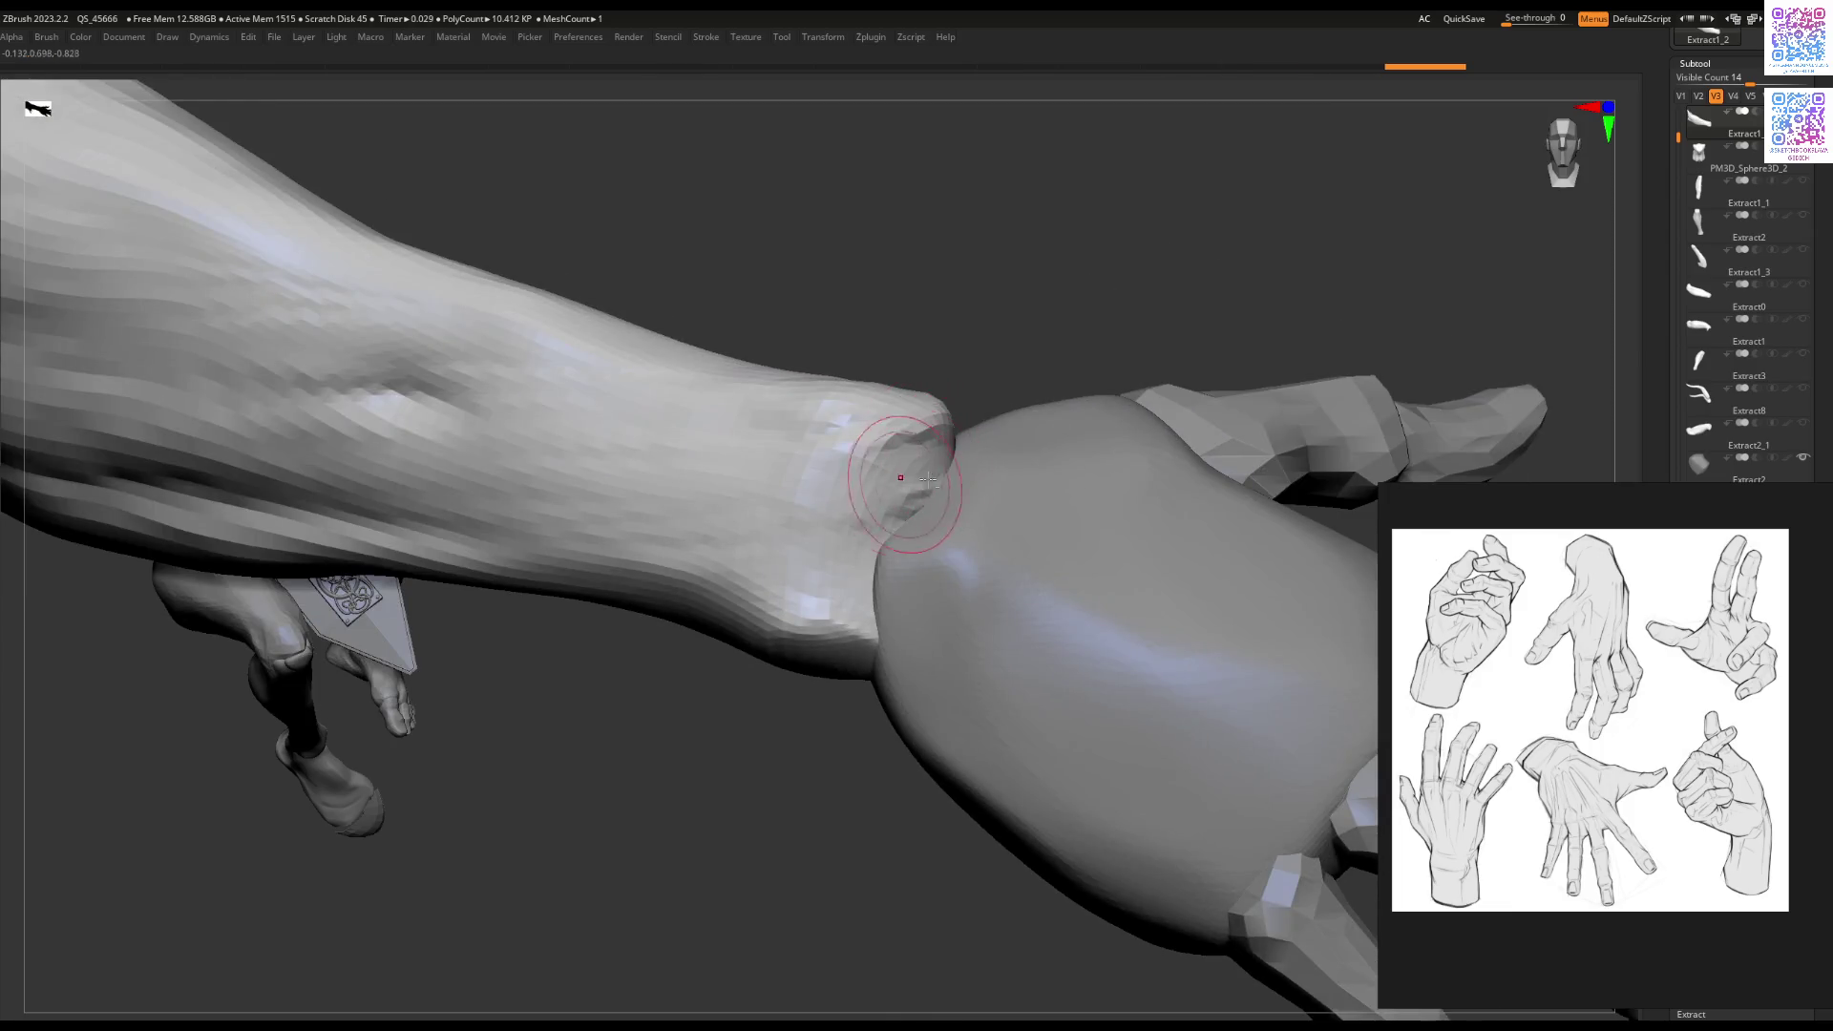
{"action": "mouse_move", "coordinate": [818, 480]}
{"action": "right_mouse_down"}
{"action": "mouse_move", "coordinate": [979, 406]}
{"action": "mouse_move", "coordinate": [1050, 420]}
{"action": "mouse_move", "coordinate": [1070, 492]}
{"action": "mouse_move", "coordinate": [1038, 434]}
{"action": "right_mouse_up"}
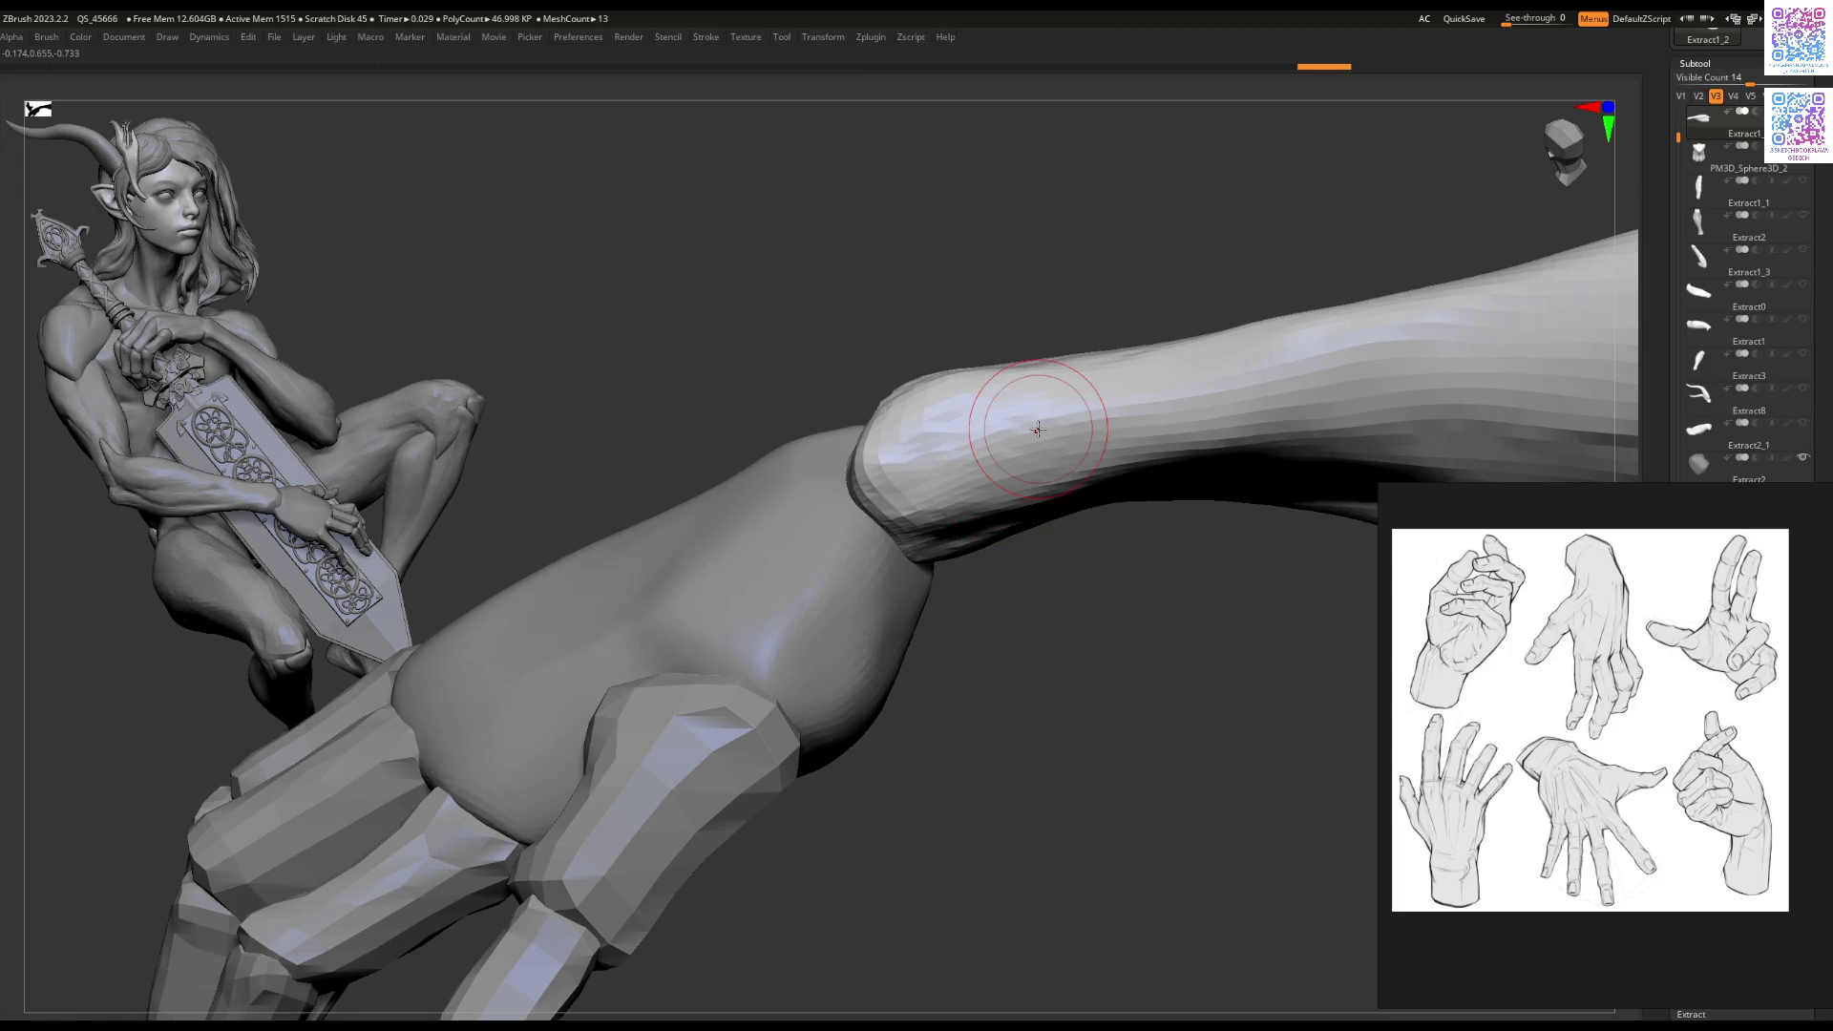
{"action": "mouse_move", "coordinate": [1038, 430]}
{"action": "right_mouse_down"}
{"action": "mouse_move", "coordinate": [1015, 410]}
{"action": "mouse_move", "coordinate": [864, 448]}
{"action": "right_mouse_up"}
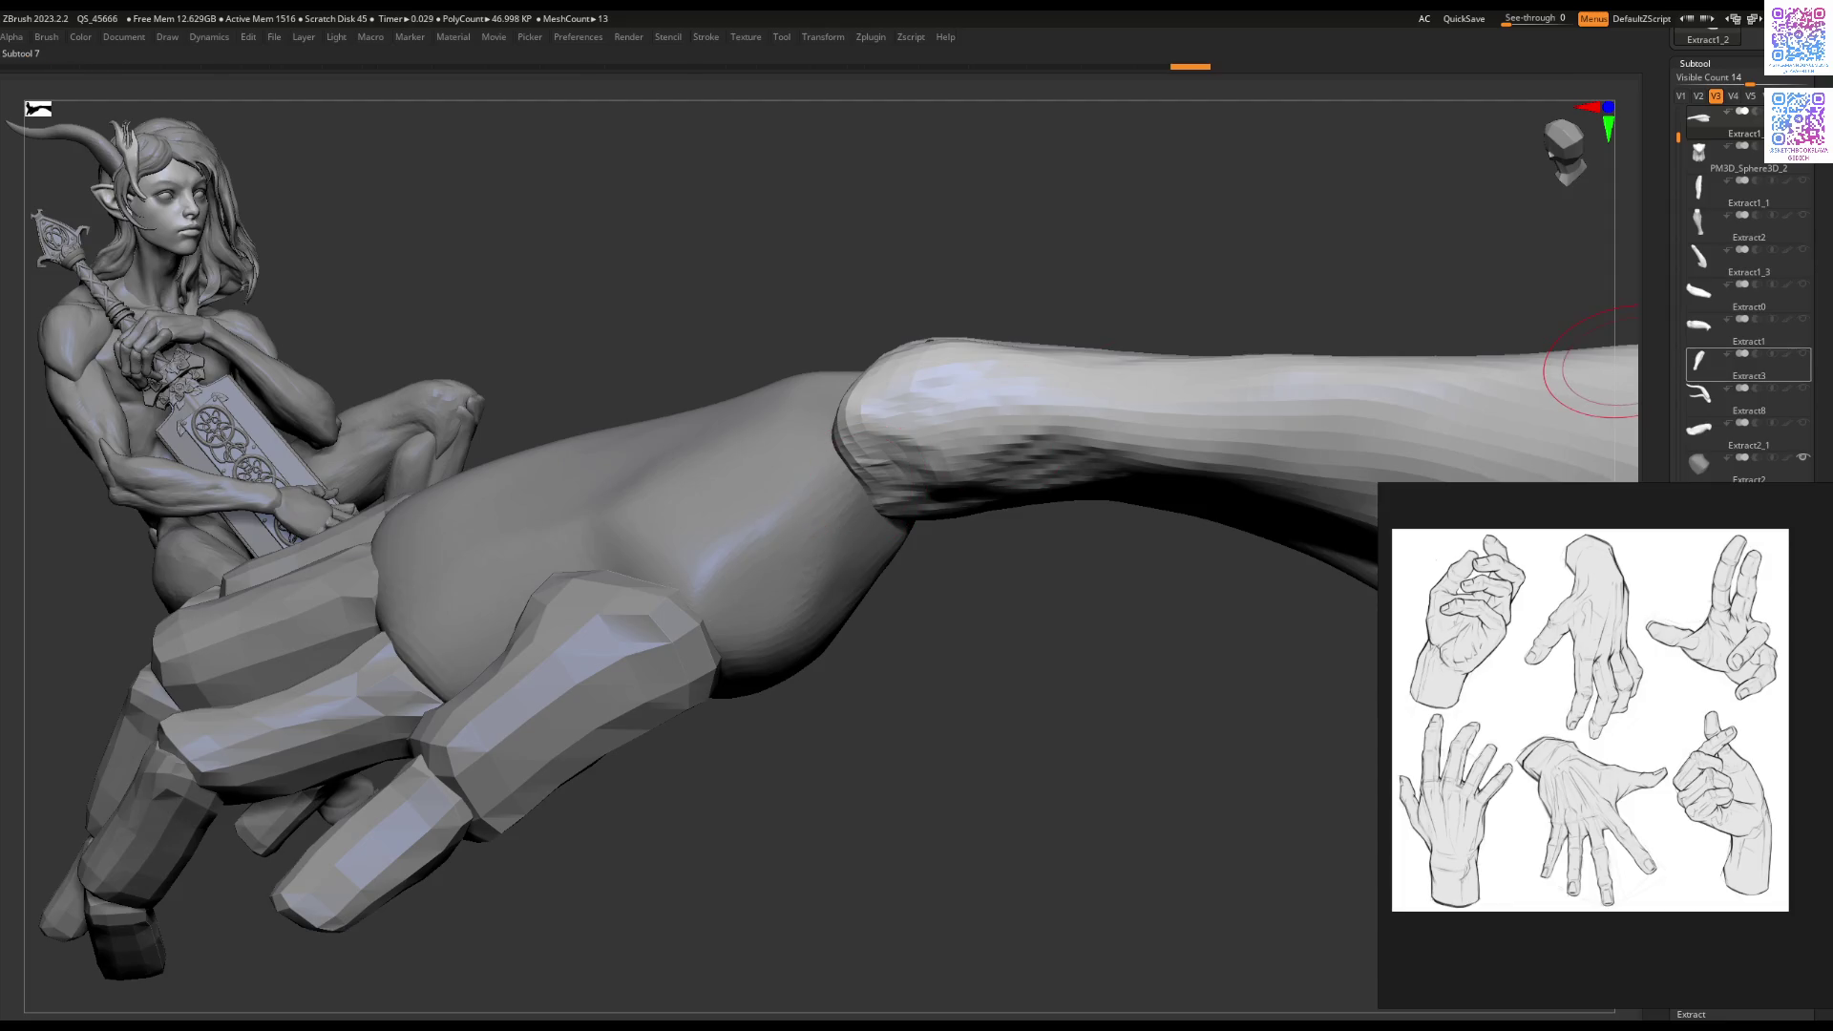
Step: Smooth and sculpt the wrist crease between forearm and hand, then enlarge the Draw Size
{"action": "mouse_move", "coordinate": [1700, 363]}
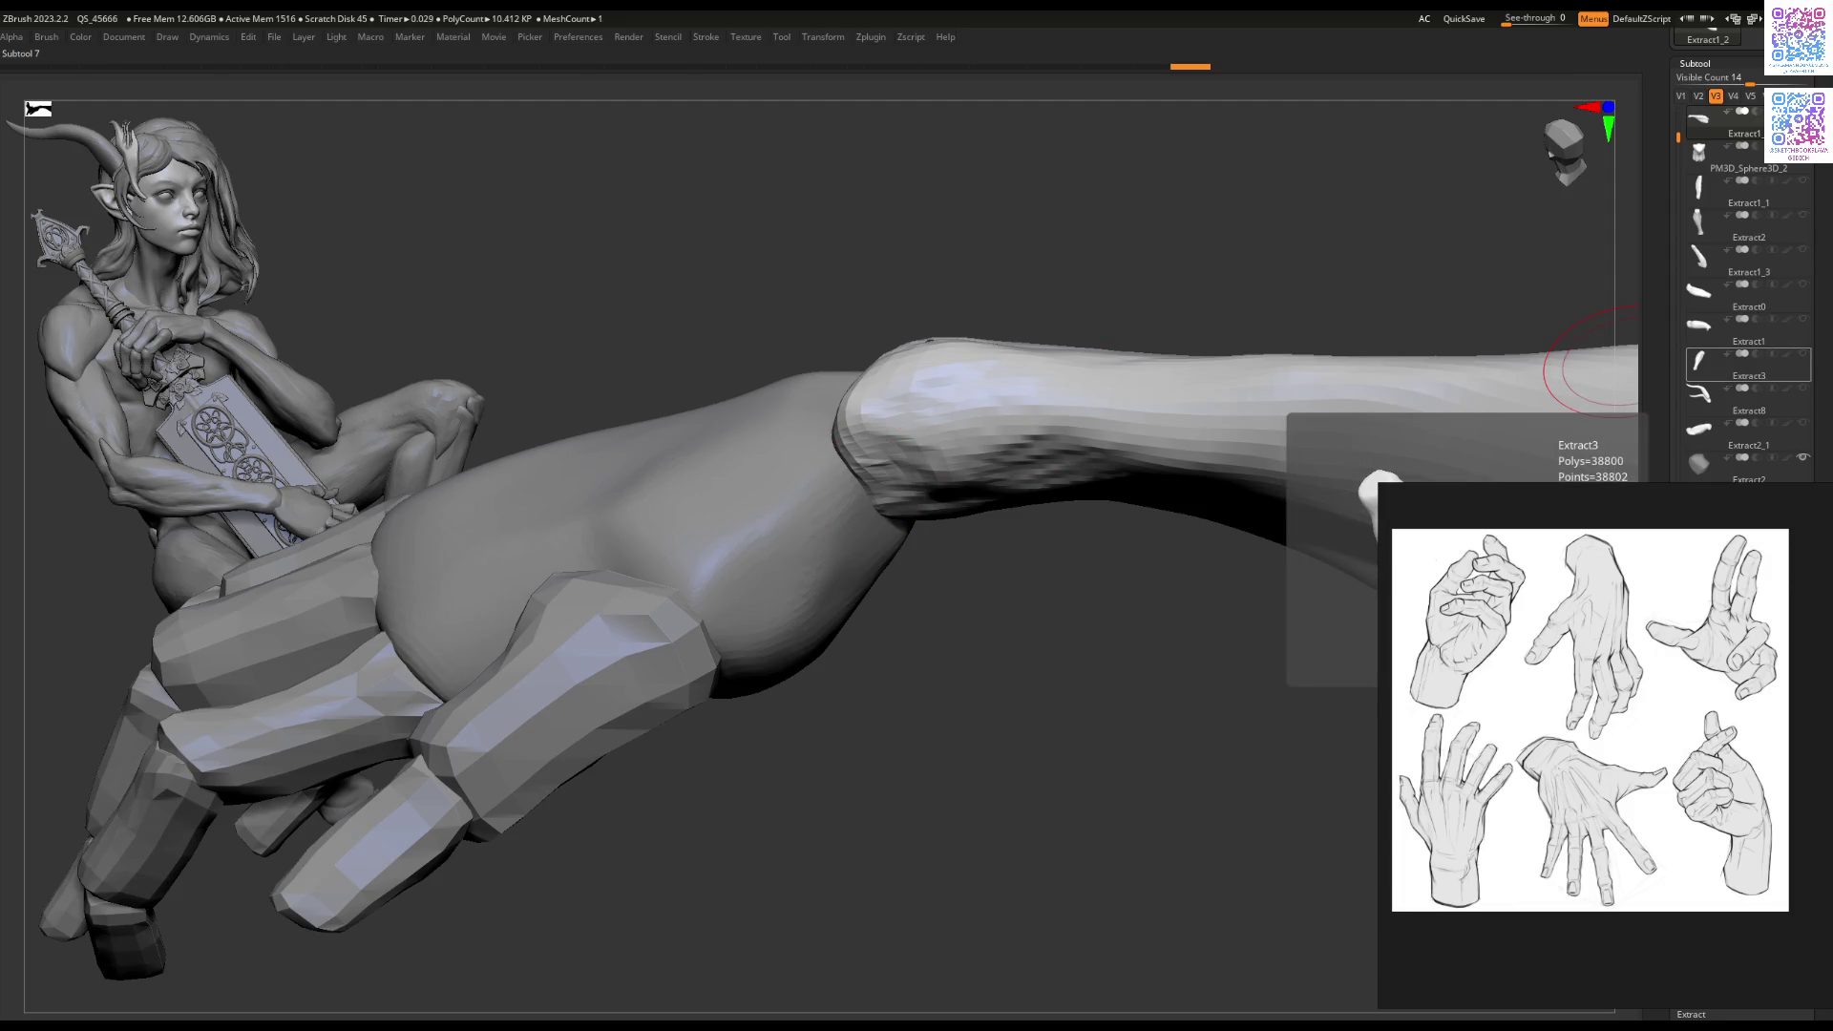
{"action": "right_click_drag", "start_coordinate": [1007, 519], "coordinate": [931, 458]}
{"action": "mouse_move", "coordinate": [932, 460]}
{"action": "left_mouse_down"}
{"action": "mouse_move", "coordinate": [907, 409]}
{"action": "mouse_move", "coordinate": [902, 464]}
{"action": "mouse_move", "coordinate": [947, 518]}
{"action": "mouse_move", "coordinate": [1050, 420]}
{"action": "mouse_move", "coordinate": [914, 507]}
{"action": "mouse_move", "coordinate": [957, 502]}
{"action": "left_mouse_up"}
{"action": "right_click_drag", "start_coordinate": [956, 502], "coordinate": [1038, 470]}
{"action": "key", "text": "bracketright"}
{"action": "key", "text": "bracketright"}
{"action": "key", "text": "bracketright"}
Step: Check the wrist from the side and against the seated figure with the limb levelled
{"action": "mouse_move", "coordinate": [883, 538]}
{"action": "left_mouse_down"}
{"action": "mouse_move", "coordinate": [830, 449]}
{"action": "mouse_move", "coordinate": [750, 528]}
{"action": "left_mouse_up"}
{"action": "mouse_move", "coordinate": [749, 528]}
{"action": "right_mouse_down"}
{"action": "mouse_move", "coordinate": [879, 521]}
{"action": "mouse_move", "coordinate": [886, 504]}
{"action": "mouse_move", "coordinate": [929, 520]}
{"action": "right_mouse_up"}
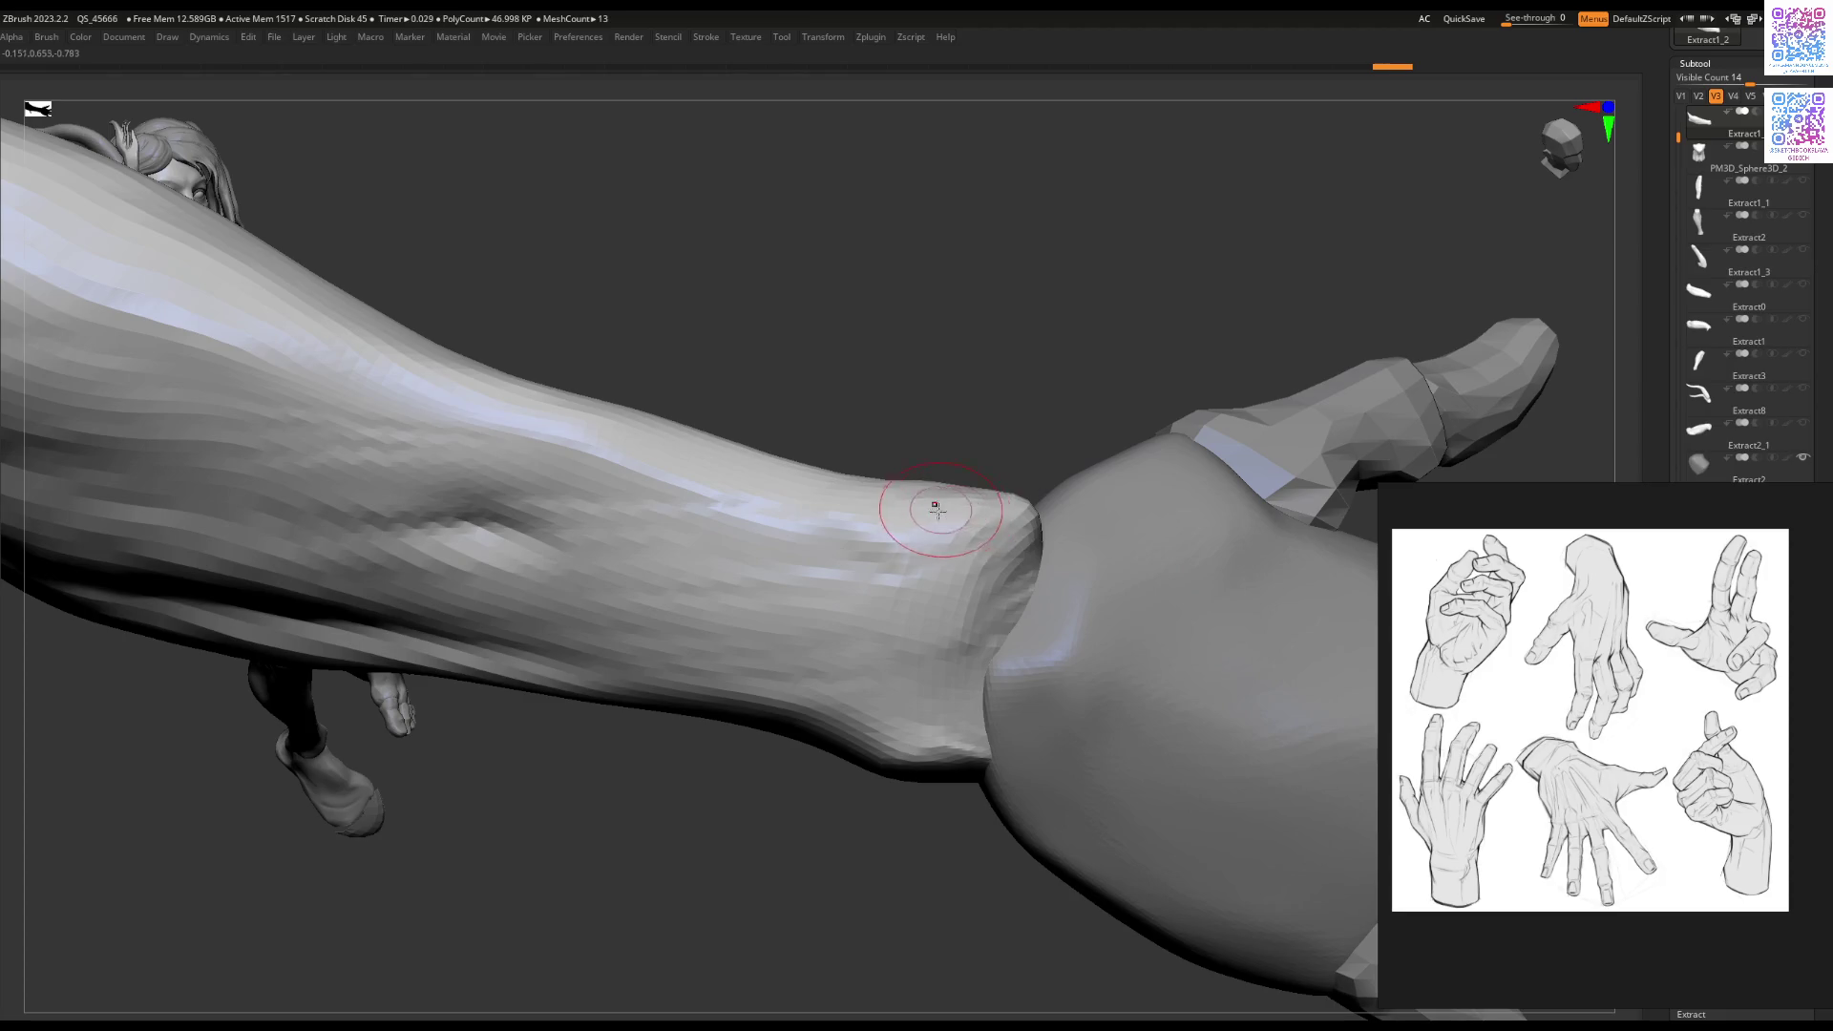
{"action": "key", "text": "space"}
{"action": "right_click_drag", "start_coordinate": [966, 517], "coordinate": [1012, 496]}
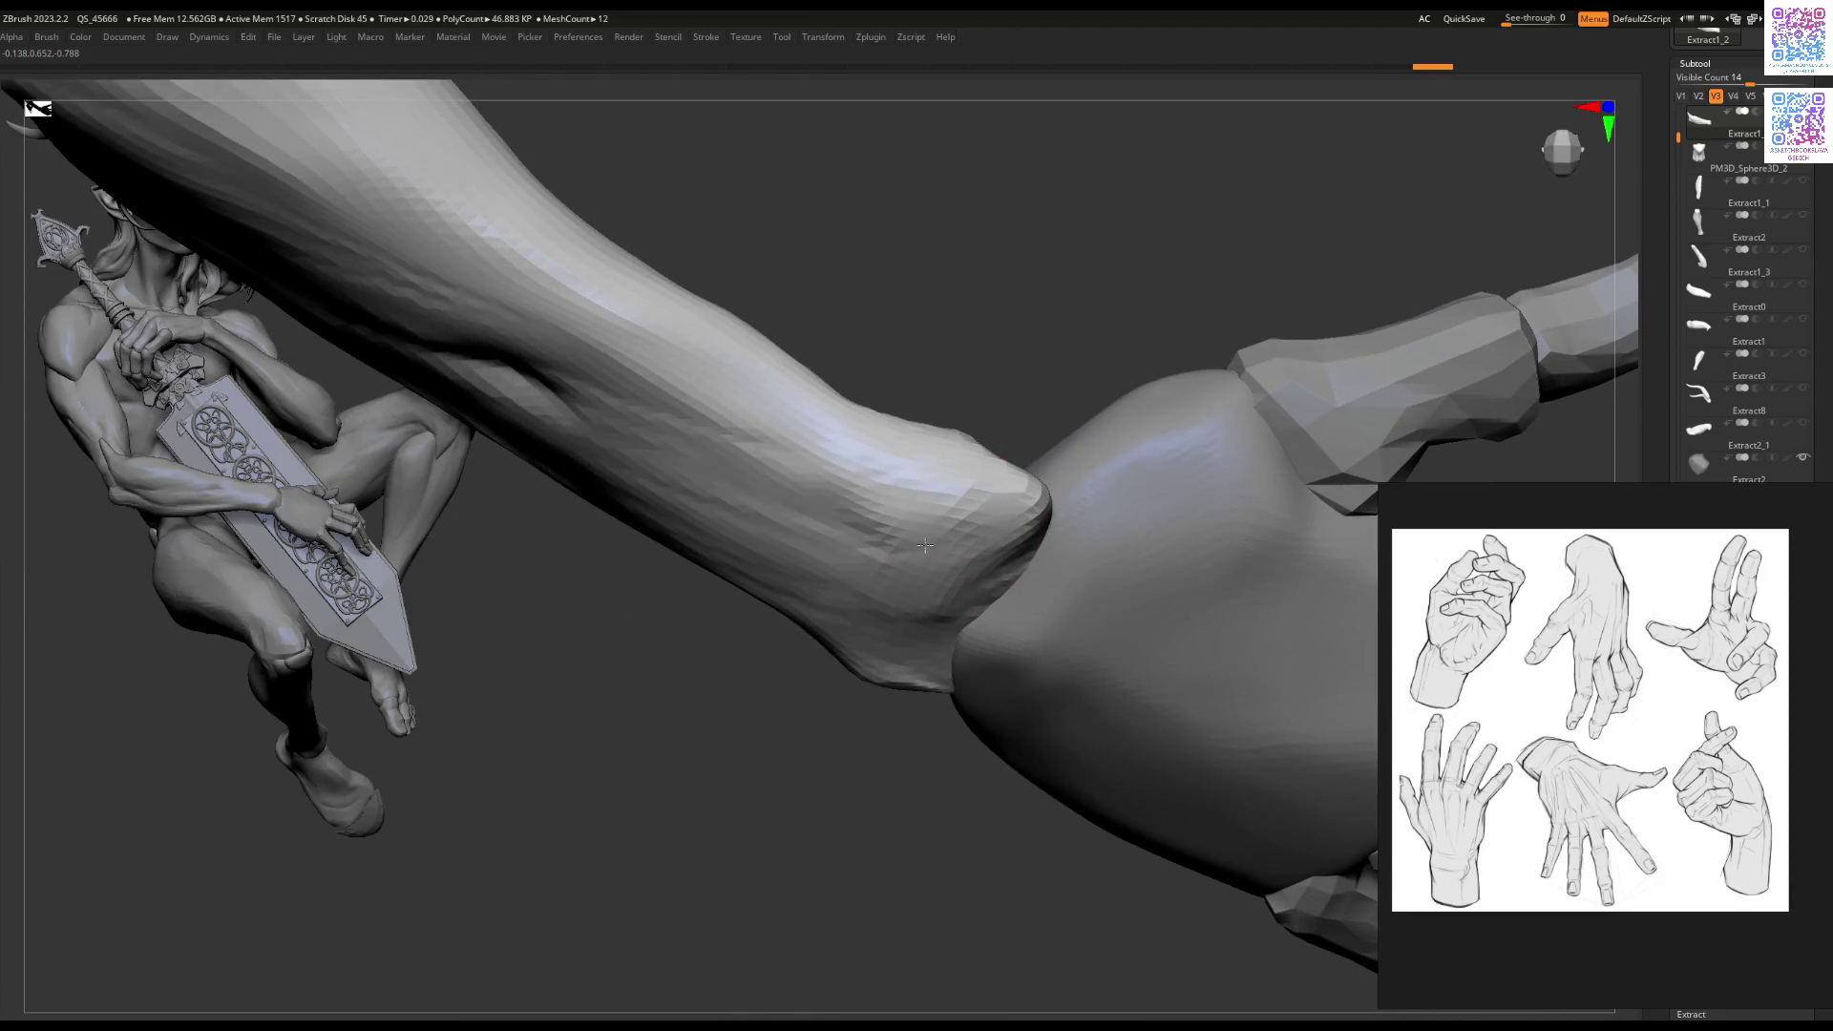
{"action": "mouse_move", "coordinate": [945, 590]}
{"action": "right_mouse_down"}
{"action": "mouse_move", "coordinate": [960, 573]}
{"action": "mouse_move", "coordinate": [940, 621]}
{"action": "right_mouse_up"}
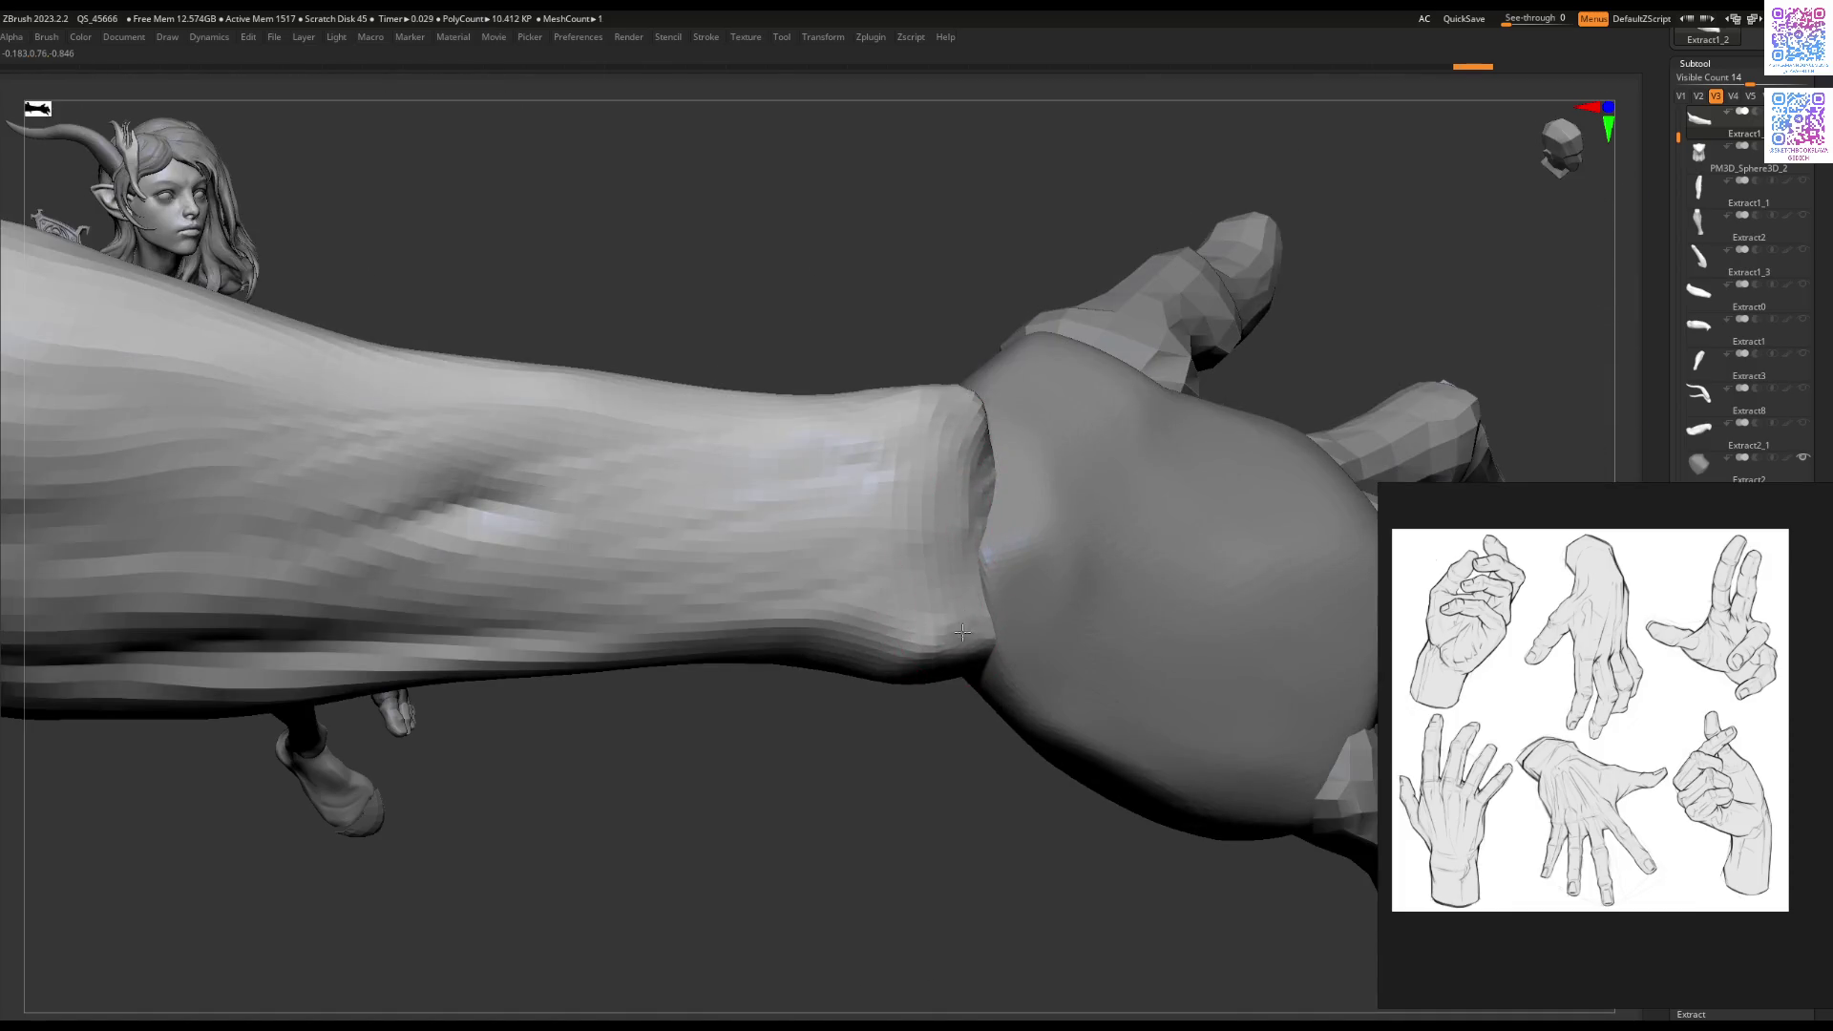
{"action": "mouse_move", "coordinate": [990, 626]}
{"action": "right_mouse_down"}
{"action": "mouse_move", "coordinate": [1038, 535]}
{"action": "mouse_move", "coordinate": [1084, 532]}
{"action": "mouse_move", "coordinate": [1134, 594]}
{"action": "mouse_move", "coordinate": [1126, 553]}
{"action": "right_mouse_up"}
{"action": "key", "text": "space"}
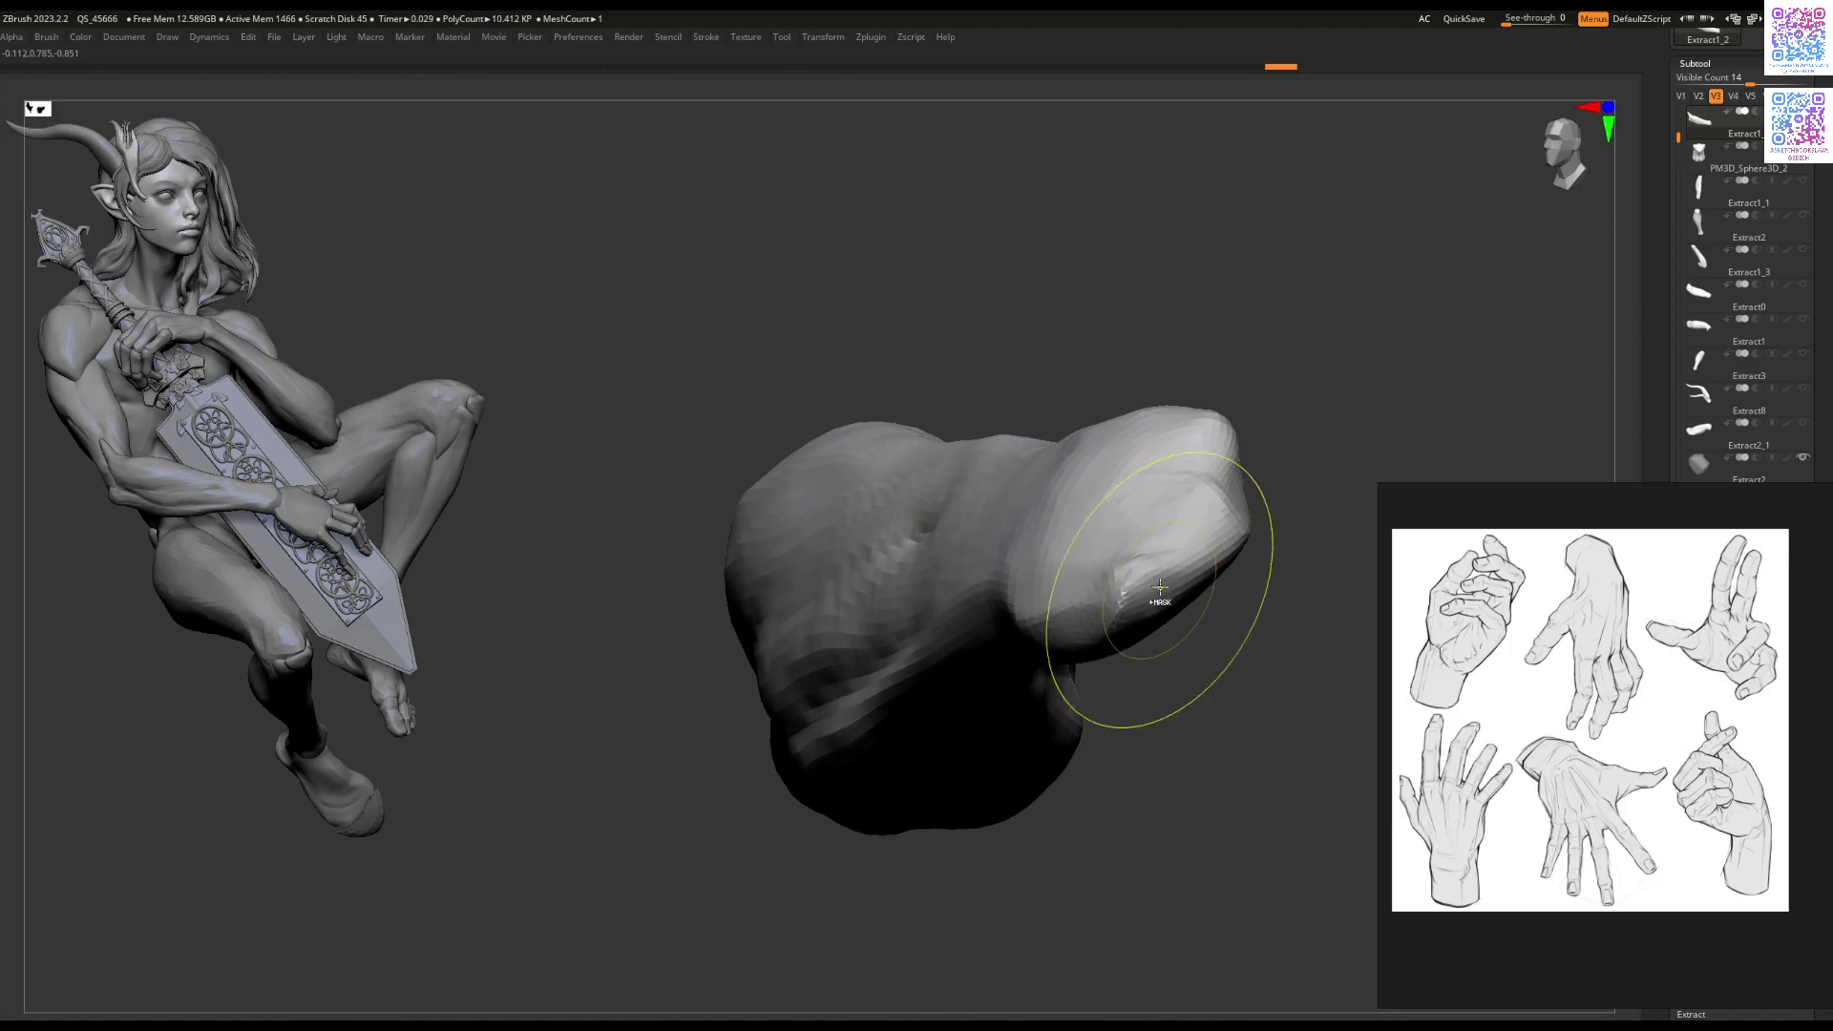
Step: In Solo mode, pull in the outer edge of the wrist tip with Move, then show all subtools
{"action": "key", "text": "space"}
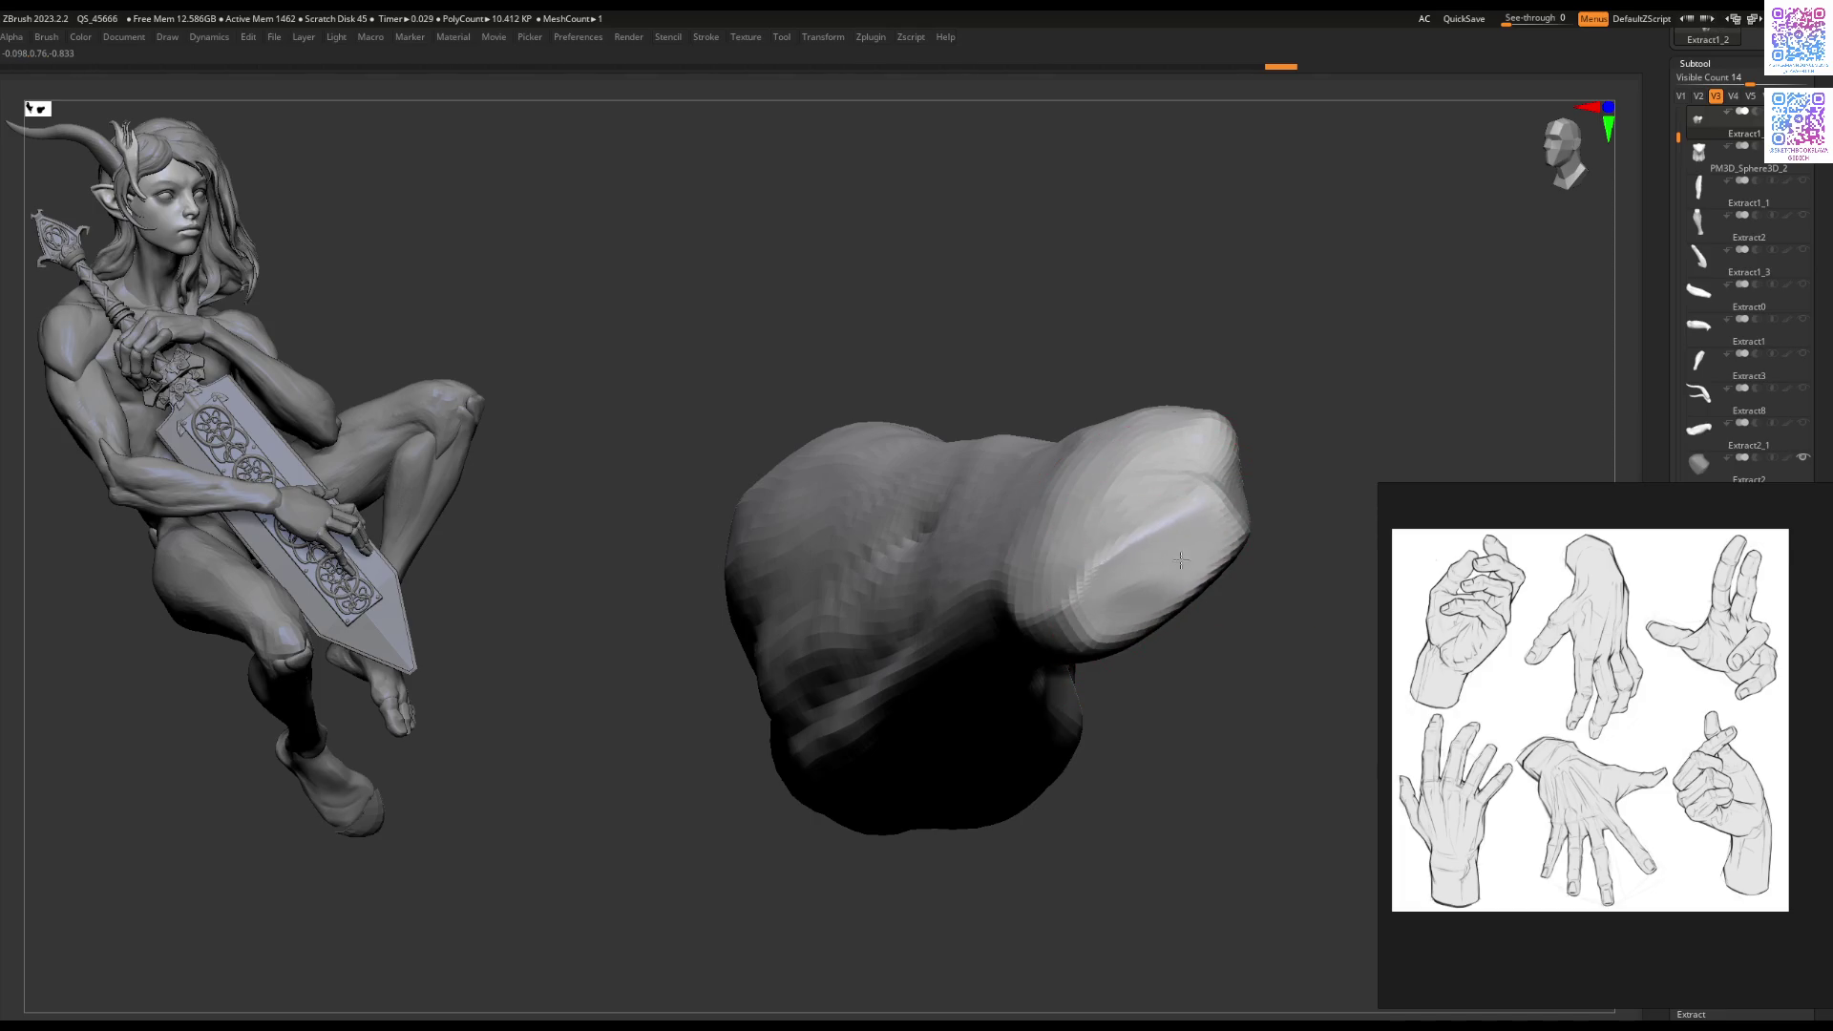
{"action": "left_click_drag", "start_coordinate": [1205, 563], "coordinate": [1175, 564]}
{"action": "key", "text": "ctrl+shift+s"}
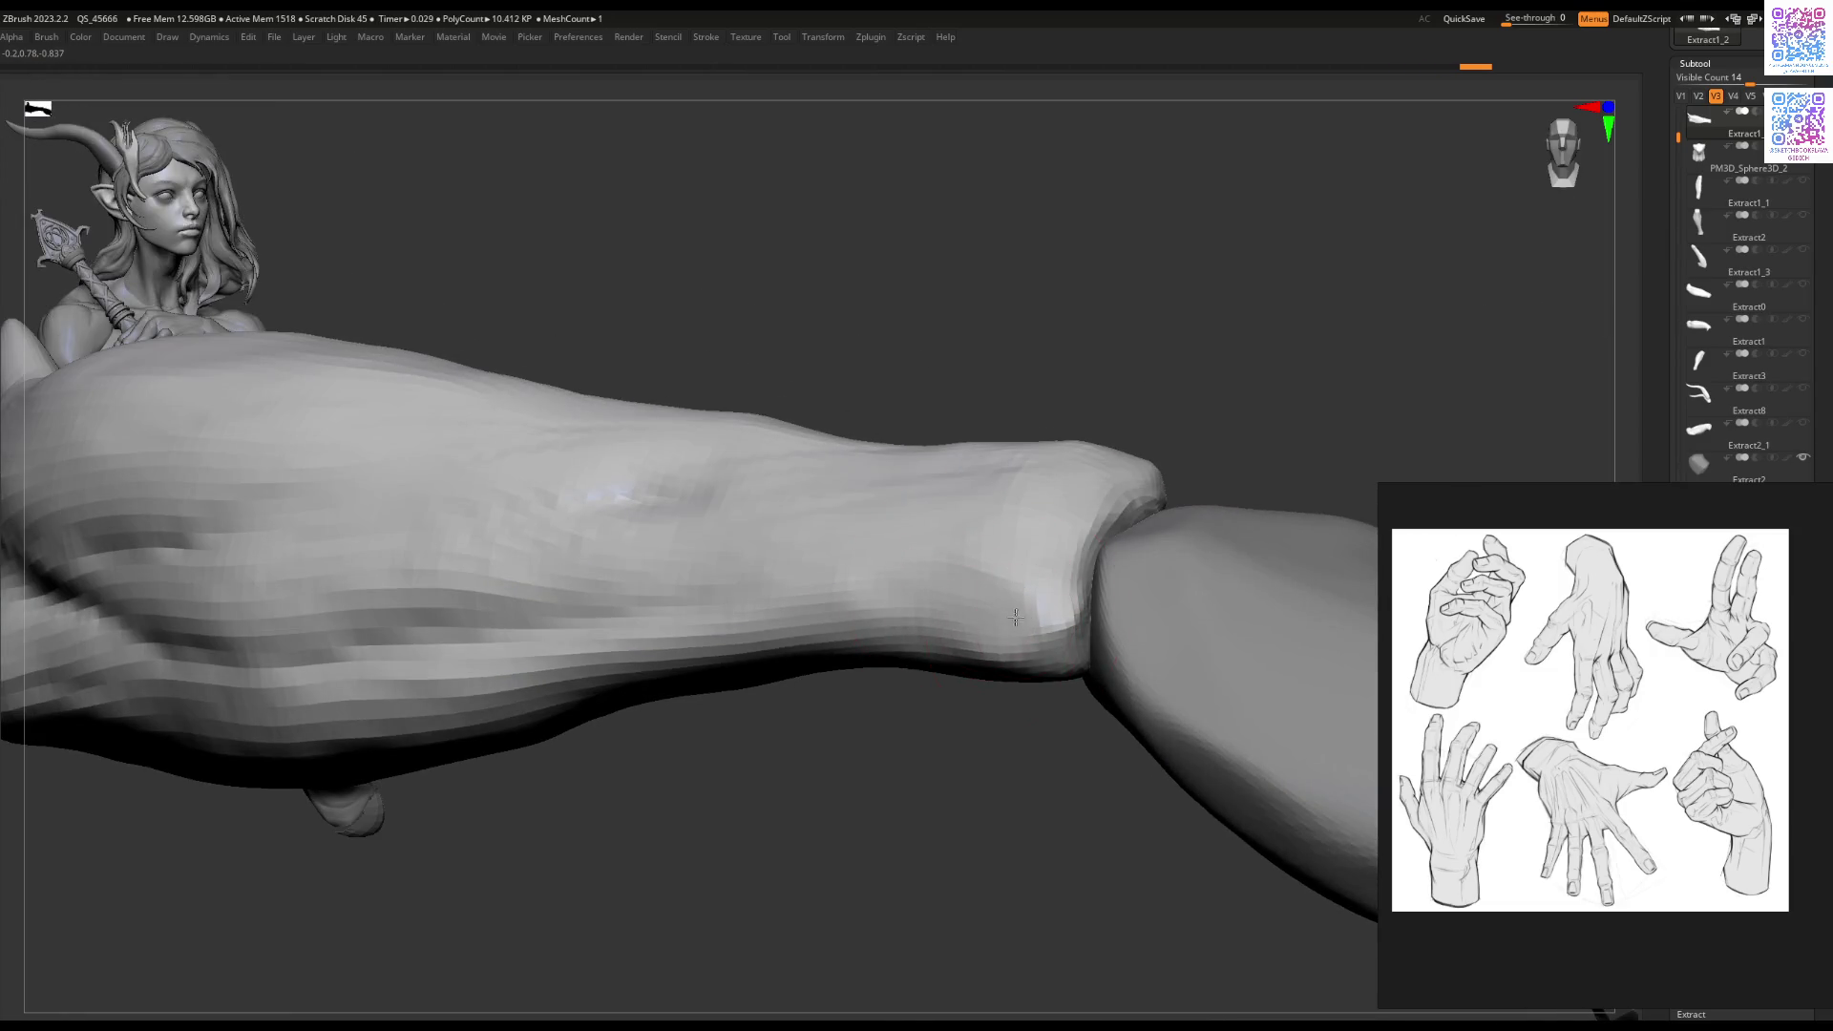
{"action": "right_click_drag", "start_coordinate": [1011, 621], "coordinate": [1028, 623]}
{"action": "right_click_drag", "start_coordinate": [1063, 528], "coordinate": [1087, 526]}
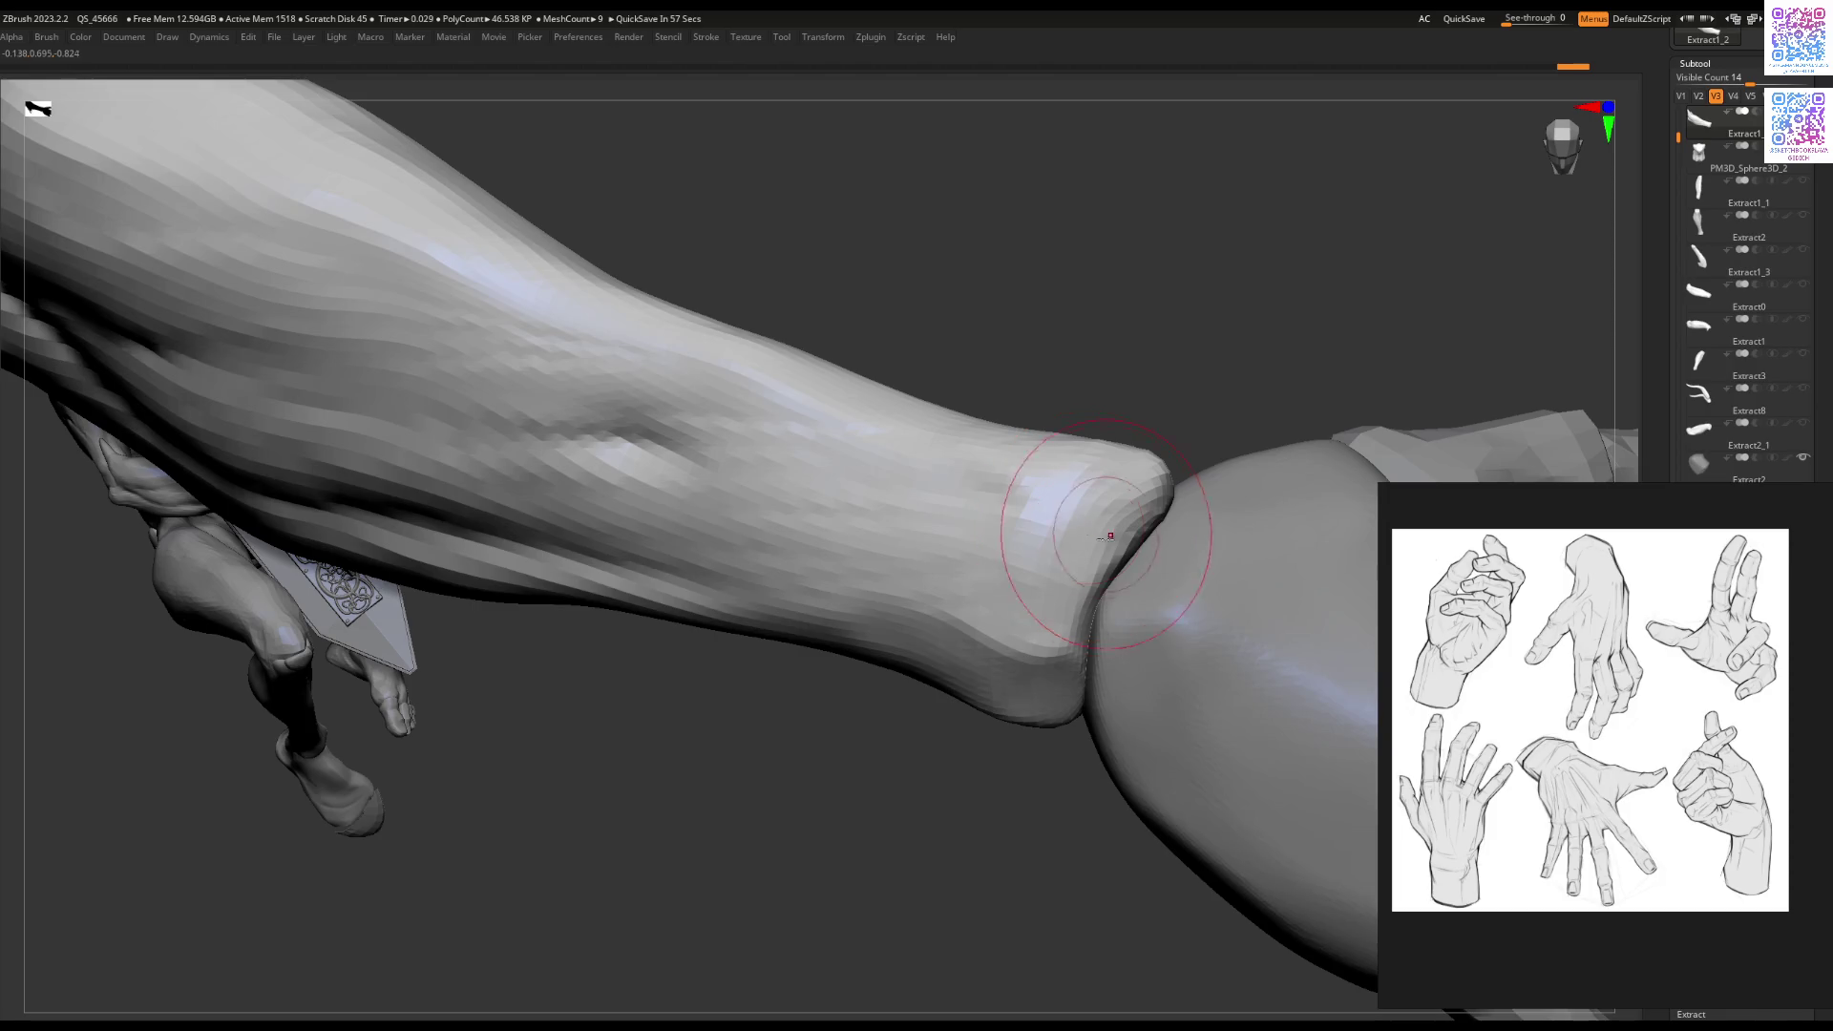
{"action": "right_click_drag", "start_coordinate": [1113, 571], "coordinate": [1076, 587]}
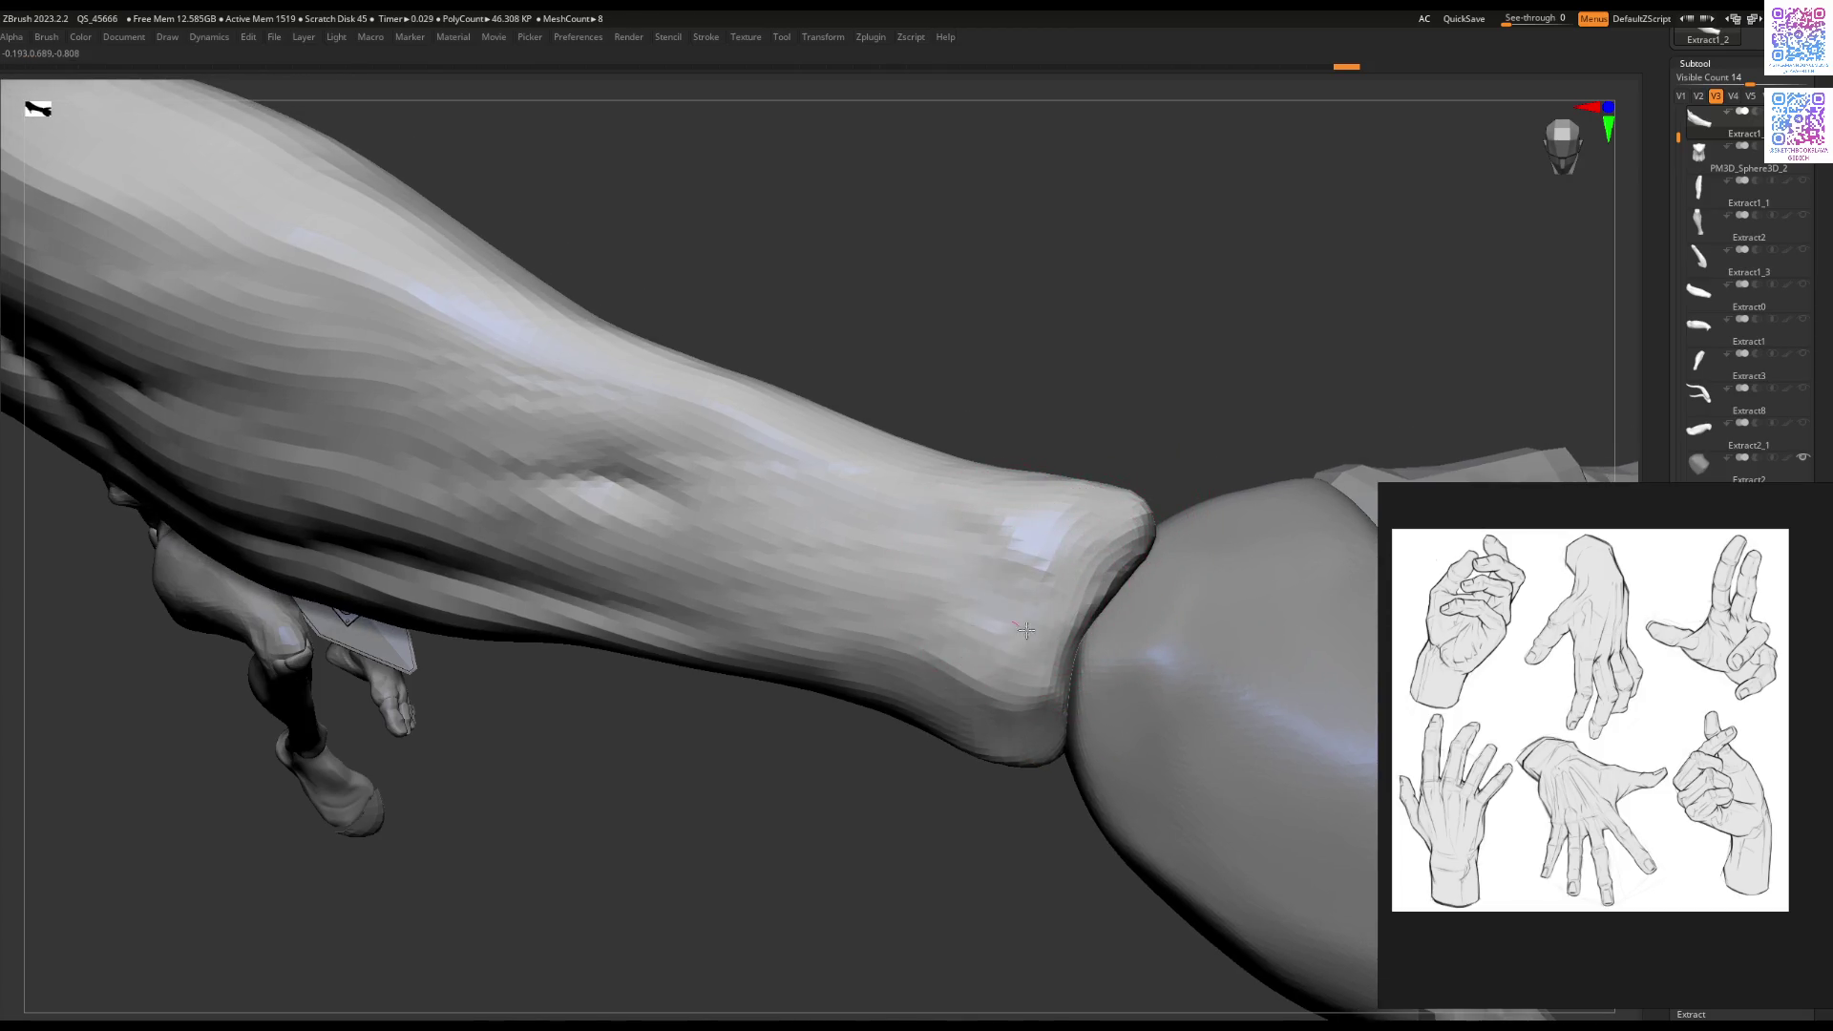
{"action": "mouse_move", "coordinate": [992, 612]}
{"action": "right_mouse_down", "text": "ctrl"}
{"action": "mouse_move", "coordinate": [1023, 565]}
{"action": "mouse_move", "coordinate": [945, 519]}
{"action": "mouse_move", "coordinate": [917, 705]}
{"action": "mouse_move", "coordinate": [1077, 557]}
{"action": "right_mouse_up", "text": "ctrl"}
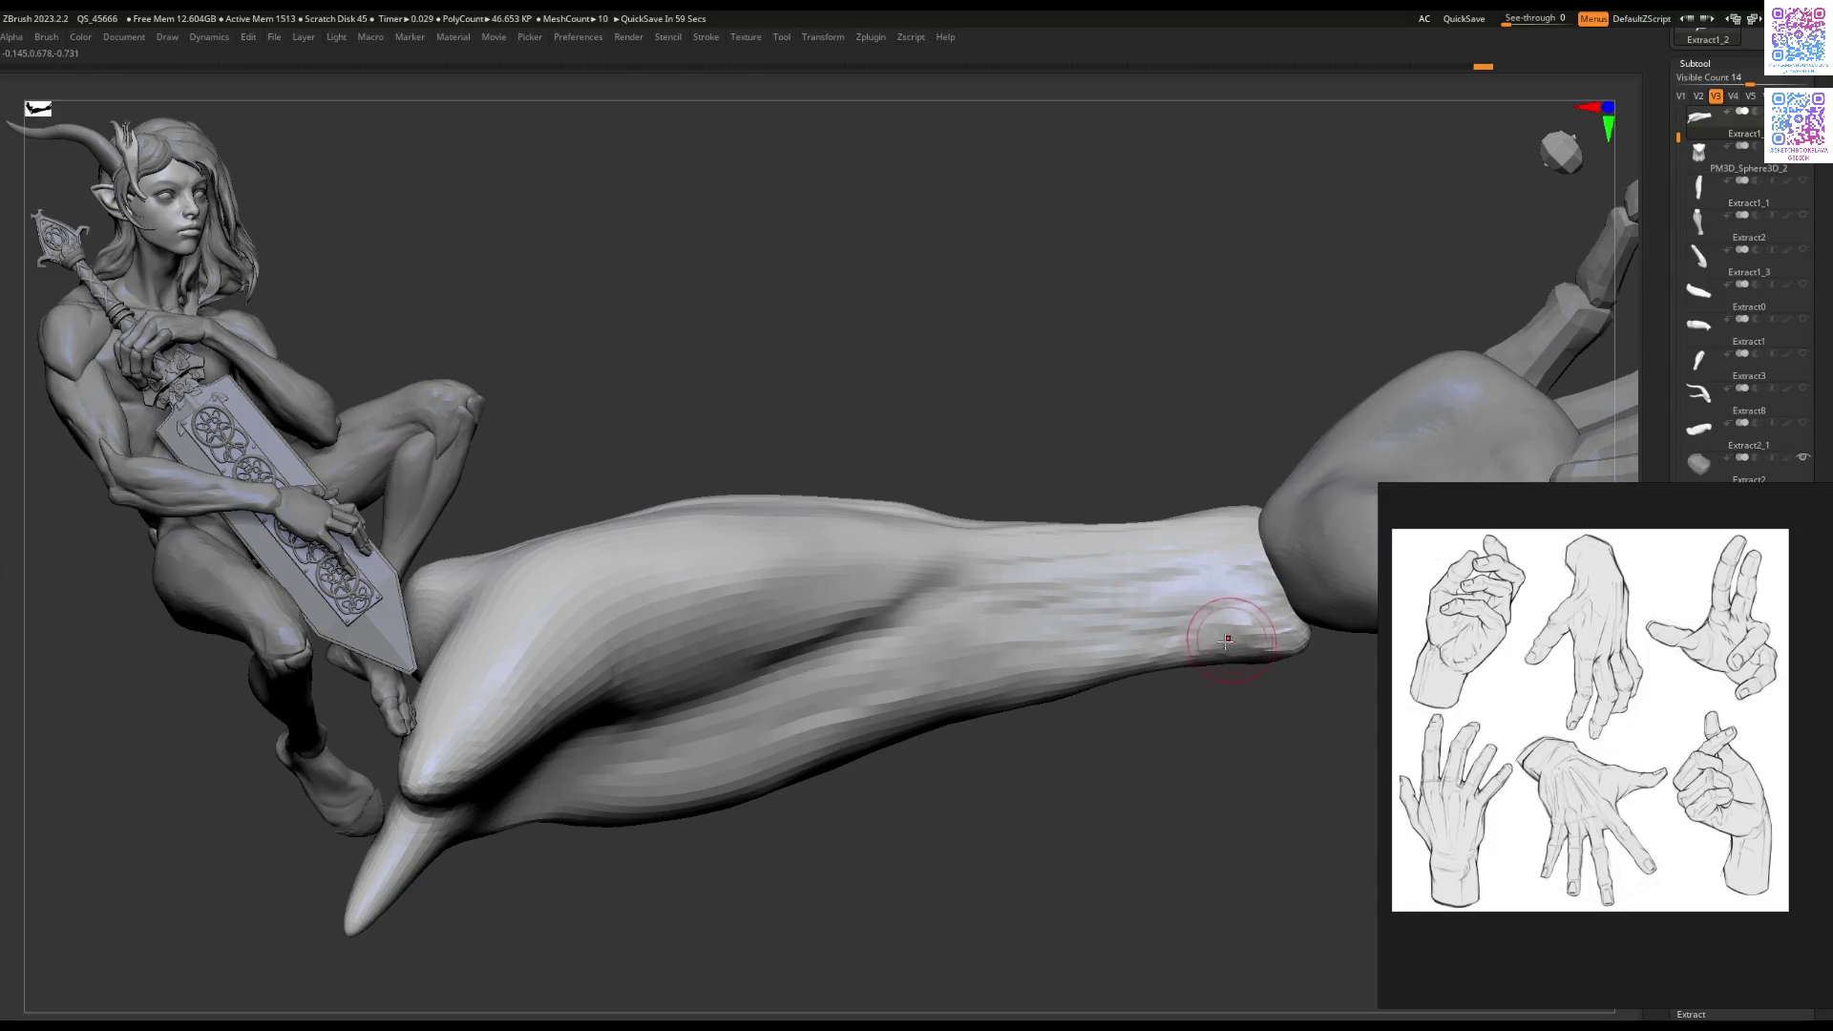
{"action": "key", "text": "space"}
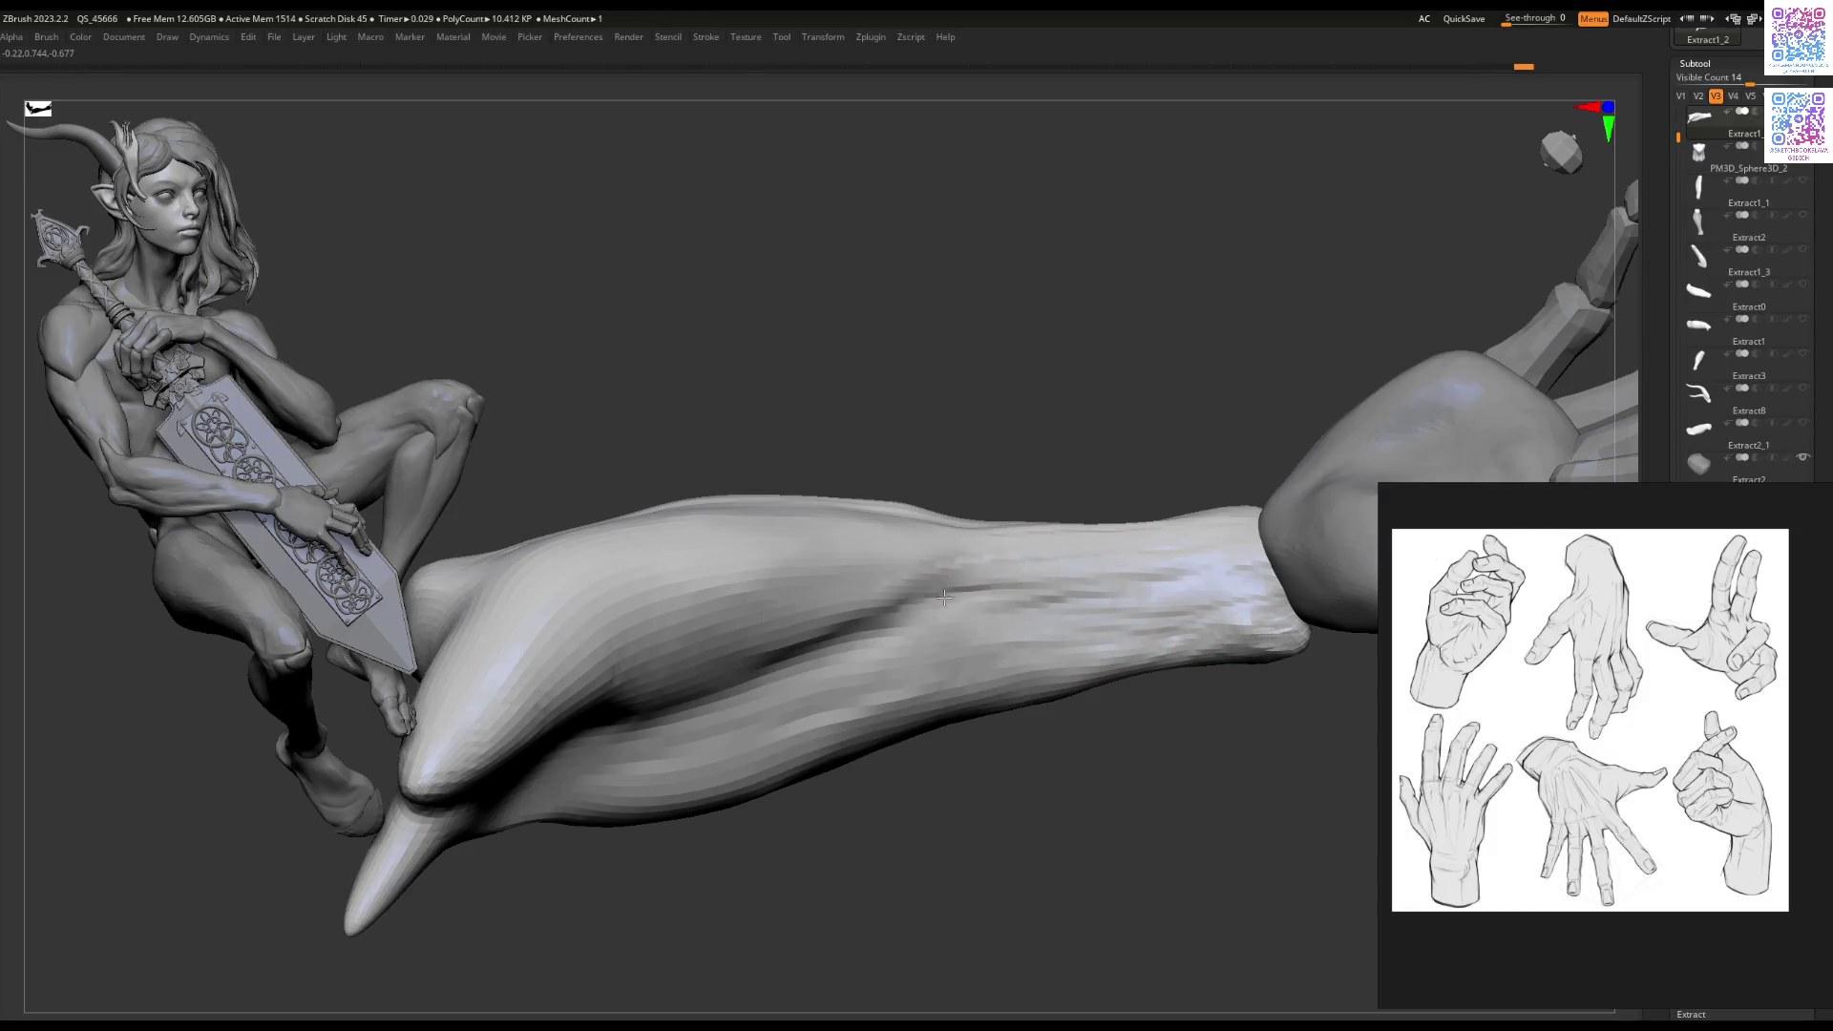
{"action": "key", "text": "space"}
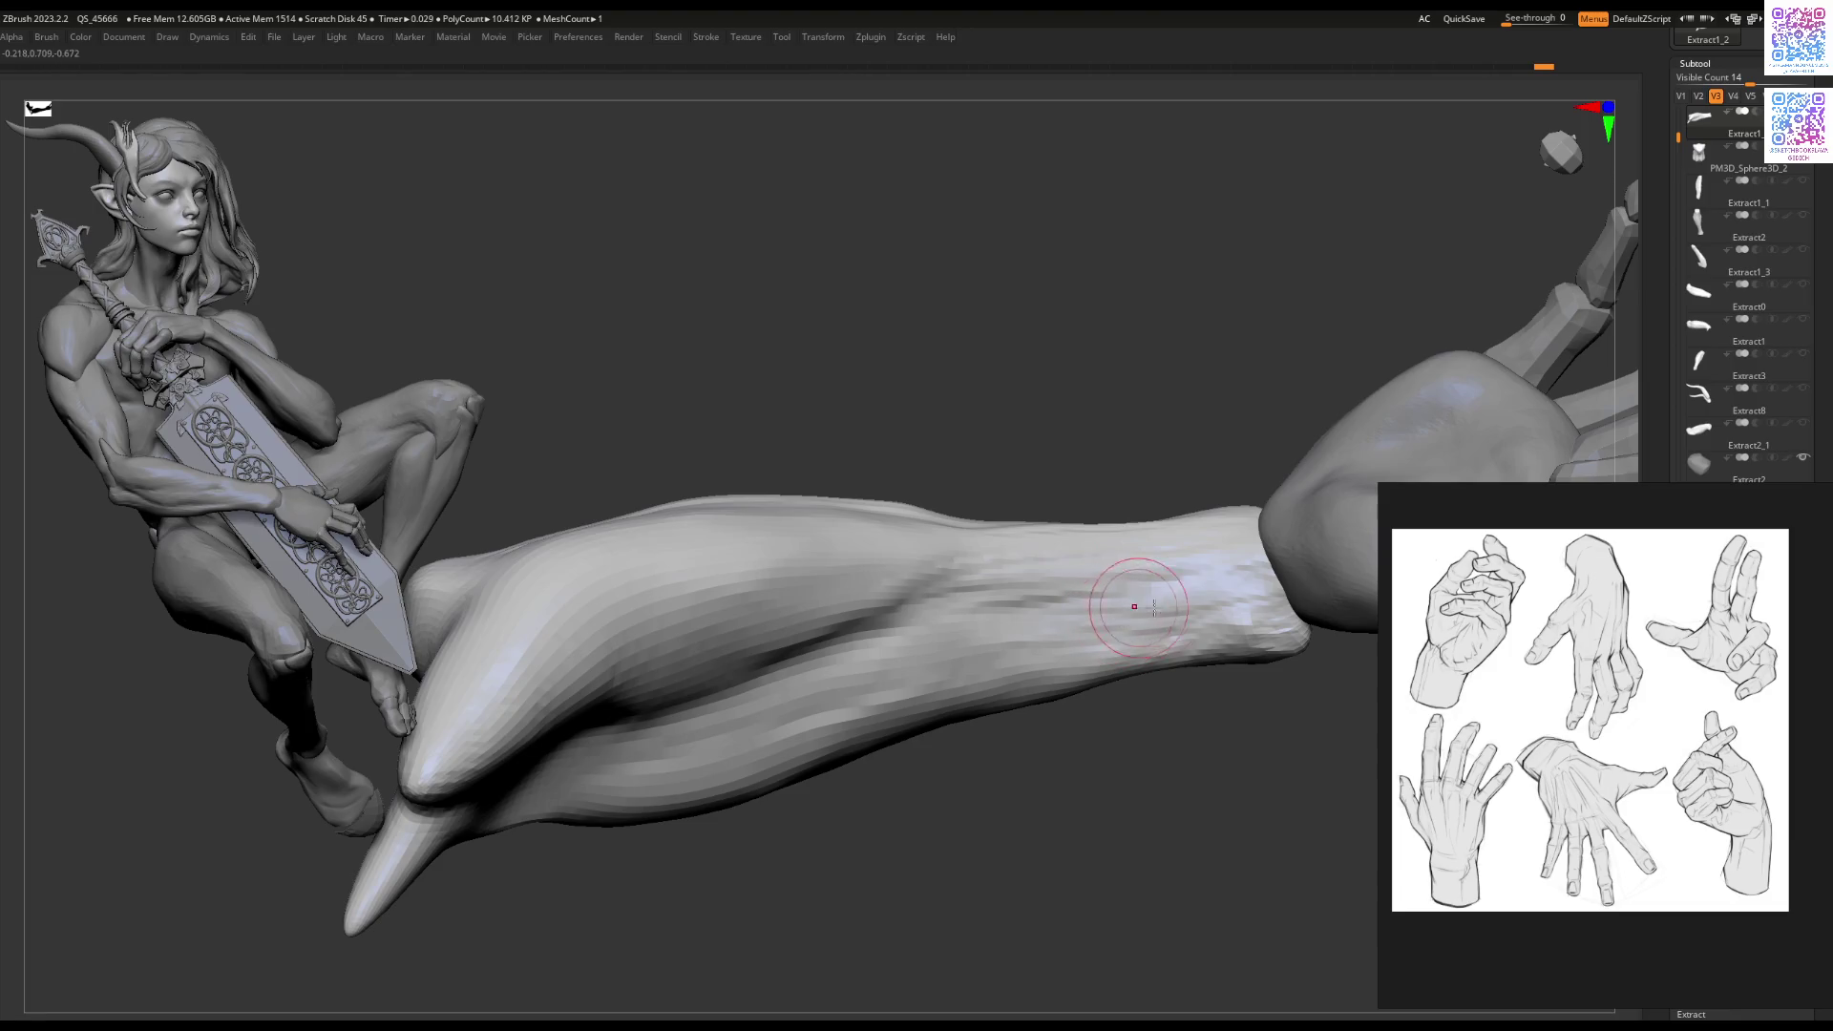
{"action": "mouse_move", "coordinate": [1192, 595]}
{"action": "left_mouse_down"}
{"action": "mouse_move", "coordinate": [839, 586]}
{"action": "mouse_move", "coordinate": [1157, 576]}
{"action": "left_mouse_up"}
{"action": "left_click_drag", "start_coordinate": [1015, 591], "coordinate": [1020, 592]}
{"action": "mouse_move", "coordinate": [1020, 592]}
{"action": "right_mouse_down"}
{"action": "mouse_move", "coordinate": [1055, 606]}
{"action": "mouse_move", "coordinate": [1112, 578]}
{"action": "mouse_move", "coordinate": [1048, 577]}
{"action": "right_mouse_up"}
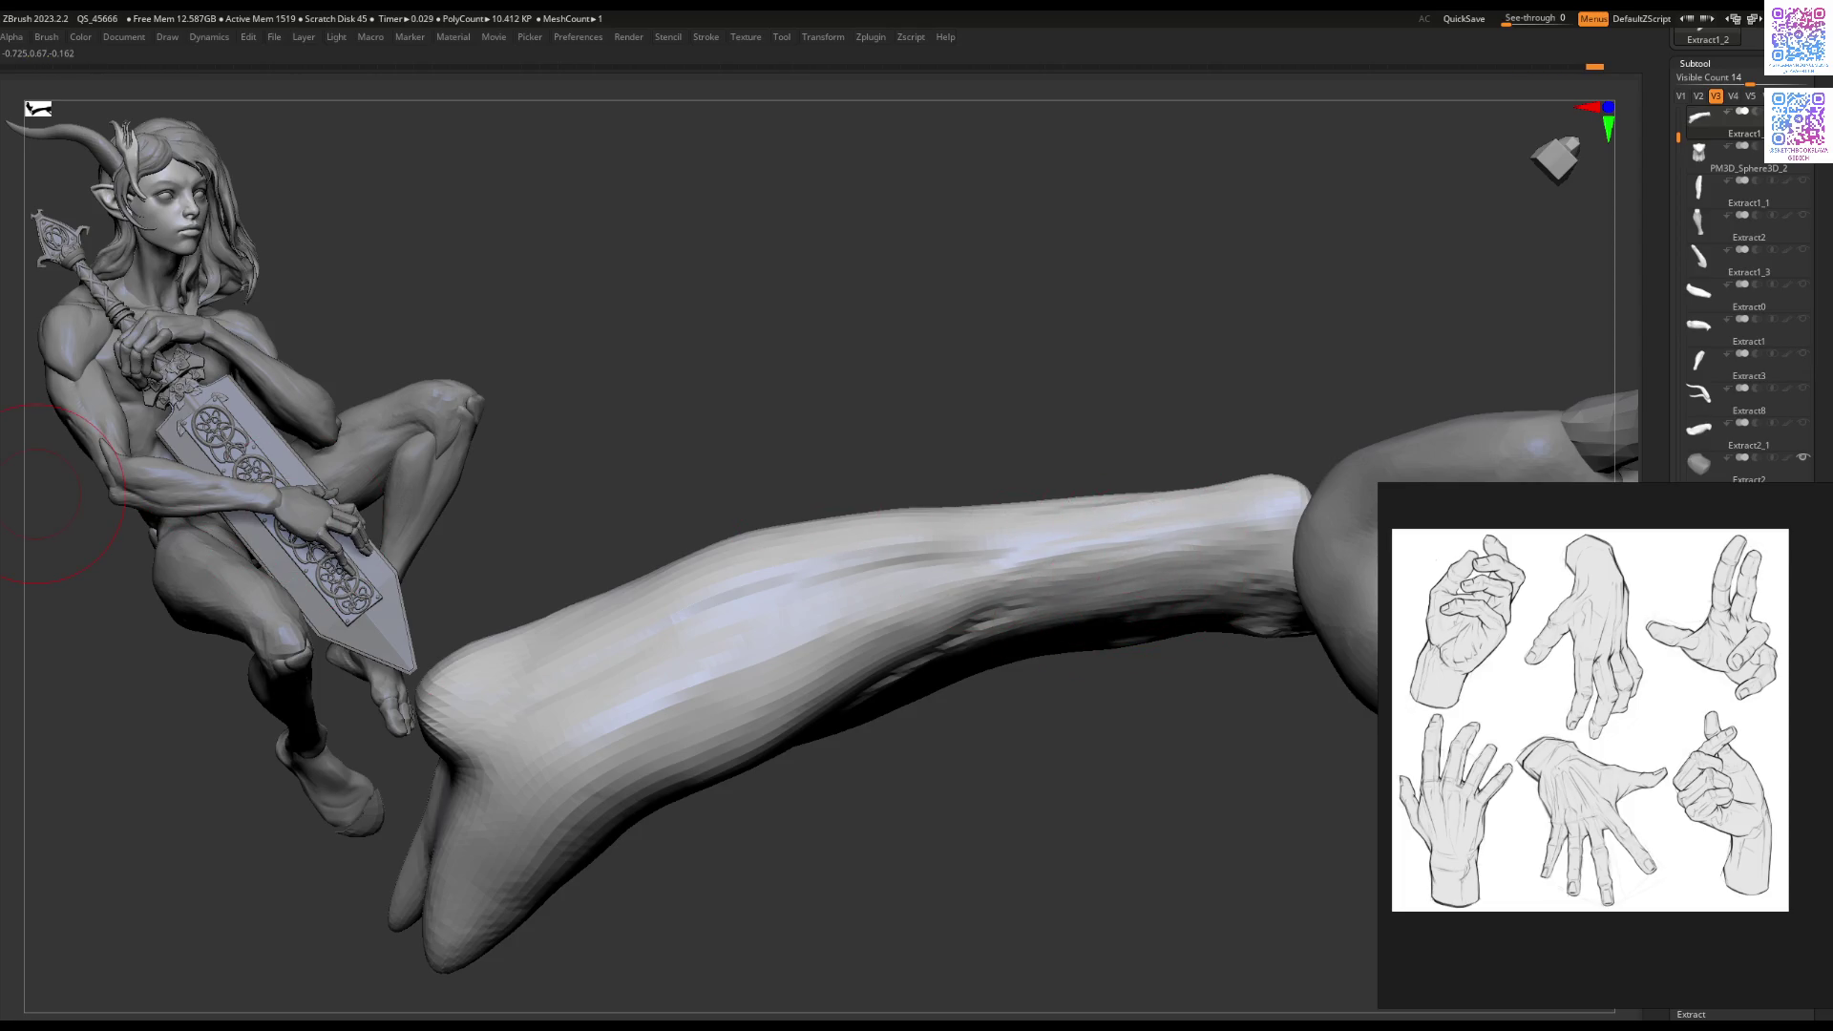
Step: Orbit and zoom out to view the sculpted forearm sideways and as a whole arm
{"action": "mouse_move", "coordinate": [960, 554]}
{"action": "right_mouse_down"}
{"action": "mouse_move", "coordinate": [1022, 643]}
{"action": "mouse_move", "coordinate": [1092, 512]}
{"action": "mouse_move", "coordinate": [1158, 471]}
{"action": "mouse_move", "coordinate": [1055, 518]}
{"action": "mouse_move", "coordinate": [1073, 545]}
{"action": "mouse_move", "coordinate": [1028, 409]}
{"action": "mouse_move", "coordinate": [1064, 630]}
{"action": "mouse_move", "coordinate": [1192, 409]}
{"action": "mouse_move", "coordinate": [941, 621]}
{"action": "mouse_move", "coordinate": [1003, 573]}
{"action": "mouse_move", "coordinate": [1073, 578]}
{"action": "mouse_move", "coordinate": [1031, 520]}
{"action": "right_mouse_up"}
{"action": "right_click", "coordinate": [1058, 489]}
{"action": "mouse_move", "coordinate": [1069, 444]}
{"action": "right_mouse_down"}
{"action": "mouse_move", "coordinate": [1119, 382]}
{"action": "mouse_move", "coordinate": [1104, 614]}
{"action": "mouse_move", "coordinate": [860, 553]}
{"action": "right_mouse_up"}
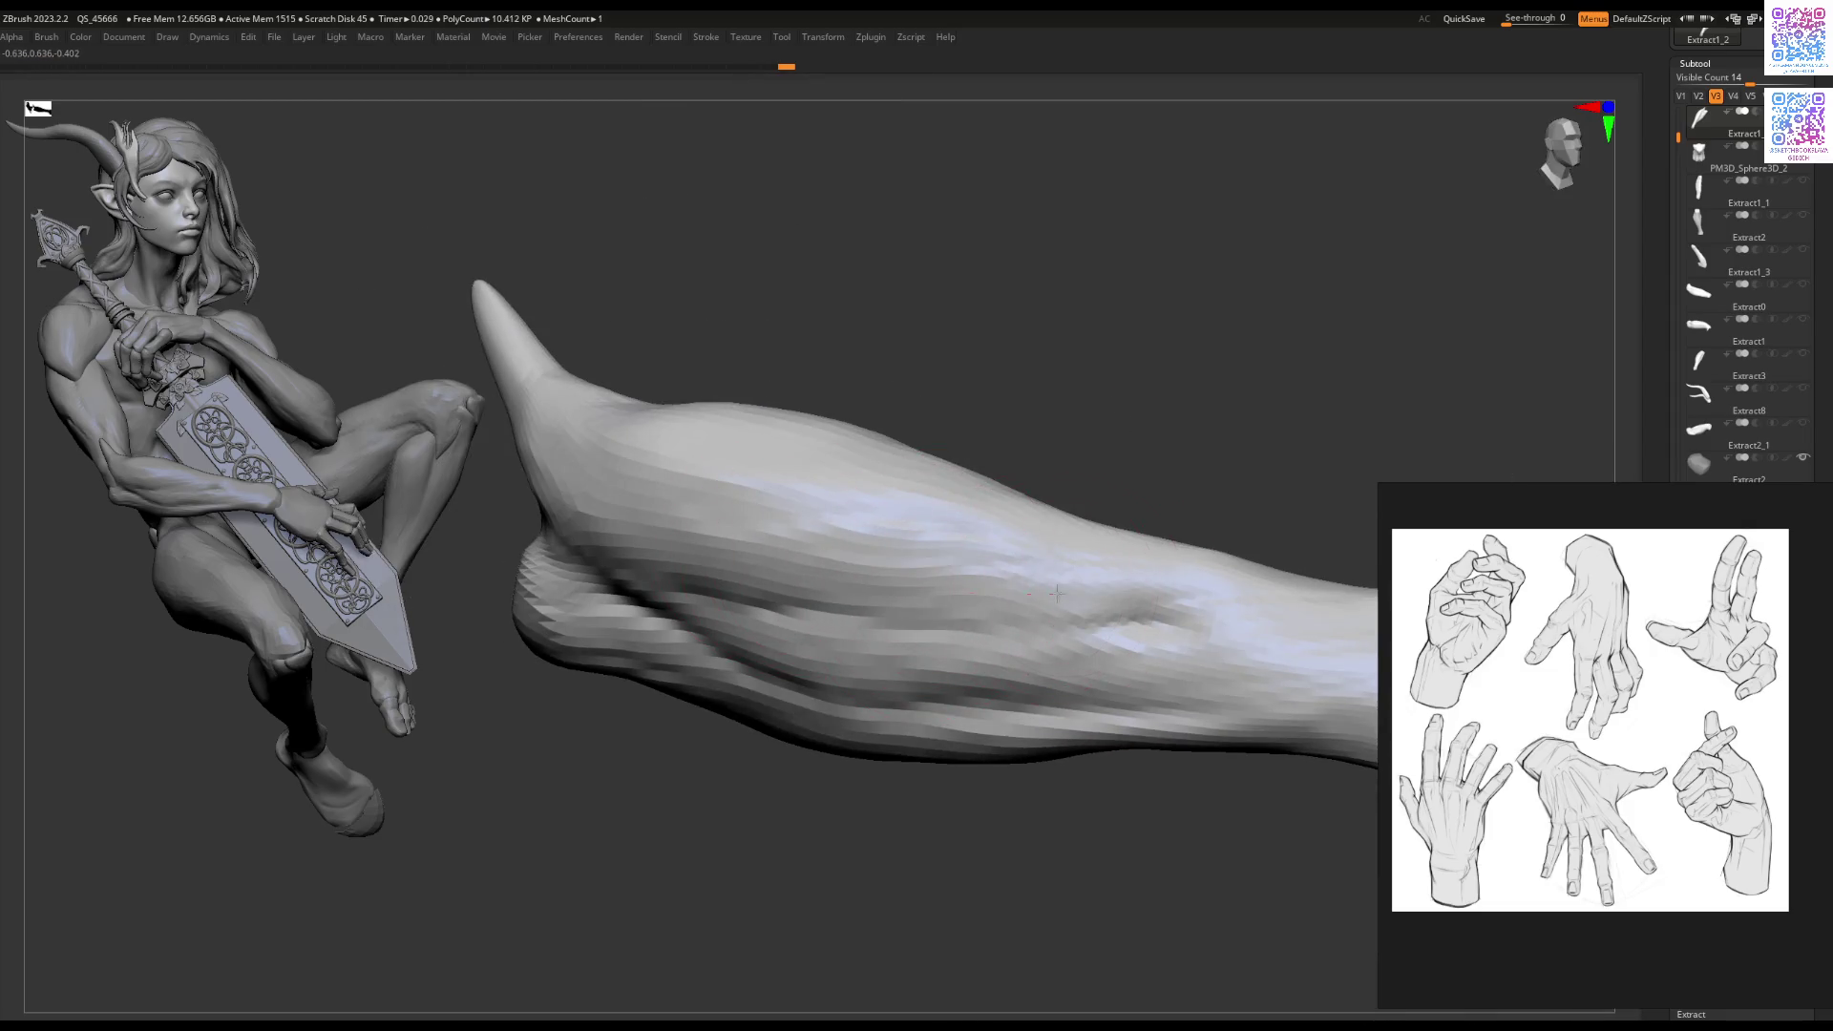
{"action": "mouse_move", "coordinate": [818, 777]}
{"action": "right_mouse_down", "text": "ctrl"}
{"action": "mouse_move", "coordinate": [846, 585]}
{"action": "mouse_move", "coordinate": [917, 558]}
{"action": "mouse_move", "coordinate": [745, 622]}
{"action": "mouse_move", "coordinate": [814, 668]}
{"action": "mouse_move", "coordinate": [884, 659]}
{"action": "mouse_move", "coordinate": [967, 596]}
{"action": "mouse_move", "coordinate": [879, 533]}
{"action": "mouse_move", "coordinate": [969, 605]}
{"action": "mouse_move", "coordinate": [960, 675]}
{"action": "mouse_move", "coordinate": [786, 593]}
{"action": "mouse_move", "coordinate": [748, 641]}
{"action": "mouse_move", "coordinate": [864, 579]}
{"action": "right_mouse_up", "text": "ctrl"}
{"action": "key", "text": "space"}
{"action": "key", "text": "space"}
{"action": "key", "text": "space"}
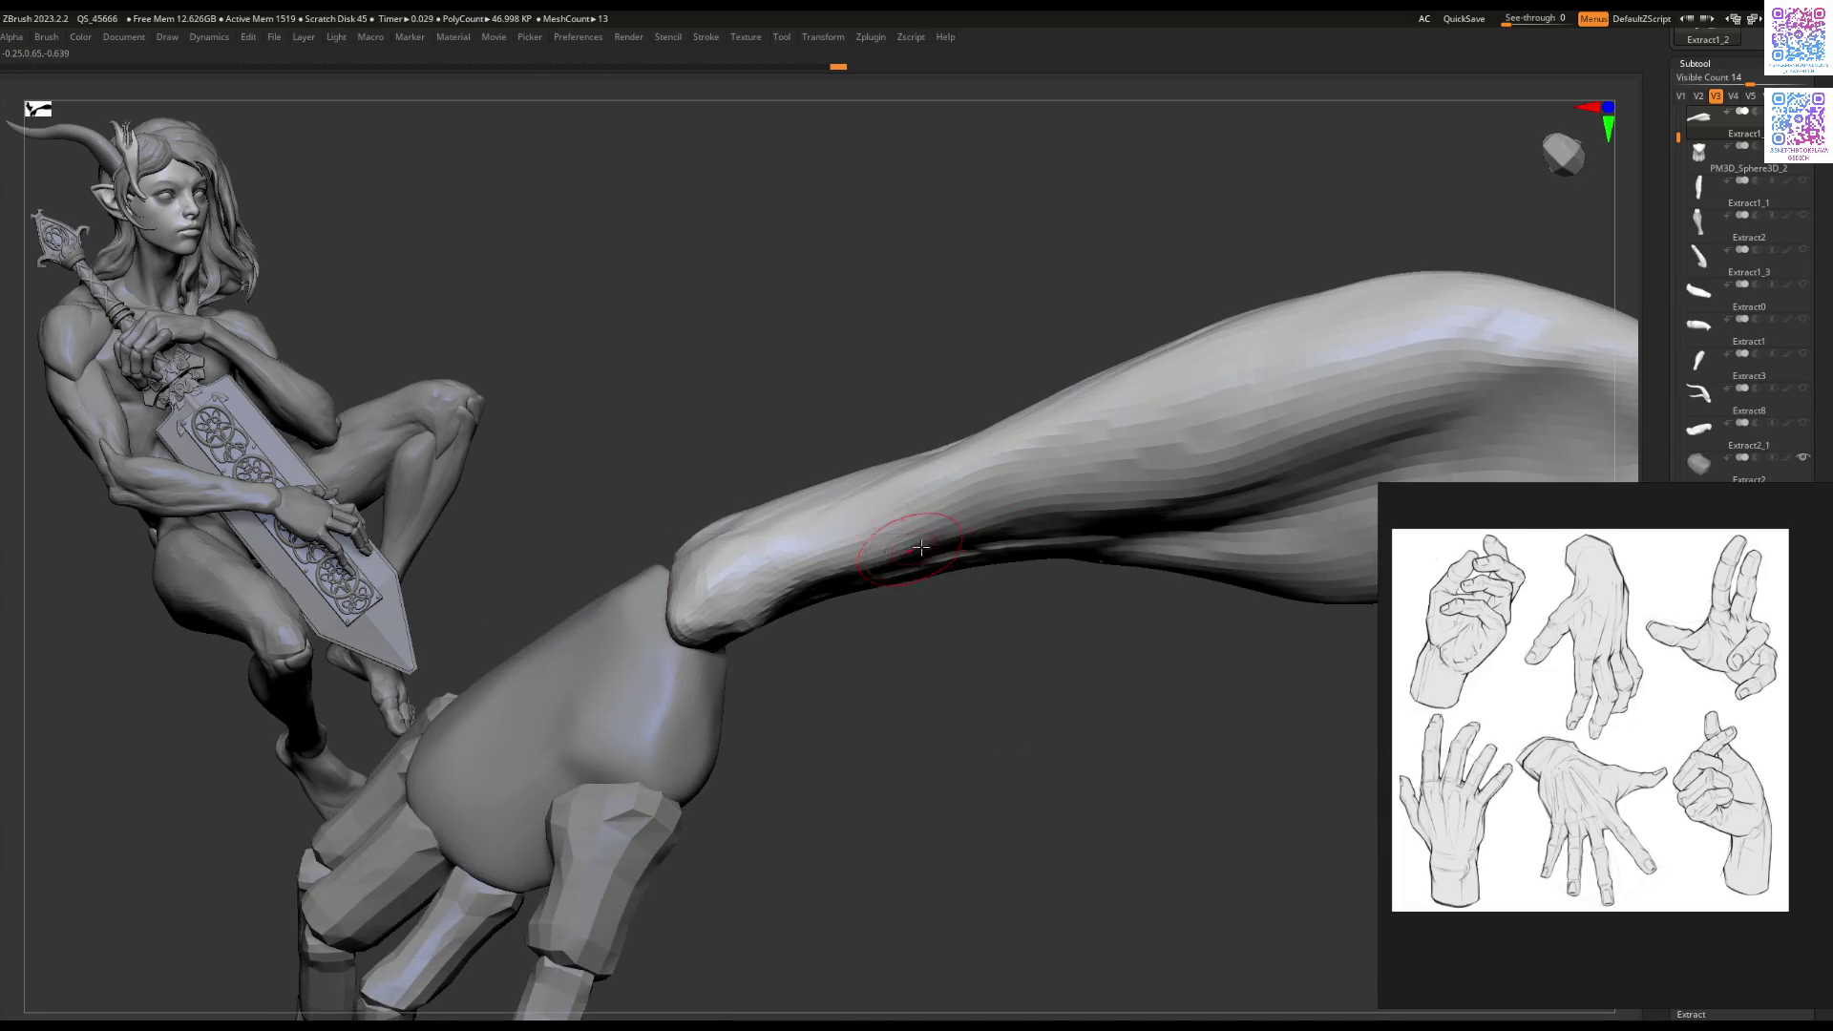
{"action": "mouse_move", "coordinate": [967, 523]}
{"action": "right_mouse_down", "text": "alt"}
{"action": "mouse_move", "coordinate": [1152, 394]}
{"action": "mouse_move", "coordinate": [1003, 456]}
{"action": "mouse_move", "coordinate": [1114, 381]}
{"action": "mouse_move", "coordinate": [1011, 532]}
{"action": "mouse_move", "coordinate": [1018, 410]}
{"action": "mouse_move", "coordinate": [1012, 454]}
{"action": "mouse_move", "coordinate": [883, 411]}
{"action": "mouse_move", "coordinate": [849, 448]}
{"action": "right_mouse_up", "text": "alt"}
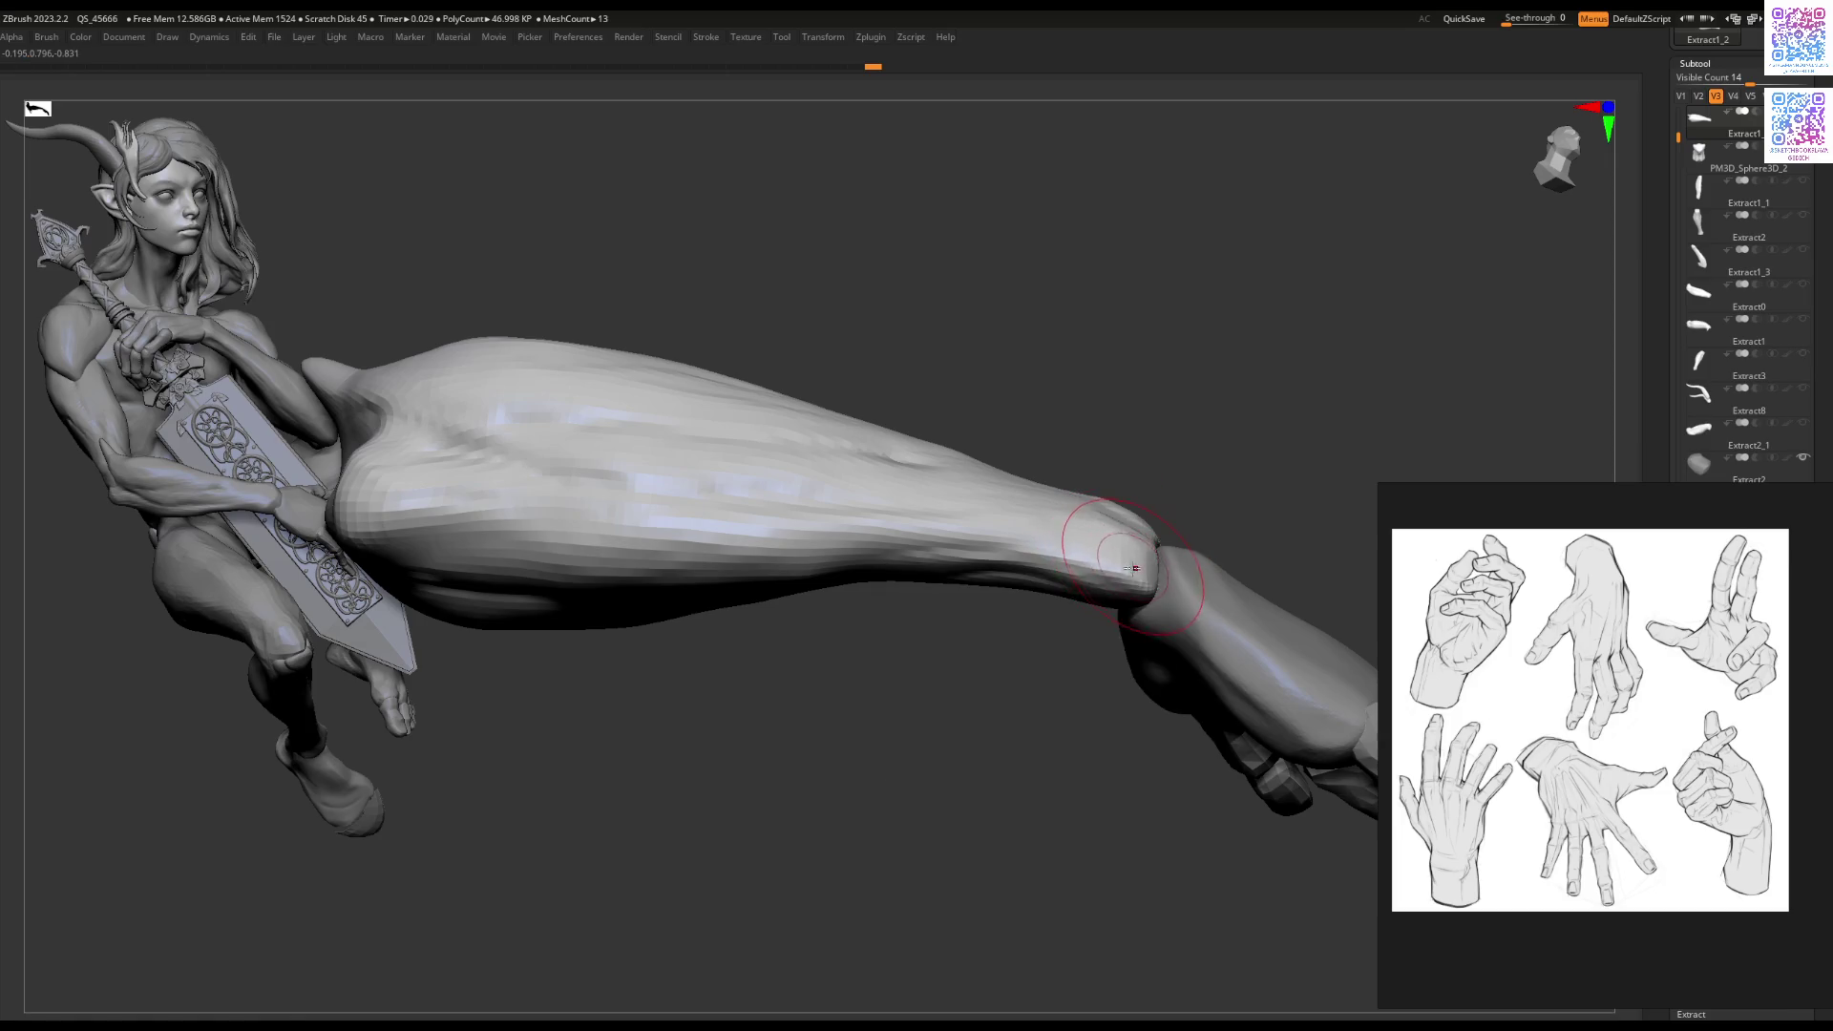
{"action": "right_click_drag", "start_coordinate": [1148, 544], "coordinate": [1042, 544]}
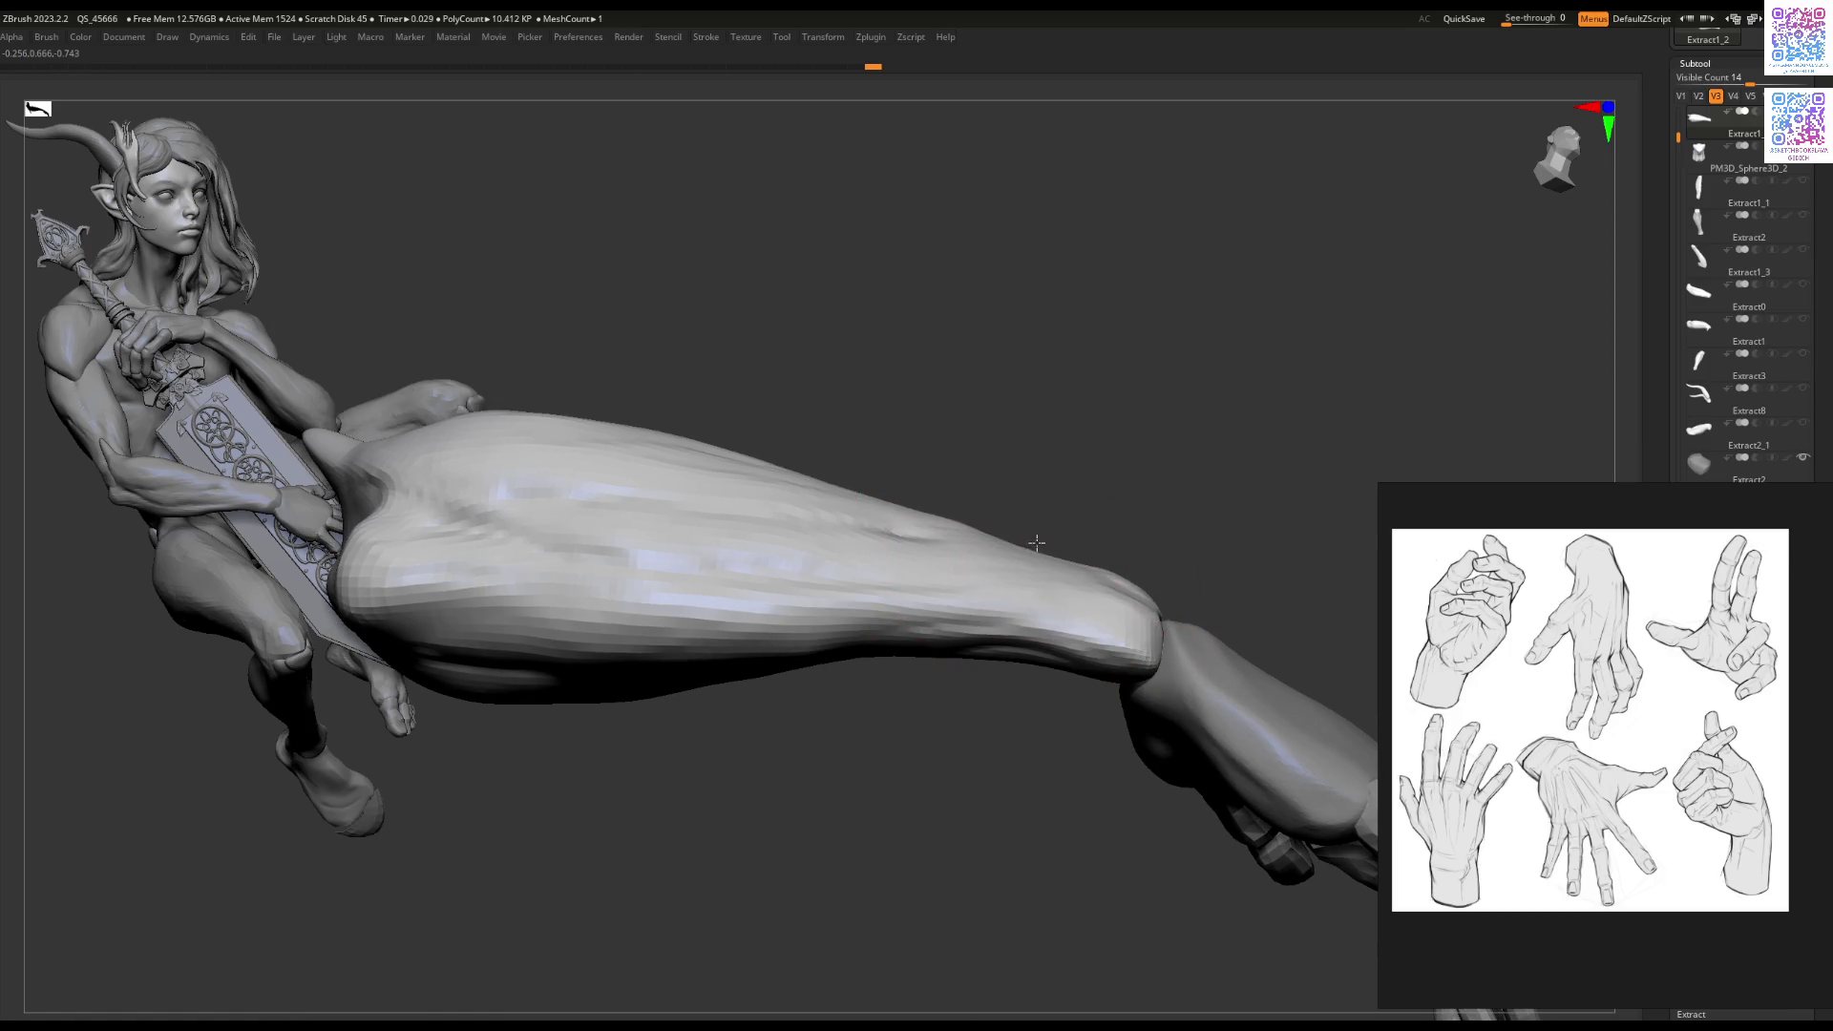
Step: Orbit the forearm through horizontal, upright and diagonal views to check the wrist against the hand
{"action": "mouse_move", "coordinate": [975, 669]}
{"action": "right_mouse_down"}
{"action": "mouse_move", "coordinate": [994, 573]}
{"action": "mouse_move", "coordinate": [1096, 667]}
{"action": "mouse_move", "coordinate": [1050, 621]}
{"action": "mouse_move", "coordinate": [974, 601]}
{"action": "mouse_move", "coordinate": [954, 535]}
{"action": "mouse_move", "coordinate": [963, 561]}
{"action": "right_mouse_up"}
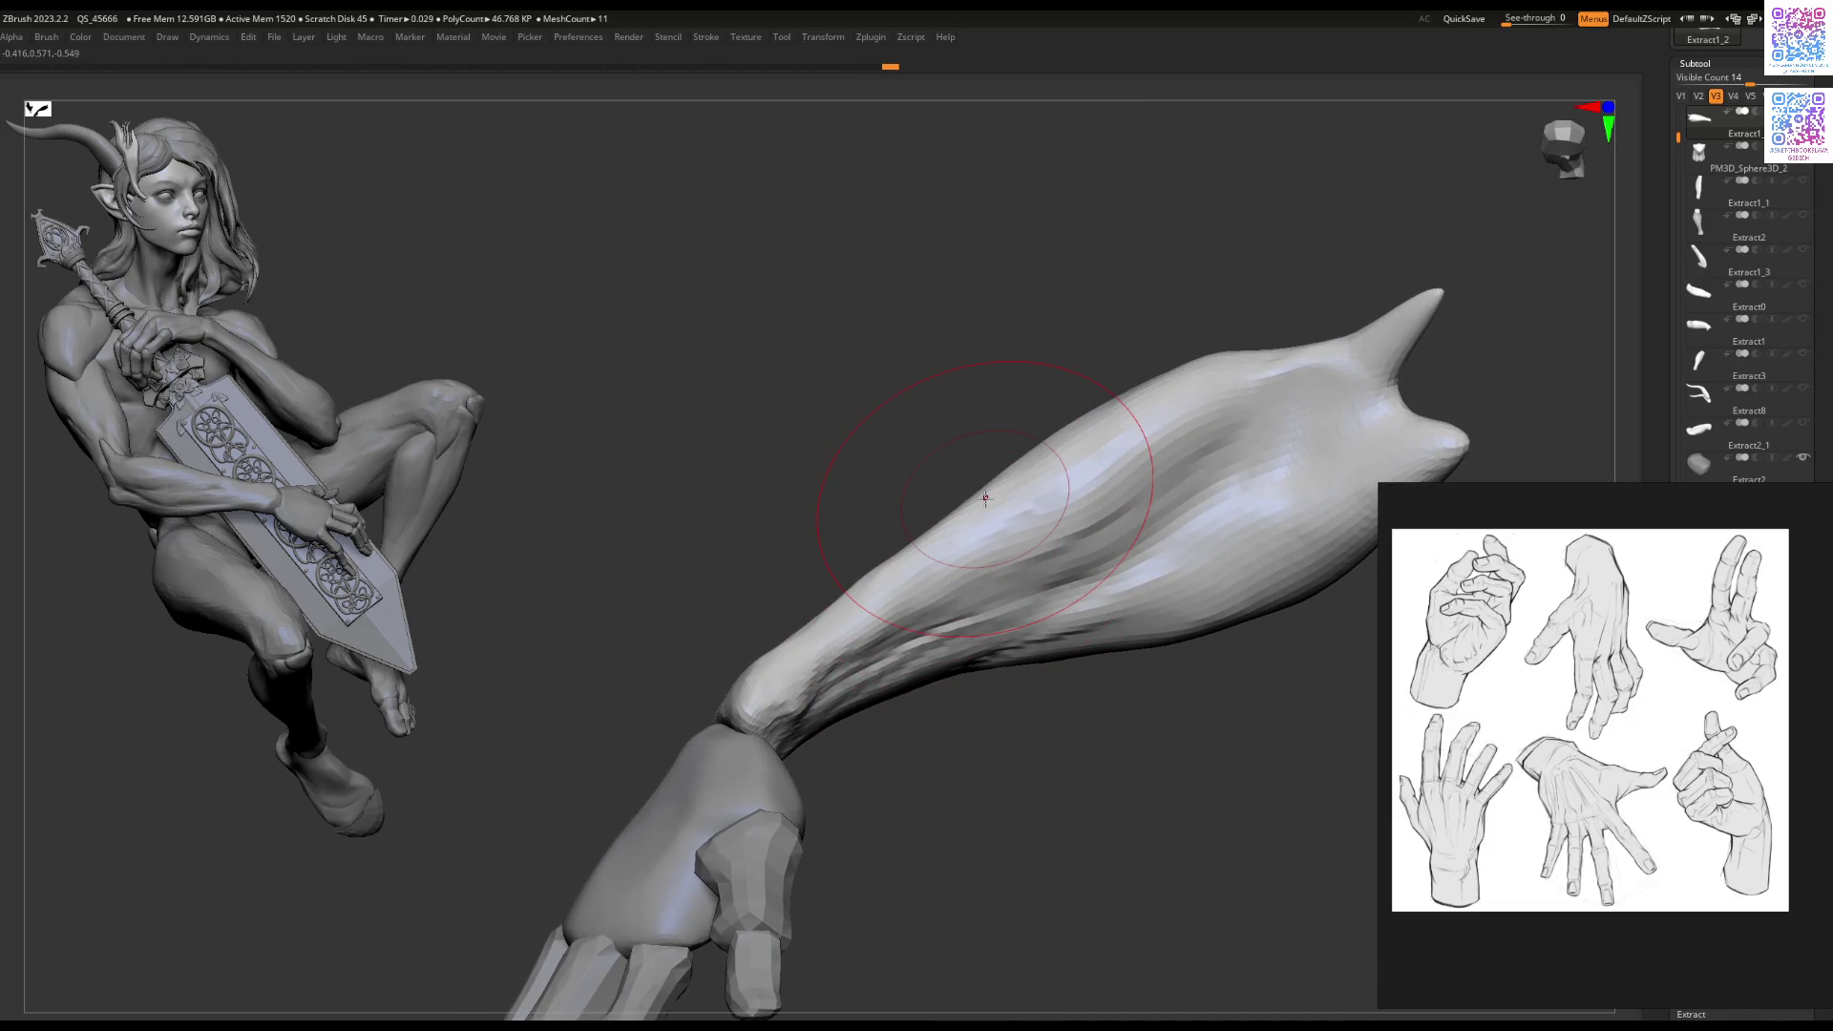
{"action": "right_click_drag", "start_coordinate": [1008, 731], "coordinate": [895, 641]}
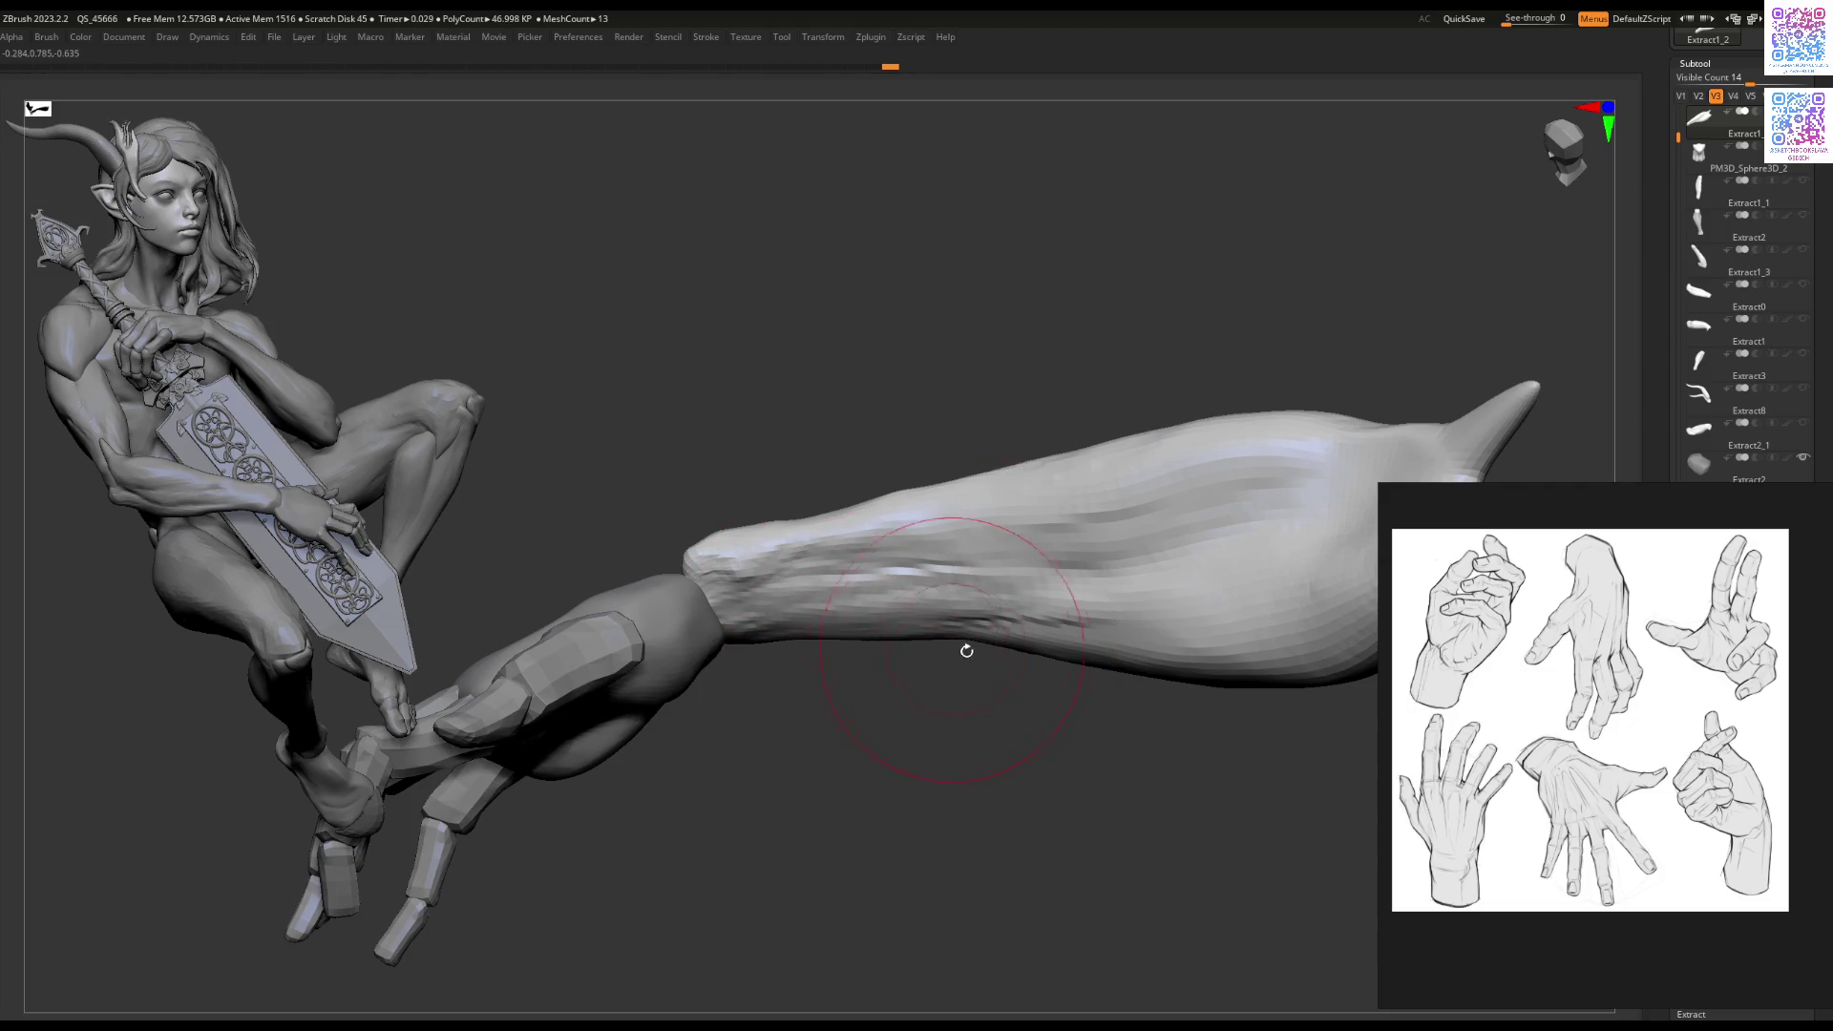
{"action": "mouse_move", "coordinate": [960, 648]}
{"action": "right_mouse_down"}
{"action": "mouse_move", "coordinate": [949, 614]}
{"action": "mouse_move", "coordinate": [937, 704]}
{"action": "mouse_move", "coordinate": [964, 626]}
{"action": "right_mouse_up"}
{"action": "right_click_drag", "start_coordinate": [983, 533], "coordinate": [1077, 562]}
{"action": "right_click_drag", "start_coordinate": [979, 525], "coordinate": [946, 471]}
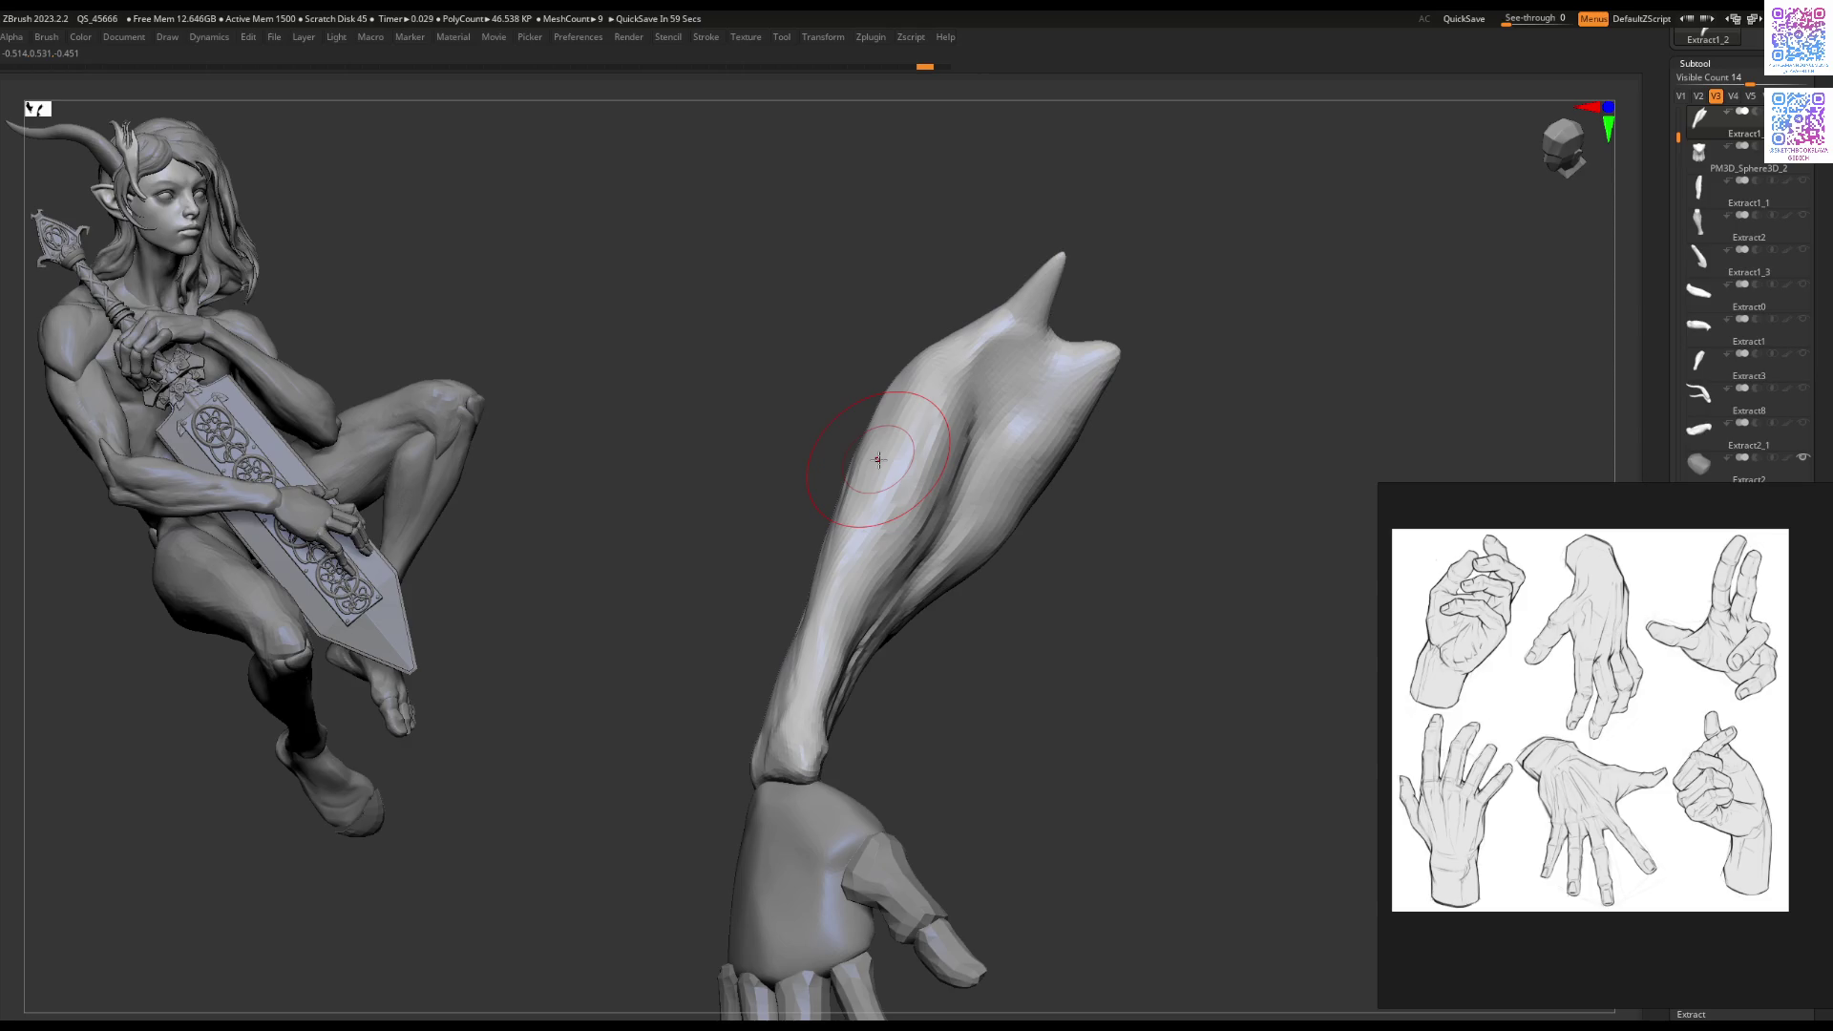
{"action": "right_click_drag", "start_coordinate": [878, 459], "coordinate": [998, 456]}
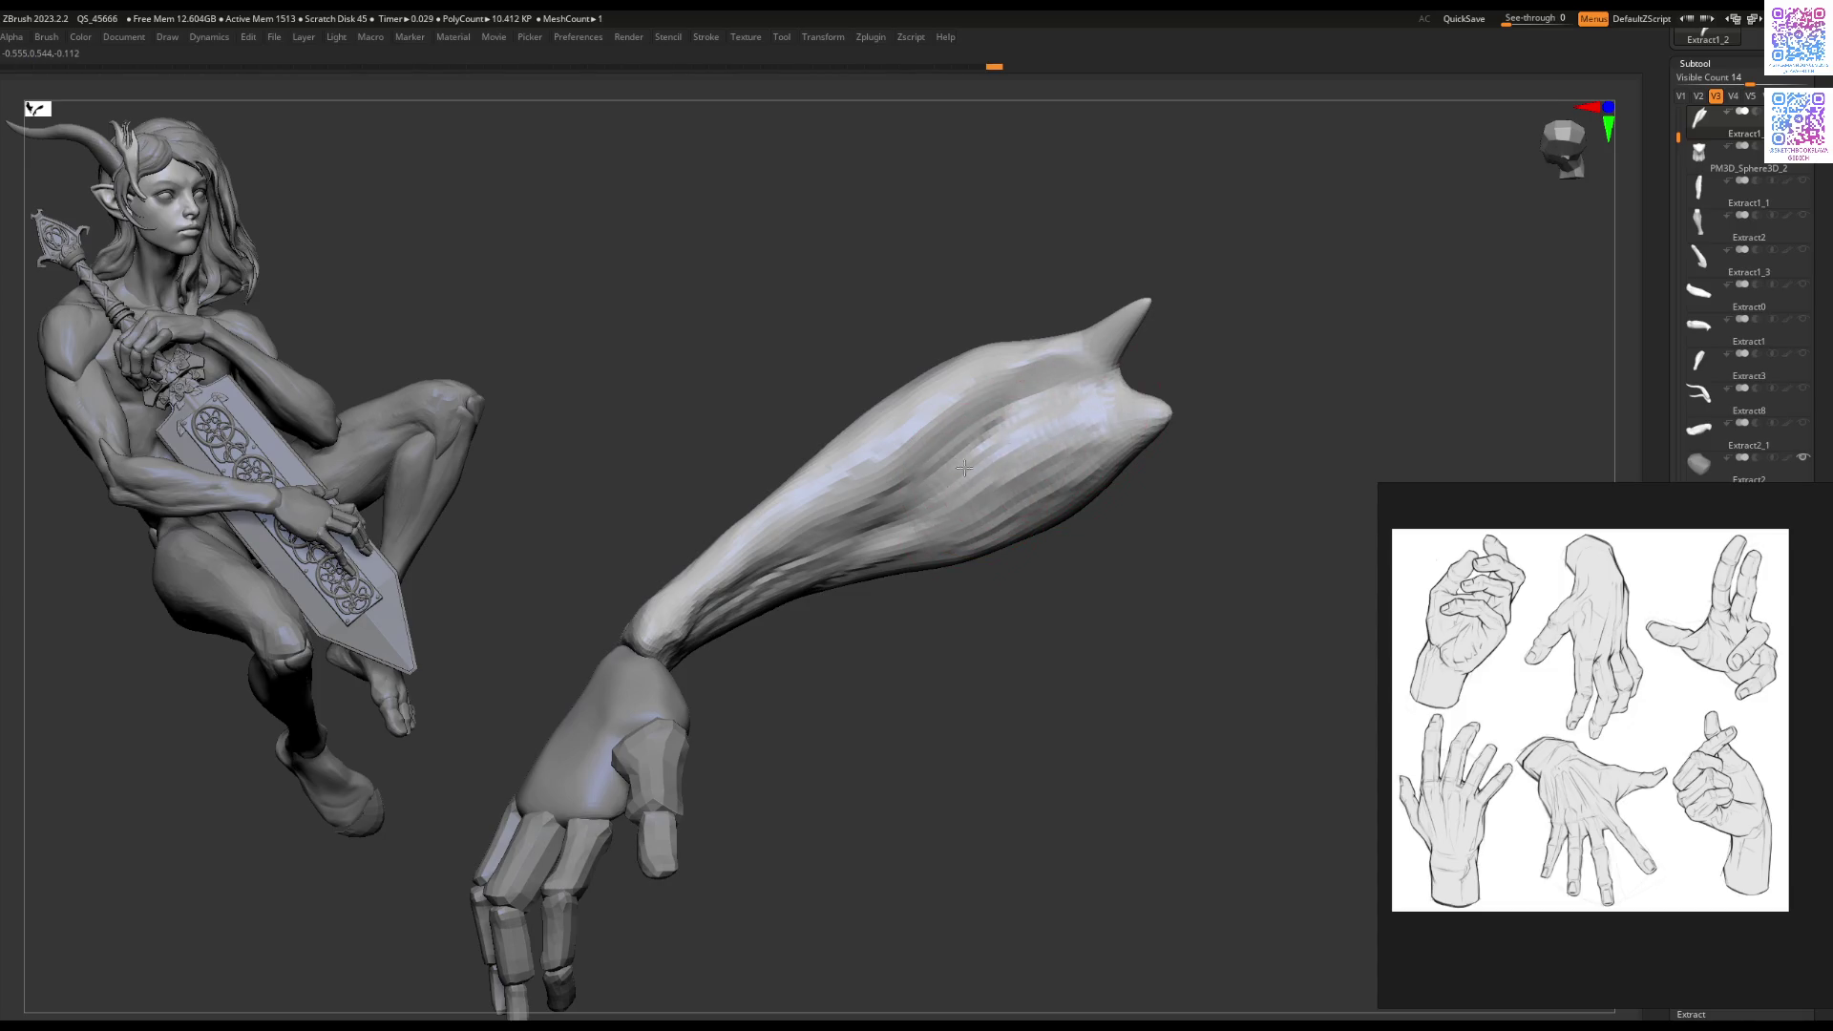
{"action": "mouse_move", "coordinate": [874, 546]}
{"action": "right_mouse_down"}
{"action": "mouse_move", "coordinate": [962, 491]}
{"action": "mouse_move", "coordinate": [1058, 506]}
{"action": "mouse_move", "coordinate": [998, 449]}
{"action": "mouse_move", "coordinate": [1020, 480]}
{"action": "right_mouse_up"}
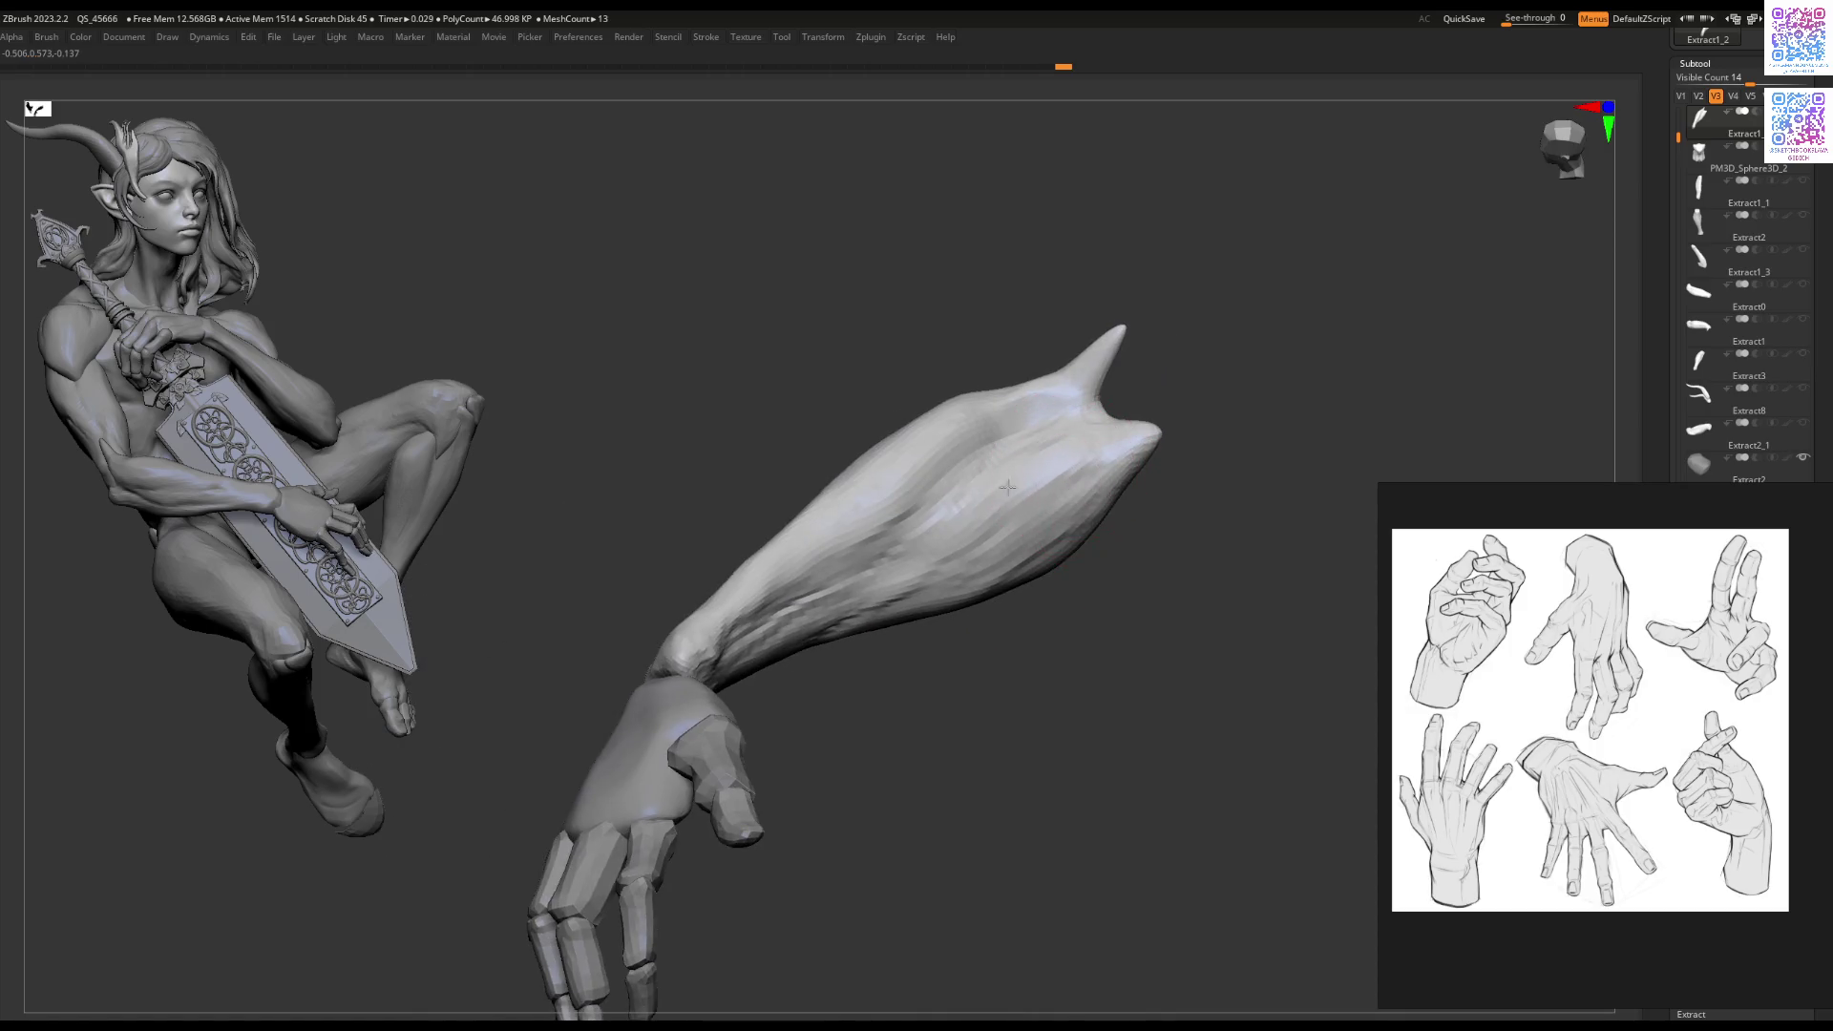
{"action": "mouse_move", "coordinate": [981, 556]}
{"action": "right_mouse_down"}
{"action": "mouse_move", "coordinate": [955, 478]}
{"action": "mouse_move", "coordinate": [917, 535]}
{"action": "mouse_move", "coordinate": [872, 554]}
{"action": "mouse_move", "coordinate": [953, 451]}
{"action": "mouse_move", "coordinate": [912, 449]}
{"action": "mouse_move", "coordinate": [939, 440]}
{"action": "mouse_move", "coordinate": [941, 409]}
{"action": "mouse_move", "coordinate": [966, 524]}
{"action": "mouse_move", "coordinate": [929, 571]}
{"action": "mouse_move", "coordinate": [892, 563]}
{"action": "mouse_move", "coordinate": [1023, 634]}
{"action": "mouse_move", "coordinate": [1074, 592]}
{"action": "mouse_move", "coordinate": [1085, 646]}
{"action": "mouse_move", "coordinate": [1038, 607]}
{"action": "right_mouse_up"}
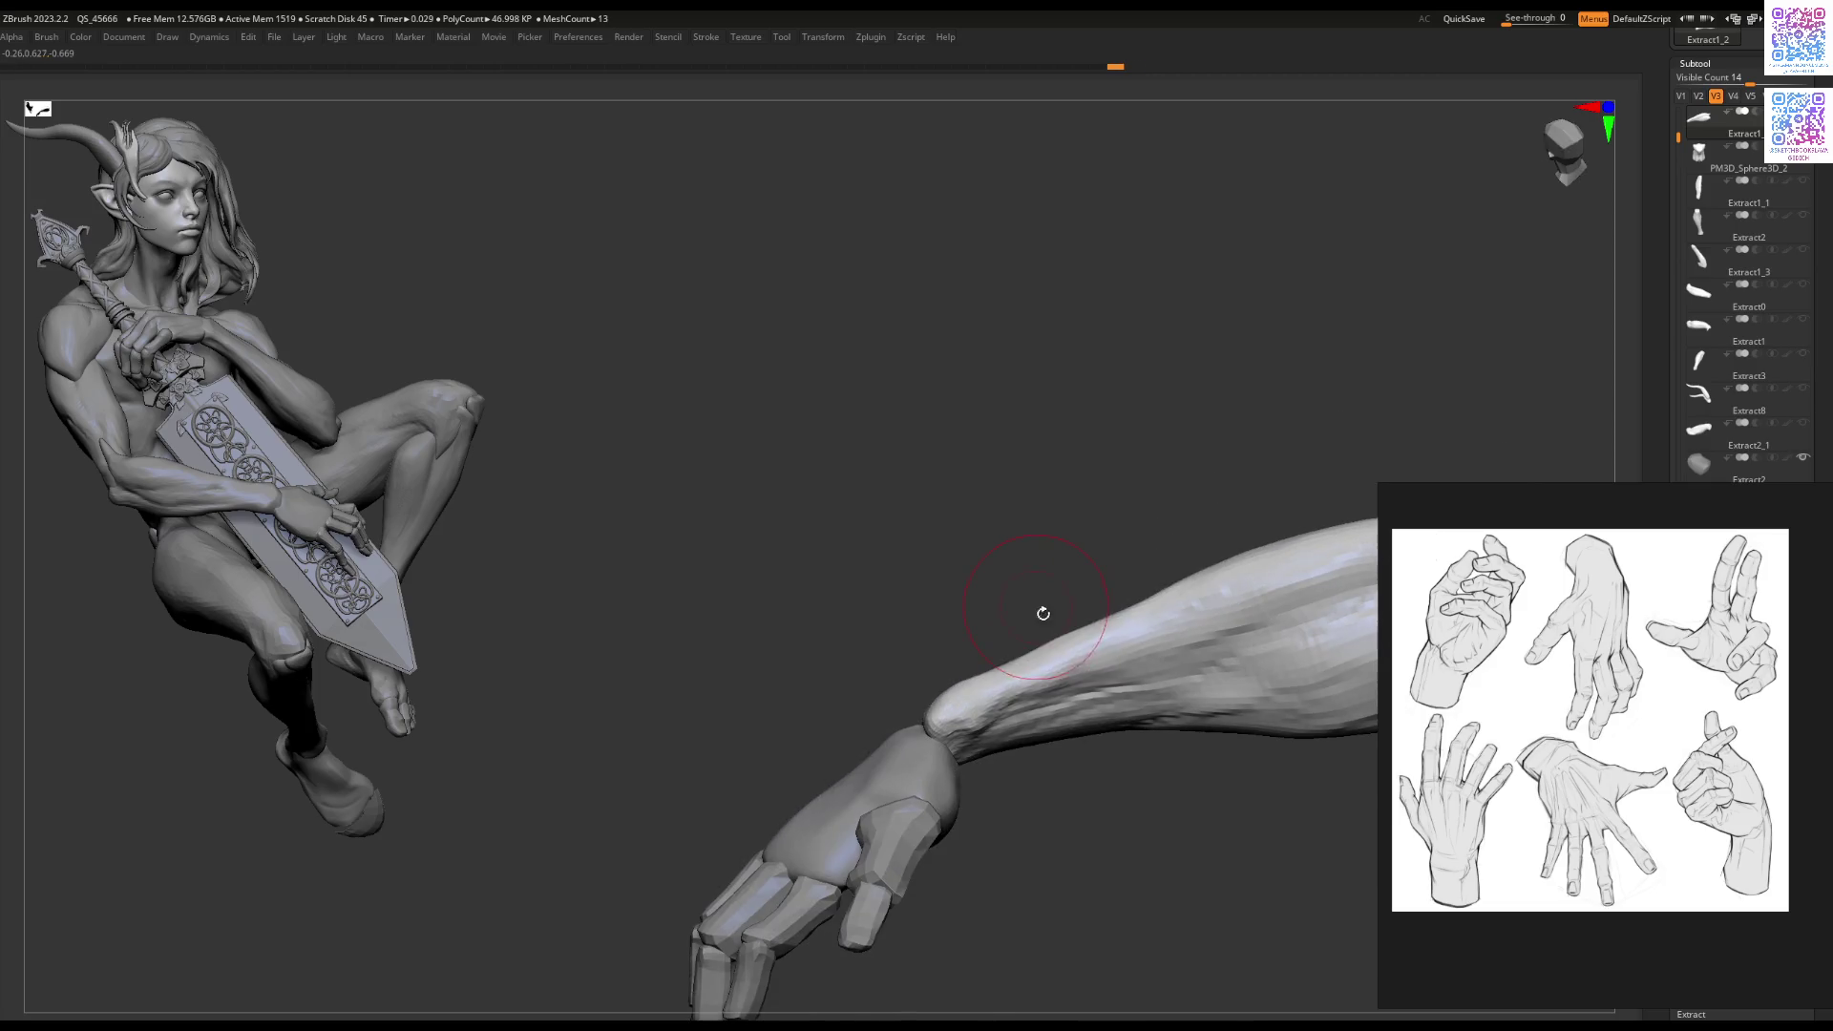
{"action": "mouse_move", "coordinate": [1101, 662]}
{"action": "right_mouse_down"}
{"action": "mouse_move", "coordinate": [1158, 642]}
{"action": "mouse_move", "coordinate": [1187, 667]}
{"action": "mouse_move", "coordinate": [1076, 634]}
{"action": "mouse_move", "coordinate": [1240, 668]}
{"action": "mouse_move", "coordinate": [994, 818]}
{"action": "mouse_move", "coordinate": [991, 723]}
{"action": "mouse_move", "coordinate": [933, 748]}
{"action": "mouse_move", "coordinate": [1113, 696]}
{"action": "mouse_move", "coordinate": [875, 761]}
{"action": "mouse_move", "coordinate": [901, 717]}
{"action": "right_mouse_up"}
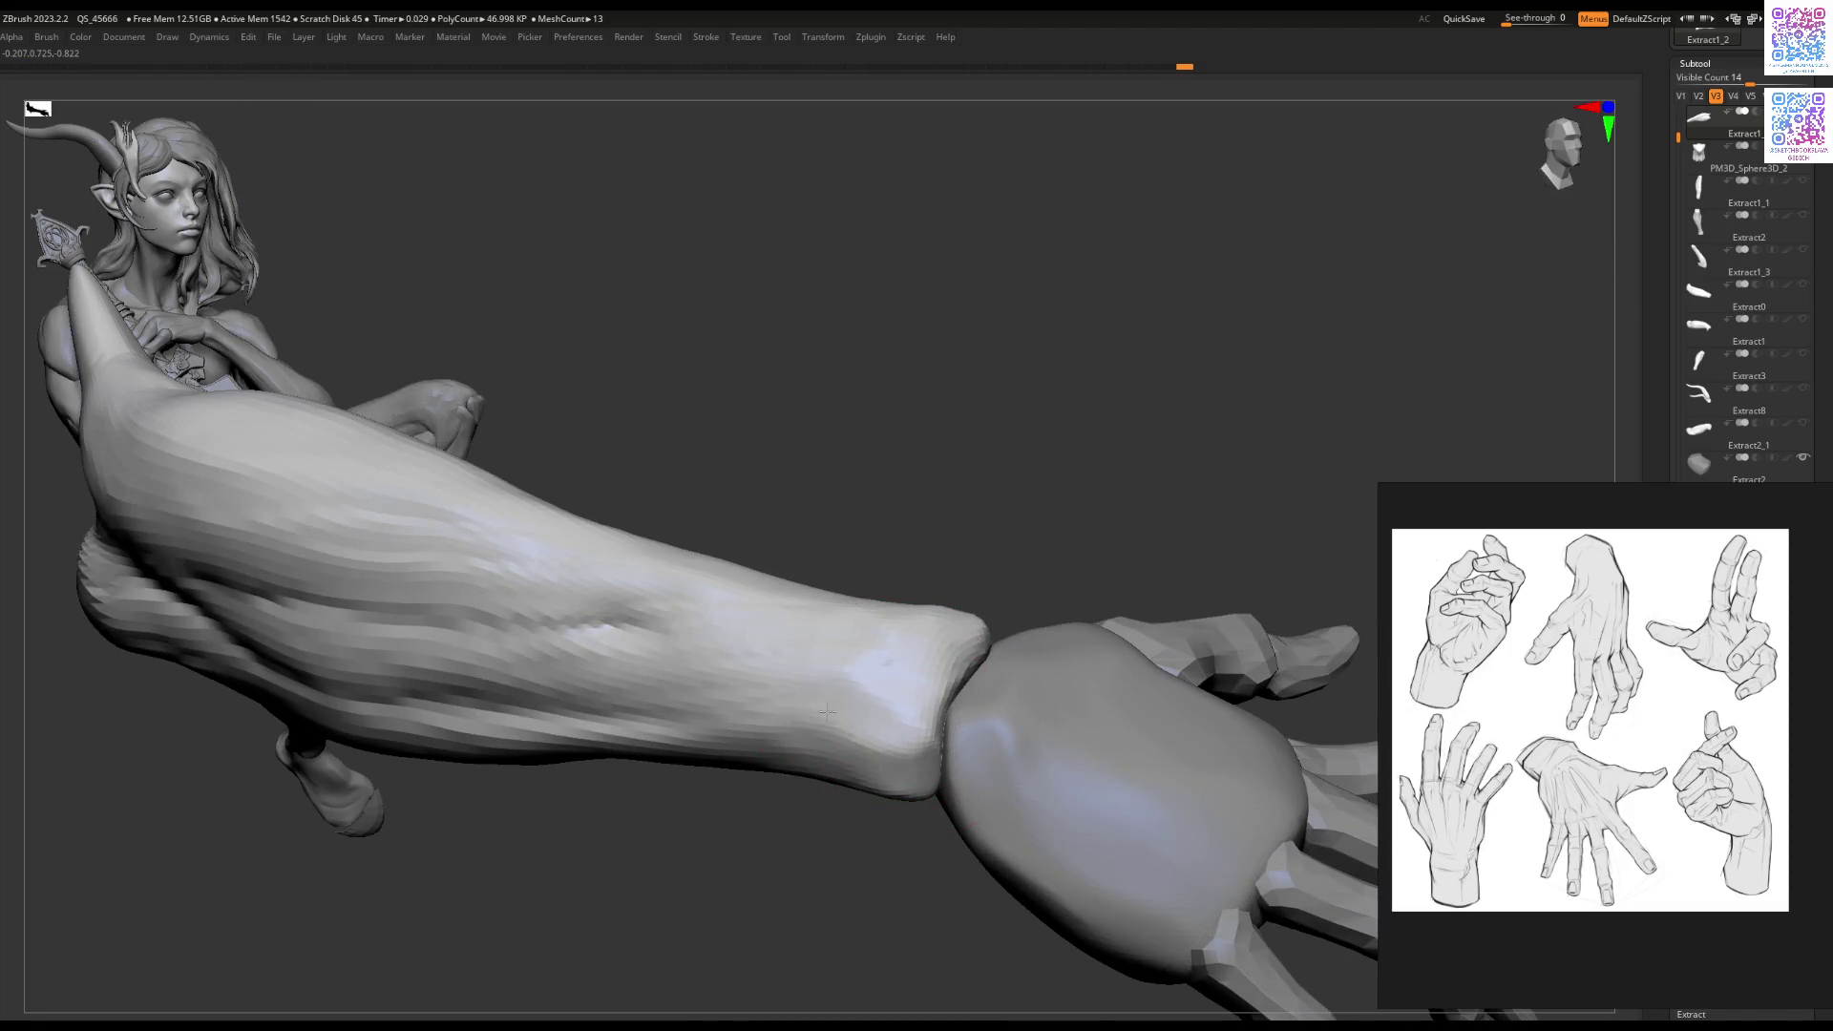
{"action": "mouse_move", "coordinate": [936, 744]}
{"action": "right_mouse_down"}
{"action": "mouse_move", "coordinate": [892, 634]}
{"action": "mouse_move", "coordinate": [920, 532]}
{"action": "mouse_move", "coordinate": [945, 633]}
{"action": "mouse_move", "coordinate": [904, 655]}
{"action": "mouse_move", "coordinate": [916, 666]}
{"action": "right_mouse_up"}
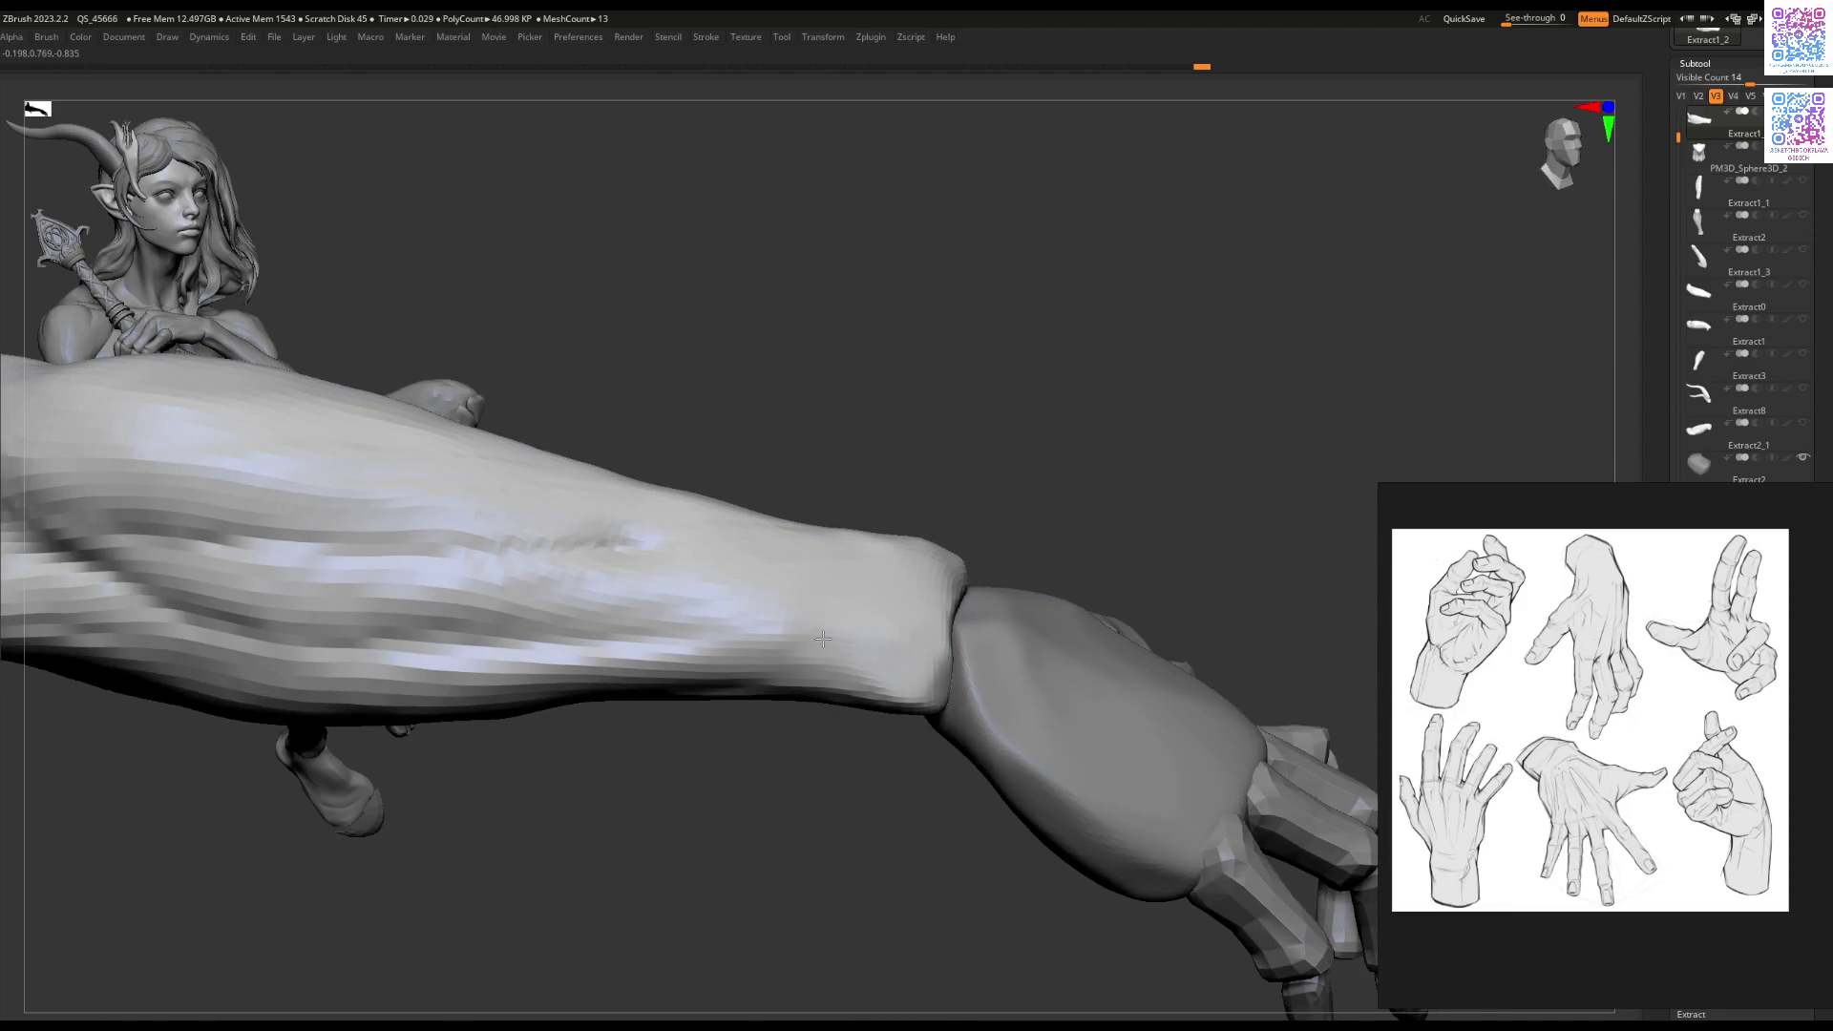
{"action": "mouse_move", "coordinate": [725, 632]}
{"action": "right_mouse_down"}
{"action": "mouse_move", "coordinate": [721, 612]}
{"action": "mouse_move", "coordinate": [797, 777]}
{"action": "mouse_move", "coordinate": [846, 523]}
{"action": "mouse_move", "coordinate": [946, 585]}
{"action": "mouse_move", "coordinate": [990, 573]}
{"action": "mouse_move", "coordinate": [798, 675]}
{"action": "mouse_move", "coordinate": [898, 621]}
{"action": "mouse_move", "coordinate": [1035, 623]}
{"action": "mouse_move", "coordinate": [961, 593]}
{"action": "mouse_move", "coordinate": [946, 611]}
{"action": "right_mouse_up"}
Step: Shrink the brush and reshape the forearm surface near the wrist
{"action": "right_click", "coordinate": [945, 611]}
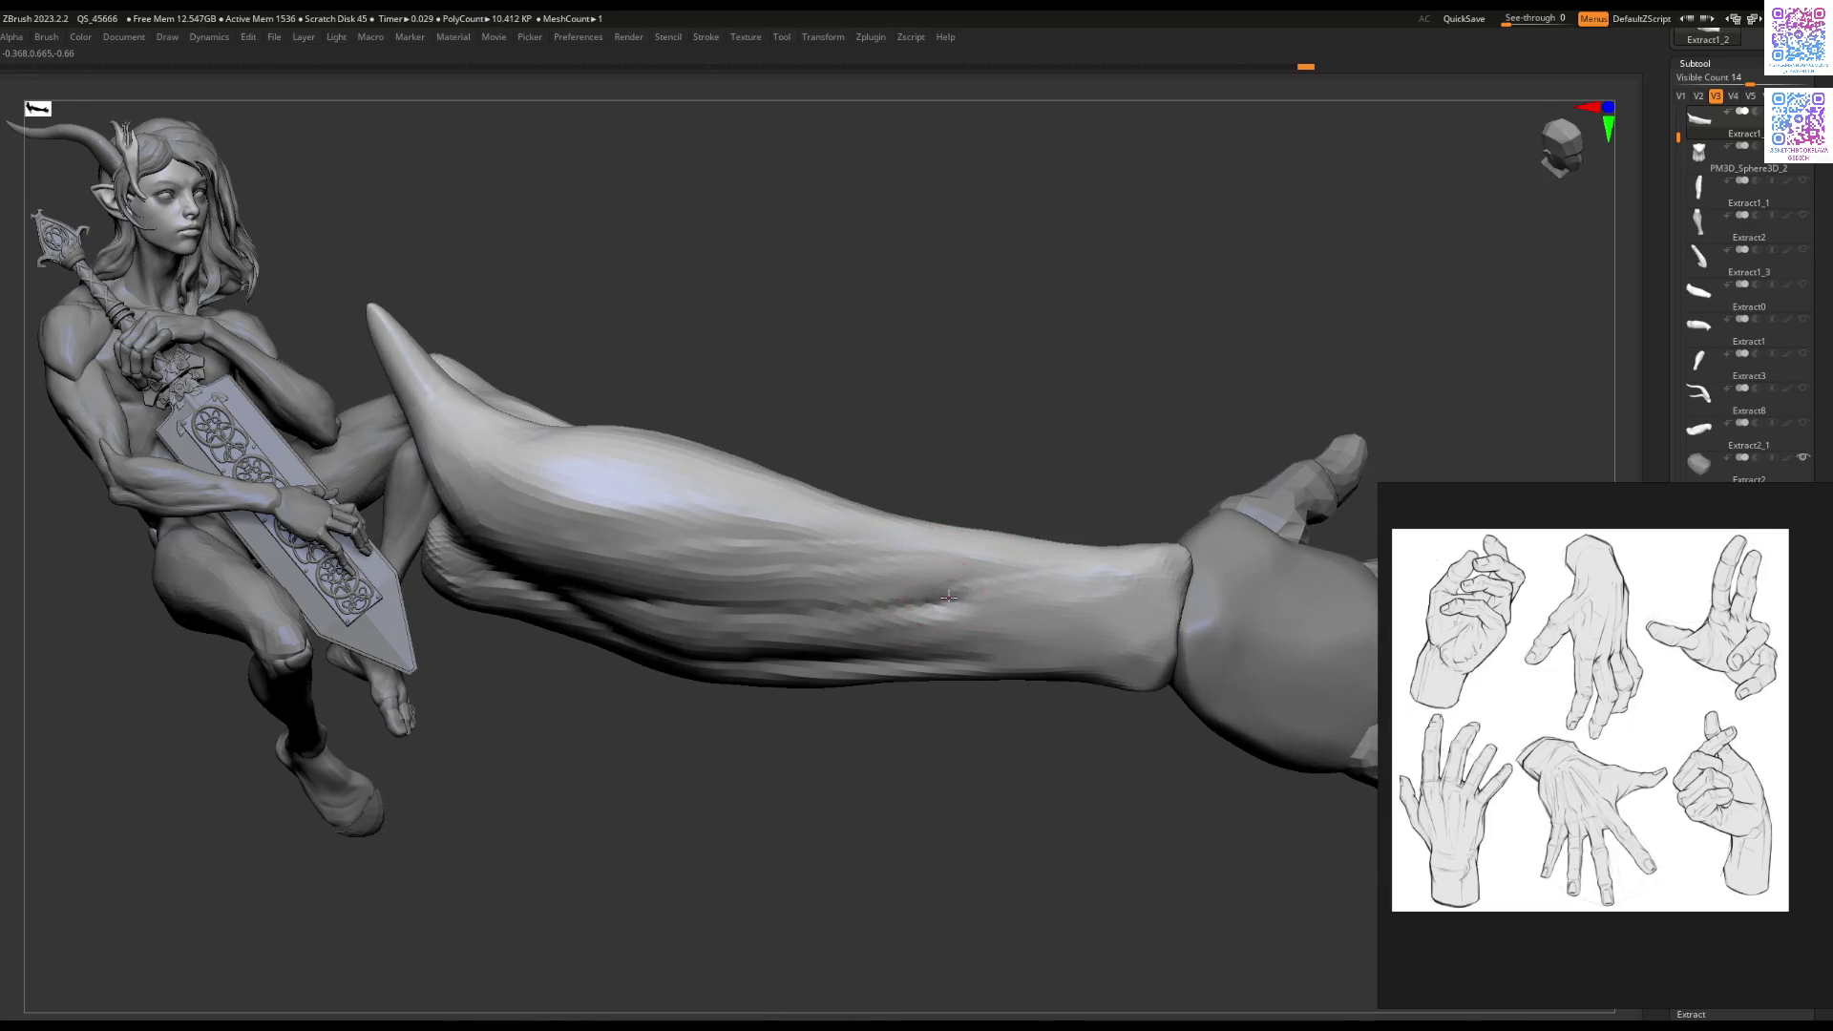
{"action": "mouse_move", "coordinate": [948, 544]}
{"action": "right_mouse_down"}
{"action": "mouse_move", "coordinate": [1009, 565]}
{"action": "mouse_move", "coordinate": [1036, 606]}
{"action": "mouse_move", "coordinate": [1011, 625]}
{"action": "mouse_move", "coordinate": [896, 586]}
{"action": "mouse_move", "coordinate": [1021, 687]}
{"action": "mouse_move", "coordinate": [942, 669]}
{"action": "mouse_move", "coordinate": [991, 716]}
{"action": "mouse_move", "coordinate": [921, 573]}
{"action": "mouse_move", "coordinate": [949, 634]}
{"action": "mouse_move", "coordinate": [1063, 560]}
{"action": "mouse_move", "coordinate": [1098, 499]}
{"action": "mouse_move", "coordinate": [1108, 535]}
{"action": "mouse_move", "coordinate": [994, 611]}
{"action": "mouse_move", "coordinate": [880, 634]}
{"action": "mouse_move", "coordinate": [879, 572]}
{"action": "right_mouse_up"}
{"action": "key", "text": "space"}
{"action": "right_click", "coordinate": [880, 554]}
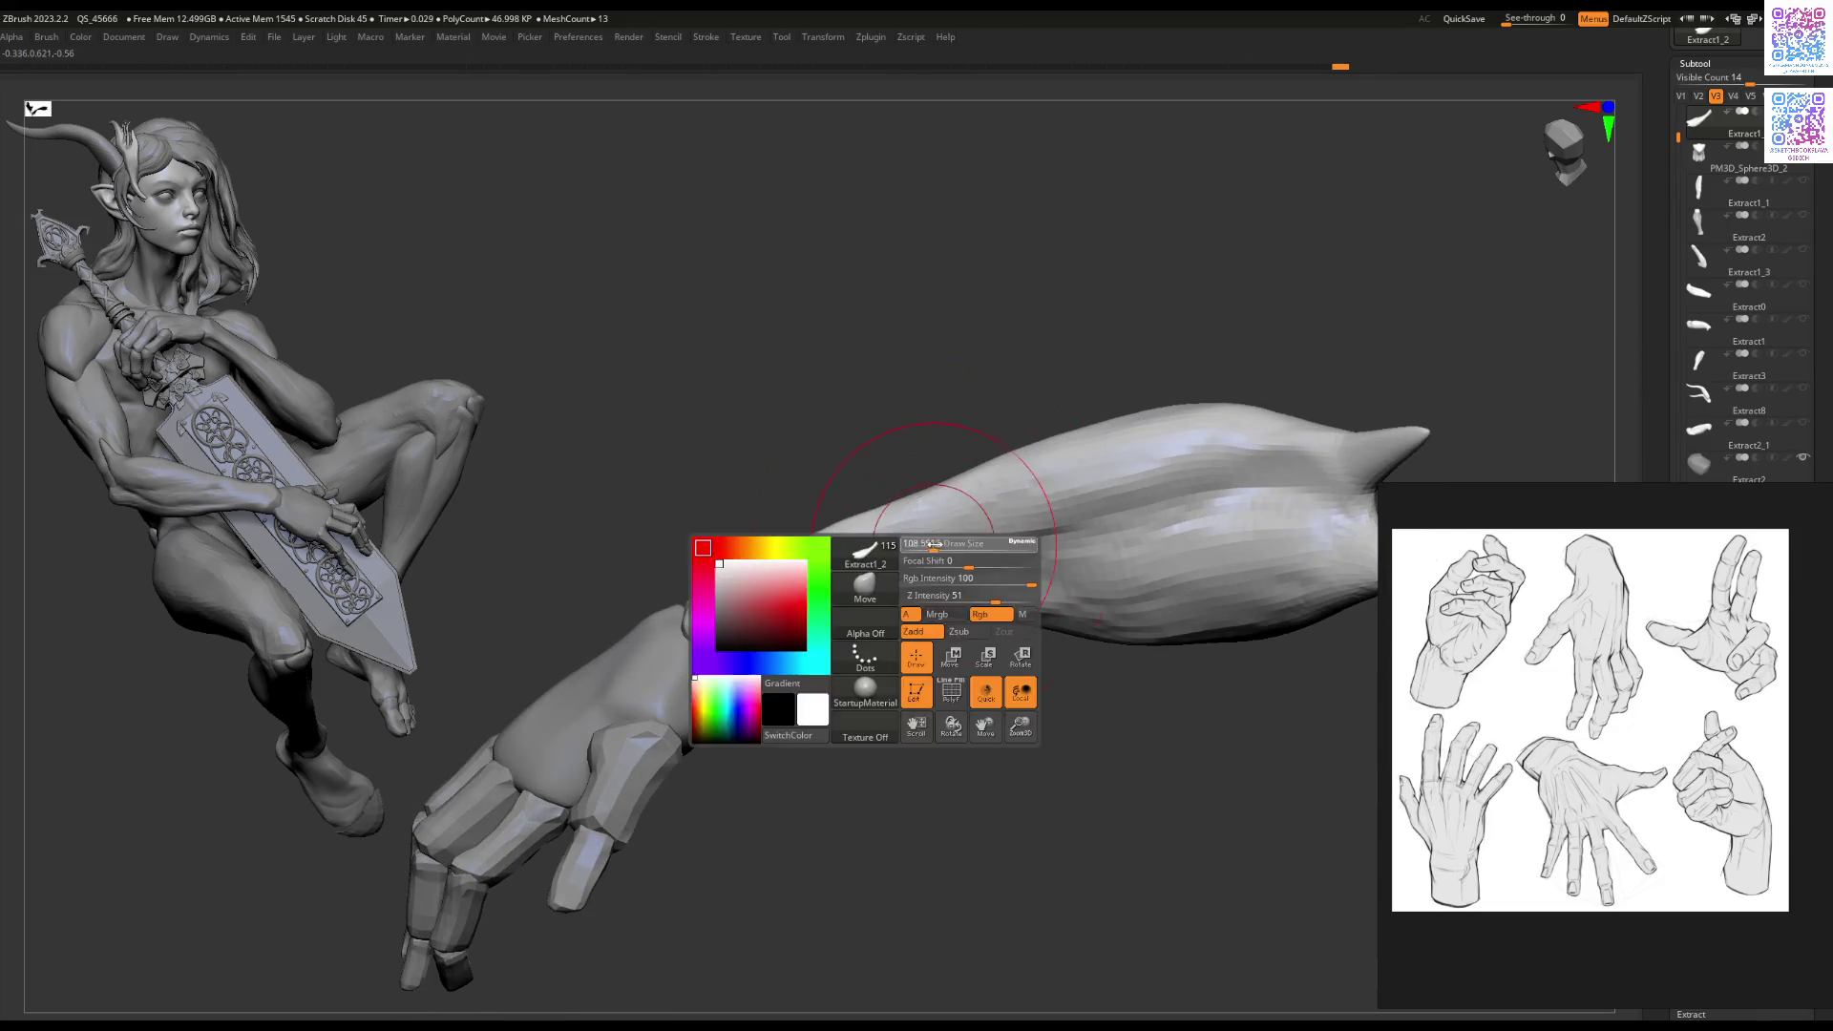
{"action": "mouse_move", "coordinate": [862, 533]}
{"action": "left_mouse_down"}
{"action": "mouse_move", "coordinate": [821, 564]}
{"action": "mouse_move", "coordinate": [848, 544]}
{"action": "left_mouse_up"}
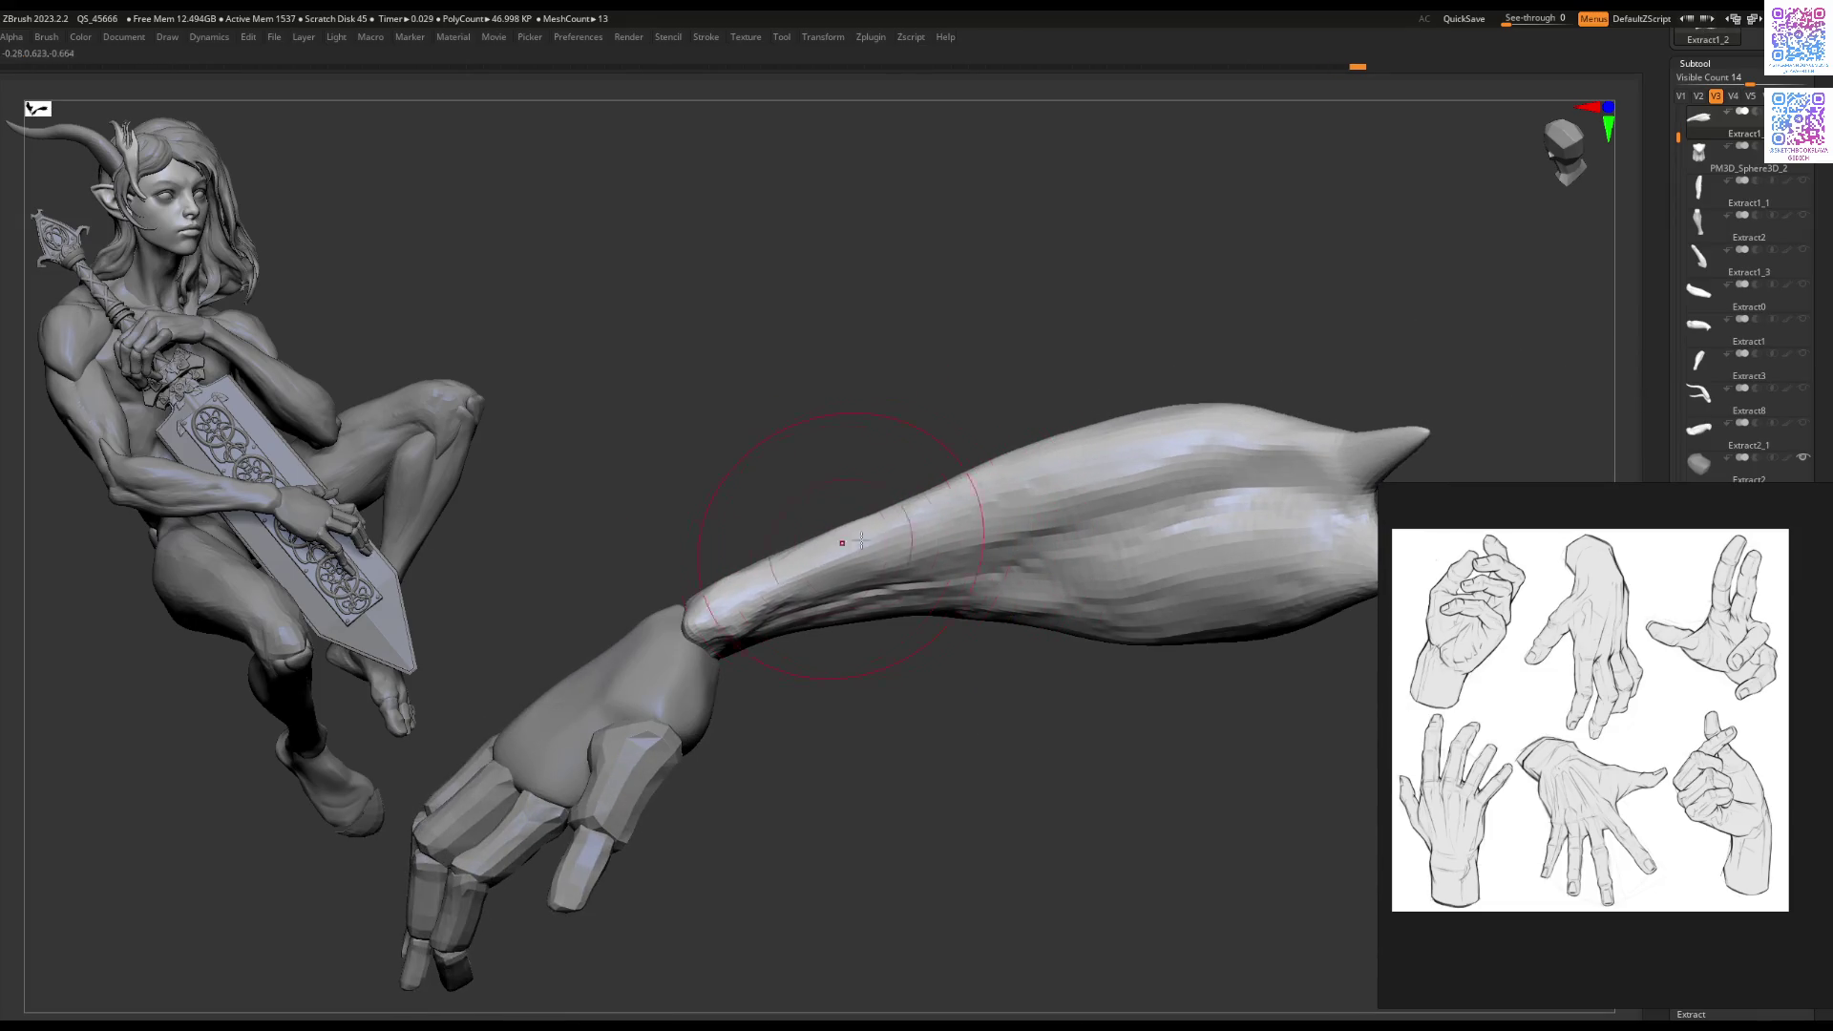
{"action": "right_click_drag", "start_coordinate": [962, 523], "coordinate": [931, 584], "text": "ctrl"}
Step: Check the arm from several angles, then turn Solo off and make Extract2 active
{"action": "mouse_move", "coordinate": [923, 579]}
{"action": "right_mouse_down"}
{"action": "mouse_move", "coordinate": [1006, 528]}
{"action": "mouse_move", "coordinate": [949, 634]}
{"action": "mouse_move", "coordinate": [971, 612]}
{"action": "right_mouse_up"}
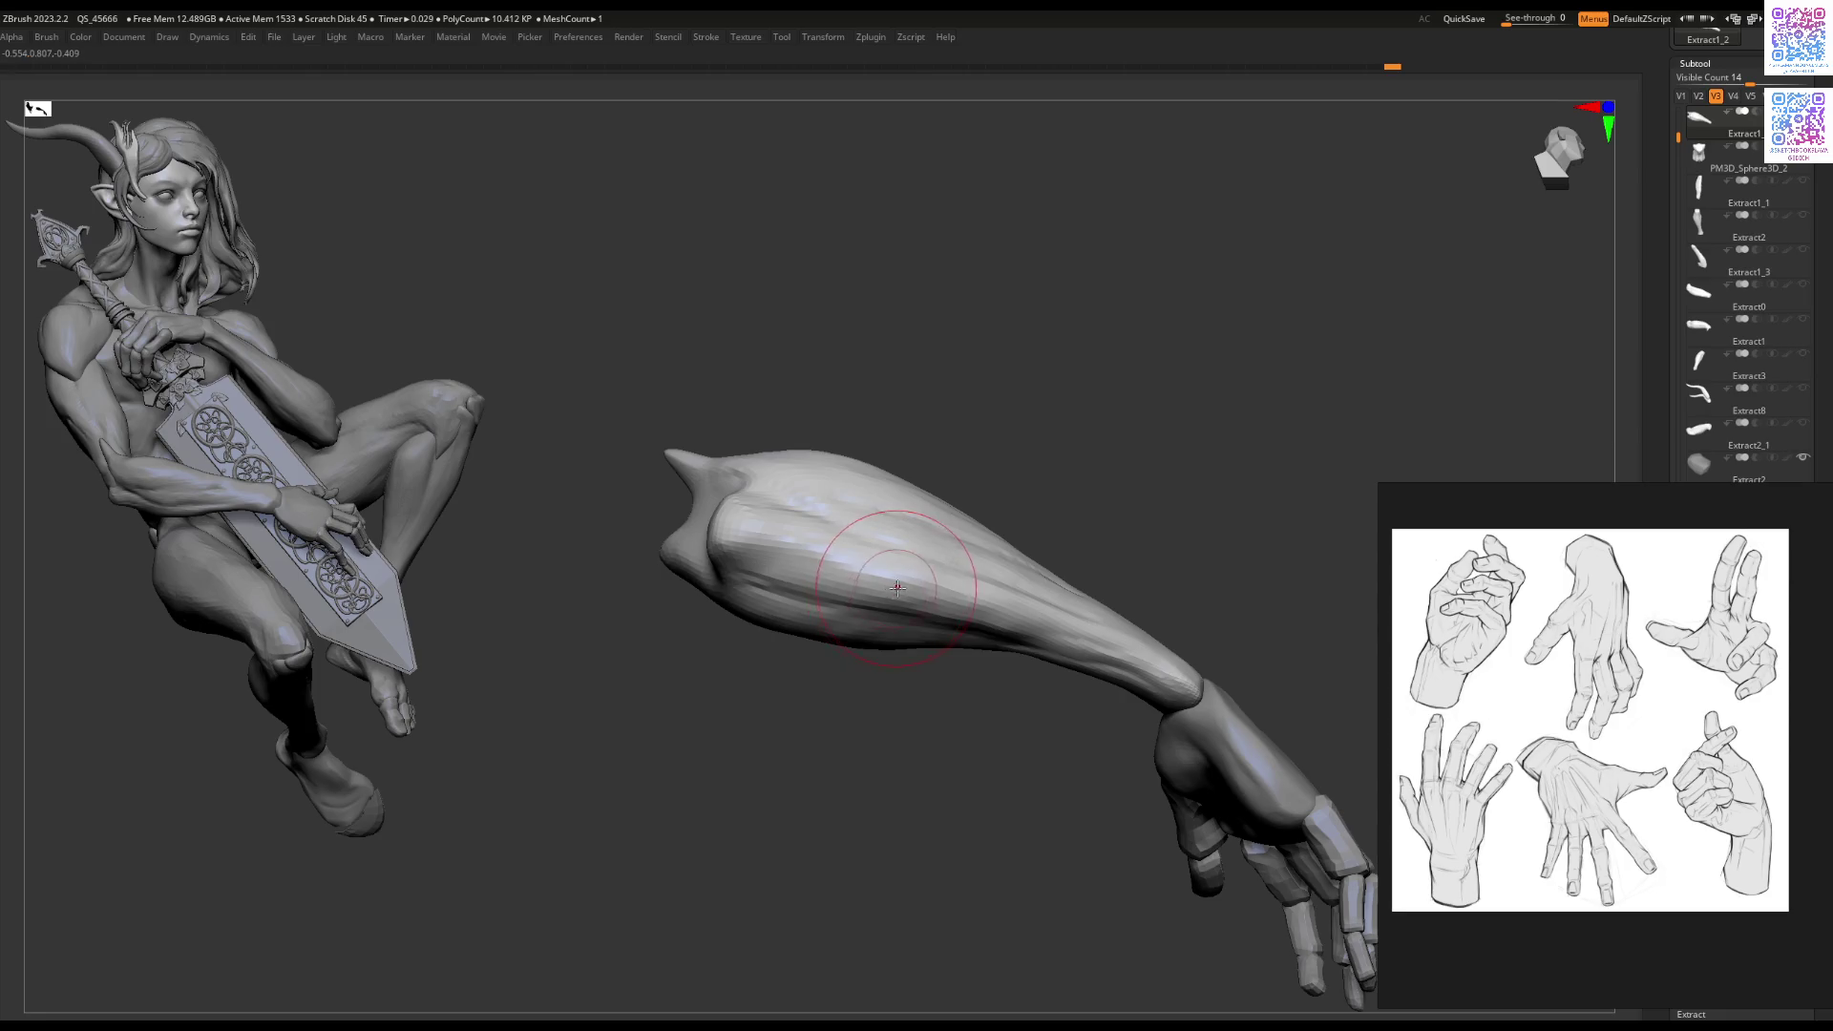
{"action": "mouse_move", "coordinate": [1007, 618]}
{"action": "right_mouse_down"}
{"action": "mouse_move", "coordinate": [955, 585]}
{"action": "mouse_move", "coordinate": [1003, 554]}
{"action": "mouse_move", "coordinate": [983, 631]}
{"action": "mouse_move", "coordinate": [950, 622]}
{"action": "right_mouse_up"}
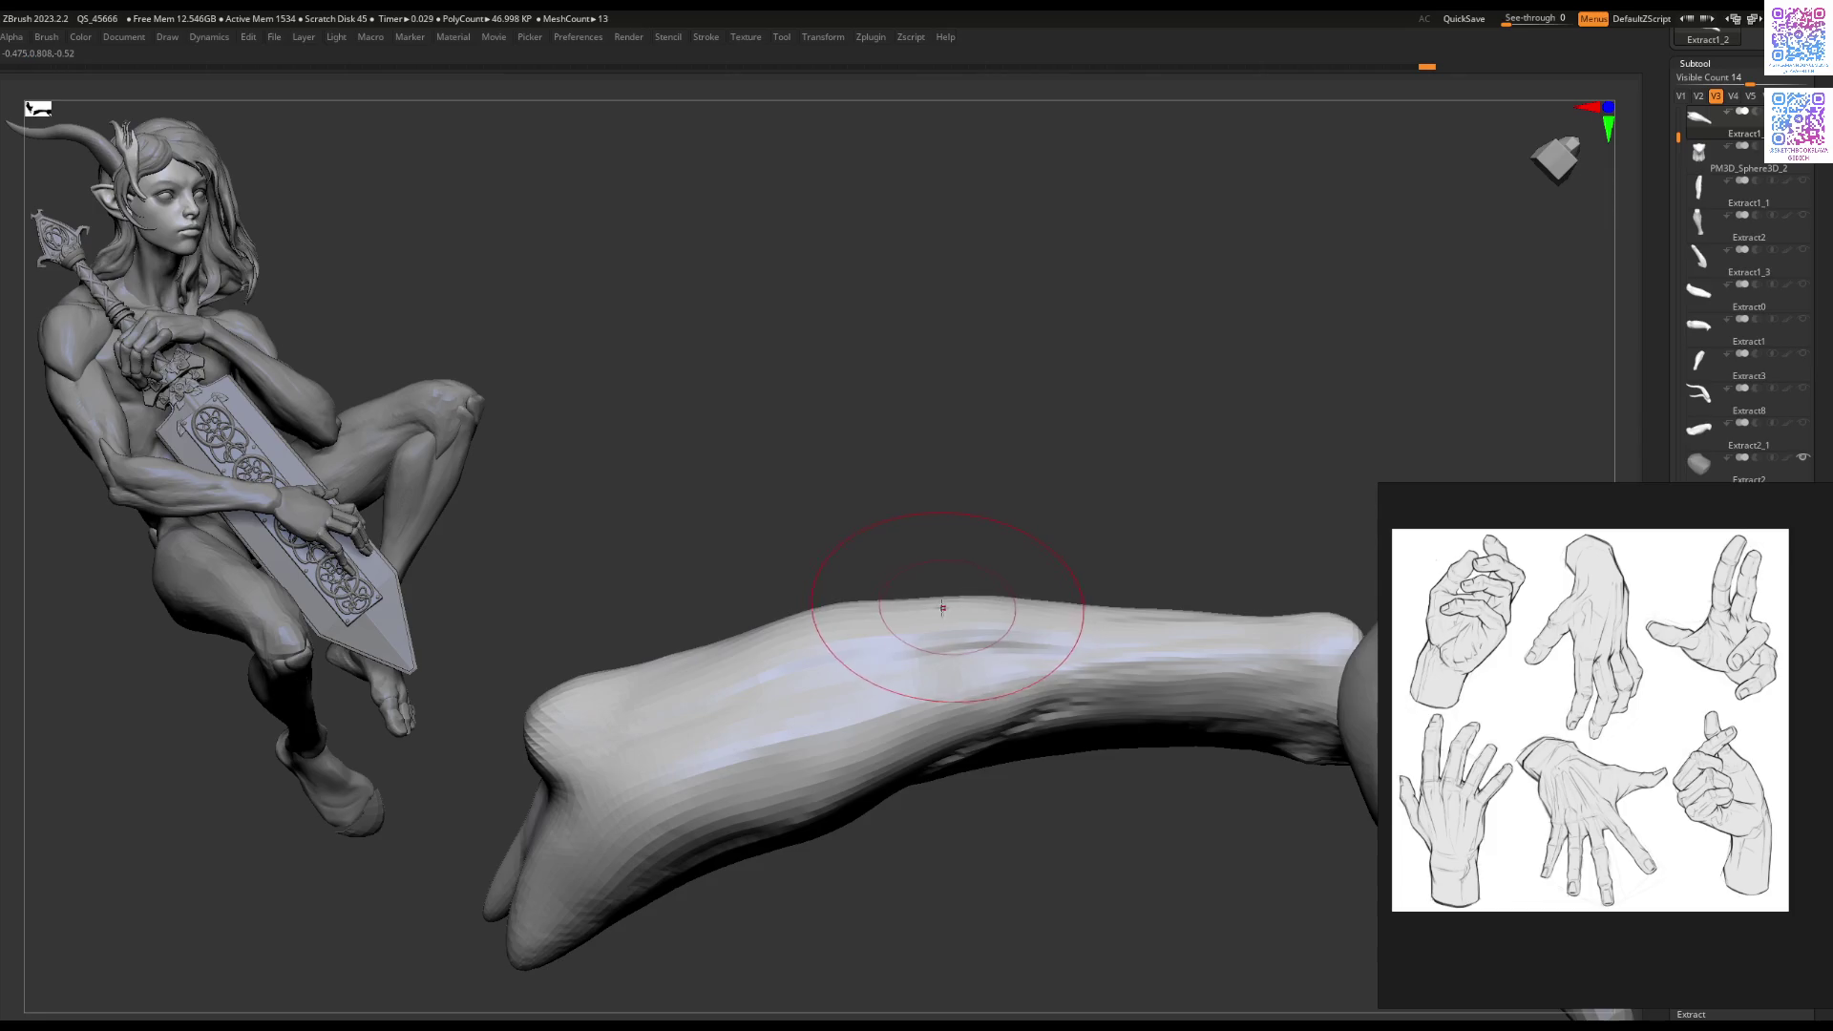
{"action": "mouse_move", "coordinate": [805, 607]}
{"action": "right_mouse_down"}
{"action": "mouse_move", "coordinate": [785, 592]}
{"action": "mouse_move", "coordinate": [879, 573]}
{"action": "mouse_move", "coordinate": [867, 491]}
{"action": "right_mouse_up"}
{"action": "right_click", "coordinate": [922, 618]}
{"action": "right_click", "coordinate": [862, 596]}
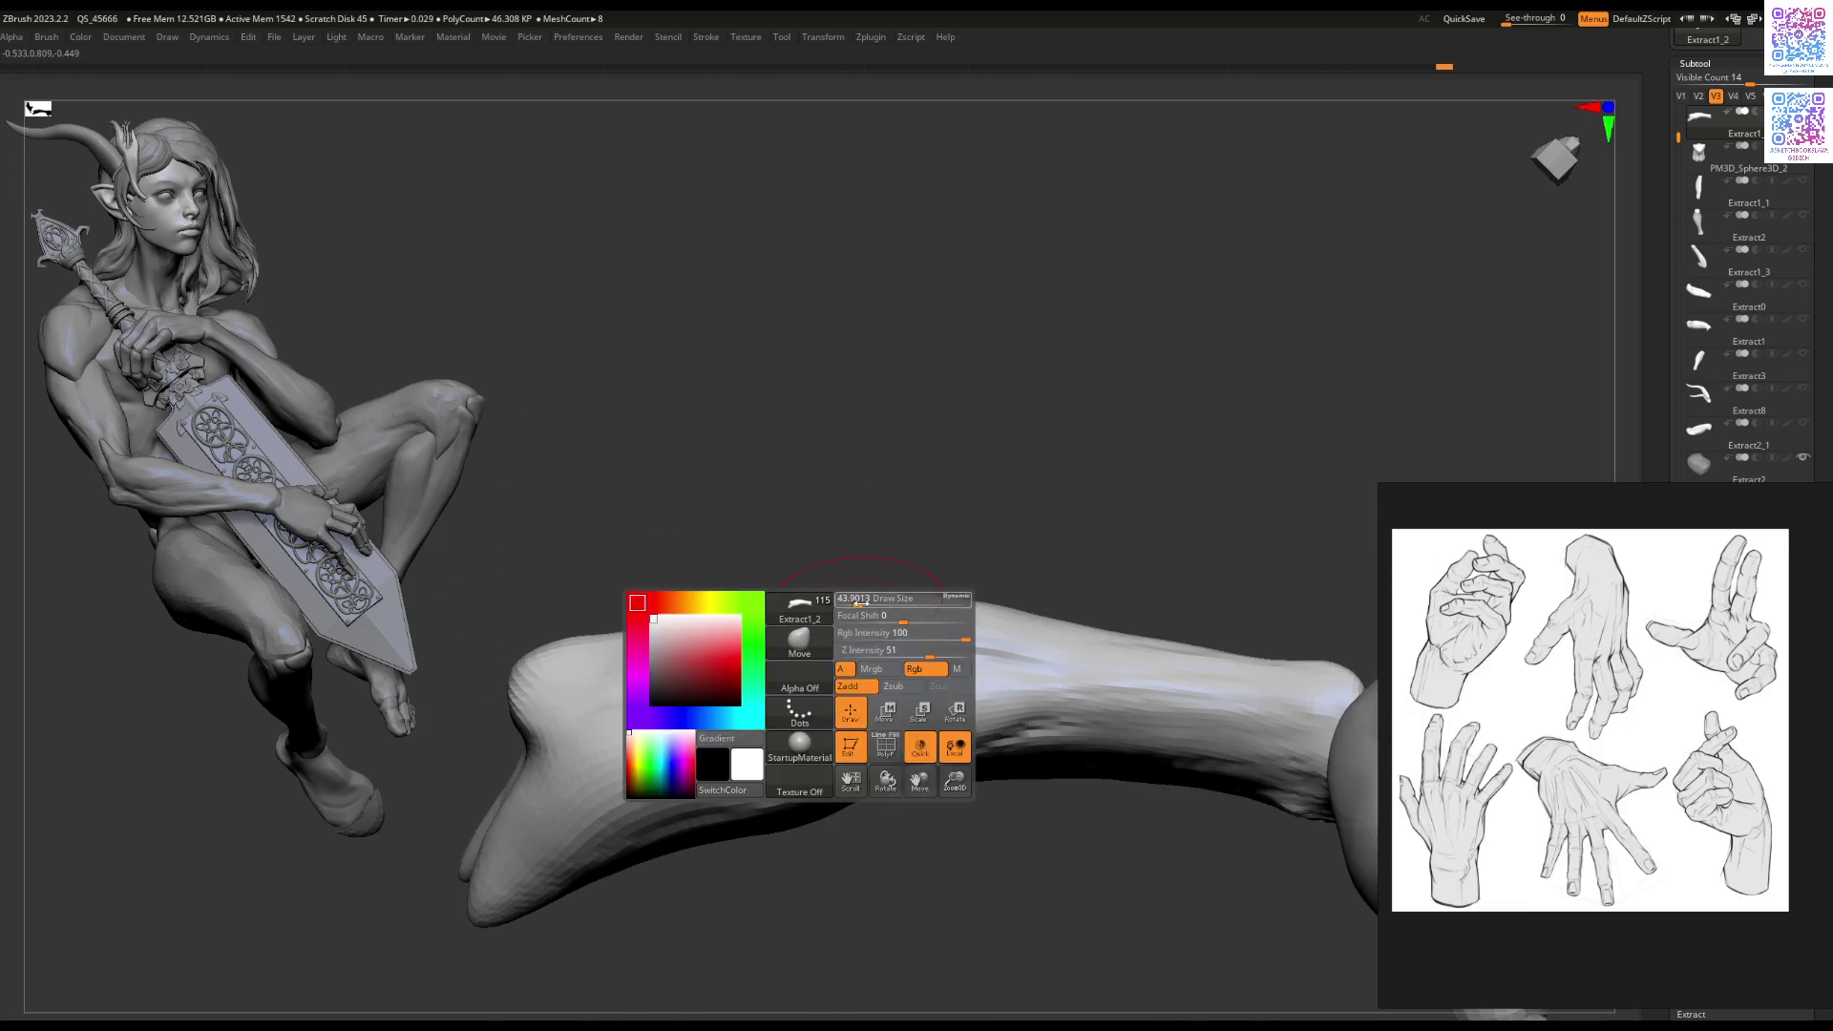
{"action": "mouse_move", "coordinate": [1083, 640]}
{"action": "right_mouse_down"}
{"action": "mouse_move", "coordinate": [1023, 769]}
{"action": "mouse_move", "coordinate": [843, 533]}
{"action": "mouse_move", "coordinate": [773, 575]}
{"action": "mouse_move", "coordinate": [783, 620]}
{"action": "mouse_move", "coordinate": [765, 634]}
{"action": "mouse_move", "coordinate": [859, 674]}
{"action": "mouse_move", "coordinate": [818, 688]}
{"action": "mouse_move", "coordinate": [811, 599]}
{"action": "right_mouse_up"}
{"action": "right_click", "coordinate": [800, 603]}
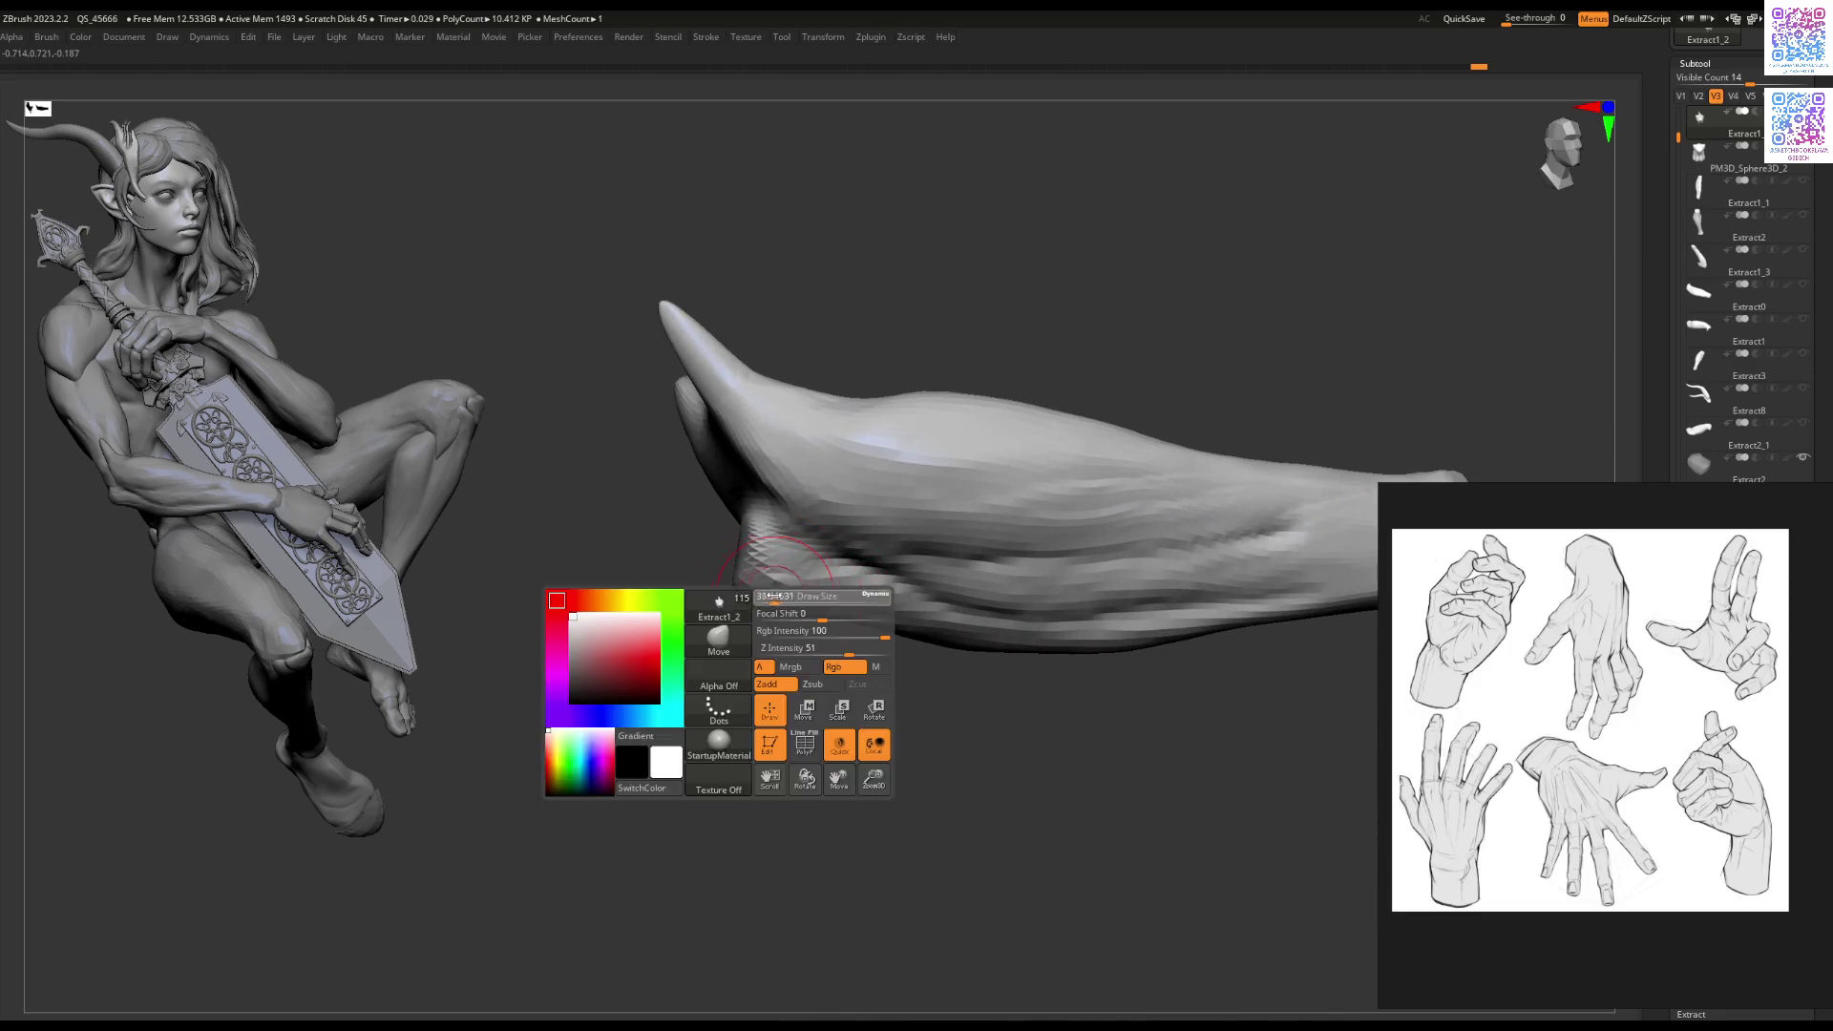
{"action": "right_click_drag", "start_coordinate": [758, 744], "coordinate": [756, 590], "text": "ctrl"}
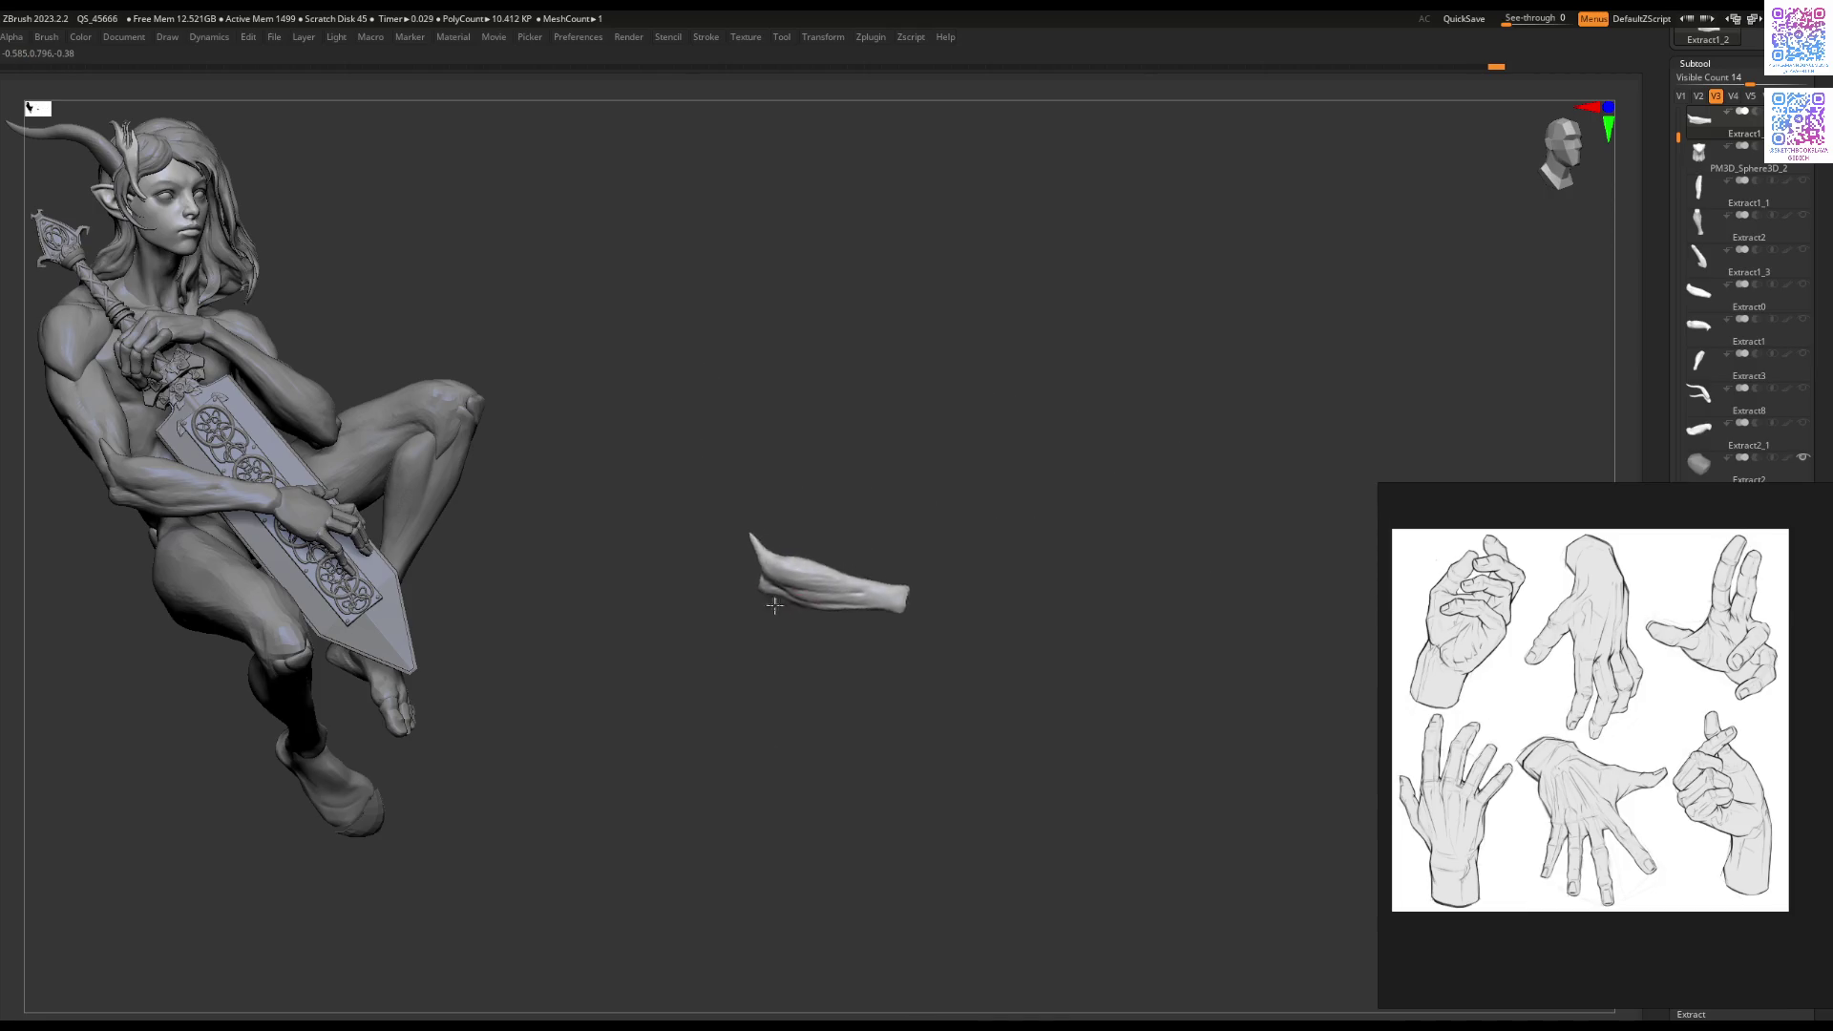
{"action": "mouse_move", "coordinate": [865, 459]}
{"action": "right_mouse_down"}
{"action": "mouse_move", "coordinate": [806, 696]}
{"action": "mouse_move", "coordinate": [871, 655]}
{"action": "mouse_move", "coordinate": [957, 772]}
{"action": "mouse_move", "coordinate": [840, 645]}
{"action": "mouse_move", "coordinate": [857, 673]}
{"action": "mouse_move", "coordinate": [865, 640]}
{"action": "mouse_move", "coordinate": [838, 649]}
{"action": "mouse_move", "coordinate": [875, 616]}
{"action": "mouse_move", "coordinate": [832, 619]}
{"action": "mouse_move", "coordinate": [1069, 401]}
{"action": "right_mouse_up"}
{"action": "left_click", "coordinate": [886, 649], "text": "alt"}
Step: Select finger piece Extract15_14 and scale it slightly larger with the Gizmo
{"action": "left_click", "coordinate": [955, 573], "text": "alt"}
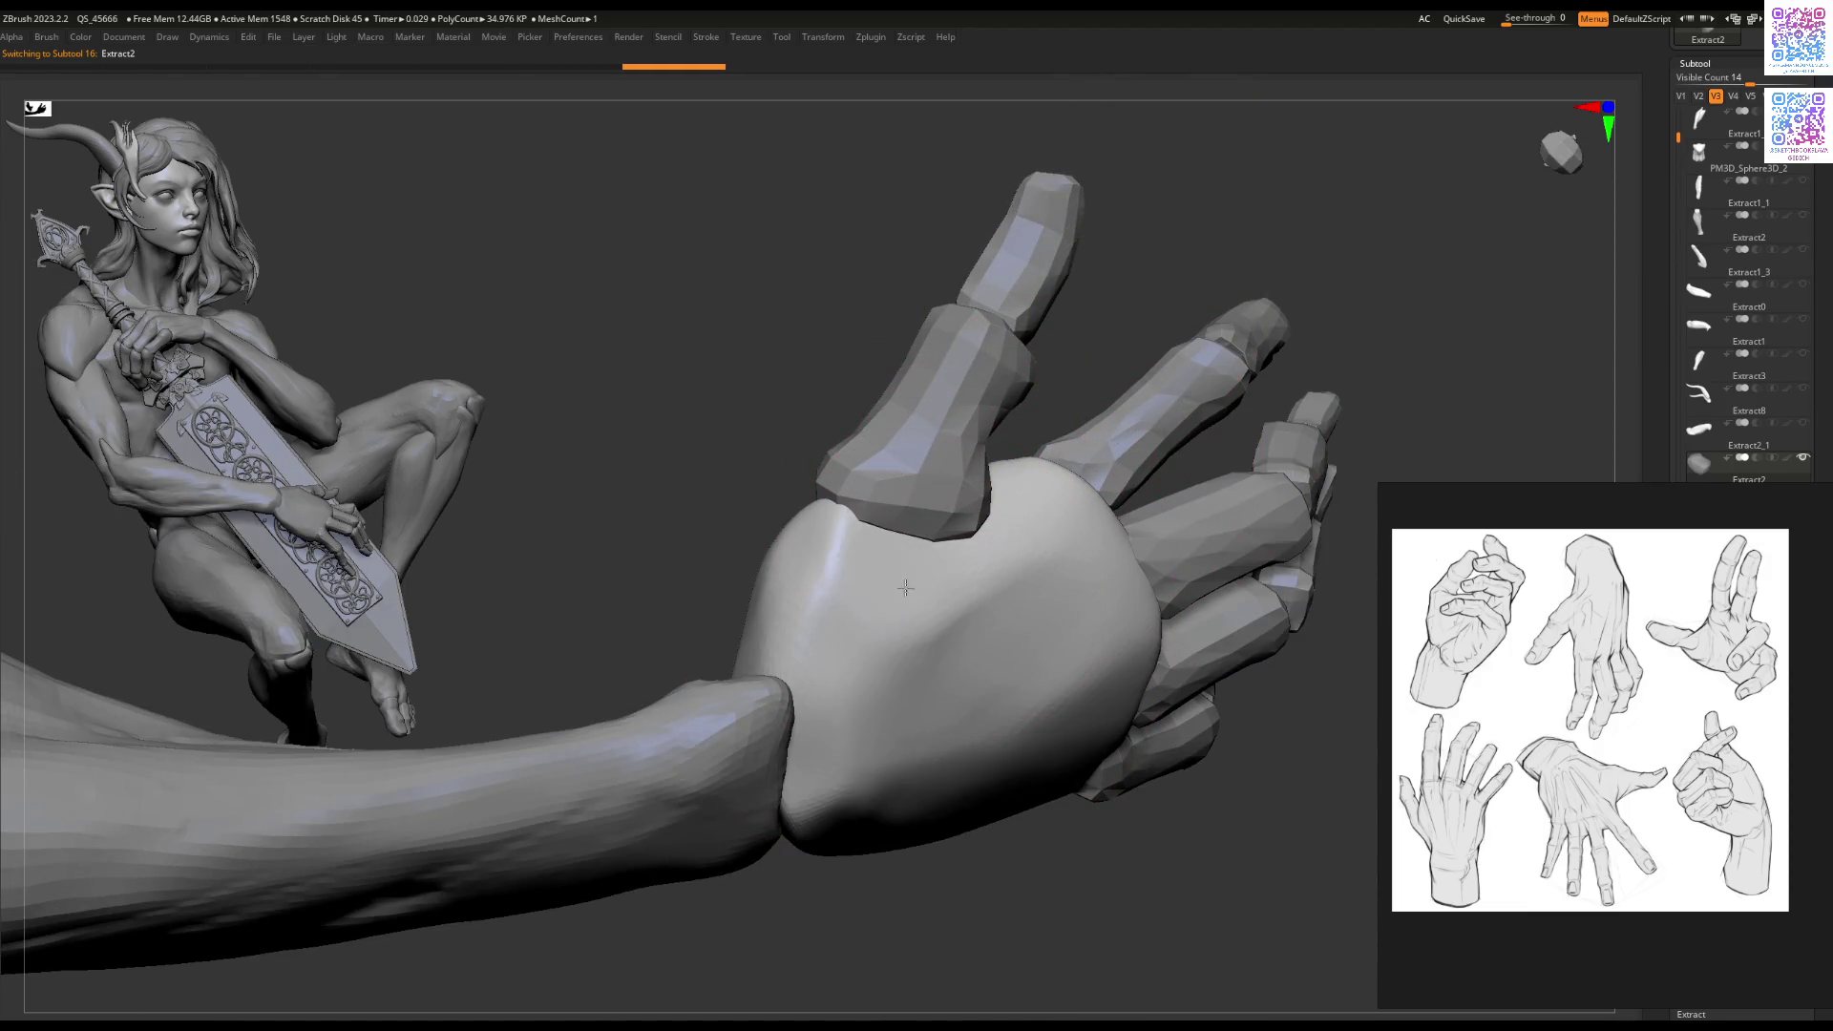
{"action": "mouse_move", "coordinate": [1015, 562]}
{"action": "right_mouse_down"}
{"action": "mouse_move", "coordinate": [954, 534]}
{"action": "mouse_move", "coordinate": [836, 649]}
{"action": "right_mouse_up"}
{"action": "left_click", "coordinate": [835, 649], "text": "alt"}
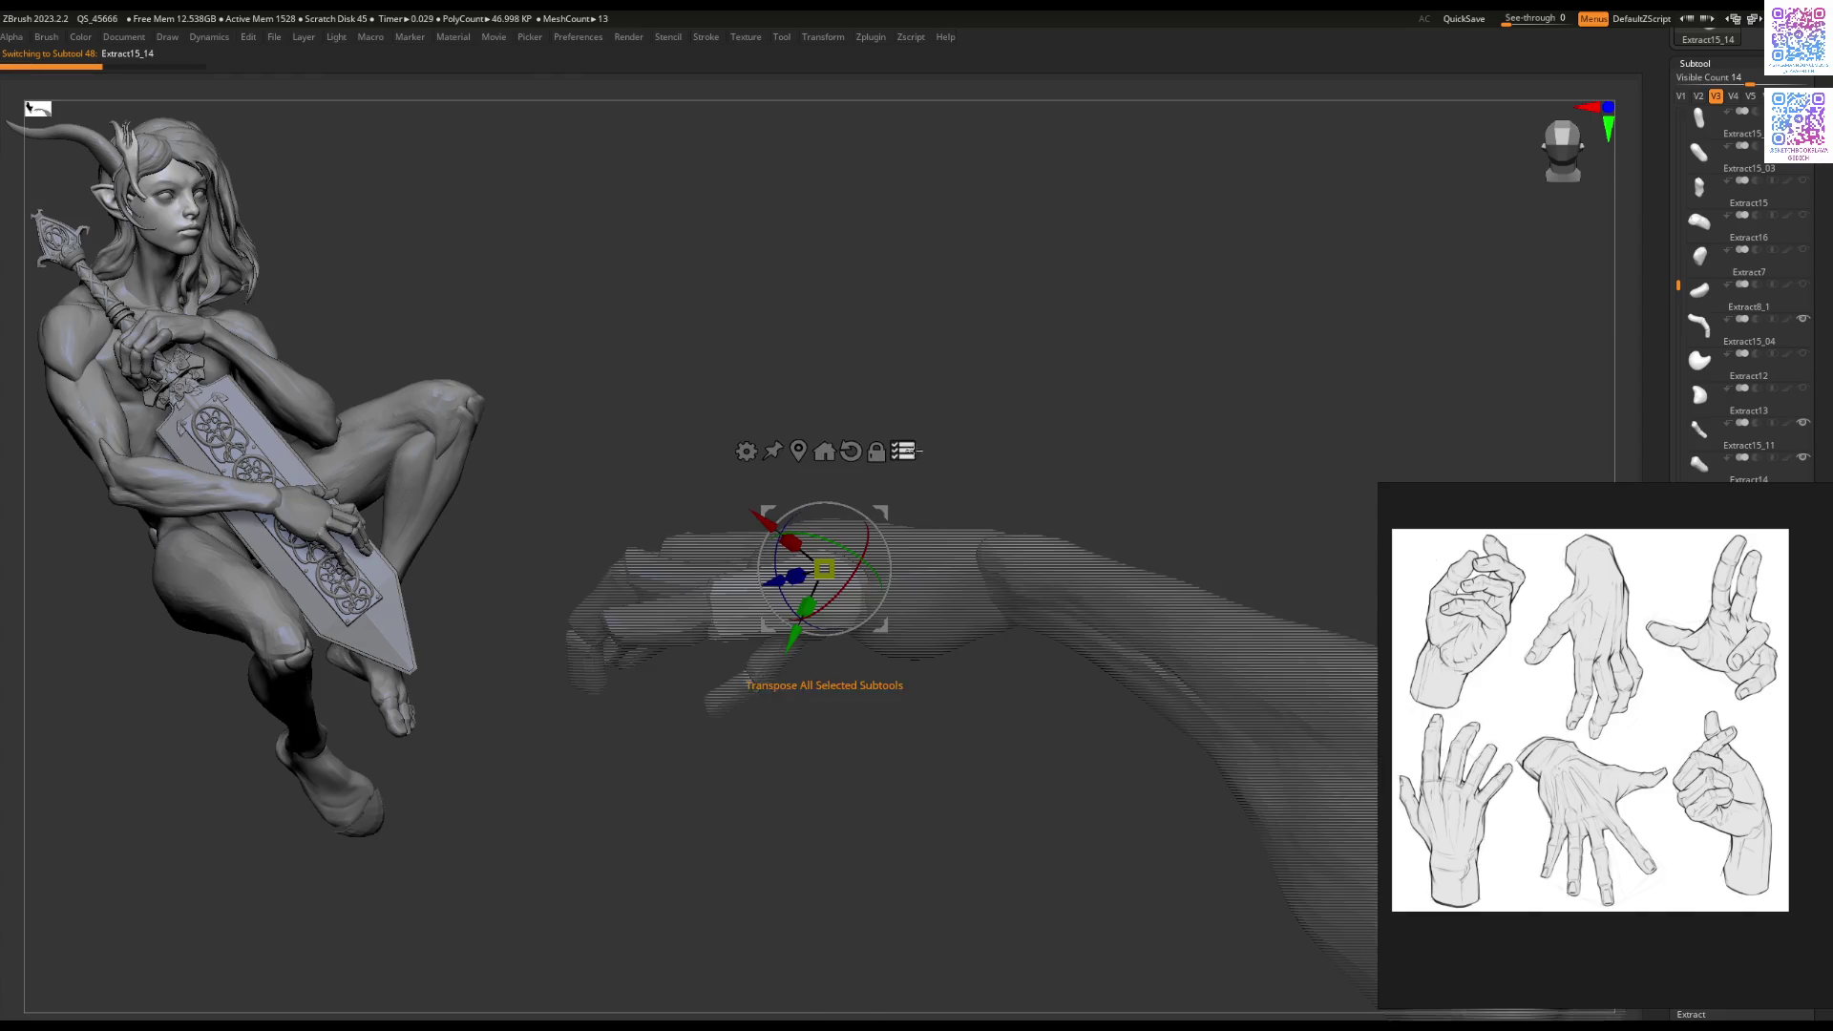
{"action": "left_click", "coordinate": [878, 577]}
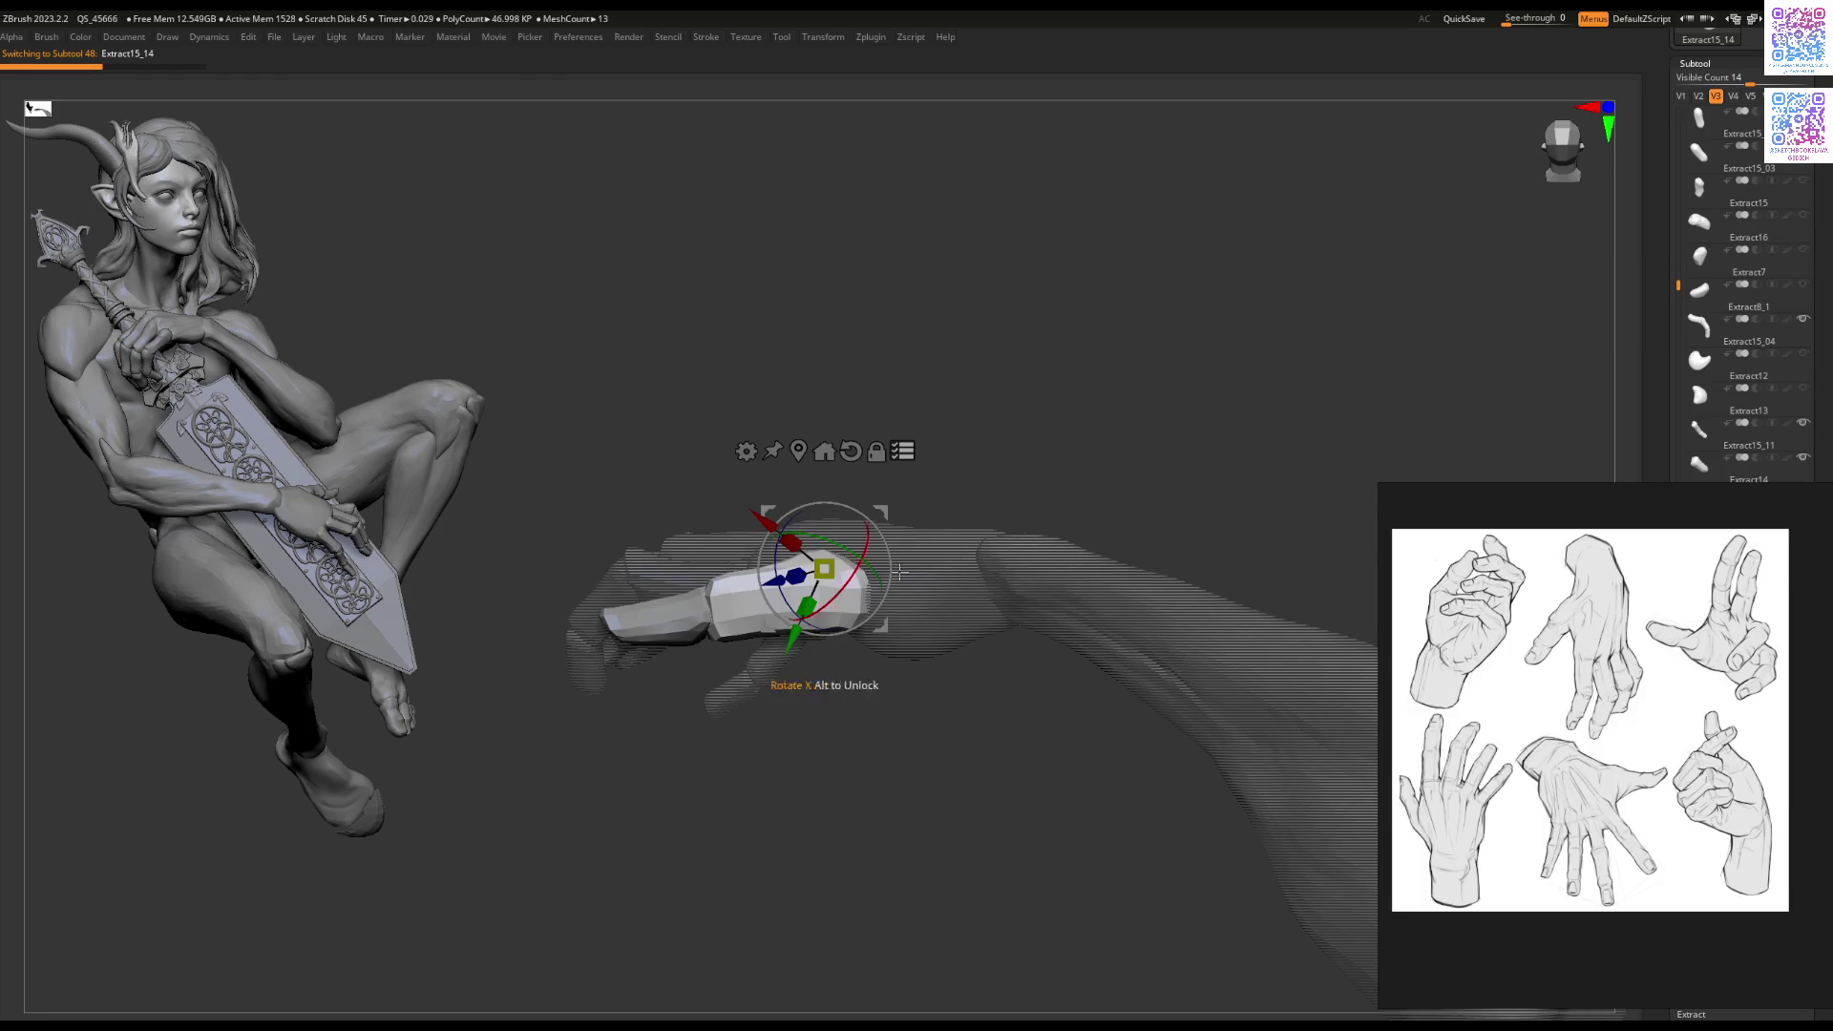
{"action": "mouse_move", "coordinate": [888, 496]}
{"action": "left_mouse_down"}
{"action": "mouse_move", "coordinate": [885, 532]}
{"action": "mouse_move", "coordinate": [956, 564]}
{"action": "mouse_move", "coordinate": [901, 583]}
{"action": "left_mouse_up"}
Step: Orbit to the wrist and make palm piece Extract2 active again
{"action": "mouse_move", "coordinate": [870, 528]}
{"action": "right_mouse_down"}
{"action": "mouse_move", "coordinate": [848, 523]}
{"action": "mouse_move", "coordinate": [949, 598]}
{"action": "mouse_move", "coordinate": [888, 592]}
{"action": "mouse_move", "coordinate": [872, 521]}
{"action": "mouse_move", "coordinate": [821, 563]}
{"action": "mouse_move", "coordinate": [802, 627]}
{"action": "right_mouse_up"}
{"action": "key", "text": "space"}
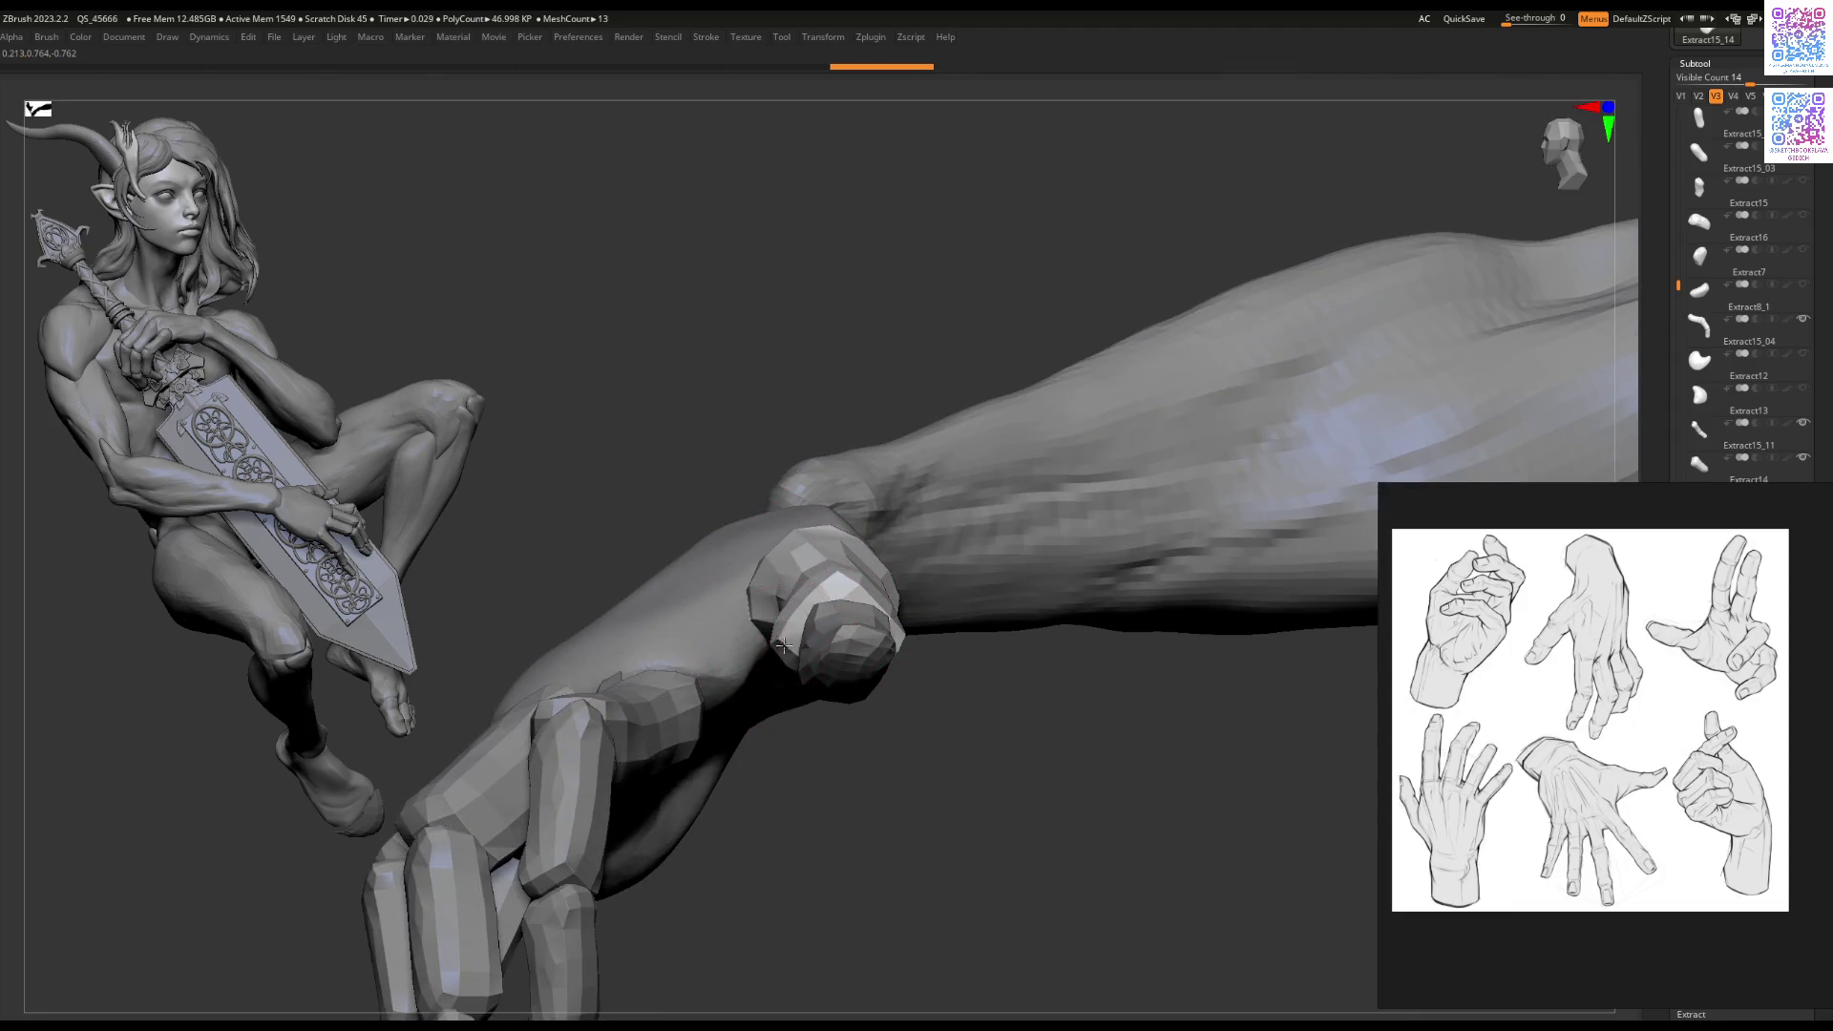
{"action": "mouse_move", "coordinate": [852, 638]}
{"action": "right_mouse_down"}
{"action": "mouse_move", "coordinate": [884, 603]}
{"action": "mouse_move", "coordinate": [810, 618]}
{"action": "mouse_move", "coordinate": [944, 551]}
{"action": "mouse_move", "coordinate": [869, 544]}
{"action": "mouse_move", "coordinate": [872, 491]}
{"action": "mouse_move", "coordinate": [875, 531]}
{"action": "mouse_move", "coordinate": [840, 504]}
{"action": "mouse_move", "coordinate": [850, 531]}
{"action": "mouse_move", "coordinate": [1015, 503]}
{"action": "mouse_move", "coordinate": [843, 549]}
{"action": "mouse_move", "coordinate": [808, 655]}
{"action": "mouse_move", "coordinate": [811, 575]}
{"action": "right_mouse_up"}
{"action": "left_click", "coordinate": [781, 612], "text": "alt"}
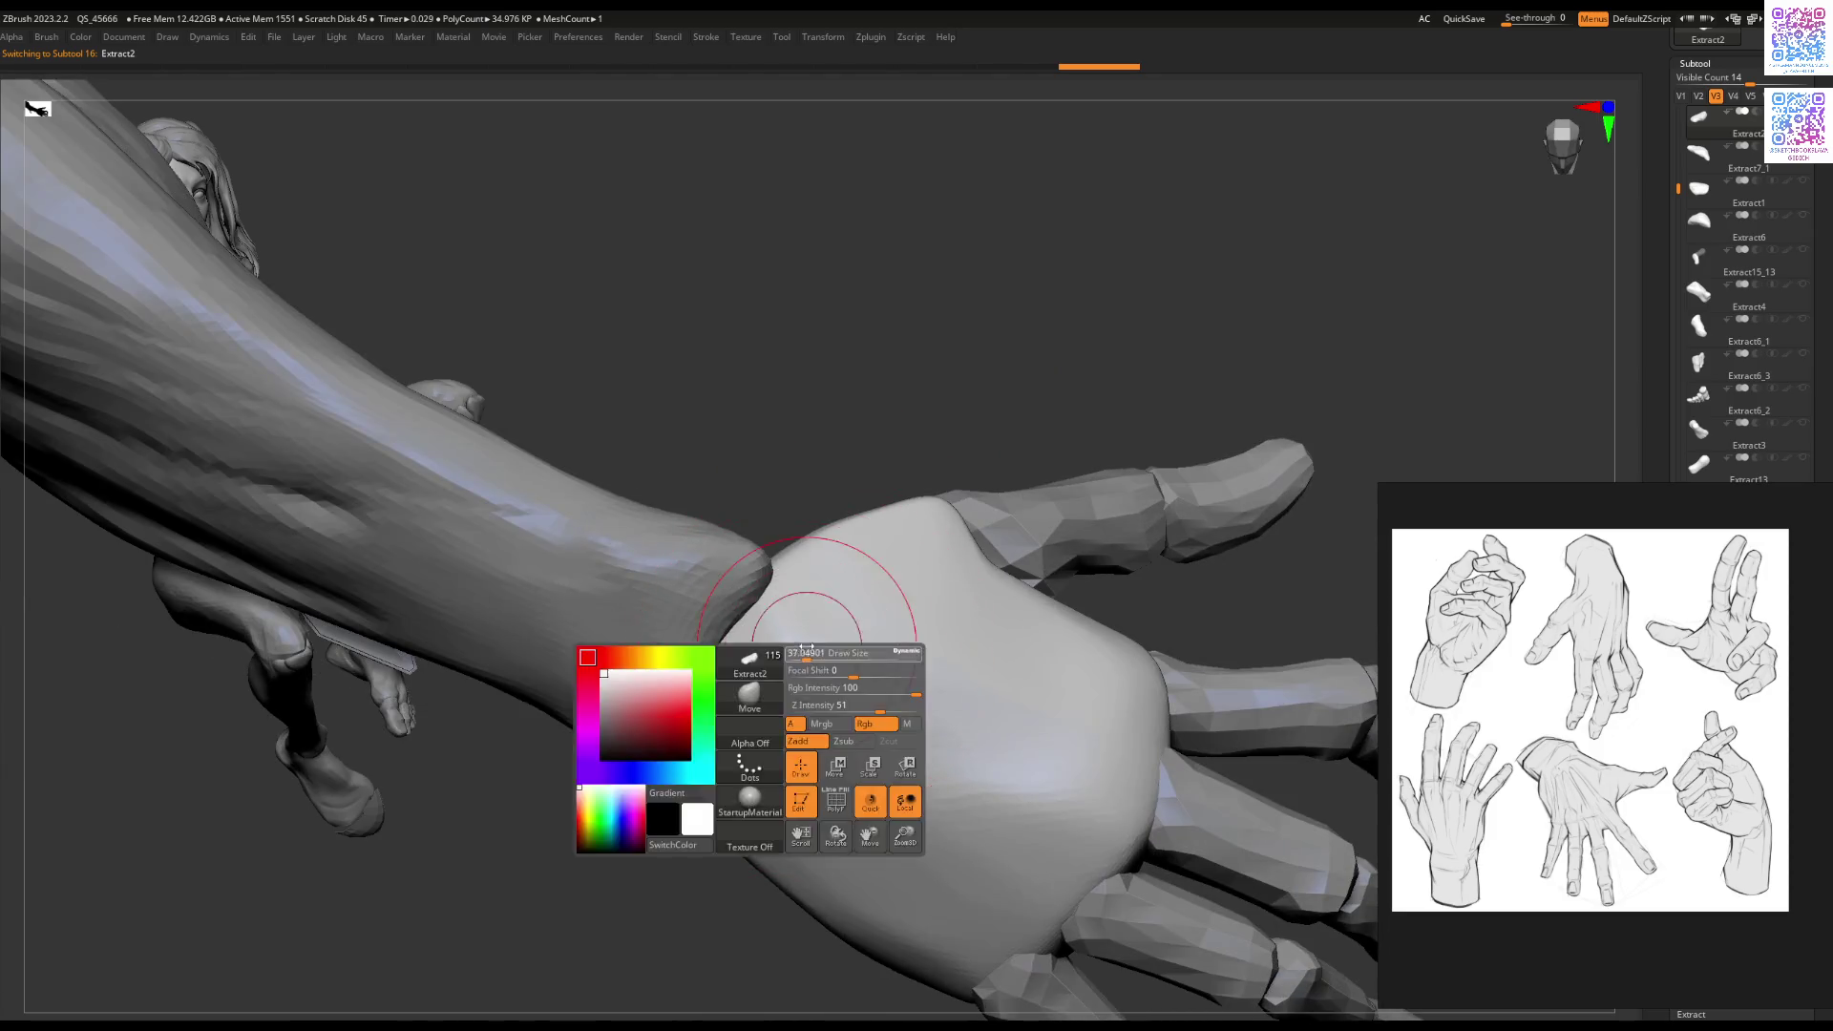
Step: Sculpt strokes on the wrist end of the palm piece
{"action": "left_click_drag", "start_coordinate": [826, 549], "coordinate": [790, 628]}
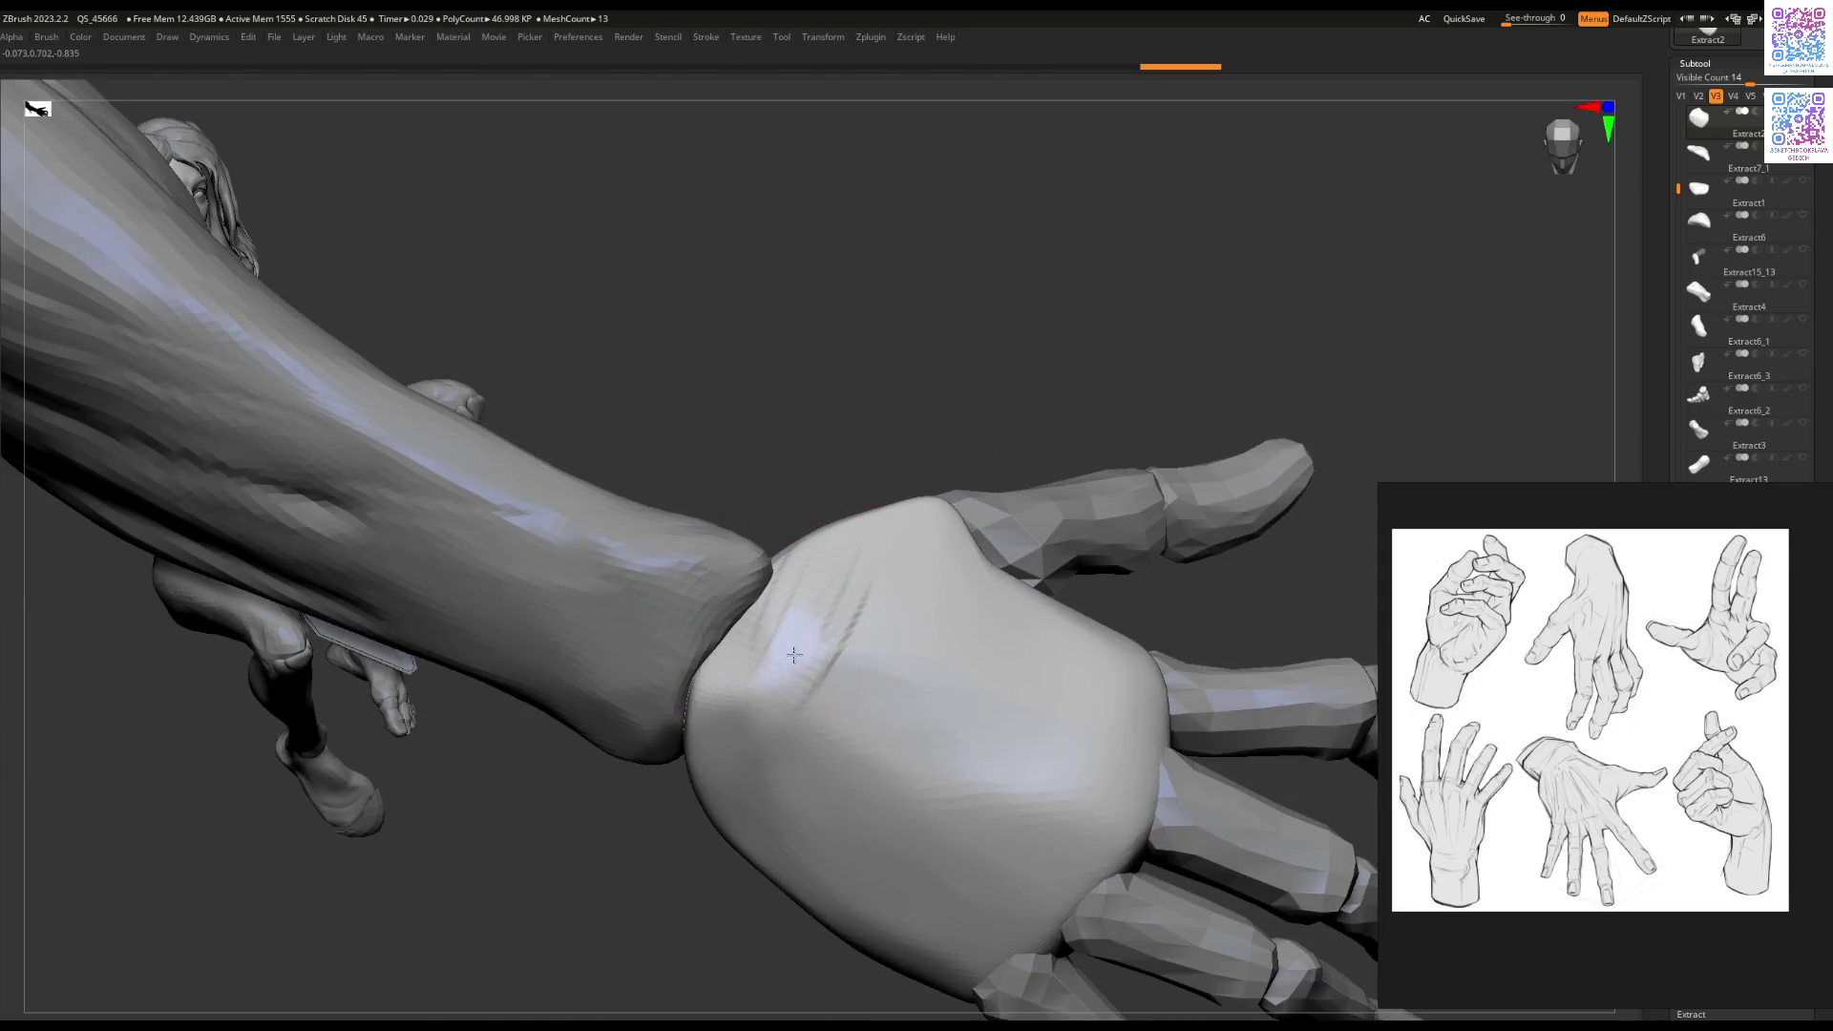
{"action": "mouse_move", "coordinate": [809, 713]}
{"action": "right_mouse_down"}
{"action": "mouse_move", "coordinate": [821, 611]}
{"action": "mouse_move", "coordinate": [718, 600]}
{"action": "mouse_move", "coordinate": [943, 678]}
{"action": "mouse_move", "coordinate": [974, 586]}
{"action": "right_mouse_up"}
{"action": "key", "text": "space"}
{"action": "mouse_move", "coordinate": [1056, 409]}
{"action": "right_mouse_down"}
{"action": "mouse_move", "coordinate": [904, 534]}
{"action": "mouse_move", "coordinate": [1089, 625]}
{"action": "mouse_move", "coordinate": [1010, 590]}
{"action": "mouse_move", "coordinate": [922, 649]}
{"action": "mouse_move", "coordinate": [792, 681]}
{"action": "mouse_move", "coordinate": [931, 607]}
{"action": "mouse_move", "coordinate": [777, 458]}
{"action": "mouse_move", "coordinate": [736, 506]}
{"action": "right_mouse_up"}
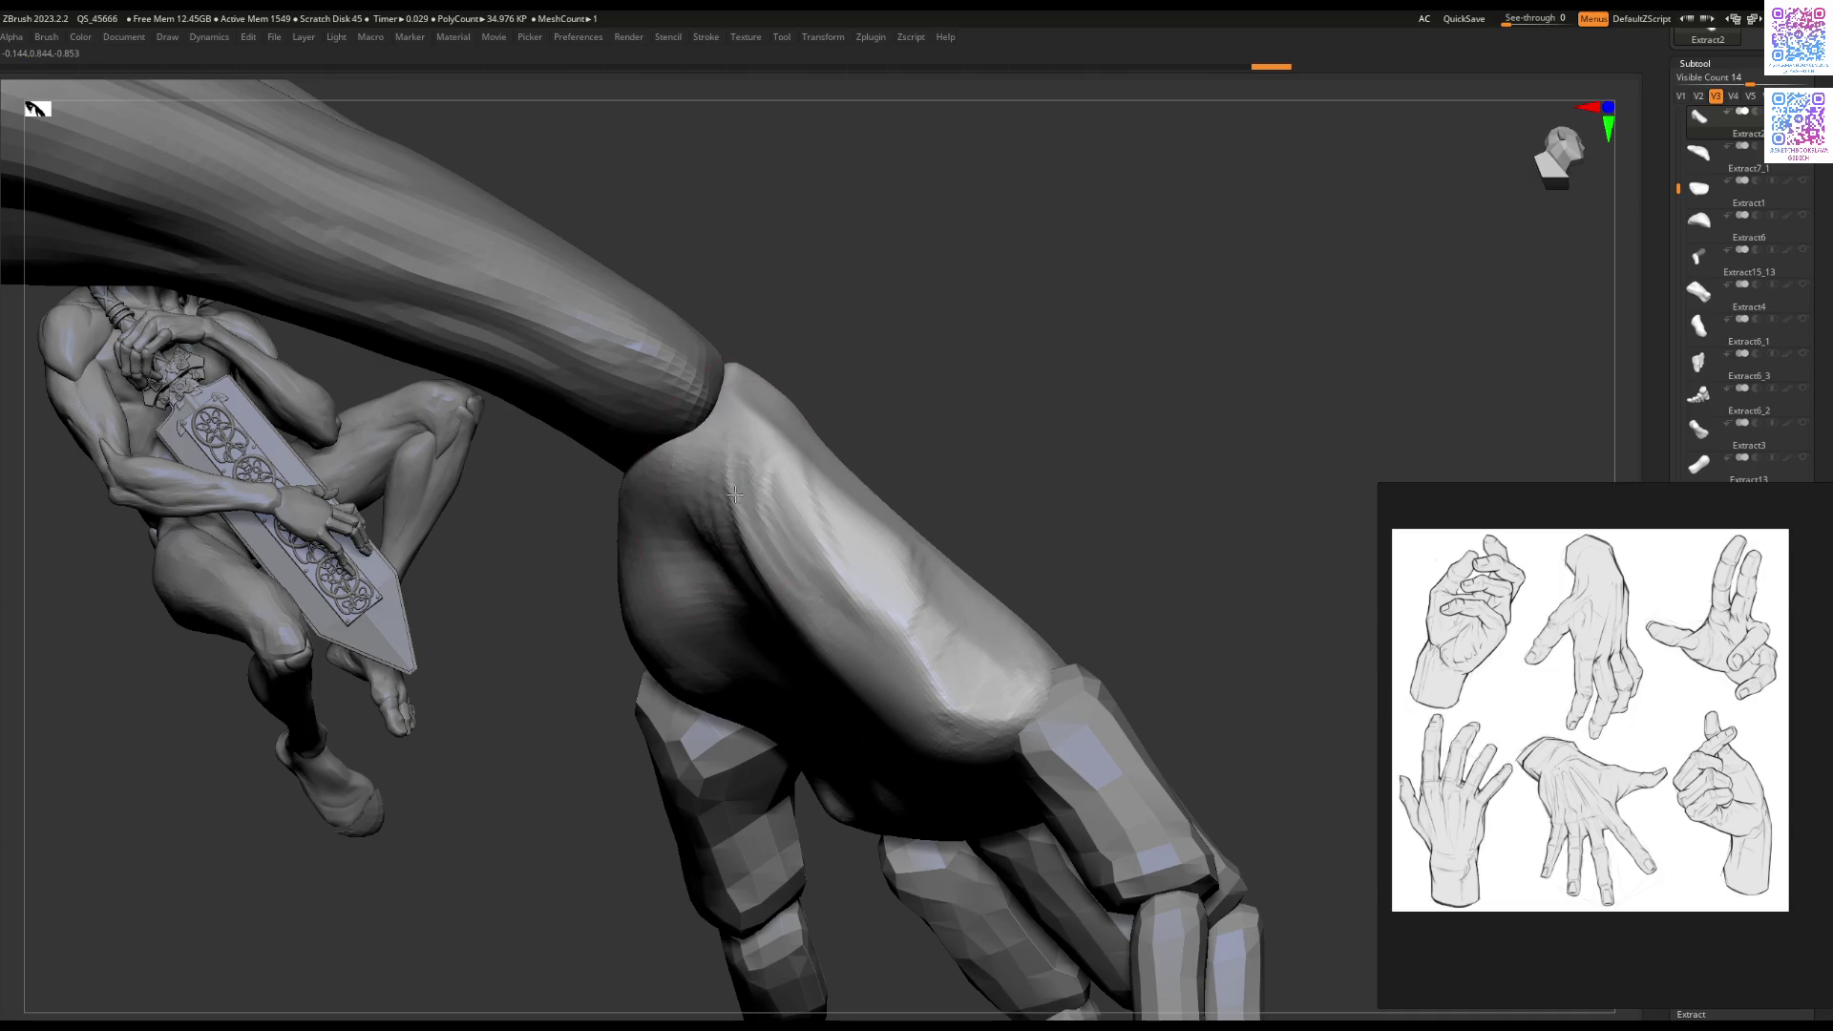
Step: Carve creases into the forearm and smooth the bulging palm flatter
{"action": "mouse_move", "coordinate": [724, 547]}
{"action": "left_mouse_down"}
{"action": "mouse_move", "coordinate": [750, 458]}
{"action": "mouse_move", "coordinate": [764, 582]}
{"action": "left_mouse_up"}
{"action": "left_click_drag", "start_coordinate": [873, 520], "coordinate": [855, 612]}
{"action": "left_click_drag", "start_coordinate": [821, 534], "coordinate": [778, 616]}
{"action": "mouse_move", "coordinate": [869, 672]}
{"action": "right_mouse_down"}
{"action": "mouse_move", "coordinate": [976, 698]}
{"action": "mouse_move", "coordinate": [949, 737]}
{"action": "mouse_move", "coordinate": [907, 573]}
{"action": "right_mouse_up"}
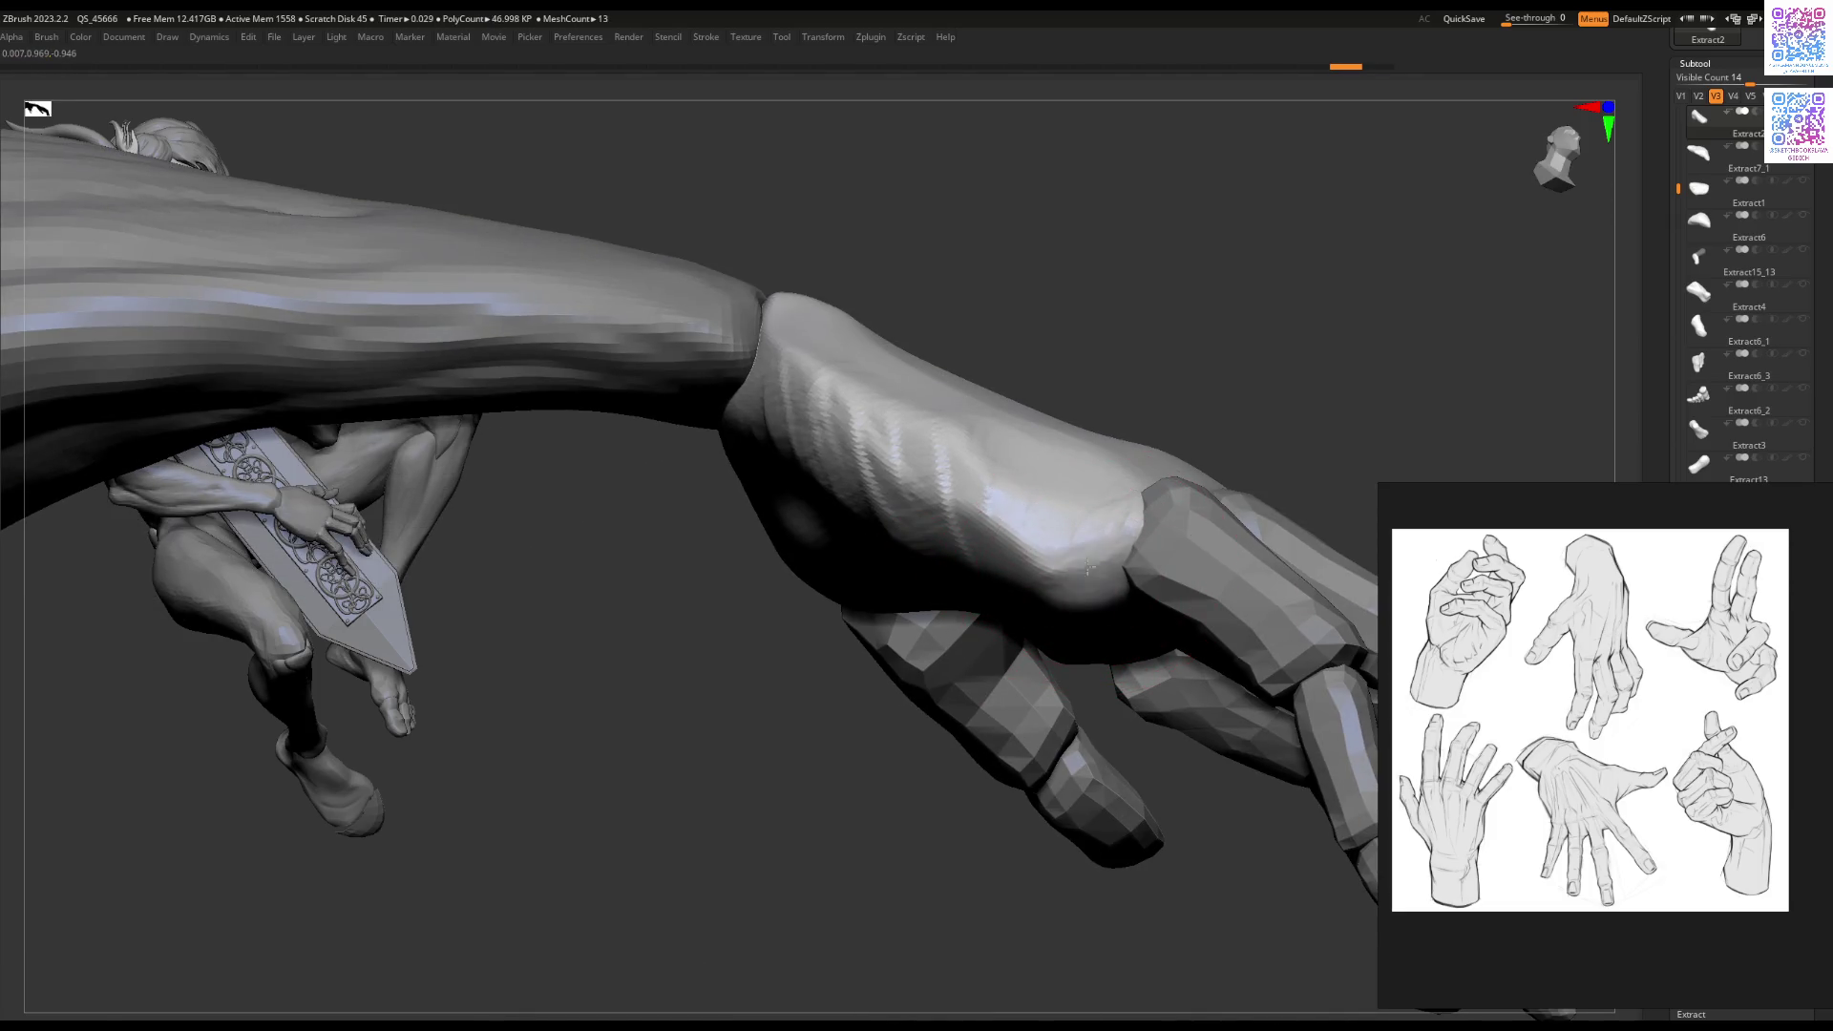
{"action": "mouse_move", "coordinate": [1041, 487]}
{"action": "right_mouse_down"}
{"action": "mouse_move", "coordinate": [1029, 655]}
{"action": "mouse_move", "coordinate": [1082, 644]}
{"action": "right_mouse_up"}
{"action": "mouse_move", "coordinate": [1102, 635]}
{"action": "left_mouse_down", "text": "shift"}
{"action": "mouse_move", "coordinate": [1059, 611]}
{"action": "mouse_move", "coordinate": [1059, 659]}
{"action": "left_mouse_up", "text": "shift"}
Step: Reconstruct a lower subdivision level on the hand and build up the knuckles with ClayBuildup
{"action": "key", "text": "Tab"}
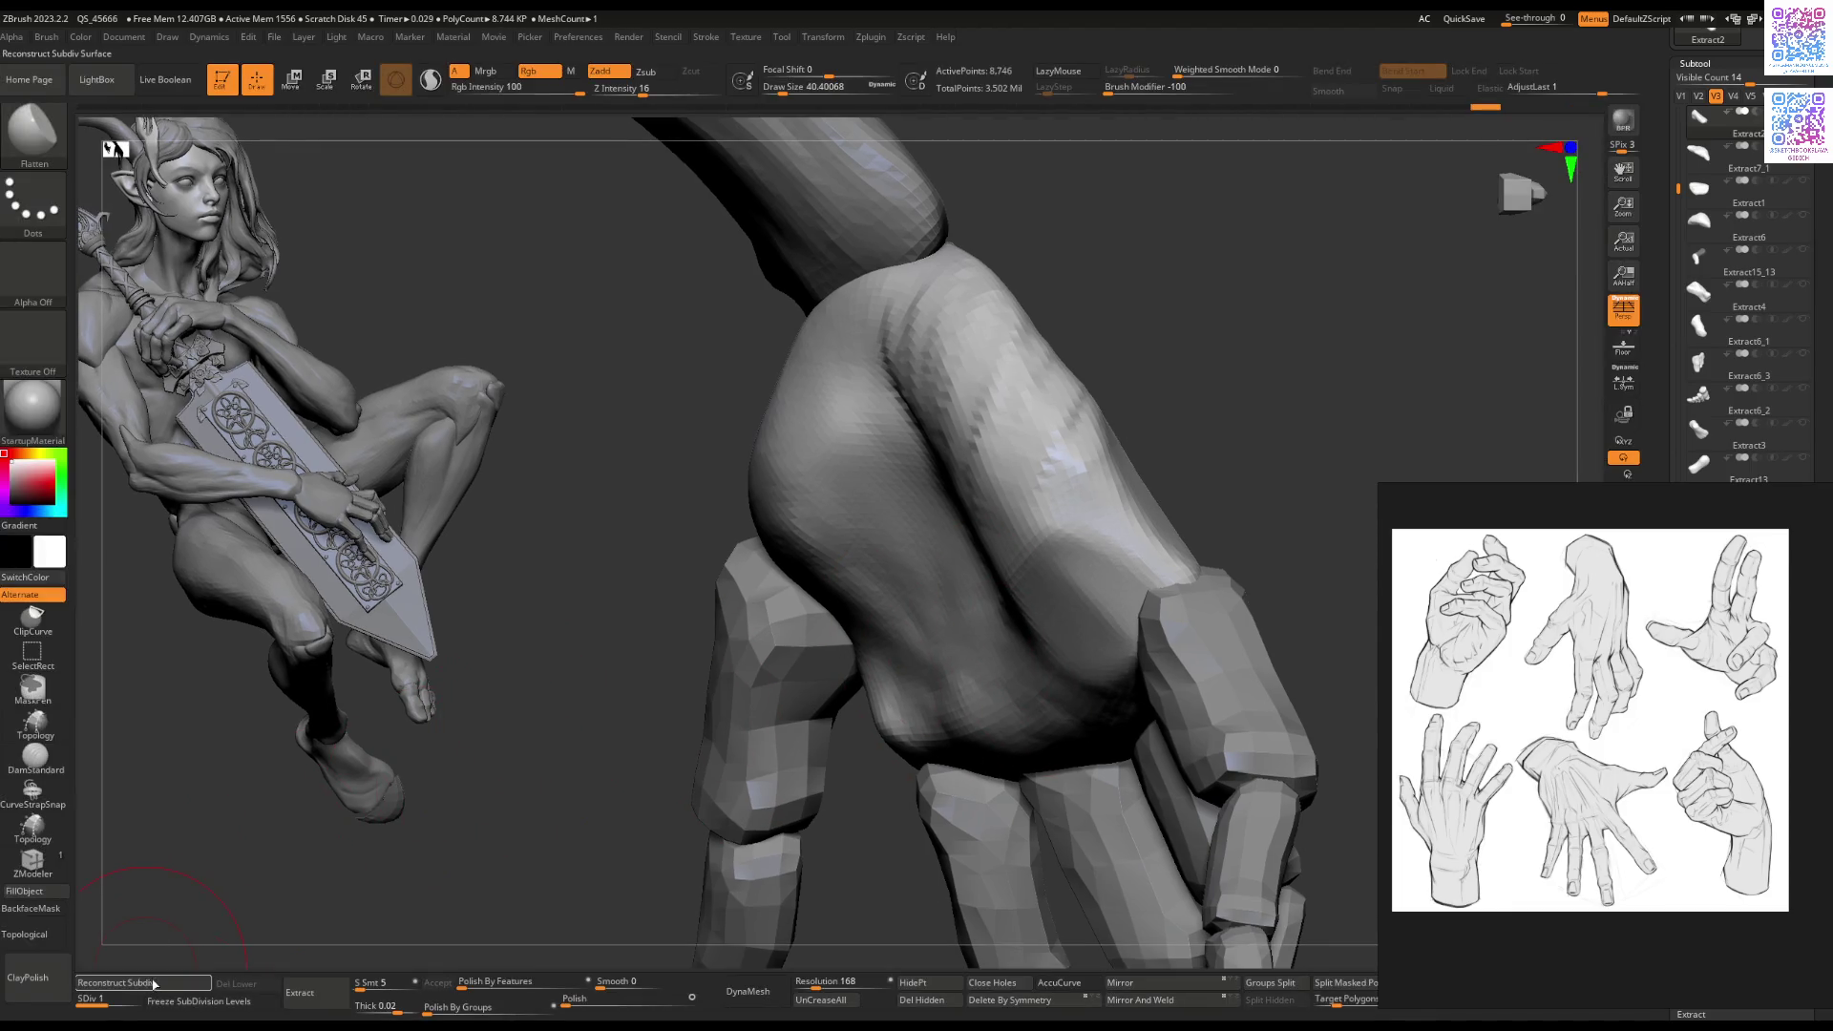
{"action": "left_click", "coordinate": [153, 985]}
{"action": "right_click_drag", "start_coordinate": [945, 621], "coordinate": [983, 592]}
{"action": "key", "text": "b"}
{"action": "key", "text": "c"}
Step: Switch to the Move brush to ease the wrist edge and view the whole arm
{"action": "key", "text": "b"}
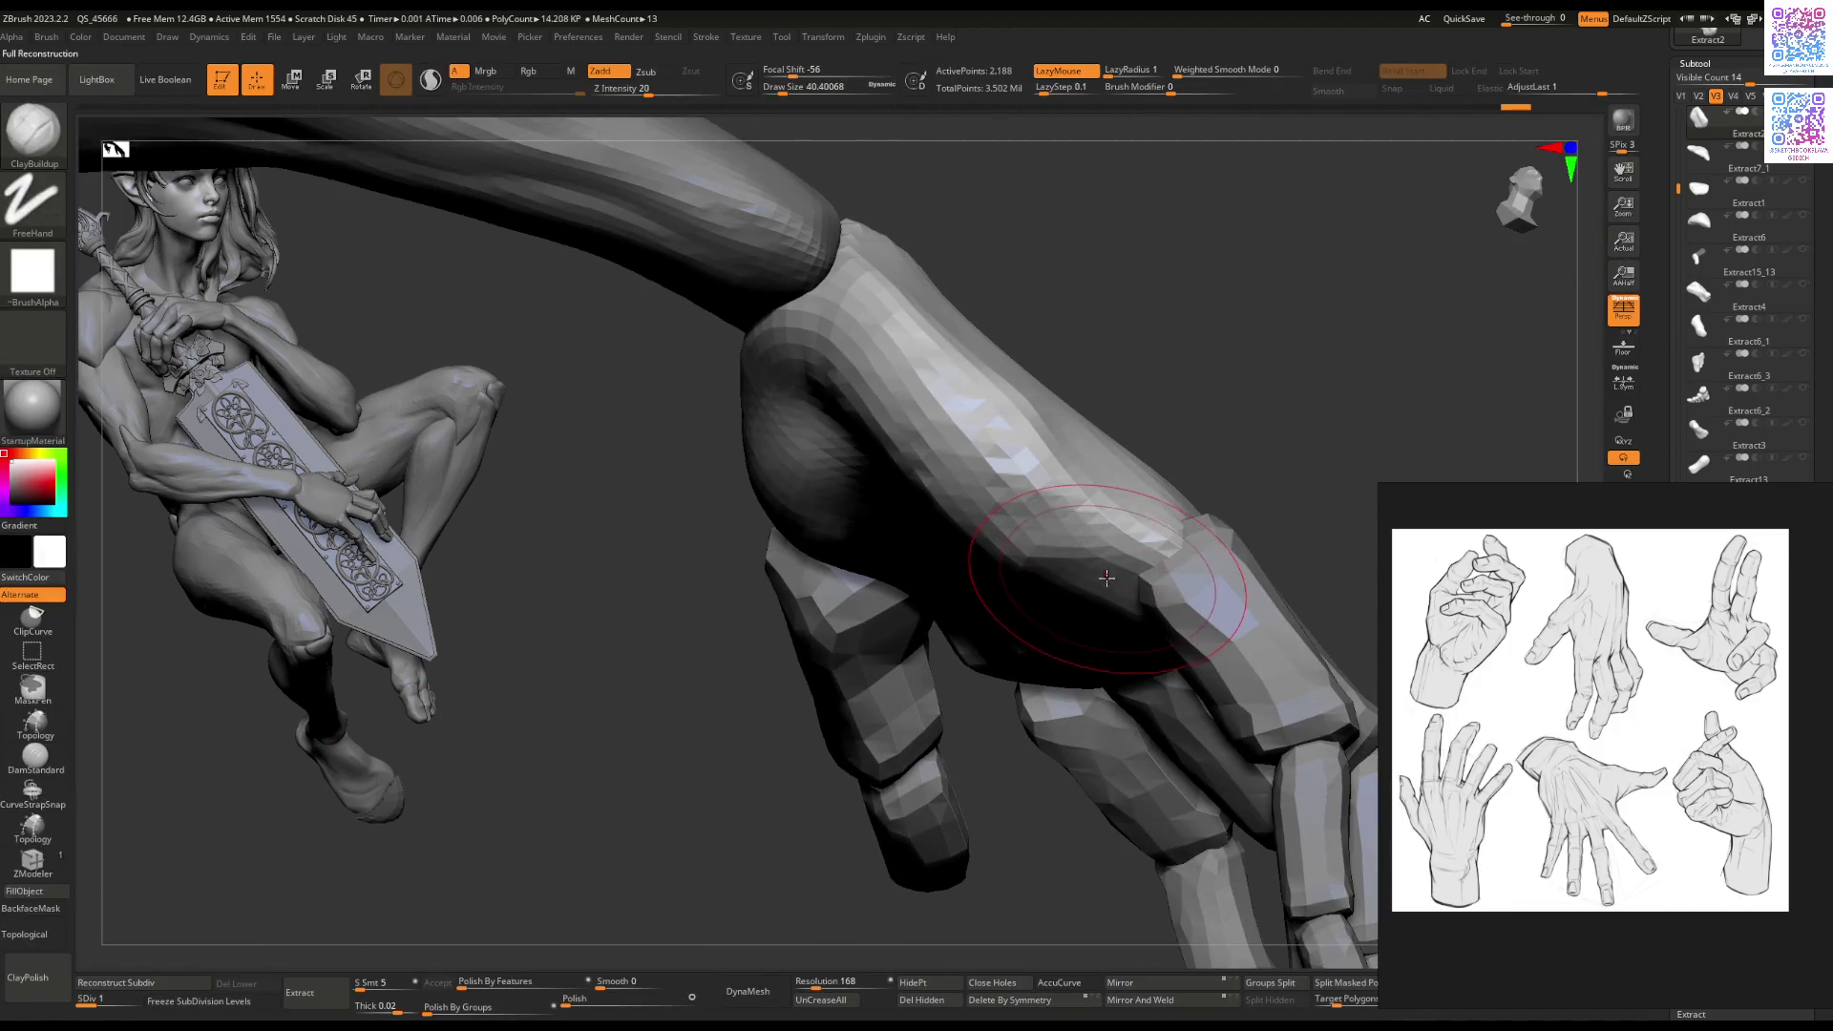
{"action": "left_click_drag", "start_coordinate": [1106, 579], "coordinate": [1021, 541]}
{"action": "mouse_move", "coordinate": [1070, 579]}
{"action": "right_mouse_down"}
{"action": "mouse_move", "coordinate": [1166, 483]}
{"action": "mouse_move", "coordinate": [907, 496]}
{"action": "mouse_move", "coordinate": [824, 475]}
{"action": "mouse_move", "coordinate": [1001, 557]}
{"action": "mouse_move", "coordinate": [1014, 623]}
{"action": "right_mouse_up"}
{"action": "key", "text": "b"}
{"action": "key", "text": "m"}
{"action": "key", "text": "v"}
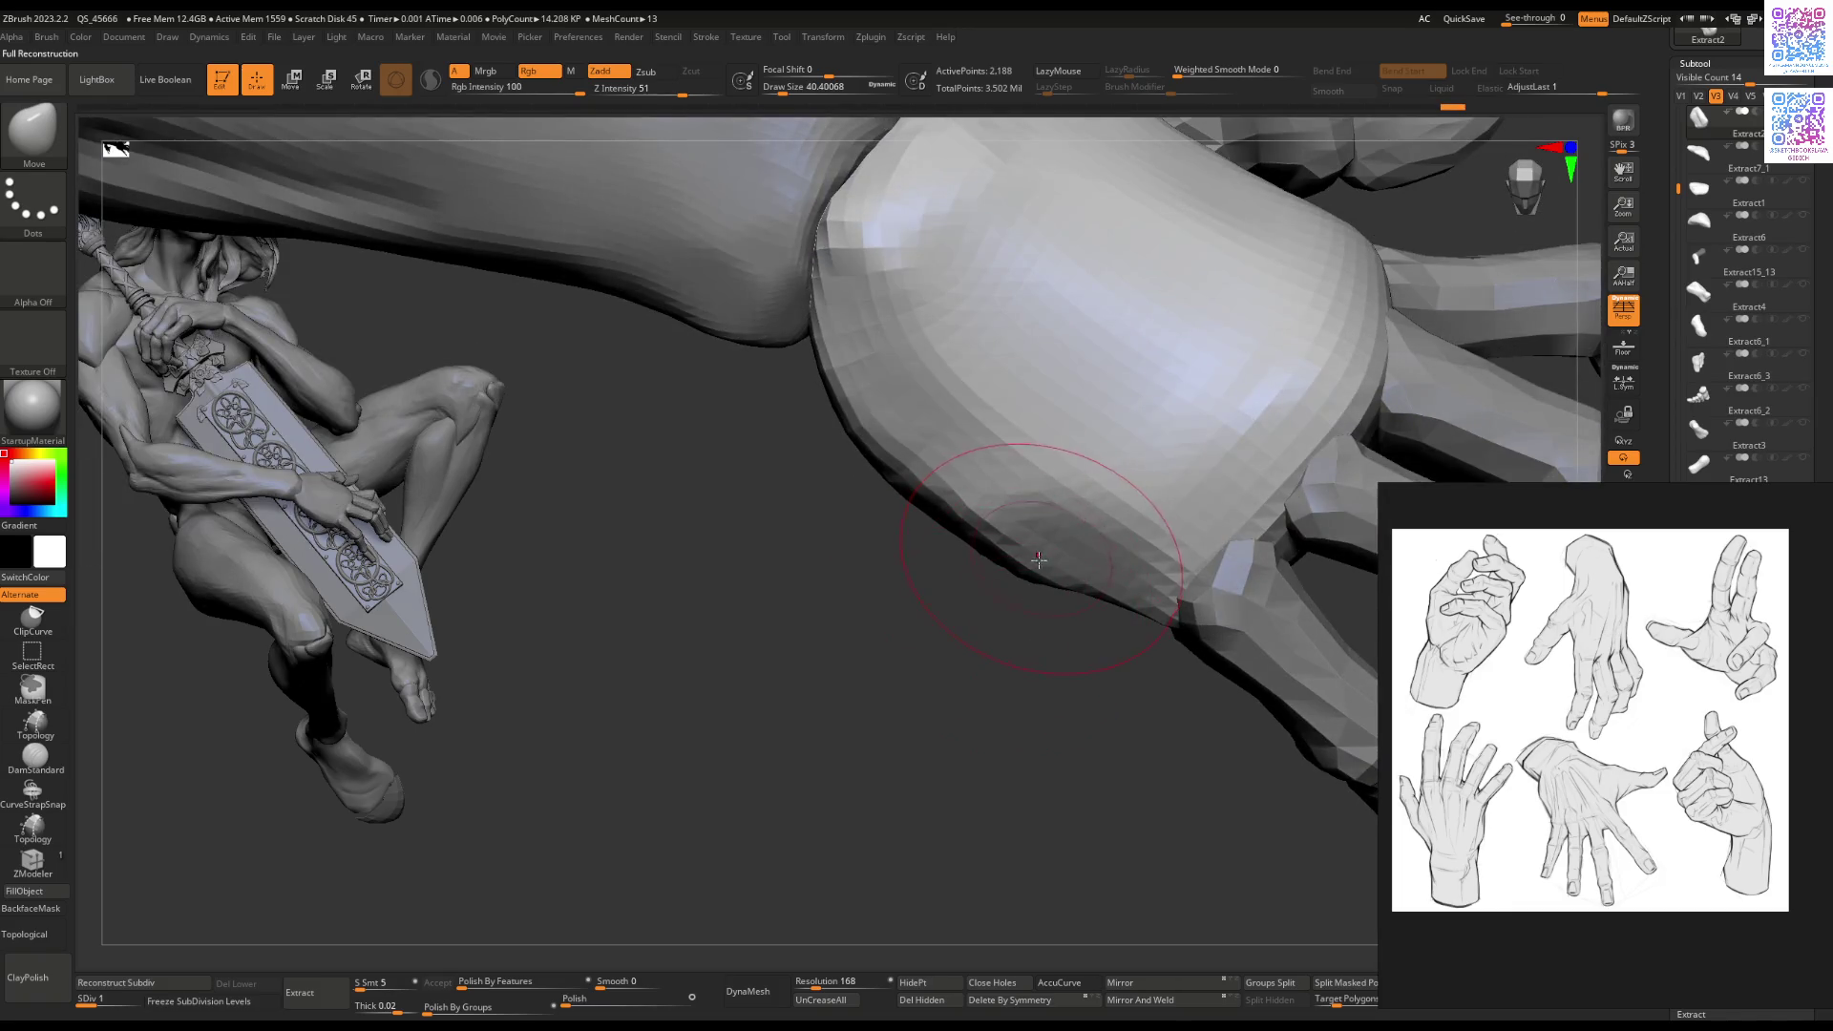
{"action": "mouse_move", "coordinate": [999, 532]}
{"action": "right_mouse_down"}
{"action": "mouse_move", "coordinate": [983, 532]}
{"action": "mouse_move", "coordinate": [983, 496]}
{"action": "right_mouse_up"}
{"action": "key", "text": "Tab"}
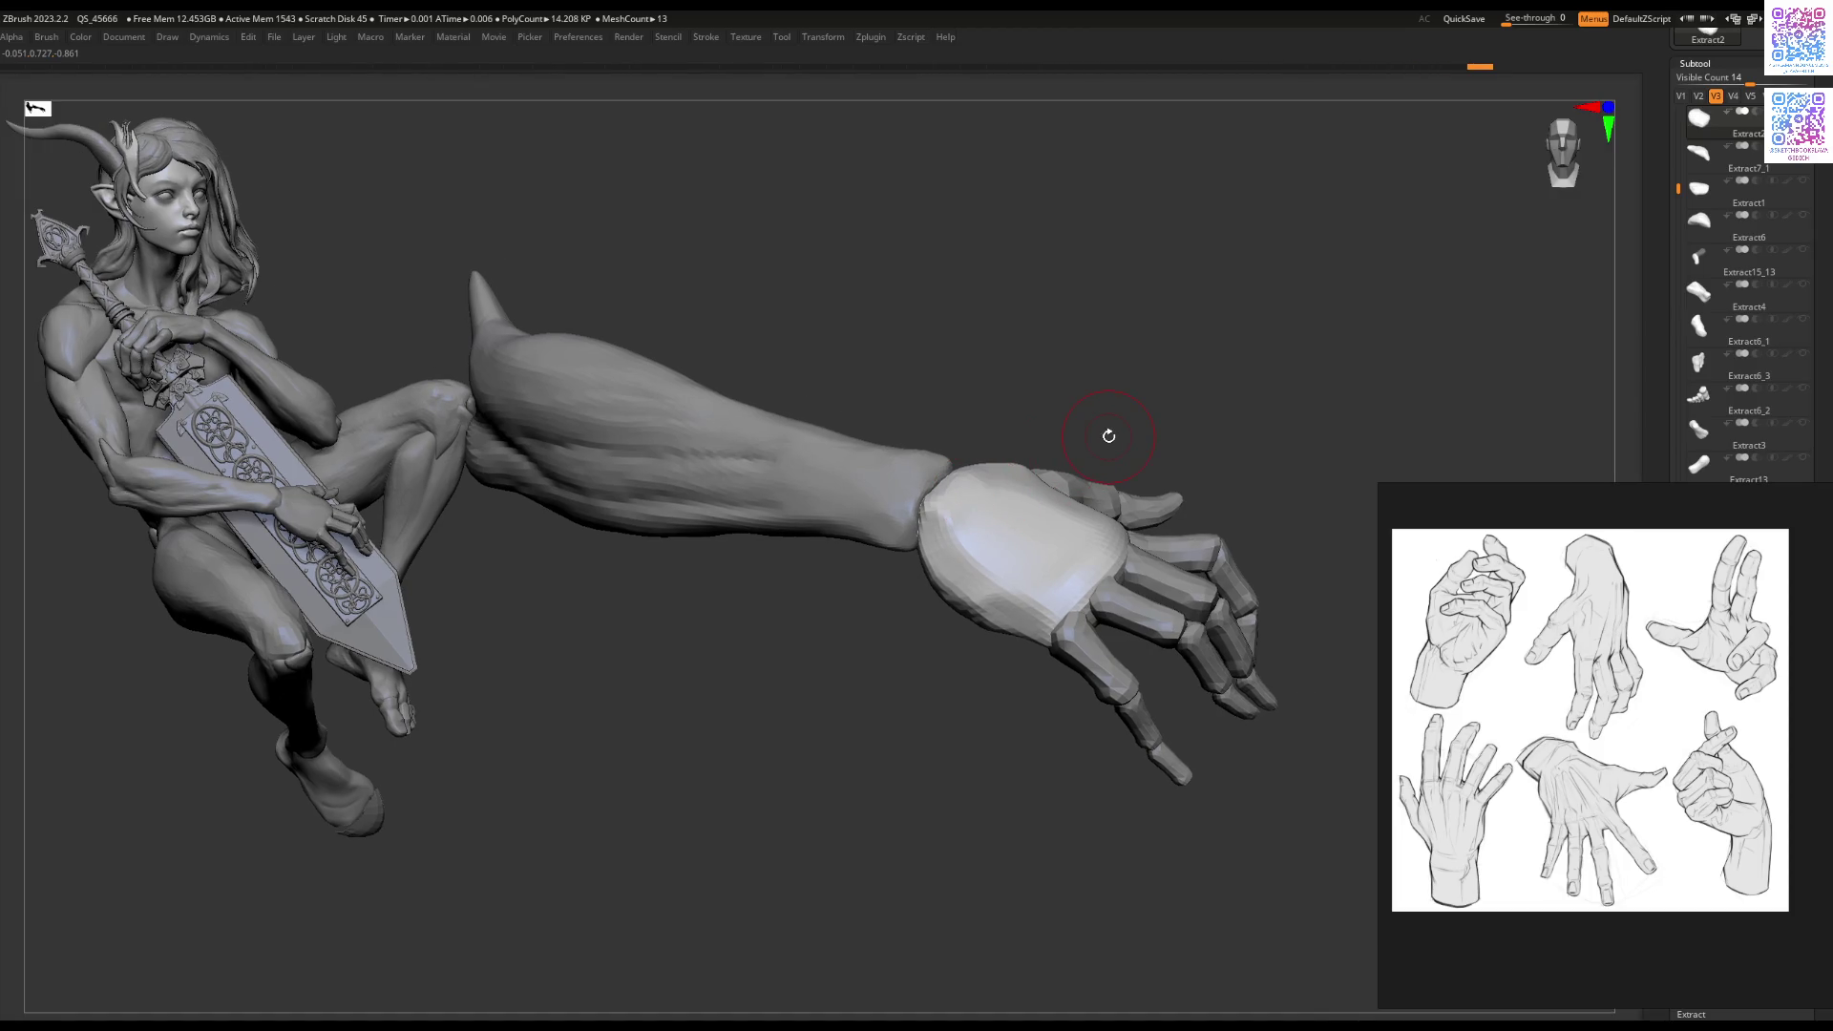
Step: Sculpt the palm's lower band into a flatter rounded block, checking it from several angles
{"action": "mouse_move", "coordinate": [1015, 527]}
{"action": "right_mouse_down"}
{"action": "mouse_move", "coordinate": [908, 663]}
{"action": "mouse_move", "coordinate": [900, 564]}
{"action": "mouse_move", "coordinate": [871, 552]}
{"action": "mouse_move", "coordinate": [918, 609]}
{"action": "mouse_move", "coordinate": [893, 583]}
{"action": "mouse_move", "coordinate": [960, 624]}
{"action": "mouse_move", "coordinate": [1021, 595]}
{"action": "mouse_move", "coordinate": [1105, 672]}
{"action": "mouse_move", "coordinate": [1085, 614]}
{"action": "mouse_move", "coordinate": [1072, 655]}
{"action": "mouse_move", "coordinate": [1111, 666]}
{"action": "right_mouse_up"}
{"action": "key", "text": "space"}
{"action": "left_click_drag", "start_coordinate": [1191, 573], "coordinate": [1085, 635]}
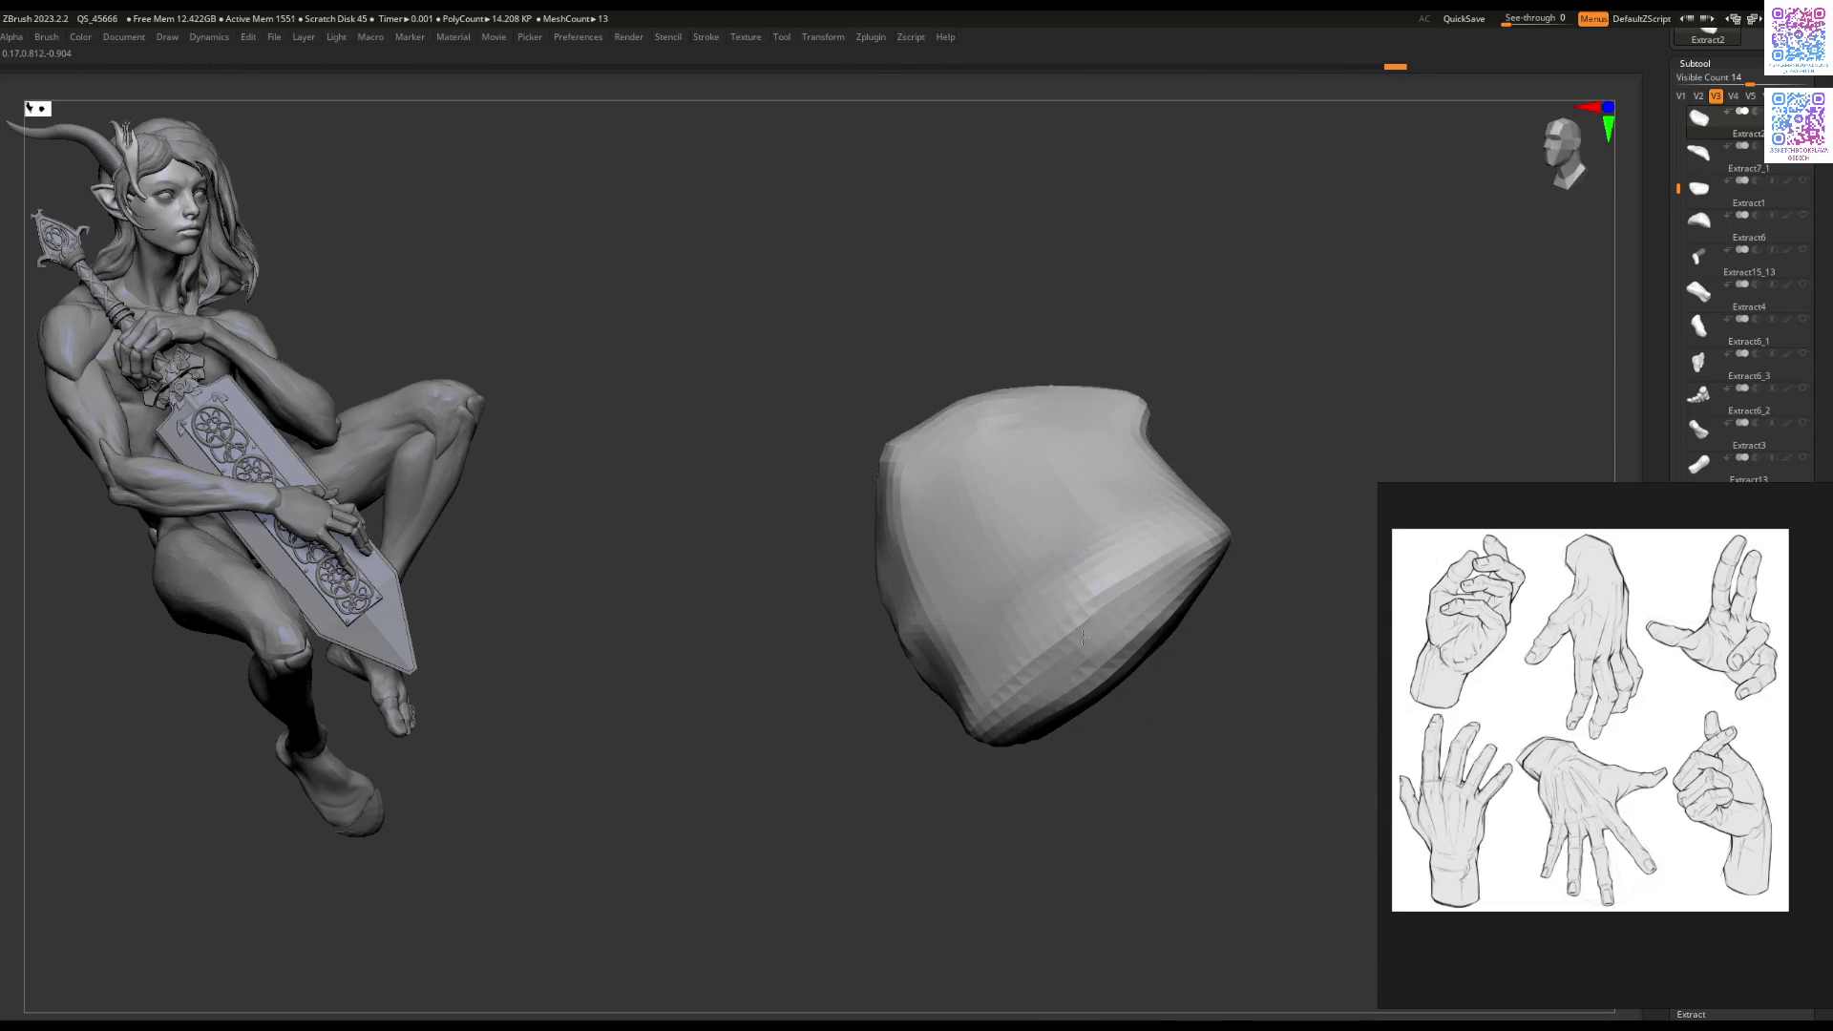
{"action": "mouse_move", "coordinate": [1005, 702]}
{"action": "right_mouse_down"}
{"action": "mouse_move", "coordinate": [1036, 659]}
{"action": "mouse_move", "coordinate": [945, 725]}
{"action": "mouse_move", "coordinate": [980, 680]}
{"action": "mouse_move", "coordinate": [937, 608]}
{"action": "right_mouse_up"}
{"action": "mouse_move", "coordinate": [907, 698]}
{"action": "right_mouse_down"}
{"action": "mouse_move", "coordinate": [907, 716]}
{"action": "mouse_move", "coordinate": [866, 728]}
{"action": "right_mouse_up"}
{"action": "key", "text": "space"}
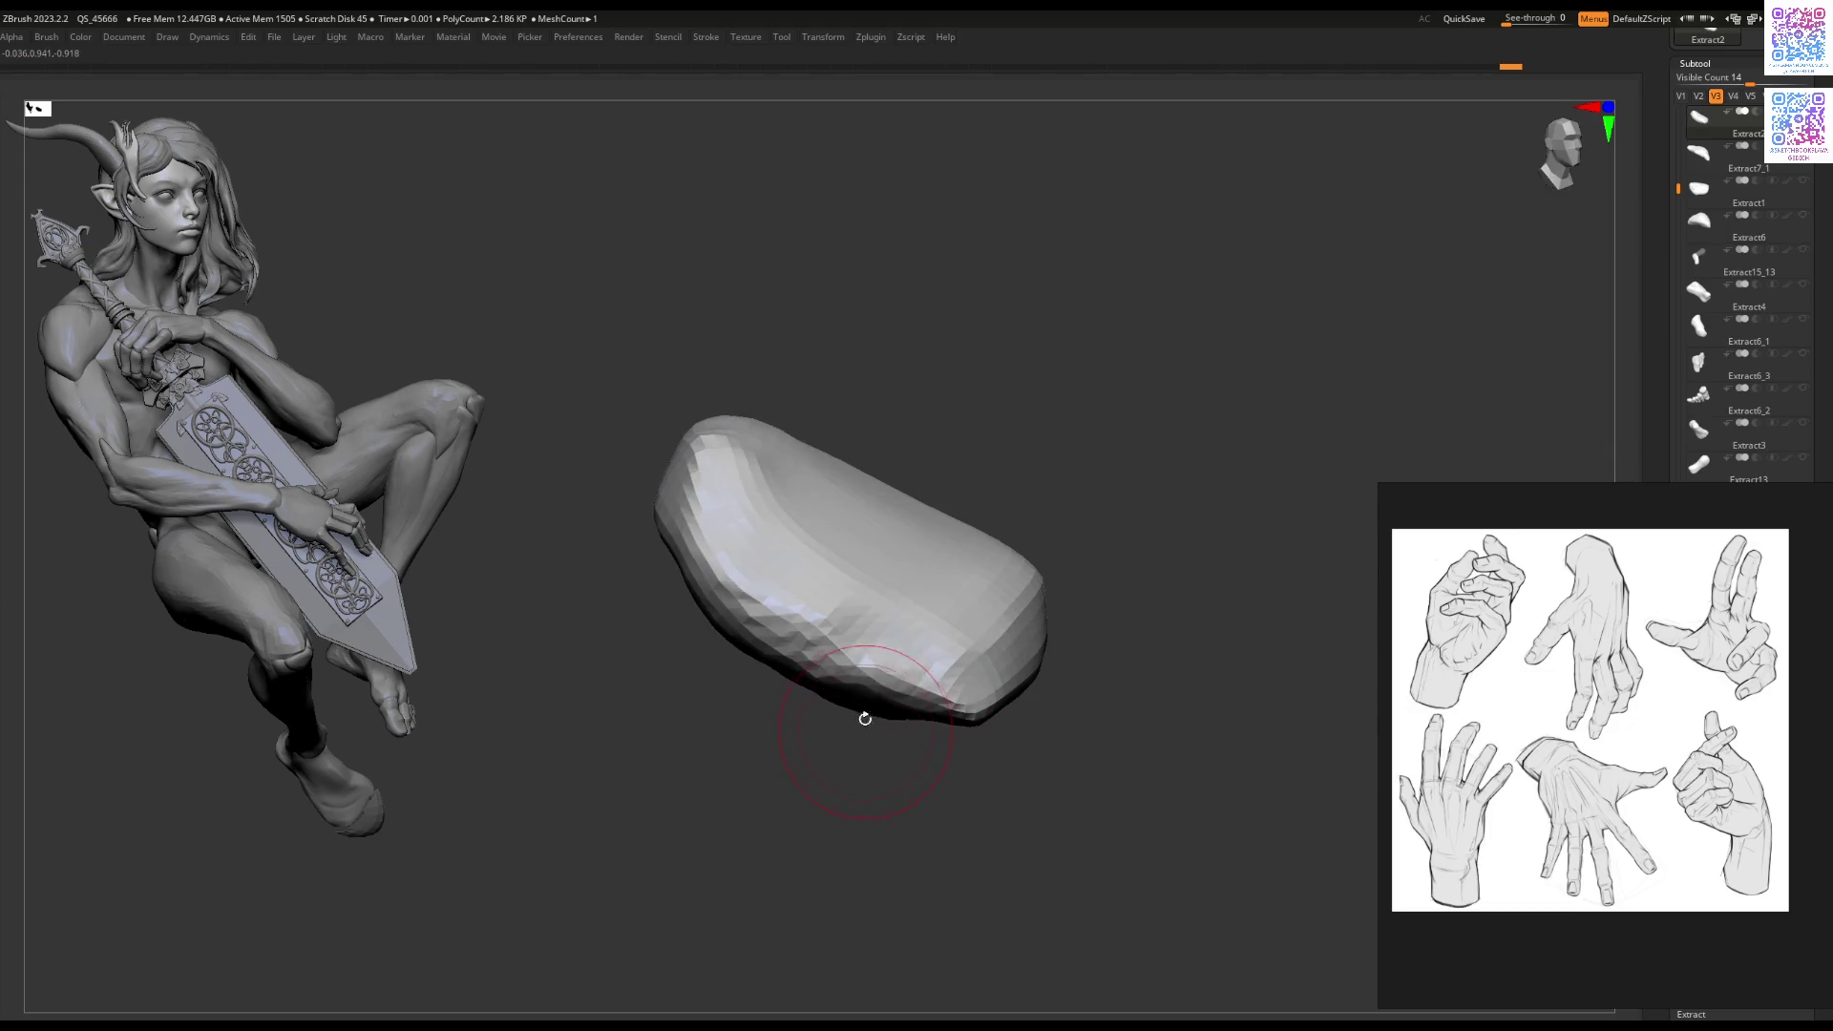
{"action": "mouse_move", "coordinate": [787, 594]}
{"action": "right_mouse_down"}
{"action": "mouse_move", "coordinate": [881, 668]}
{"action": "mouse_move", "coordinate": [881, 696]}
{"action": "mouse_move", "coordinate": [915, 596]}
{"action": "mouse_move", "coordinate": [831, 614]}
{"action": "mouse_move", "coordinate": [1004, 578]}
{"action": "mouse_move", "coordinate": [1097, 675]}
{"action": "mouse_move", "coordinate": [1002, 631]}
{"action": "mouse_move", "coordinate": [987, 577]}
{"action": "mouse_move", "coordinate": [864, 586]}
{"action": "mouse_move", "coordinate": [908, 593]}
{"action": "mouse_move", "coordinate": [885, 574]}
{"action": "mouse_move", "coordinate": [860, 674]}
{"action": "mouse_move", "coordinate": [911, 568]}
{"action": "mouse_move", "coordinate": [961, 584]}
{"action": "right_mouse_up"}
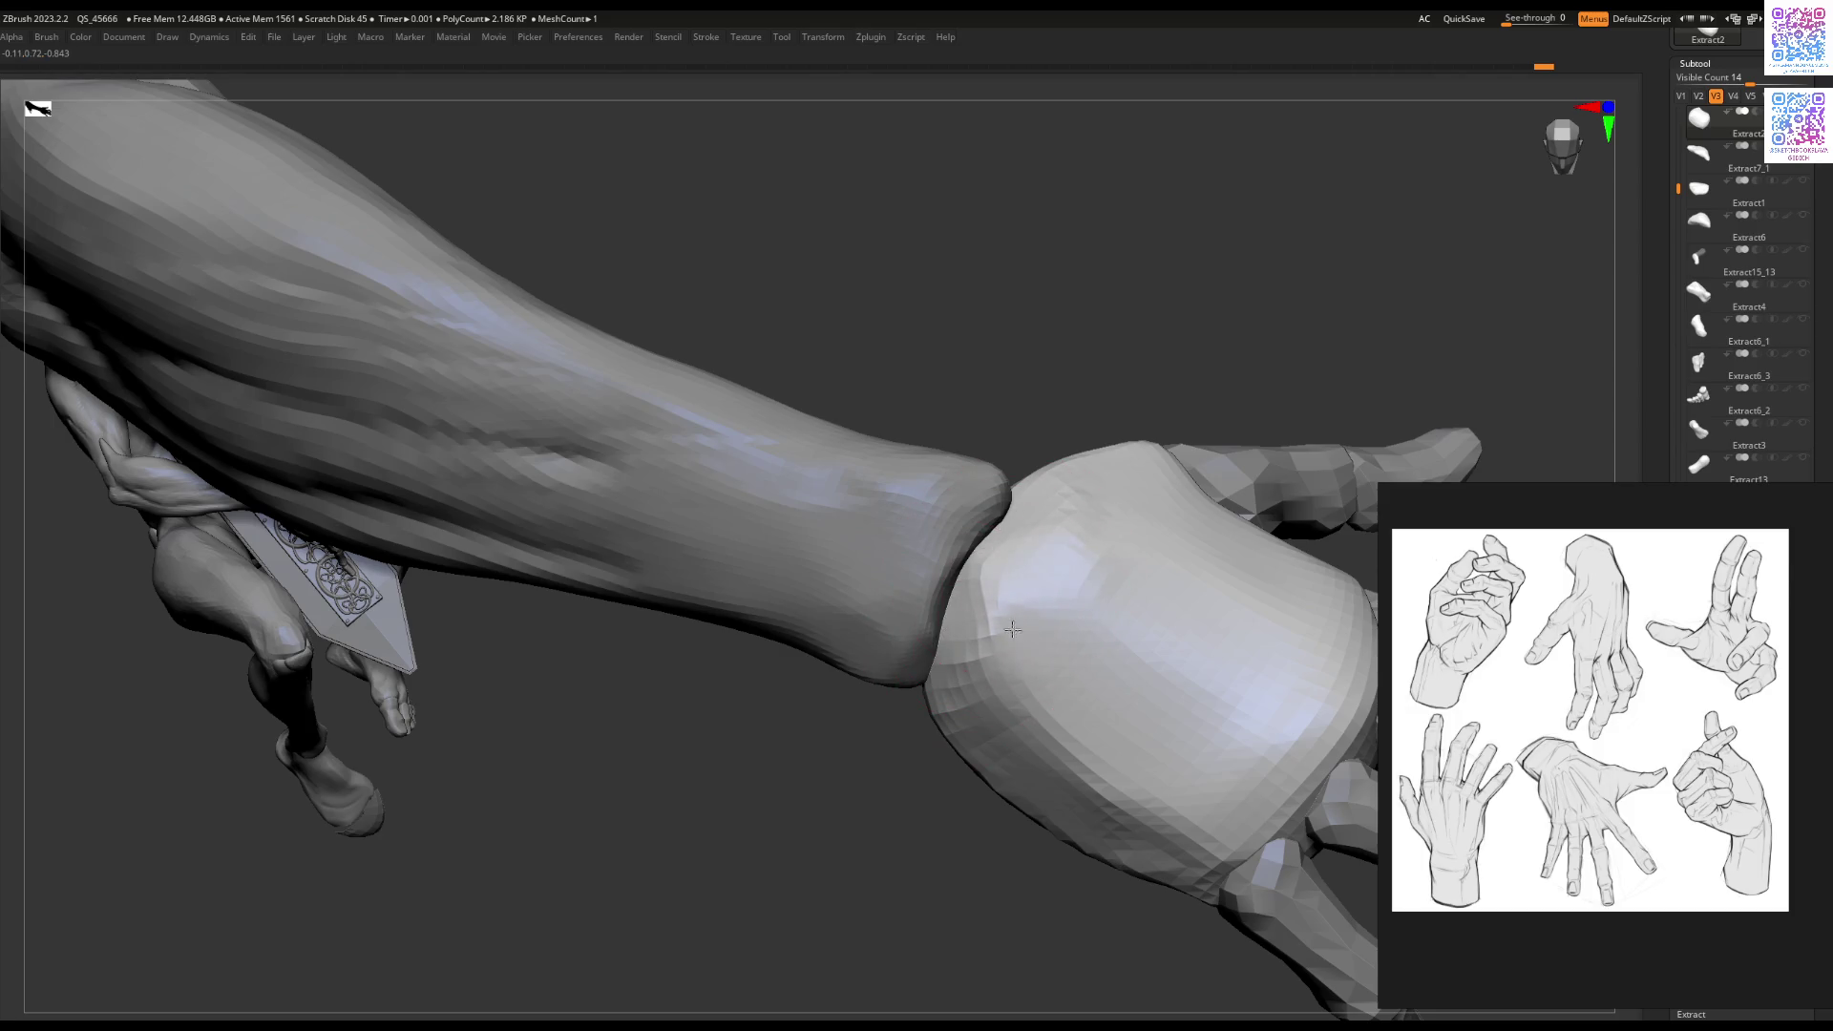
{"action": "mouse_move", "coordinate": [967, 585]}
{"action": "right_mouse_down"}
{"action": "mouse_move", "coordinate": [872, 716]}
{"action": "mouse_move", "coordinate": [840, 725]}
{"action": "mouse_move", "coordinate": [754, 891]}
{"action": "mouse_move", "coordinate": [642, 769]}
{"action": "mouse_move", "coordinate": [872, 667]}
{"action": "mouse_move", "coordinate": [740, 700]}
{"action": "mouse_move", "coordinate": [773, 741]}
{"action": "mouse_move", "coordinate": [949, 621]}
{"action": "mouse_move", "coordinate": [1002, 614]}
{"action": "right_mouse_up"}
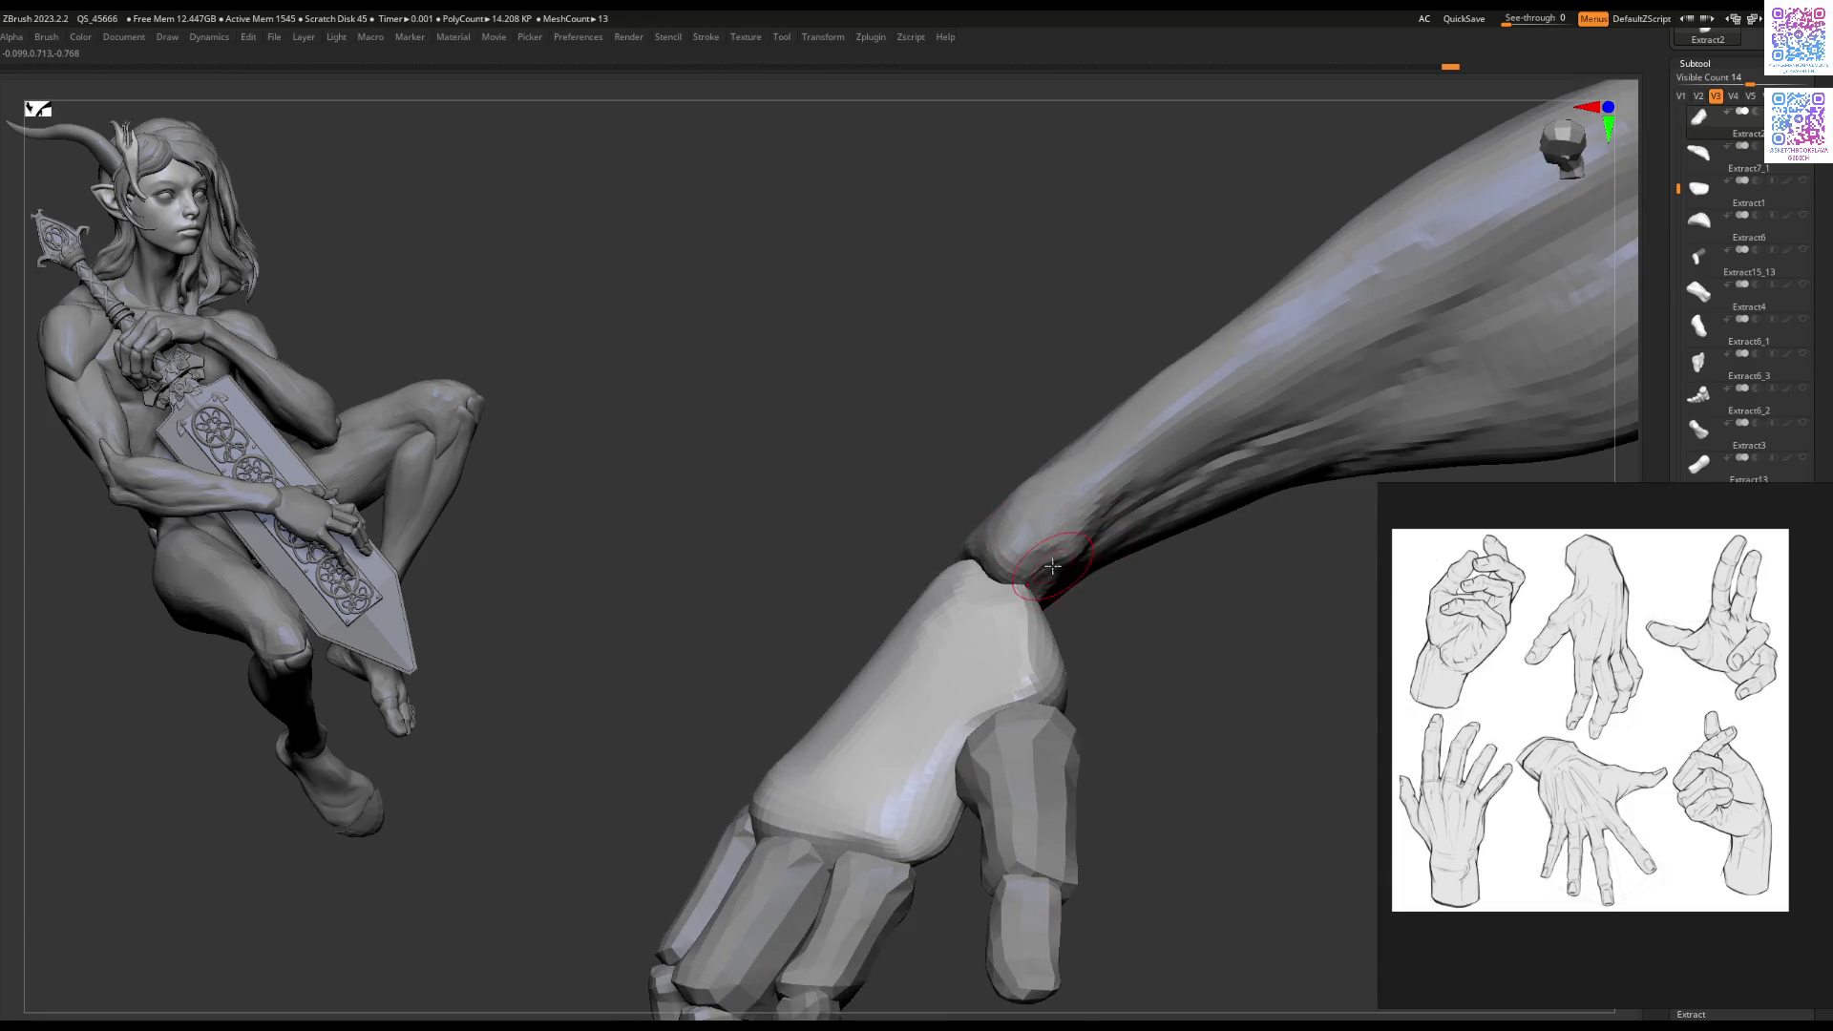
Step: Select forearm subtool Extract1_2, shrink the brush, and solo the forearm
{"action": "left_click", "coordinate": [1047, 564], "text": "alt"}
{"action": "right_click_drag", "start_coordinate": [1050, 569], "coordinate": [989, 613]}
{"action": "key", "text": "space"}
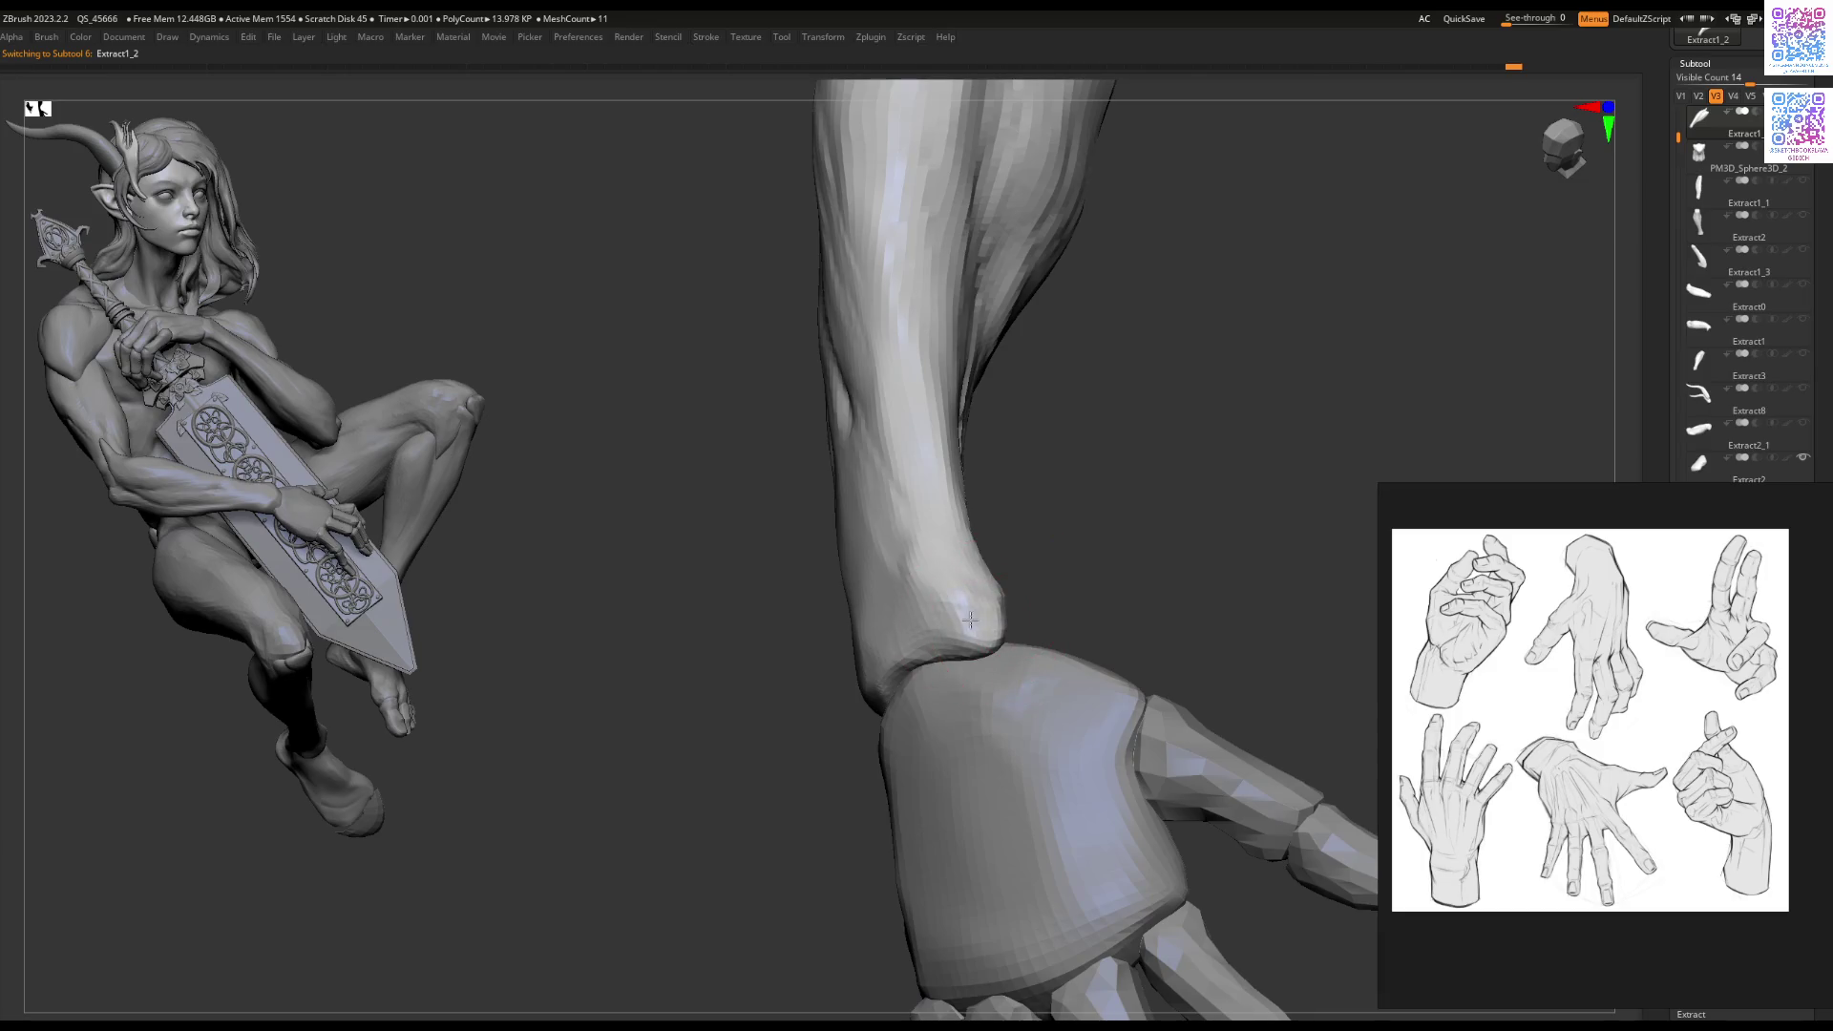
{"action": "right_click_drag", "start_coordinate": [951, 622], "coordinate": [921, 673]}
{"action": "mouse_move", "coordinate": [875, 769]}
{"action": "right_mouse_down", "text": "ctrl"}
{"action": "mouse_move", "coordinate": [904, 531]}
{"action": "mouse_move", "coordinate": [761, 675]}
{"action": "mouse_move", "coordinate": [899, 553]}
{"action": "mouse_move", "coordinate": [941, 662]}
{"action": "mouse_move", "coordinate": [860, 793]}
{"action": "mouse_move", "coordinate": [840, 793]}
{"action": "mouse_move", "coordinate": [876, 761]}
{"action": "mouse_move", "coordinate": [919, 618]}
{"action": "right_mouse_up", "text": "ctrl"}
{"action": "key", "text": "space"}
{"action": "left_click_drag", "start_coordinate": [919, 617], "coordinate": [909, 621]}
{"action": "mouse_move", "coordinate": [907, 627]}
{"action": "right_mouse_down"}
{"action": "mouse_move", "coordinate": [892, 644]}
{"action": "mouse_move", "coordinate": [1099, 584]}
{"action": "right_mouse_up"}
{"action": "key", "text": "space"}
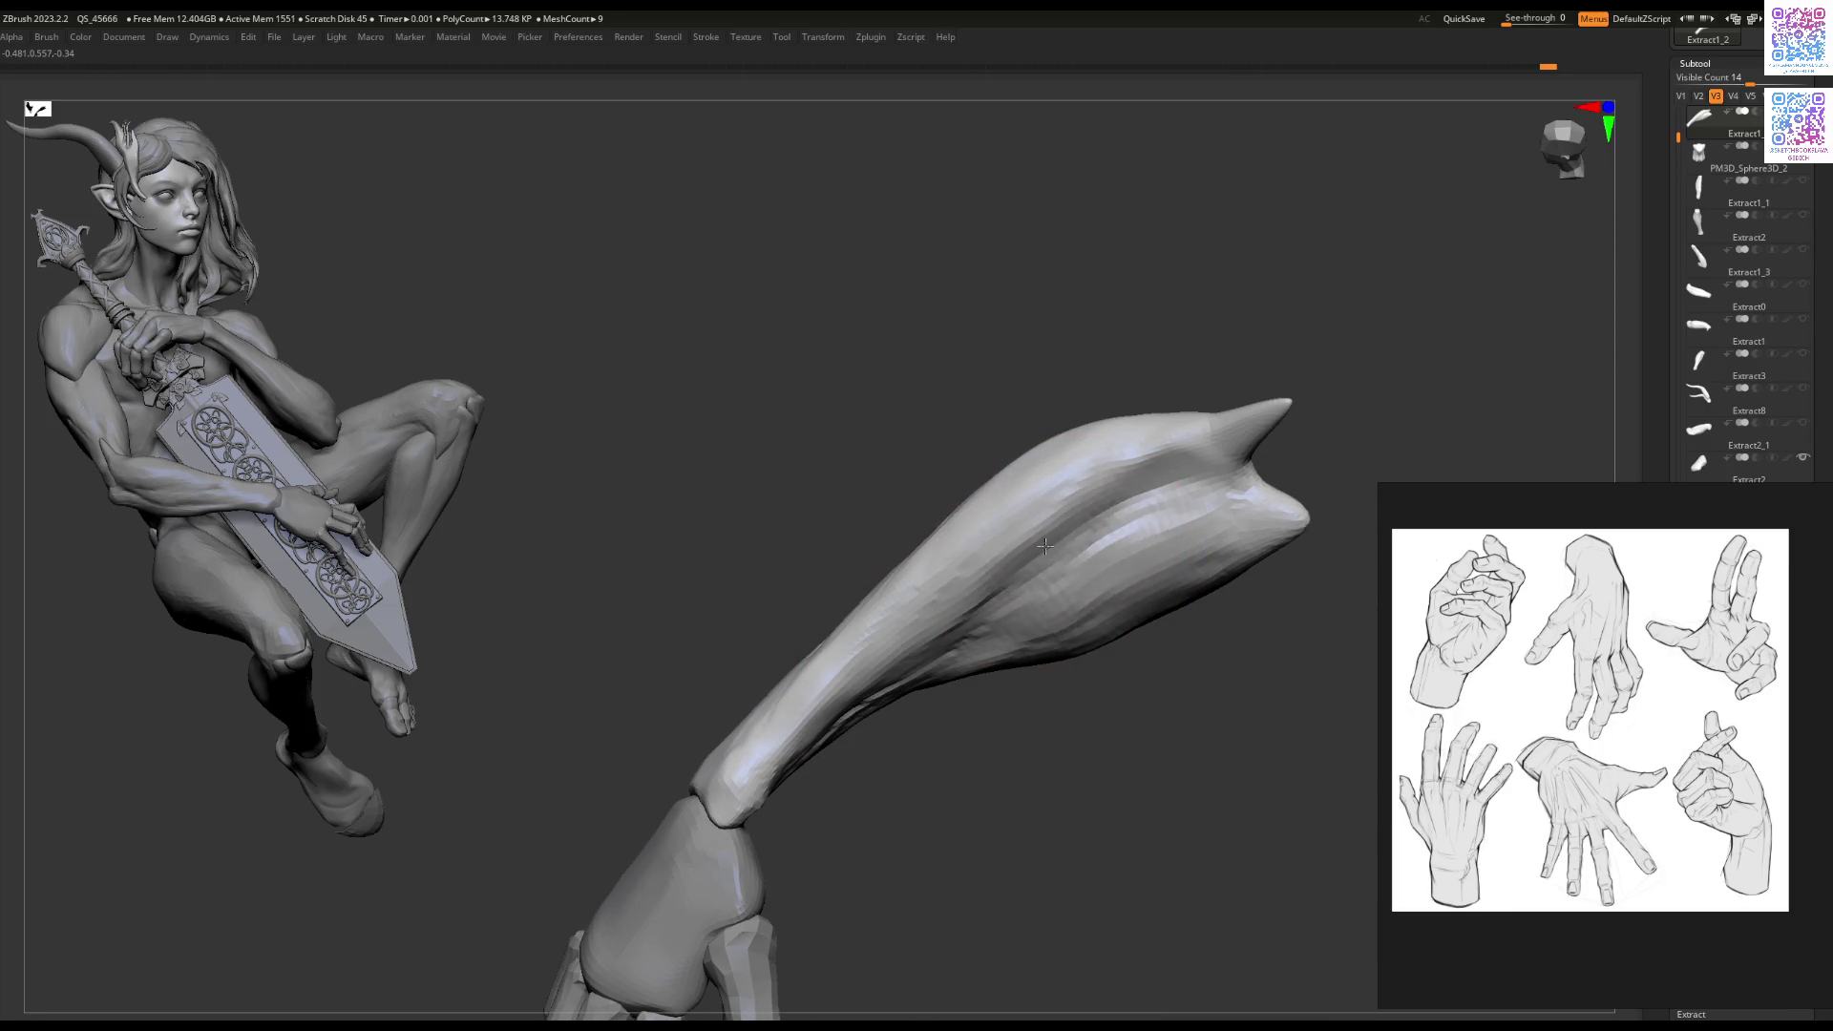
{"action": "key", "text": "ctrl"}
{"action": "right_click_drag", "start_coordinate": [1012, 659], "coordinate": [1012, 583]}
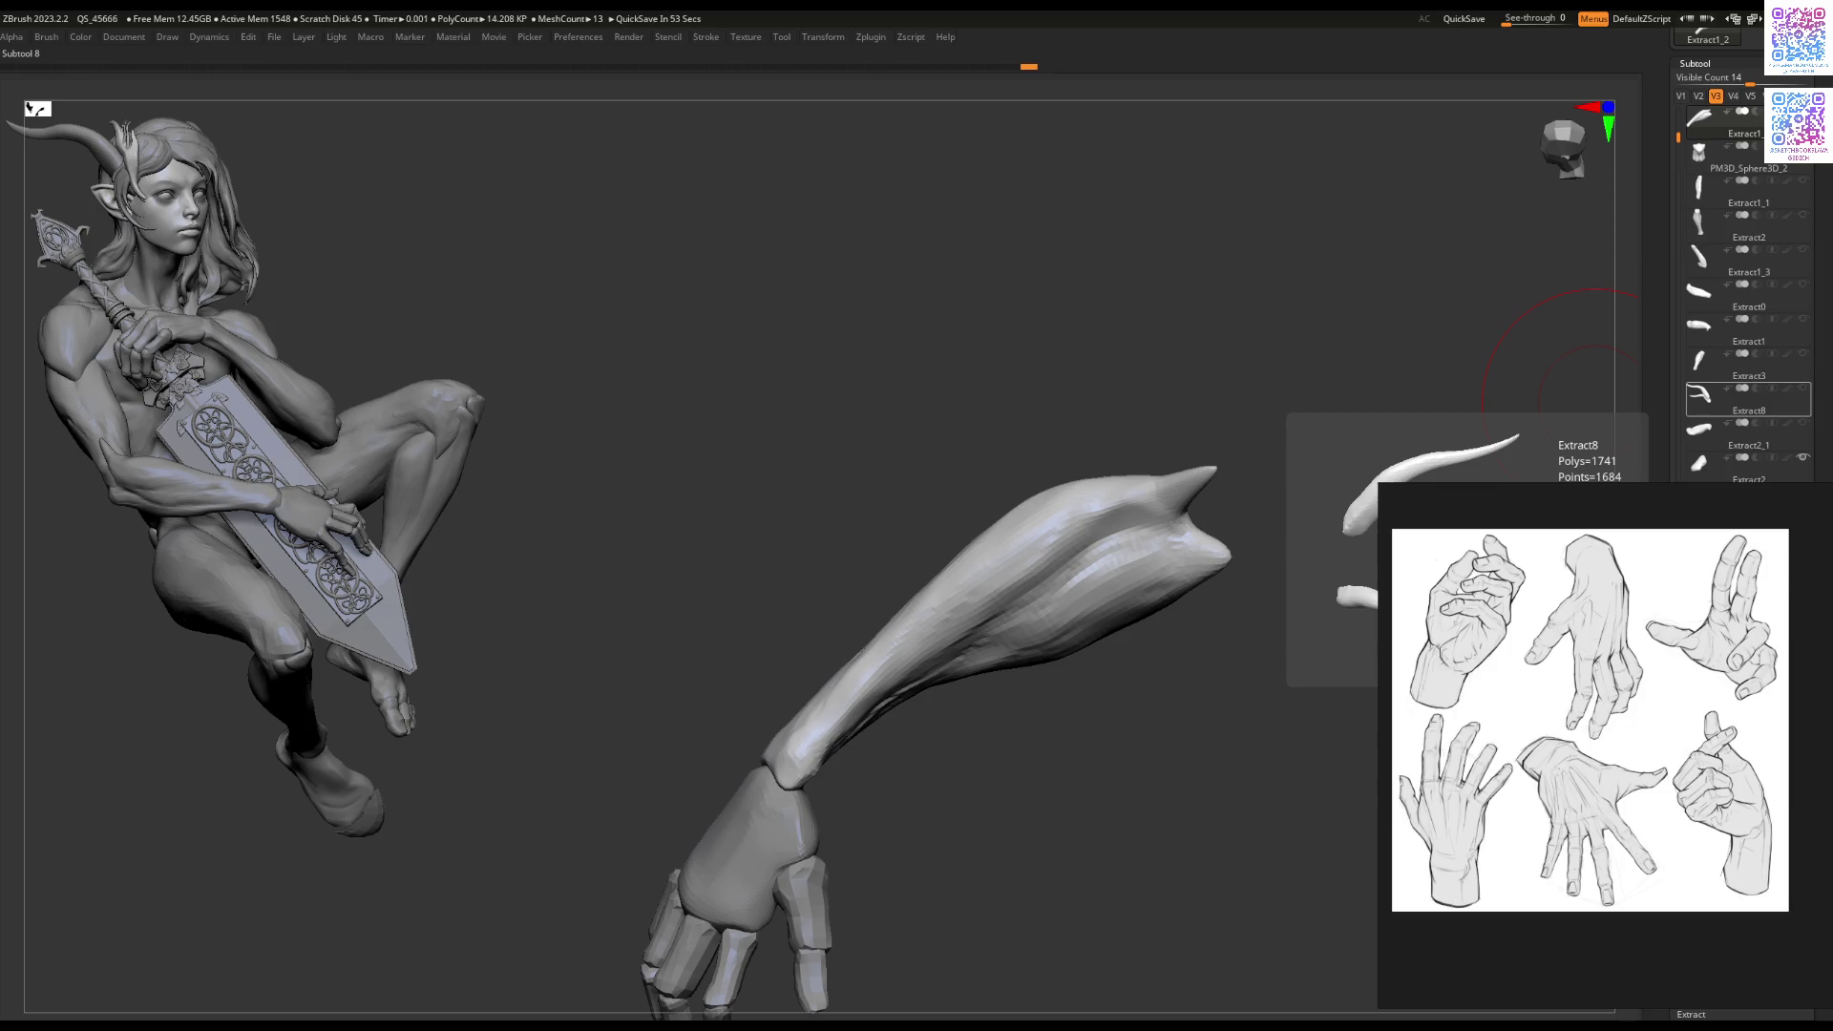
Step: Carve a deeper groove and a band along the forearm's length
{"action": "mouse_move", "coordinate": [965, 728]}
{"action": "right_mouse_down", "text": "ctrl"}
{"action": "mouse_move", "coordinate": [982, 614]}
{"action": "mouse_move", "coordinate": [1008, 630]}
{"action": "mouse_move", "coordinate": [1079, 535]}
{"action": "mouse_move", "coordinate": [1054, 563]}
{"action": "right_mouse_up", "text": "ctrl"}
{"action": "mouse_move", "coordinate": [1054, 562]}
{"action": "left_mouse_down"}
{"action": "mouse_move", "coordinate": [1125, 553]}
{"action": "mouse_move", "coordinate": [993, 534]}
{"action": "mouse_move", "coordinate": [726, 658]}
{"action": "mouse_move", "coordinate": [888, 588]}
{"action": "left_mouse_up"}
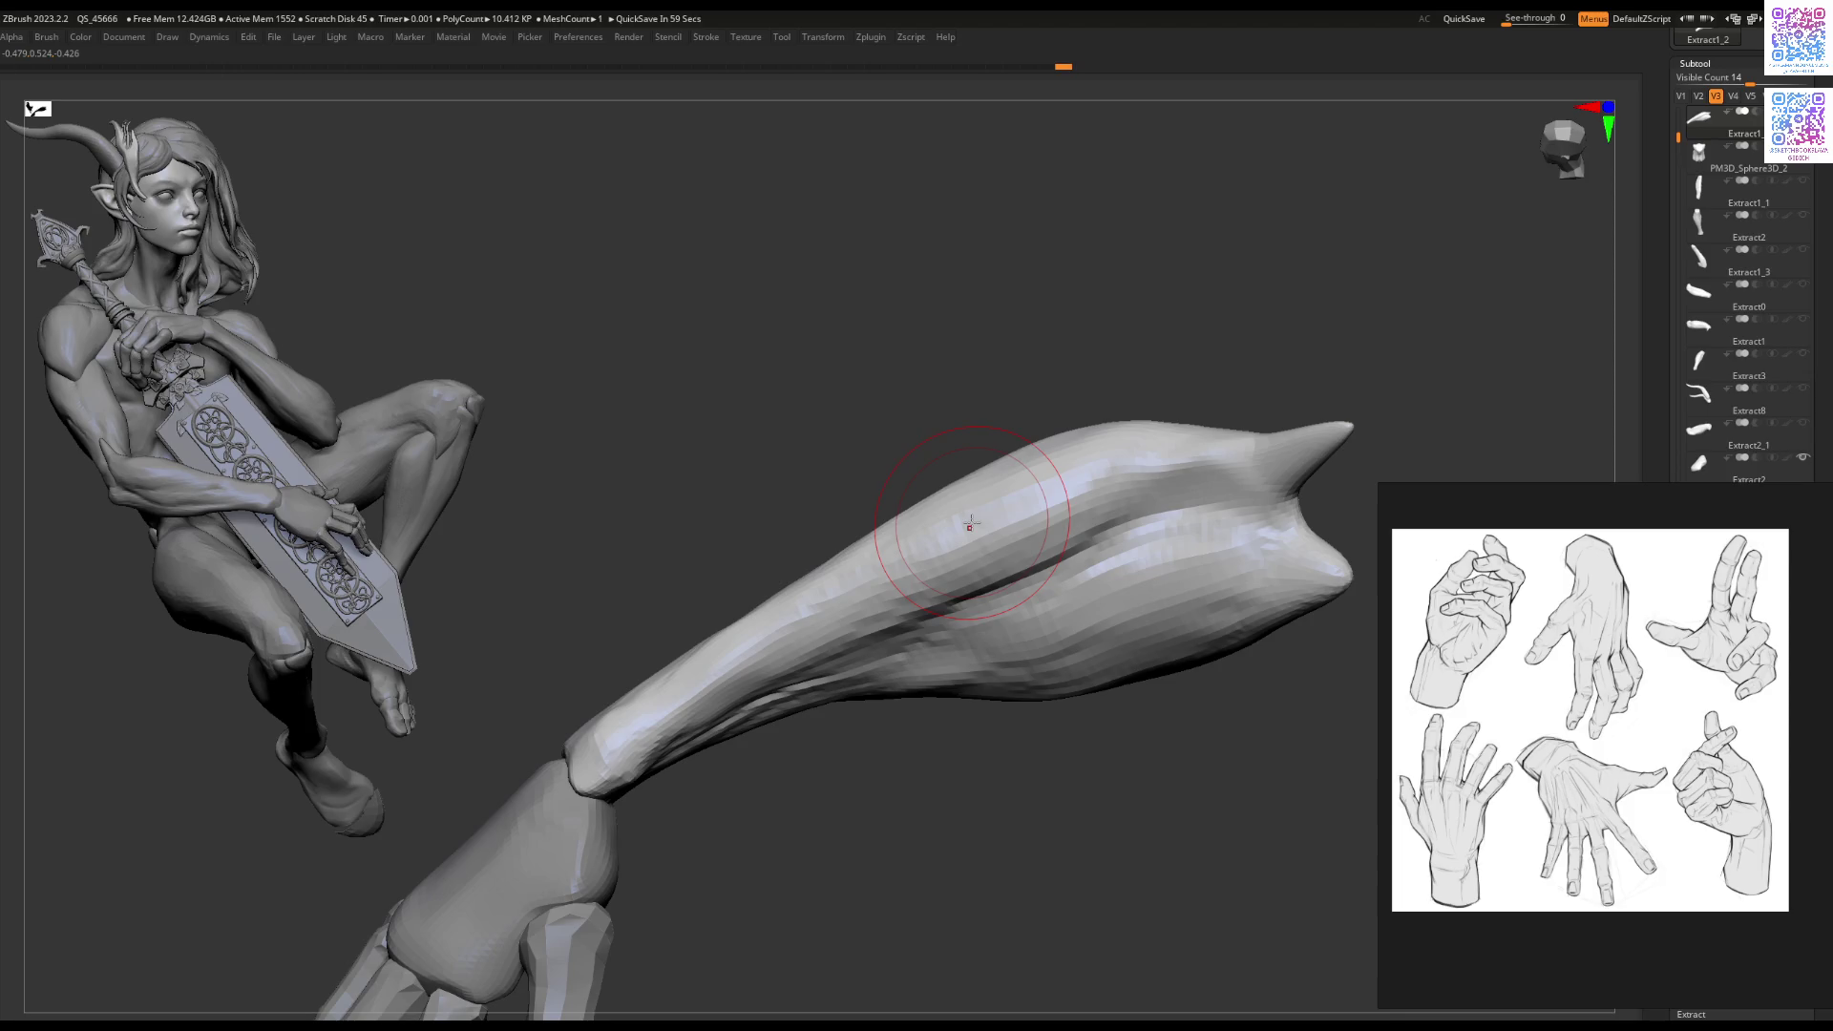
{"action": "mouse_move", "coordinate": [1248, 511]}
{"action": "left_mouse_down"}
{"action": "mouse_move", "coordinate": [1194, 497]}
{"action": "mouse_move", "coordinate": [964, 532]}
{"action": "mouse_move", "coordinate": [990, 586]}
{"action": "mouse_move", "coordinate": [1035, 516]}
{"action": "left_mouse_up"}
{"action": "mouse_move", "coordinate": [826, 722]}
{"action": "left_mouse_down"}
{"action": "mouse_move", "coordinate": [754, 731]}
{"action": "mouse_move", "coordinate": [979, 714]}
{"action": "left_mouse_up"}
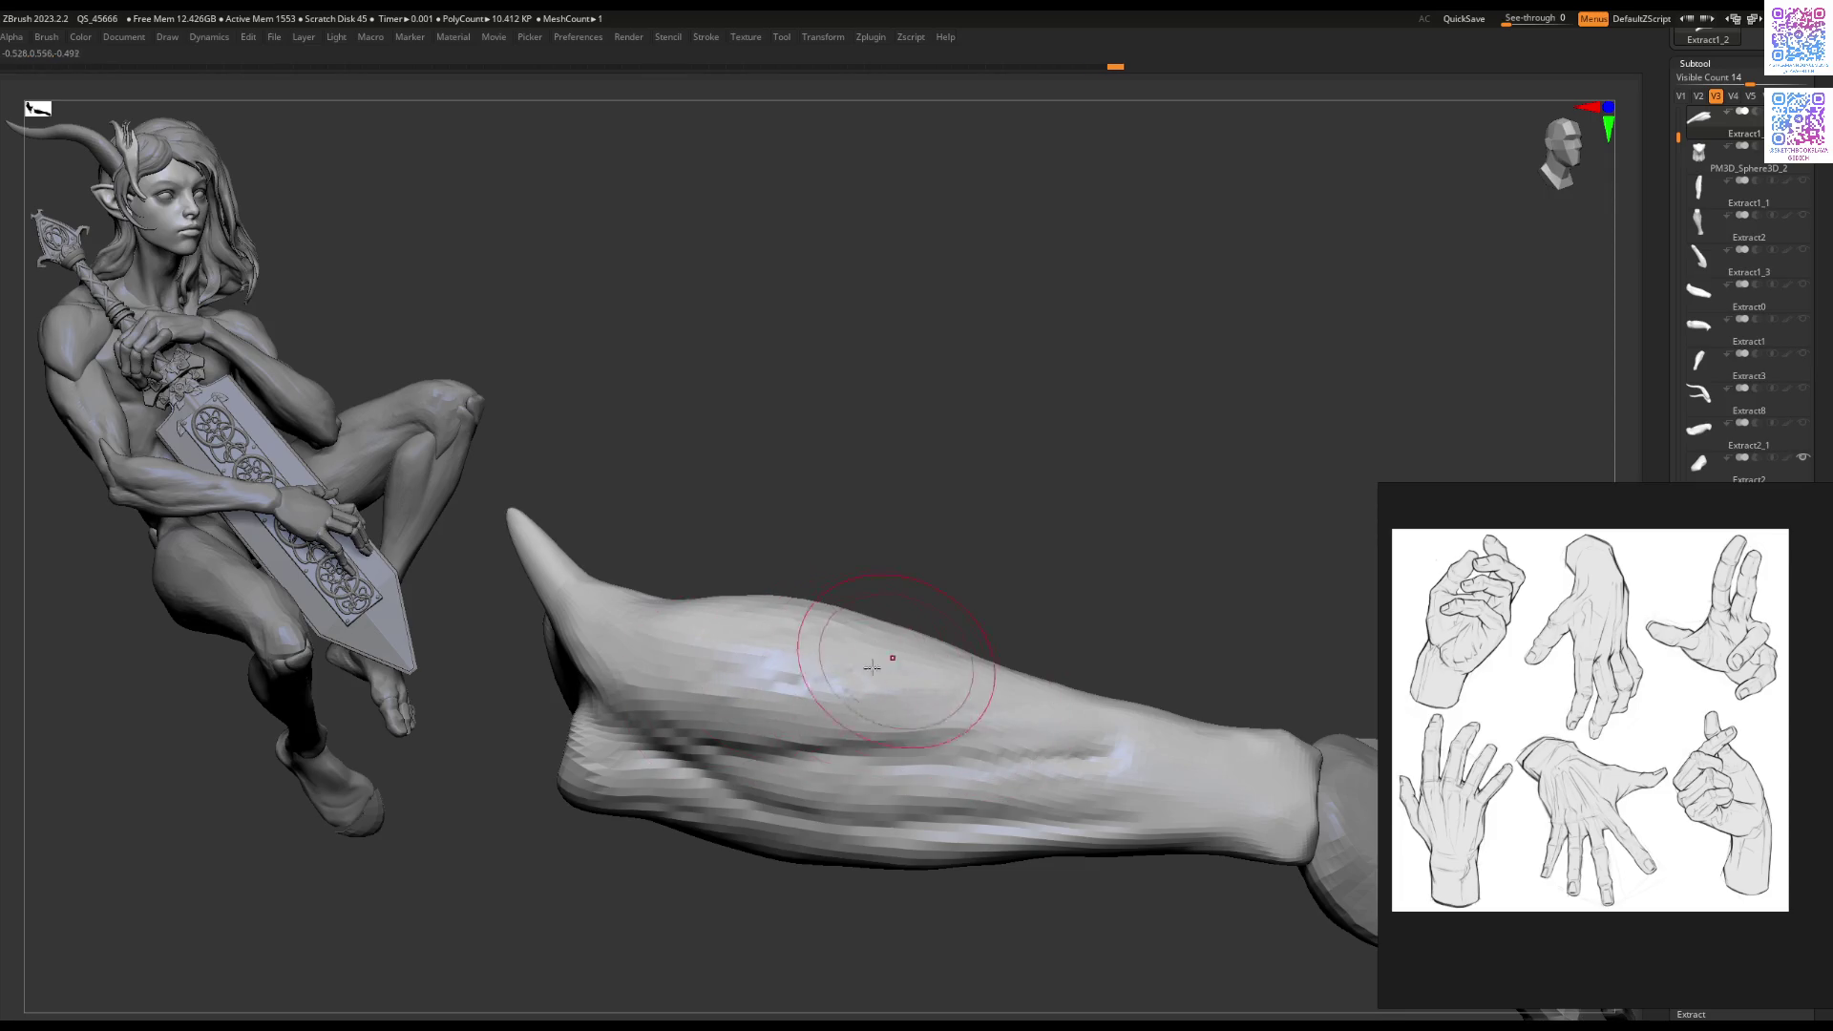
{"action": "mouse_move", "coordinate": [901, 764]}
{"action": "right_mouse_down"}
{"action": "mouse_move", "coordinate": [822, 675]}
{"action": "mouse_move", "coordinate": [859, 704]}
{"action": "mouse_move", "coordinate": [853, 761]}
{"action": "mouse_move", "coordinate": [843, 646]}
{"action": "mouse_move", "coordinate": [818, 655]}
{"action": "mouse_move", "coordinate": [911, 688]}
{"action": "mouse_move", "coordinate": [851, 548]}
{"action": "right_mouse_up"}
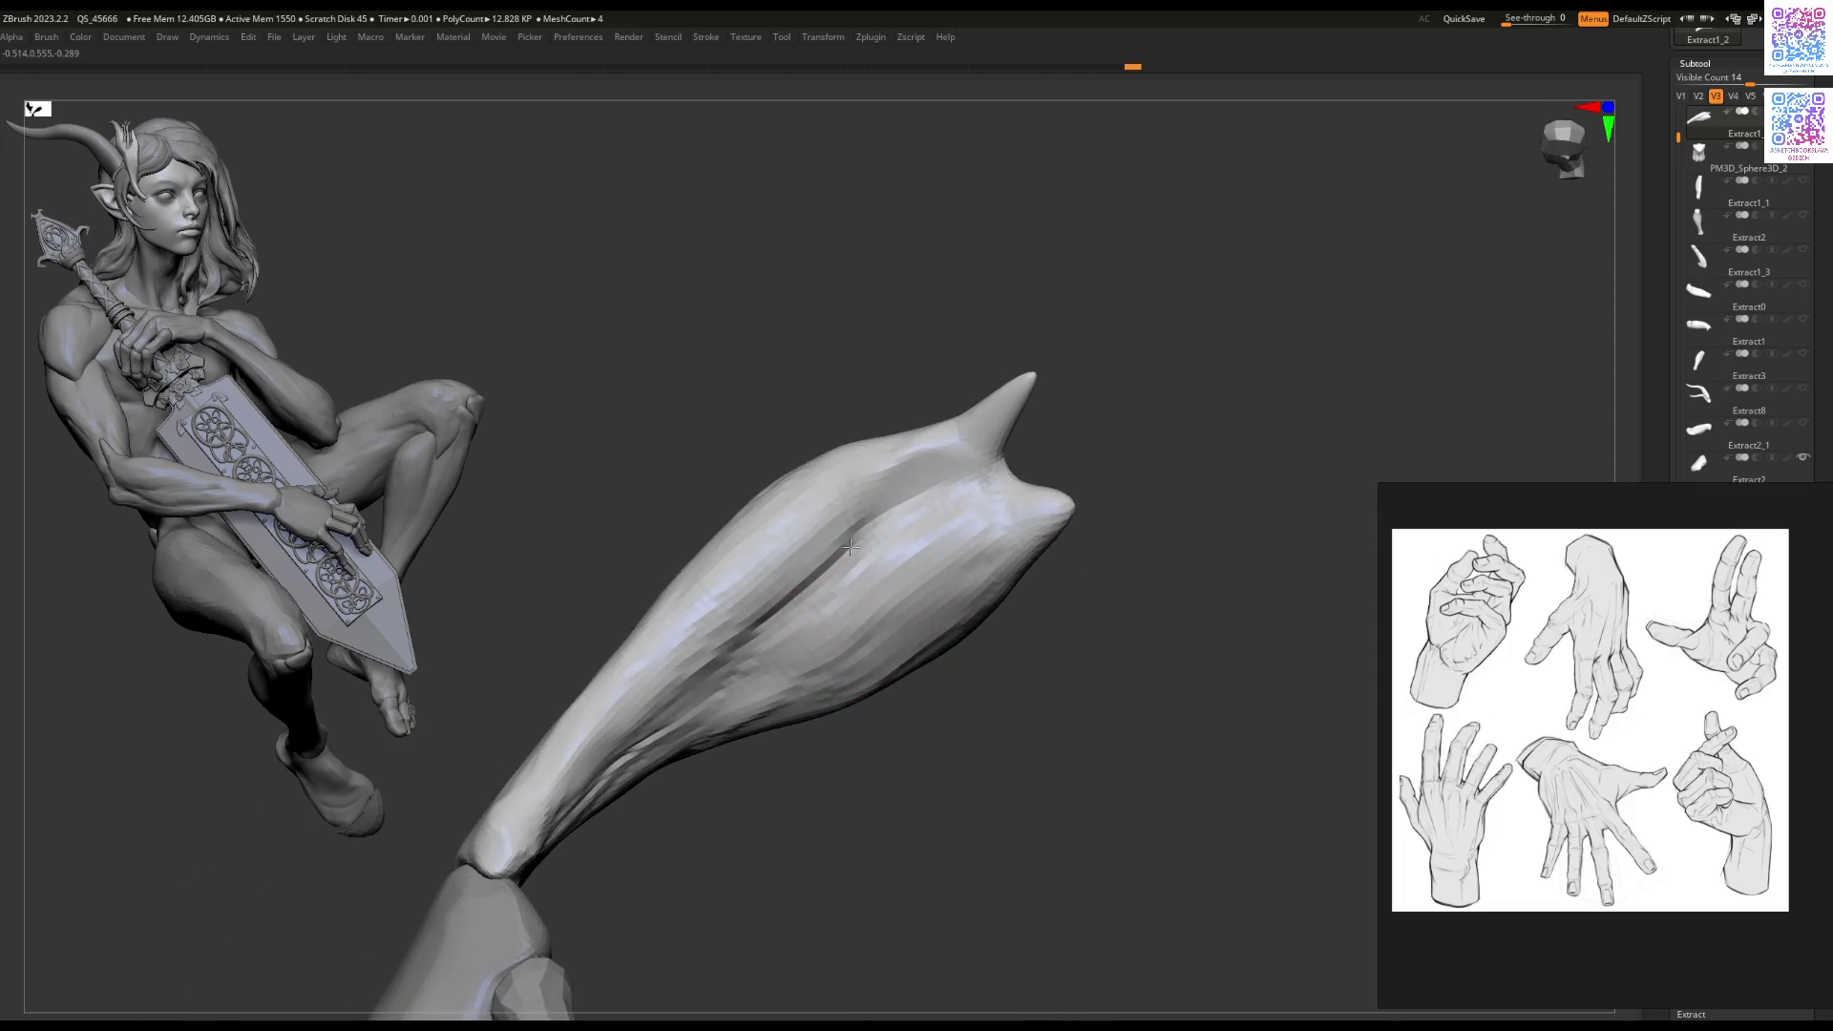
{"action": "mouse_move", "coordinate": [778, 646]}
{"action": "right_mouse_down"}
{"action": "mouse_move", "coordinate": [859, 573]}
{"action": "mouse_move", "coordinate": [947, 603]}
{"action": "mouse_move", "coordinate": [783, 601]}
{"action": "mouse_move", "coordinate": [778, 623]}
{"action": "mouse_move", "coordinate": [915, 607]}
{"action": "mouse_move", "coordinate": [944, 632]}
{"action": "right_mouse_up"}
Step: Smooth the forearm groove slightly, then select a fingertip subtool
{"action": "key", "text": "b"}
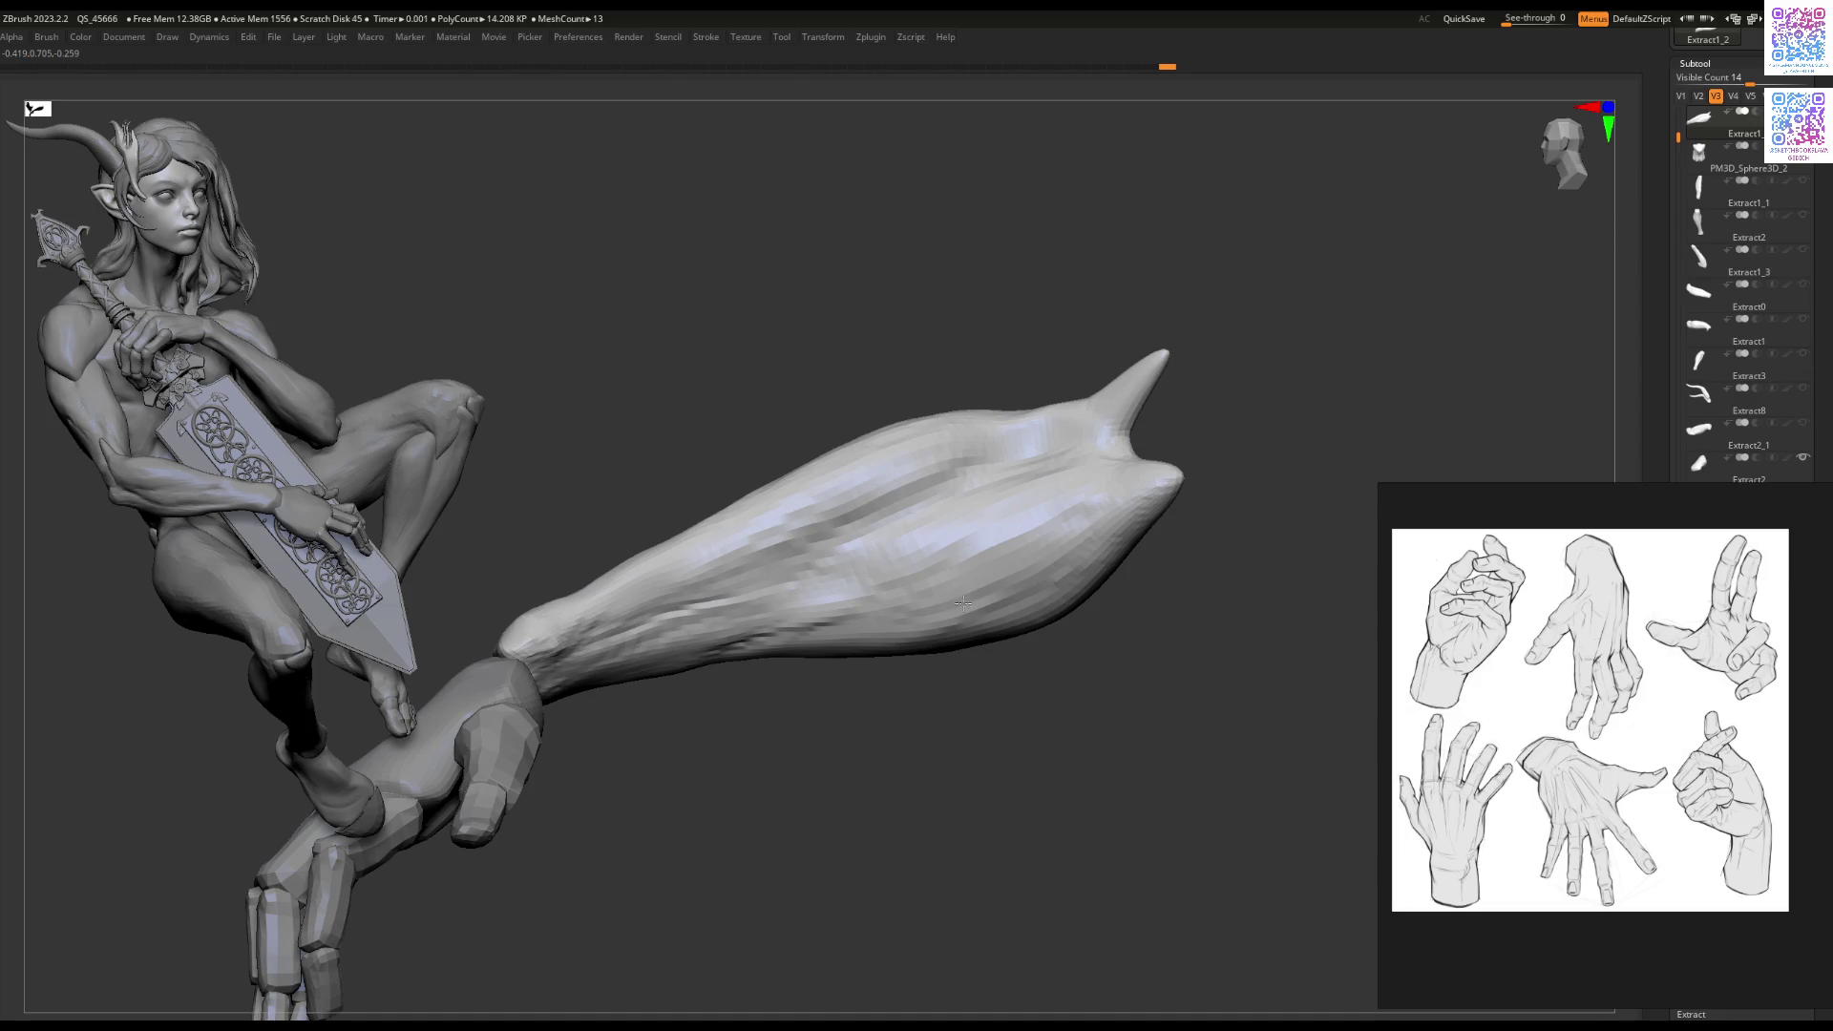
{"action": "mouse_move", "coordinate": [833, 643]}
{"action": "right_mouse_down"}
{"action": "mouse_move", "coordinate": [821, 537]}
{"action": "mouse_move", "coordinate": [831, 597]}
{"action": "mouse_move", "coordinate": [883, 551]}
{"action": "right_mouse_up"}
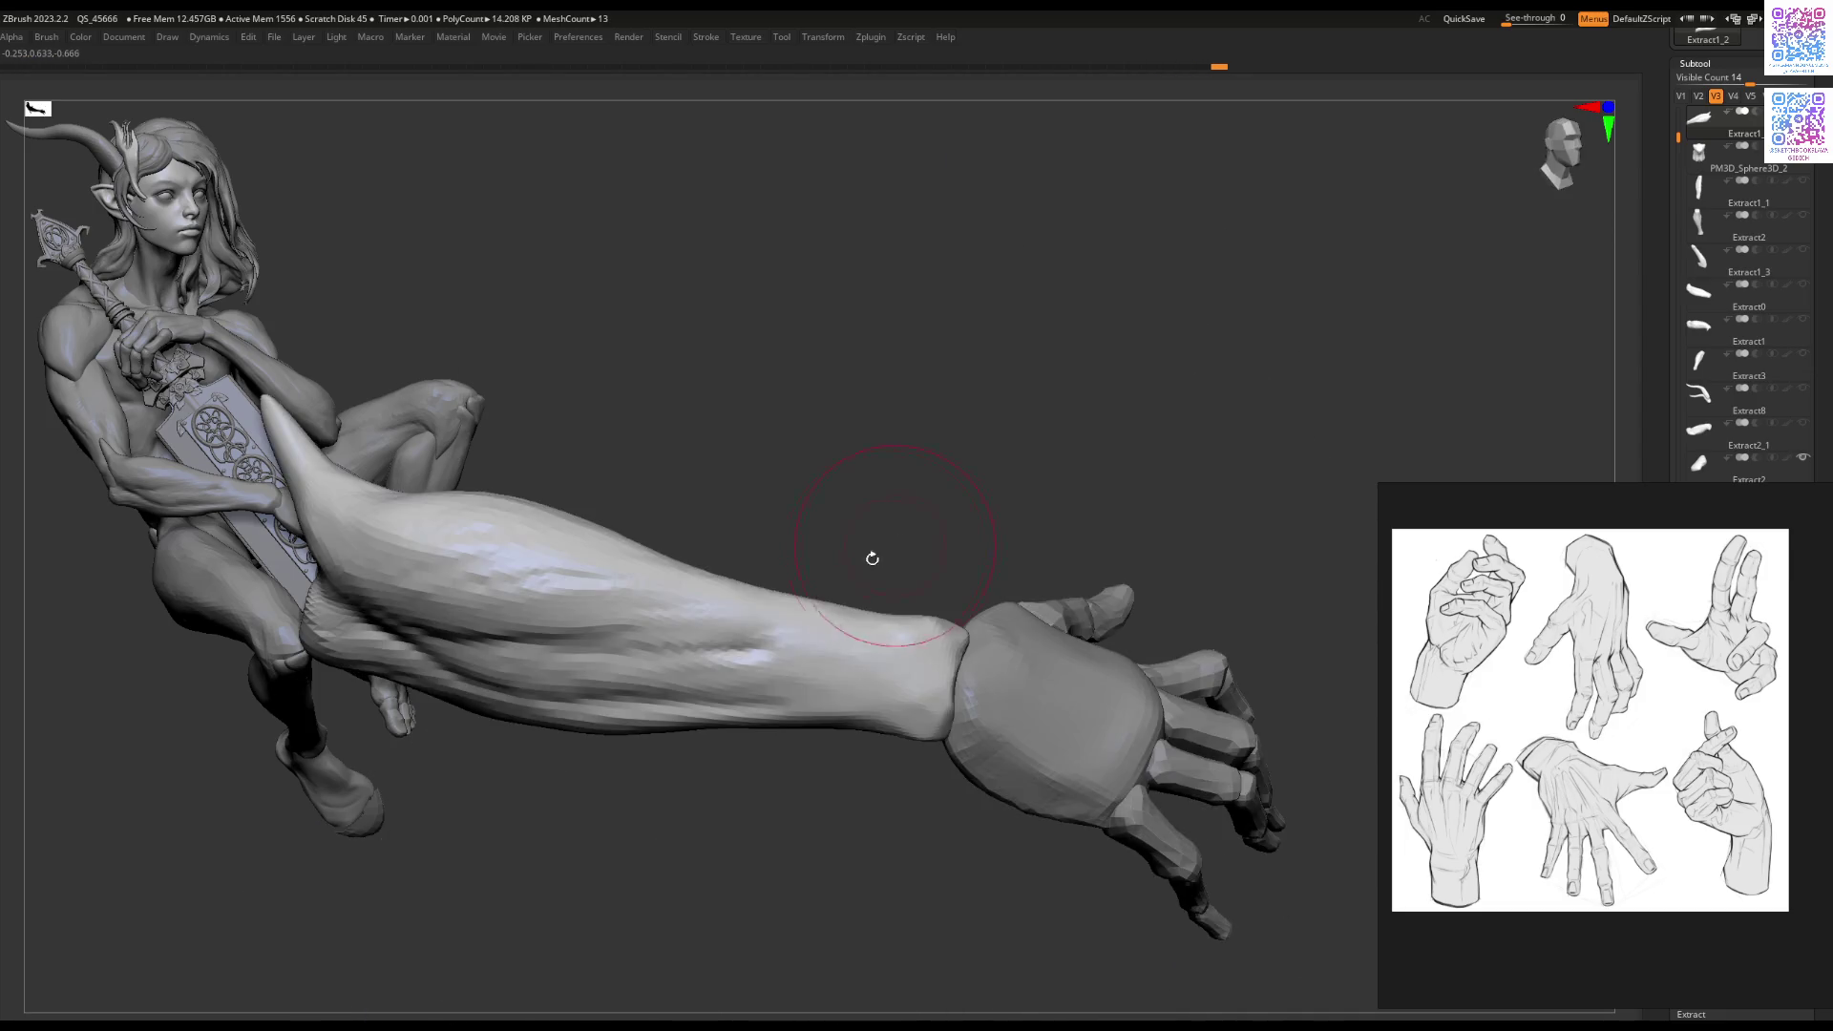
{"action": "right_click_drag", "start_coordinate": [796, 642], "coordinate": [866, 612]}
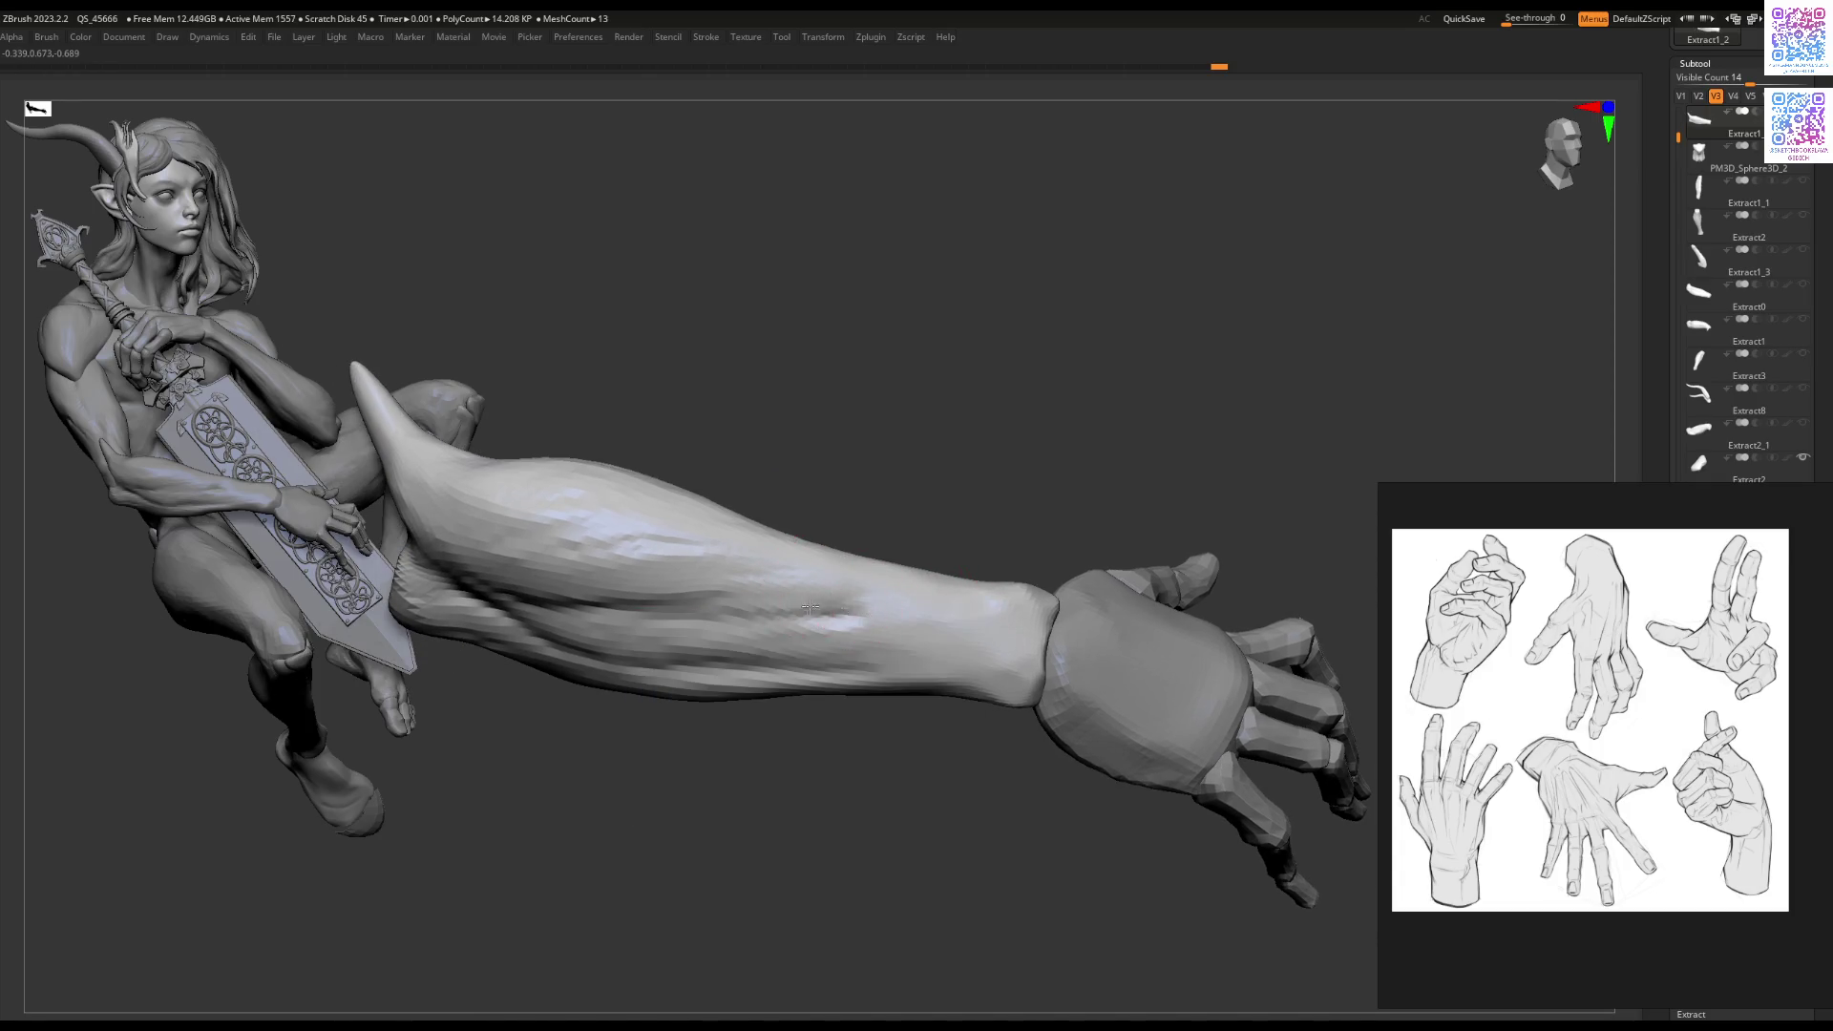
{"action": "left_click_drag", "start_coordinate": [847, 609], "coordinate": [845, 609]}
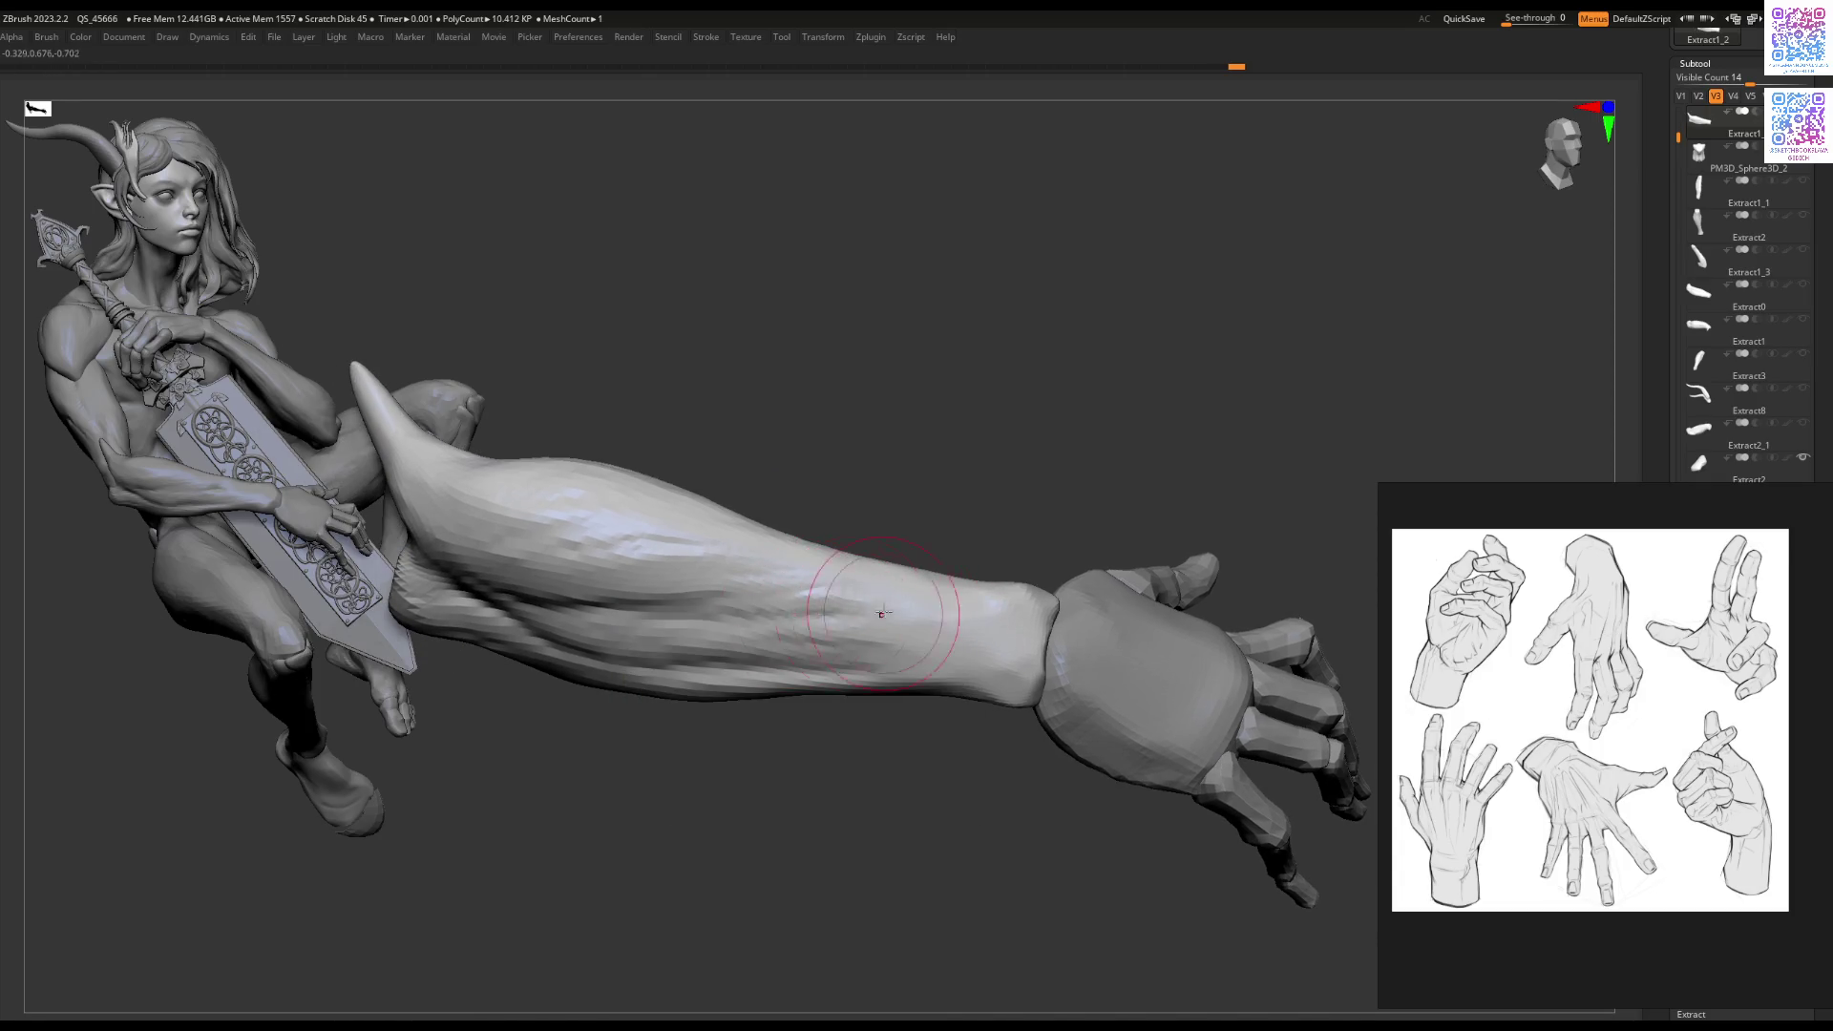
{"action": "mouse_move", "coordinate": [865, 720]}
{"action": "right_mouse_down"}
{"action": "mouse_move", "coordinate": [740, 646]}
{"action": "mouse_move", "coordinate": [766, 580]}
{"action": "mouse_move", "coordinate": [933, 622]}
{"action": "mouse_move", "coordinate": [946, 536]}
{"action": "right_mouse_up"}
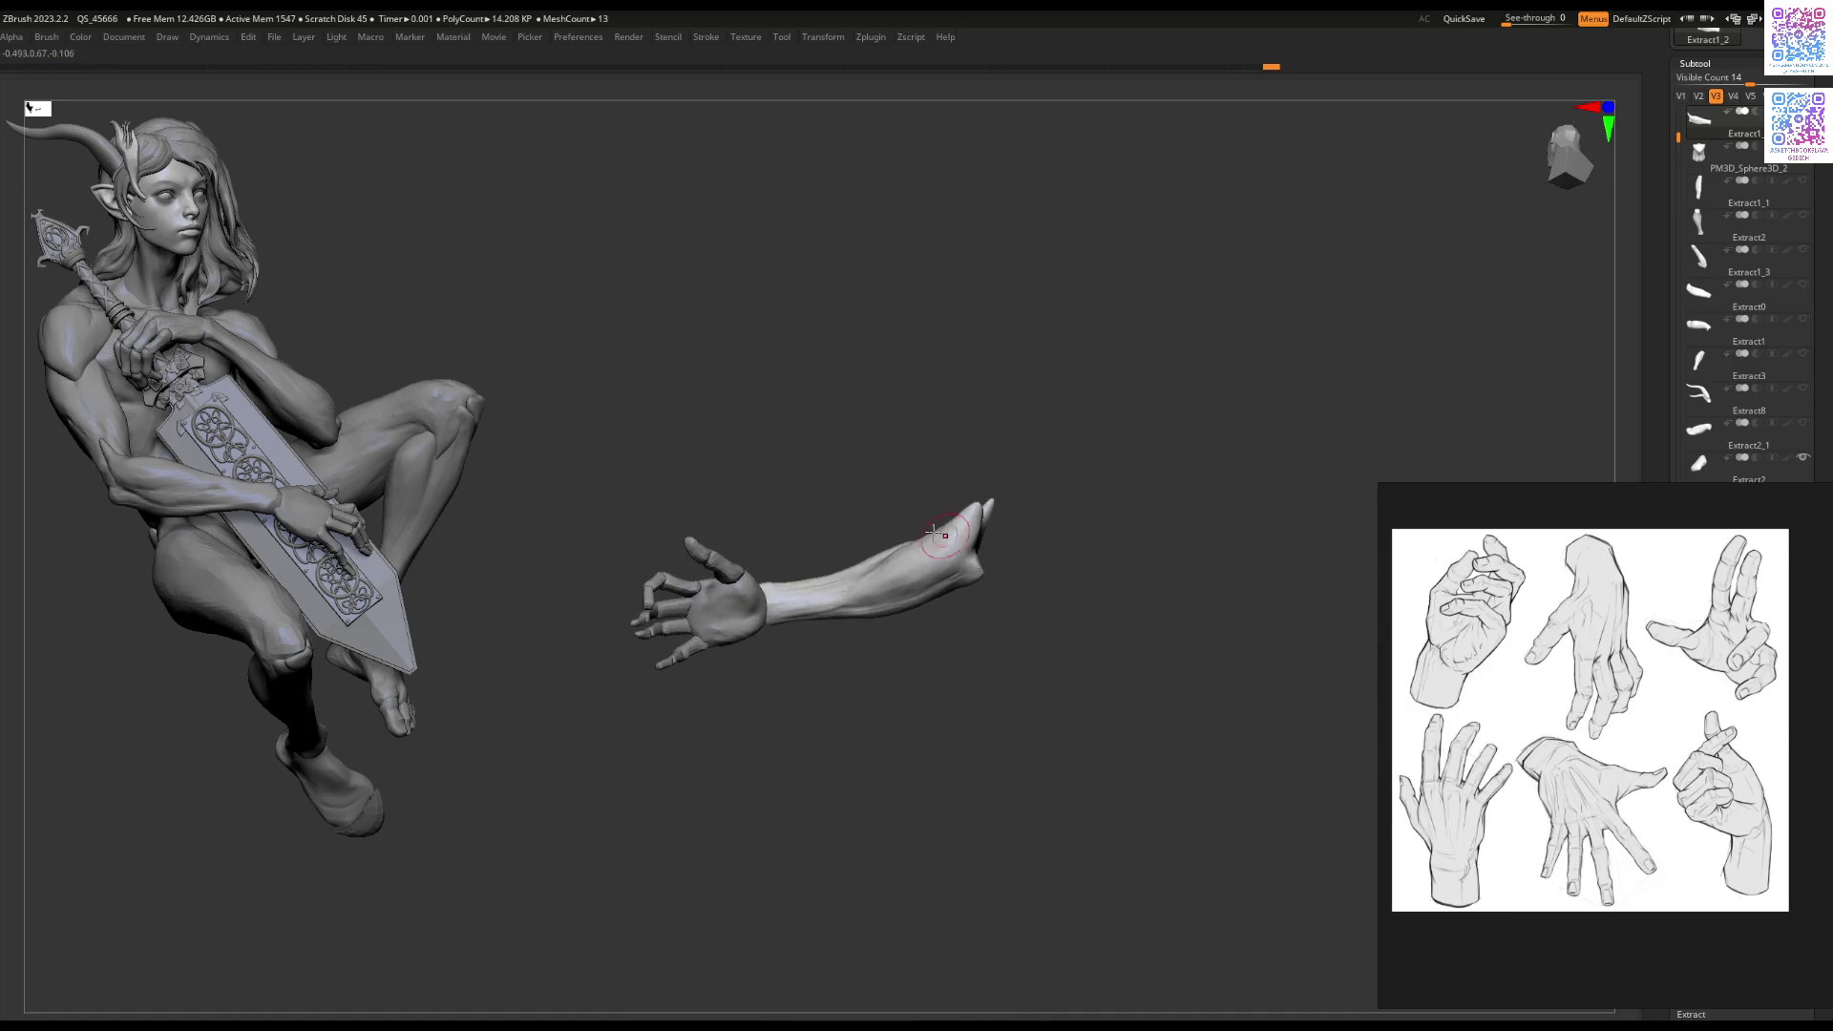
{"action": "left_click", "coordinate": [711, 606], "text": "alt"}
{"action": "mouse_move", "coordinate": [726, 602]}
{"action": "right_mouse_down", "text": "ctrl"}
{"action": "mouse_move", "coordinate": [775, 573]}
{"action": "mouse_move", "coordinate": [893, 691]}
{"action": "mouse_move", "coordinate": [879, 583]}
{"action": "mouse_move", "coordinate": [912, 665]}
{"action": "right_mouse_up", "text": "ctrl"}
{"action": "left_click", "coordinate": [911, 666], "text": "alt"}
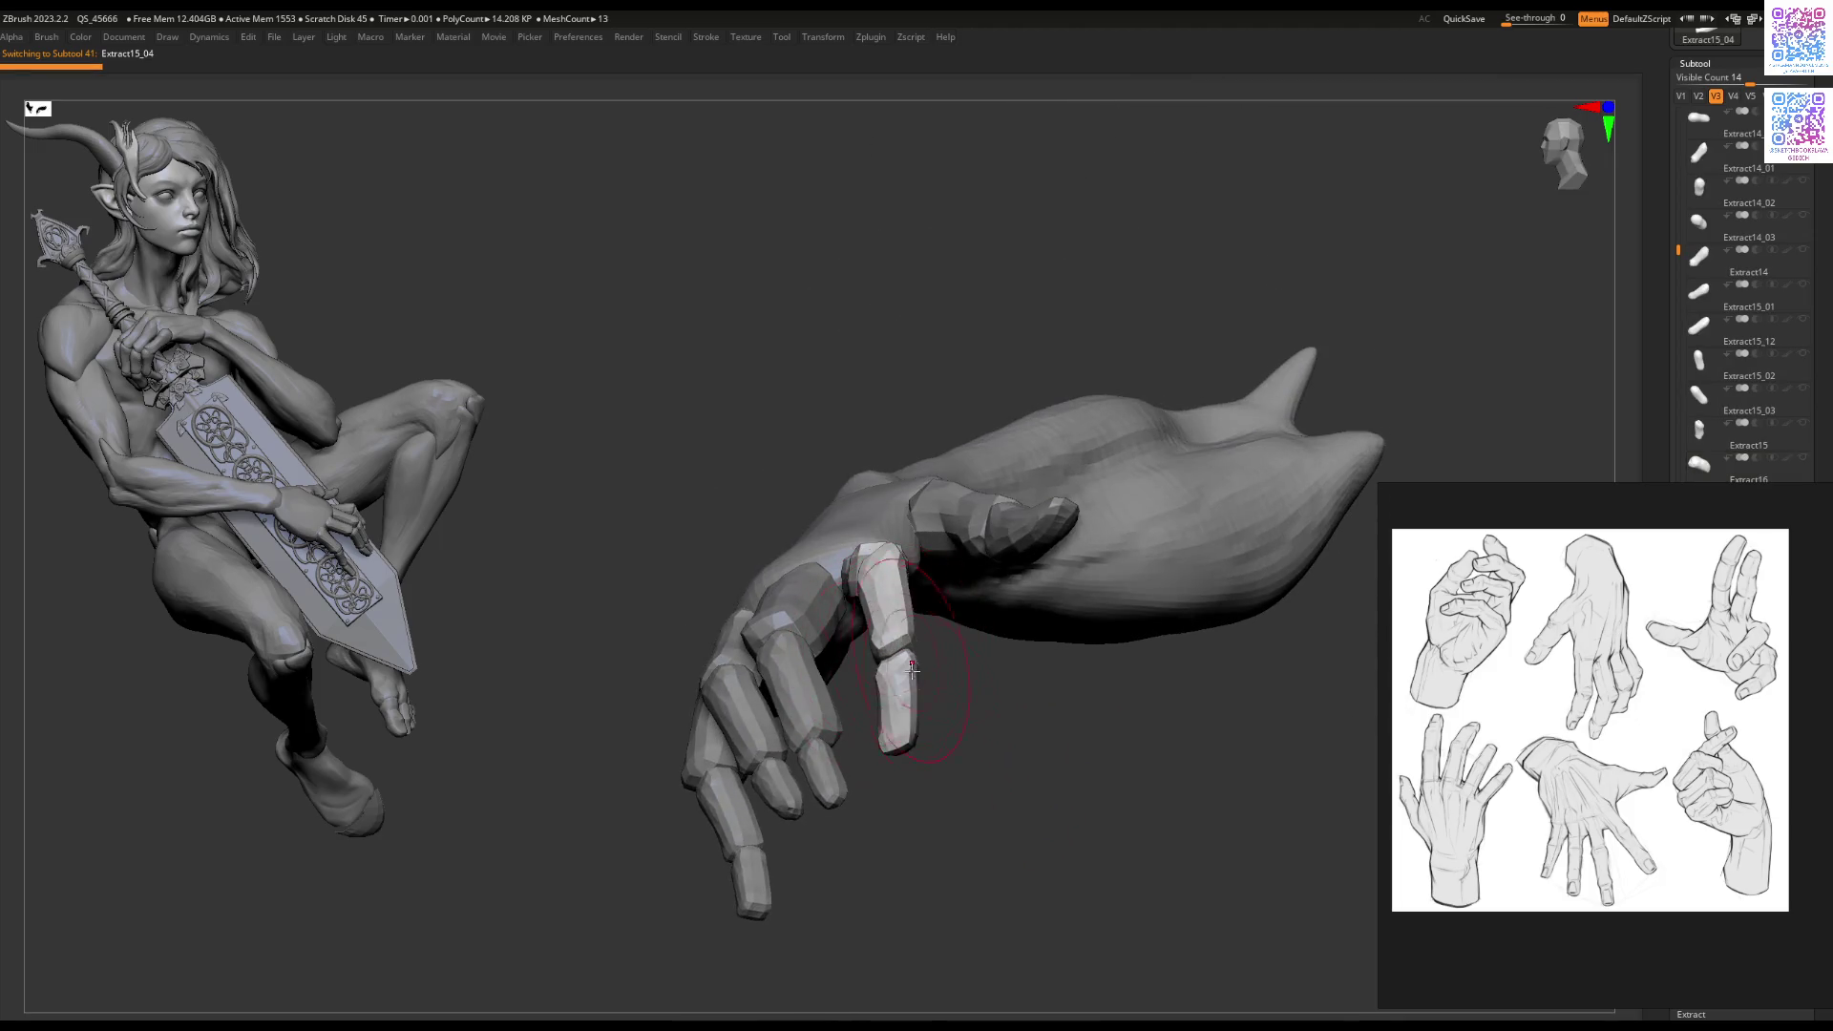
Step: Pull the fingertip segment up and outward, then select palm subtool Extract2
{"action": "left_click_drag", "start_coordinate": [925, 749], "coordinate": [956, 731]}
{"action": "mouse_move", "coordinate": [860, 558]}
{"action": "right_mouse_down"}
{"action": "mouse_move", "coordinate": [840, 728]}
{"action": "mouse_move", "coordinate": [937, 647]}
{"action": "mouse_move", "coordinate": [915, 590]}
{"action": "mouse_move", "coordinate": [982, 830]}
{"action": "mouse_move", "coordinate": [949, 547]}
{"action": "right_mouse_up"}
{"action": "mouse_move", "coordinate": [915, 694]}
{"action": "right_mouse_down"}
{"action": "mouse_move", "coordinate": [859, 573]}
{"action": "mouse_move", "coordinate": [892, 734]}
{"action": "mouse_move", "coordinate": [859, 463]}
{"action": "mouse_move", "coordinate": [892, 519]}
{"action": "mouse_move", "coordinate": [873, 535]}
{"action": "mouse_move", "coordinate": [786, 442]}
{"action": "mouse_move", "coordinate": [775, 568]}
{"action": "right_mouse_up"}
{"action": "left_click", "coordinate": [866, 534], "text": "alt"}
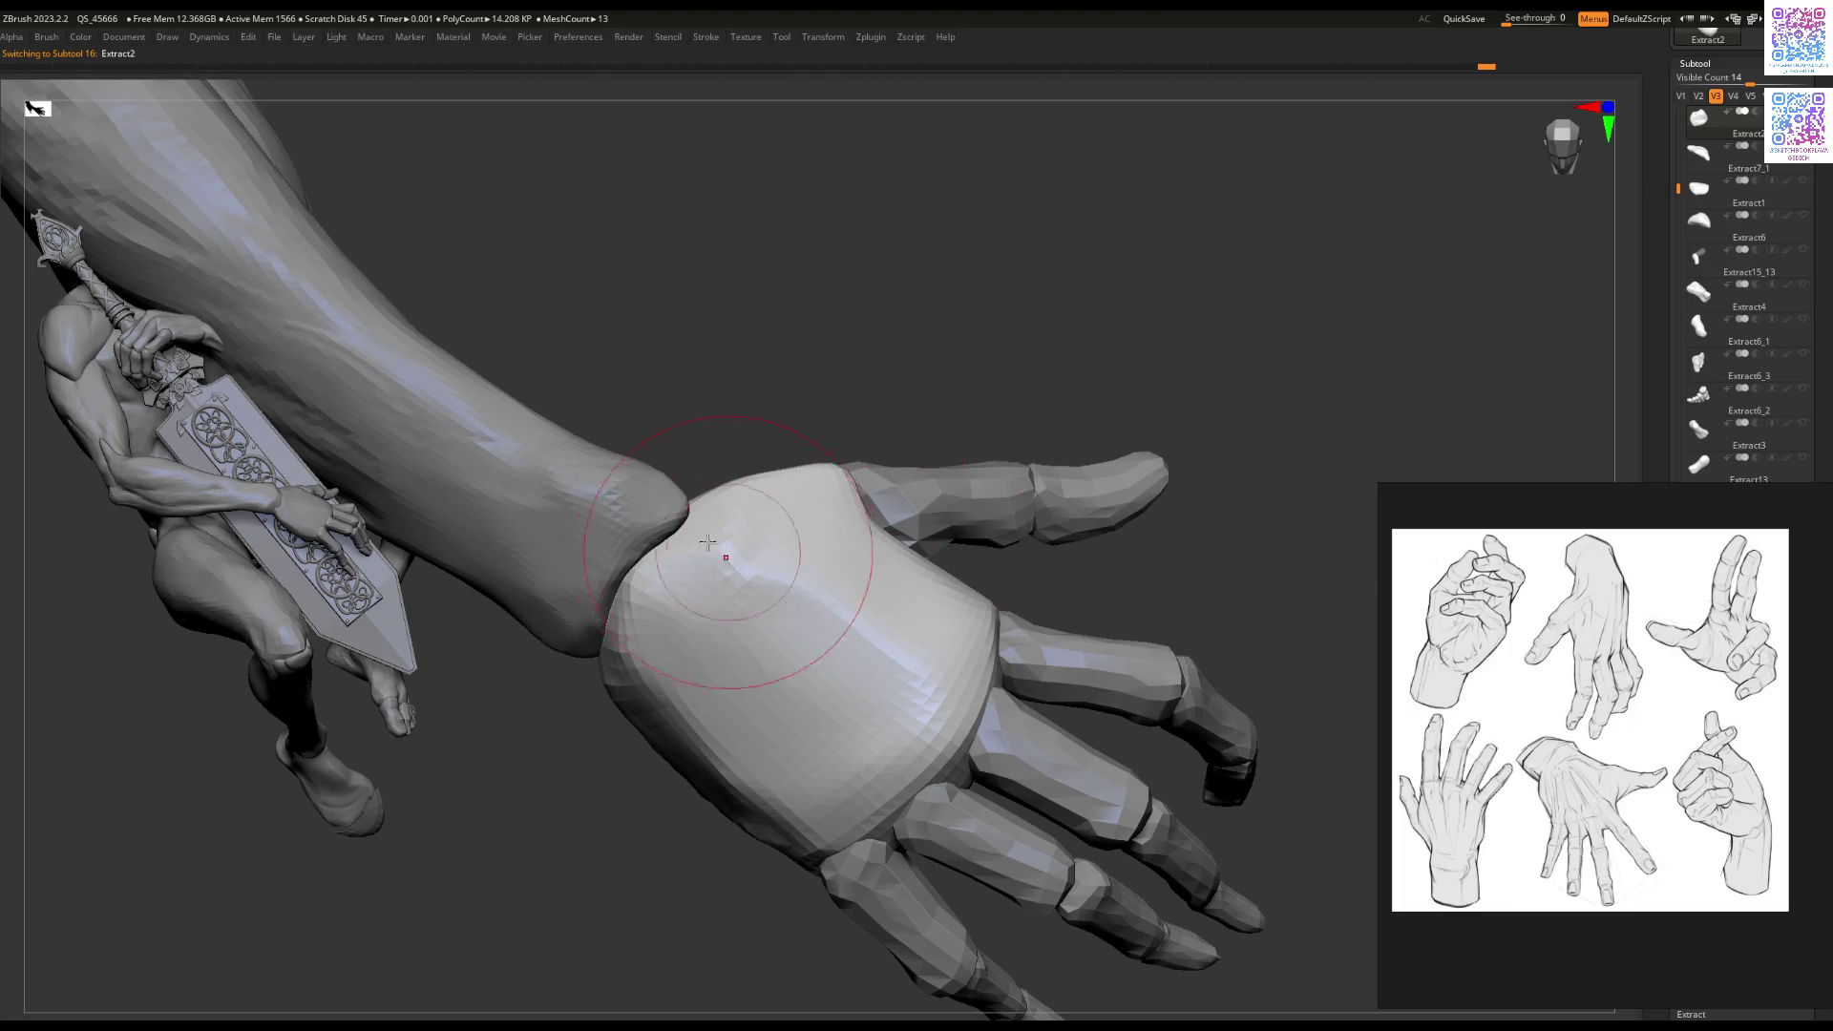
Step: Smooth the palm near the thumb base with the palm shown solo
{"action": "left_click_drag", "start_coordinate": [920, 576], "coordinate": [914, 566], "text": "shift"}
{"action": "key", "text": "space"}
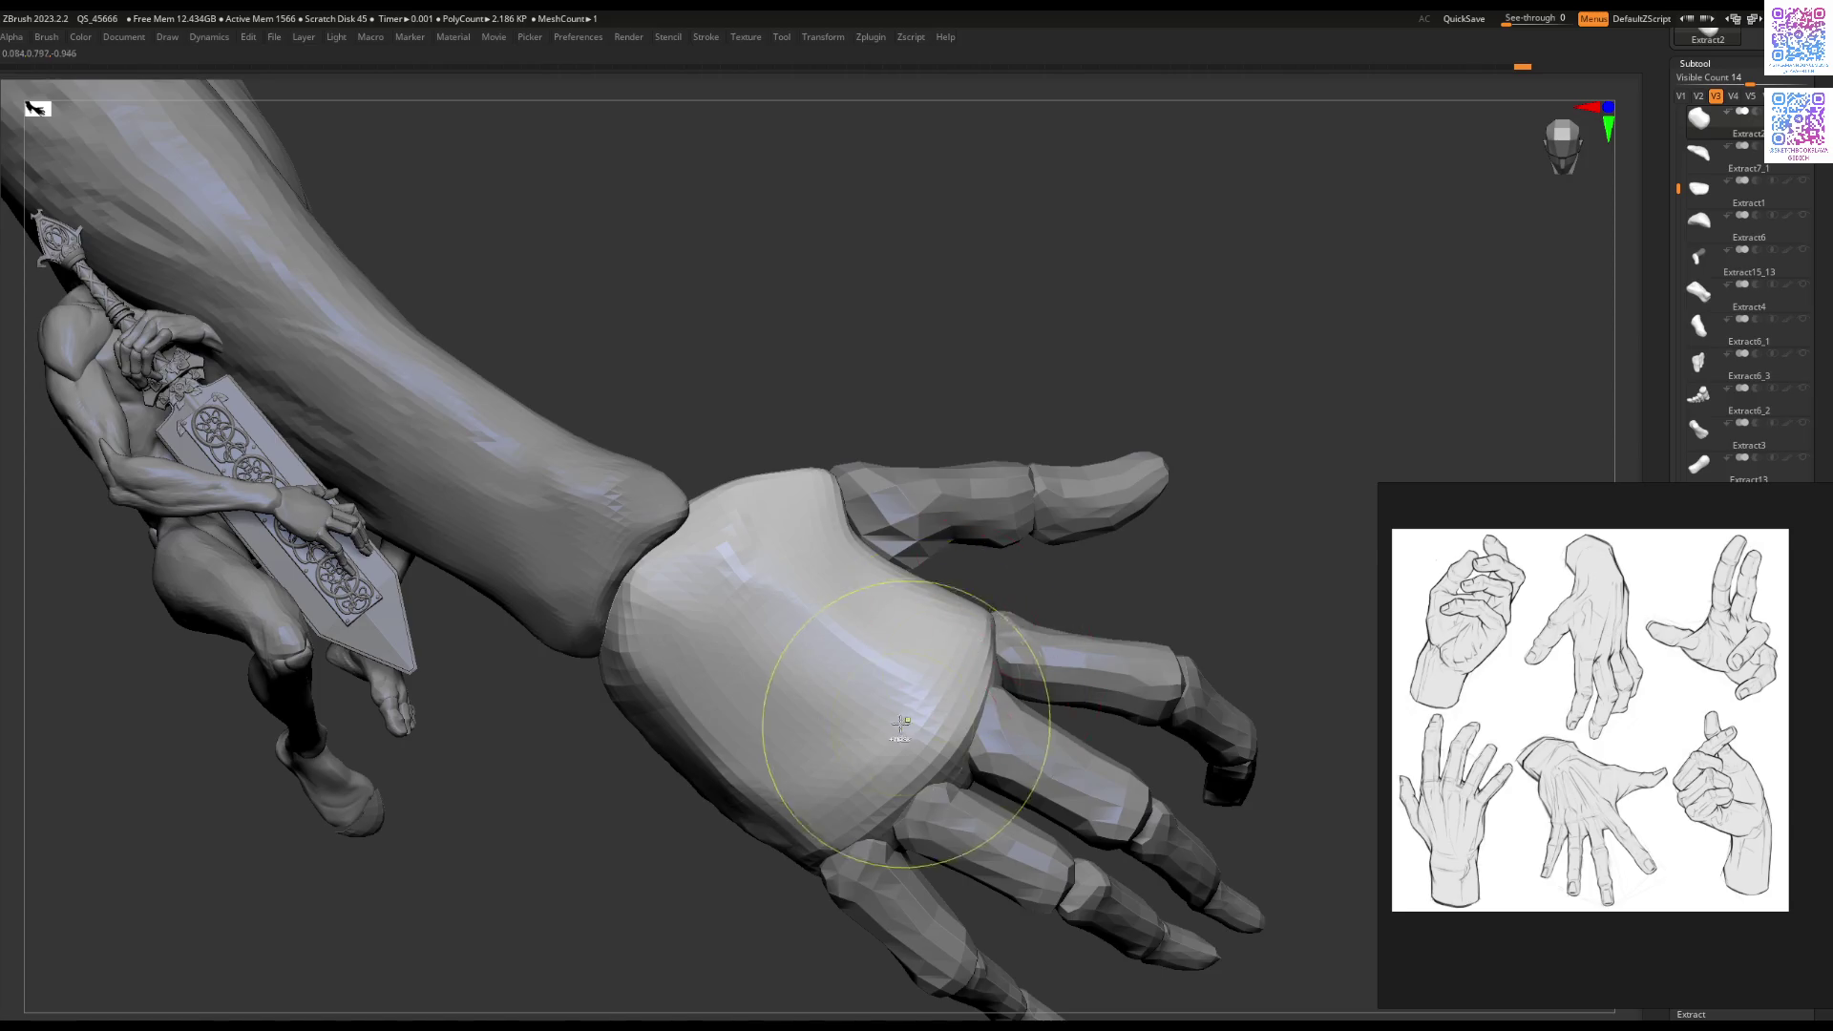
{"action": "mouse_move", "coordinate": [845, 544]}
{"action": "left_mouse_down"}
{"action": "mouse_move", "coordinate": [735, 549]}
{"action": "mouse_move", "coordinate": [862, 697]}
{"action": "mouse_move", "coordinate": [836, 589]}
{"action": "left_mouse_up"}
{"action": "key", "text": "space"}
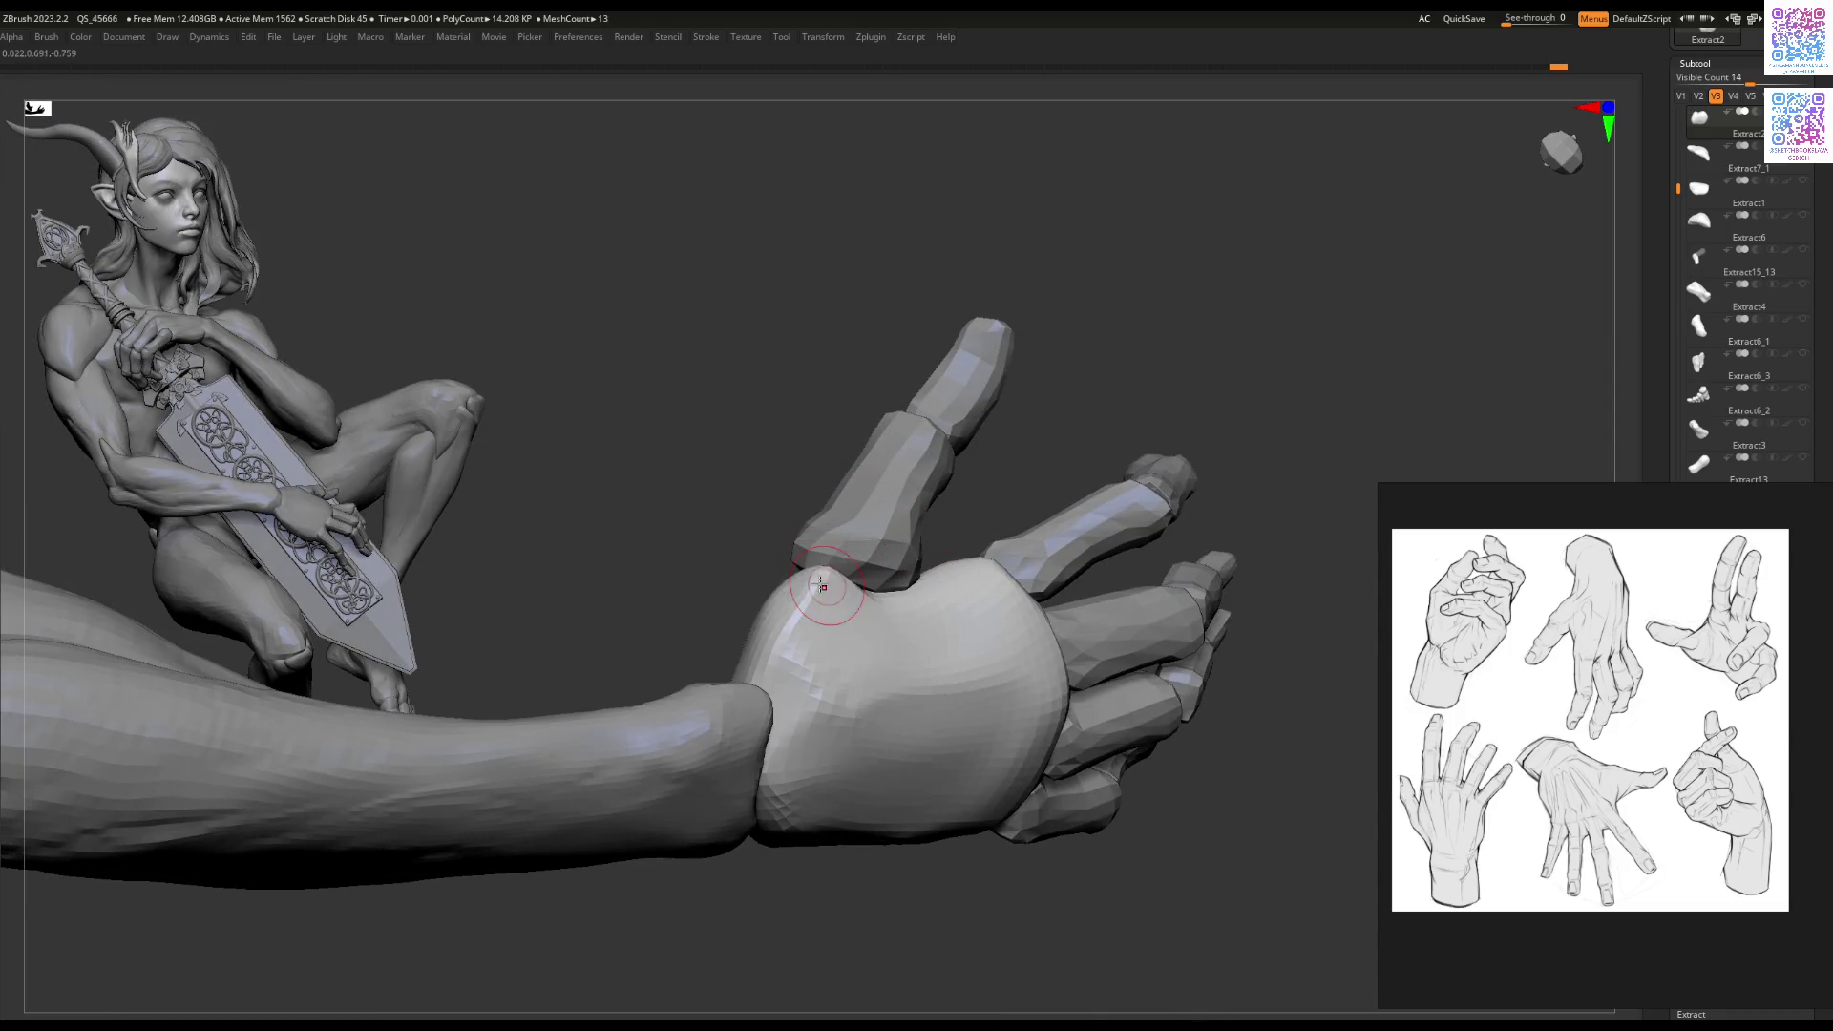
{"action": "left_click_drag", "start_coordinate": [813, 589], "coordinate": [813, 600]}
{"action": "key", "text": "space"}
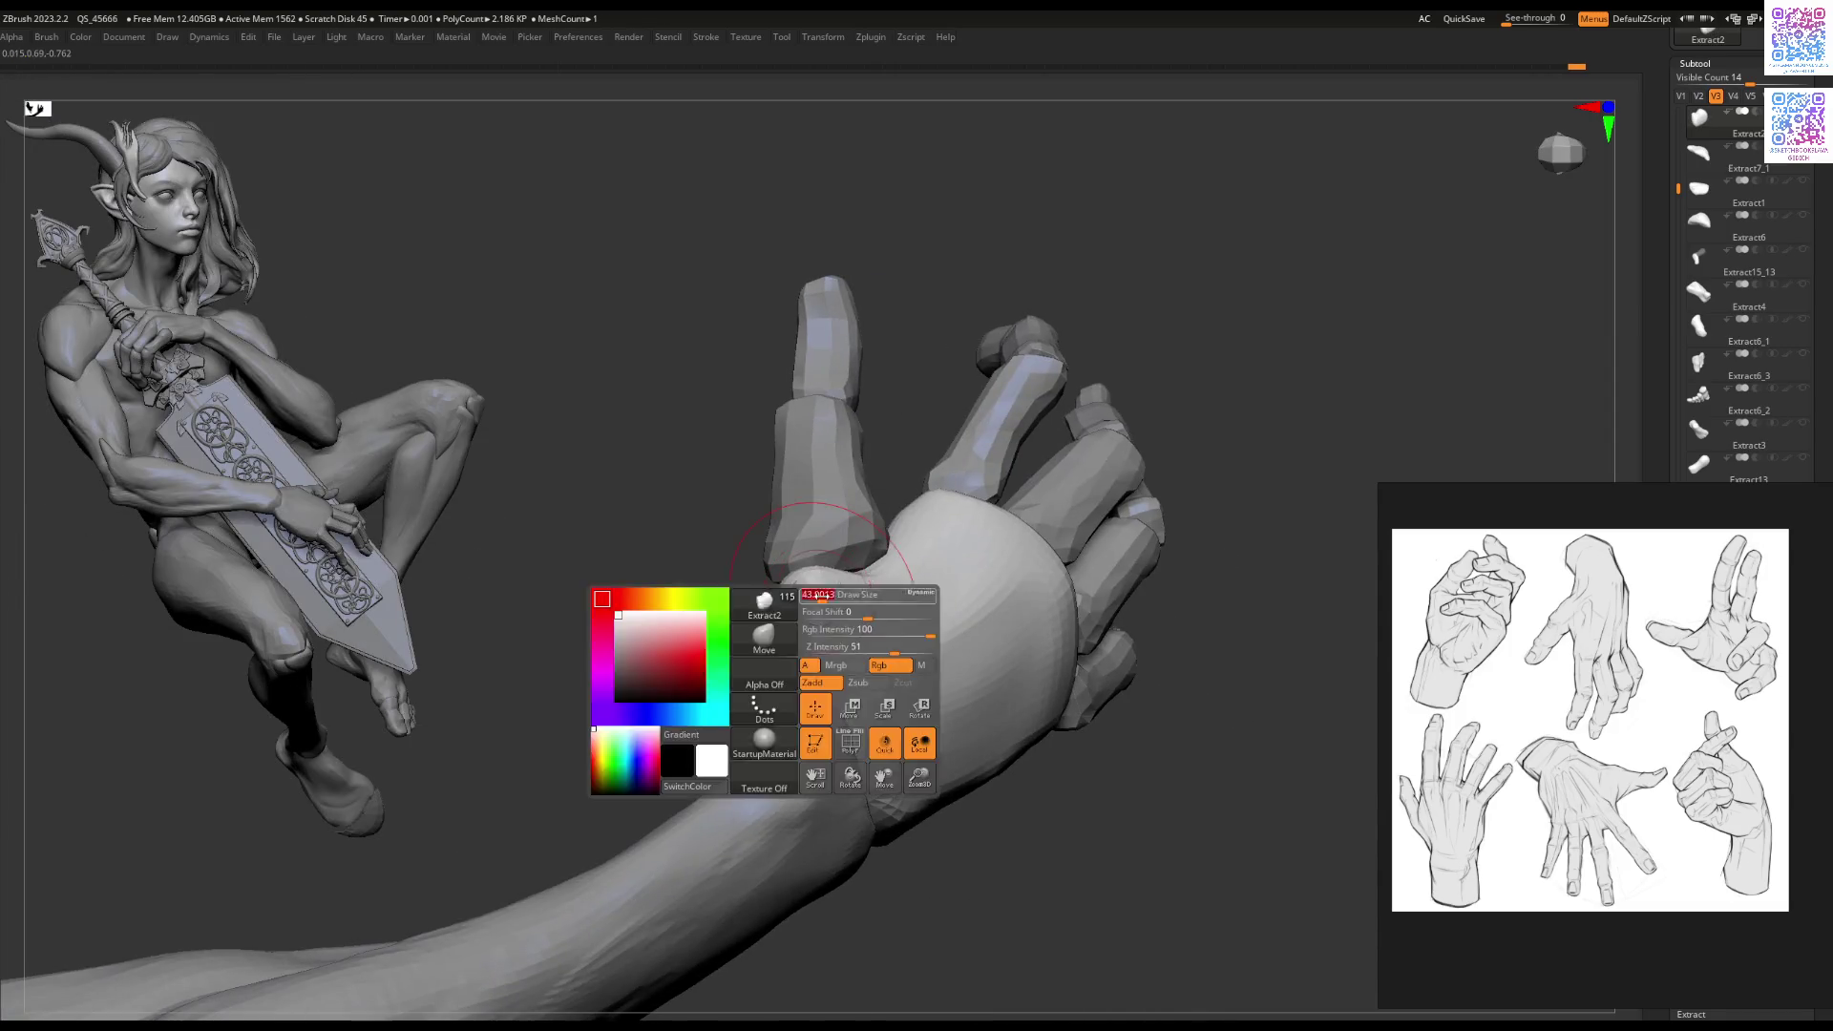
Step: Select a finger piece near the wrist and rotate it about 9 degrees with the Gizmo
{"action": "mouse_move", "coordinate": [814, 639]}
{"action": "right_mouse_down"}
{"action": "mouse_move", "coordinate": [757, 648]}
{"action": "mouse_move", "coordinate": [748, 680]}
{"action": "right_mouse_up"}
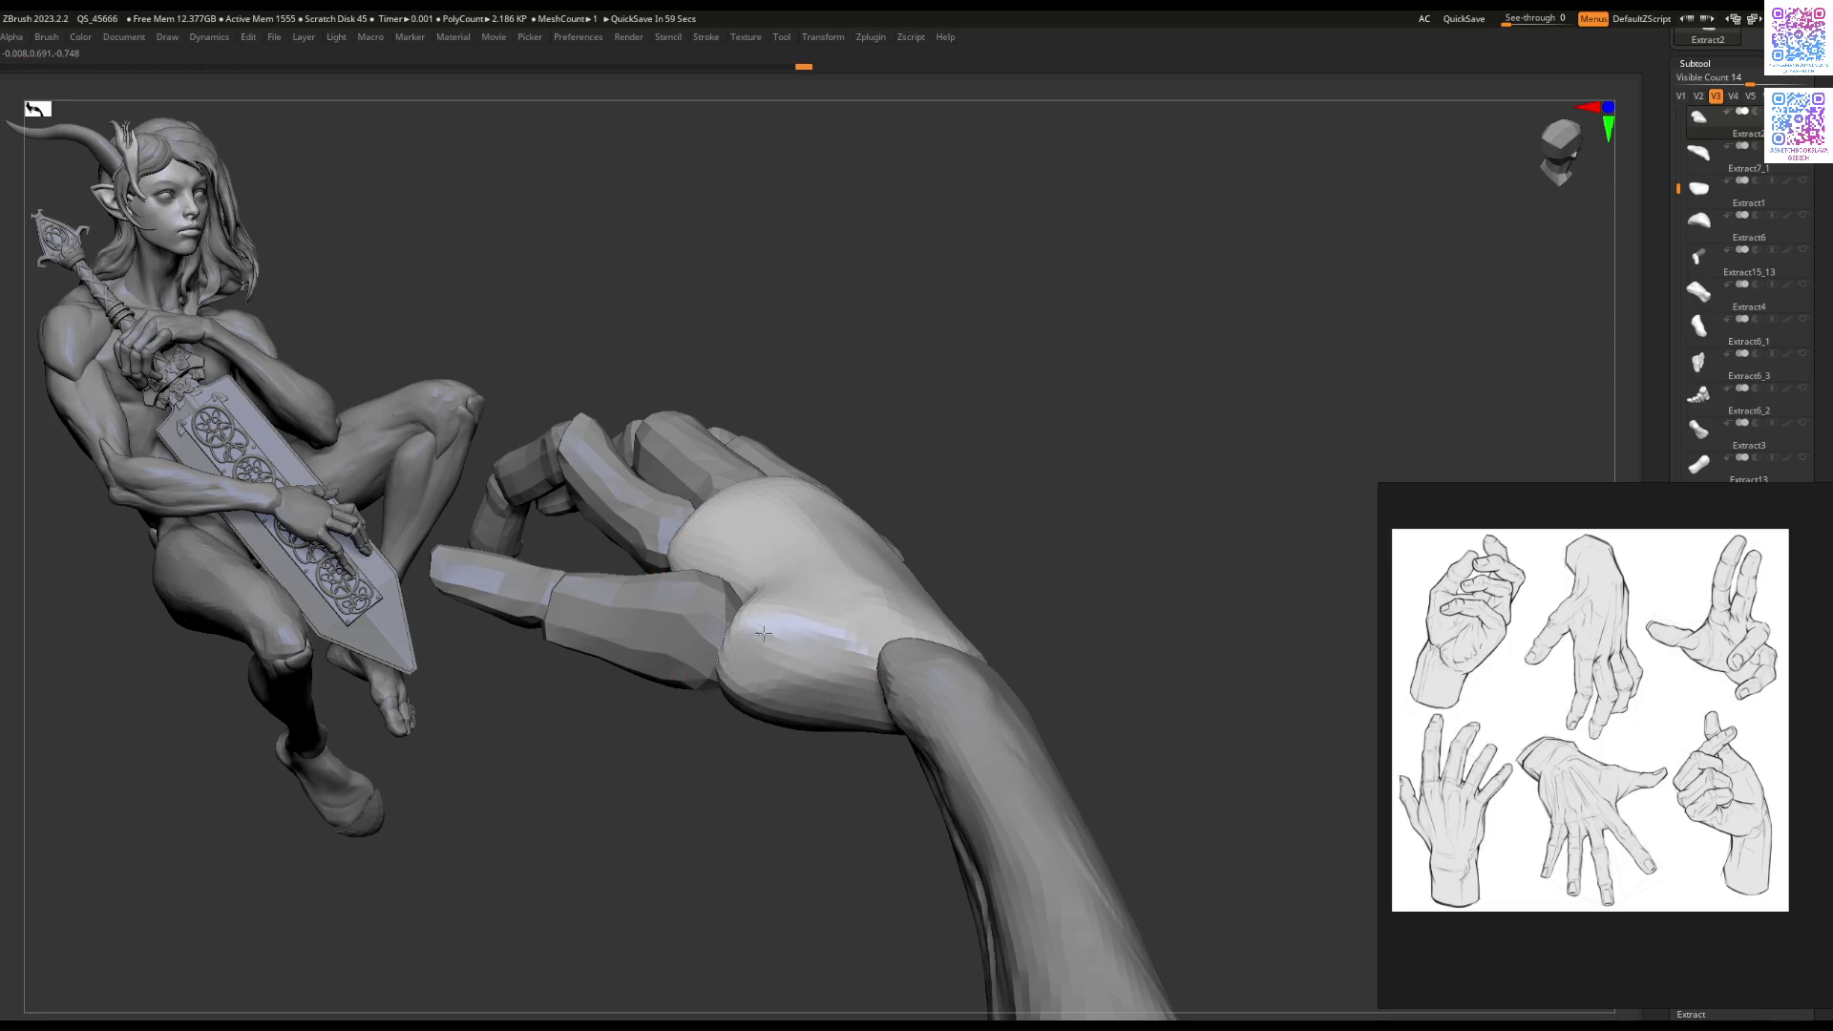
{"action": "mouse_move", "coordinate": [796, 665]}
{"action": "right_mouse_down"}
{"action": "mouse_move", "coordinate": [755, 639]}
{"action": "mouse_move", "coordinate": [821, 602]}
{"action": "mouse_move", "coordinate": [789, 626]}
{"action": "mouse_move", "coordinate": [840, 620]}
{"action": "mouse_move", "coordinate": [926, 657]}
{"action": "right_mouse_up"}
{"action": "left_click", "coordinate": [792, 620], "text": "alt"}
{"action": "key", "text": "w"}
{"action": "left_click_drag", "start_coordinate": [953, 650], "coordinate": [946, 616]}
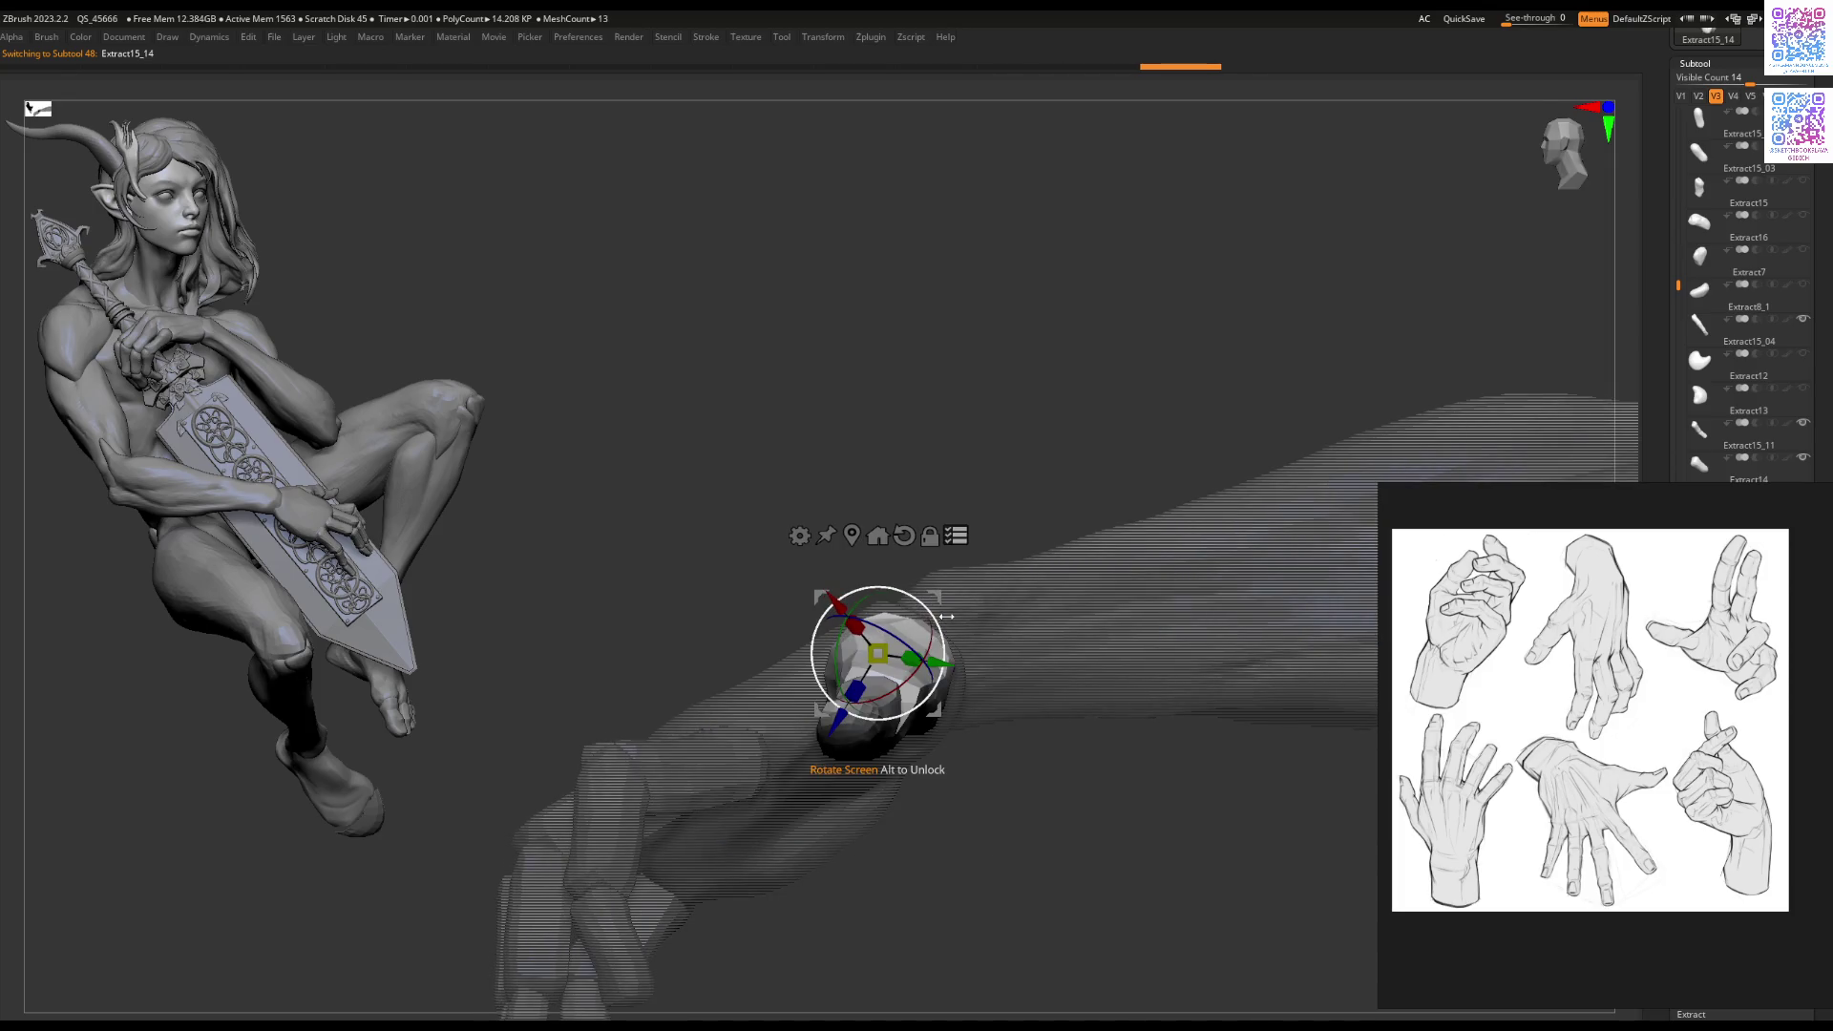
Step: Rotate the finger piece further and angle the thumb piece upward around its base
{"action": "mouse_move", "coordinate": [897, 649]}
{"action": "right_mouse_down"}
{"action": "mouse_move", "coordinate": [960, 661]}
{"action": "mouse_move", "coordinate": [889, 651]}
{"action": "mouse_move", "coordinate": [840, 668]}
{"action": "mouse_move", "coordinate": [916, 620]}
{"action": "mouse_move", "coordinate": [946, 630]}
{"action": "right_mouse_up"}
{"action": "key", "text": "q"}
{"action": "key", "text": "w"}
{"action": "left_click_drag", "start_coordinate": [952, 629], "coordinate": [926, 662]}
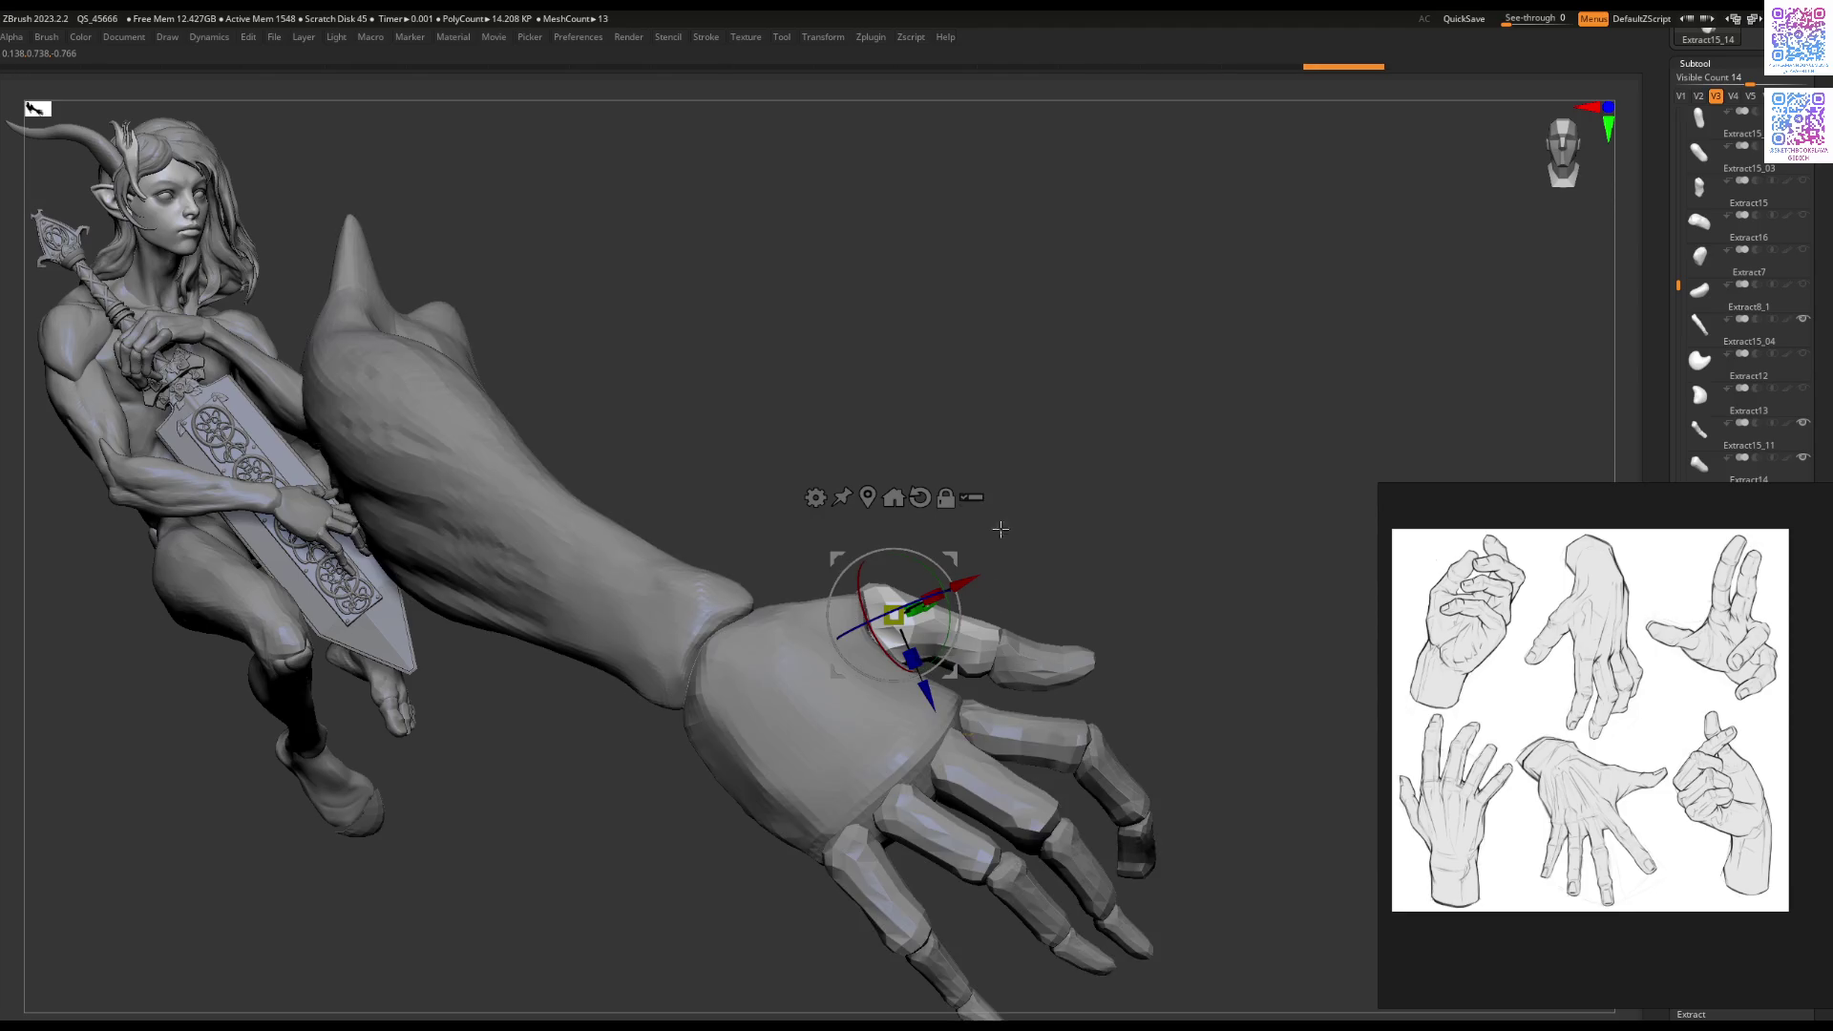
{"action": "left_click", "coordinate": [1034, 659], "text": "alt"}
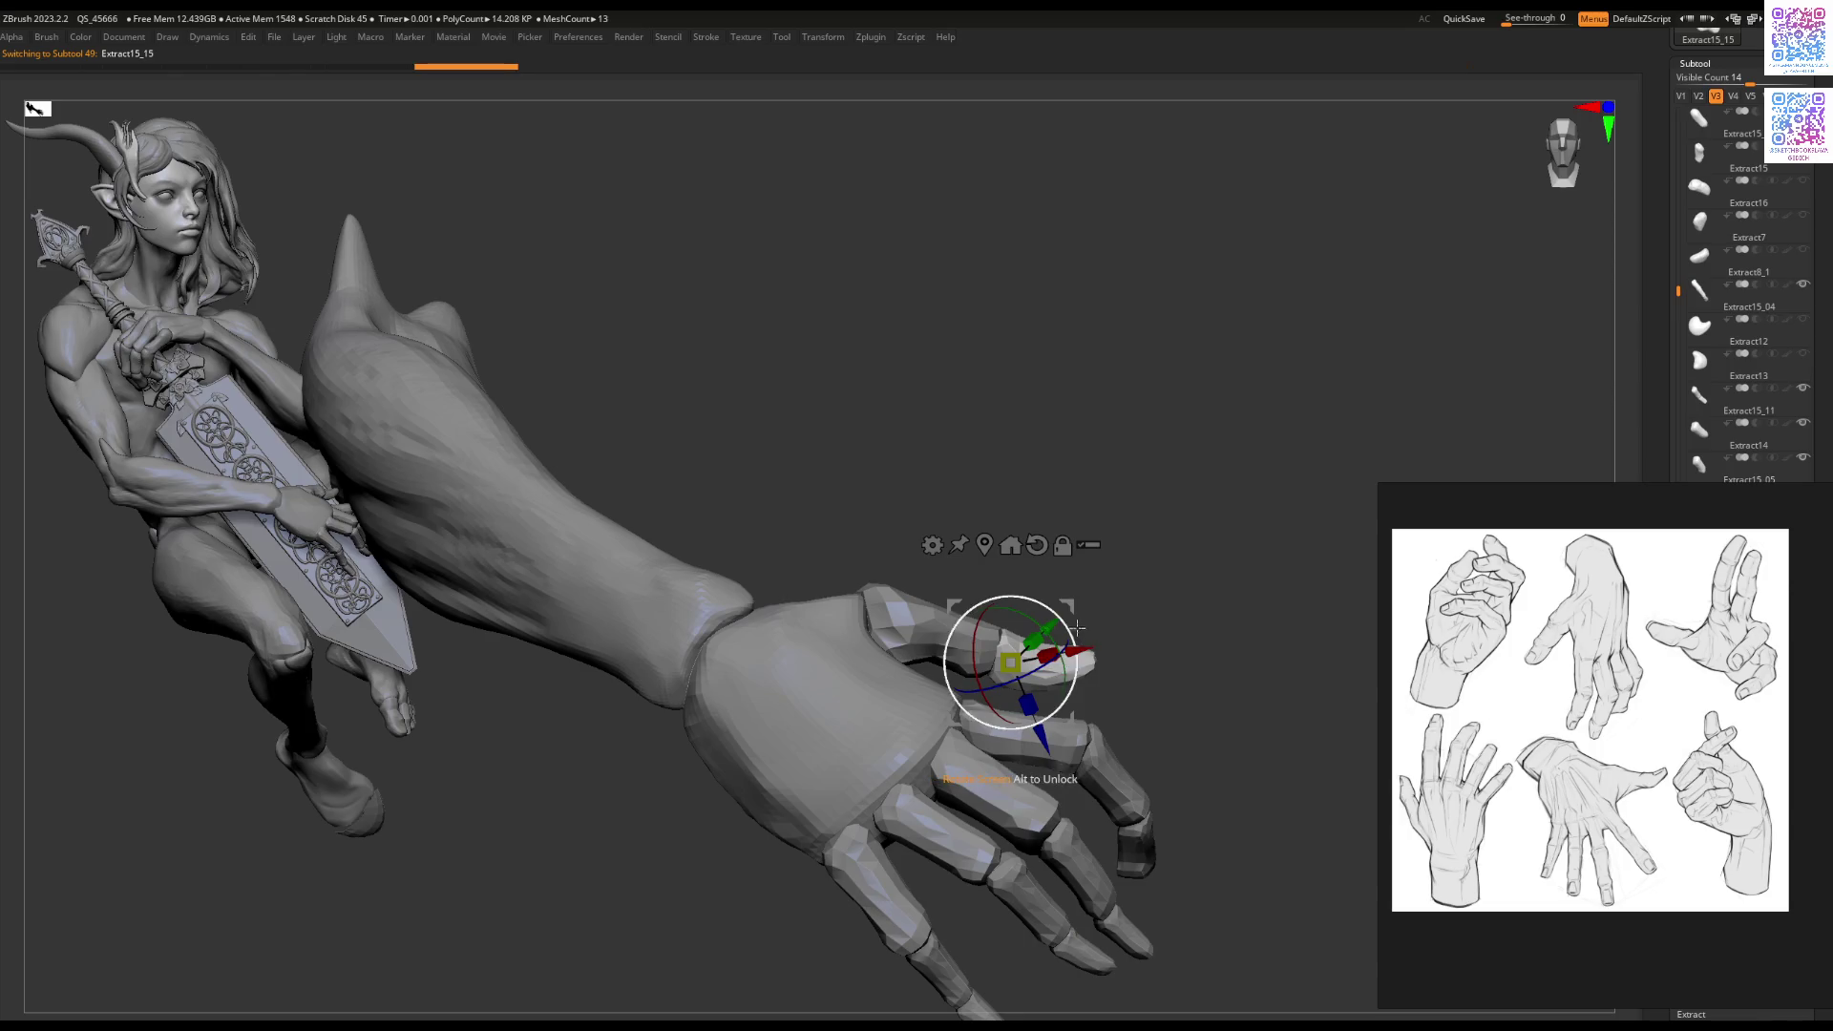
{"action": "left_click_drag", "start_coordinate": [1073, 637], "coordinate": [1070, 620]}
{"action": "key", "text": "q"}
Step: Select Extract15_14, QuickSave the project, and restore the full interface
{"action": "left_click", "coordinate": [842, 606], "text": "alt"}
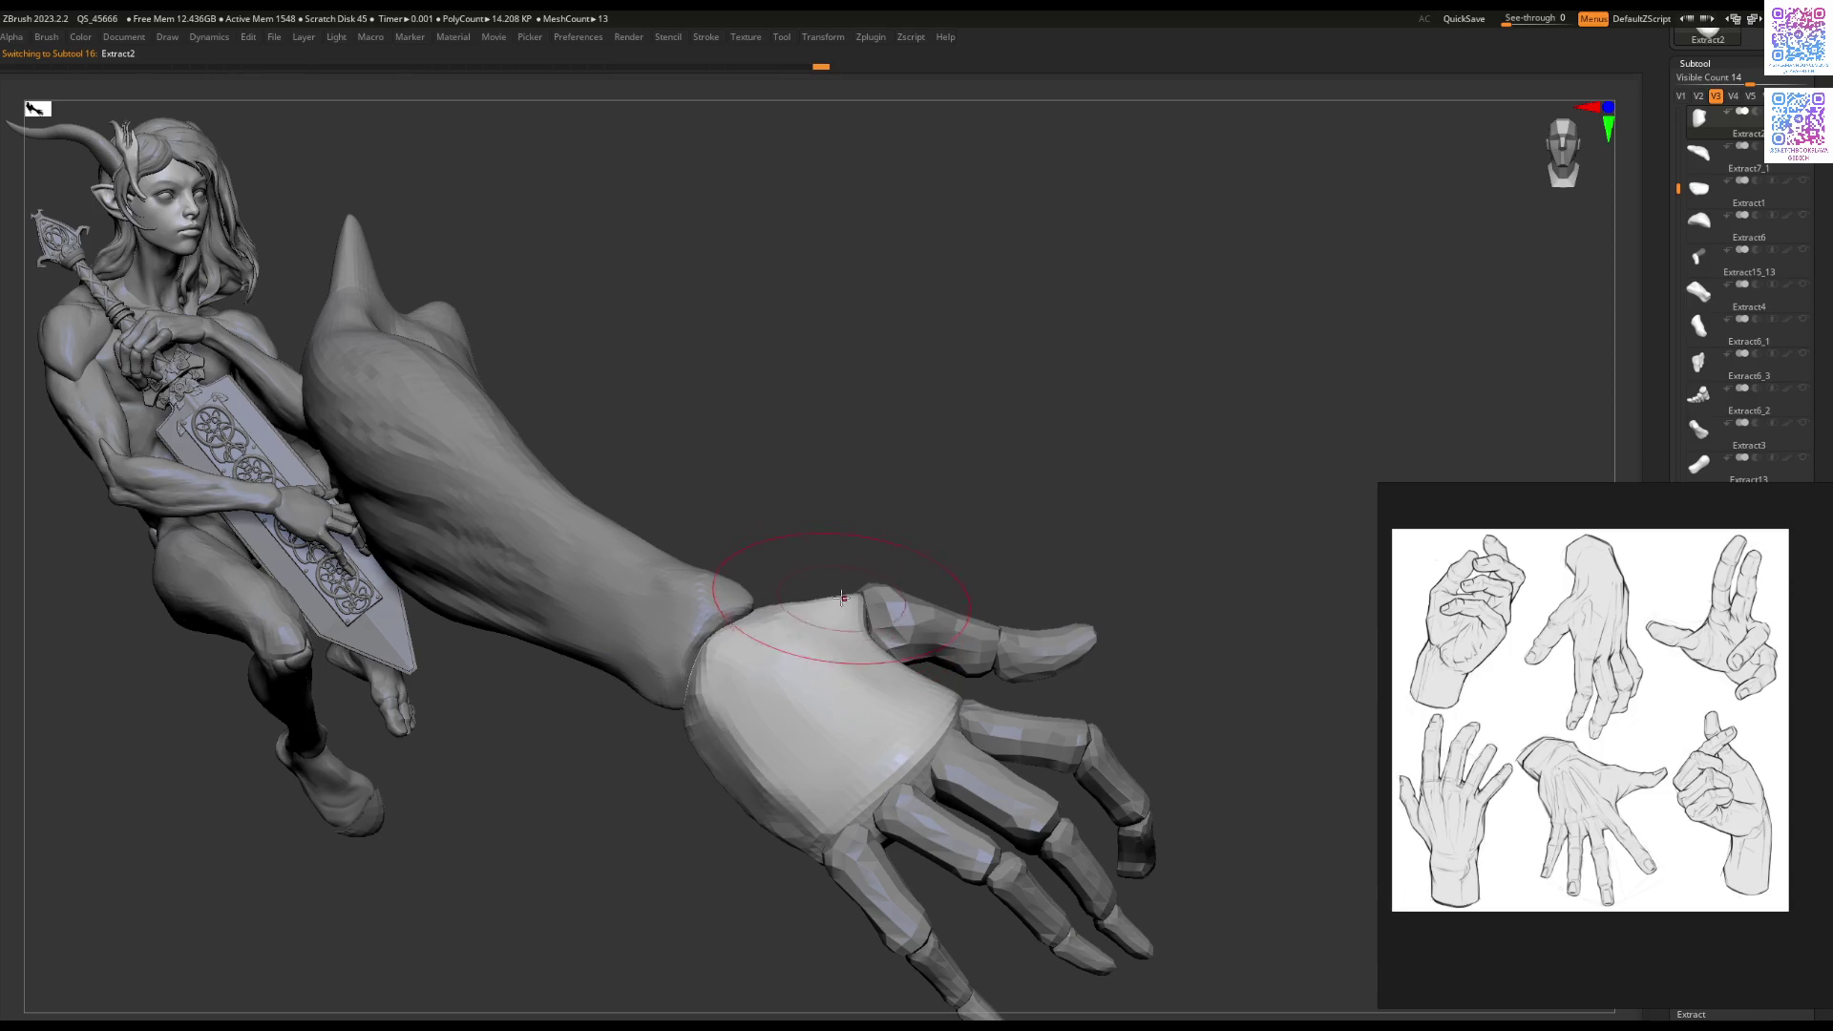
{"action": "mouse_move", "coordinate": [726, 592]}
{"action": "left_mouse_down"}
{"action": "mouse_move", "coordinate": [764, 611]}
{"action": "mouse_move", "coordinate": [710, 625]}
{"action": "mouse_move", "coordinate": [821, 630]}
{"action": "mouse_move", "coordinate": [939, 712]}
{"action": "mouse_move", "coordinate": [907, 668]}
{"action": "left_mouse_up"}
{"action": "key", "text": "space"}
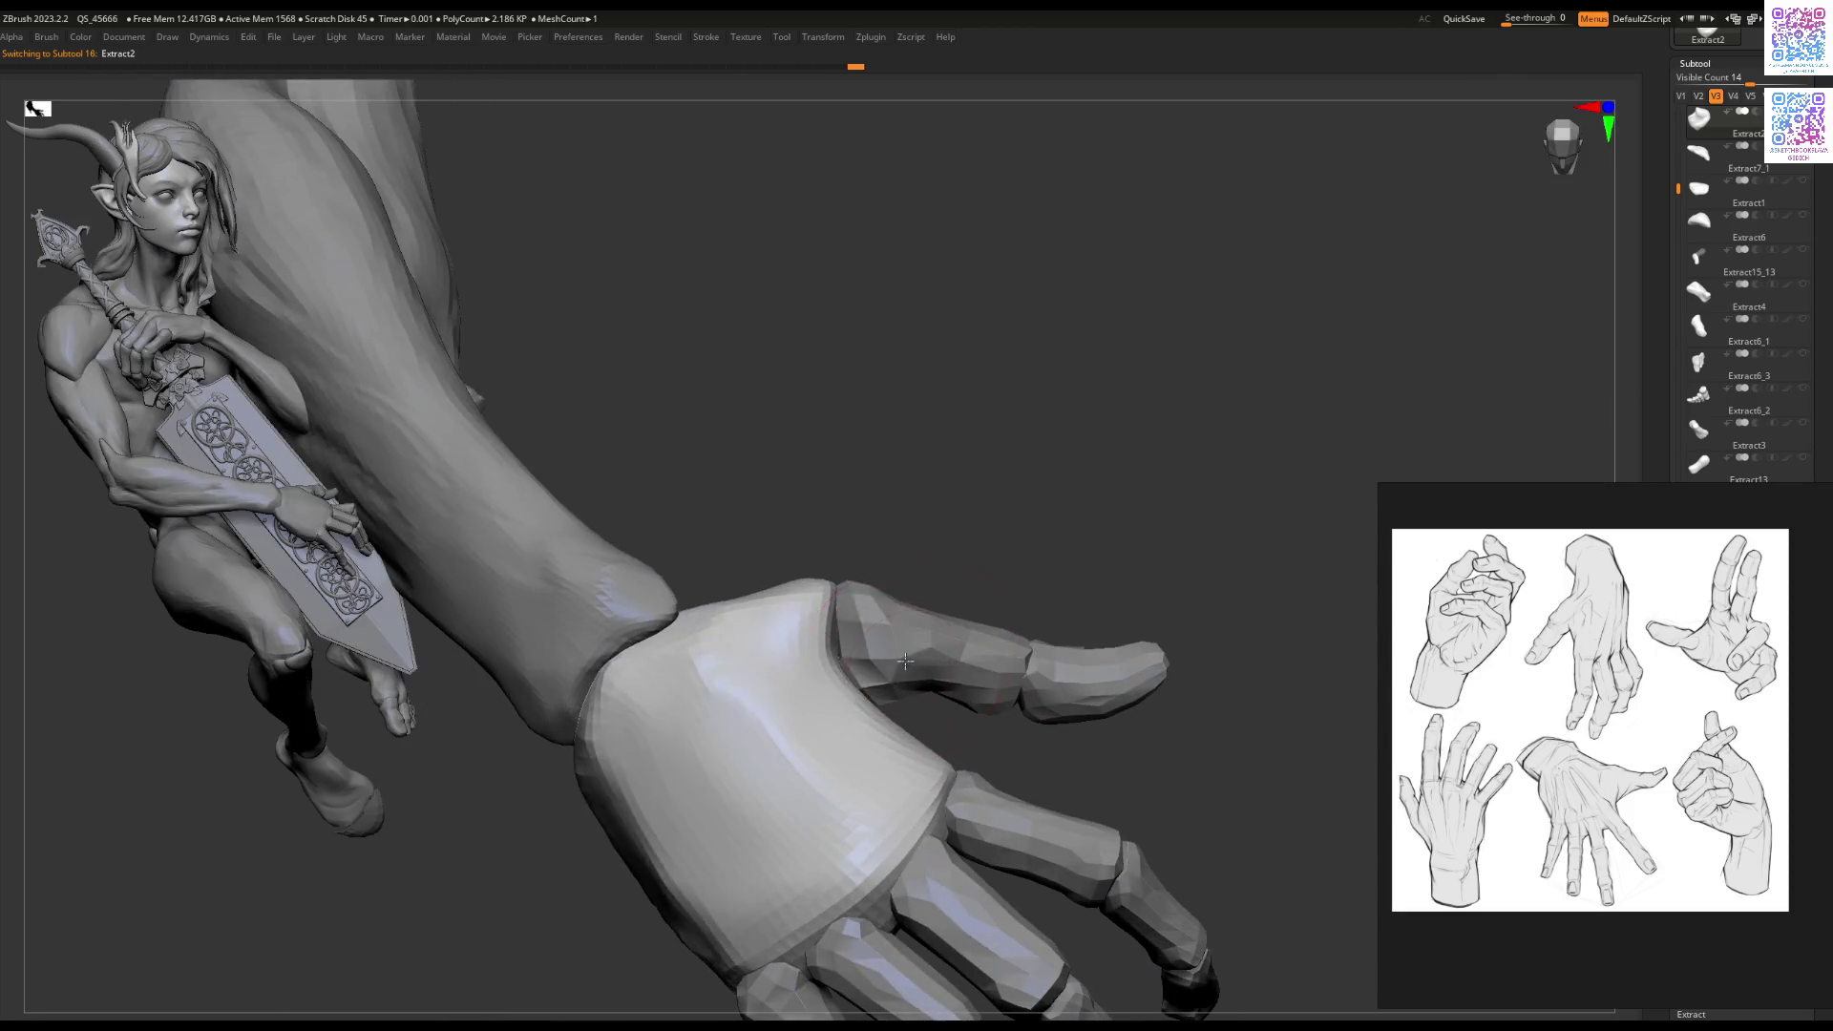
{"action": "key", "text": "space"}
{"action": "left_click", "coordinate": [812, 736], "text": "alt"}
{"action": "key", "text": "ctrl+z"}
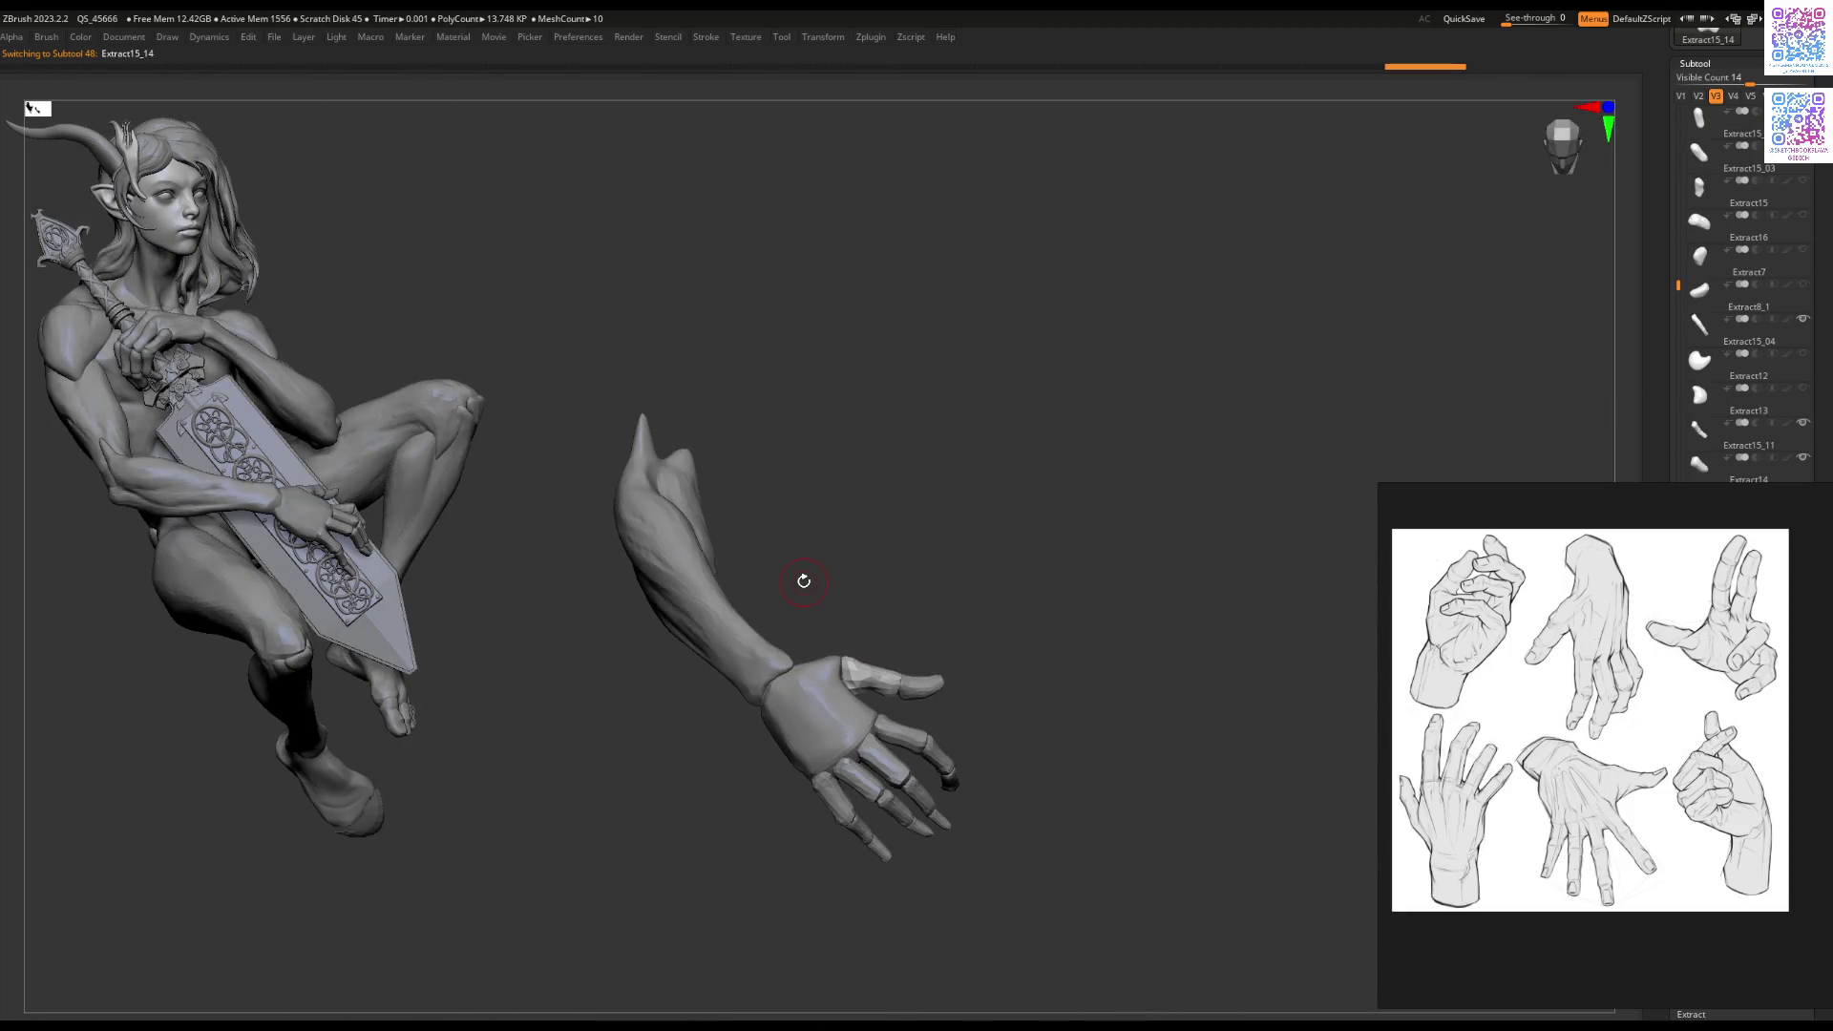
{"action": "left_click", "coordinate": [1464, 19]}
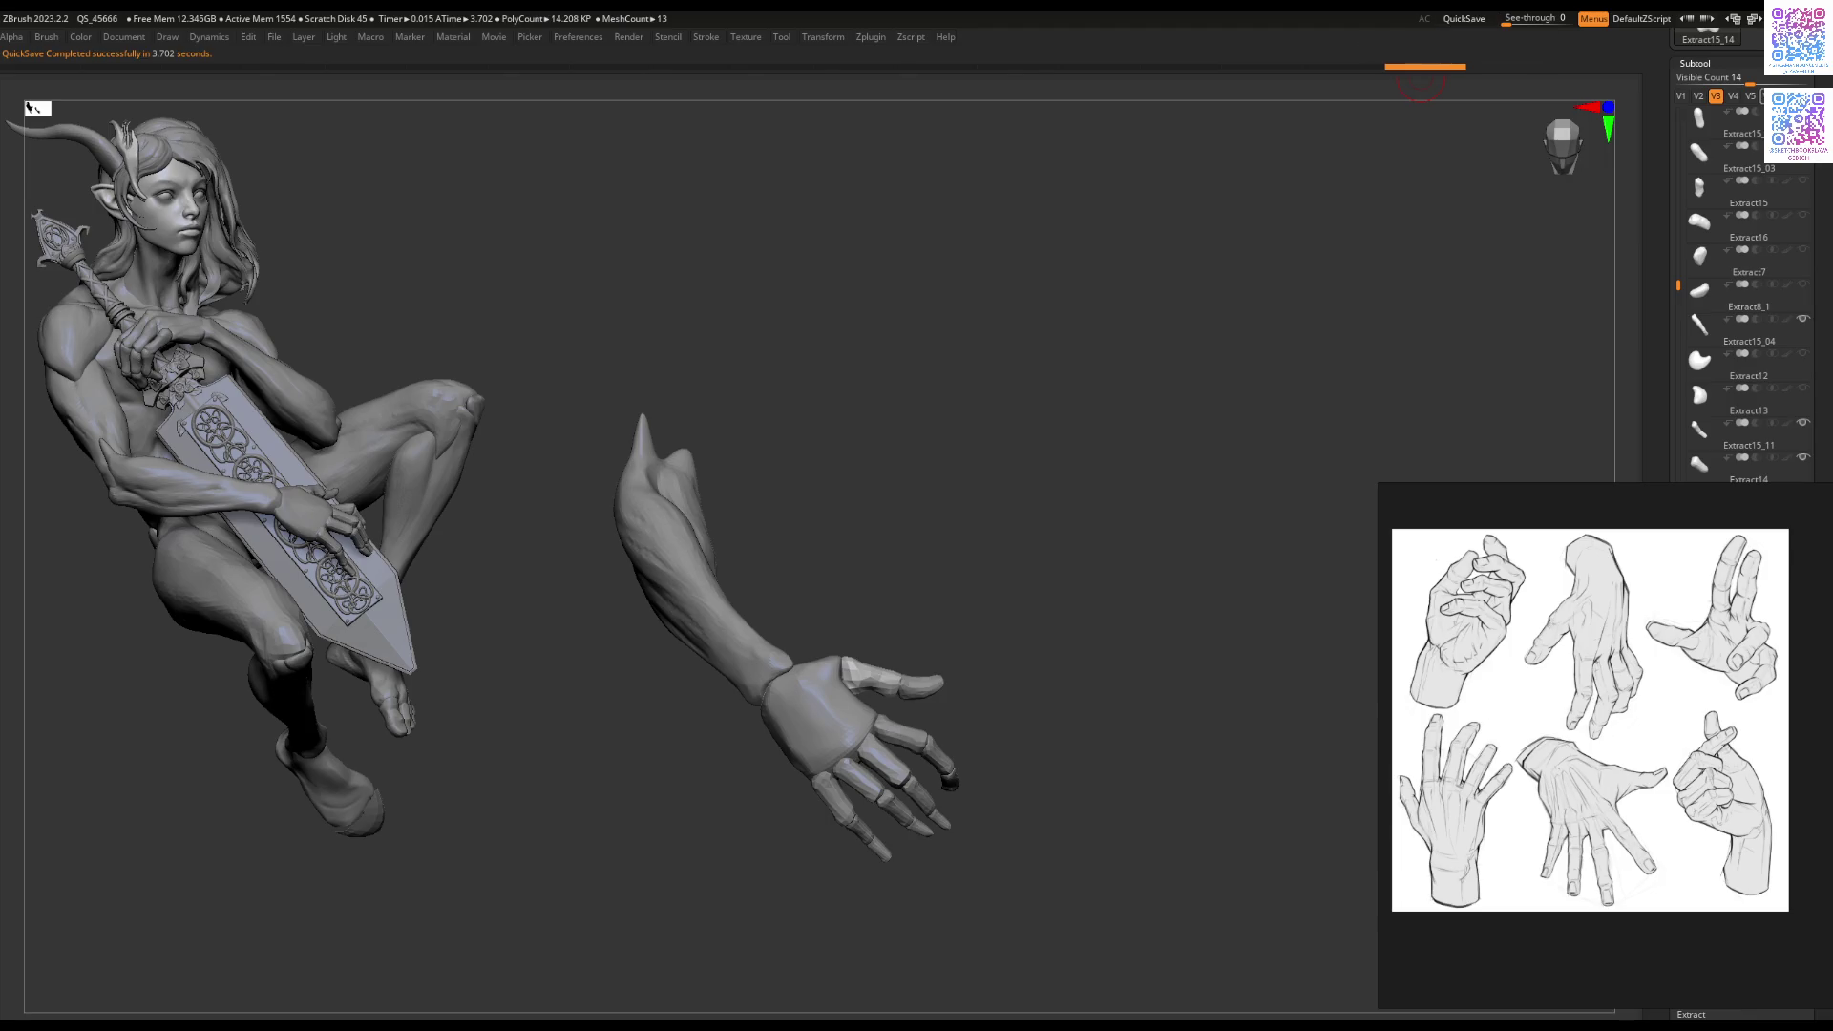
{"action": "mouse_move", "coordinate": [972, 563]}
{"action": "left_mouse_down"}
{"action": "mouse_move", "coordinate": [1015, 531]}
{"action": "mouse_move", "coordinate": [1007, 594]}
{"action": "left_mouse_up"}
{"action": "key", "text": "Tab"}
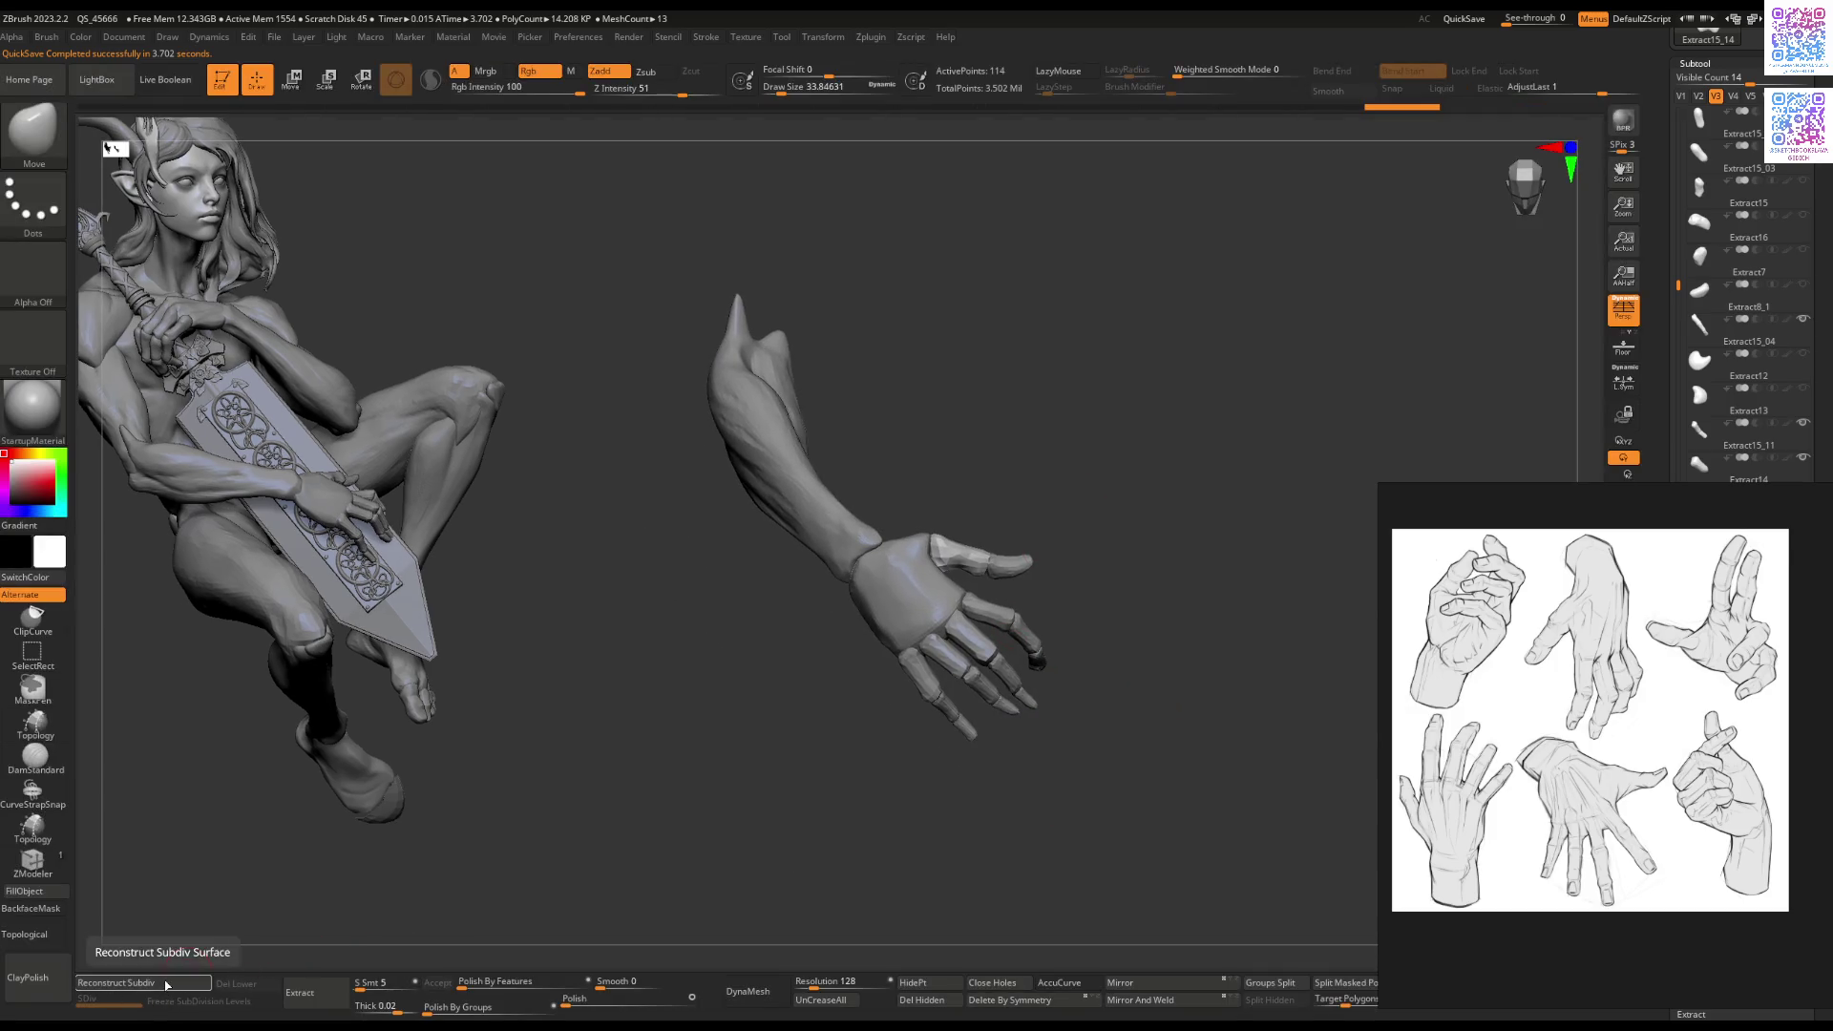
Step: Solo the thumb, subdivide it once with Ctrl+D, and ZRemesh it into quads
{"action": "key", "text": "ctrl"}
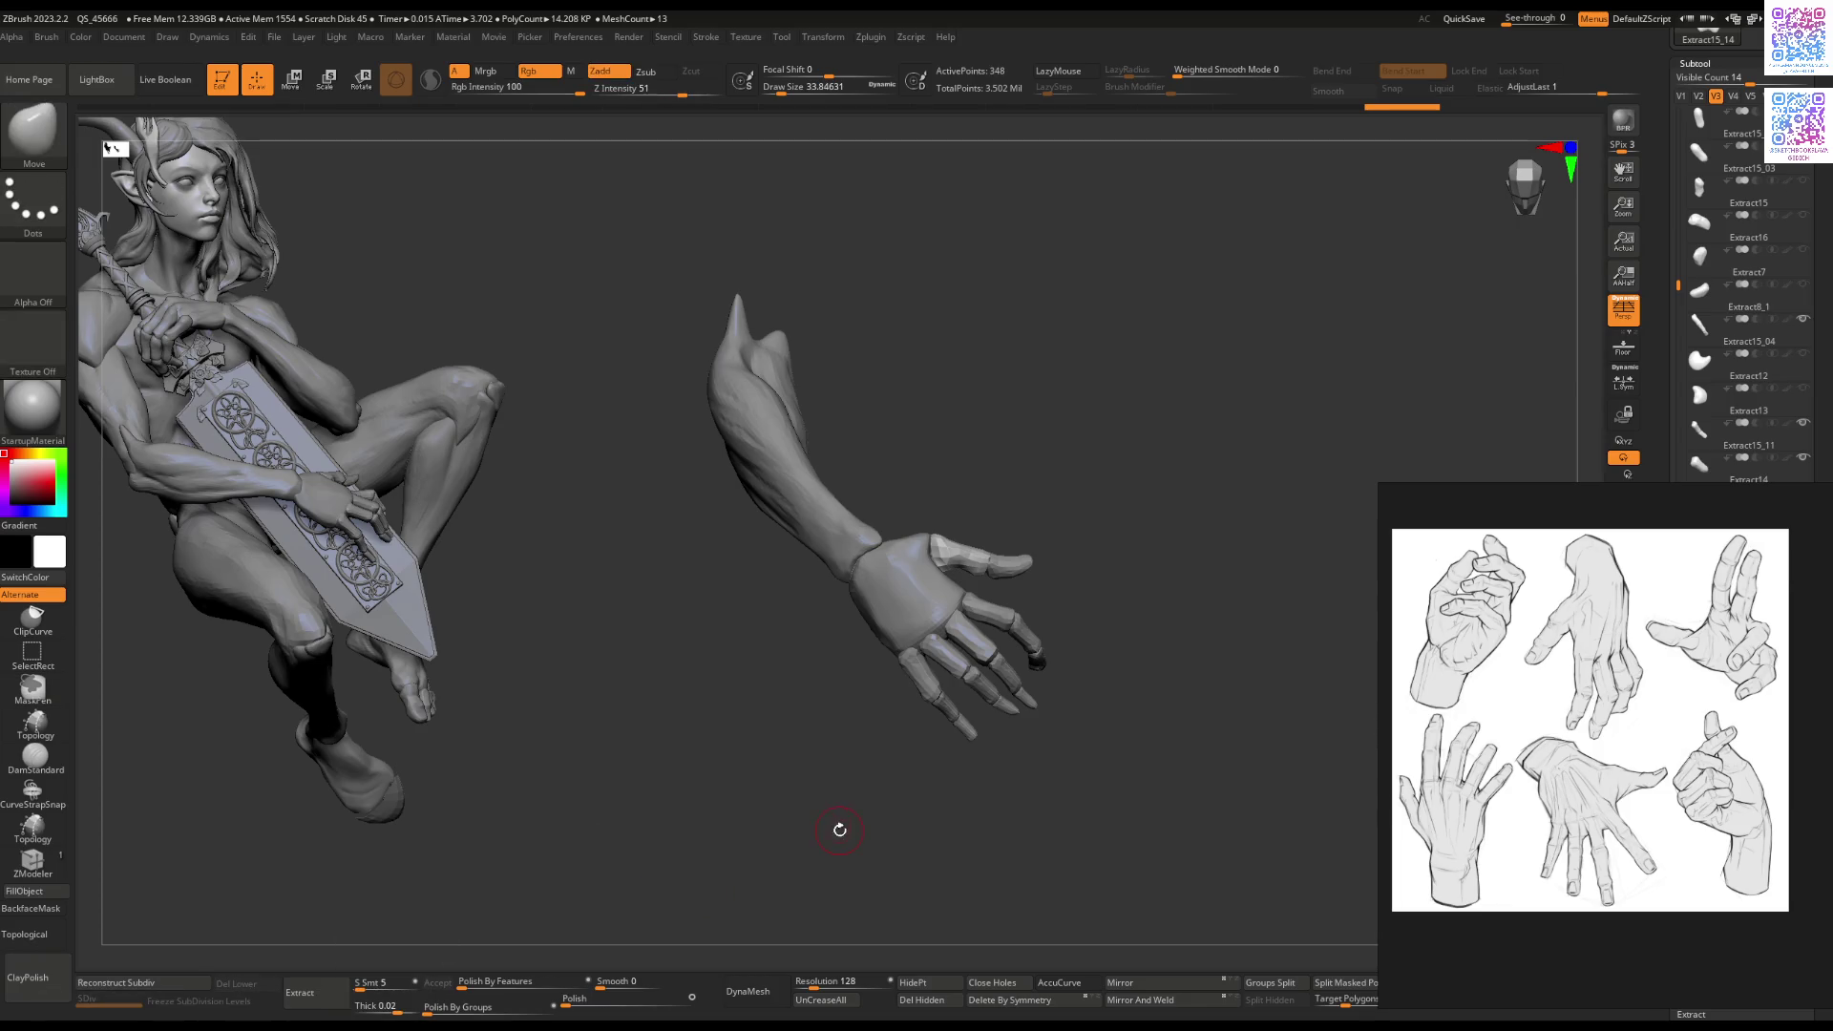
{"action": "key", "text": "ctrl"}
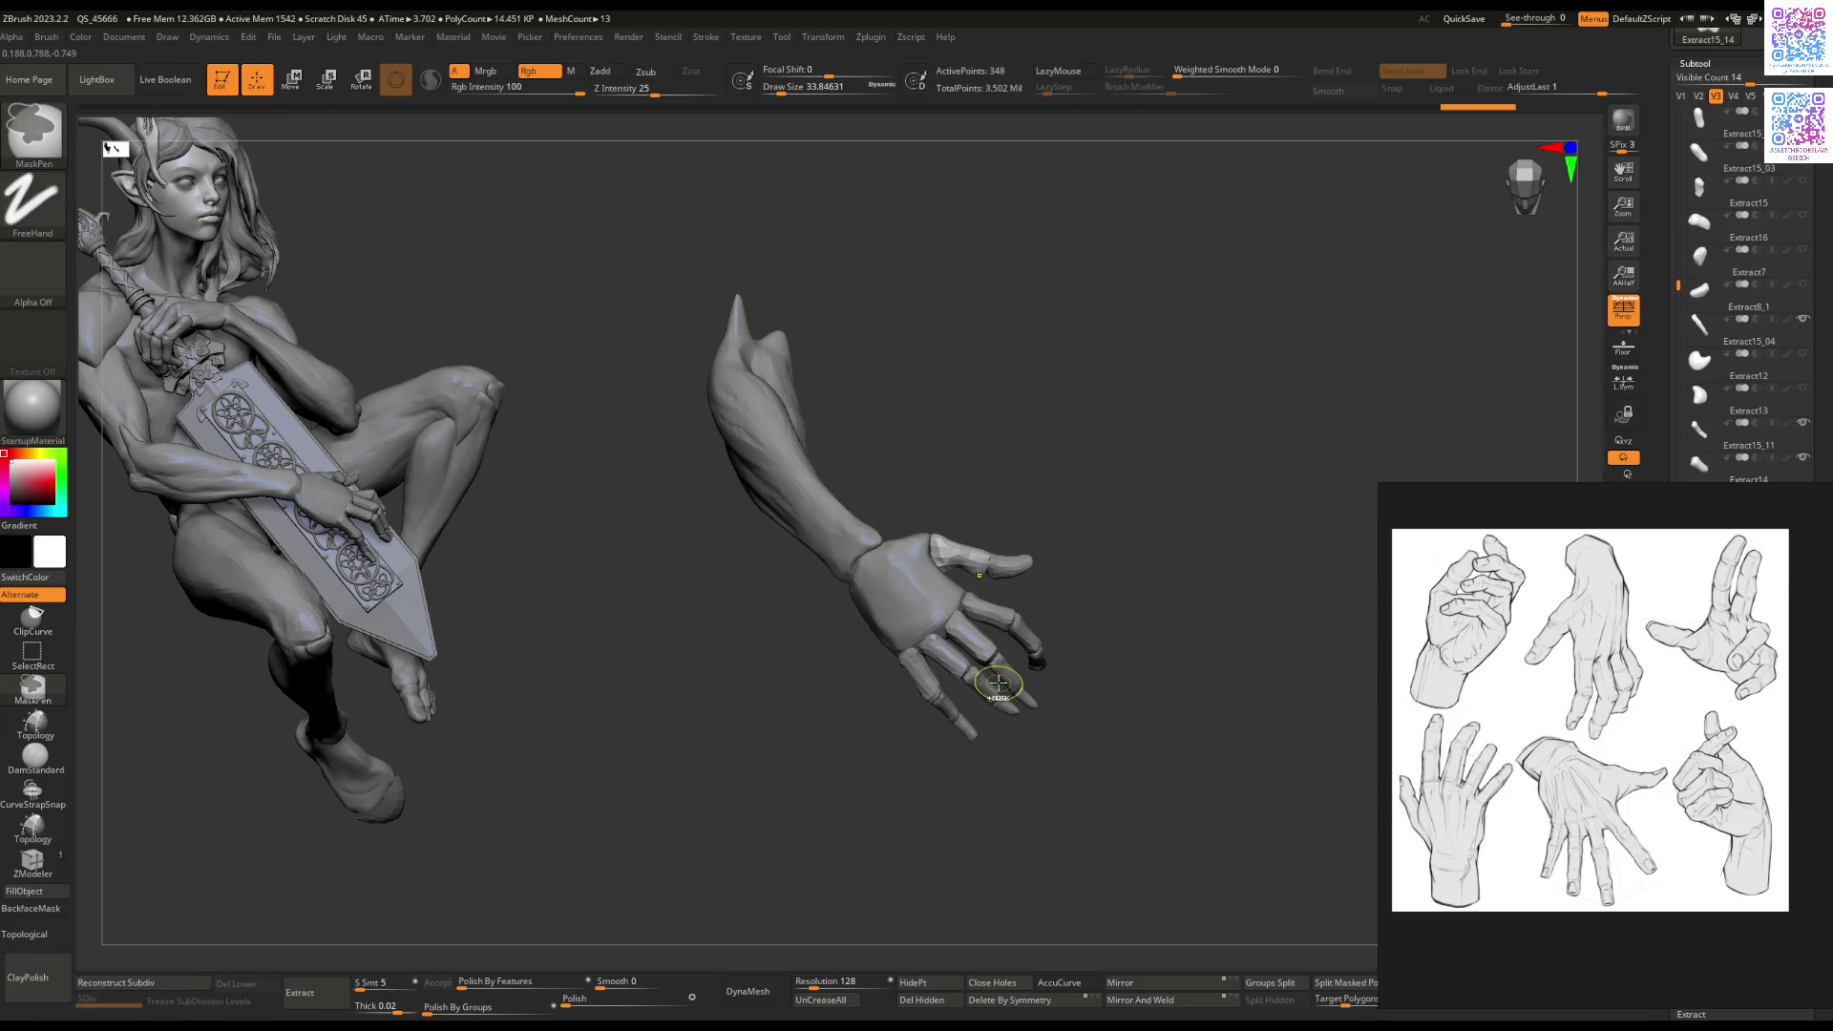
{"action": "key", "text": "f"}
{"action": "key", "text": "f"}
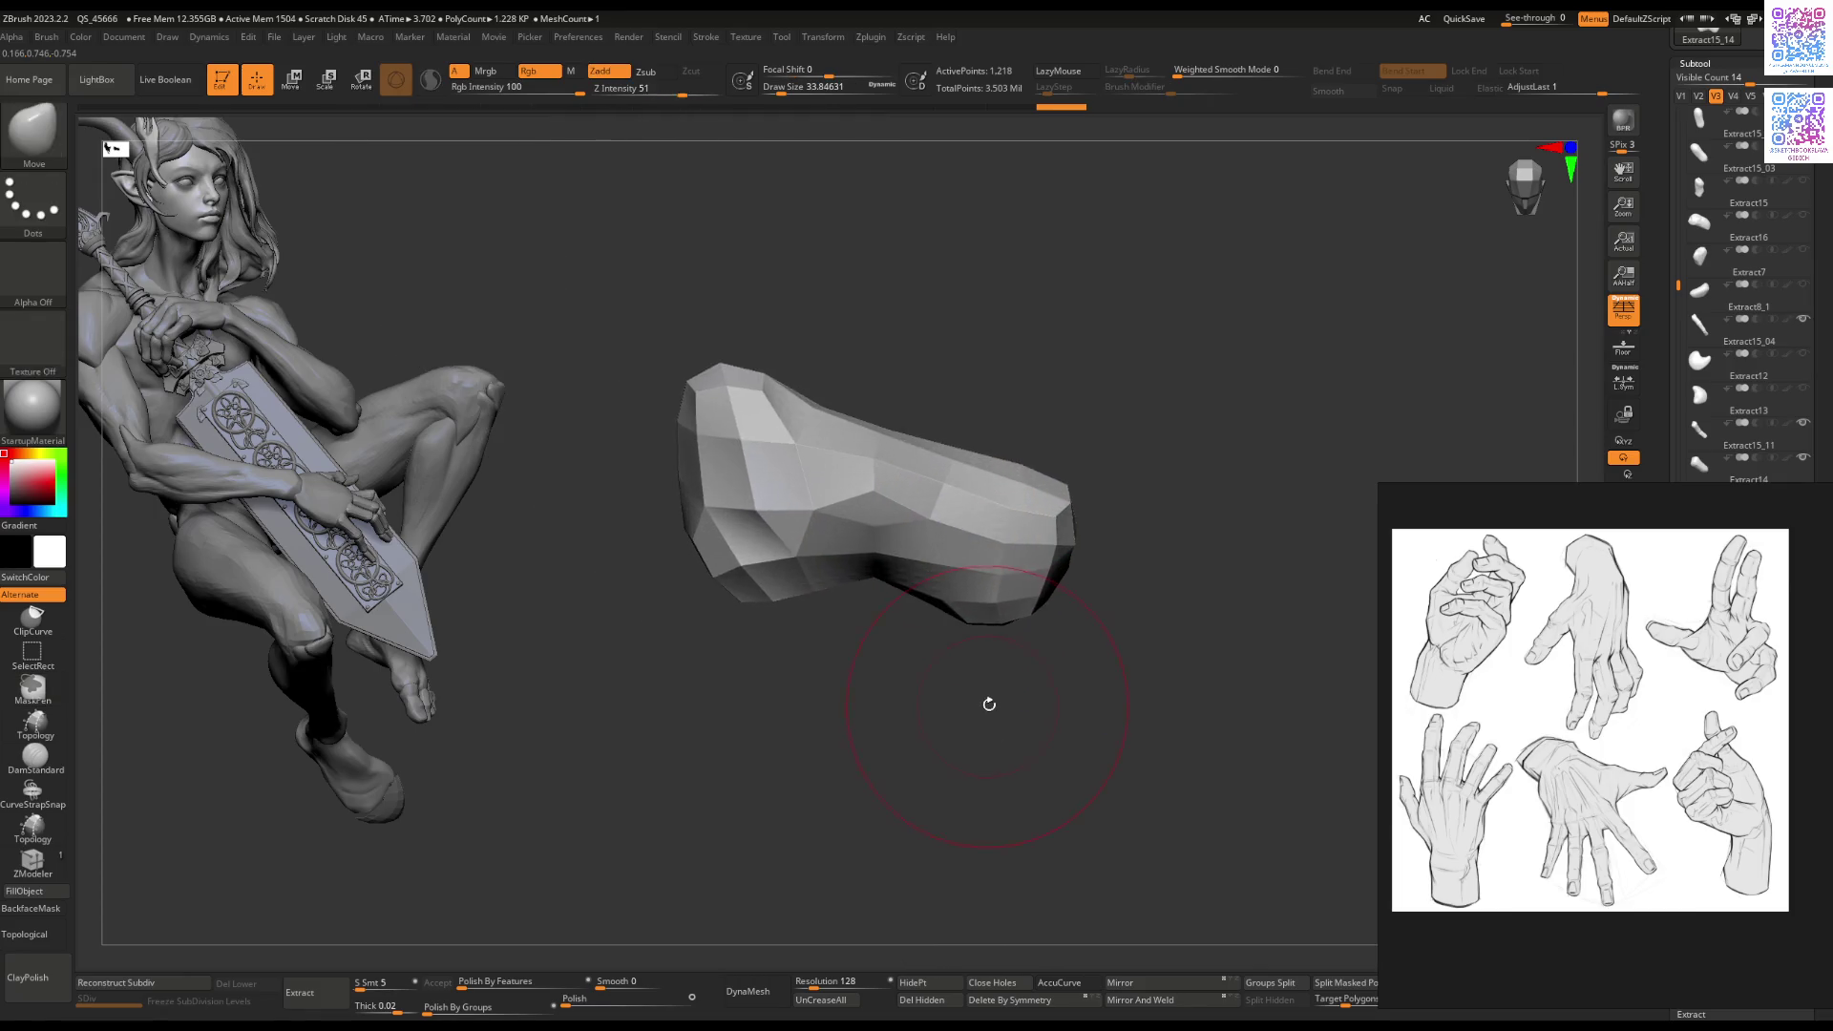
{"action": "key", "text": "shift+f"}
{"action": "key", "text": "ctrl"}
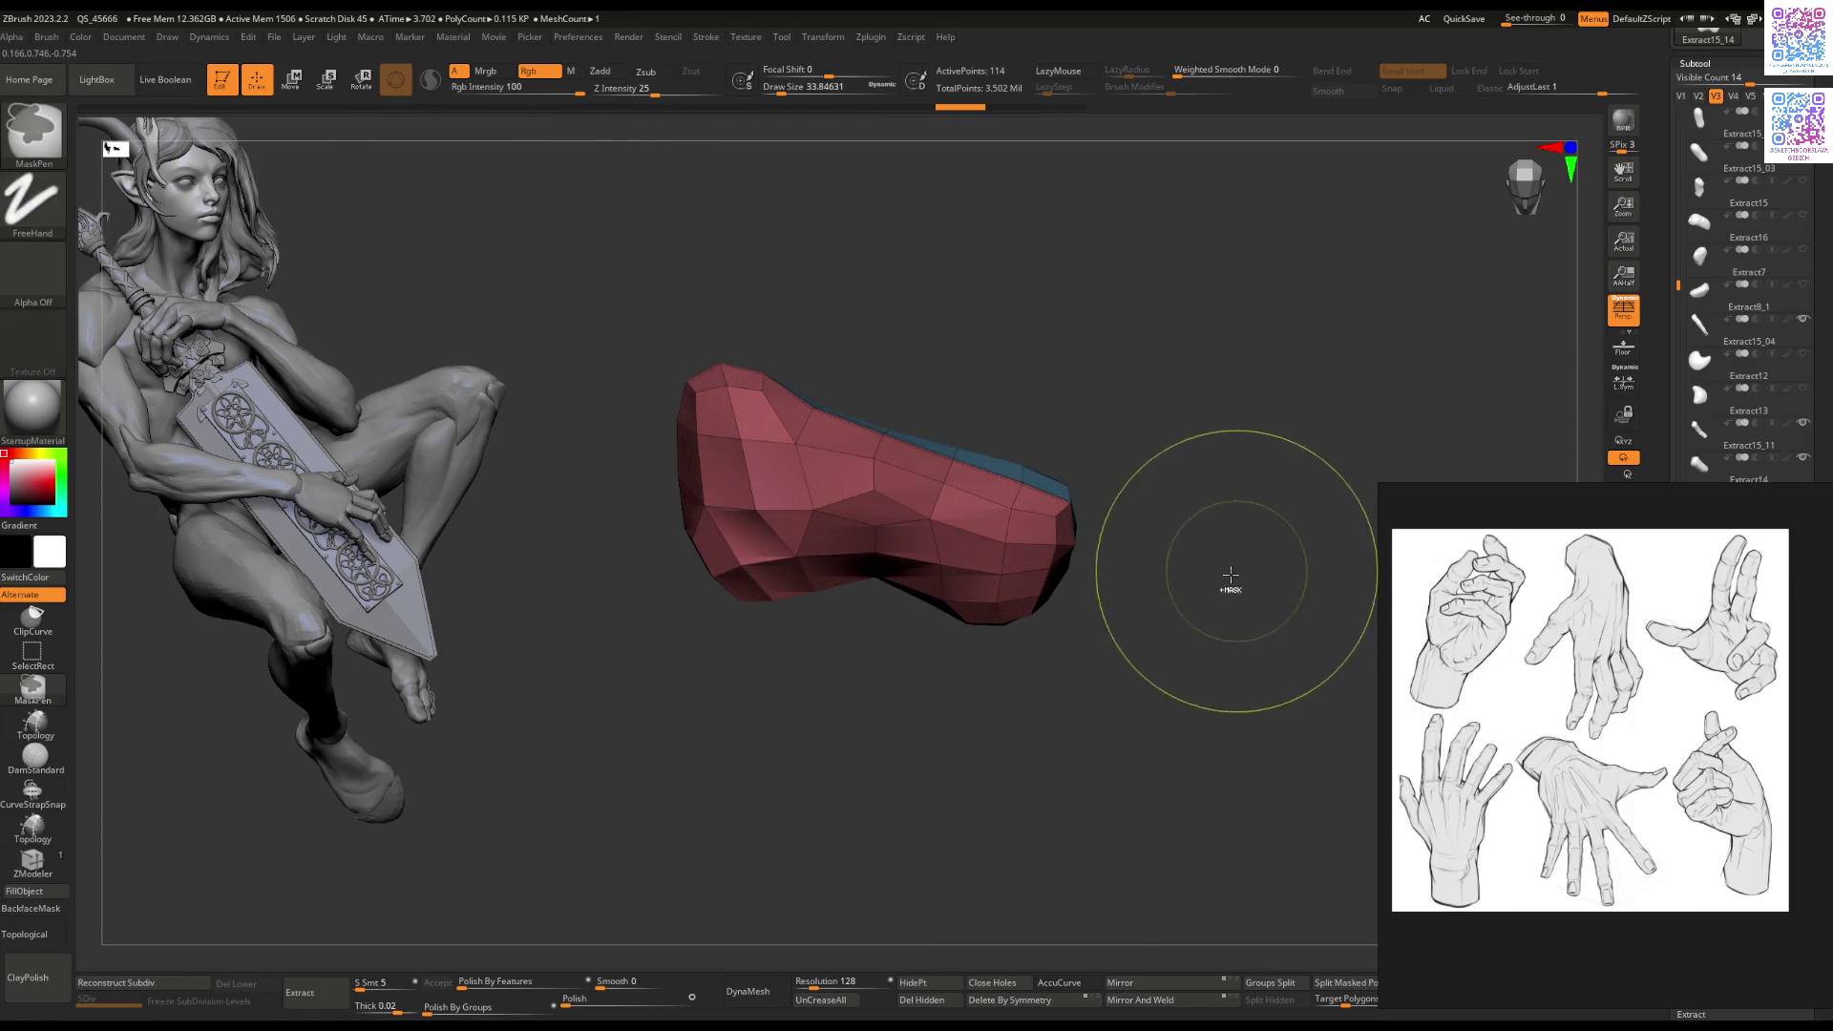
{"action": "key", "text": "ctrl+d"}
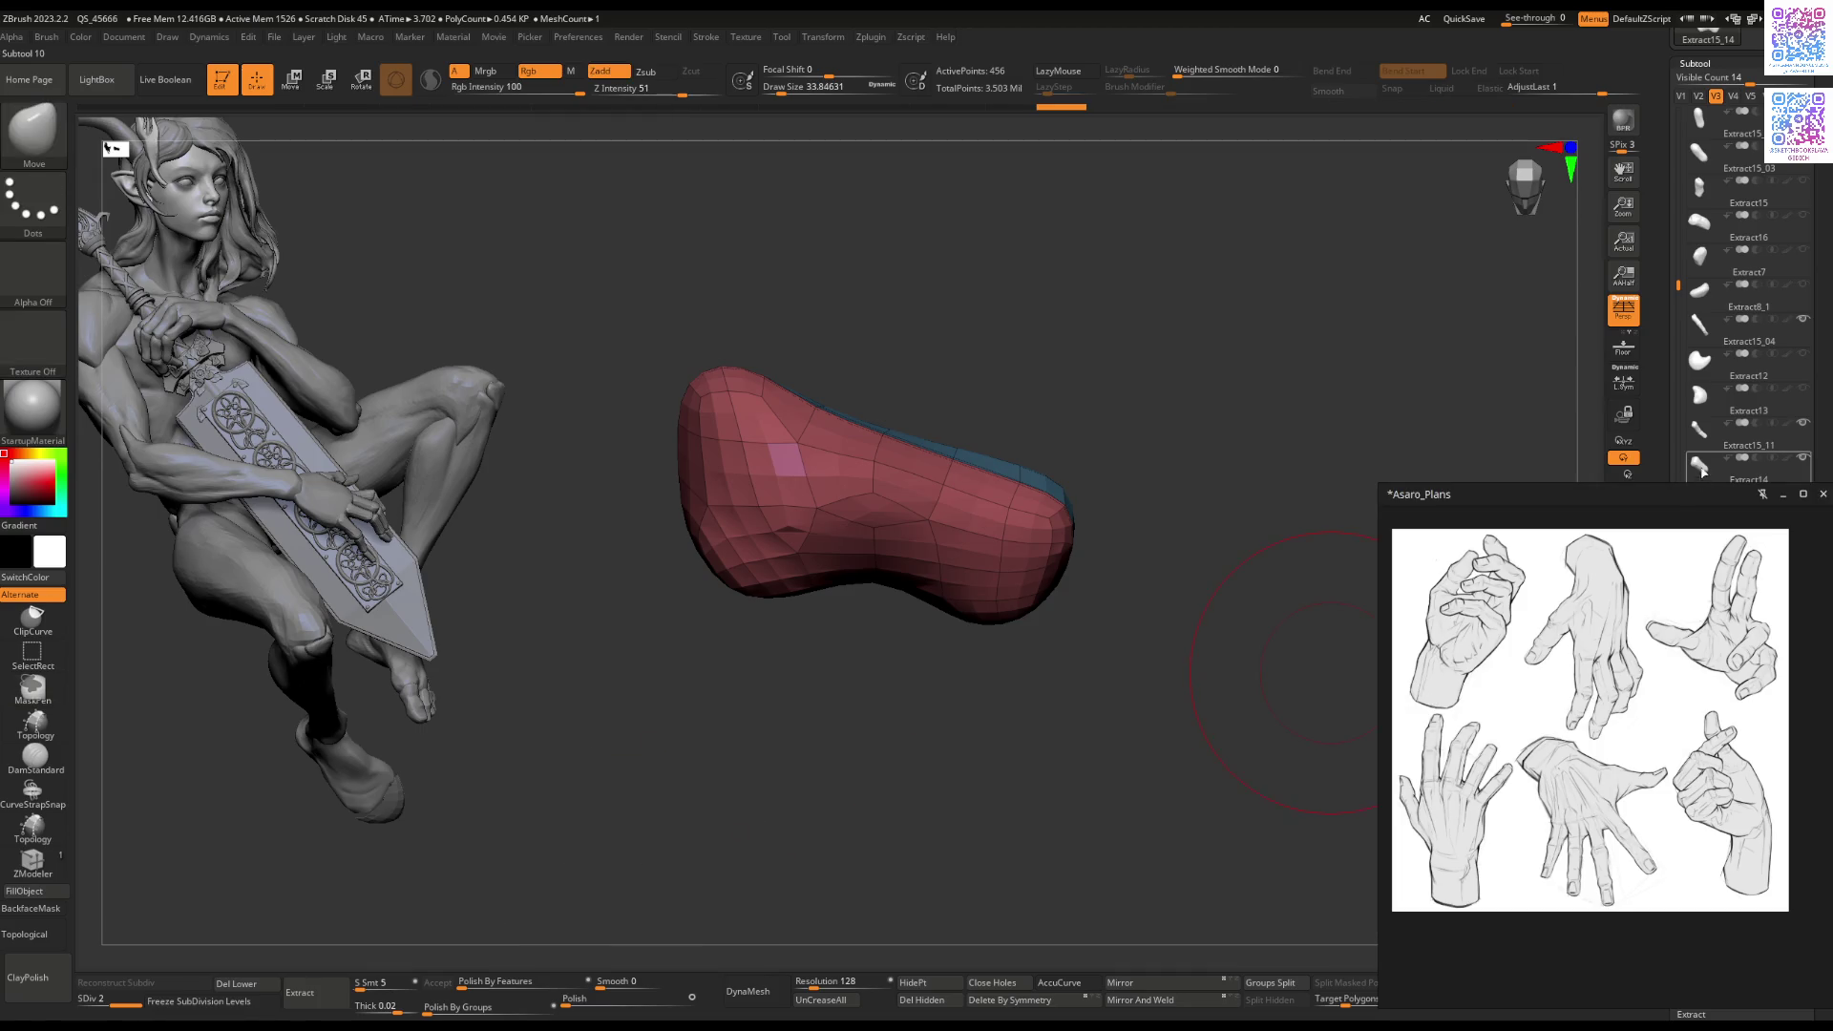
{"action": "left_click_drag", "start_coordinate": [1672, 611], "coordinate": [1661, 559]}
{"action": "left_click", "coordinate": [1499, 995]}
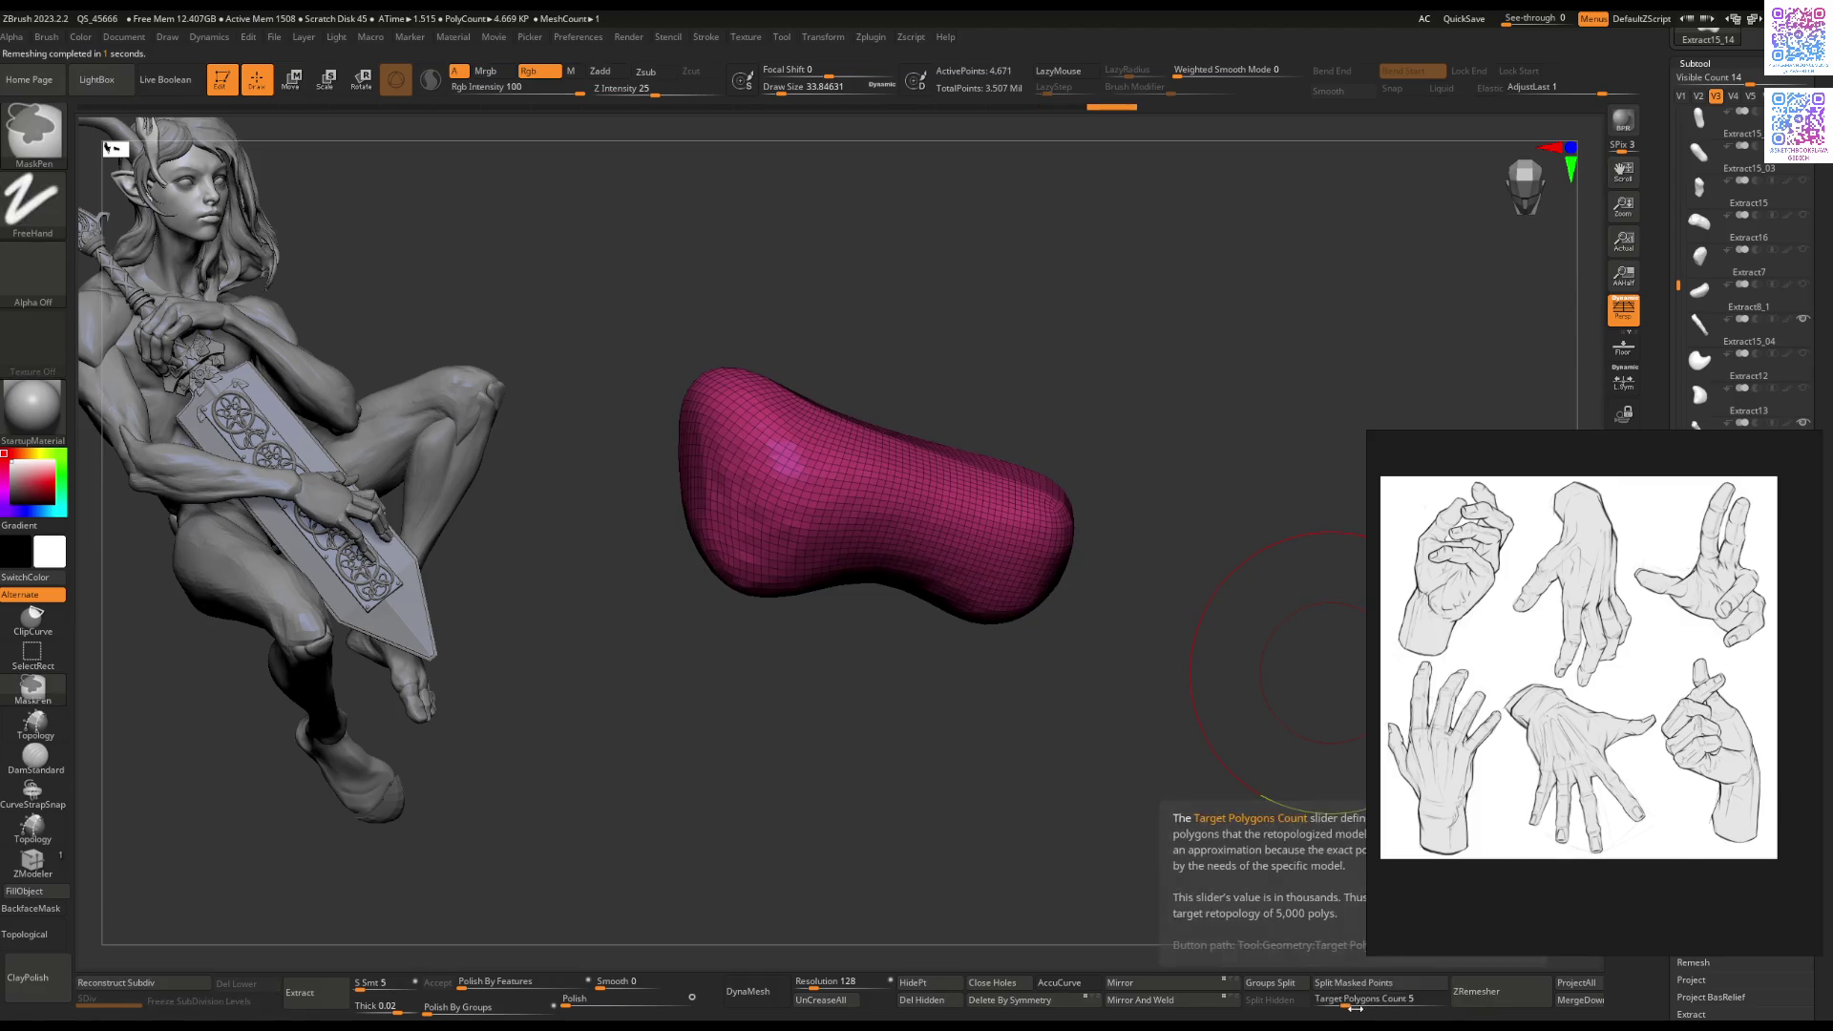
{"action": "left_click", "coordinate": [1499, 995]}
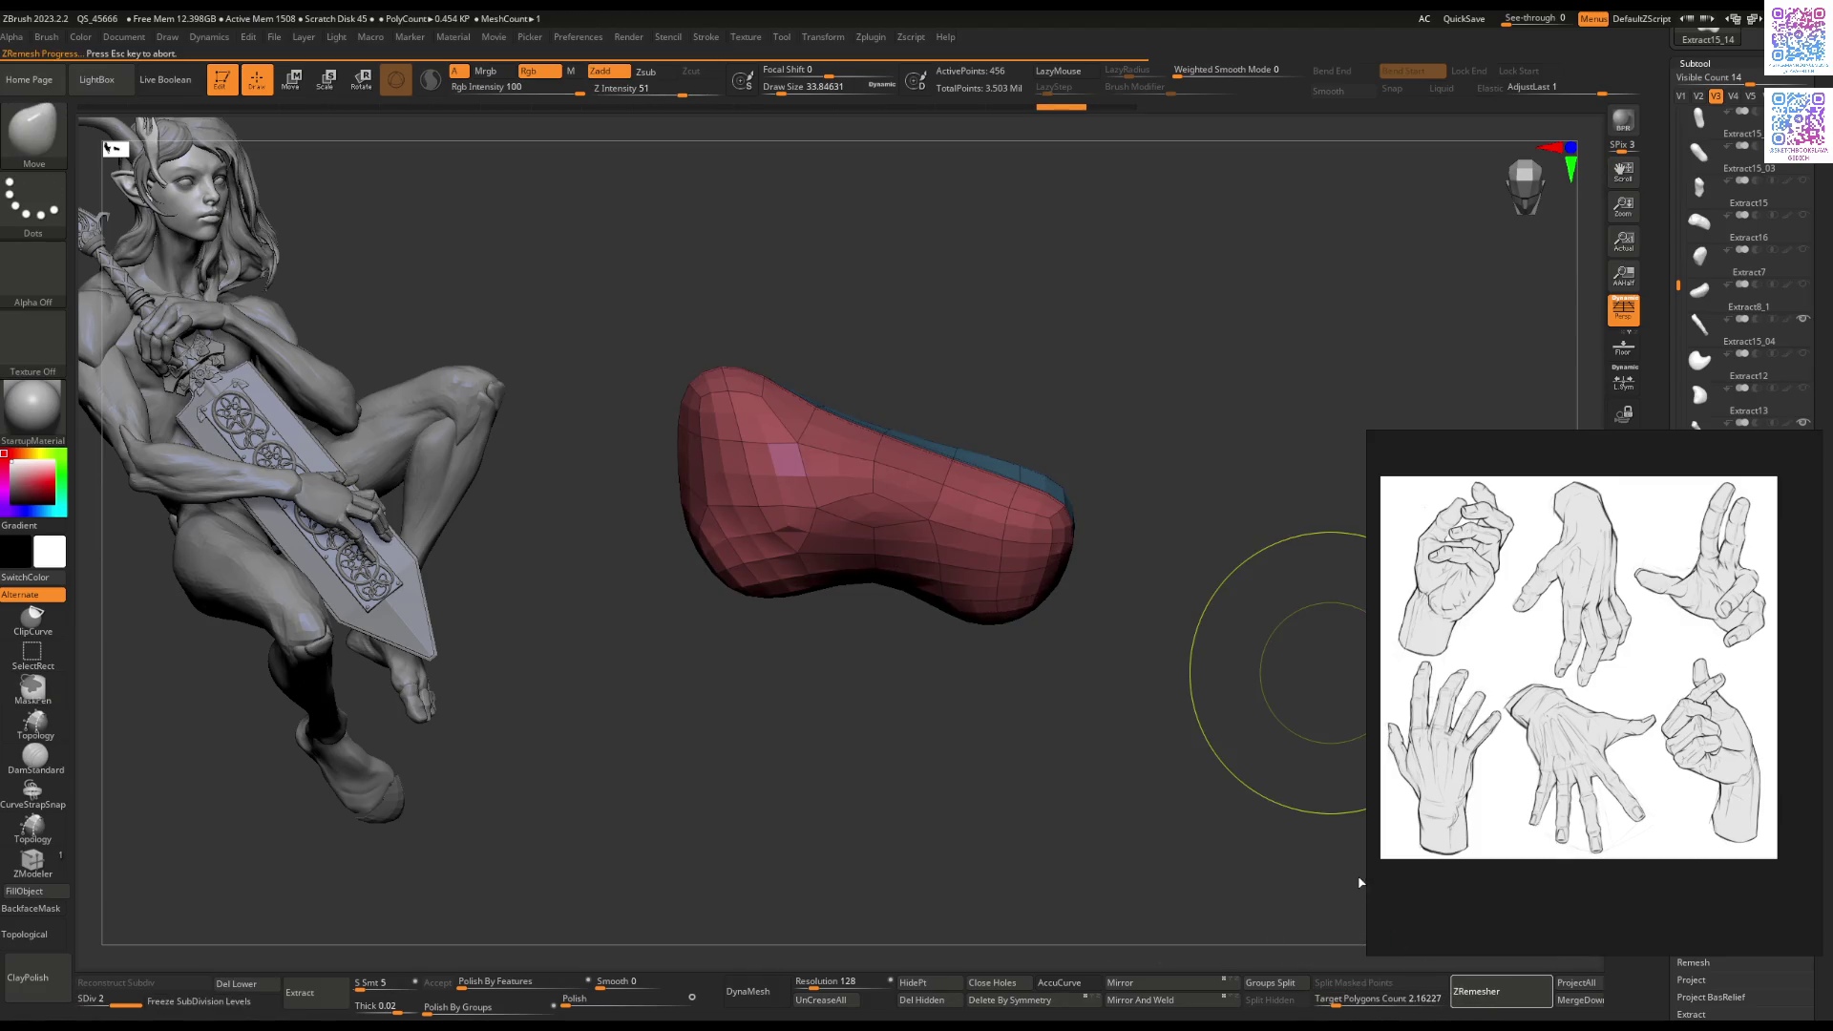
{"action": "mouse_move", "coordinate": [1029, 755]}
{"action": "left_mouse_down"}
{"action": "mouse_move", "coordinate": [1022, 679]}
{"action": "mouse_move", "coordinate": [941, 667]}
{"action": "mouse_move", "coordinate": [552, 858]}
{"action": "left_mouse_up"}
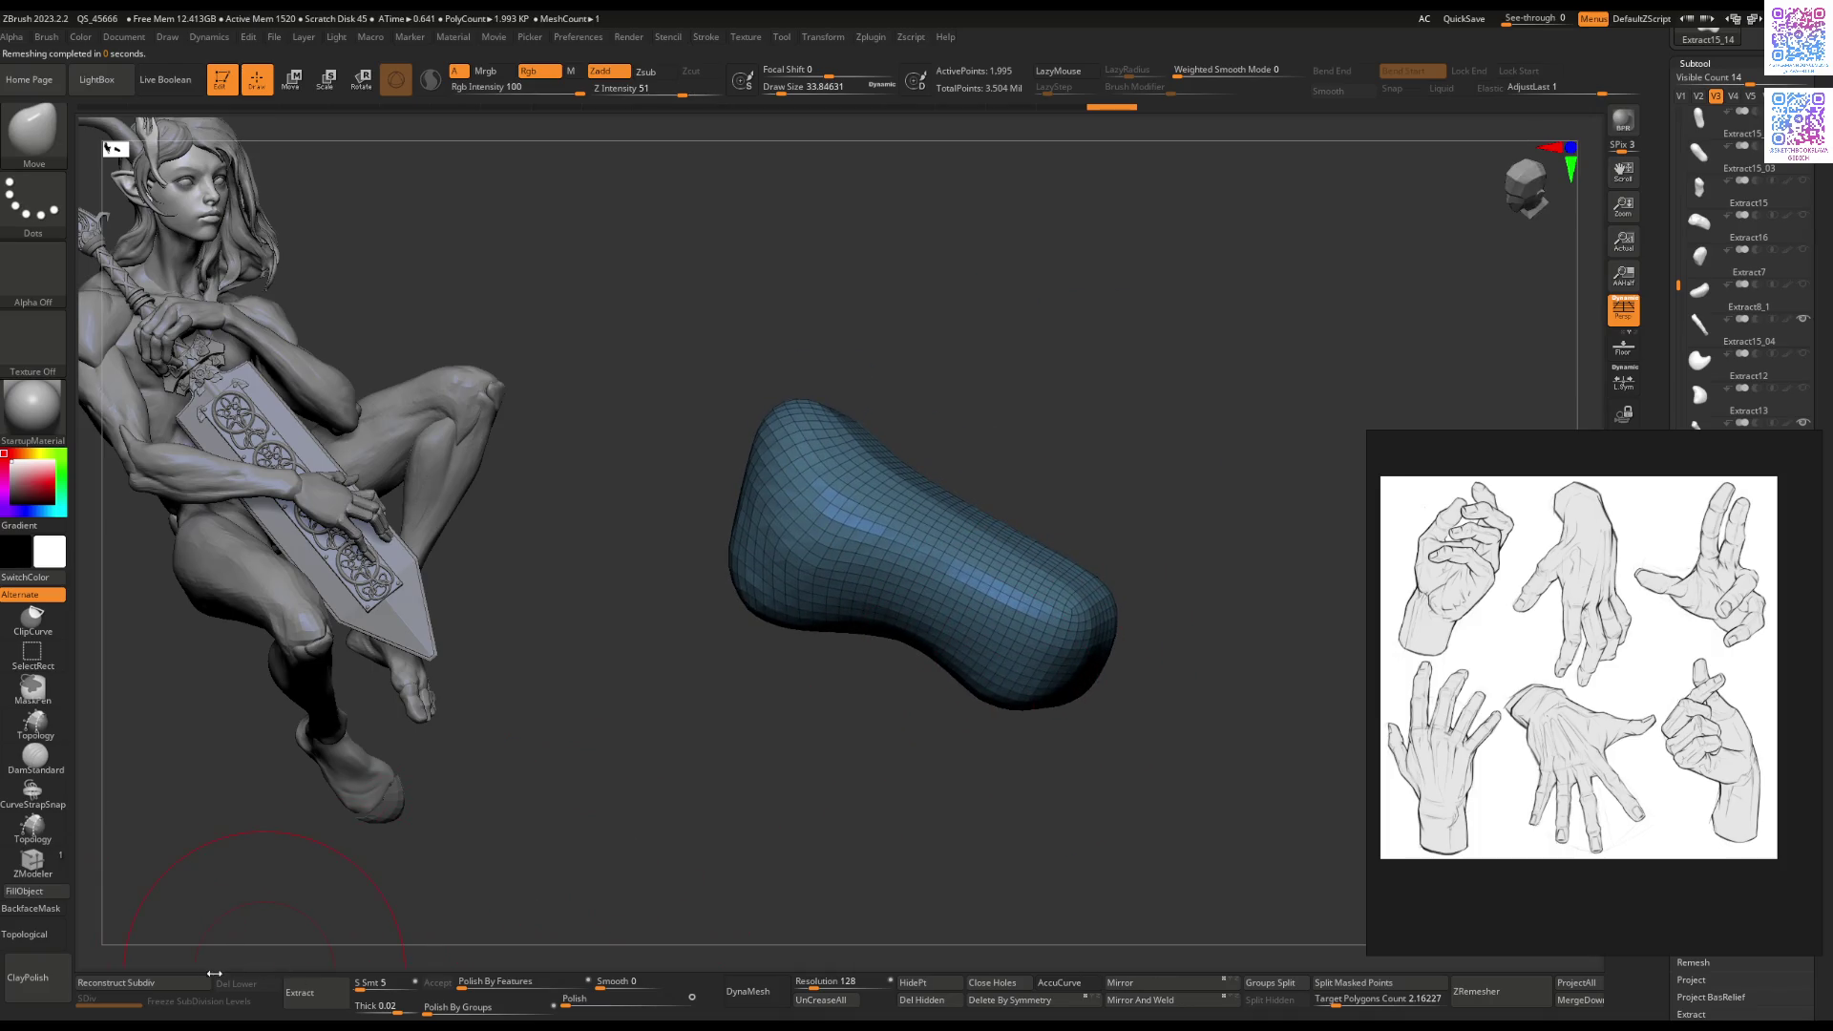
Step: Reconstruct Subdiv, freeze subdivision levels, ZRemesh again, then unfreeze to restore levels
{"action": "left_click", "coordinate": [116, 983]}
{"action": "left_click", "coordinate": [245, 1003]}
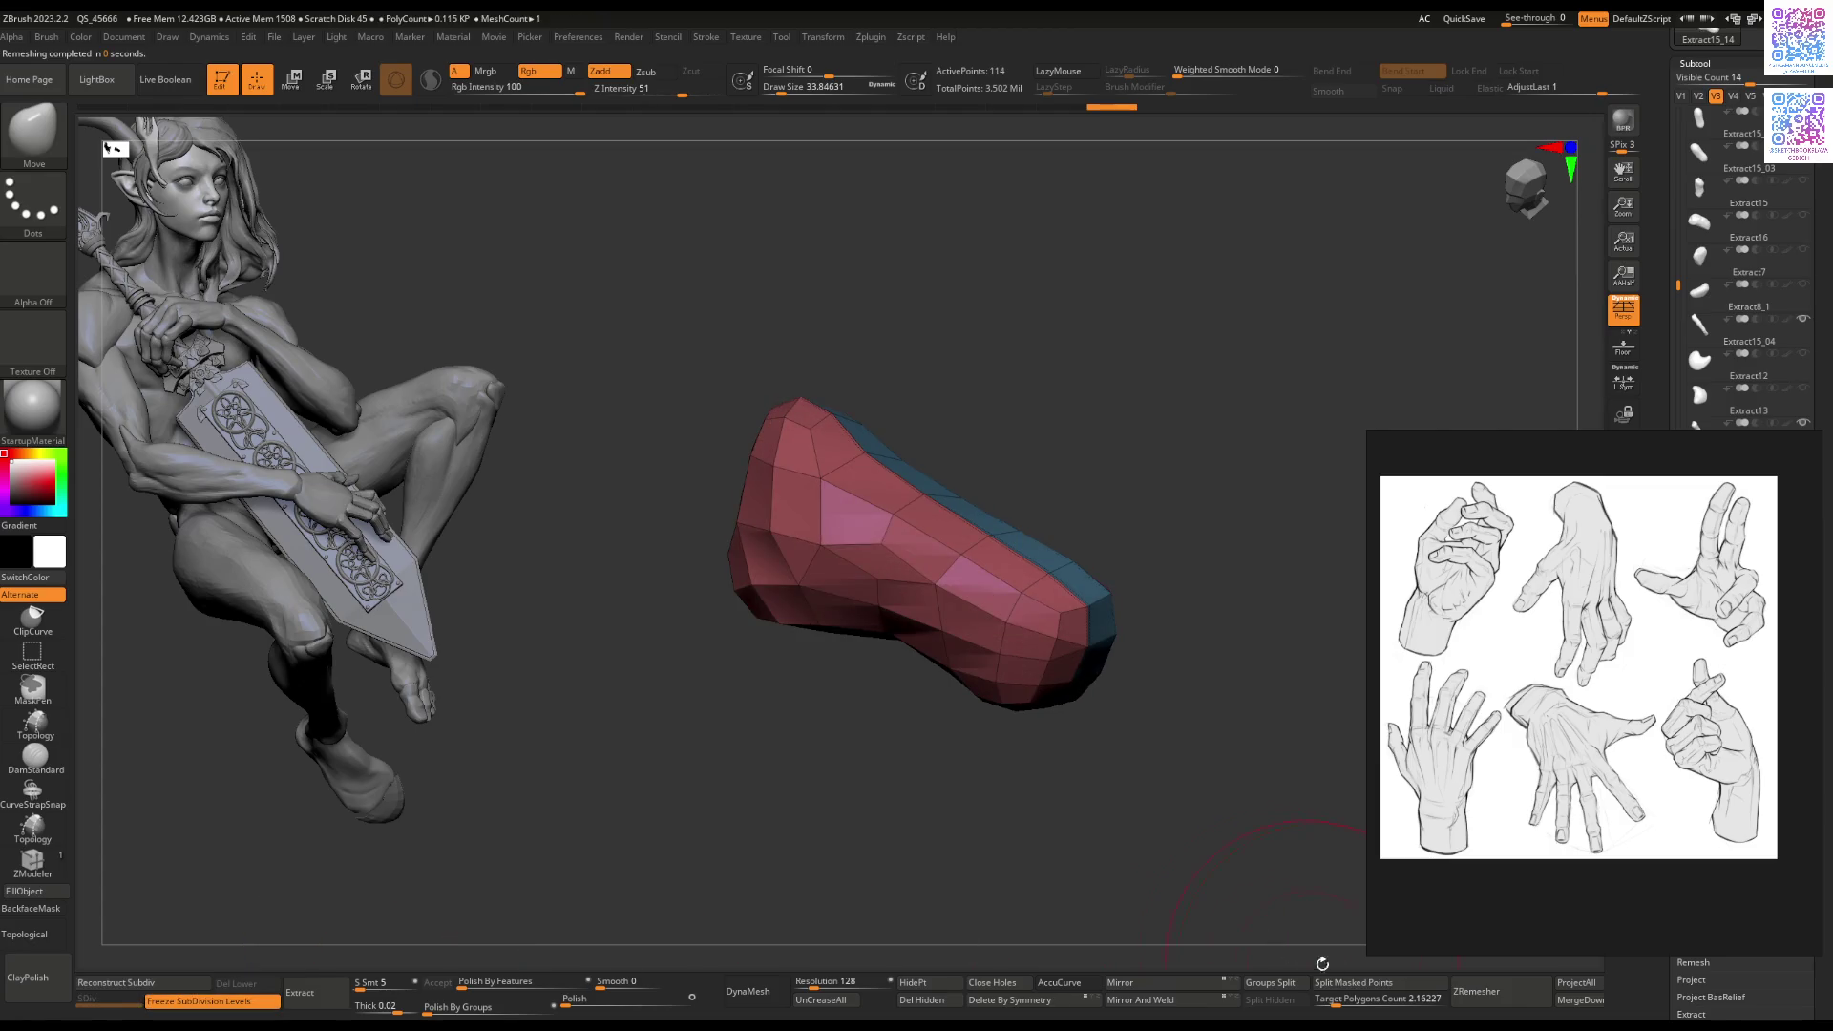
{"action": "left_click", "coordinate": [1522, 1002]}
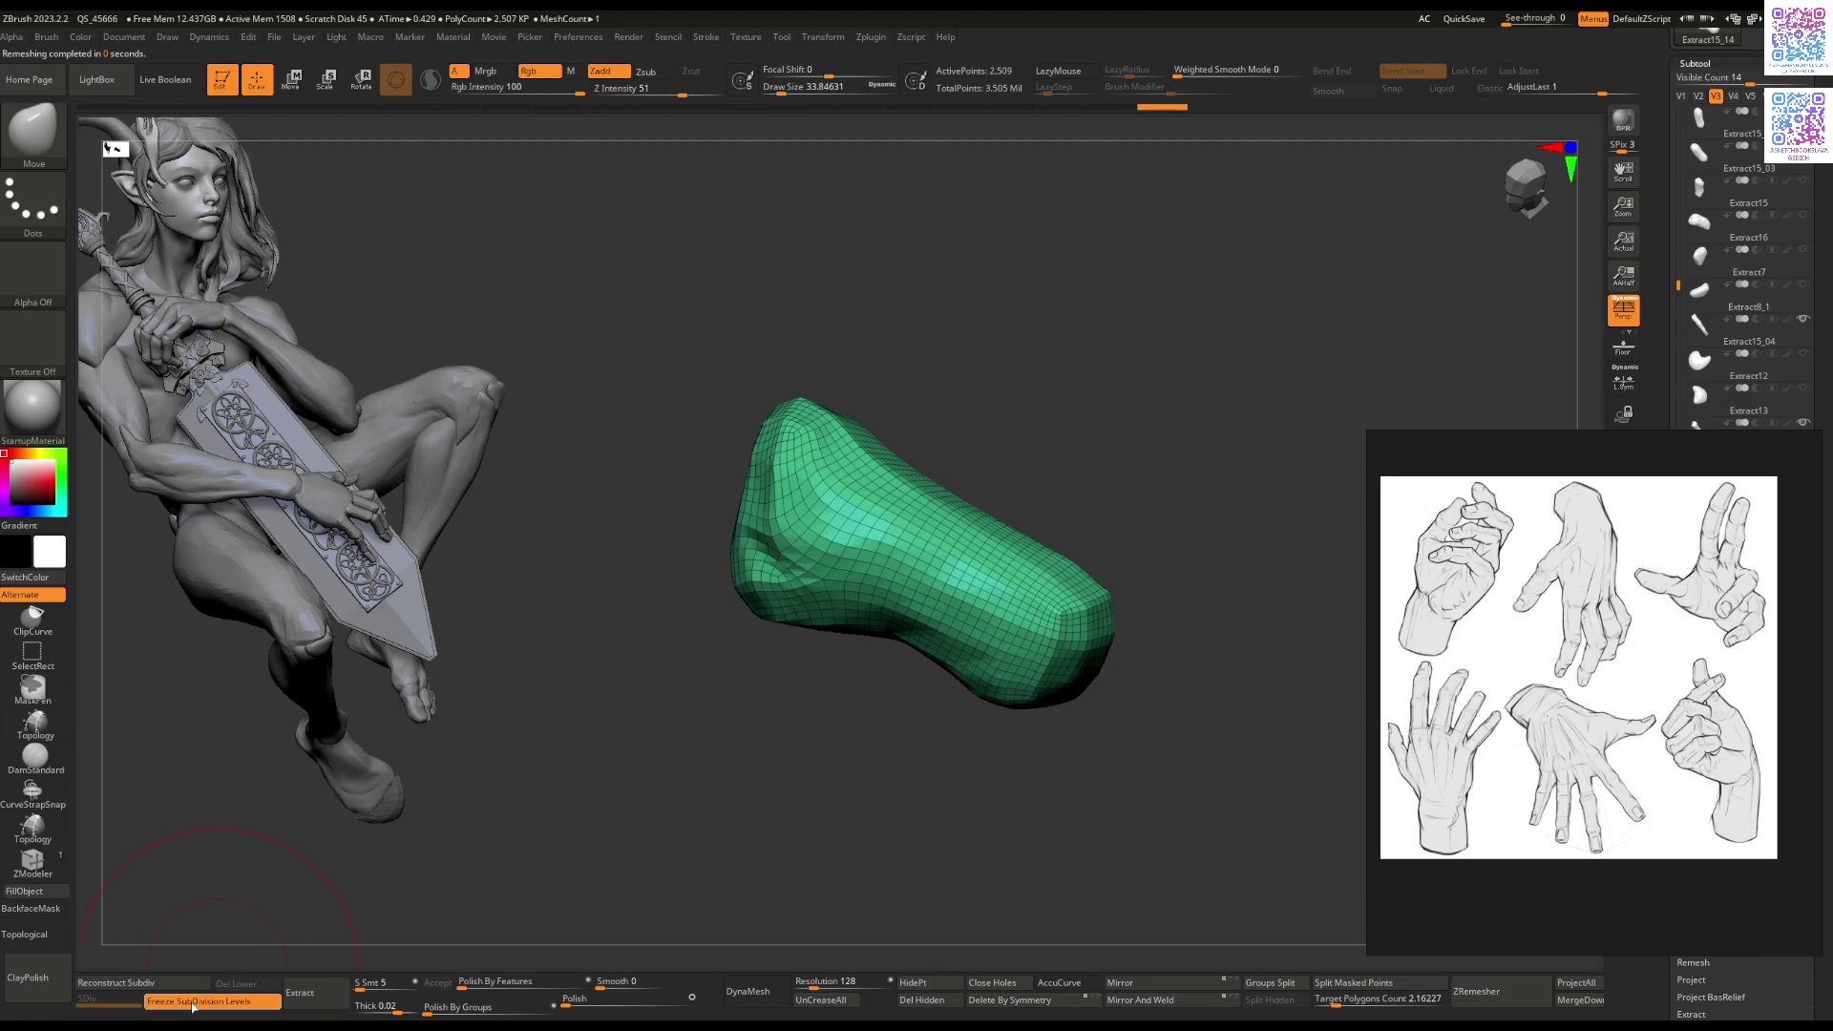
{"action": "left_click", "coordinate": [193, 1003]}
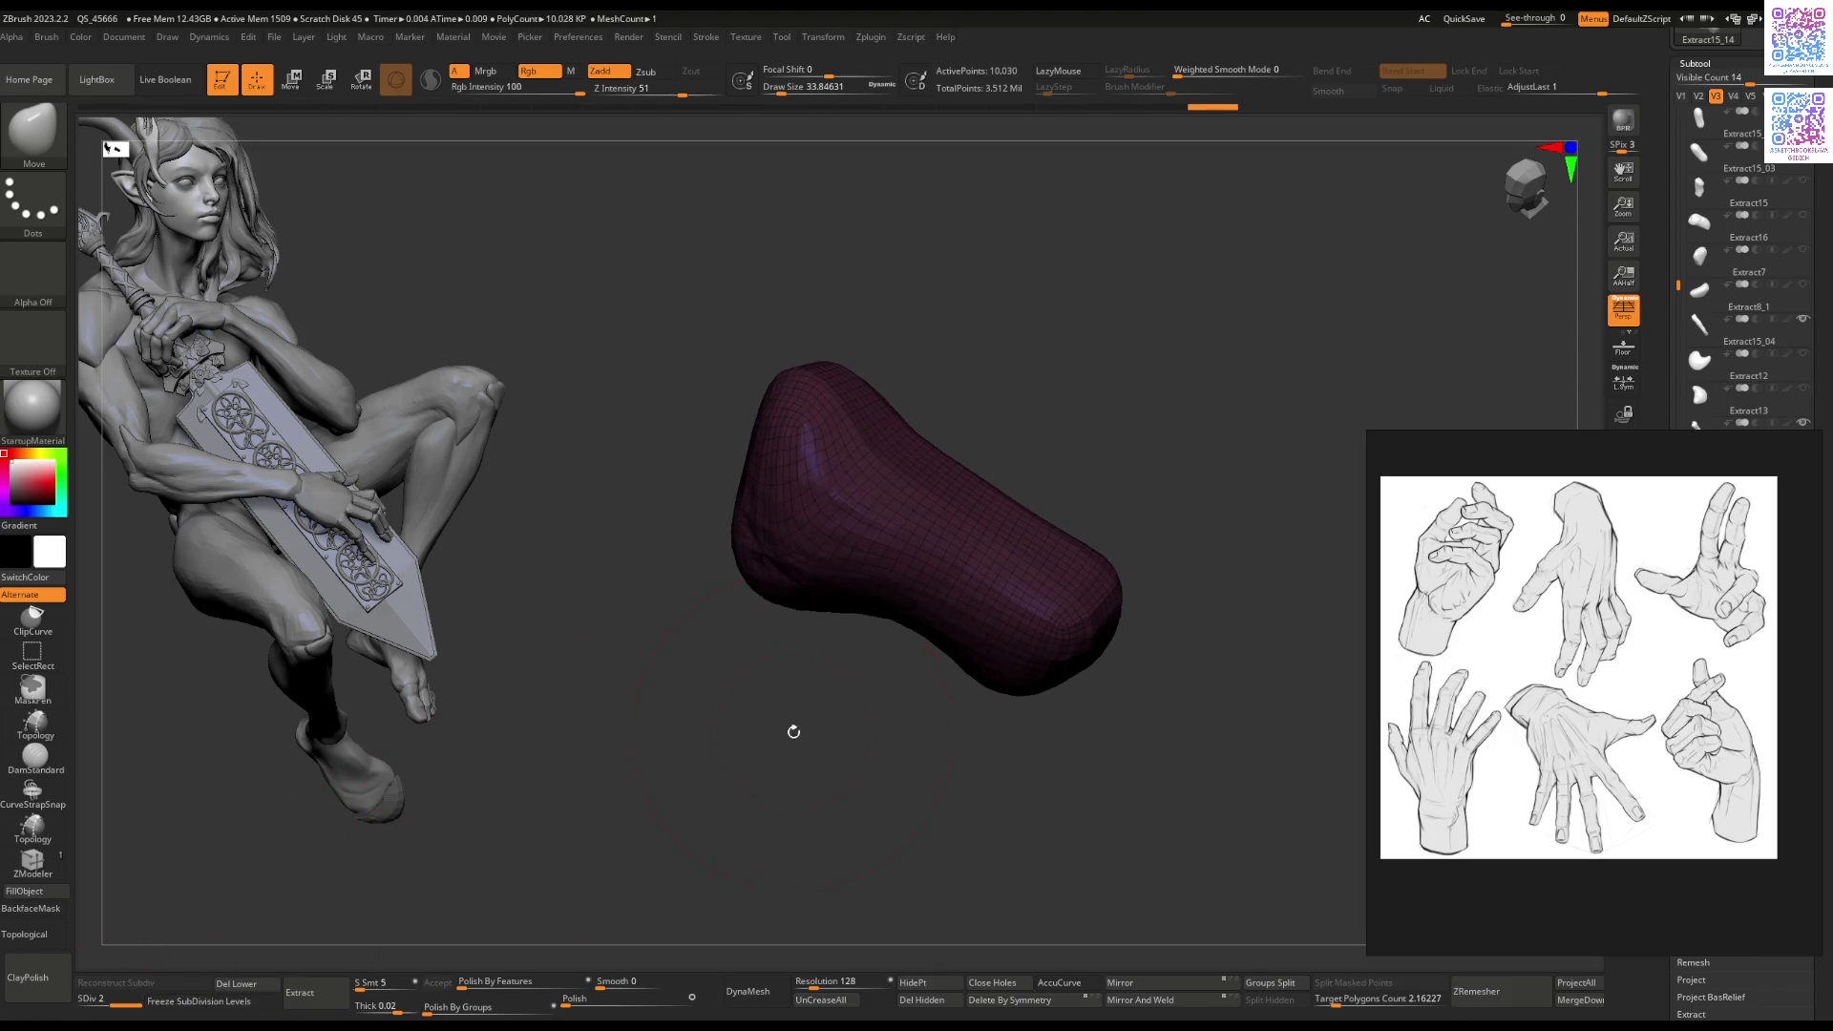
{"action": "right_click_drag", "start_coordinate": [792, 736], "coordinate": [765, 424]}
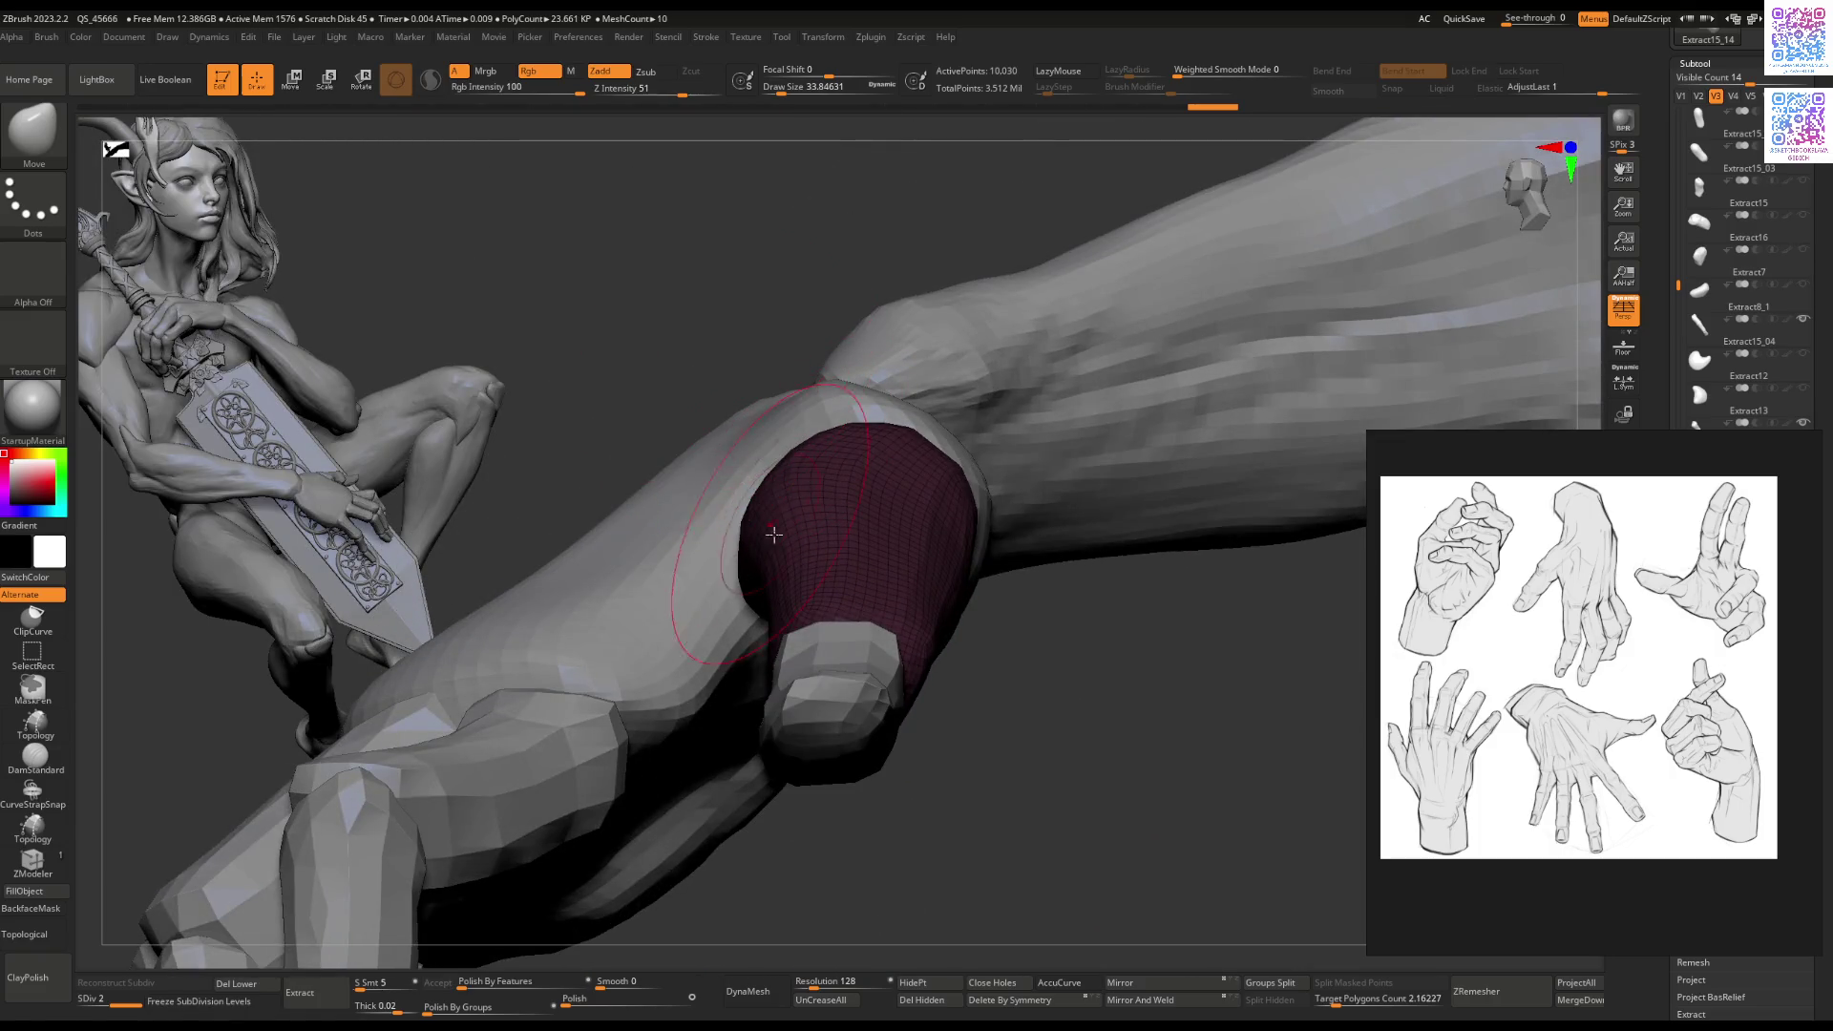
Step: Orbit to a side view of the thumb, shrink the brush, and hide the side panels
{"action": "mouse_move", "coordinate": [850, 373]}
{"action": "right_mouse_down"}
{"action": "mouse_move", "coordinate": [806, 478]}
{"action": "mouse_move", "coordinate": [873, 585]}
{"action": "right_mouse_up"}
{"action": "key", "text": "space"}
{"action": "left_click_drag", "start_coordinate": [888, 638], "coordinate": [840, 638]}
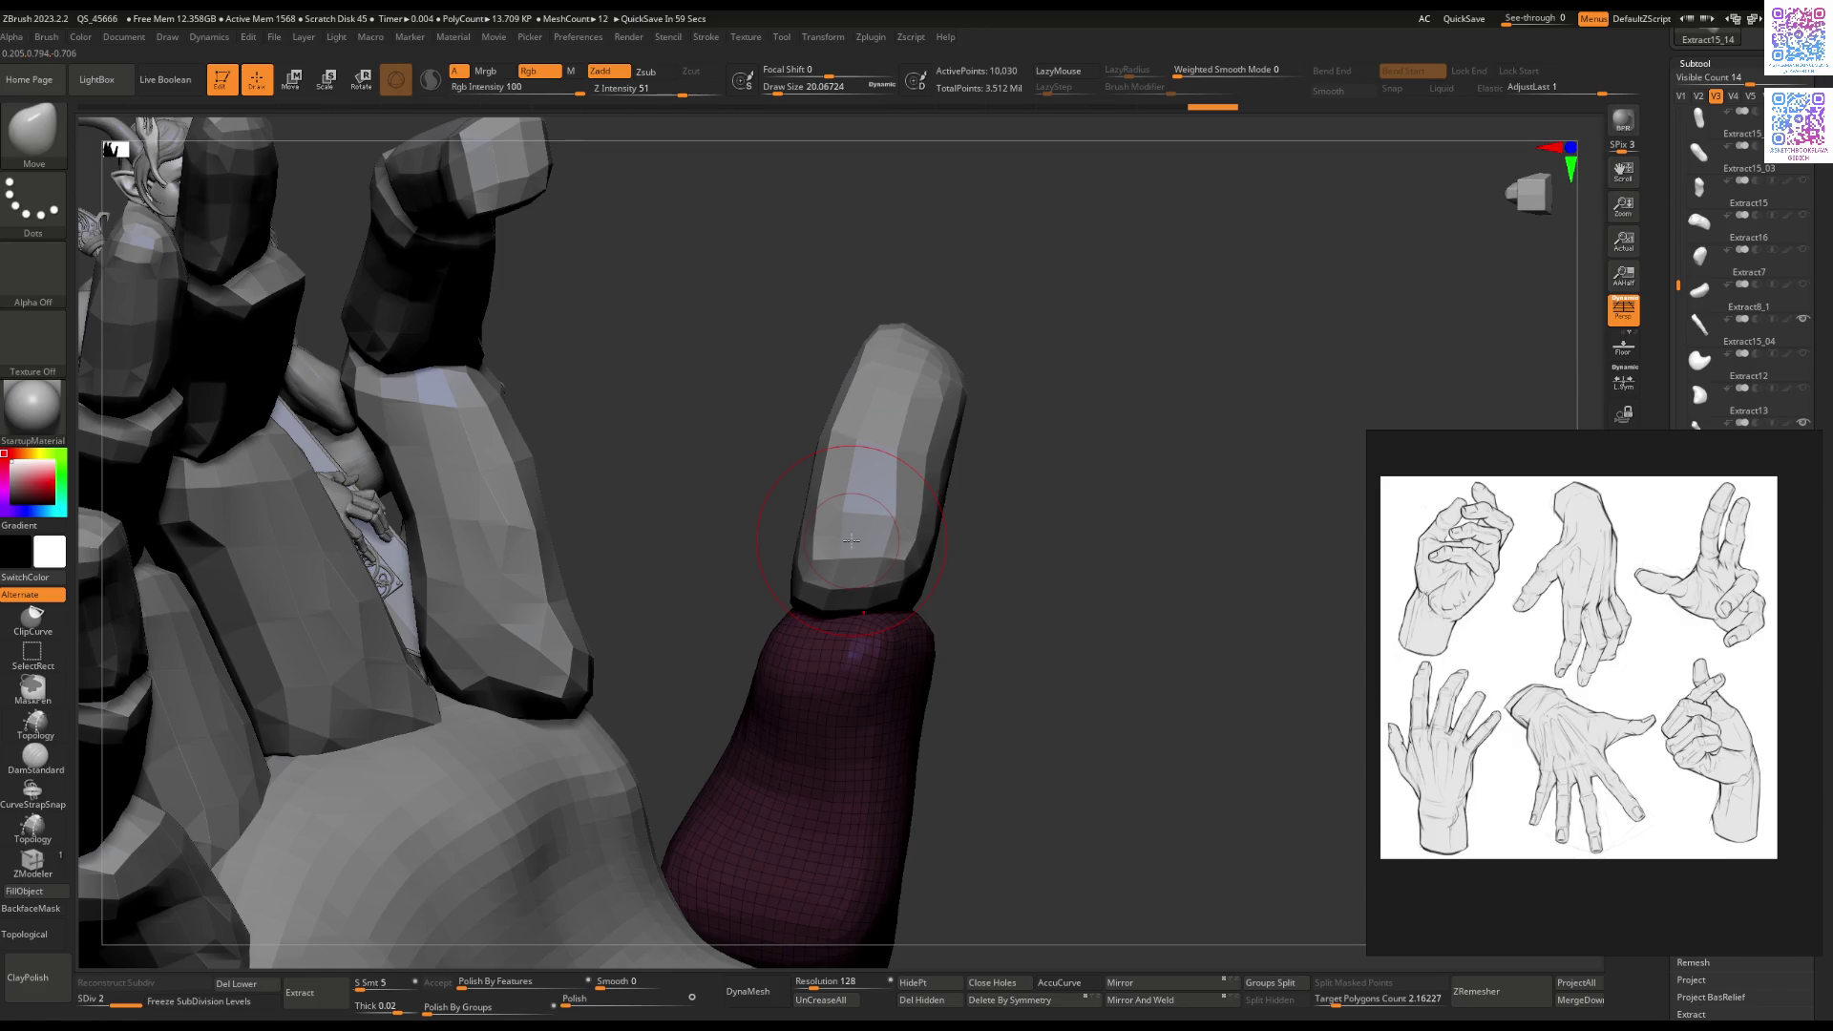
{"action": "mouse_move", "coordinate": [850, 540]}
{"action": "right_mouse_down"}
{"action": "mouse_move", "coordinate": [696, 662]}
{"action": "mouse_move", "coordinate": [980, 605]}
{"action": "right_mouse_up"}
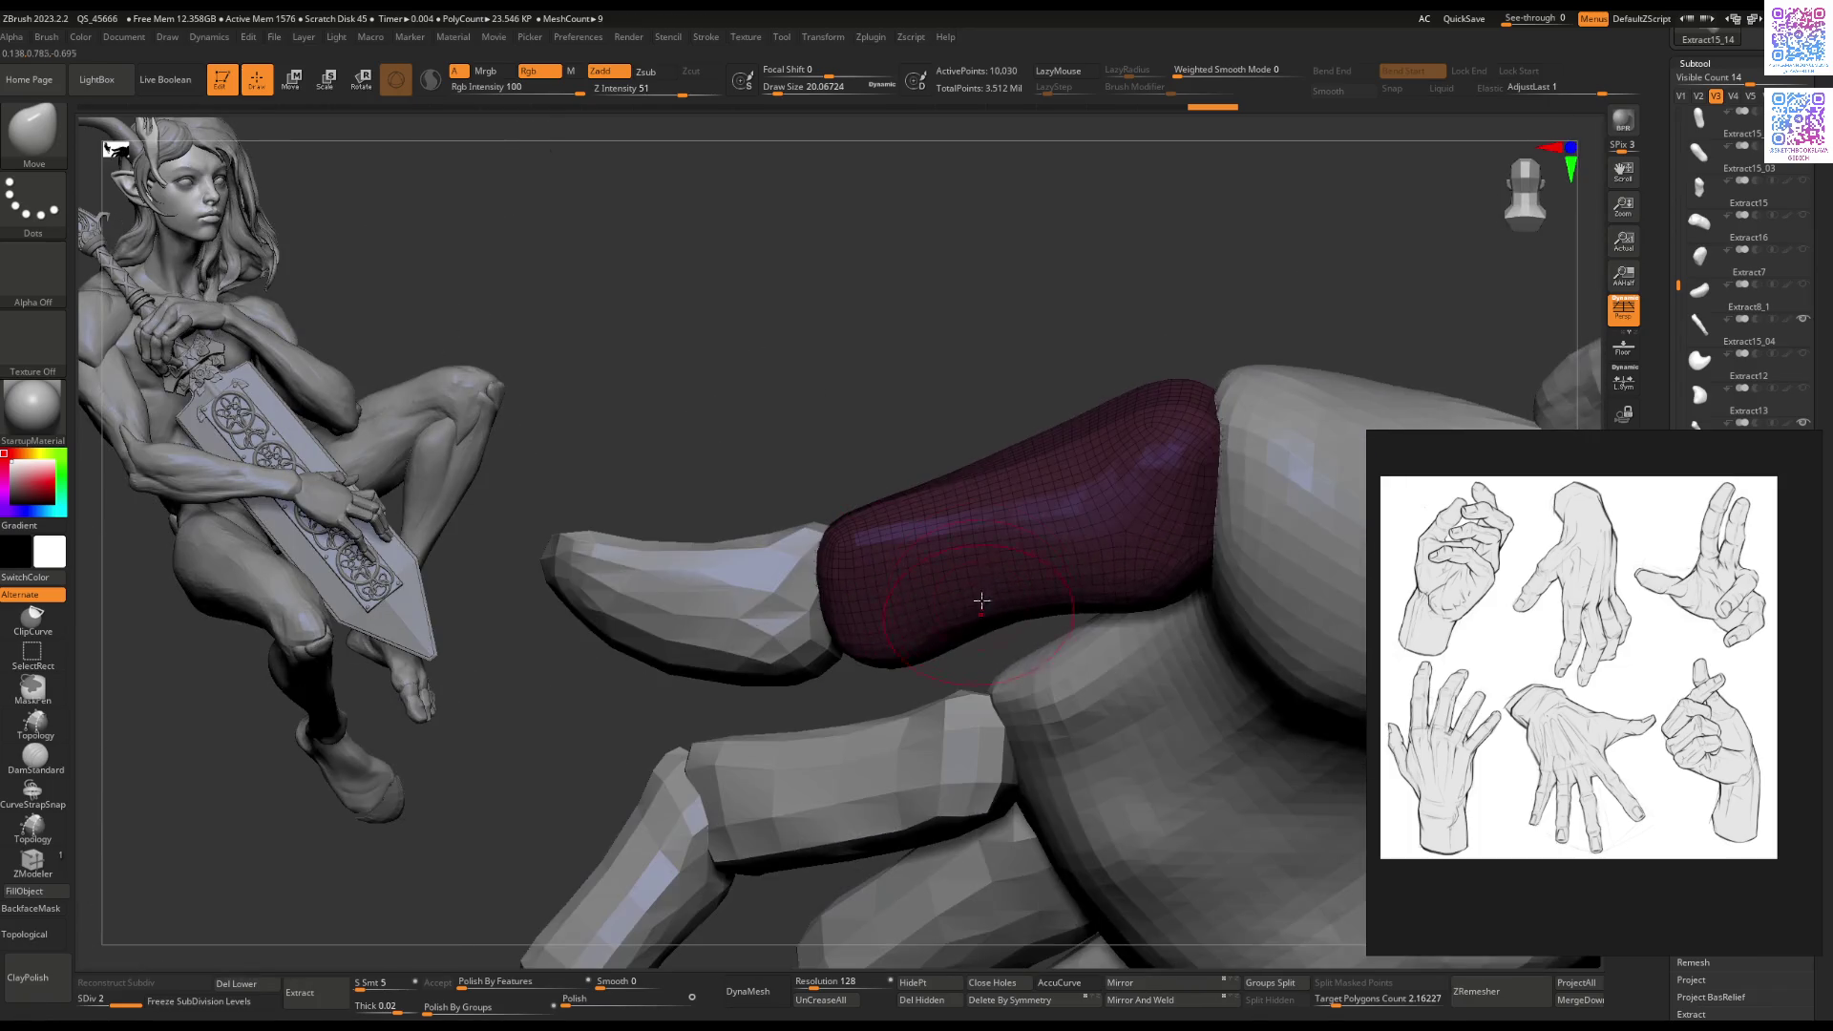
{"action": "right_click_drag", "start_coordinate": [1001, 536], "coordinate": [923, 521]}
{"action": "key", "text": "space"}
{"action": "left_click_drag", "start_coordinate": [923, 521], "coordinate": [936, 522]}
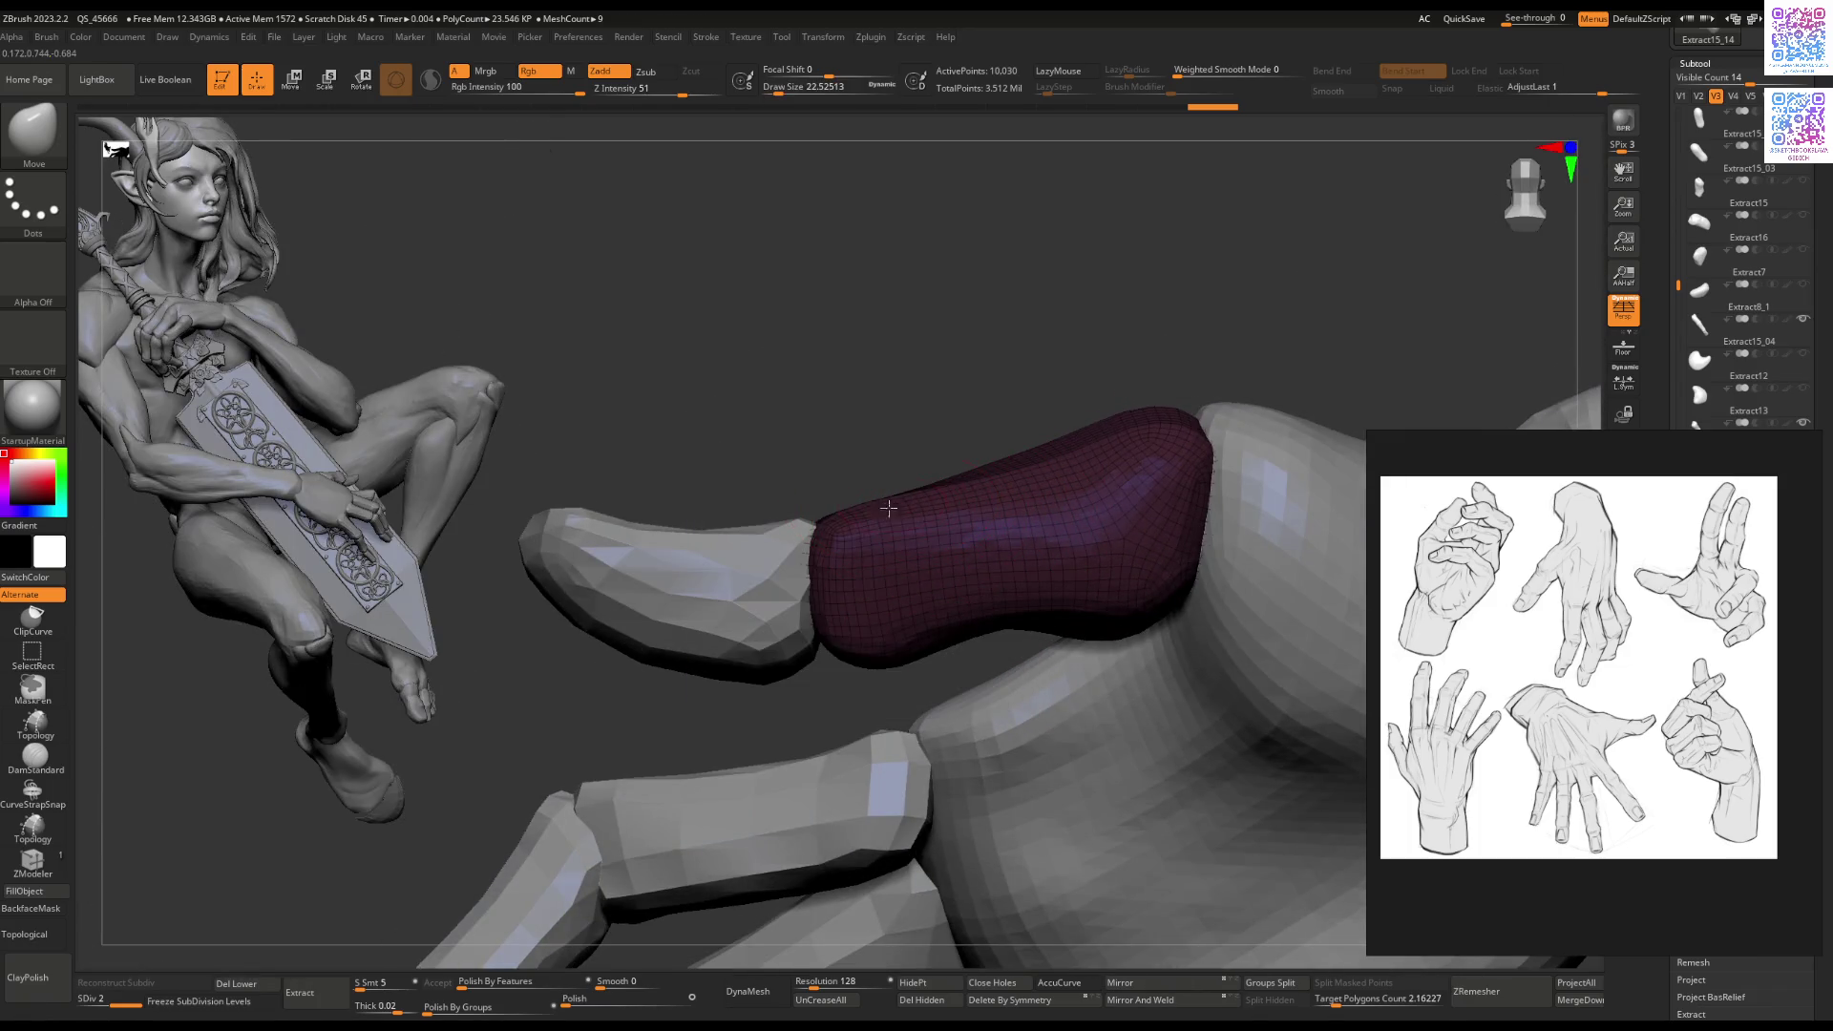
{"action": "key", "text": "Tab"}
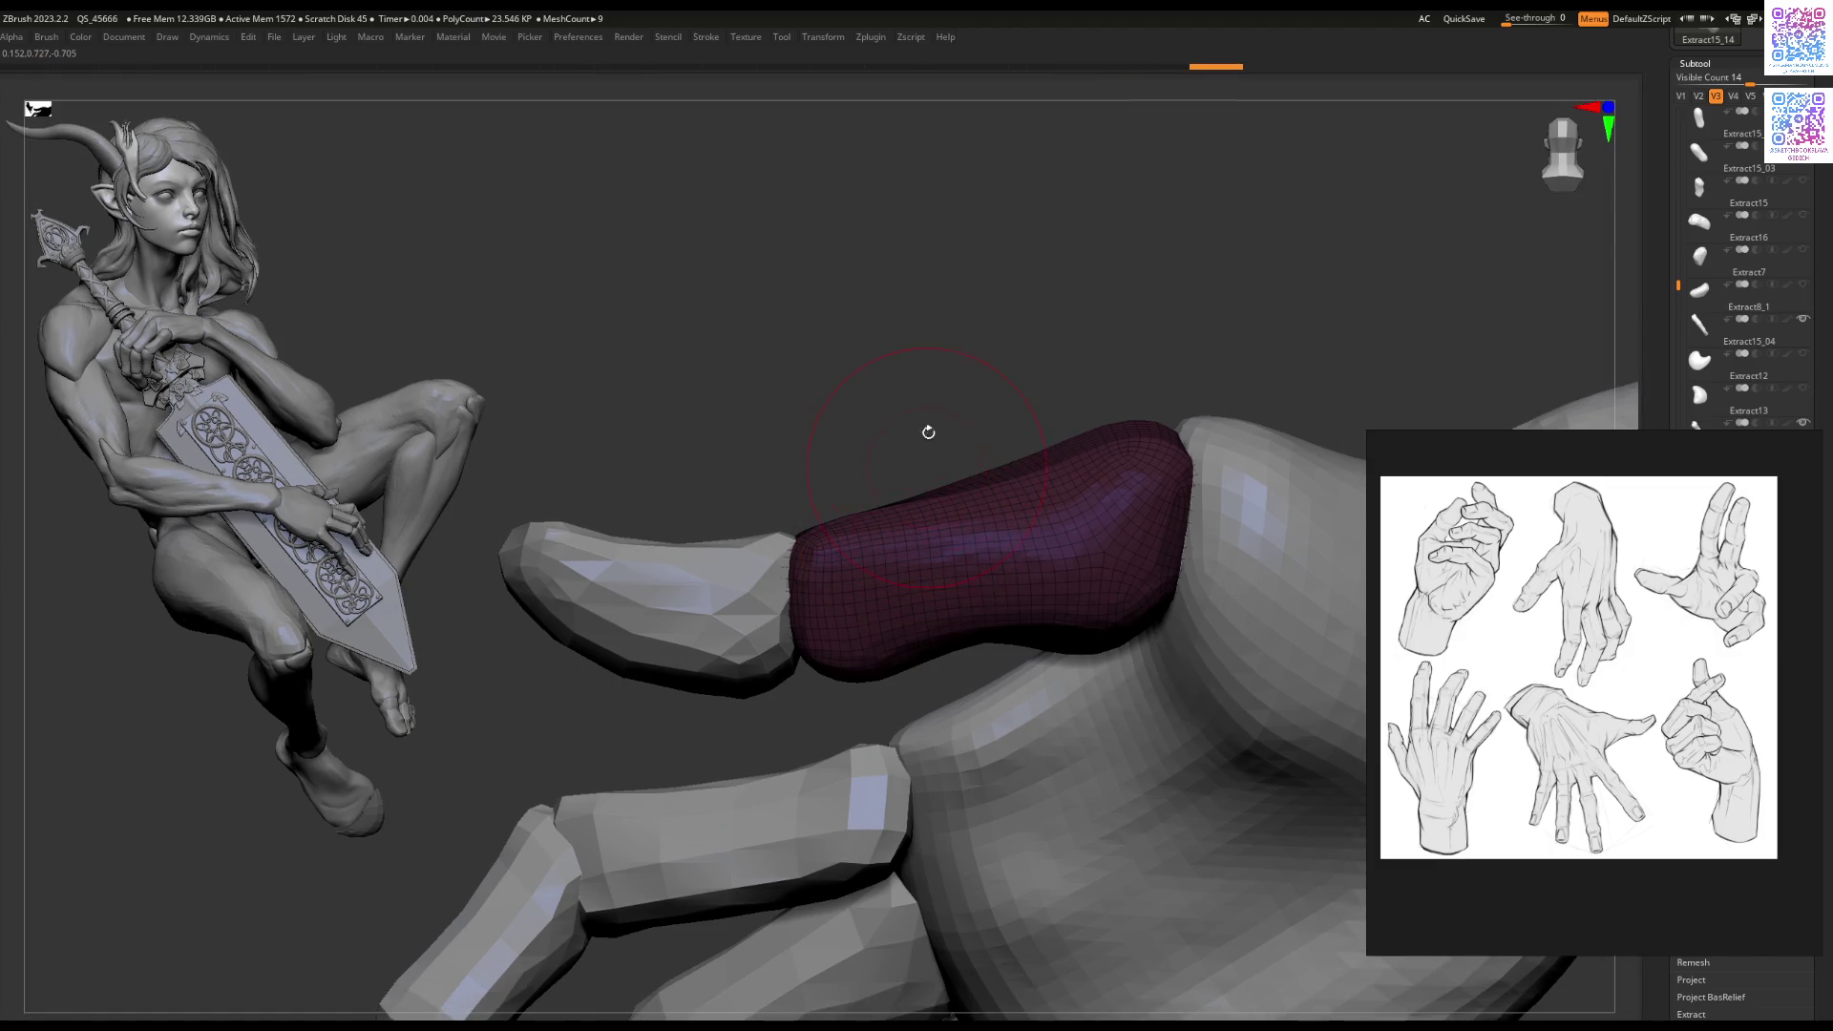
Step: Reshape the thumb piece's lower edge and surface from several angles around the hand
{"action": "key", "text": "space"}
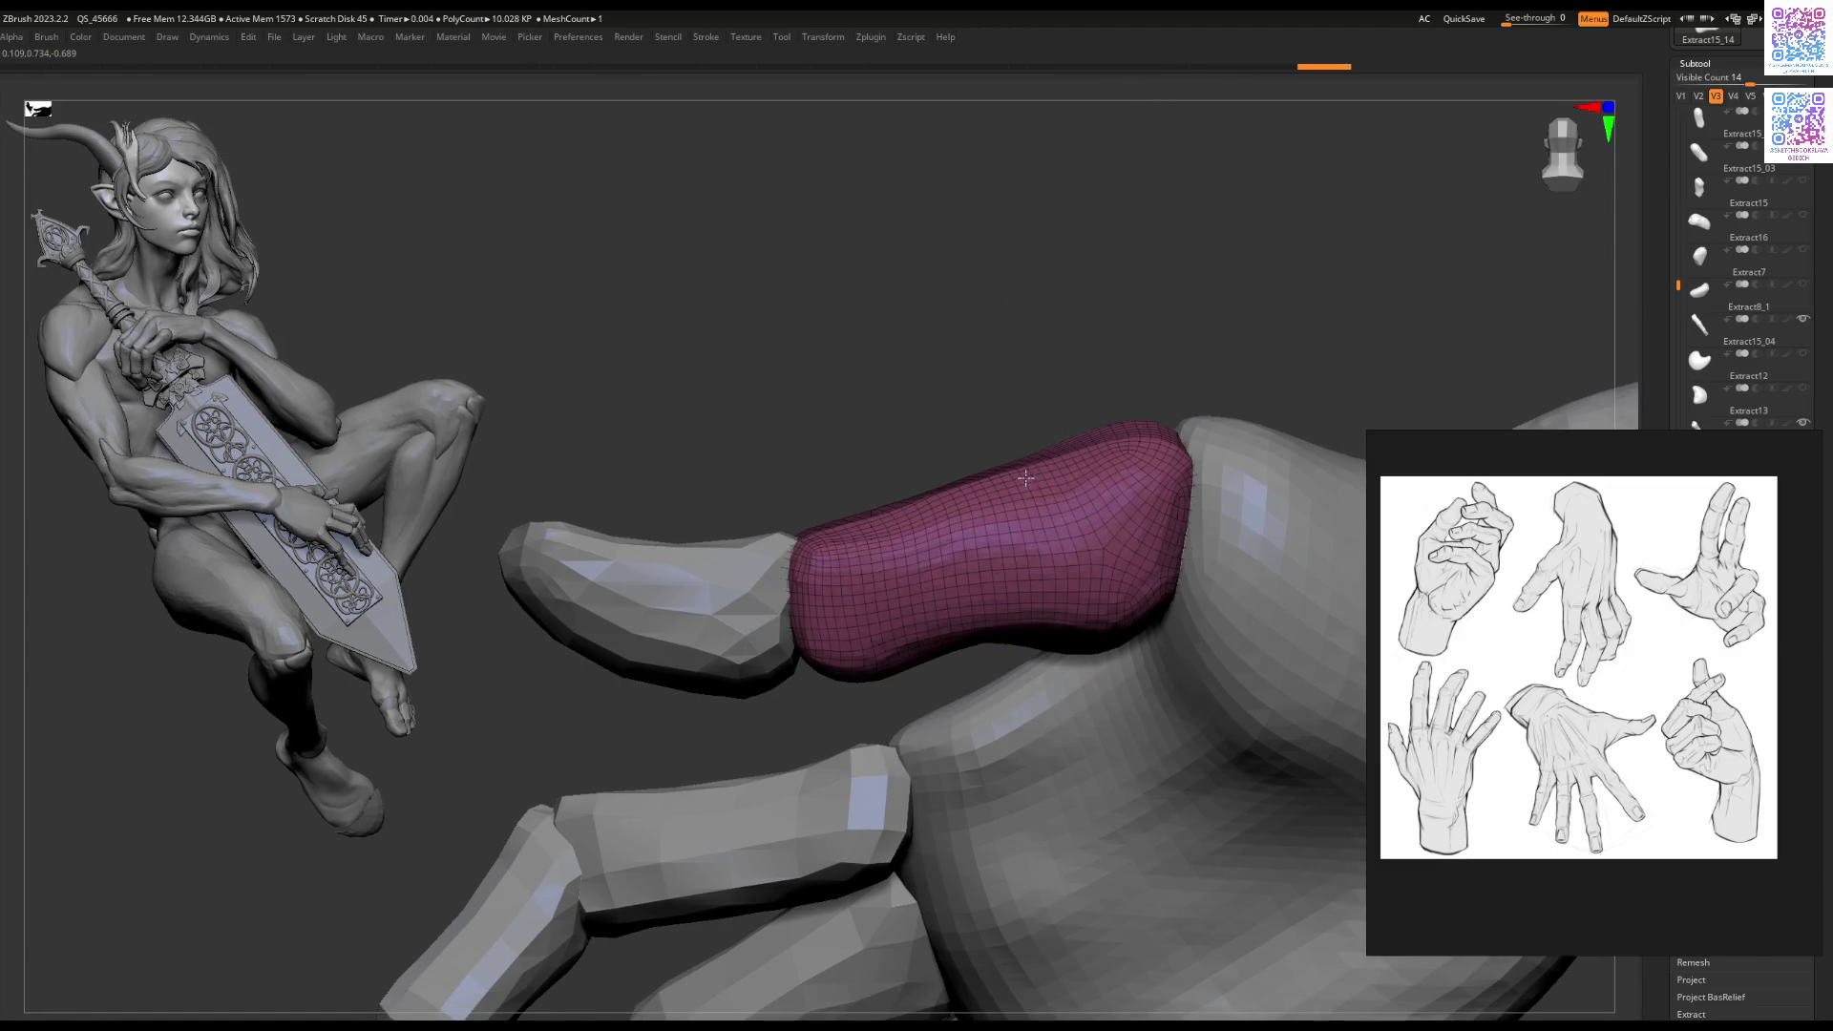
{"action": "mouse_move", "coordinate": [1079, 621]}
{"action": "left_mouse_down"}
{"action": "mouse_move", "coordinate": [857, 649]}
{"action": "mouse_move", "coordinate": [934, 659]}
{"action": "left_mouse_up"}
{"action": "mouse_move", "coordinate": [1082, 651]}
{"action": "left_mouse_down", "text": "alt"}
{"action": "mouse_move", "coordinate": [1031, 626]}
{"action": "mouse_move", "coordinate": [1083, 630]}
{"action": "left_mouse_up", "text": "alt"}
{"action": "mouse_move", "coordinate": [1084, 630]}
{"action": "right_mouse_down"}
{"action": "mouse_move", "coordinate": [1039, 472]}
{"action": "mouse_move", "coordinate": [1012, 449]}
{"action": "right_mouse_up"}
{"action": "left_click_drag", "start_coordinate": [1021, 430], "coordinate": [1147, 494]}
{"action": "right_click_drag", "start_coordinate": [1147, 495], "coordinate": [1155, 564]}
Step: Tuck the thumb piece's end in beneath the palm and subtly refine its surface
{"action": "left_click_drag", "start_coordinate": [1156, 563], "coordinate": [1148, 549]}
{"action": "right_click_drag", "start_coordinate": [1089, 498], "coordinate": [1086, 593]}
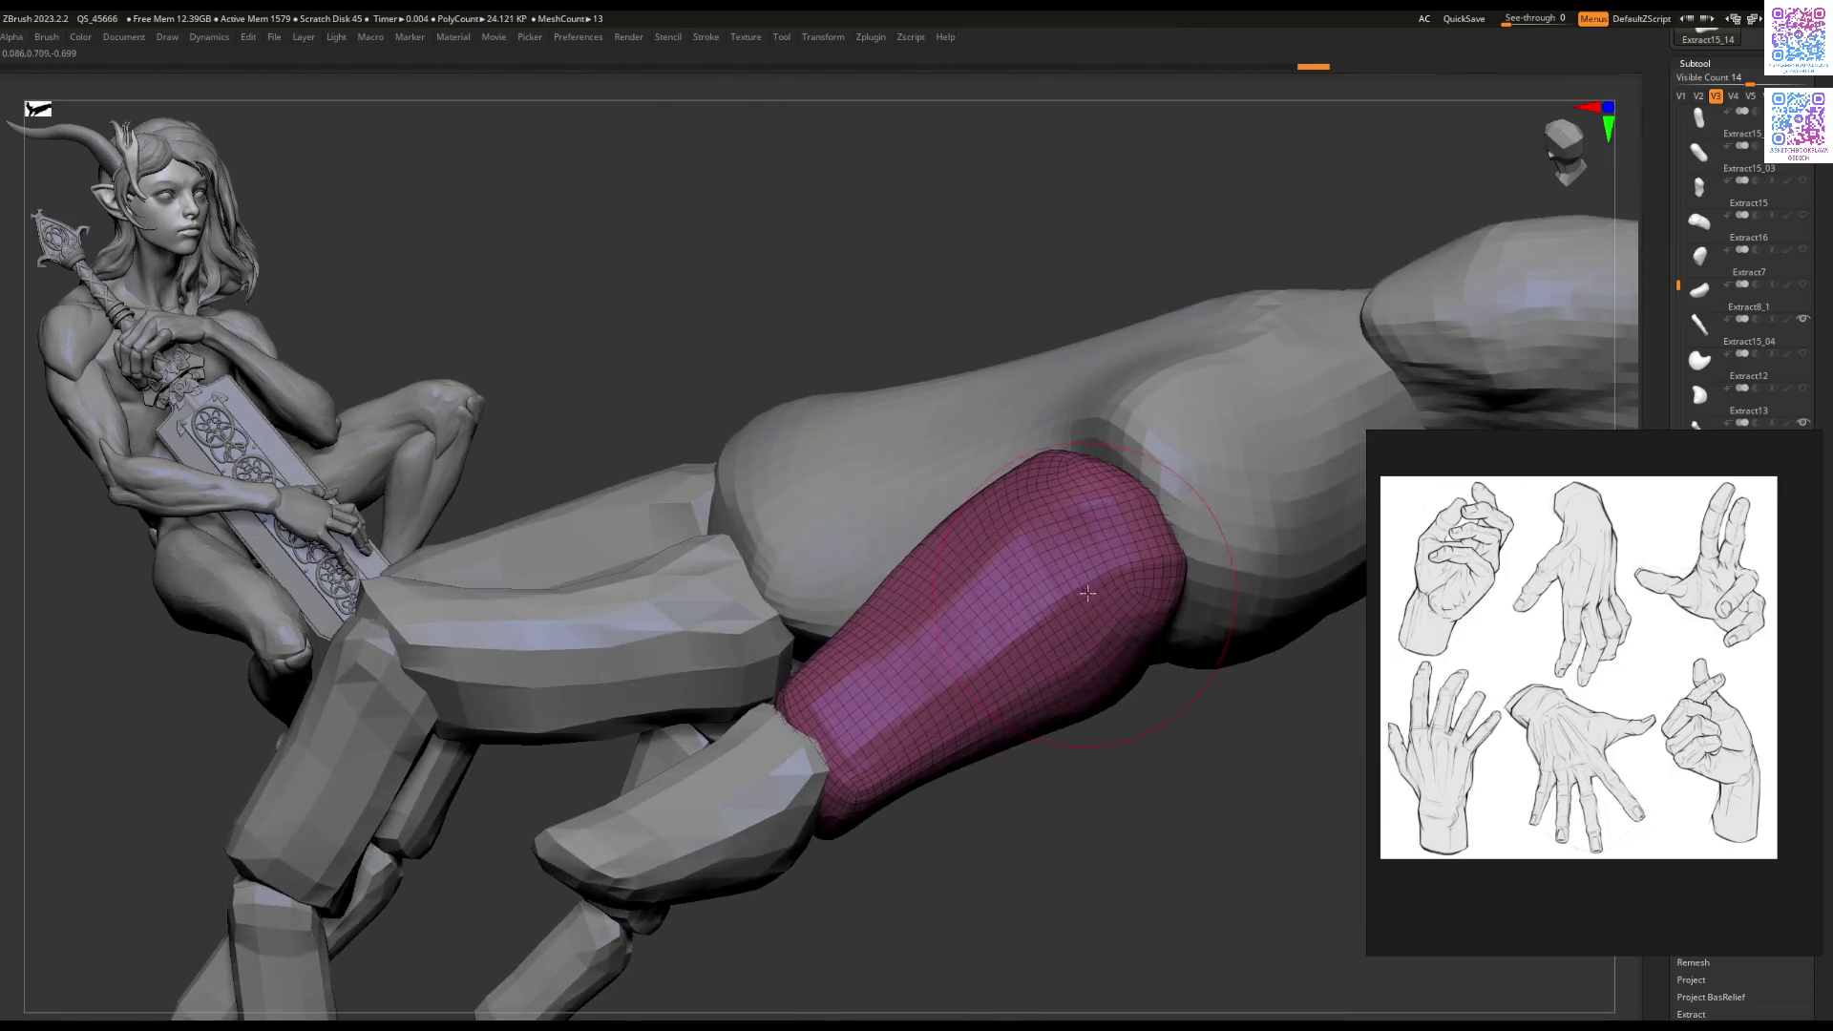
{"action": "left_click_drag", "start_coordinate": [1086, 578], "coordinate": [1061, 645]}
{"action": "right_click_drag", "start_coordinate": [1061, 644], "coordinate": [1044, 571]}
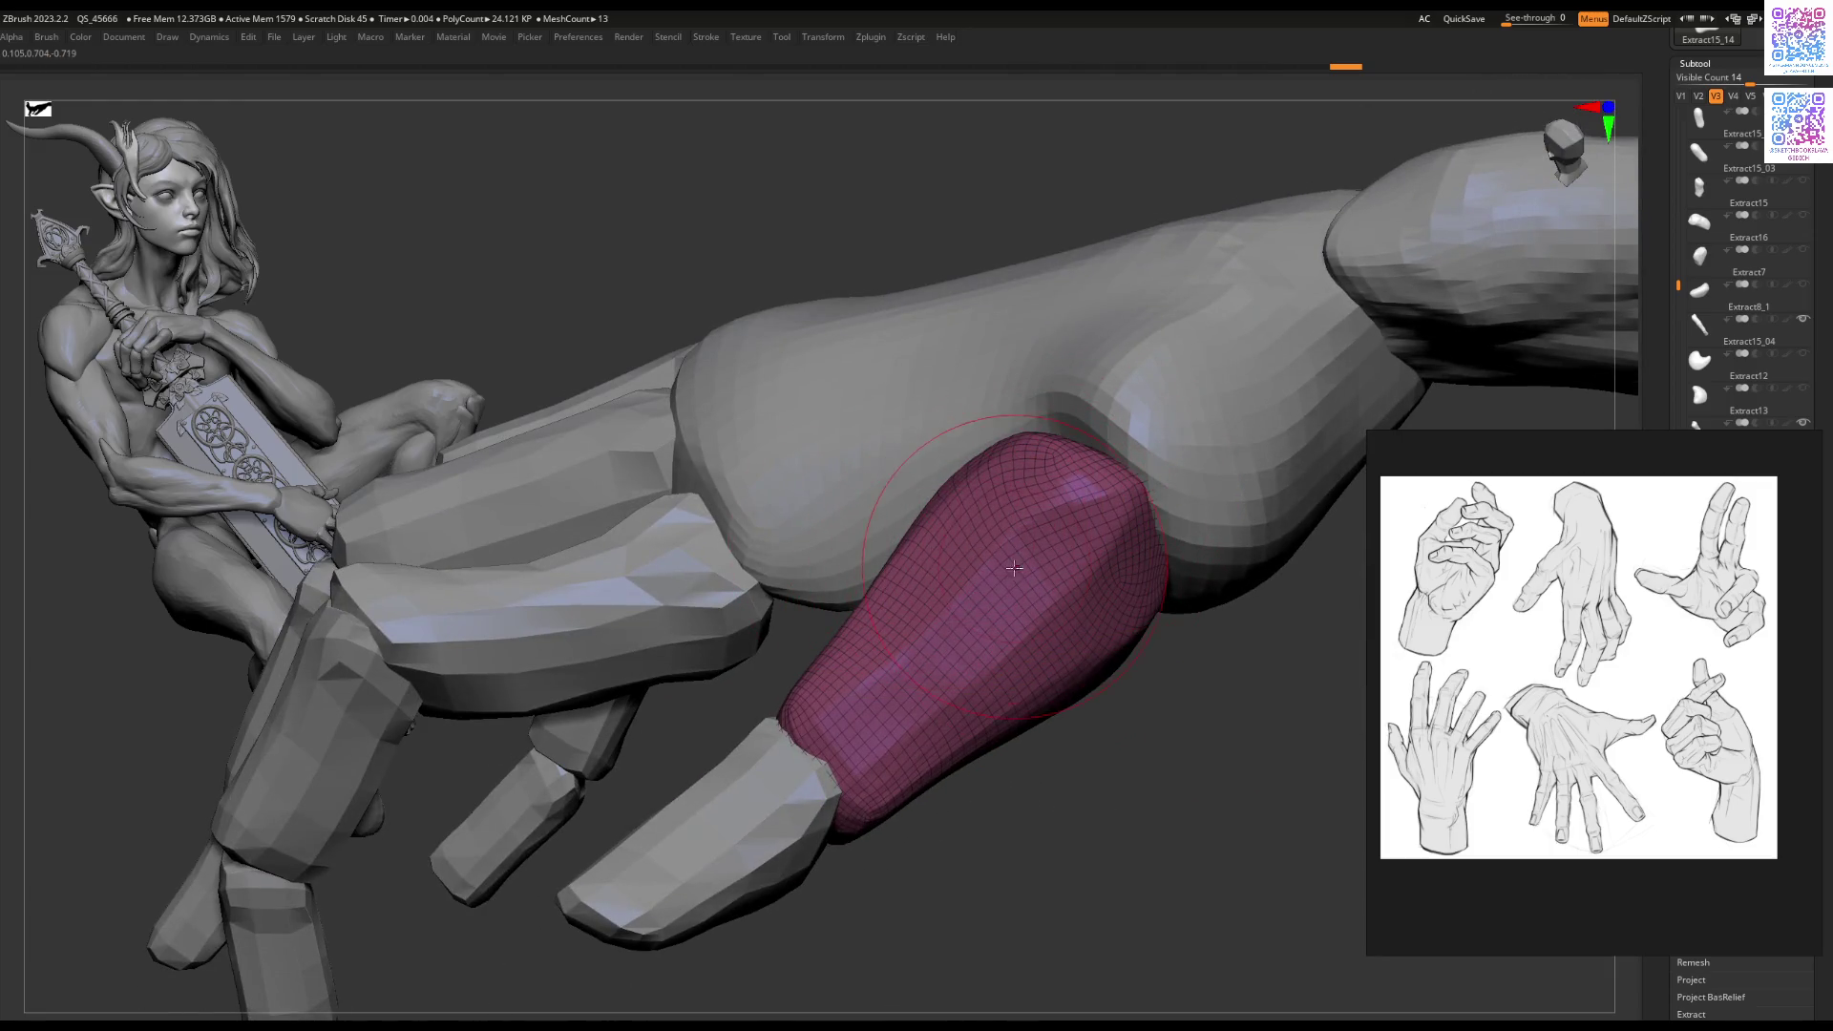
{"action": "left_click_drag", "start_coordinate": [1055, 665], "coordinate": [1066, 660]}
{"action": "mouse_move", "coordinate": [1036, 625]}
{"action": "right_mouse_down"}
{"action": "mouse_move", "coordinate": [1000, 578]}
{"action": "mouse_move", "coordinate": [946, 562]}
{"action": "right_mouse_up"}
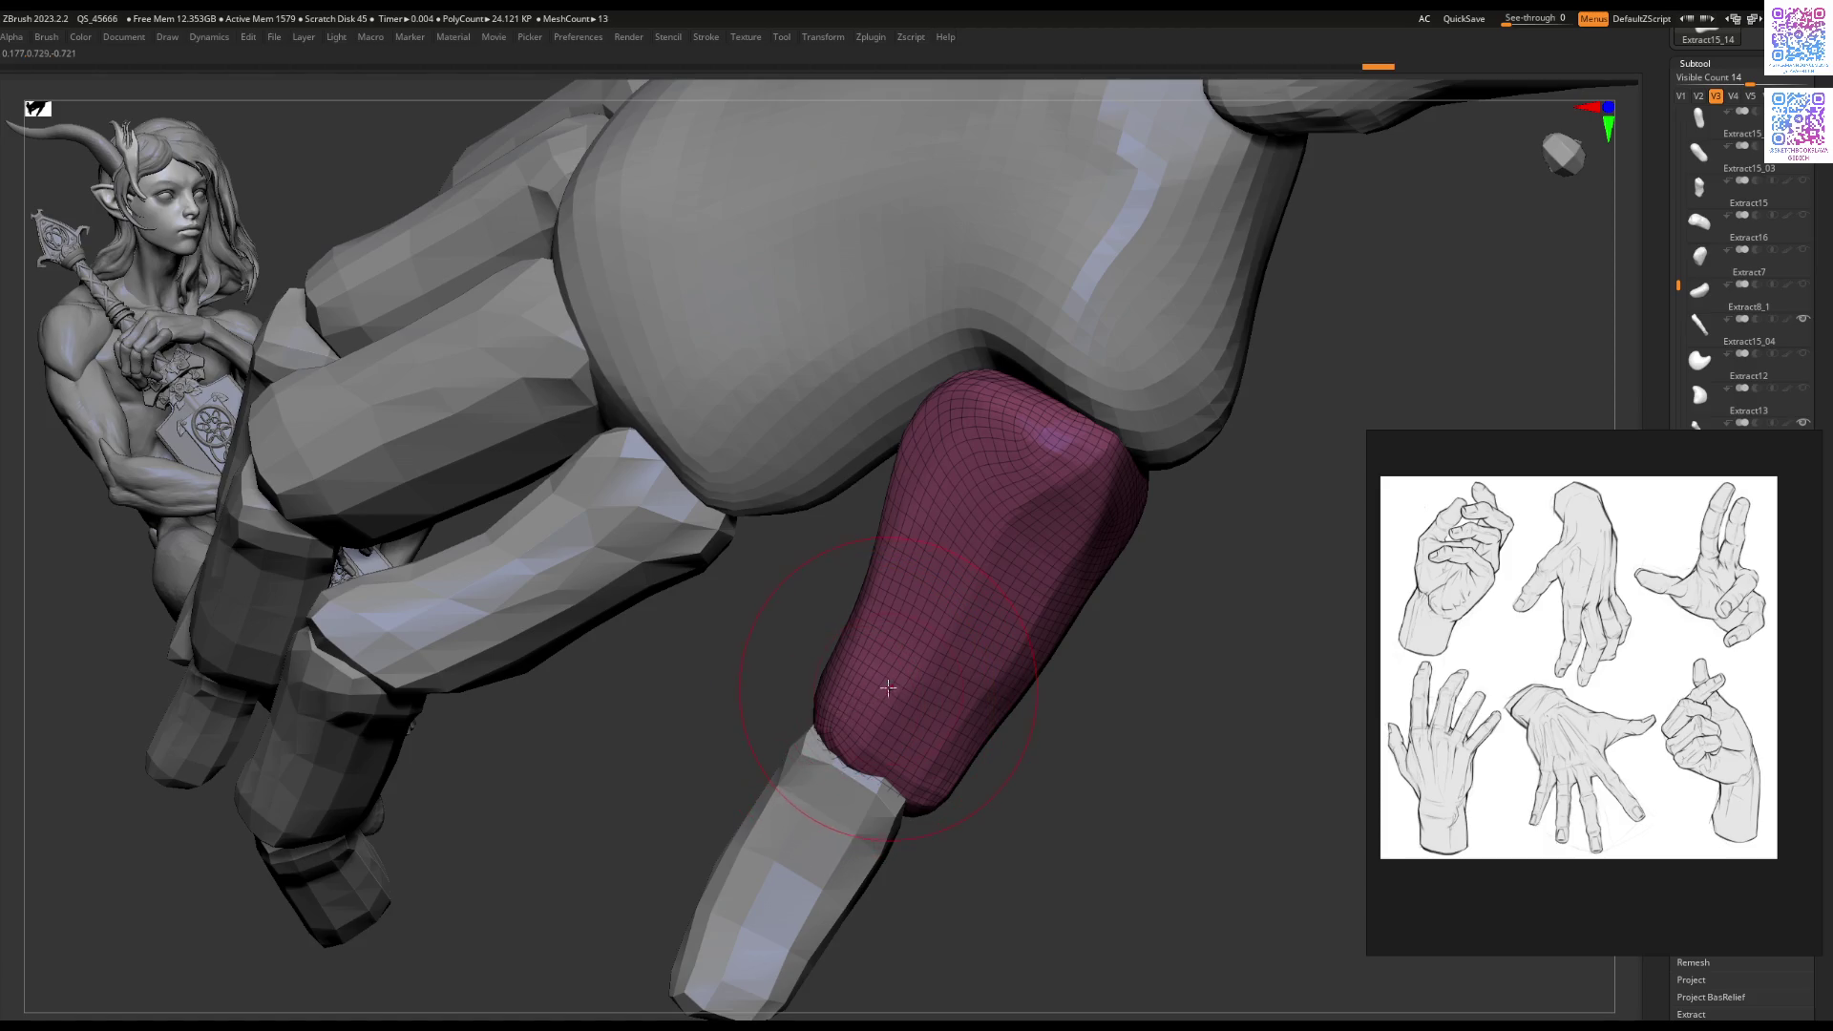
Step: Select the Extract2 palm piece and sculpt its edge against the finger bases
{"action": "mouse_move", "coordinate": [901, 647]}
{"action": "right_mouse_down"}
{"action": "mouse_move", "coordinate": [984, 508]}
{"action": "mouse_move", "coordinate": [955, 534]}
{"action": "mouse_move", "coordinate": [1047, 472]}
{"action": "mouse_move", "coordinate": [959, 530]}
{"action": "right_mouse_up"}
{"action": "mouse_move", "coordinate": [960, 530]}
{"action": "left_mouse_down"}
{"action": "mouse_move", "coordinate": [940, 540]}
{"action": "mouse_move", "coordinate": [927, 516]}
{"action": "left_mouse_up"}
{"action": "left_click", "coordinate": [950, 554], "text": "alt"}
{"action": "mouse_move", "coordinate": [926, 516]}
{"action": "right_mouse_down"}
{"action": "mouse_move", "coordinate": [976, 599]}
{"action": "mouse_move", "coordinate": [942, 623]}
{"action": "right_mouse_up"}
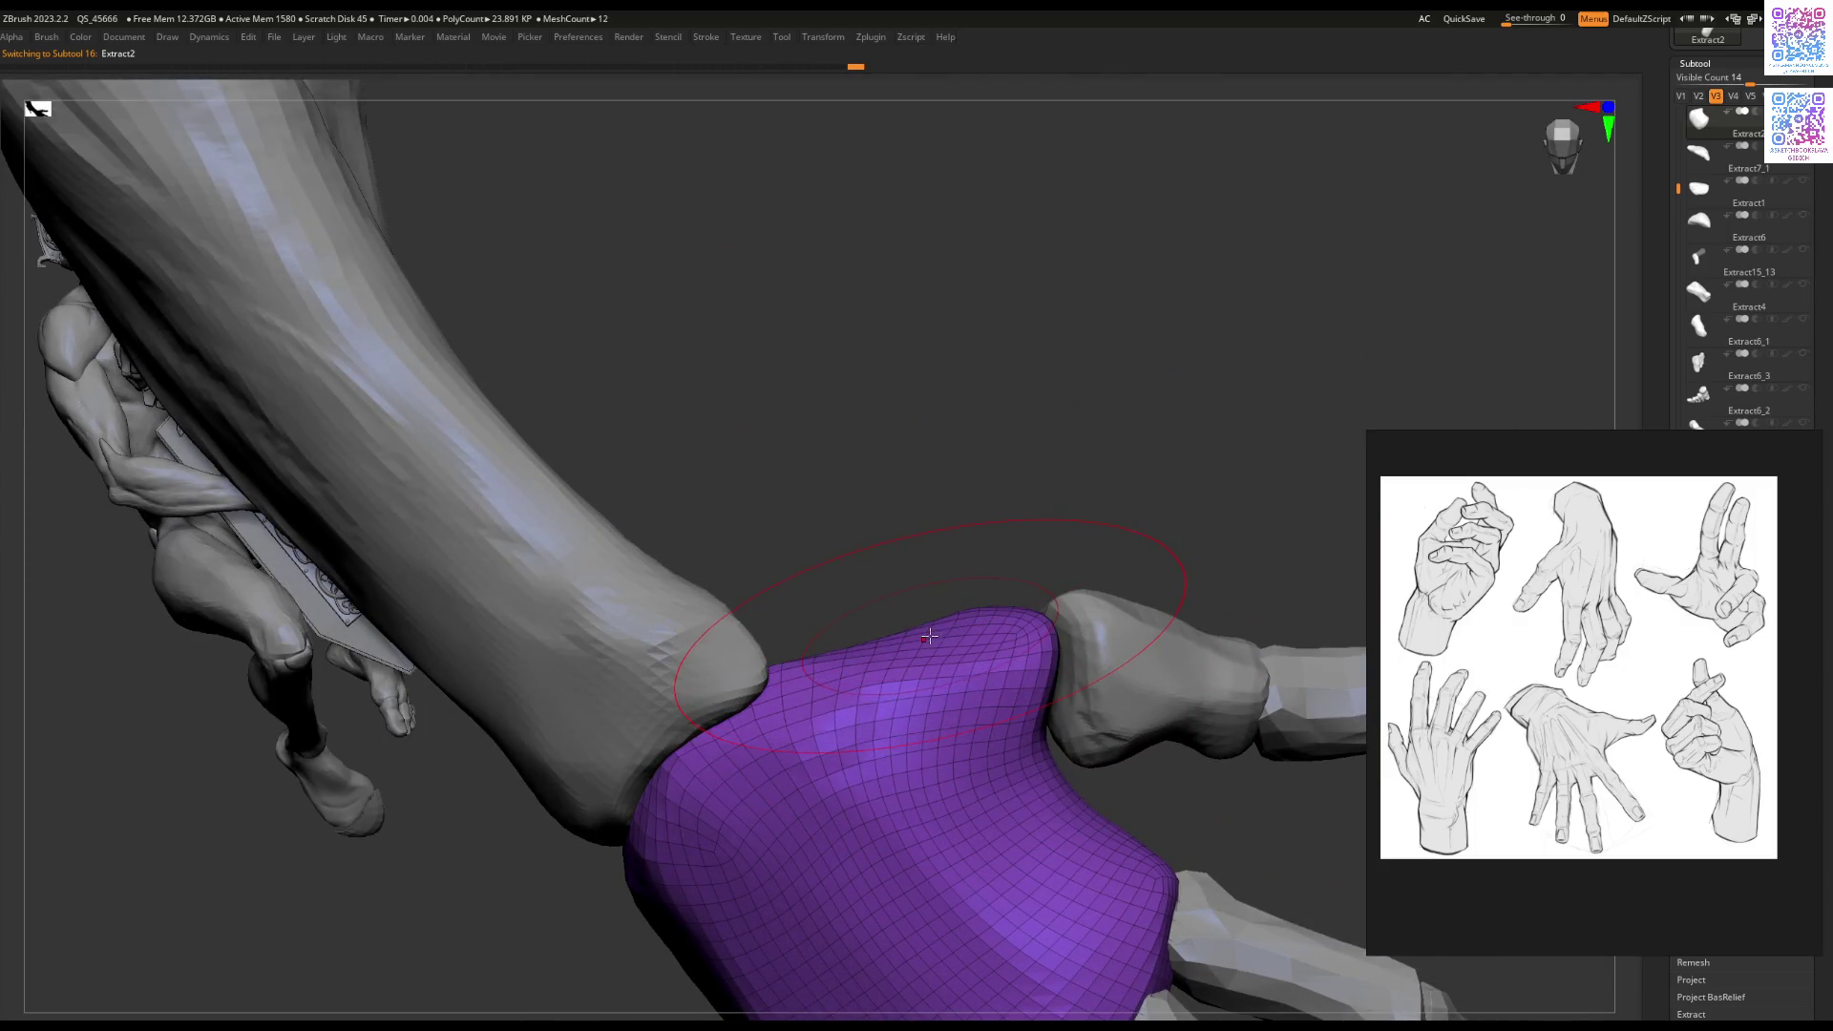
{"action": "key", "text": "space"}
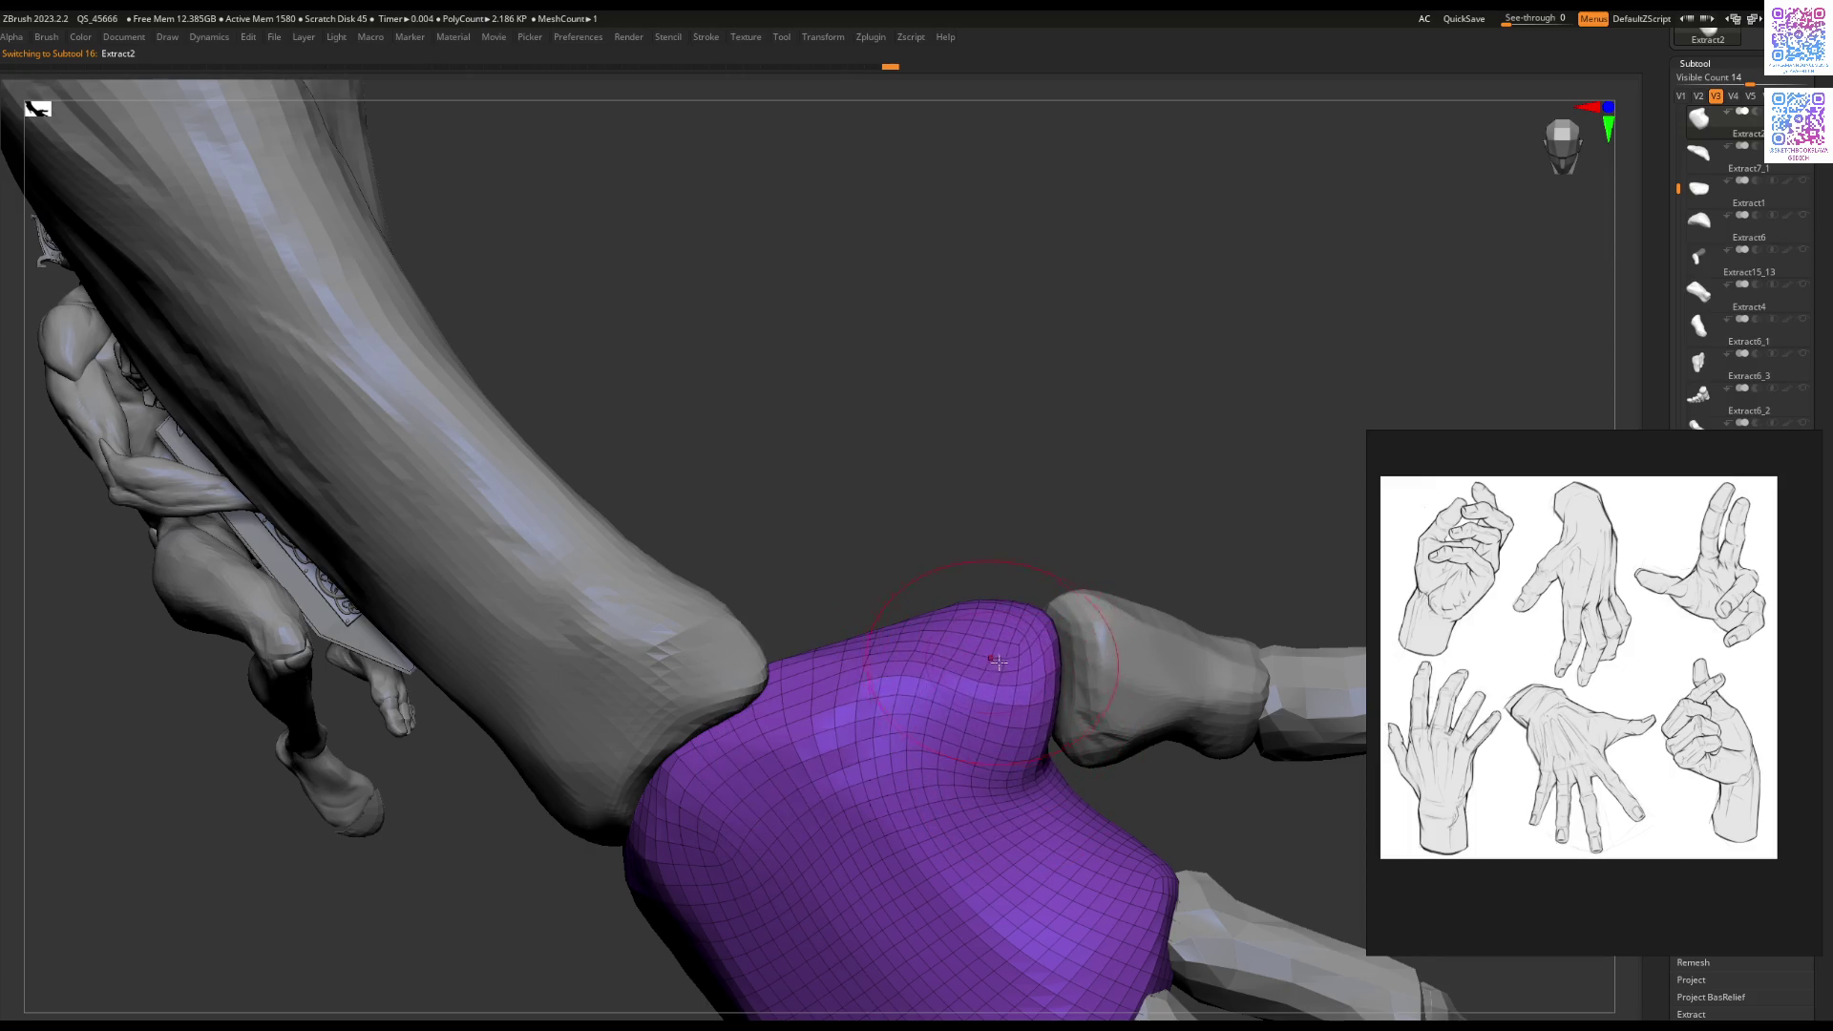
{"action": "right_click_drag", "start_coordinate": [985, 622], "coordinate": [928, 636]}
{"action": "key", "text": "space"}
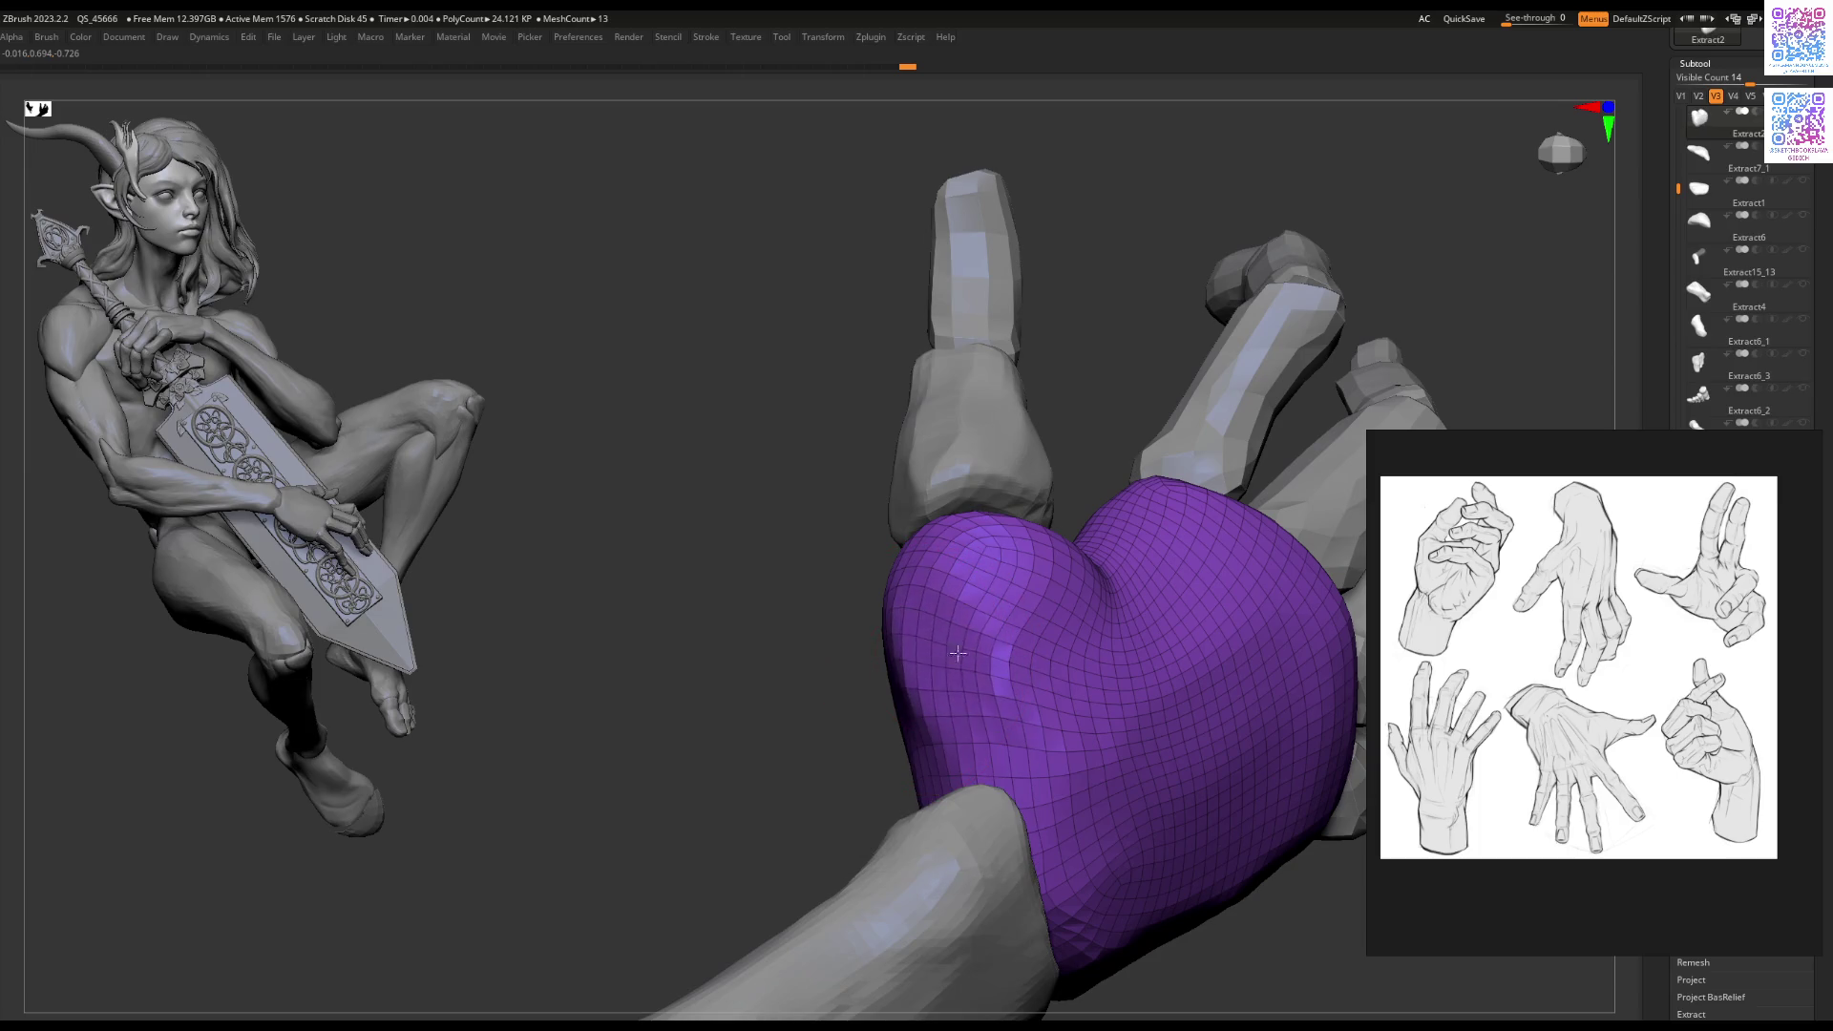
Step: Select finger segment Extract15_14 and move its gizmo pivot to the segment's base
{"action": "mouse_move", "coordinate": [924, 684]}
{"action": "right_mouse_down"}
{"action": "mouse_move", "coordinate": [1027, 536]}
{"action": "mouse_move", "coordinate": [944, 730]}
{"action": "mouse_move", "coordinate": [874, 764]}
{"action": "mouse_move", "coordinate": [594, 785]}
{"action": "mouse_move", "coordinate": [917, 754]}
{"action": "mouse_move", "coordinate": [825, 730]}
{"action": "right_mouse_up"}
{"action": "right_click_drag", "start_coordinate": [720, 633], "coordinate": [838, 695]}
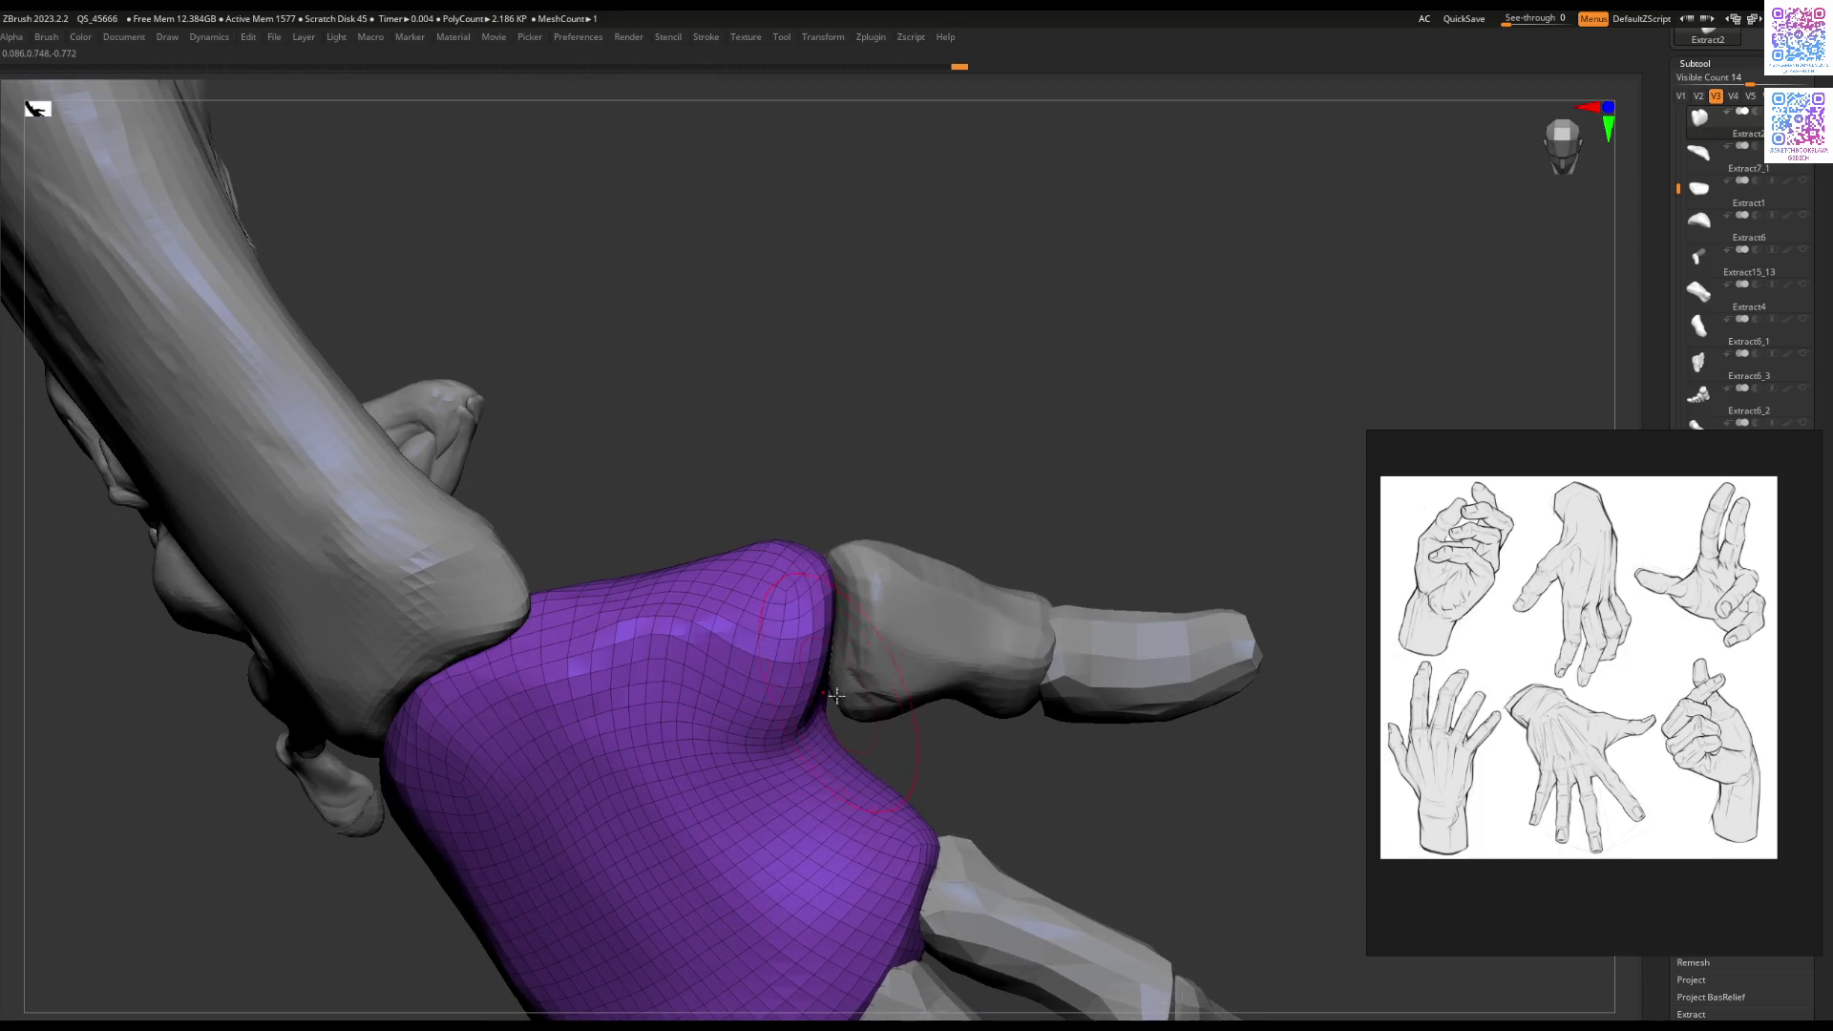
{"action": "right_click_drag", "start_coordinate": [844, 623], "coordinate": [907, 669]}
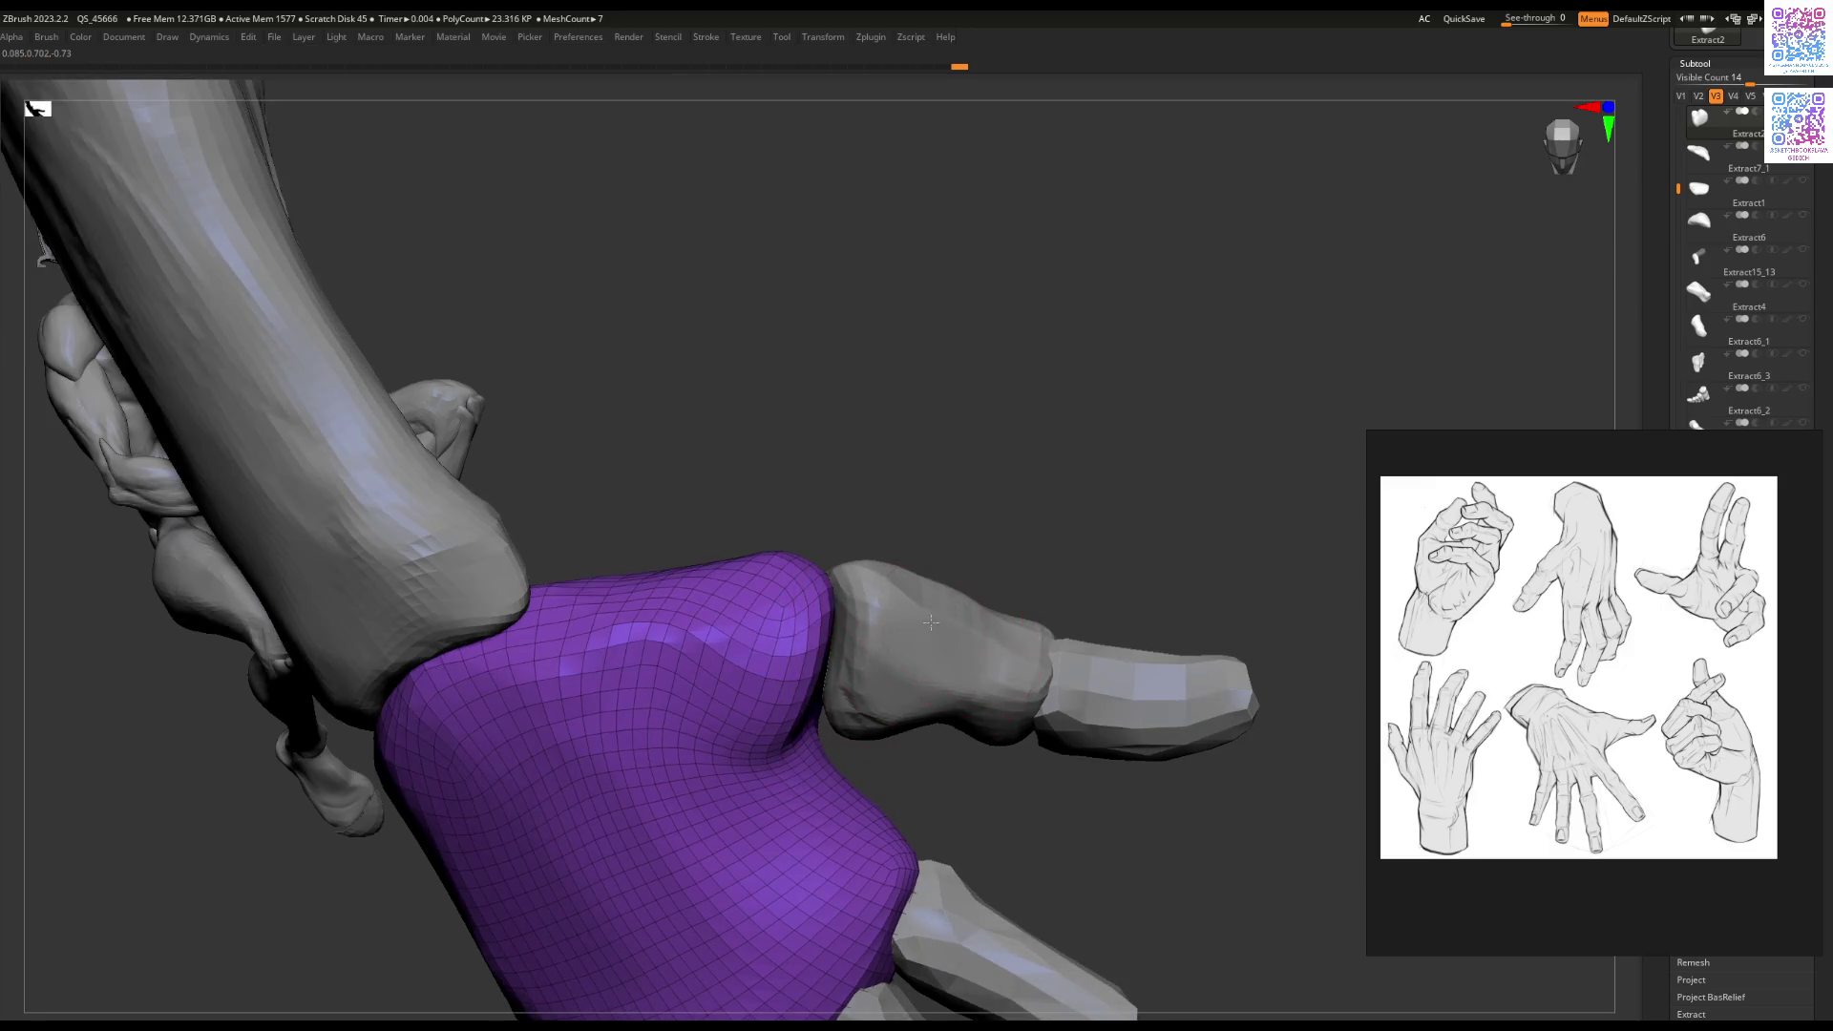
{"action": "left_click", "coordinate": [931, 658], "text": "alt"}
{"action": "key", "text": "w"}
{"action": "mouse_move", "coordinate": [1144, 700]}
{"action": "left_mouse_down"}
{"action": "mouse_move", "coordinate": [892, 655]}
{"action": "mouse_move", "coordinate": [904, 621]}
{"action": "left_mouse_up"}
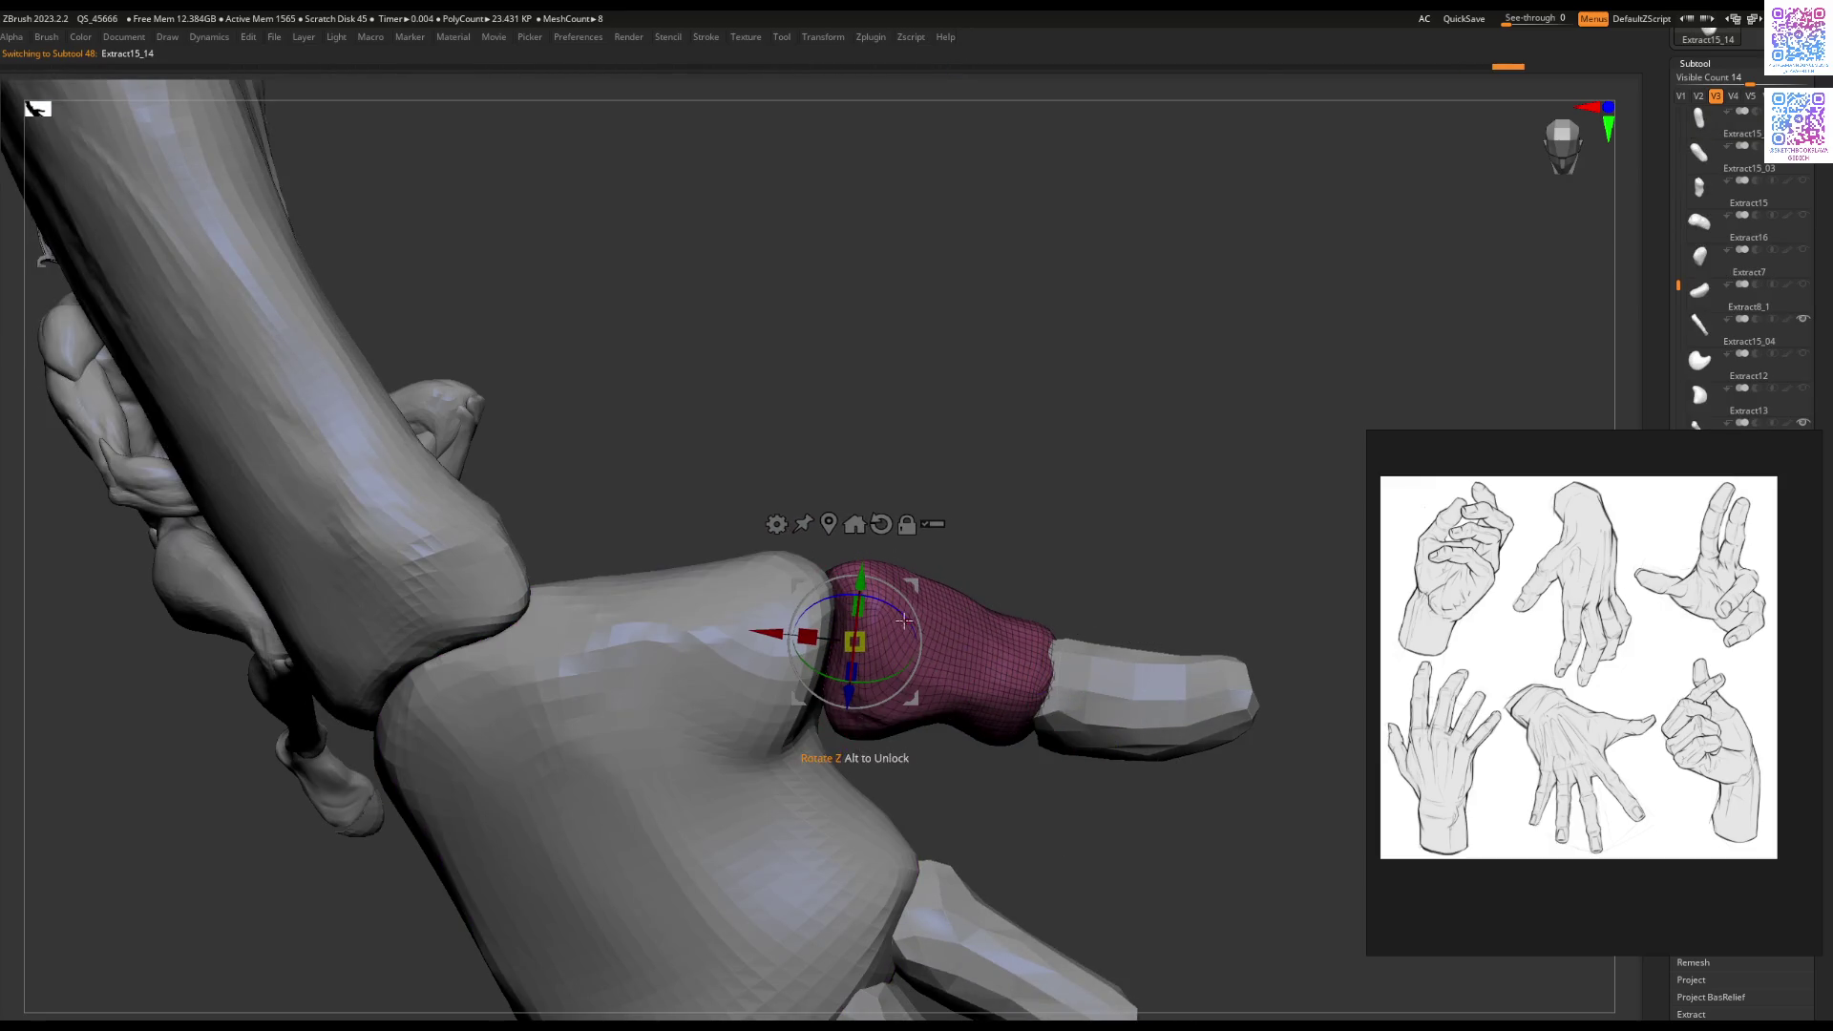
Step: Scale down fingertip piece Extract15_15 with the gizmo's yellow scale box
{"action": "left_click", "coordinate": [1080, 689], "text": "alt"}
{"action": "mouse_move", "coordinate": [1080, 690]}
{"action": "right_mouse_down"}
{"action": "mouse_move", "coordinate": [1080, 763]}
{"action": "mouse_move", "coordinate": [1089, 716]}
{"action": "right_mouse_up"}
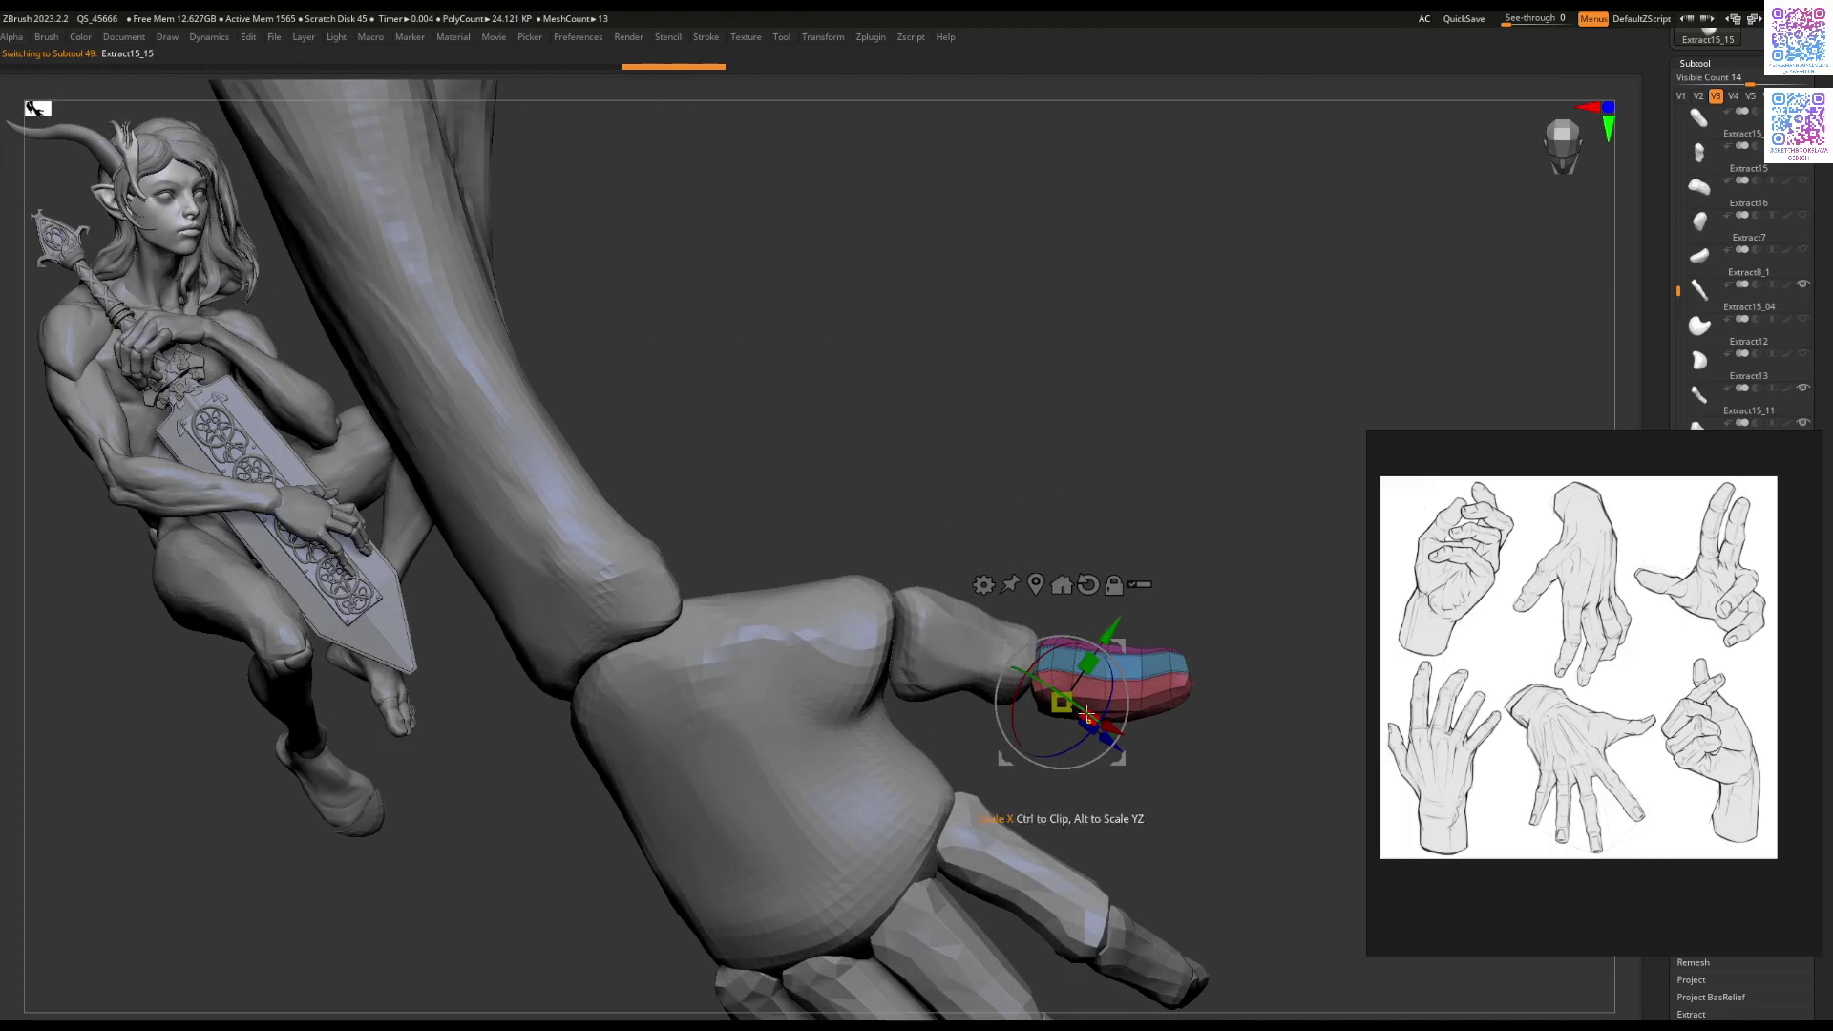
{"action": "left_click_drag", "start_coordinate": [1063, 703], "coordinate": [1050, 698]}
{"action": "key", "text": "q"}
{"action": "mouse_move", "coordinate": [1050, 698]}
{"action": "right_mouse_down"}
{"action": "mouse_move", "coordinate": [1021, 682]}
{"action": "mouse_move", "coordinate": [1003, 754]}
{"action": "mouse_move", "coordinate": [993, 622]}
{"action": "mouse_move", "coordinate": [962, 674]}
{"action": "mouse_move", "coordinate": [1023, 748]}
{"action": "mouse_move", "coordinate": [988, 716]}
{"action": "mouse_move", "coordinate": [965, 736]}
{"action": "mouse_move", "coordinate": [1002, 701]}
{"action": "mouse_move", "coordinate": [926, 659]}
{"action": "mouse_move", "coordinate": [1014, 676]}
{"action": "right_mouse_up"}
Step: Check the finger segments from below, then make the purple Extract2 piece active
{"action": "left_click", "coordinate": [1008, 692], "text": "alt"}
{"action": "left_click", "coordinate": [1002, 702], "text": "alt"}
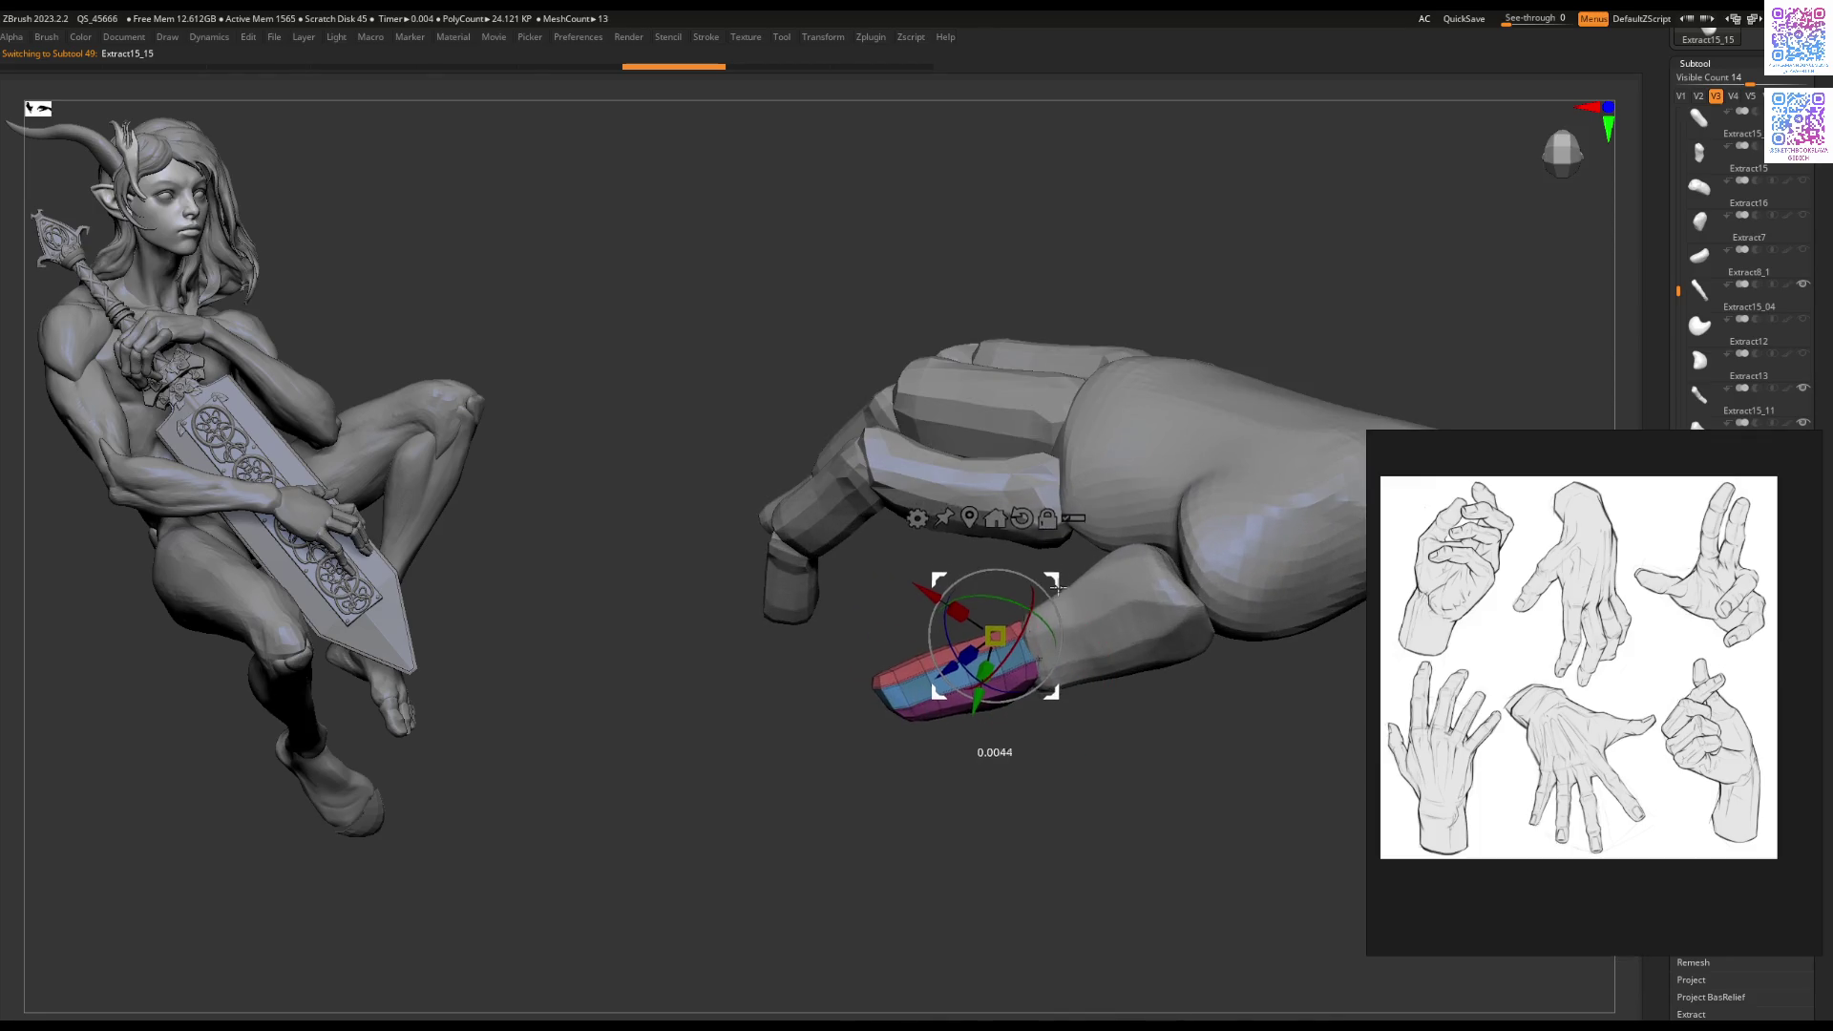
{"action": "key", "text": "space"}
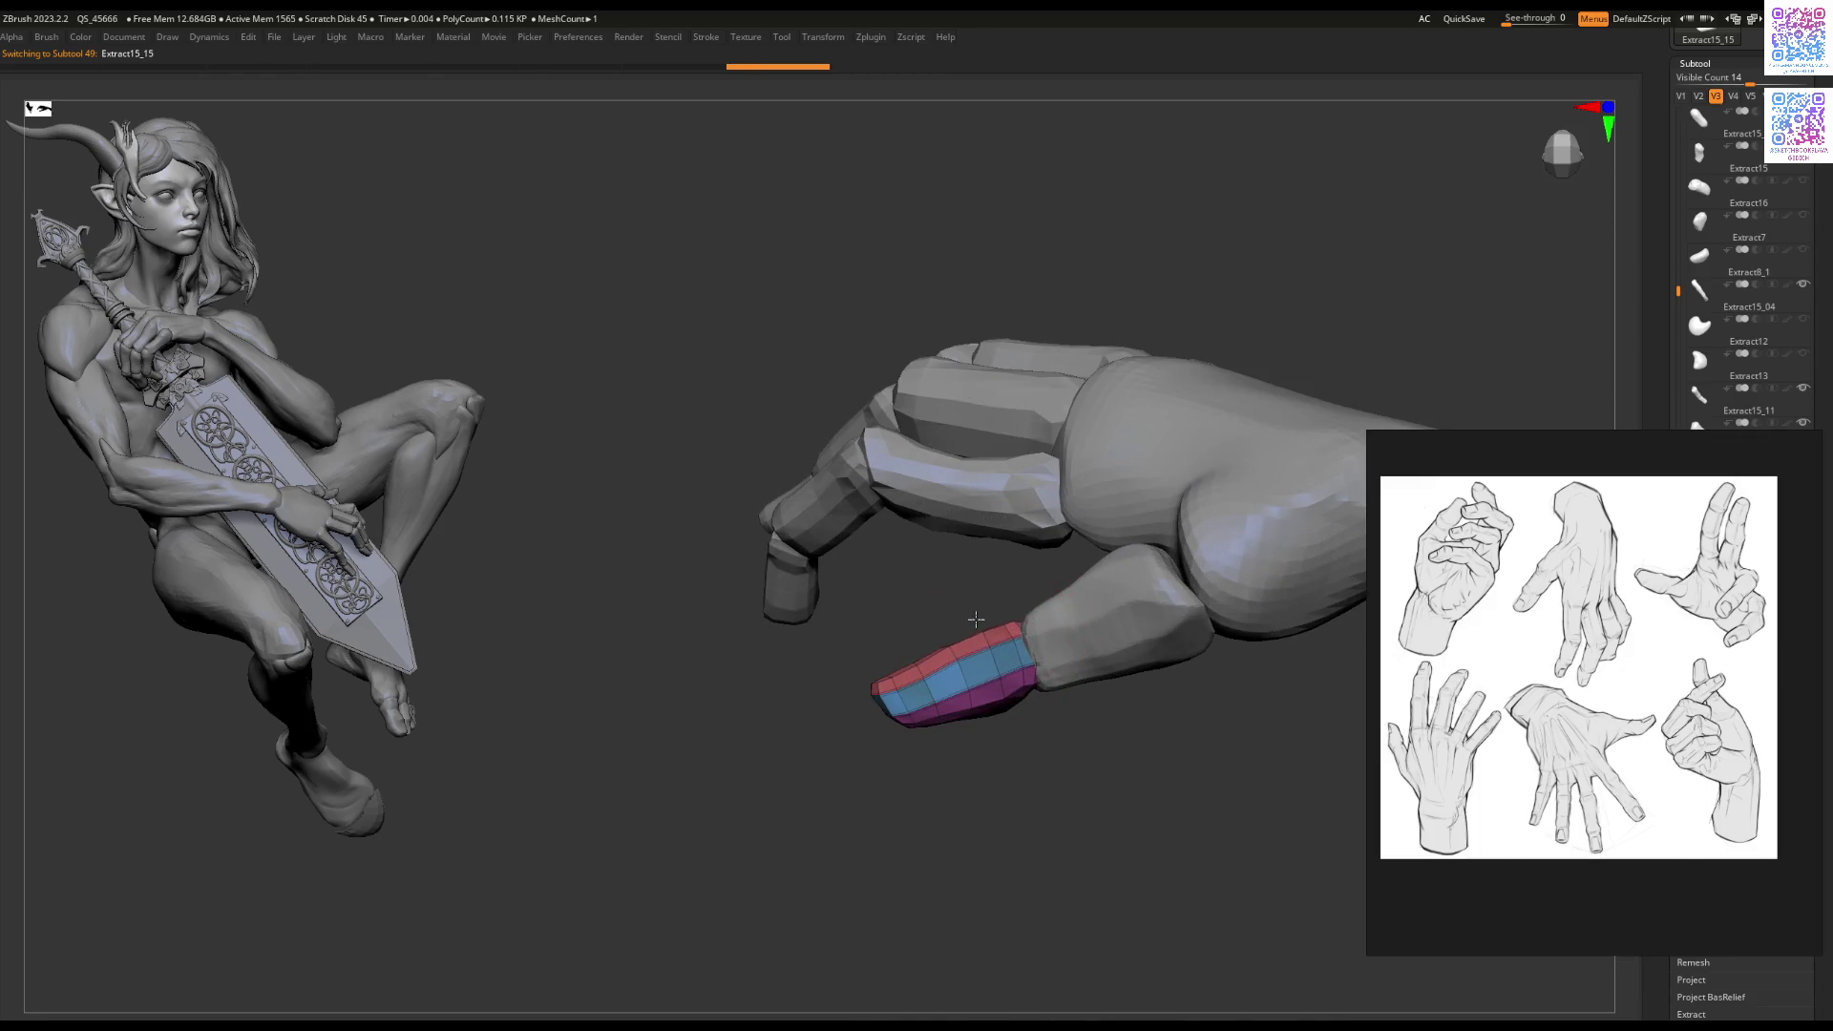
{"action": "right_click_drag", "start_coordinate": [1003, 718], "coordinate": [909, 721]}
{"action": "key", "text": "space"}
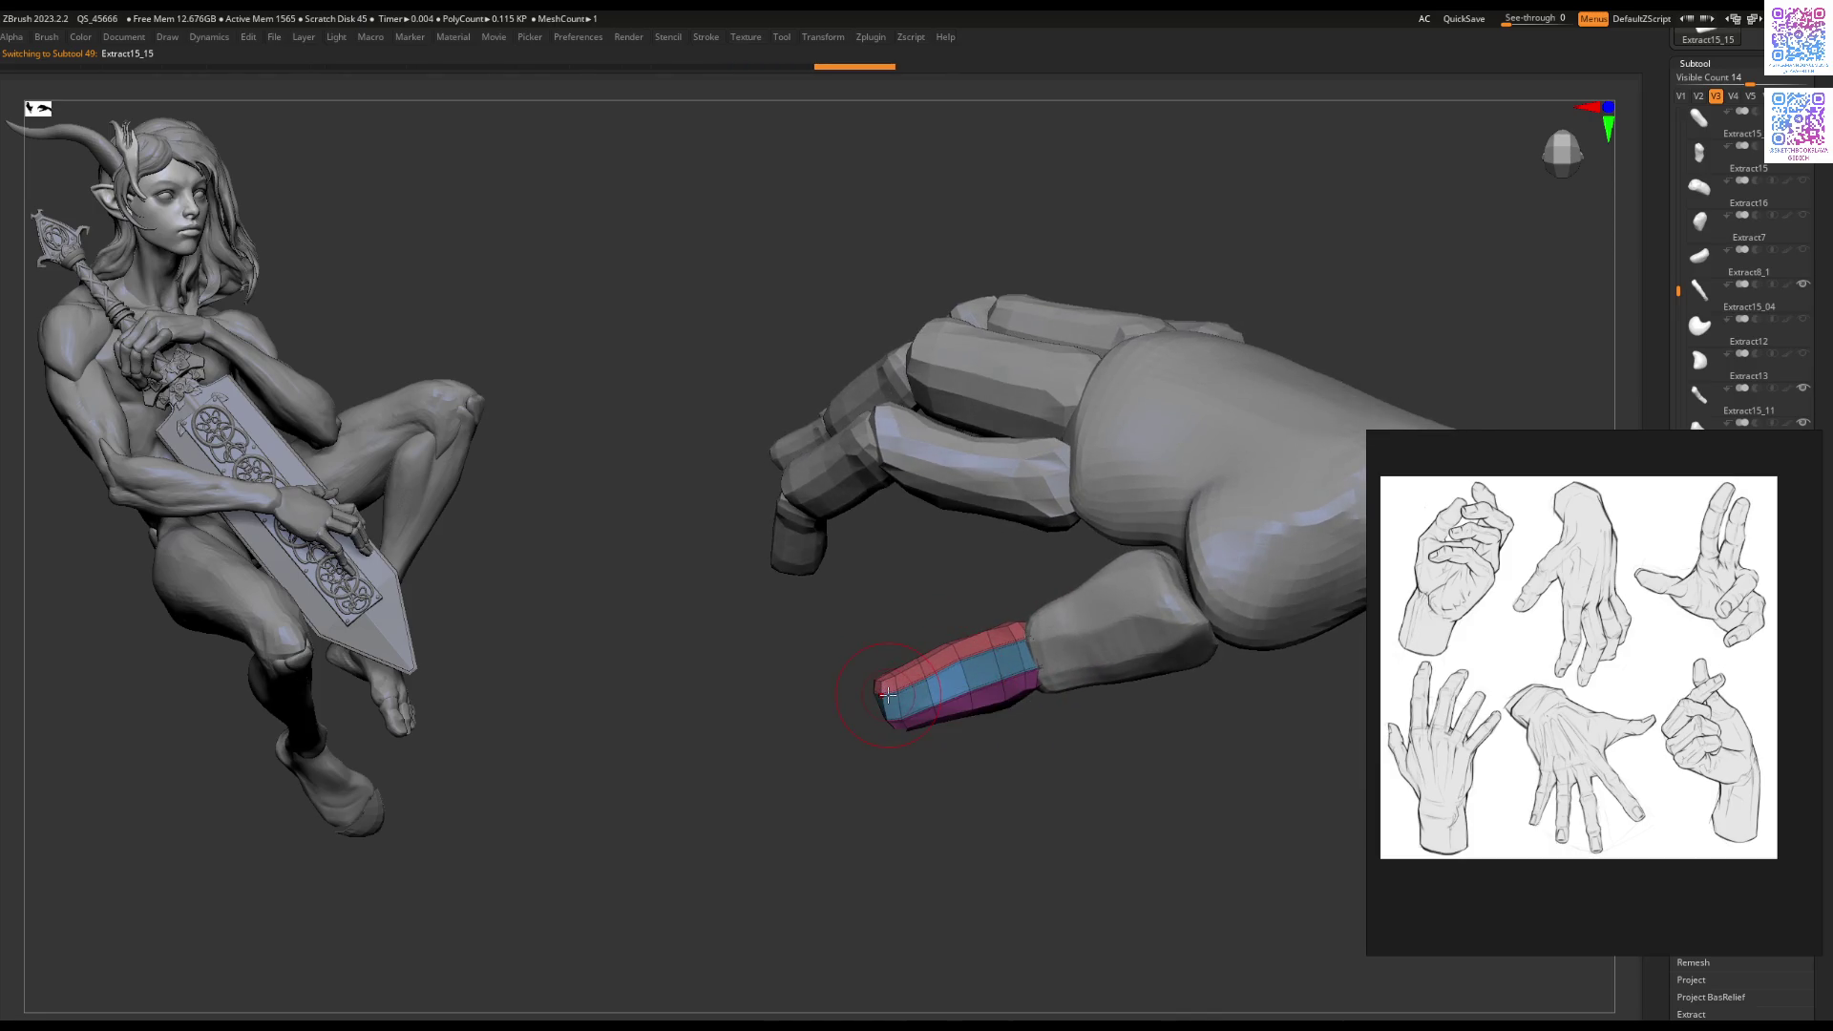
{"action": "mouse_move", "coordinate": [888, 695]}
{"action": "right_mouse_down"}
{"action": "mouse_move", "coordinate": [893, 617]}
{"action": "mouse_move", "coordinate": [950, 602]}
{"action": "mouse_move", "coordinate": [917, 587]}
{"action": "mouse_move", "coordinate": [760, 614]}
{"action": "right_mouse_up"}
{"action": "left_click", "coordinate": [888, 631], "text": "alt"}
{"action": "left_click", "coordinate": [800, 612], "text": "alt"}
{"action": "key", "text": "space"}
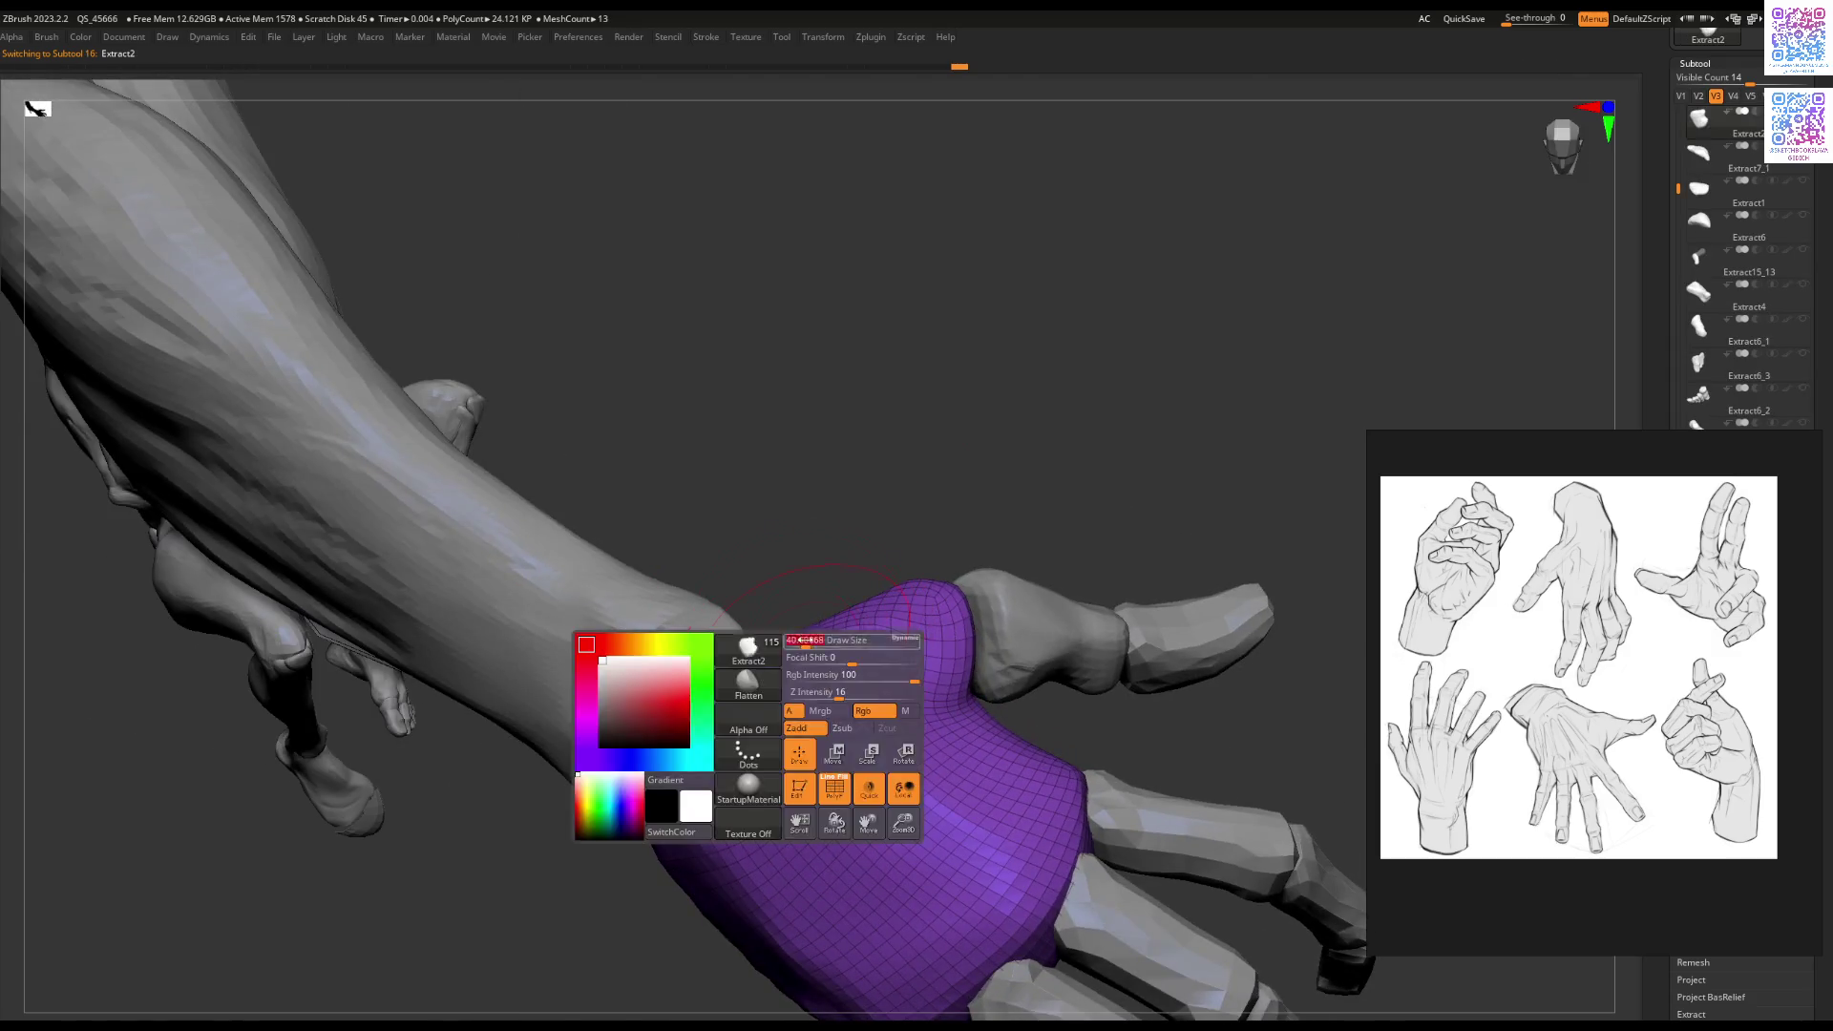
Step: Pull up Extract2's top edge and sculpt dents across it with Flatten/ClayBuildup
{"action": "left_click_drag", "start_coordinate": [795, 613], "coordinate": [878, 613]}
{"action": "mouse_move", "coordinate": [925, 587]}
{"action": "right_mouse_down"}
{"action": "mouse_move", "coordinate": [888, 611]}
{"action": "mouse_move", "coordinate": [927, 648]}
{"action": "mouse_move", "coordinate": [884, 750]}
{"action": "right_mouse_up"}
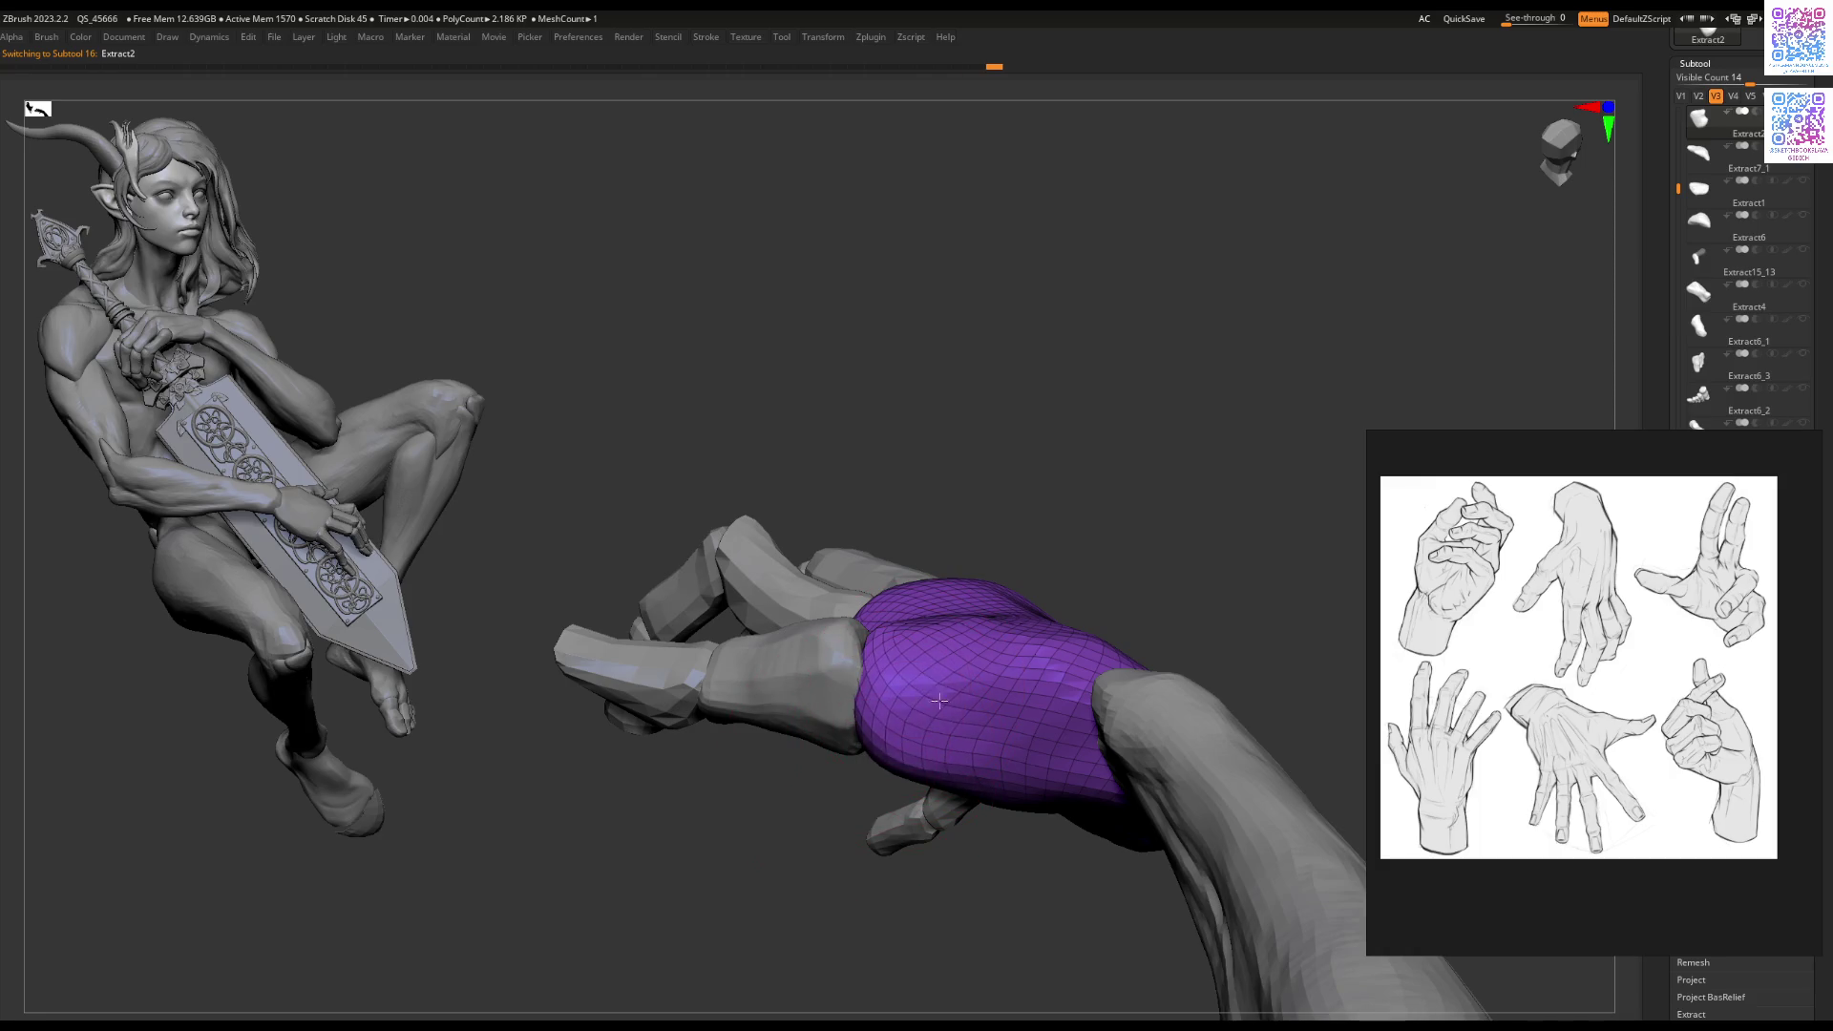
{"action": "mouse_move", "coordinate": [1012, 668]}
{"action": "right_mouse_down"}
{"action": "mouse_move", "coordinate": [1022, 635]}
{"action": "mouse_move", "coordinate": [995, 623]}
{"action": "mouse_move", "coordinate": [986, 674]}
{"action": "right_mouse_up"}
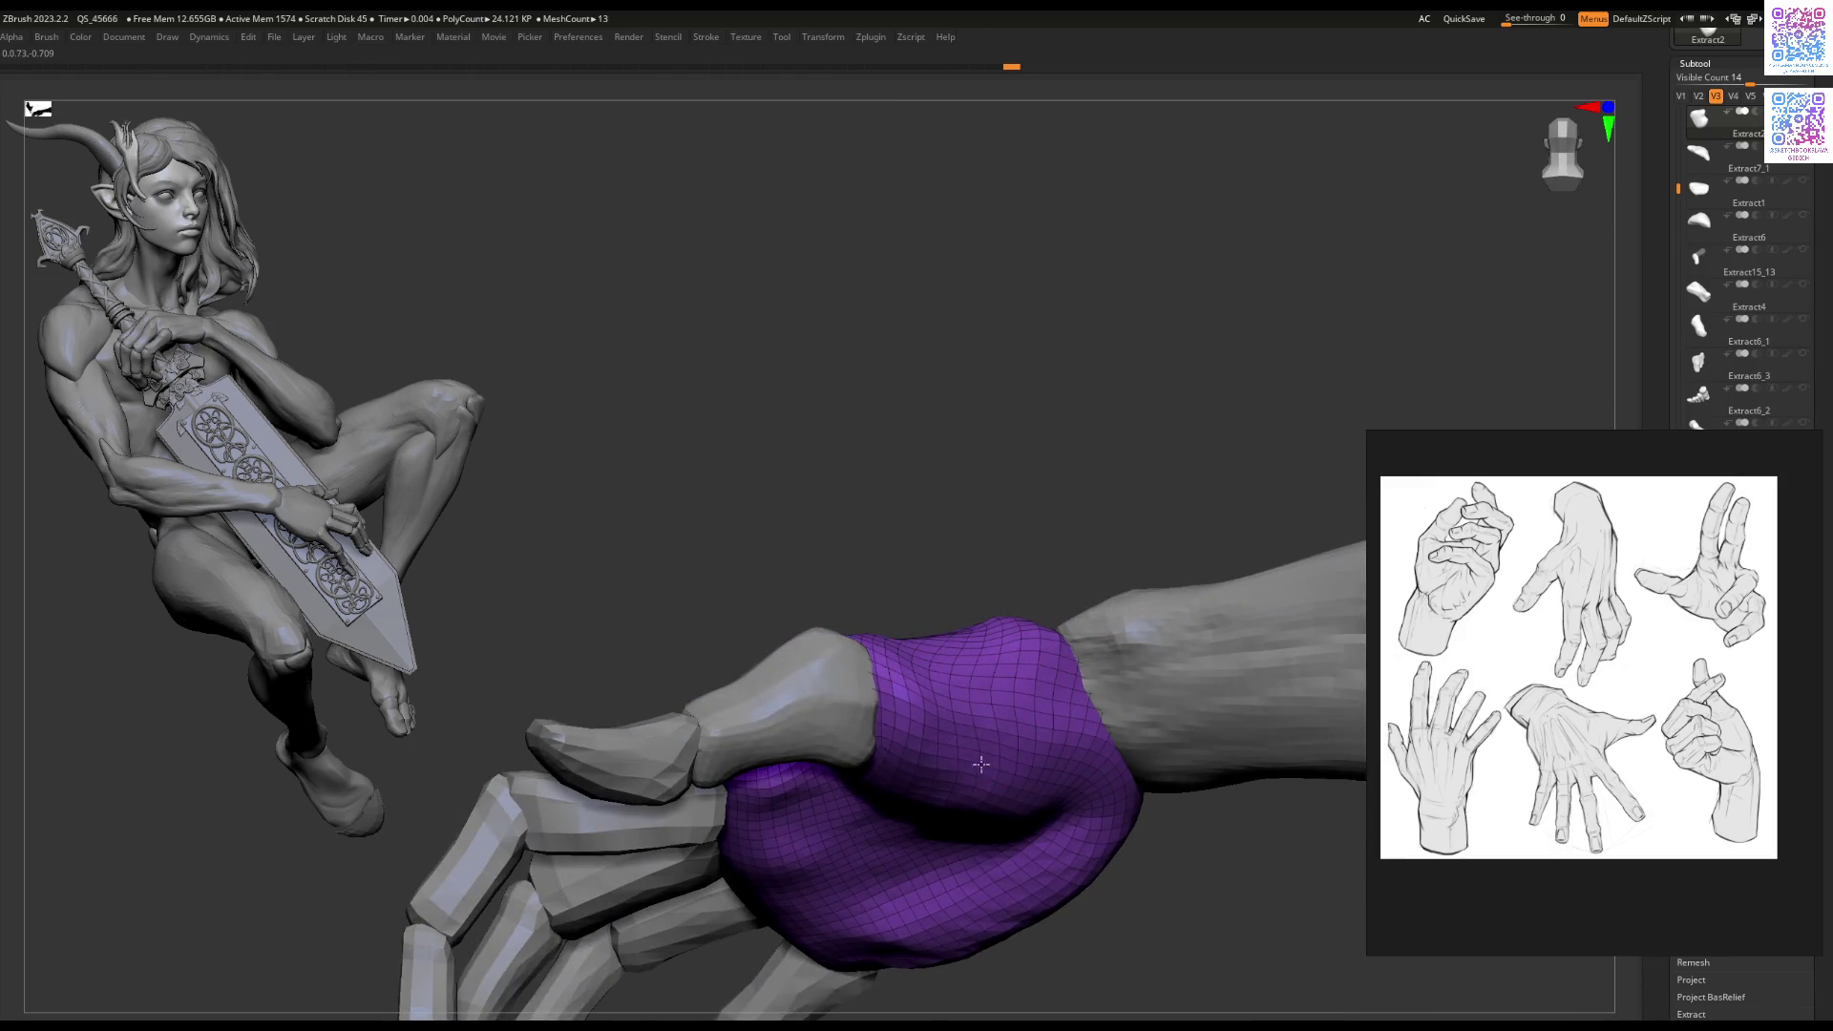
{"action": "right_click_drag", "start_coordinate": [957, 810], "coordinate": [962, 726]}
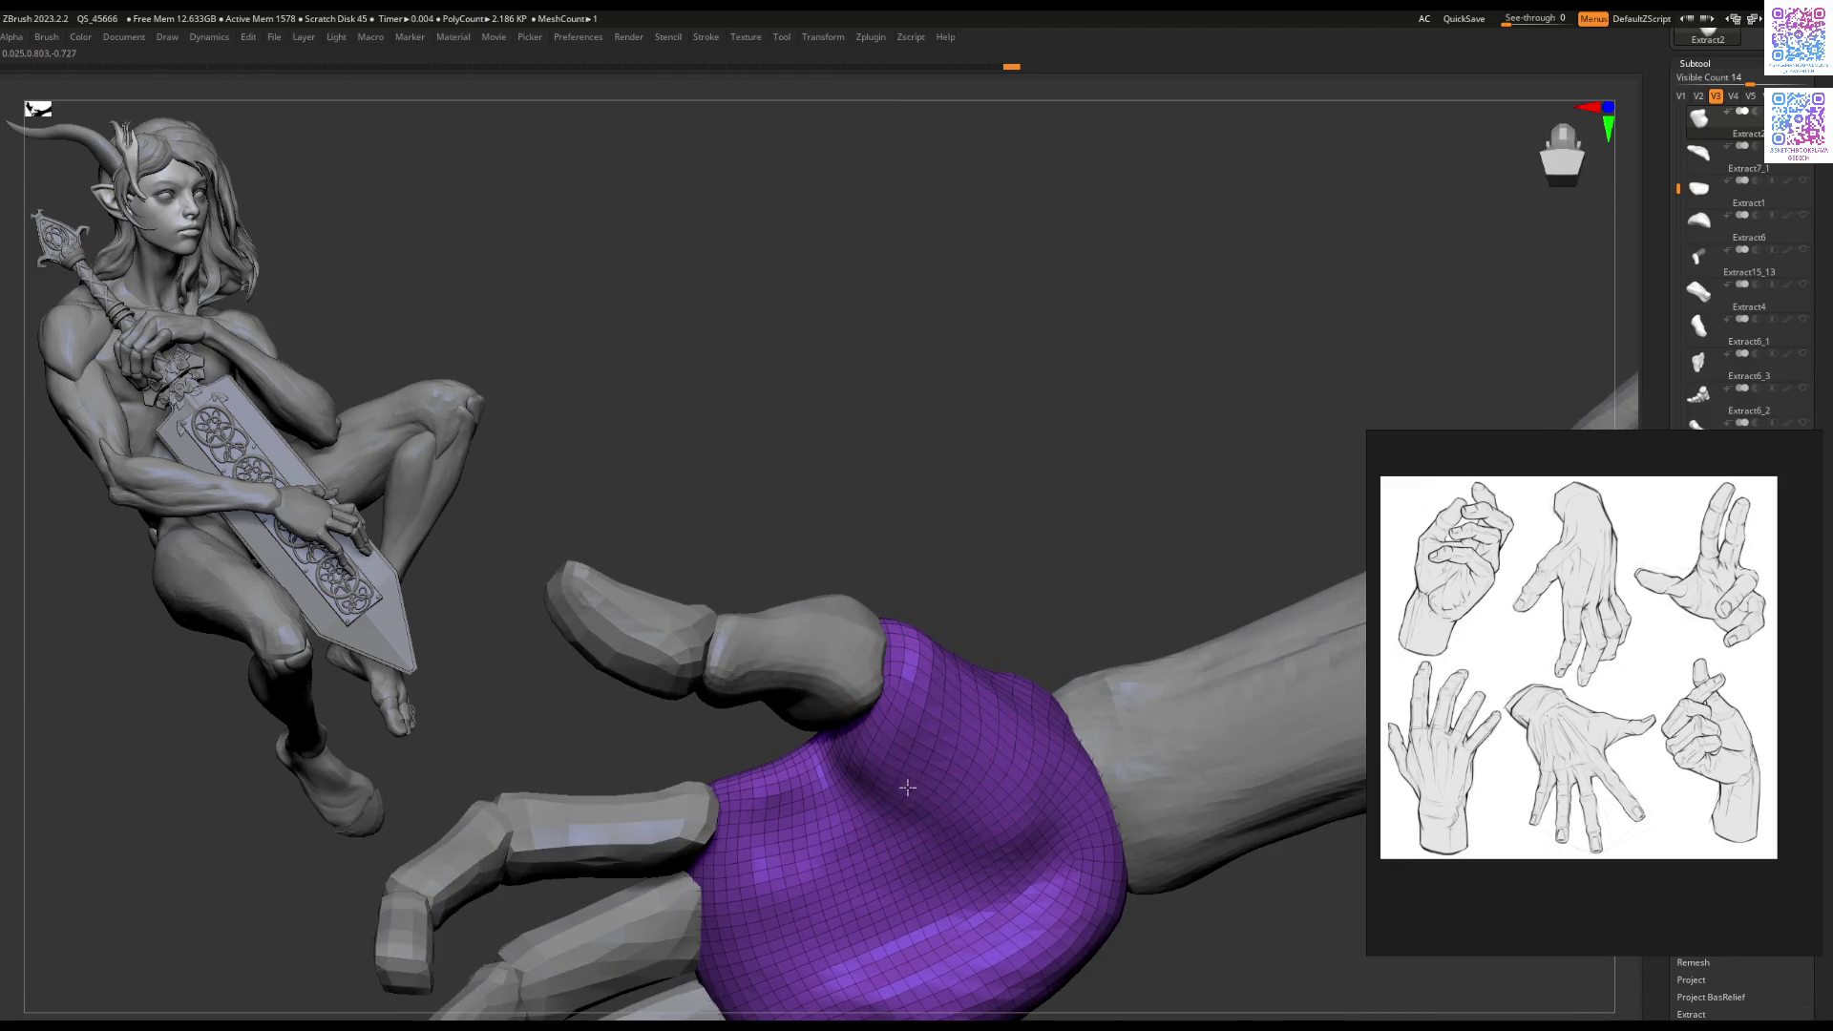
{"action": "right_click_drag", "start_coordinate": [907, 787], "coordinate": [1065, 695]}
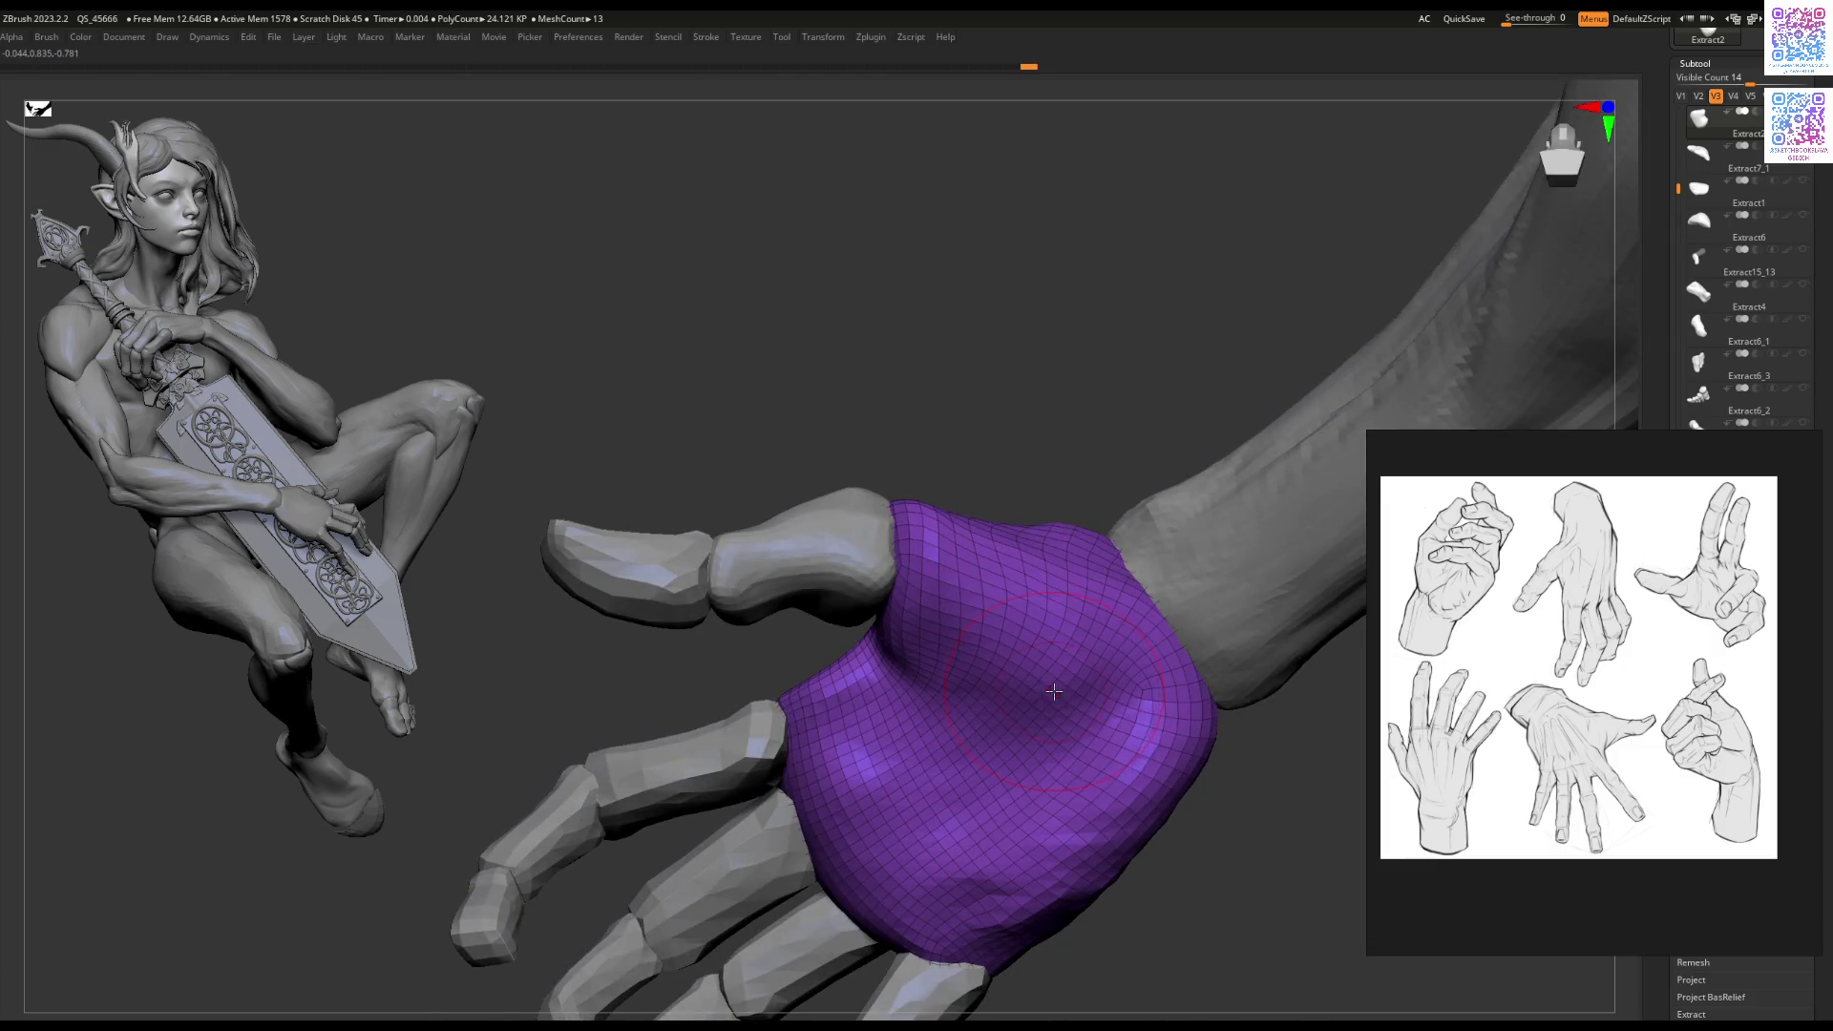
{"action": "left_click_drag", "start_coordinate": [1053, 691], "coordinate": [981, 694]}
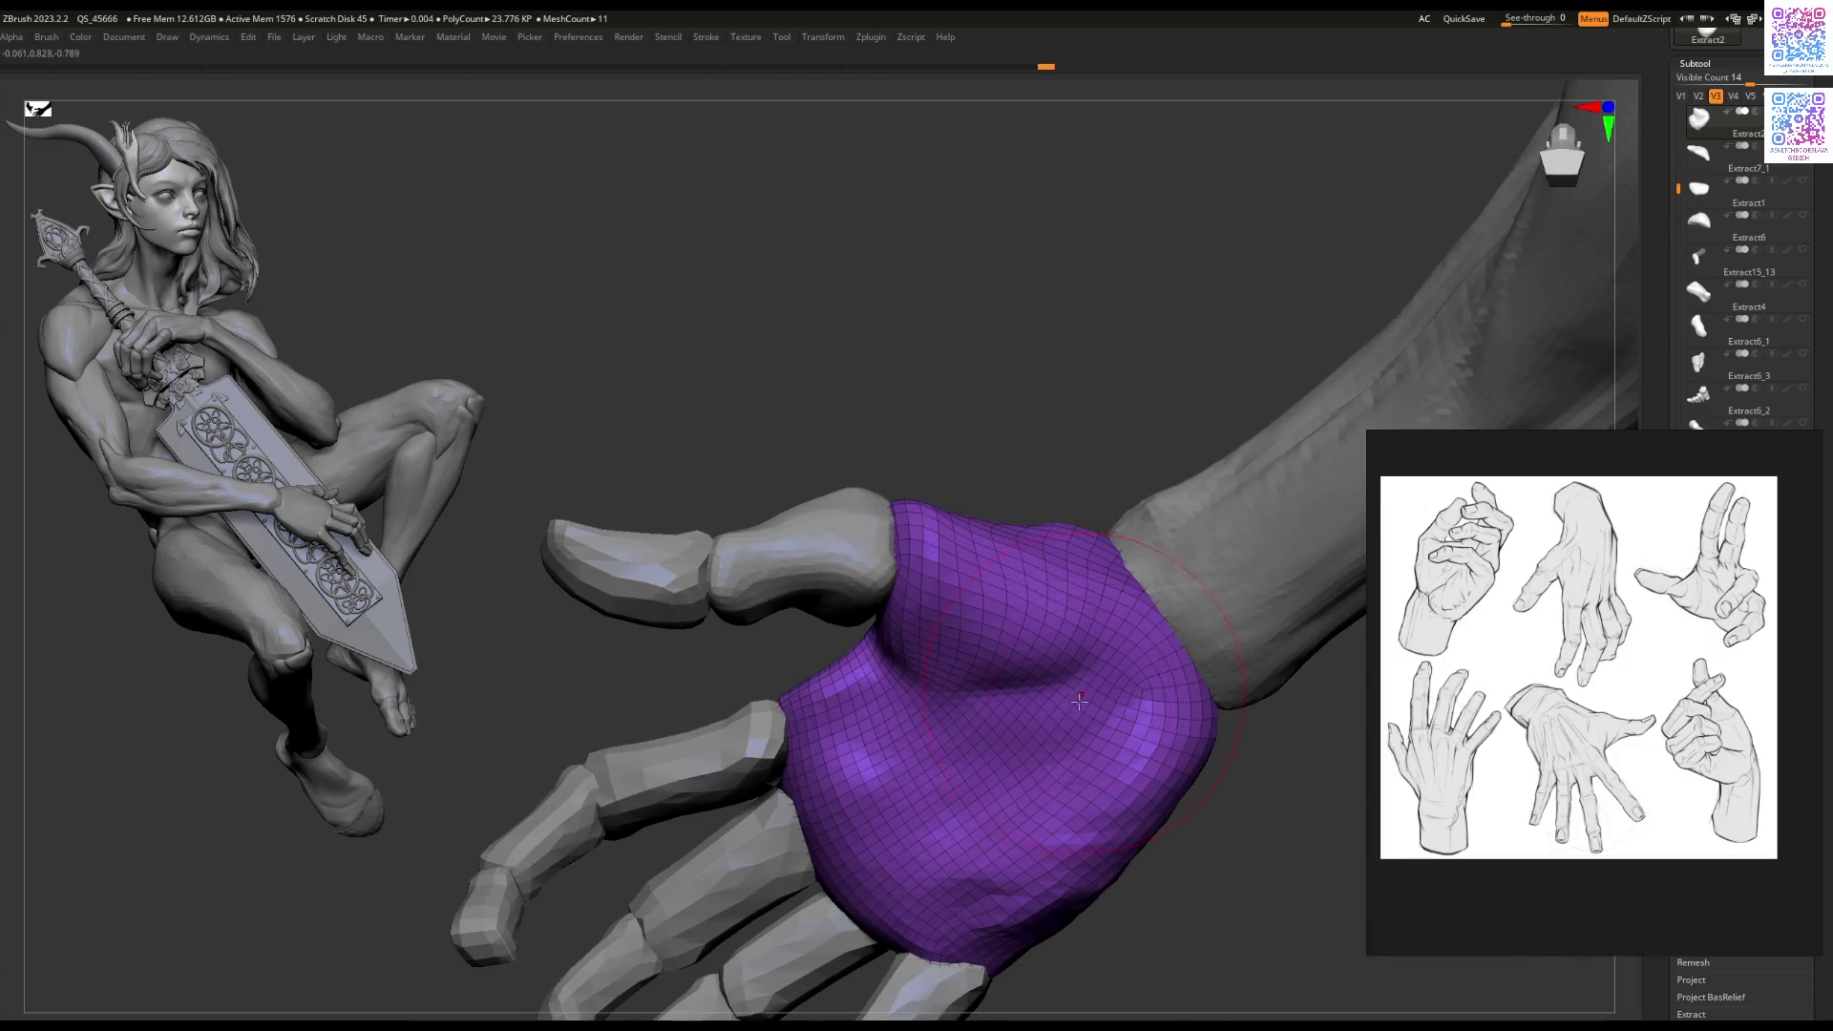
{"action": "right_click_drag", "start_coordinate": [1010, 791], "coordinate": [1060, 740]}
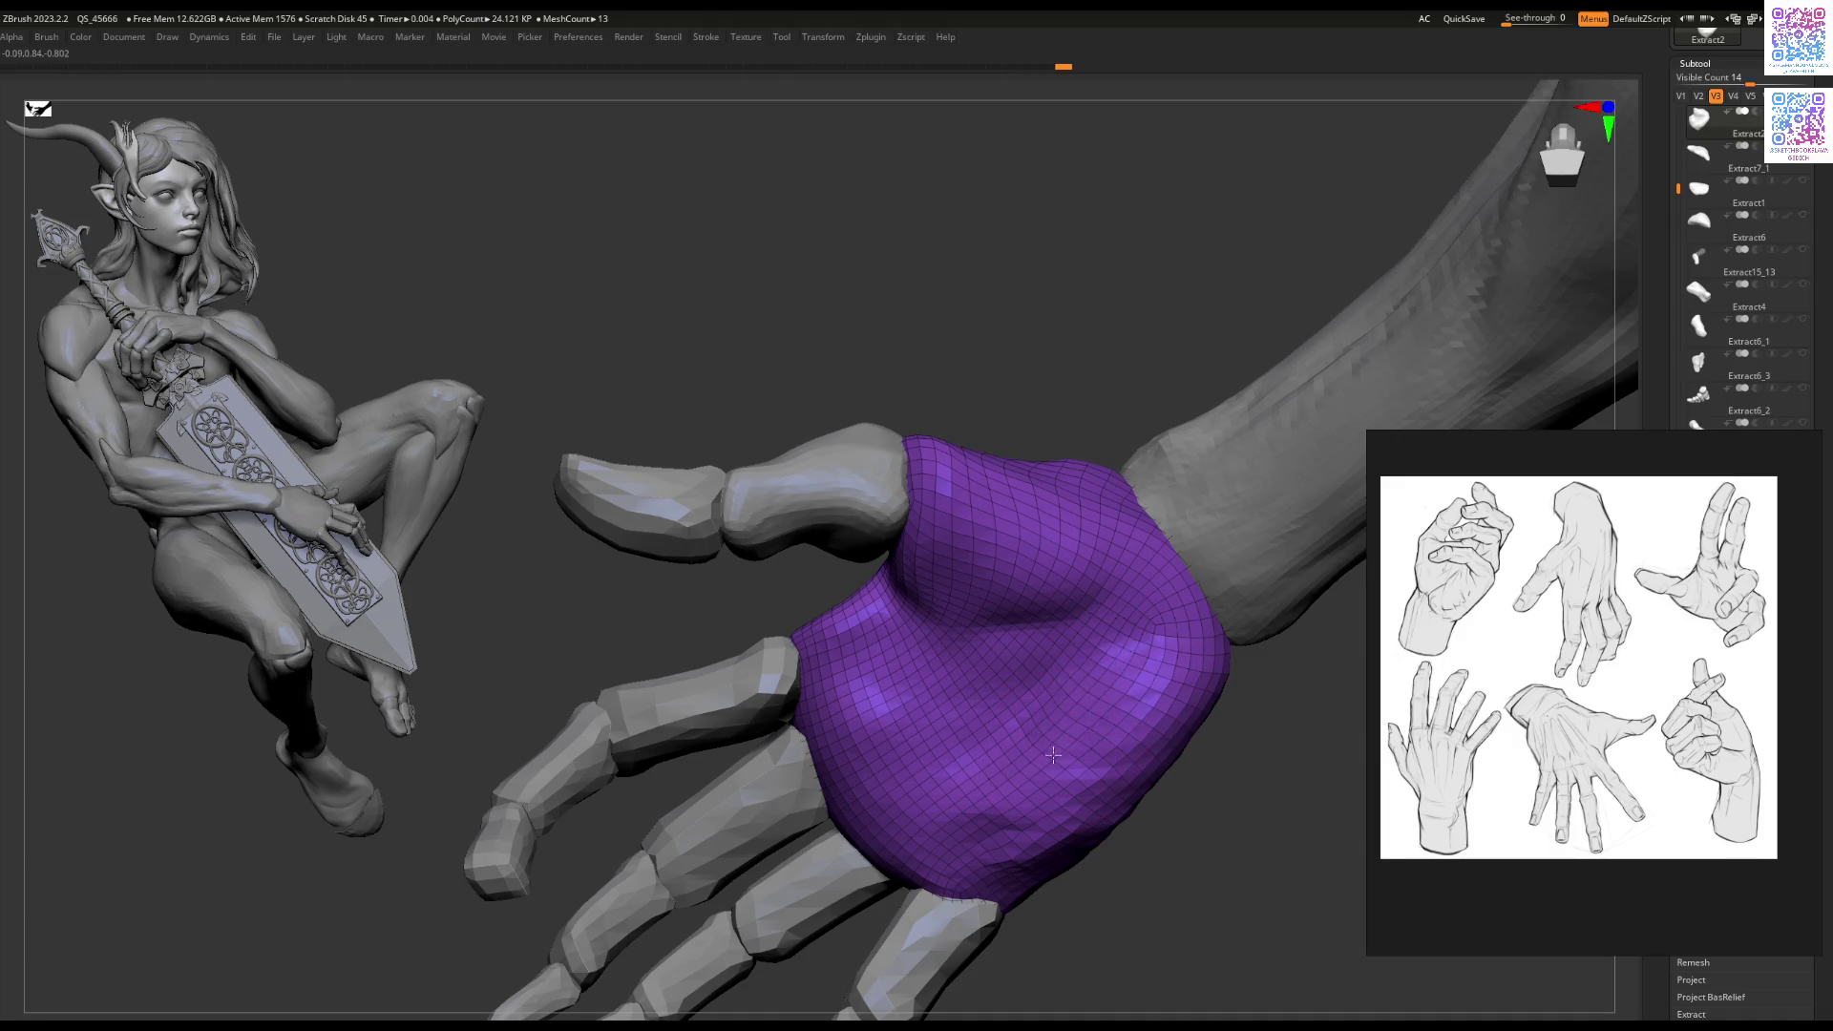
{"action": "left_click_drag", "start_coordinate": [1086, 690], "coordinate": [1116, 681]}
{"action": "mouse_move", "coordinate": [1001, 867]}
{"action": "right_mouse_down"}
{"action": "mouse_move", "coordinate": [1084, 670]}
{"action": "mouse_move", "coordinate": [1070, 707]}
{"action": "mouse_move", "coordinate": [1015, 690]}
{"action": "mouse_move", "coordinate": [1014, 594]}
{"action": "right_mouse_up"}
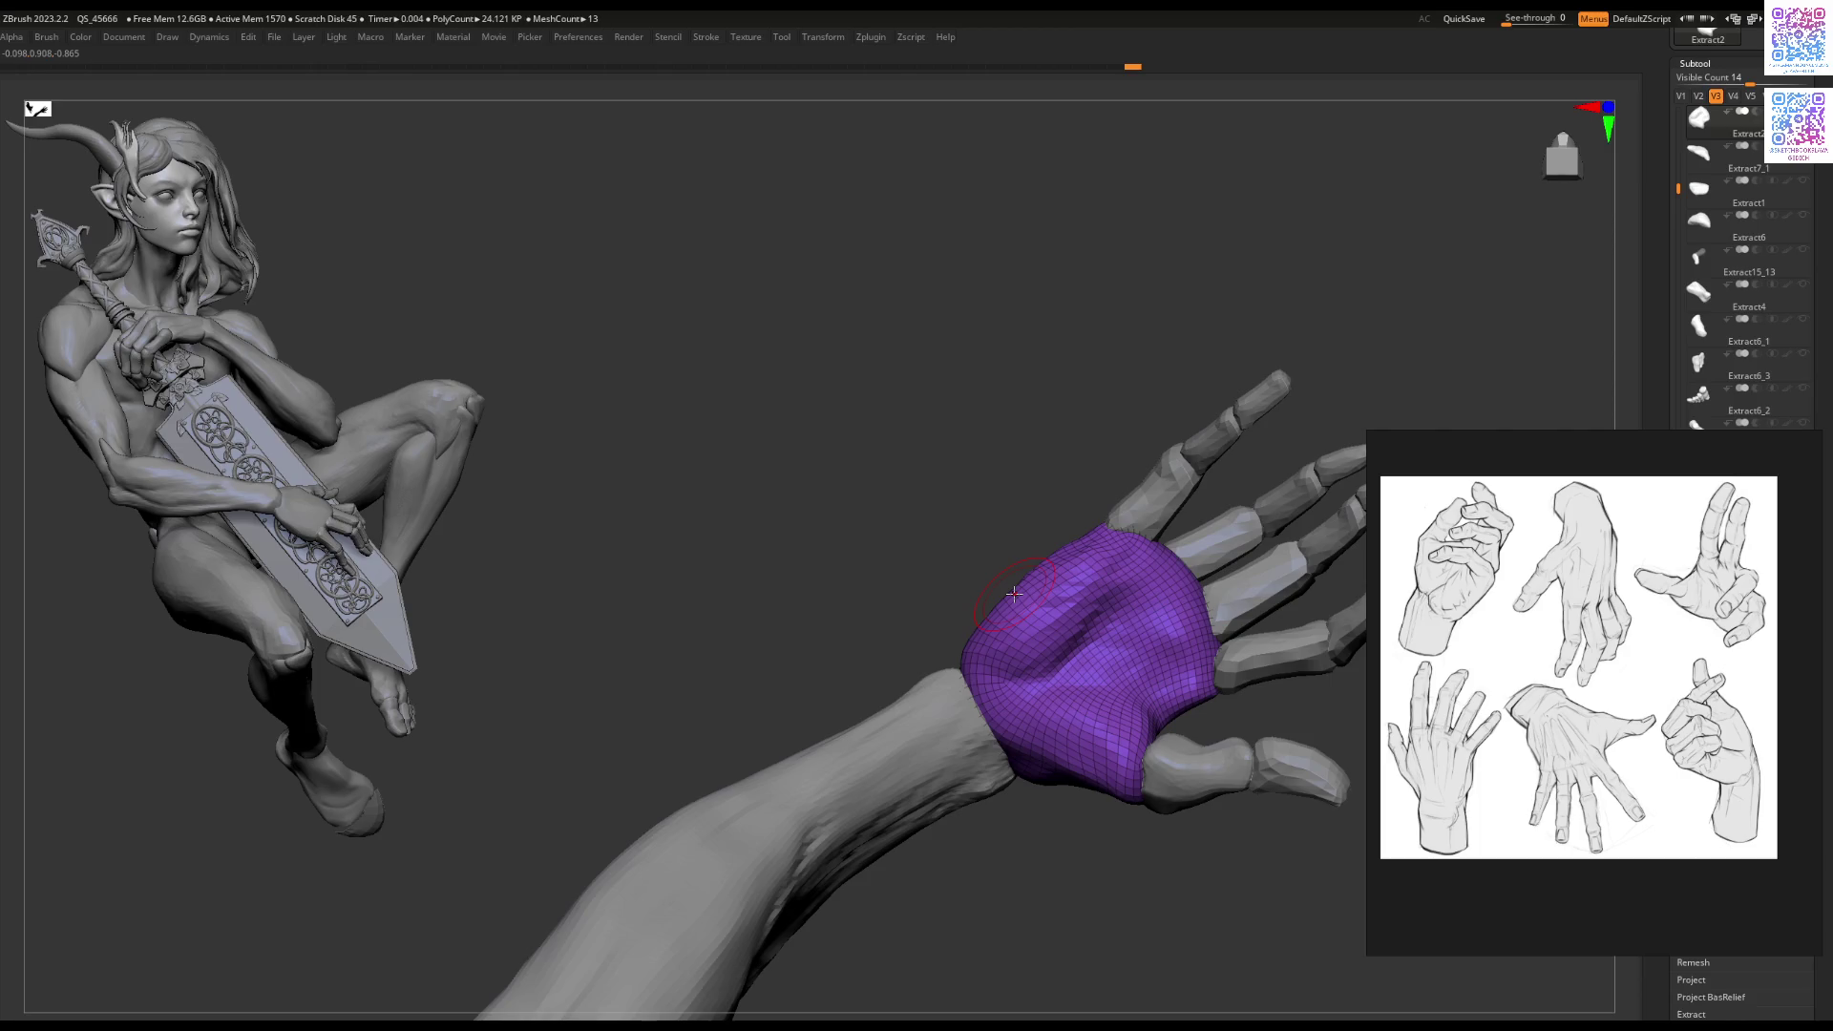
{"action": "mouse_move", "coordinate": [1062, 672]}
{"action": "right_mouse_down"}
{"action": "mouse_move", "coordinate": [1098, 592]}
{"action": "mouse_move", "coordinate": [1096, 530]}
{"action": "right_mouse_up"}
{"action": "key", "text": "space"}
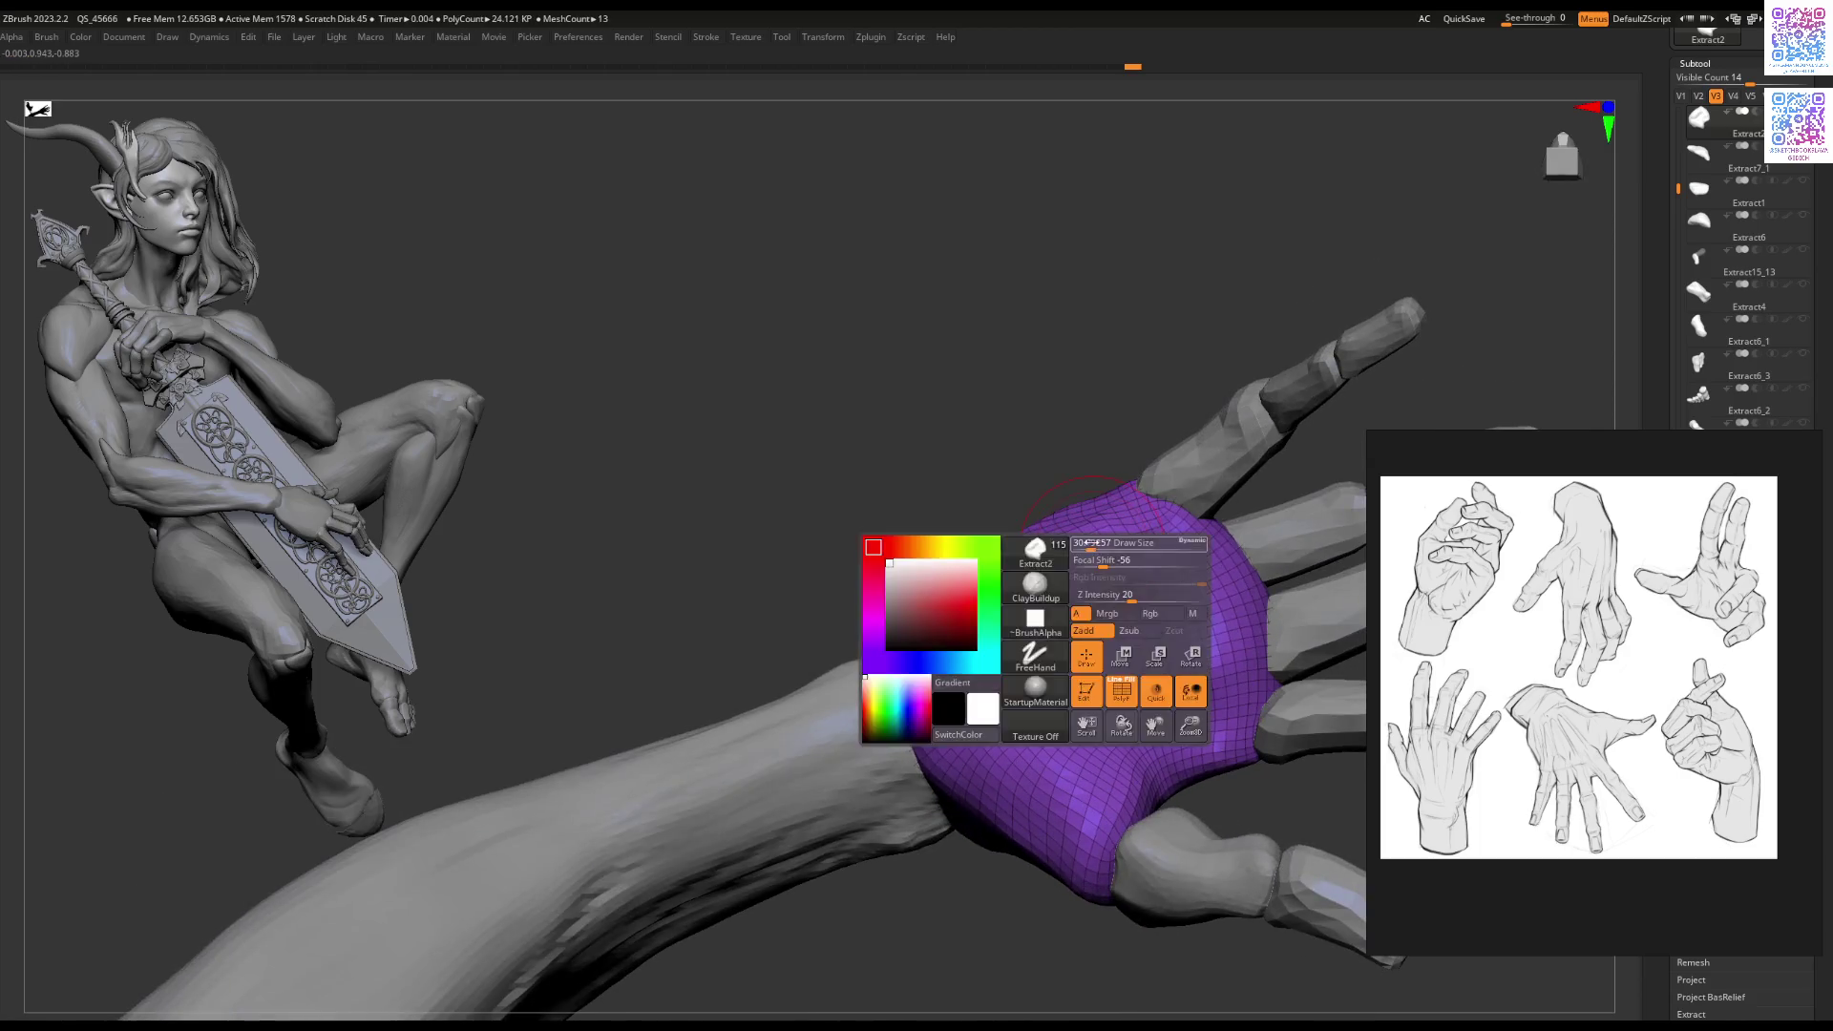
Step: Deepen the creases across the back of the hand with ClayBuildup
{"action": "key", "text": "space"}
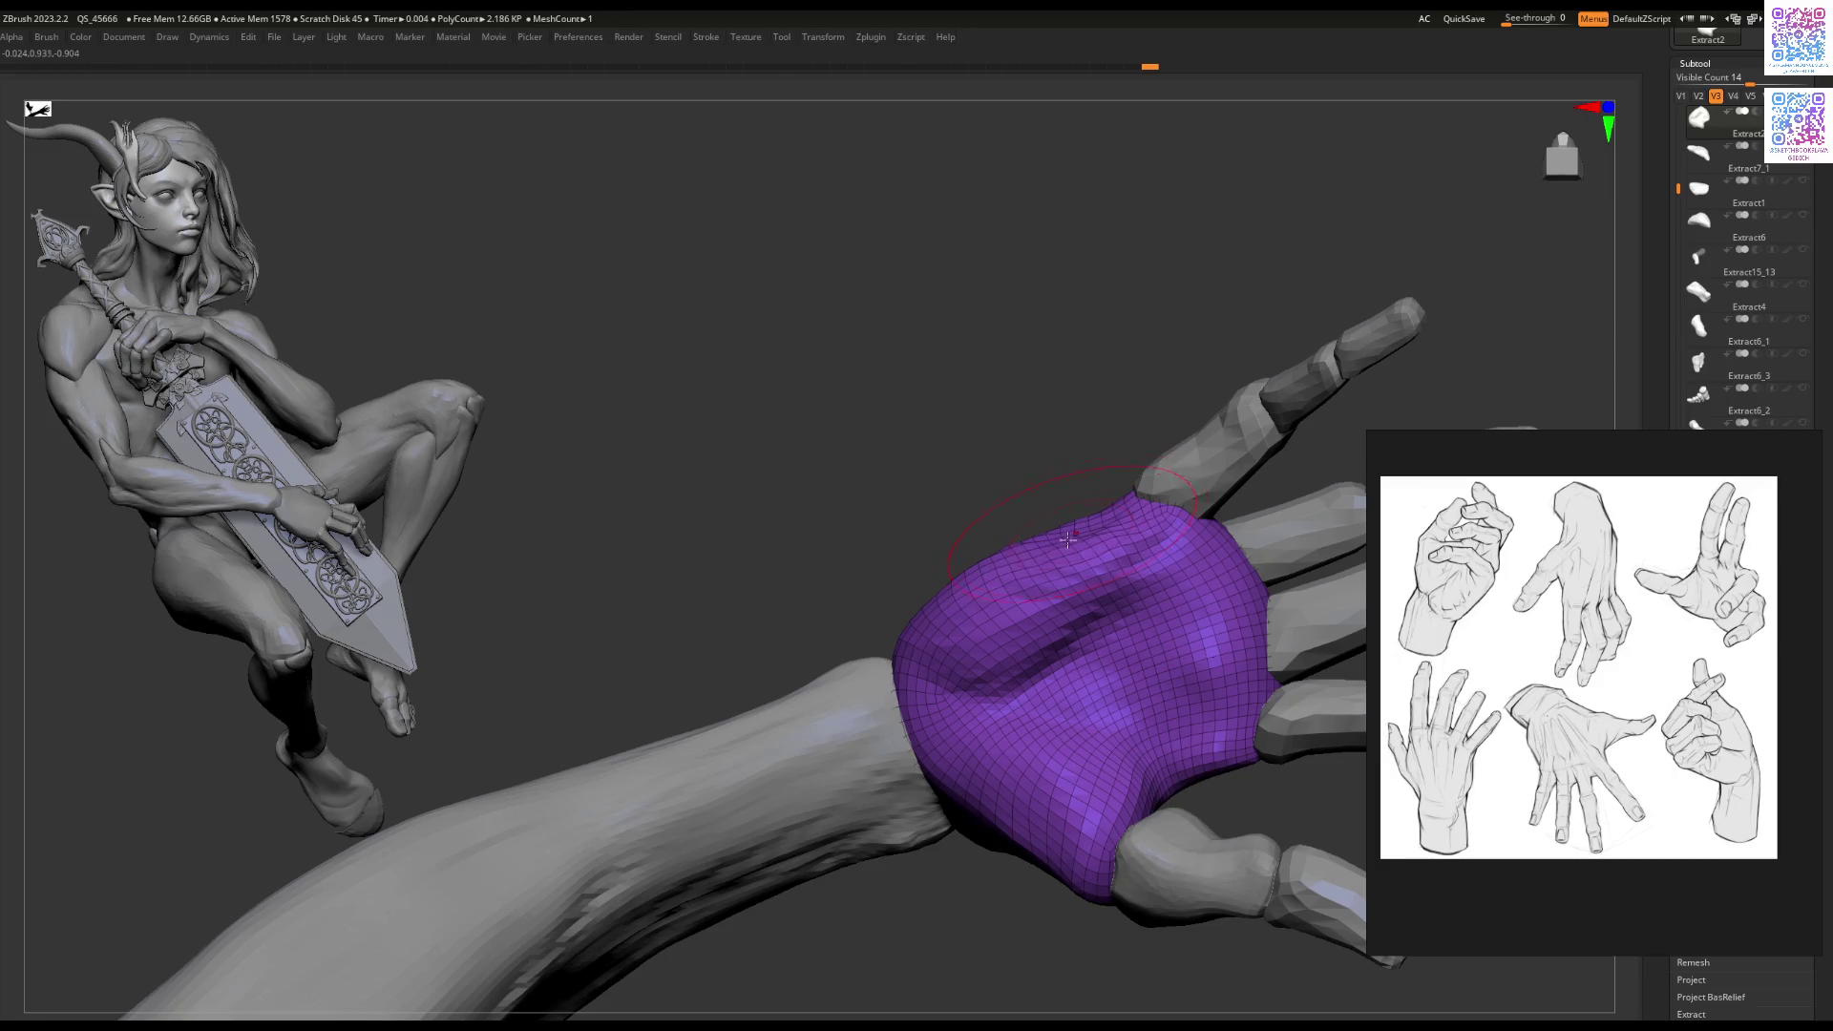
{"action": "key", "text": "space"}
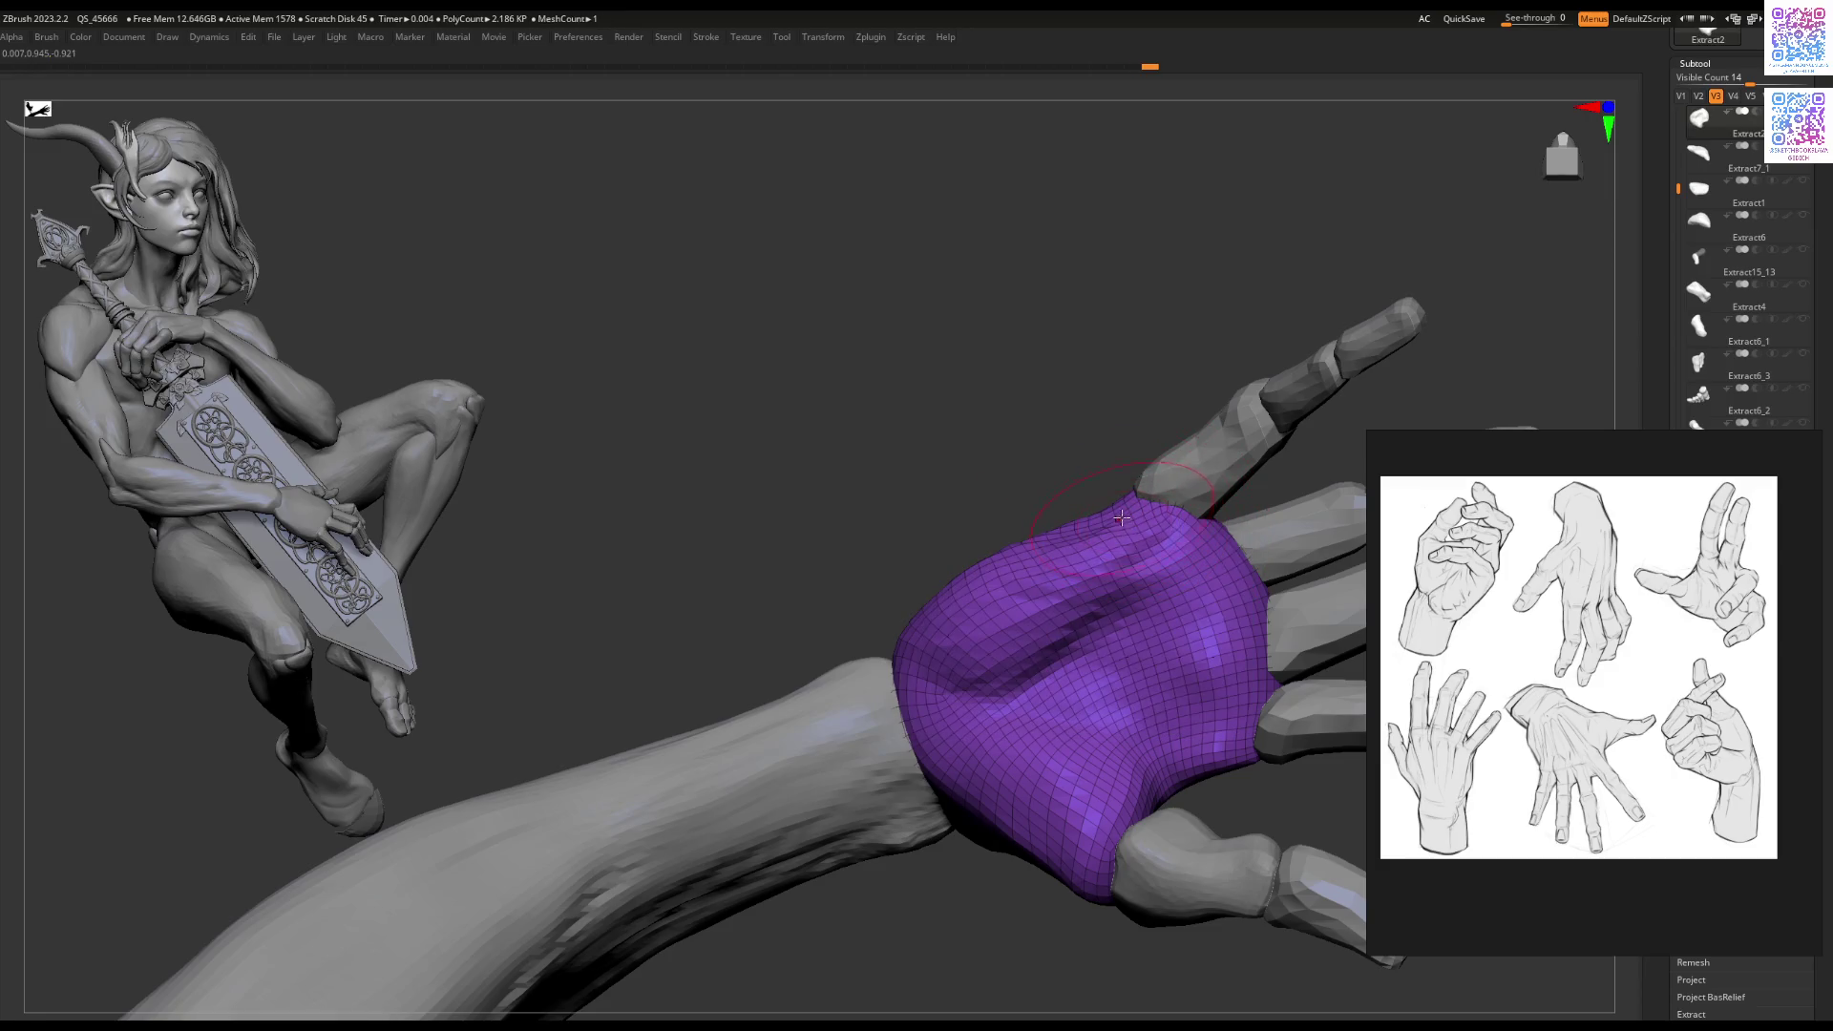
{"action": "mouse_move", "coordinate": [1072, 672]}
{"action": "right_mouse_down"}
{"action": "mouse_move", "coordinate": [943, 625]}
{"action": "mouse_move", "coordinate": [979, 602]}
{"action": "right_mouse_up"}
{"action": "key", "text": "b"}
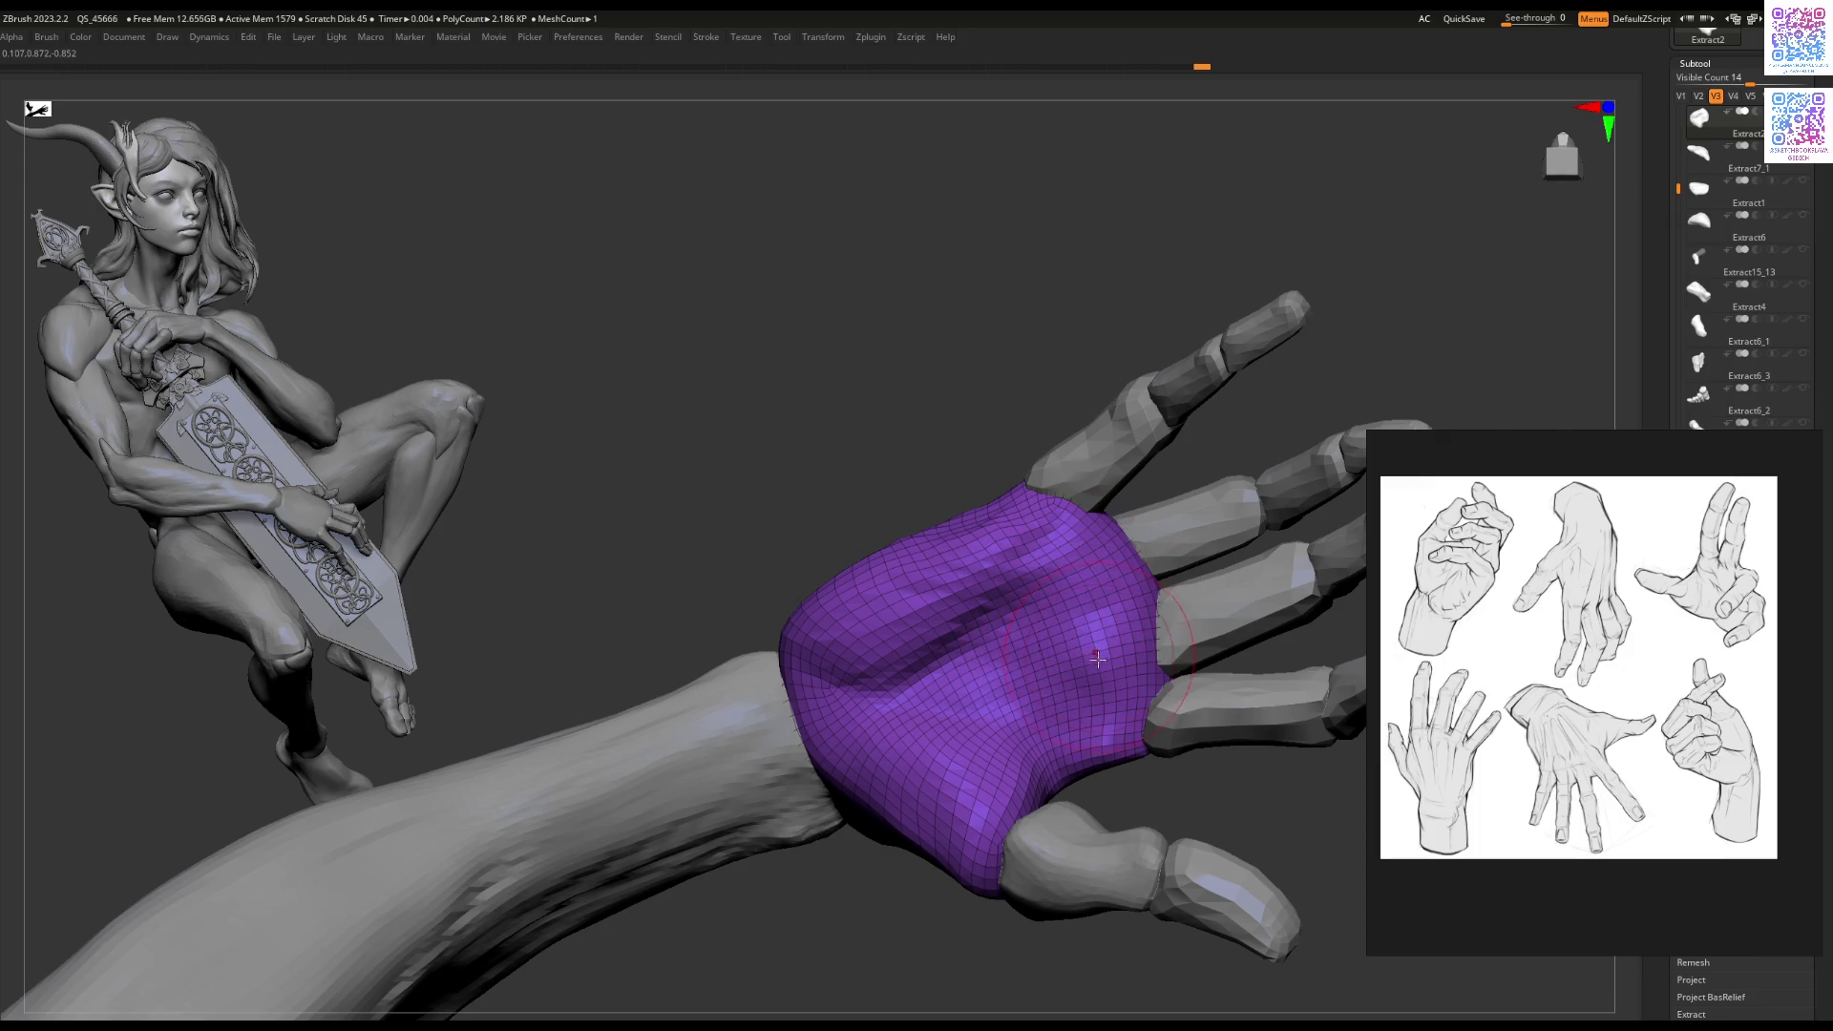
{"action": "mouse_move", "coordinate": [1043, 616]}
{"action": "left_mouse_down"}
{"action": "mouse_move", "coordinate": [1054, 687]}
{"action": "mouse_move", "coordinate": [1041, 592]}
{"action": "left_mouse_up"}
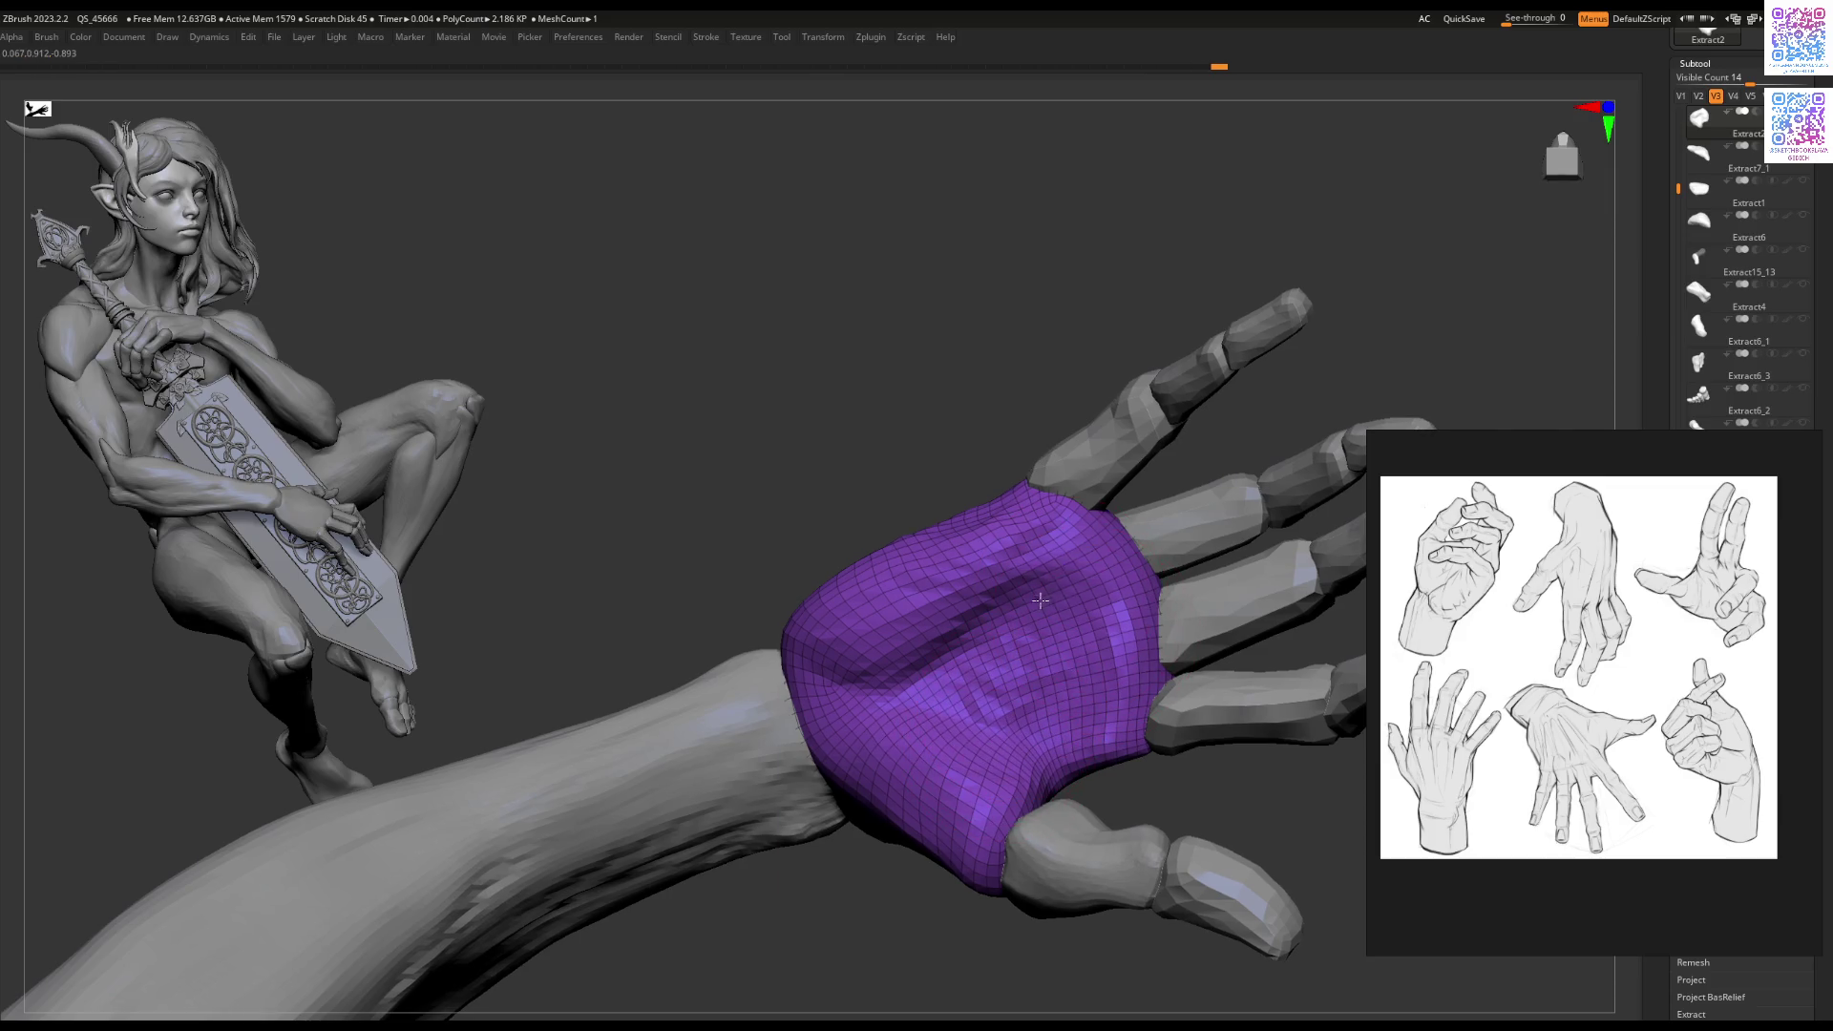
{"action": "left_click_drag", "start_coordinate": [1050, 659], "coordinate": [990, 701]}
{"action": "key", "text": "space"}
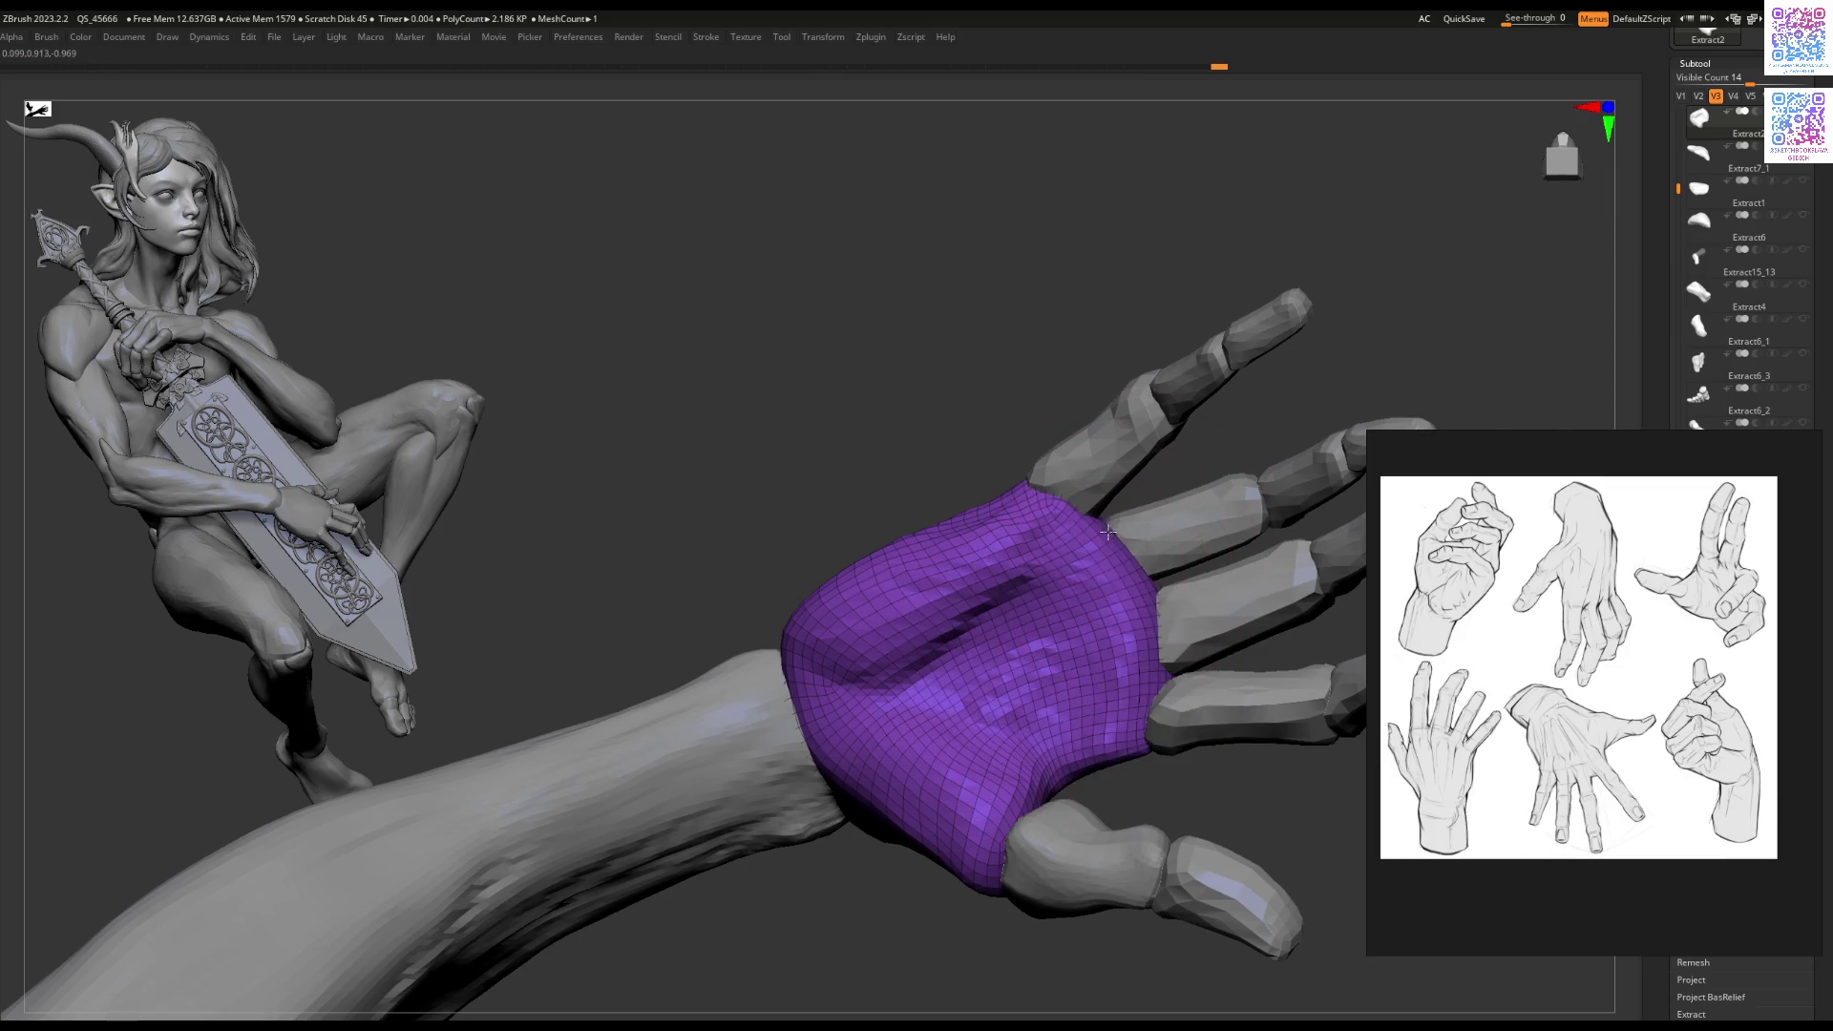
{"action": "mouse_move", "coordinate": [1144, 611]}
{"action": "right_mouse_down"}
{"action": "mouse_move", "coordinate": [1100, 704]}
{"action": "mouse_move", "coordinate": [1123, 764]}
{"action": "mouse_move", "coordinate": [1056, 794]}
{"action": "mouse_move", "coordinate": [1098, 755]}
{"action": "mouse_move", "coordinate": [1046, 621]}
{"action": "mouse_move", "coordinate": [1031, 614]}
{"action": "mouse_move", "coordinate": [1043, 716]}
{"action": "mouse_move", "coordinate": [1023, 653]}
{"action": "mouse_move", "coordinate": [842, 599]}
{"action": "mouse_move", "coordinate": [854, 566]}
{"action": "right_mouse_up"}
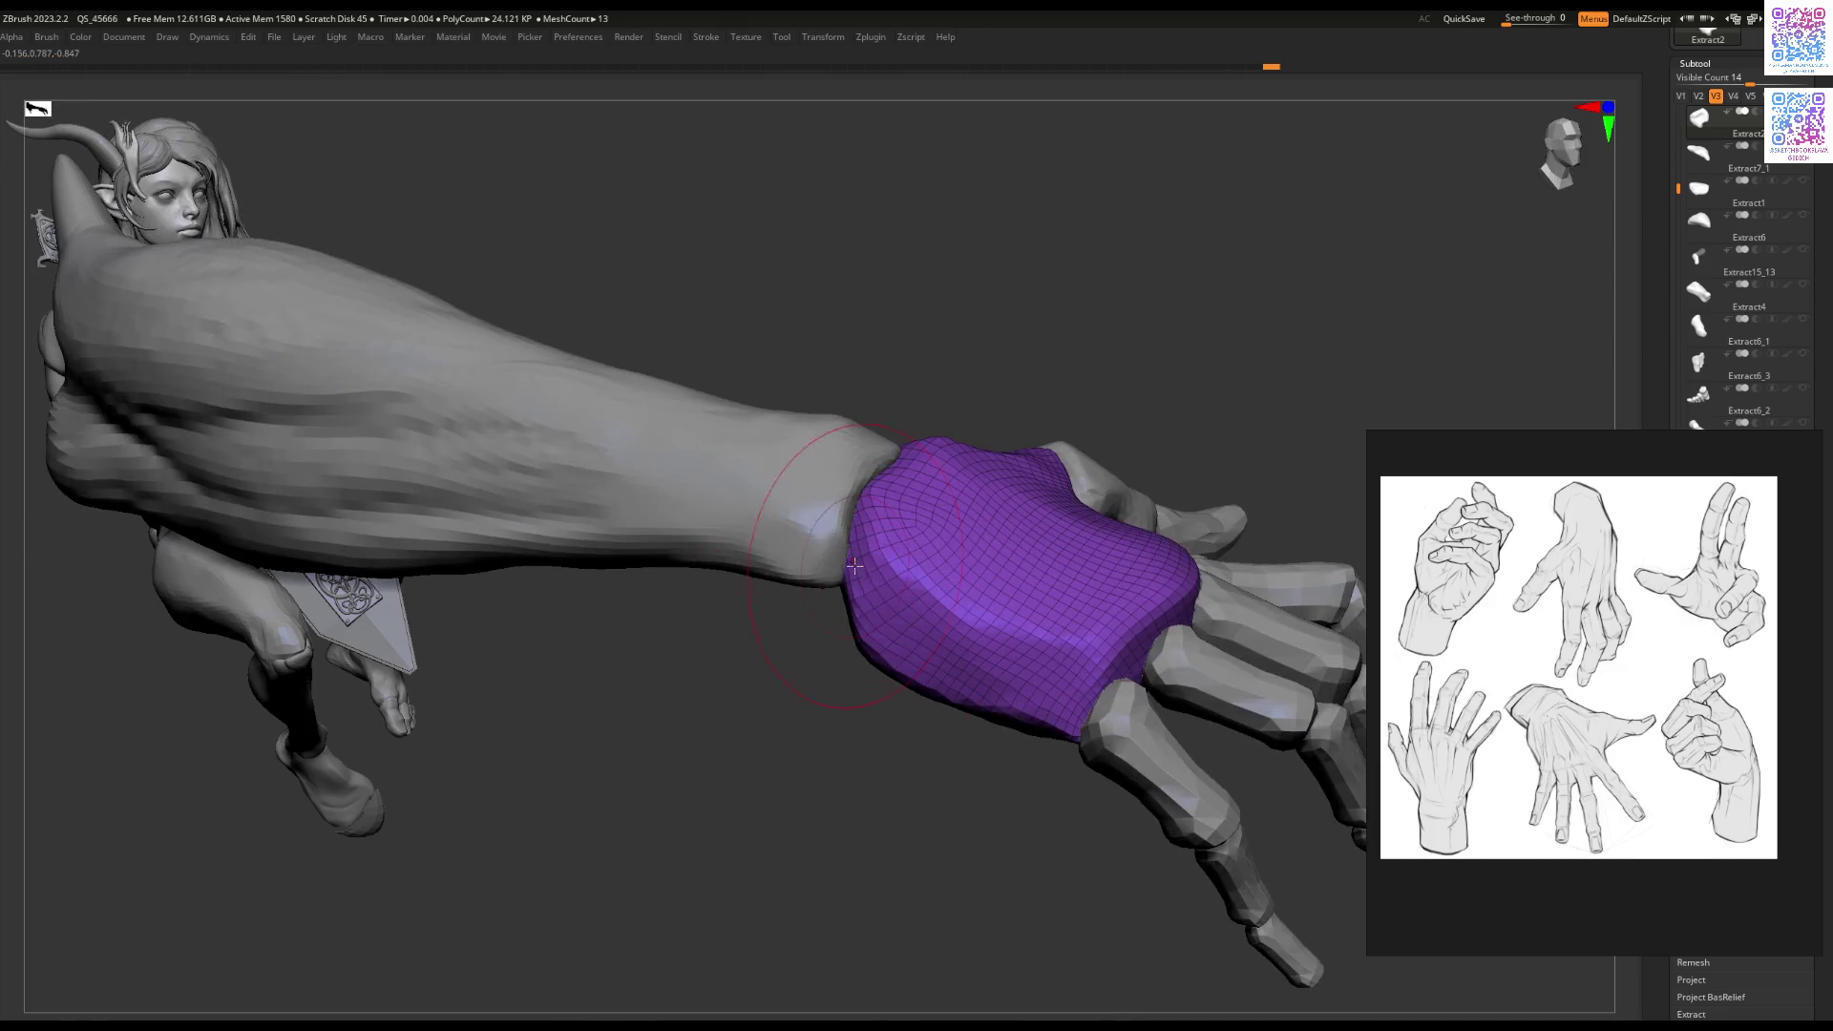
Step: Raise a rounded knuckle at the lower finger's base with a Move stroke
{"action": "mouse_move", "coordinate": [860, 663]}
{"action": "right_mouse_down", "text": "ctrl"}
{"action": "mouse_move", "coordinate": [831, 790]}
{"action": "mouse_move", "coordinate": [807, 563]}
{"action": "mouse_move", "coordinate": [878, 592]}
{"action": "mouse_move", "coordinate": [835, 585]}
{"action": "mouse_move", "coordinate": [872, 577]}
{"action": "mouse_move", "coordinate": [902, 635]}
{"action": "right_mouse_up", "text": "ctrl"}
{"action": "left_click_drag", "start_coordinate": [901, 635], "coordinate": [880, 614]}
{"action": "mouse_move", "coordinate": [852, 659]}
{"action": "right_mouse_down"}
{"action": "mouse_move", "coordinate": [965, 500]}
{"action": "mouse_move", "coordinate": [1001, 580]}
{"action": "mouse_move", "coordinate": [1001, 533]}
{"action": "right_mouse_up"}
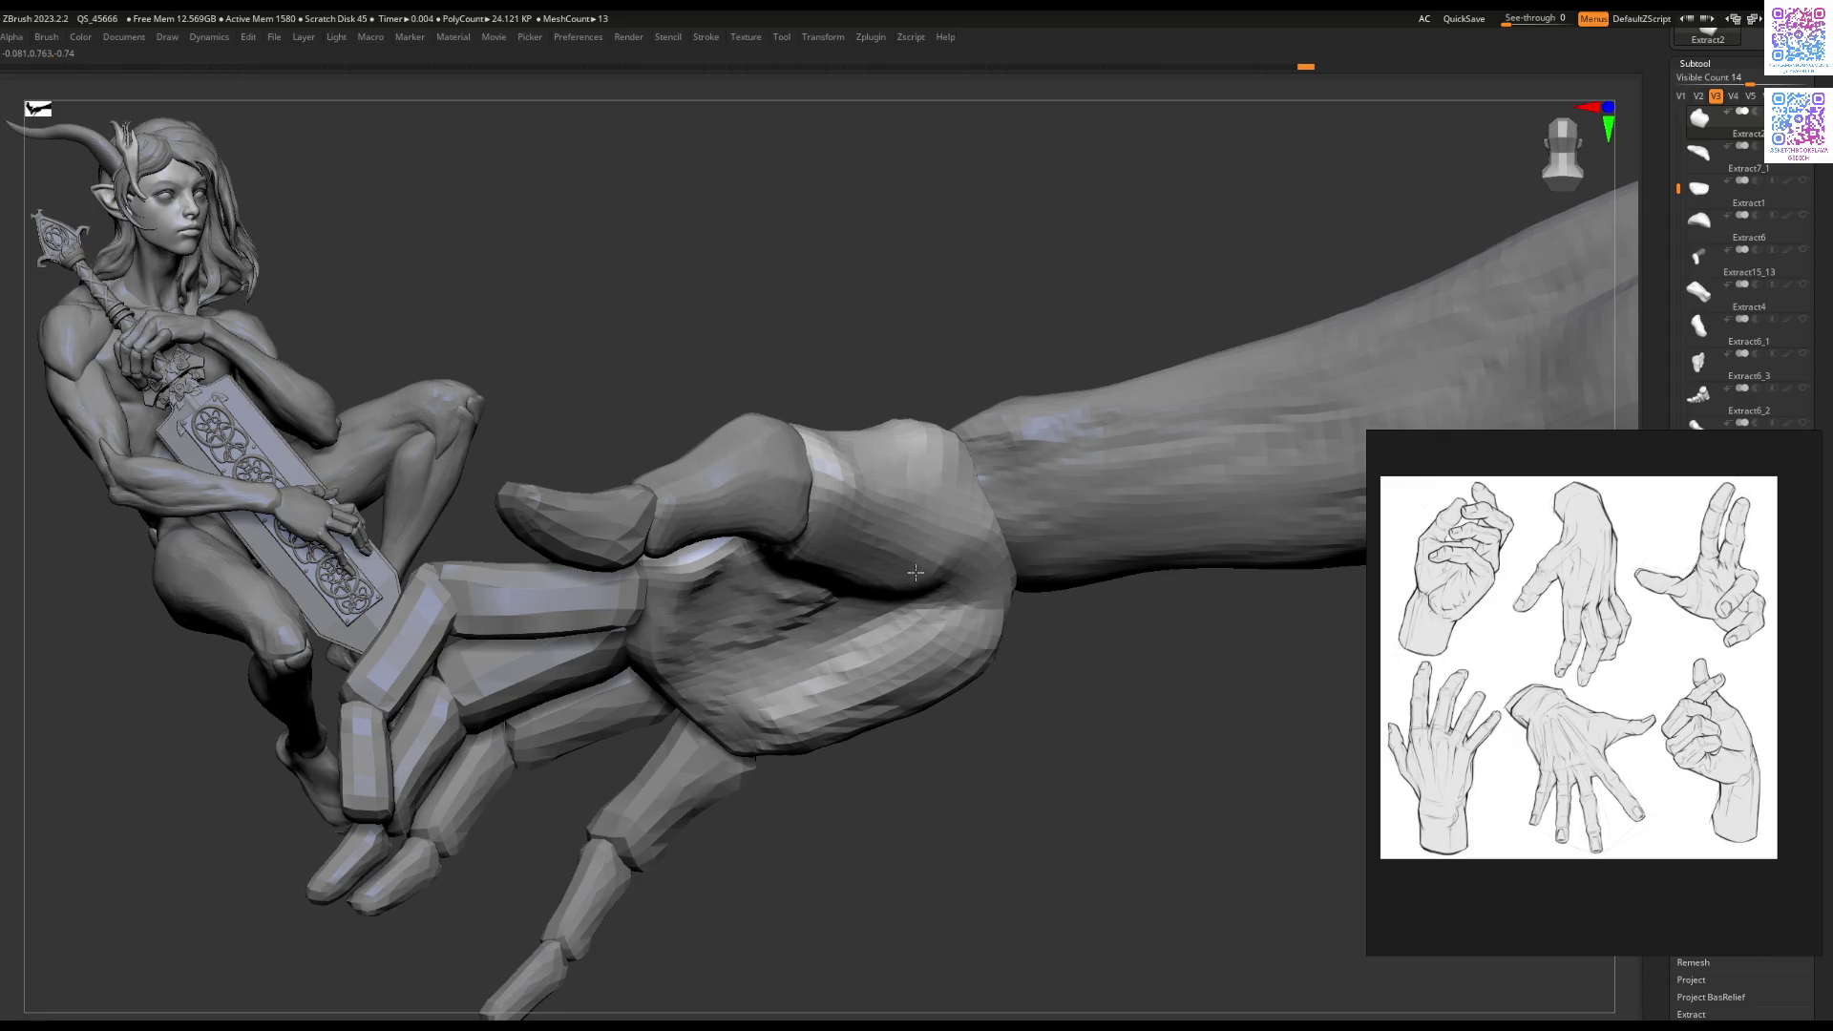
{"action": "right_click_drag", "start_coordinate": [912, 571], "coordinate": [862, 525]}
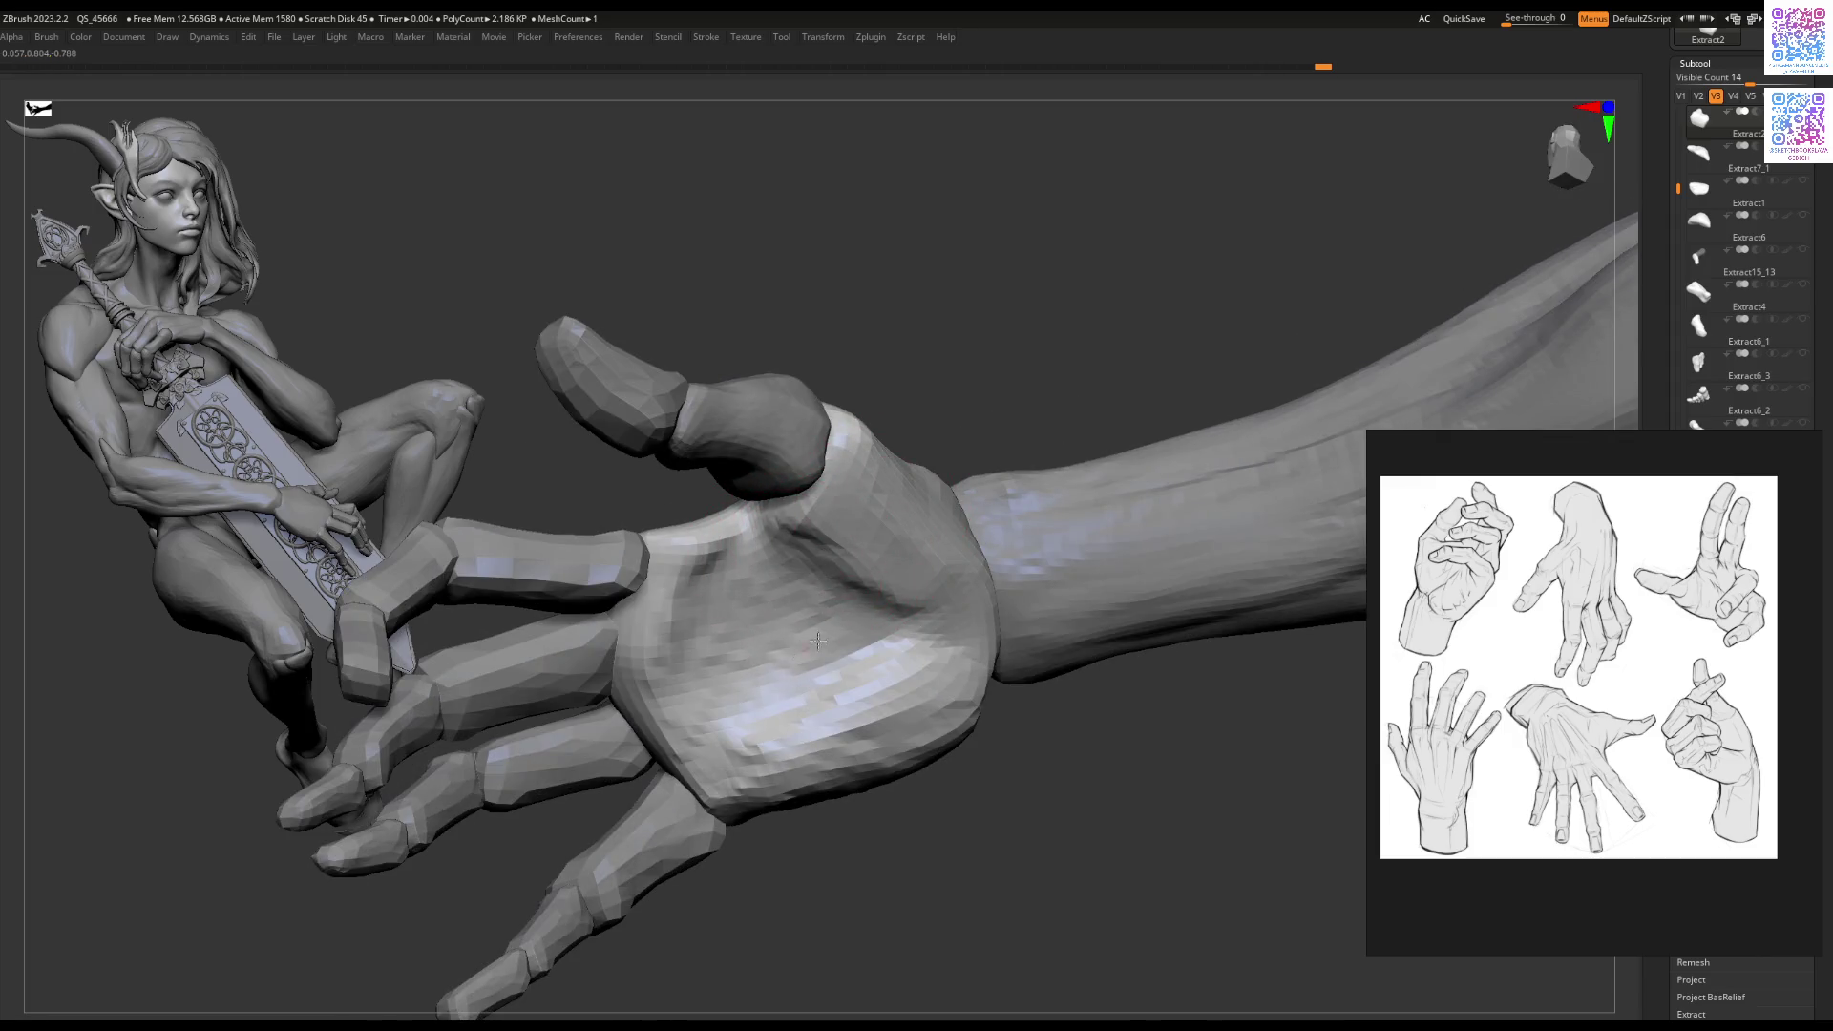
Step: Sculpt the lower palm and smooth out its dark patch
{"action": "right_click_drag", "start_coordinate": [769, 715], "coordinate": [857, 604]}
{"action": "left_click_drag", "start_coordinate": [876, 617], "coordinate": [847, 638]}
{"action": "key", "text": "space"}
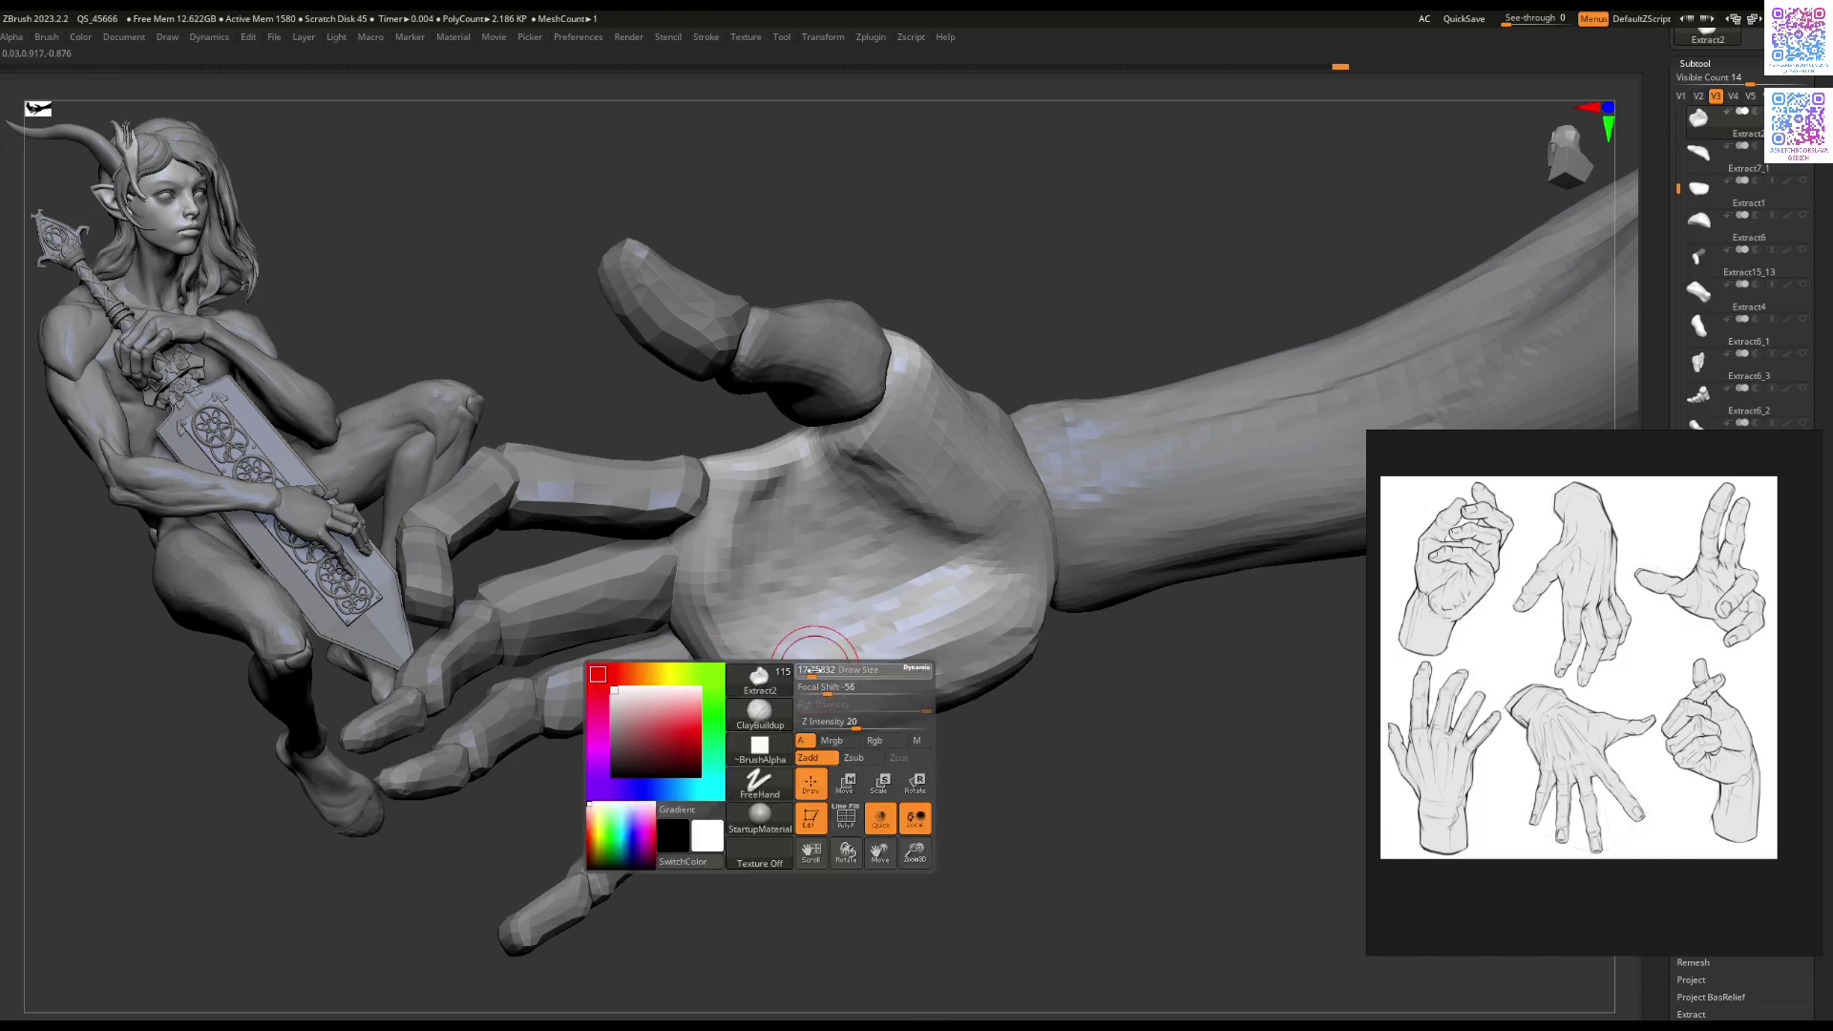
{"action": "mouse_move", "coordinate": [831, 669]}
{"action": "left_mouse_down"}
{"action": "mouse_move", "coordinate": [848, 686]}
{"action": "mouse_move", "coordinate": [916, 649]}
{"action": "left_mouse_up"}
{"action": "right_click_drag", "start_coordinate": [860, 688], "coordinate": [871, 707]}
{"action": "left_click_drag", "start_coordinate": [871, 707], "coordinate": [840, 740]}
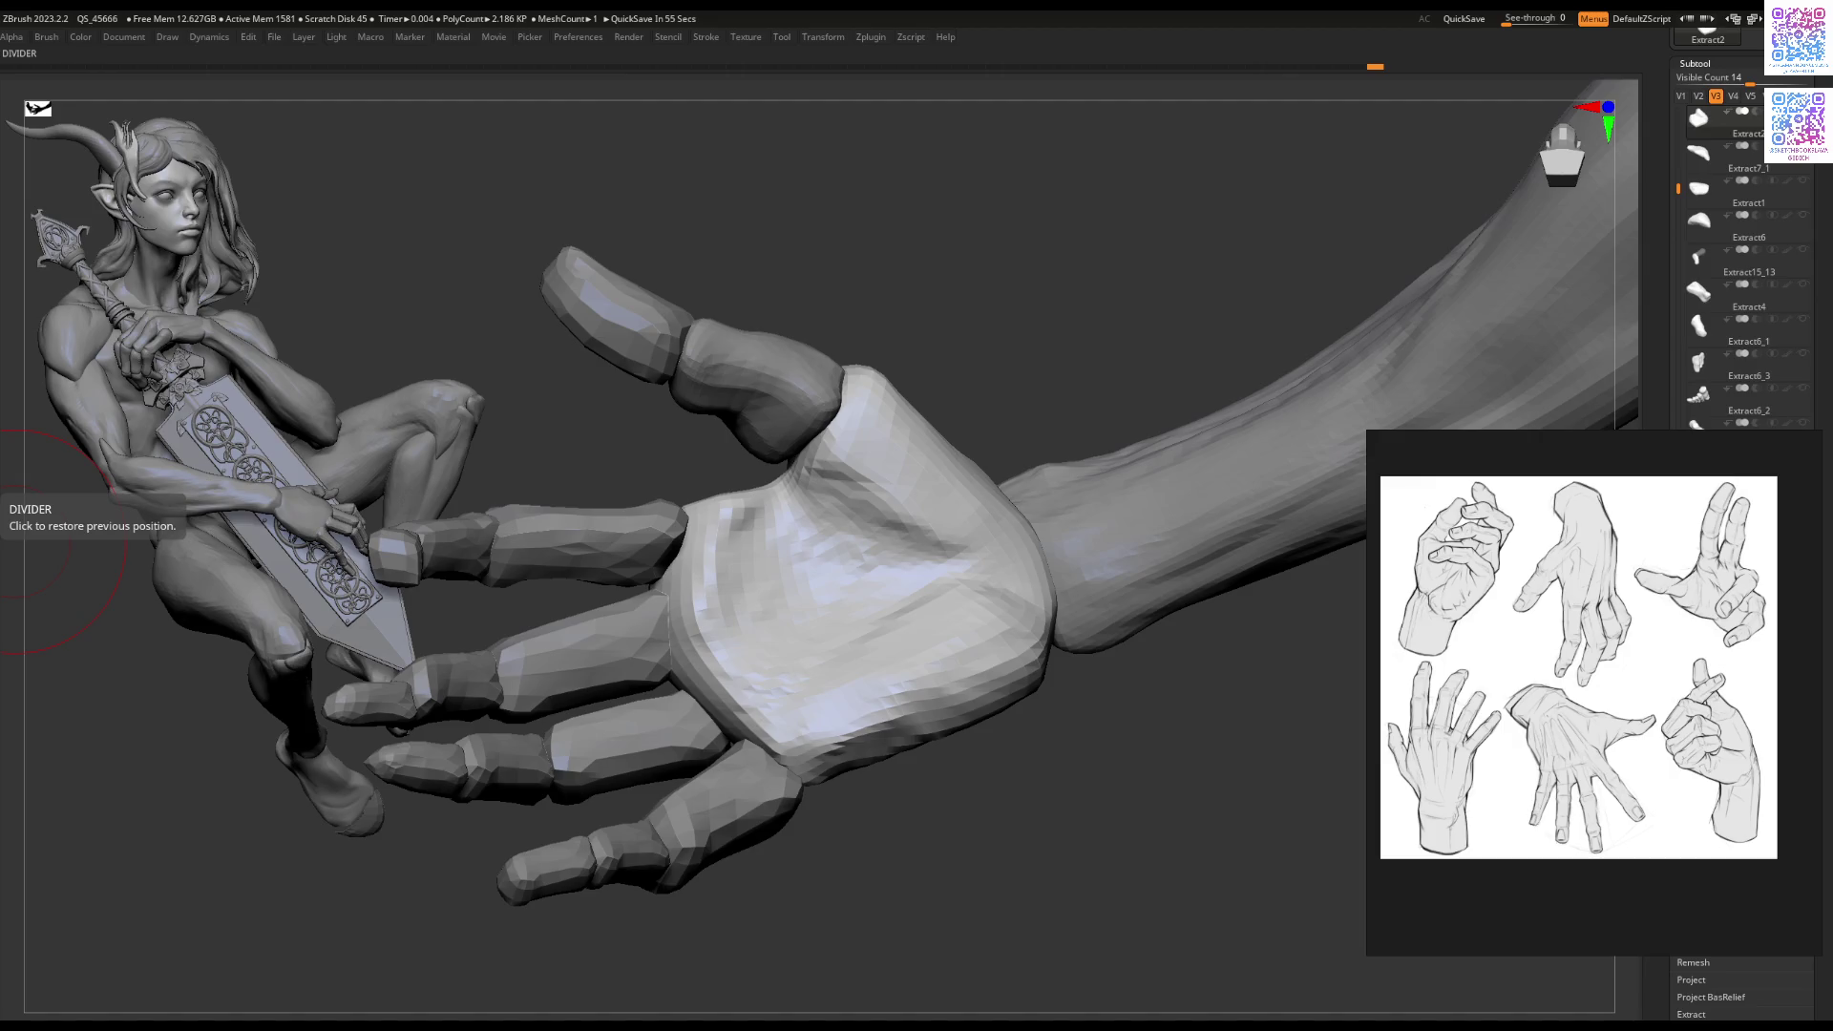
Step: Reshape the palm crease and inspect the hand from the side
{"action": "right_click_drag", "start_coordinate": [859, 594], "coordinate": [936, 445]}
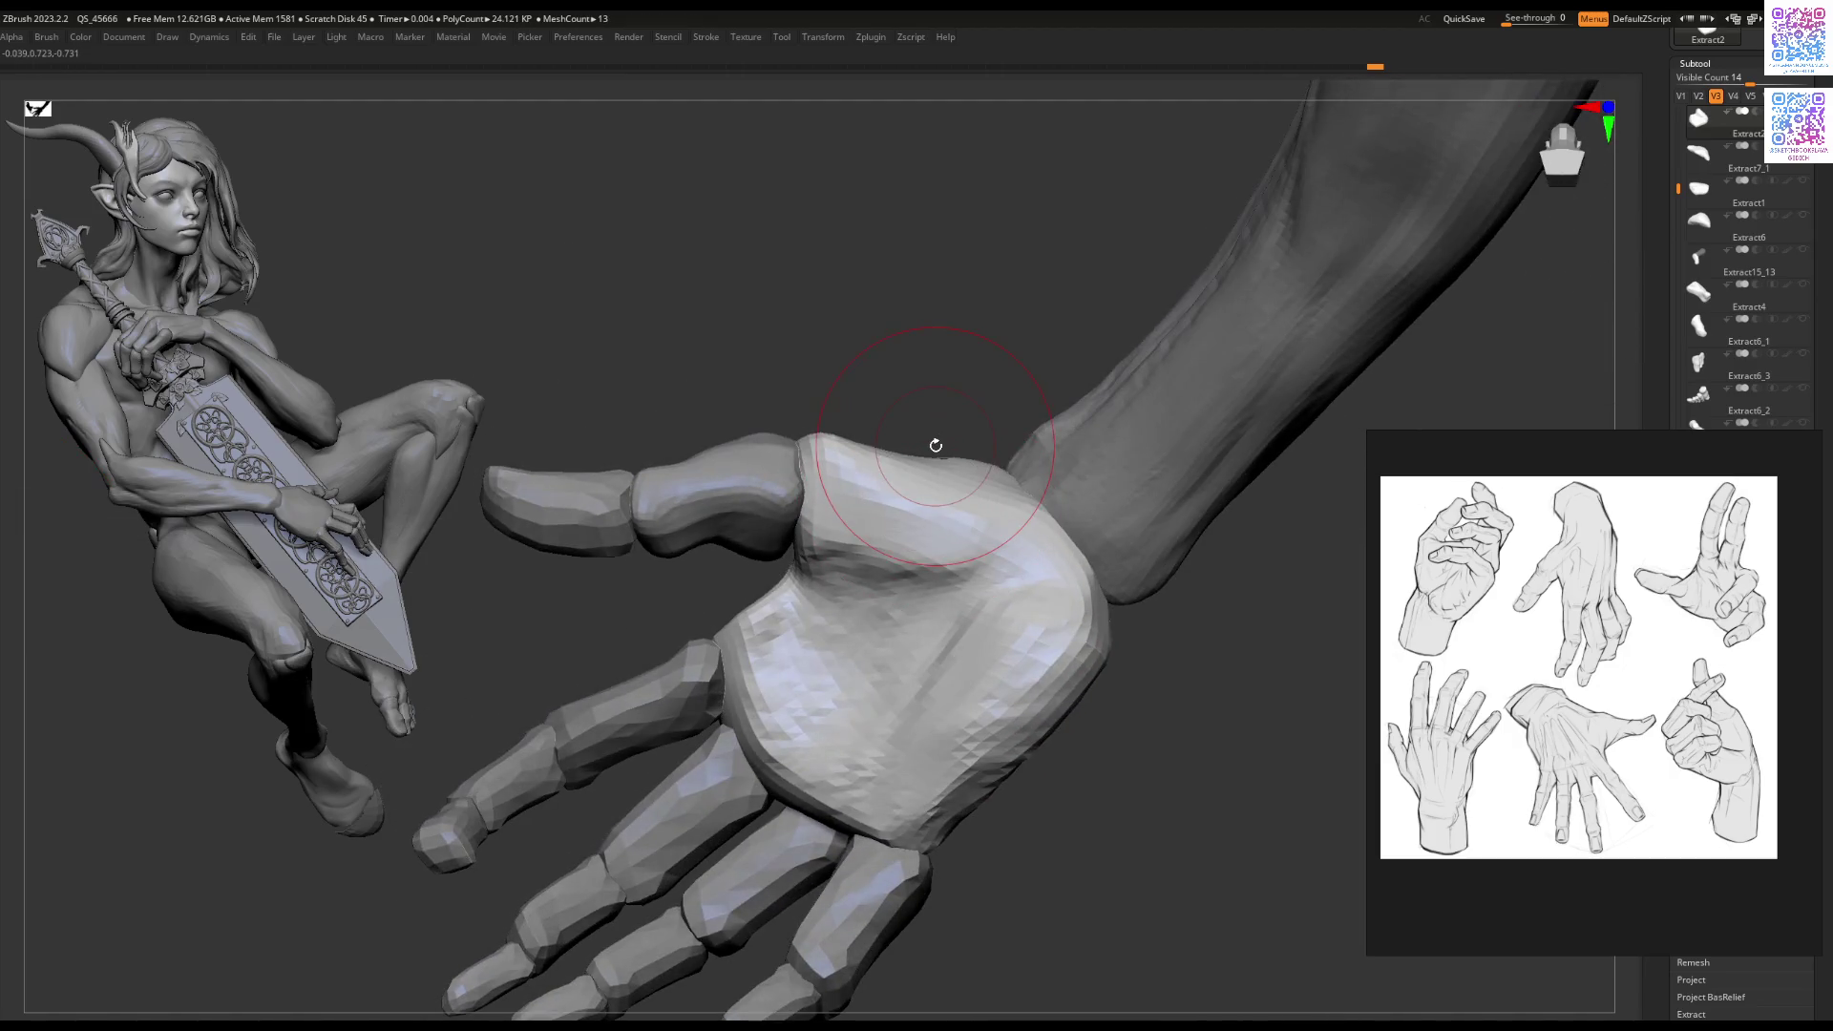
{"action": "mouse_move", "coordinate": [935, 445]}
{"action": "left_mouse_down"}
{"action": "mouse_move", "coordinate": [865, 659]}
{"action": "mouse_move", "coordinate": [944, 565]}
{"action": "mouse_move", "coordinate": [800, 589]}
{"action": "mouse_move", "coordinate": [865, 501]}
{"action": "mouse_move", "coordinate": [964, 611]}
{"action": "mouse_move", "coordinate": [892, 531]}
{"action": "left_mouse_up"}
{"action": "key", "text": "space"}
{"action": "mouse_move", "coordinate": [804, 547]}
{"action": "right_mouse_down"}
{"action": "mouse_move", "coordinate": [908, 684]}
{"action": "mouse_move", "coordinate": [815, 585]}
{"action": "mouse_move", "coordinate": [818, 615]}
{"action": "mouse_move", "coordinate": [764, 611]}
{"action": "mouse_move", "coordinate": [843, 623]}
{"action": "mouse_move", "coordinate": [832, 590]}
{"action": "mouse_move", "coordinate": [817, 621]}
{"action": "right_mouse_up"}
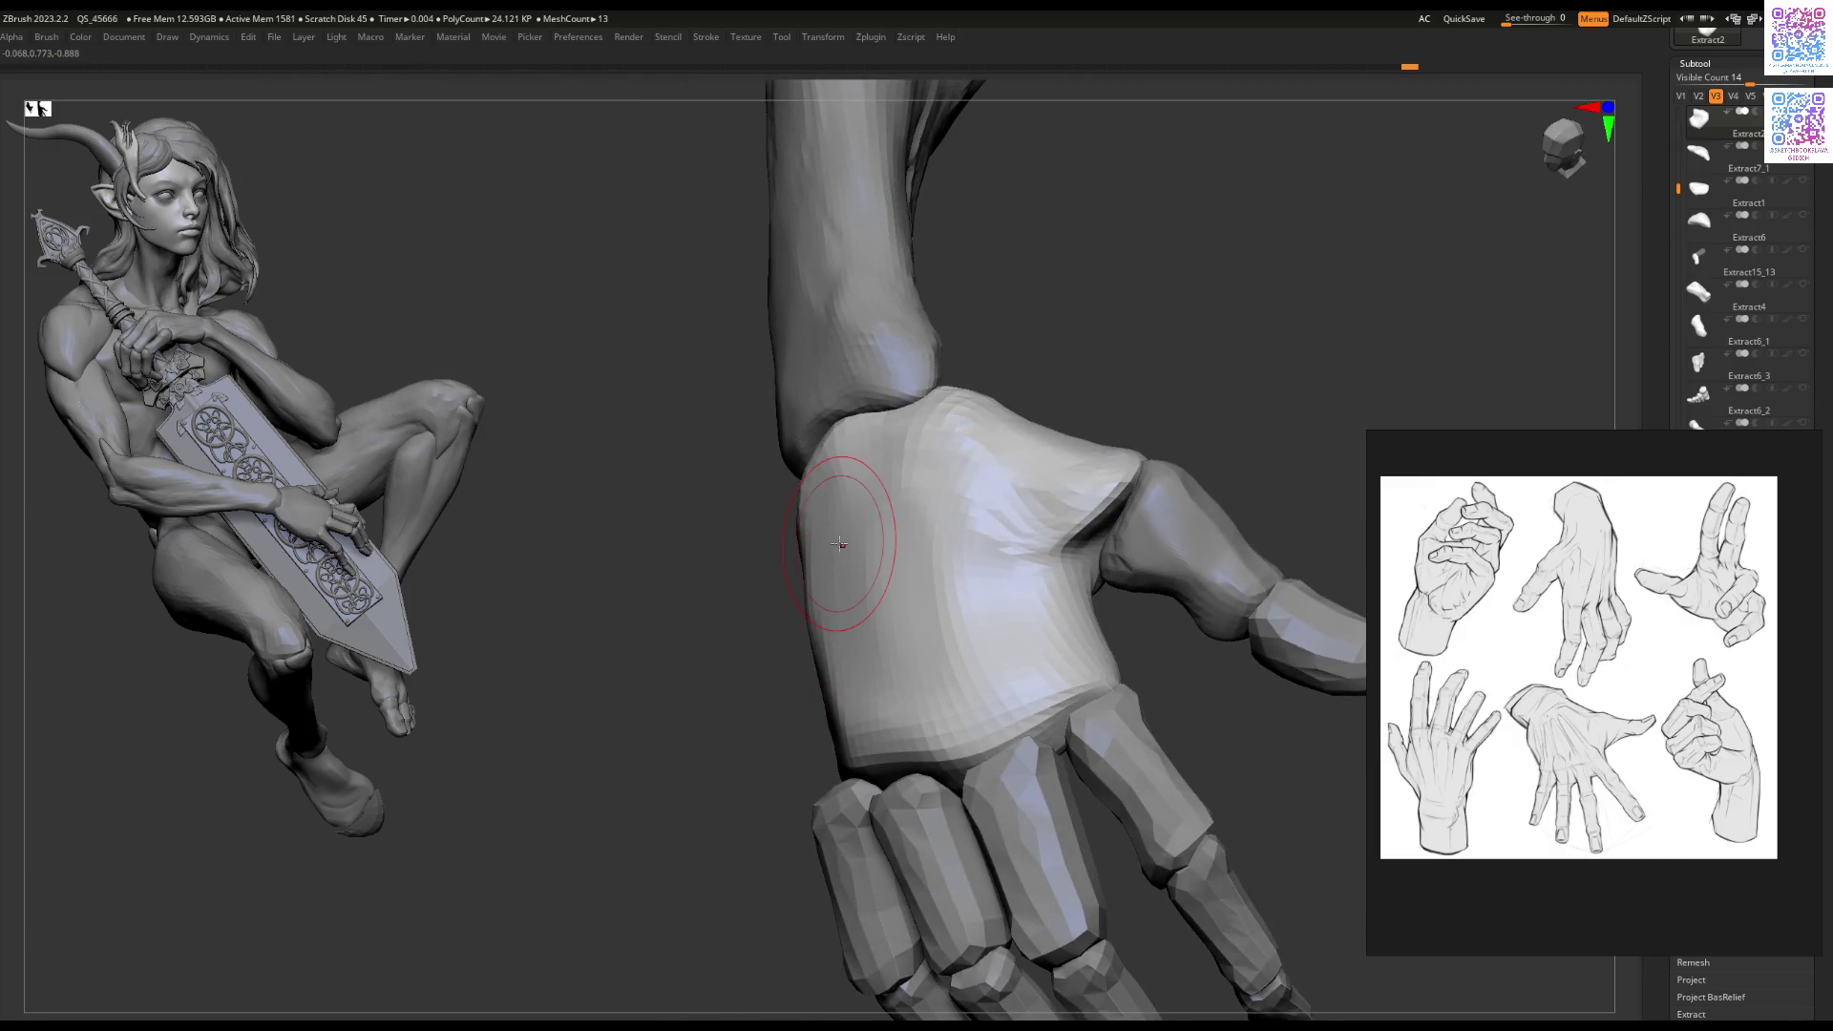
{"action": "mouse_move", "coordinate": [838, 543]}
{"action": "right_mouse_down"}
{"action": "mouse_move", "coordinate": [925, 535]}
{"action": "mouse_move", "coordinate": [741, 663]}
{"action": "mouse_move", "coordinate": [852, 647]}
{"action": "right_mouse_up"}
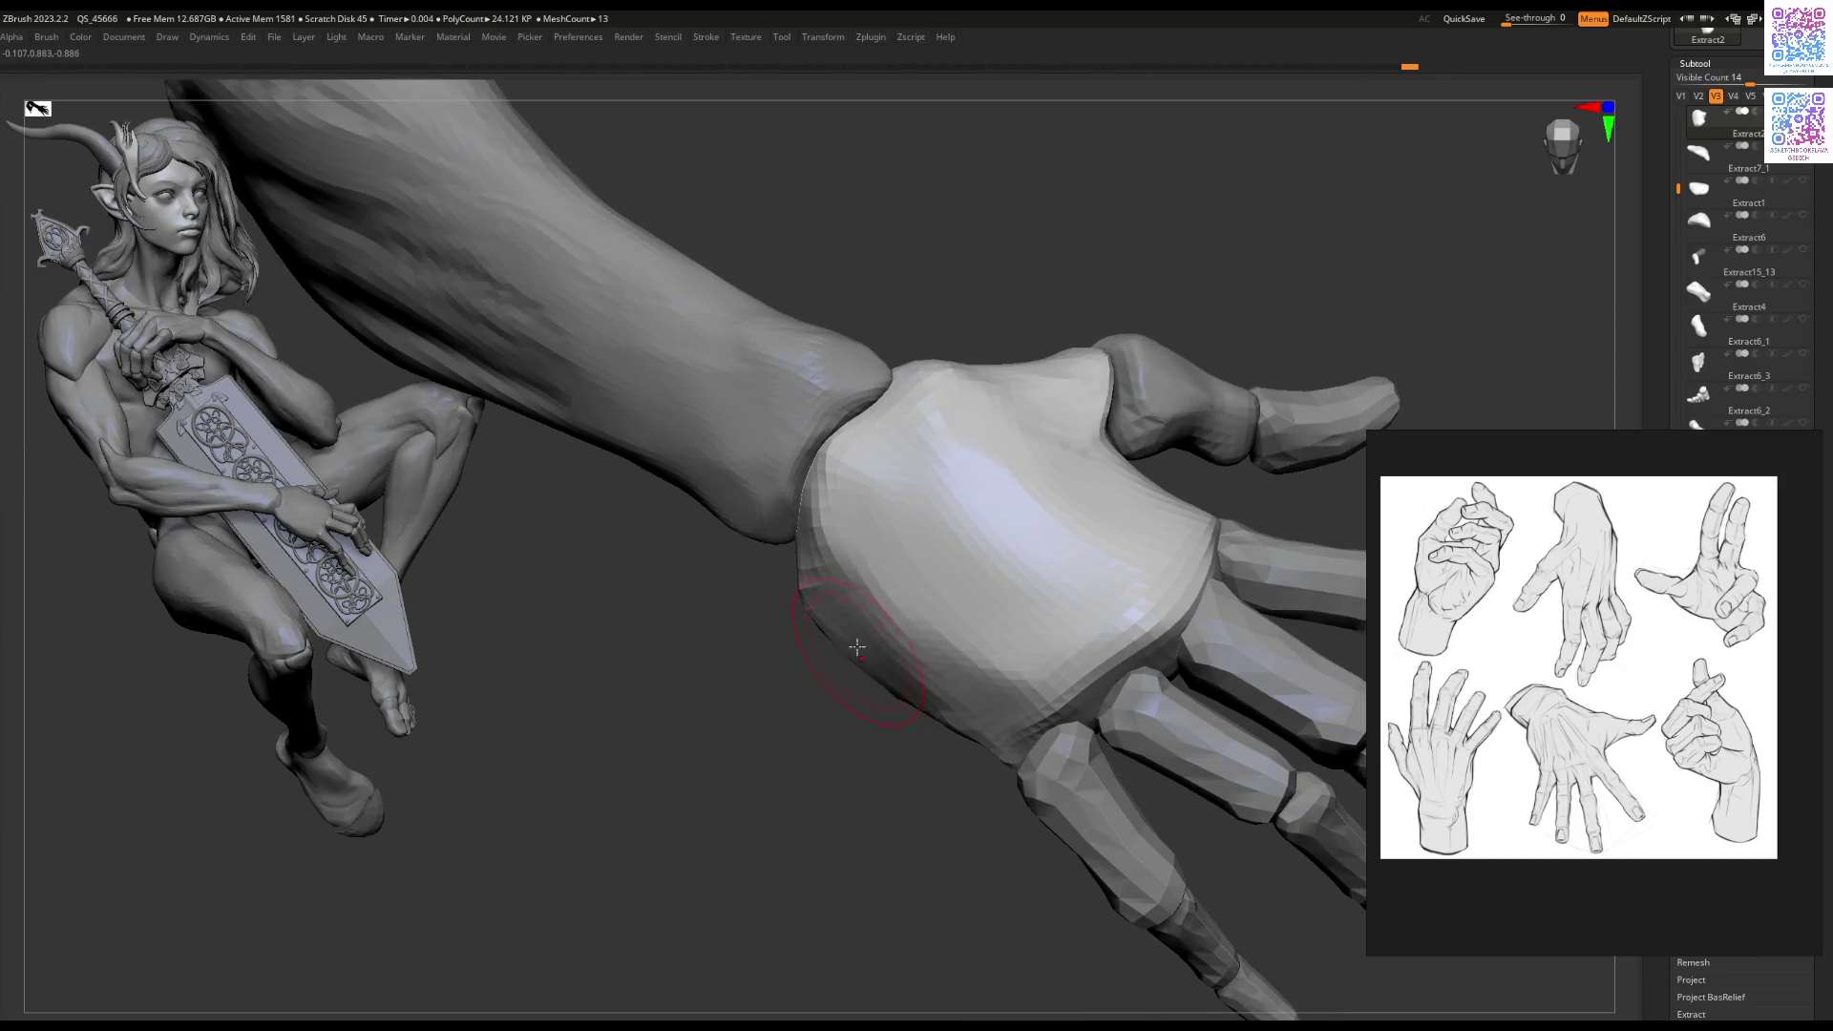
{"action": "mouse_move", "coordinate": [812, 588]}
{"action": "right_mouse_down"}
{"action": "mouse_move", "coordinate": [800, 611]}
{"action": "mouse_move", "coordinate": [820, 555]}
{"action": "right_mouse_up"}
Step: Select the multi-piece hand mesh, lower Draw Size, and work the wrist toward the forearm
{"action": "left_click", "coordinate": [820, 555], "text": "alt"}
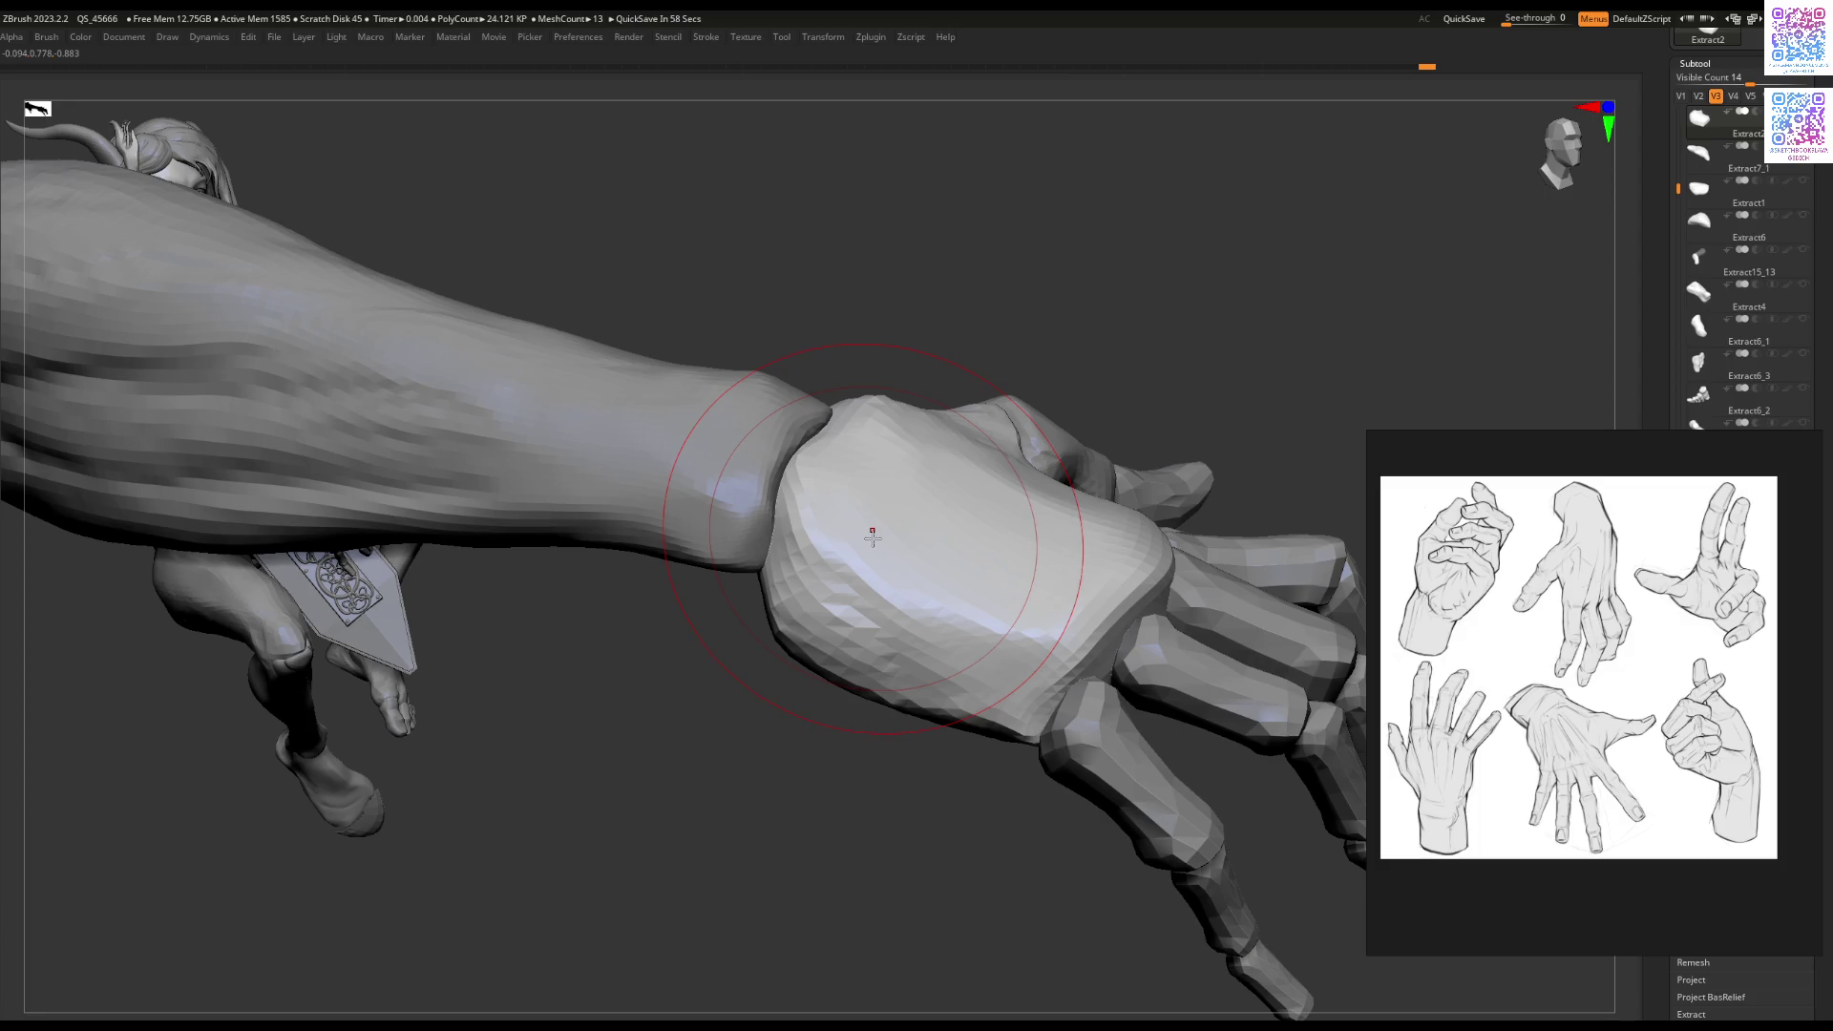
{"action": "right_click_drag", "start_coordinate": [970, 582], "coordinate": [859, 549]}
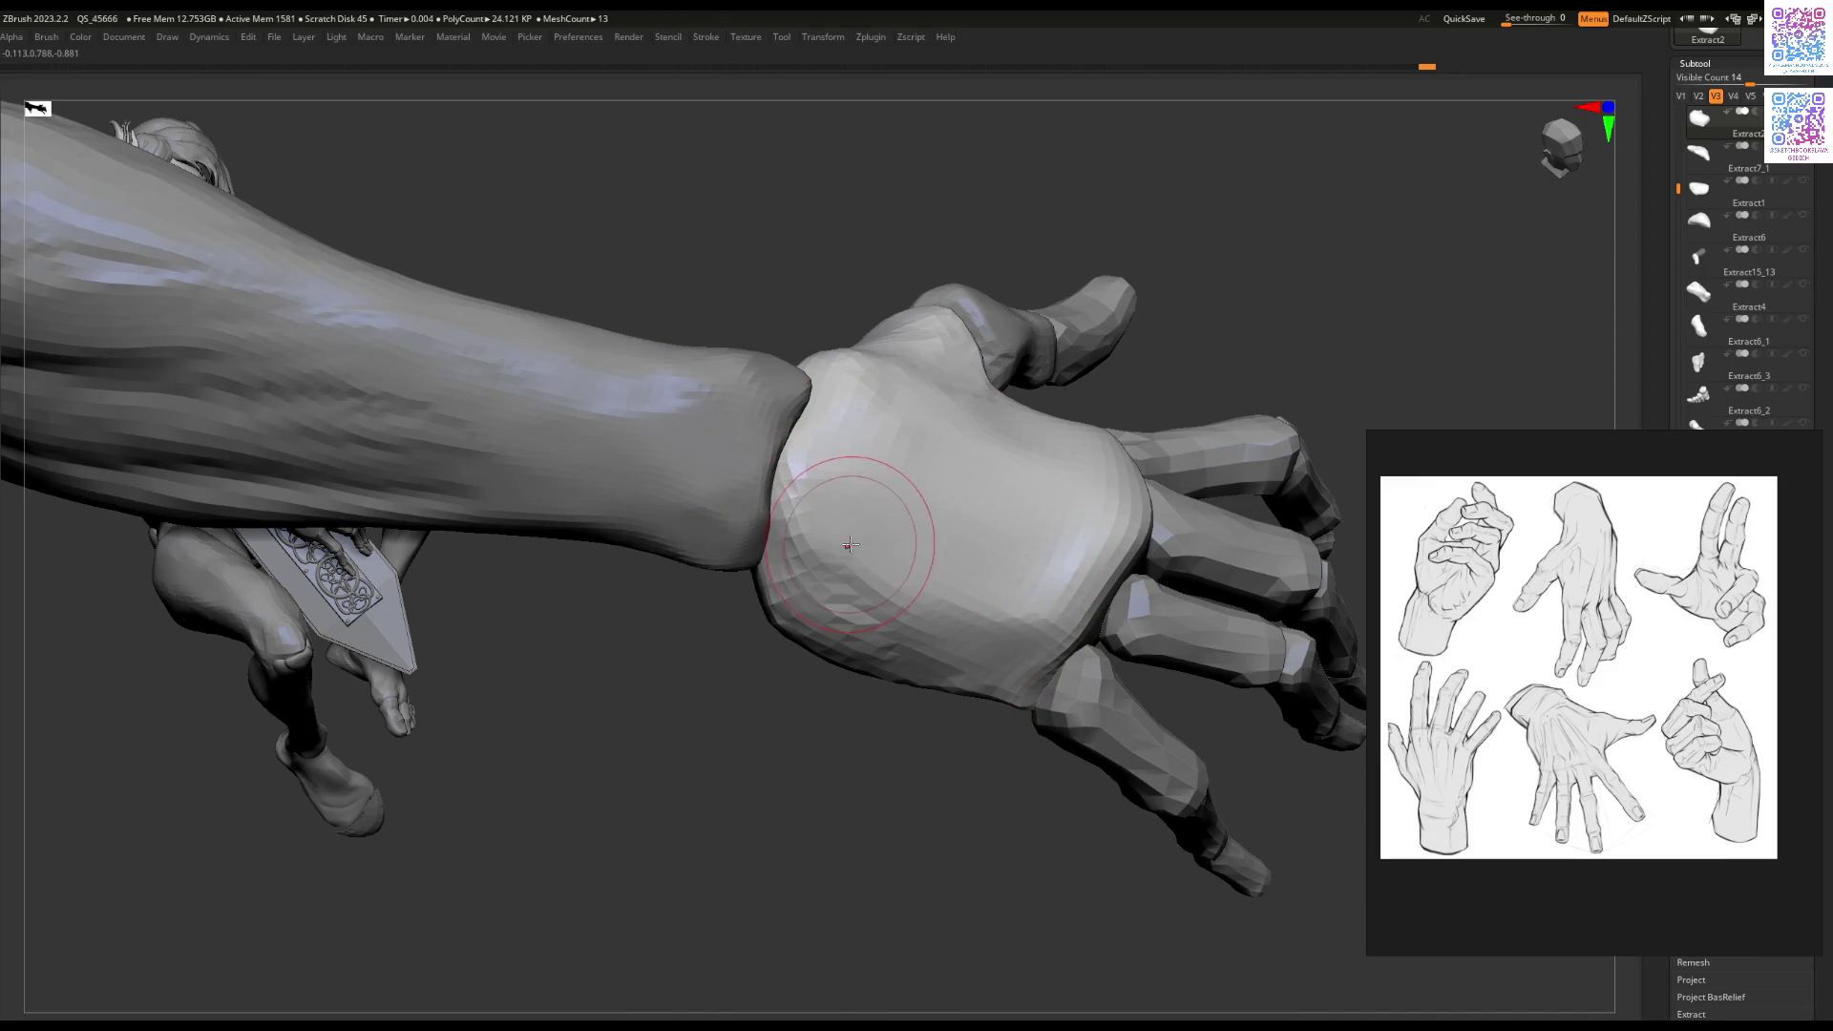
{"action": "right_click_drag", "start_coordinate": [856, 413], "coordinate": [859, 577]}
{"action": "key", "text": "space"}
{"action": "left_click_drag", "start_coordinate": [857, 594], "coordinate": [838, 532]}
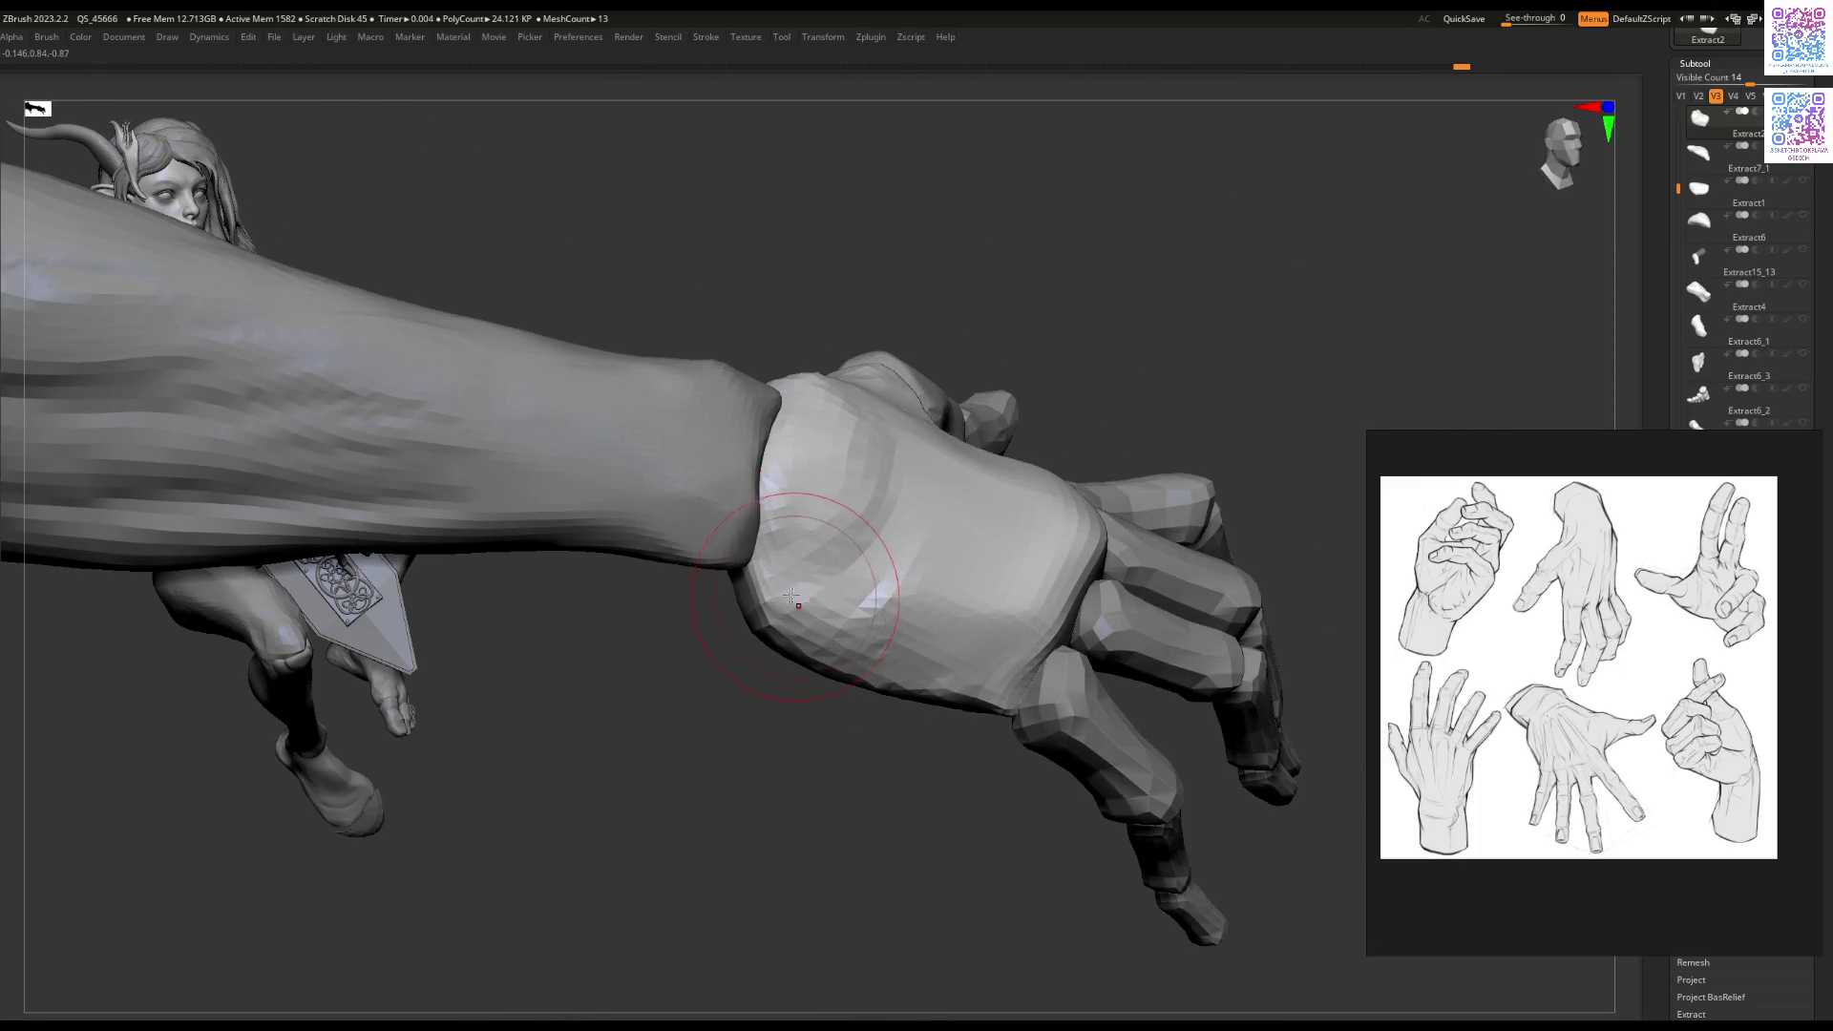
{"action": "right_click_drag", "start_coordinate": [904, 635], "coordinate": [833, 567]}
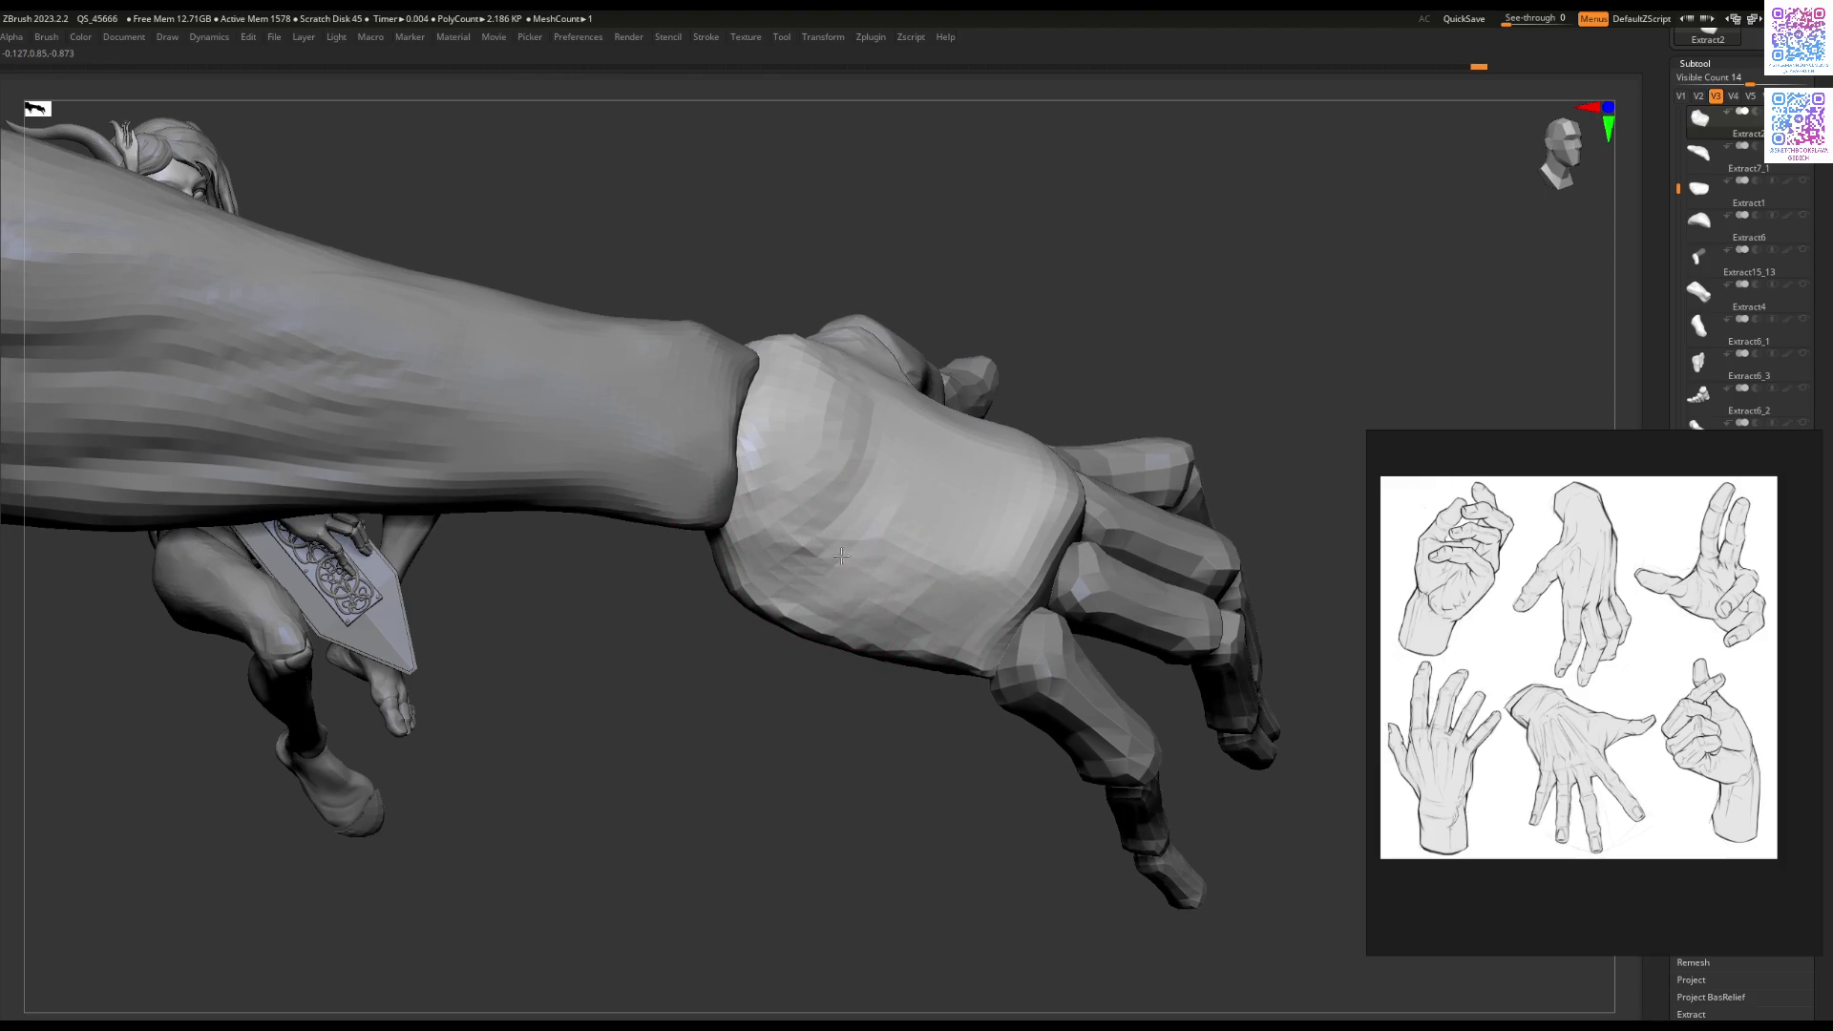
{"action": "mouse_move", "coordinate": [978, 515]}
{"action": "right_mouse_down"}
{"action": "mouse_move", "coordinate": [964, 564]}
{"action": "mouse_move", "coordinate": [806, 548]}
{"action": "mouse_move", "coordinate": [843, 587]}
{"action": "mouse_move", "coordinate": [1128, 613]}
{"action": "mouse_move", "coordinate": [1162, 544]}
{"action": "mouse_move", "coordinate": [994, 655]}
{"action": "mouse_move", "coordinate": [978, 559]}
{"action": "right_mouse_up"}
Step: Rotate finger segment Extract15_08 around its pivot with the W gizmo
{"action": "left_click", "coordinate": [994, 582], "text": "alt"}
{"action": "key", "text": "w"}
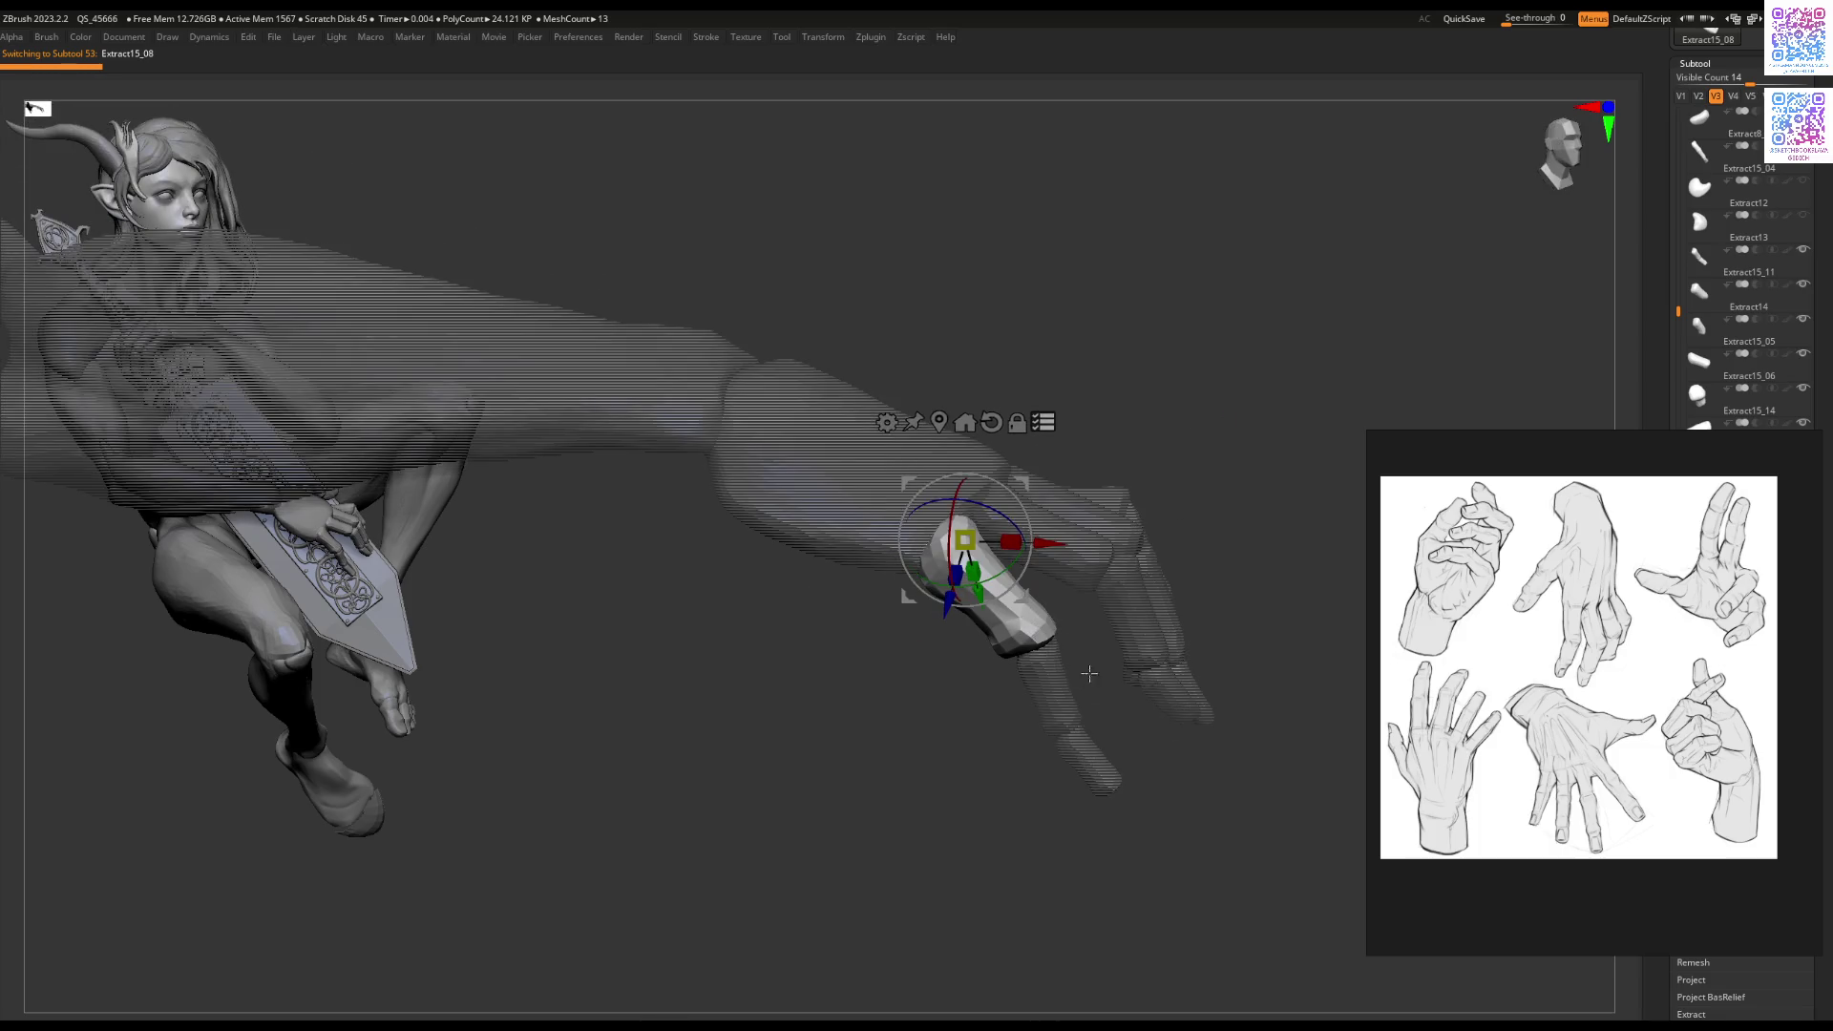
{"action": "left_click_drag", "start_coordinate": [1015, 510], "coordinate": [1051, 477]}
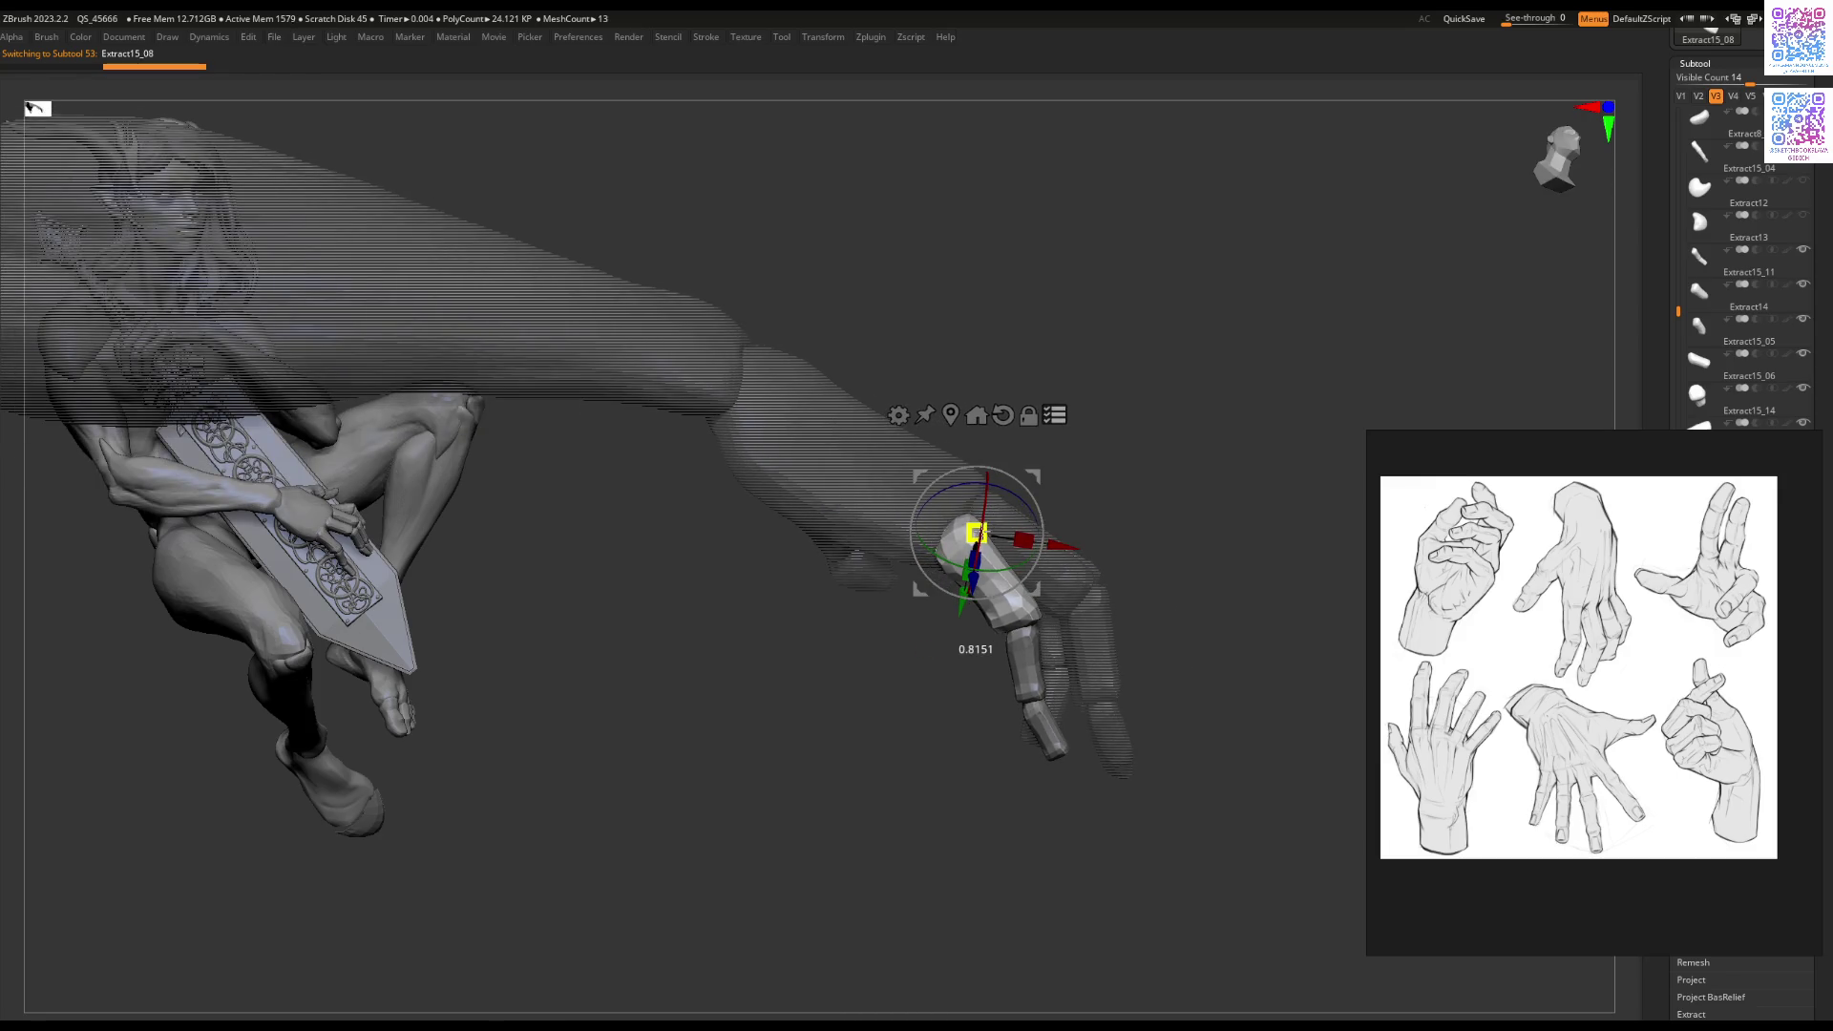
{"action": "mouse_move", "coordinate": [982, 524]}
{"action": "left_mouse_down"}
{"action": "mouse_move", "coordinate": [1006, 607]}
{"action": "mouse_move", "coordinate": [1071, 483]}
{"action": "mouse_move", "coordinate": [1100, 492]}
{"action": "left_mouse_up"}
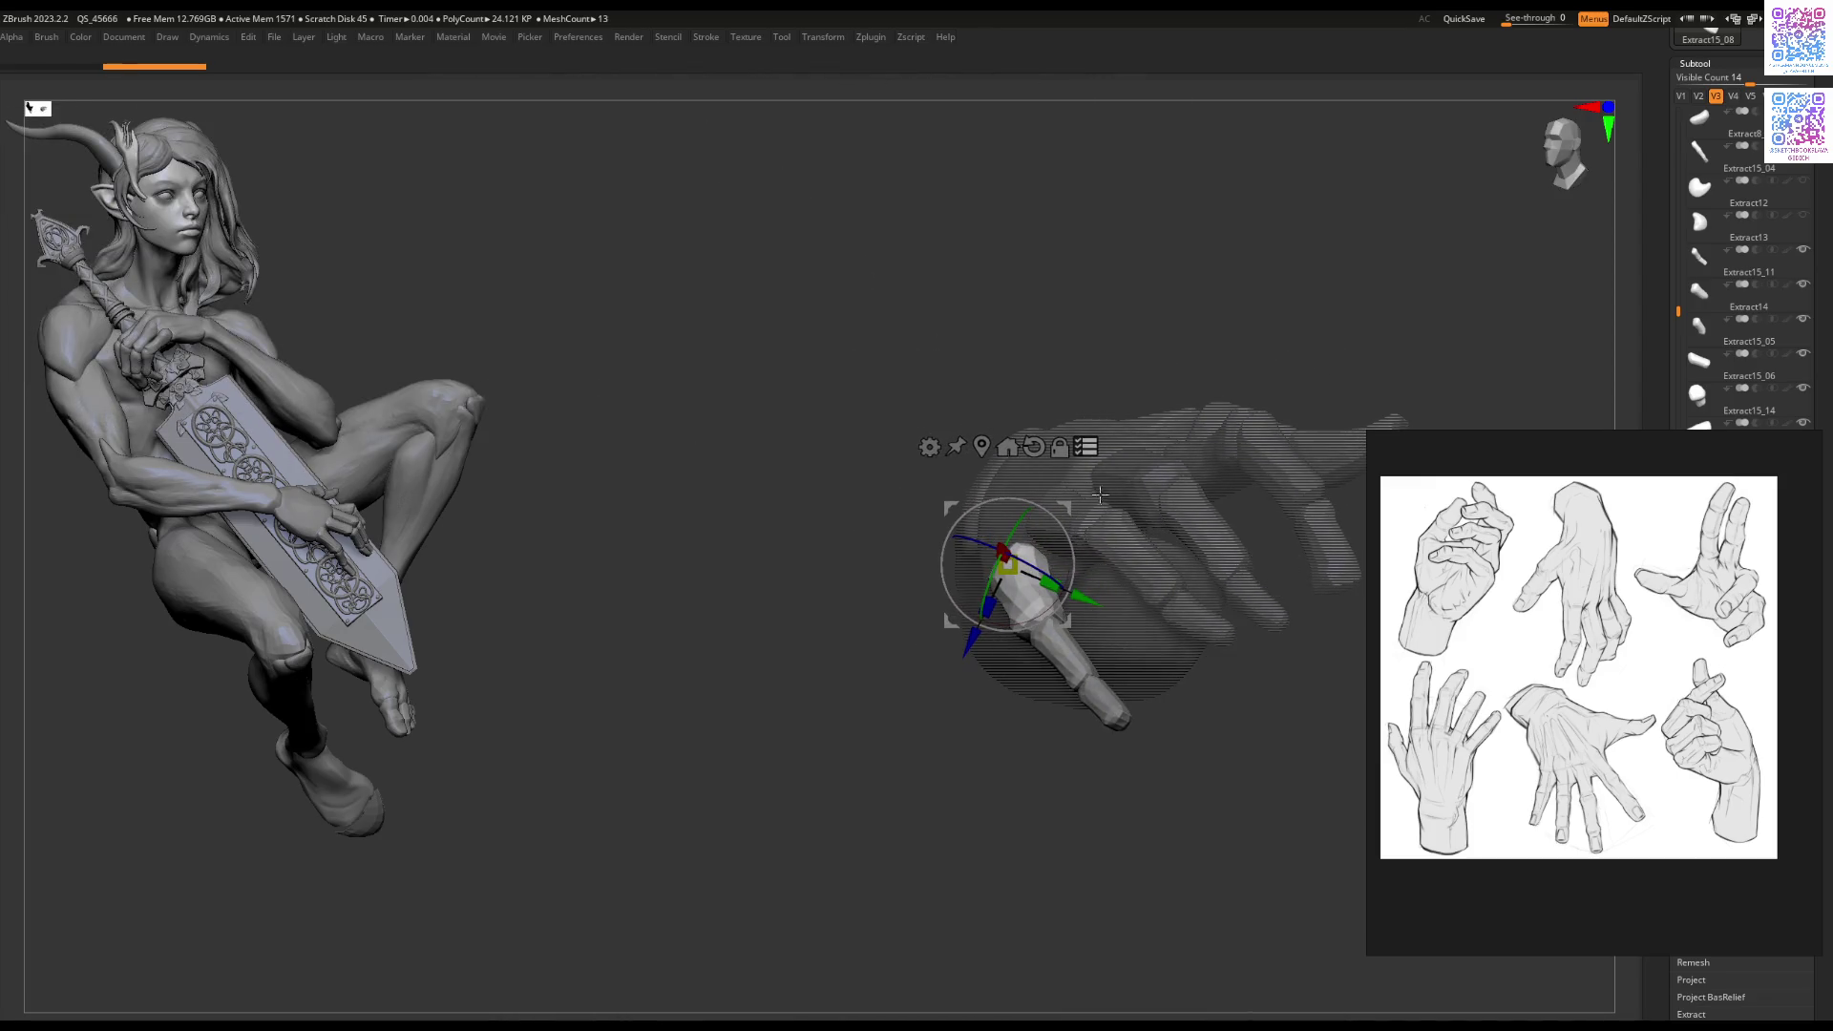
{"action": "mouse_move", "coordinate": [1160, 579]}
{"action": "left_mouse_down"}
{"action": "mouse_move", "coordinate": [1137, 545]}
{"action": "mouse_move", "coordinate": [1079, 573]}
{"action": "mouse_move", "coordinate": [1012, 535]}
{"action": "mouse_move", "coordinate": [1199, 544]}
{"action": "mouse_move", "coordinate": [1095, 547]}
{"action": "mouse_move", "coordinate": [1031, 598]}
{"action": "mouse_move", "coordinate": [1031, 621]}
{"action": "mouse_move", "coordinate": [830, 464]}
{"action": "left_mouse_up"}
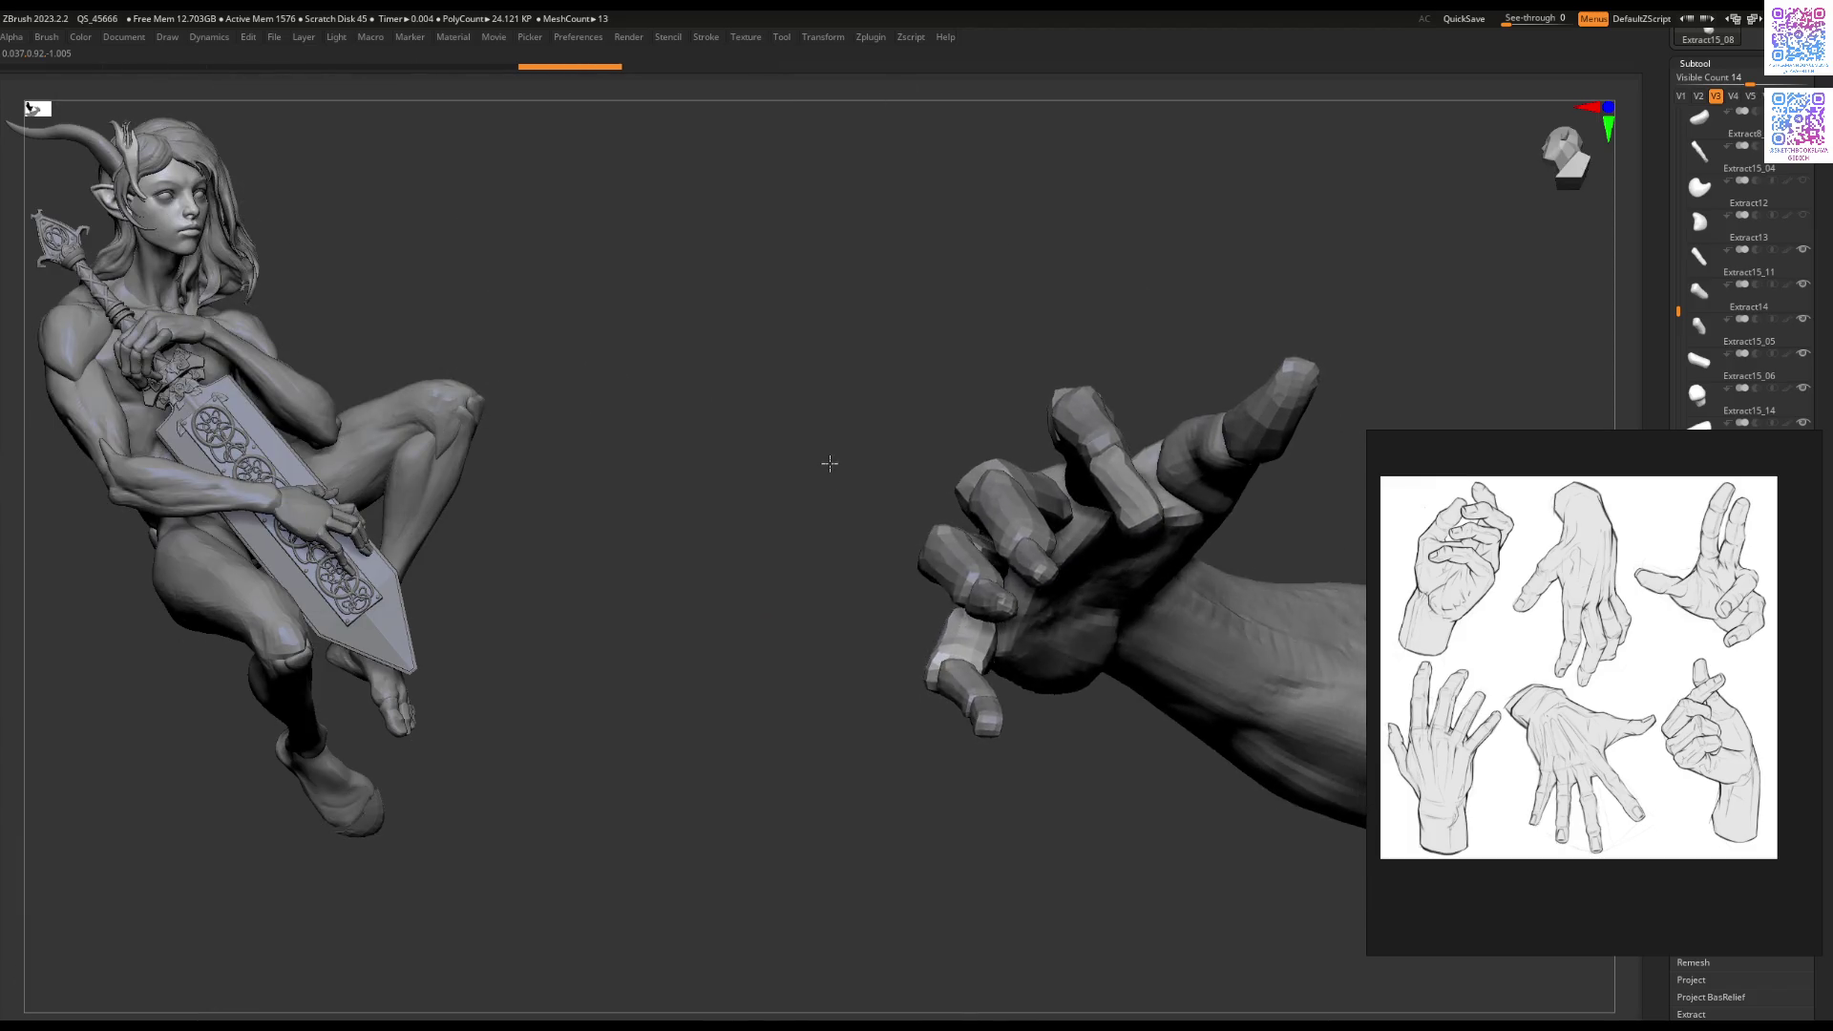
{"action": "mouse_move", "coordinate": [1000, 592]}
{"action": "left_mouse_down"}
{"action": "mouse_move", "coordinate": [1009, 571]}
{"action": "mouse_move", "coordinate": [1232, 630]}
{"action": "mouse_move", "coordinate": [1293, 621]}
{"action": "mouse_move", "coordinate": [1279, 639]}
{"action": "mouse_move", "coordinate": [1267, 570]}
{"action": "left_mouse_up"}
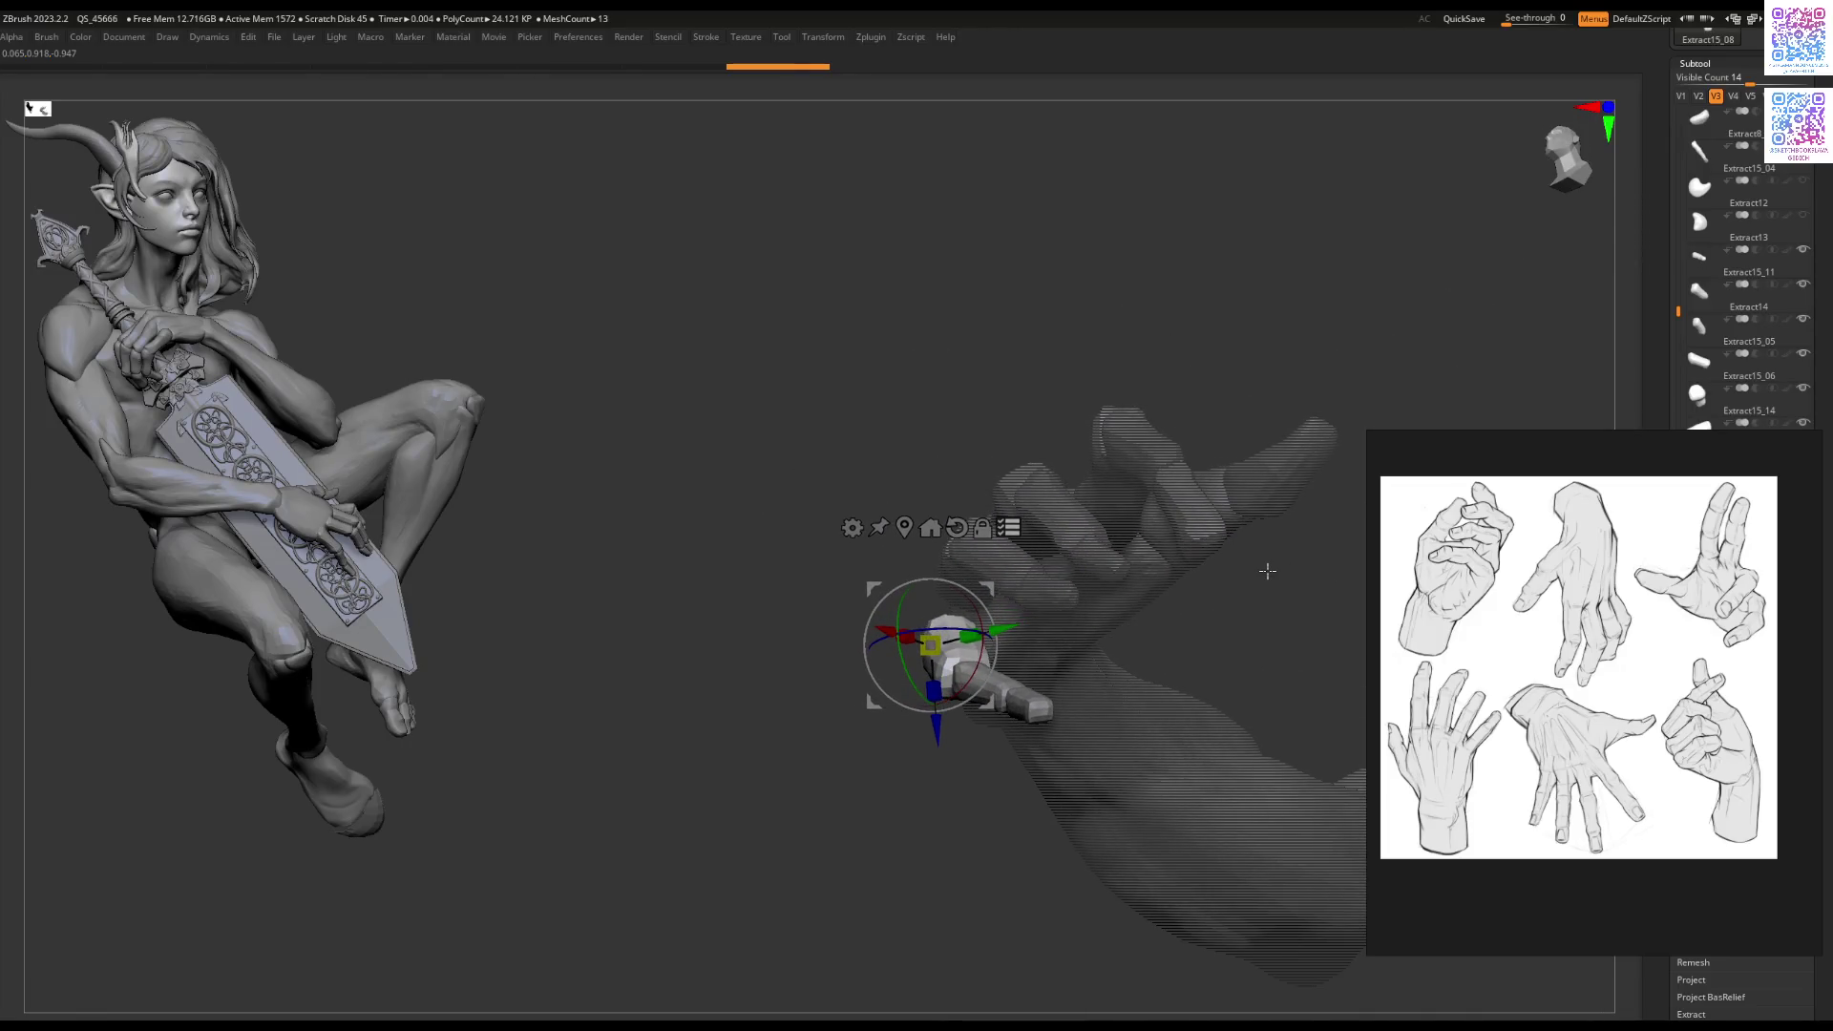
{"action": "left_click_drag", "start_coordinate": [984, 649], "coordinate": [1011, 584]}
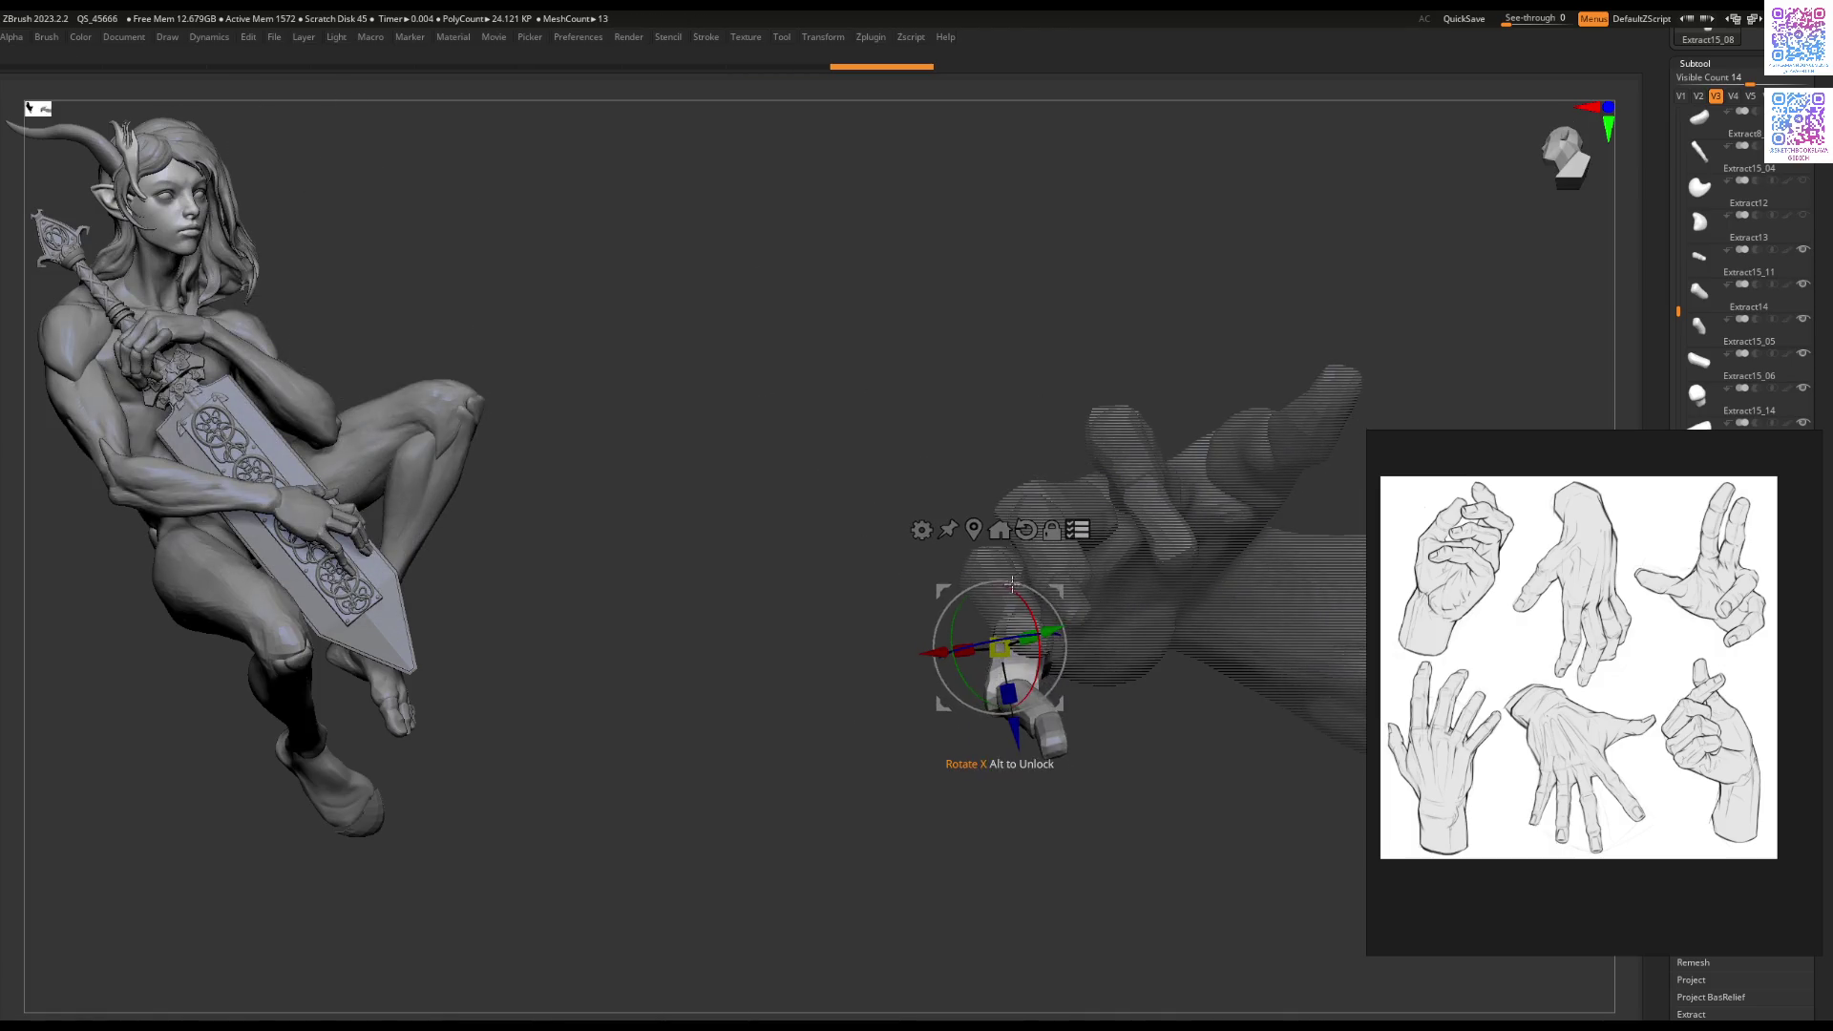
Step: Undo the finger rotations with Ctrl+Z, then redo partway with Shift+Ctrl+Z
{"action": "key", "text": "ctrl+z"}
{"action": "key", "text": "ctrl+z"}
{"action": "key", "text": "ctrl+z"}
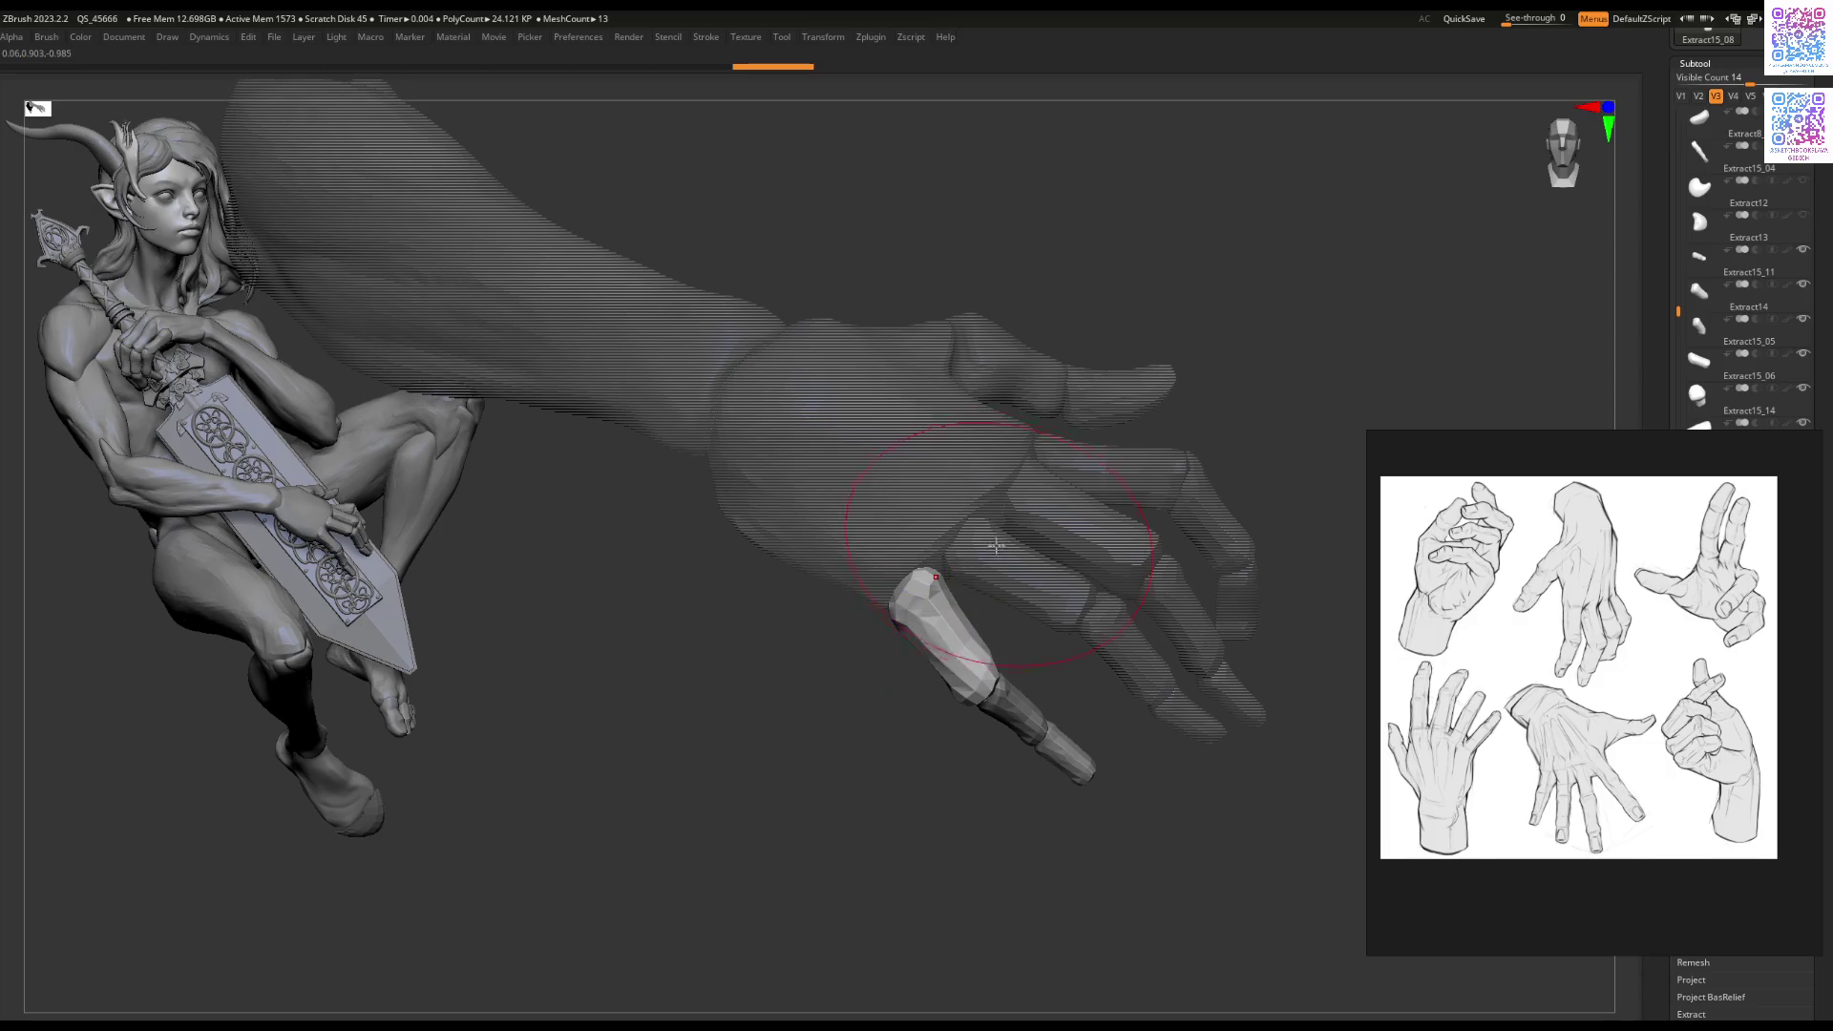
{"action": "key", "text": "ctrl+z"}
{"action": "key", "text": "ctrl+z"}
{"action": "key", "text": "ctrl+z"}
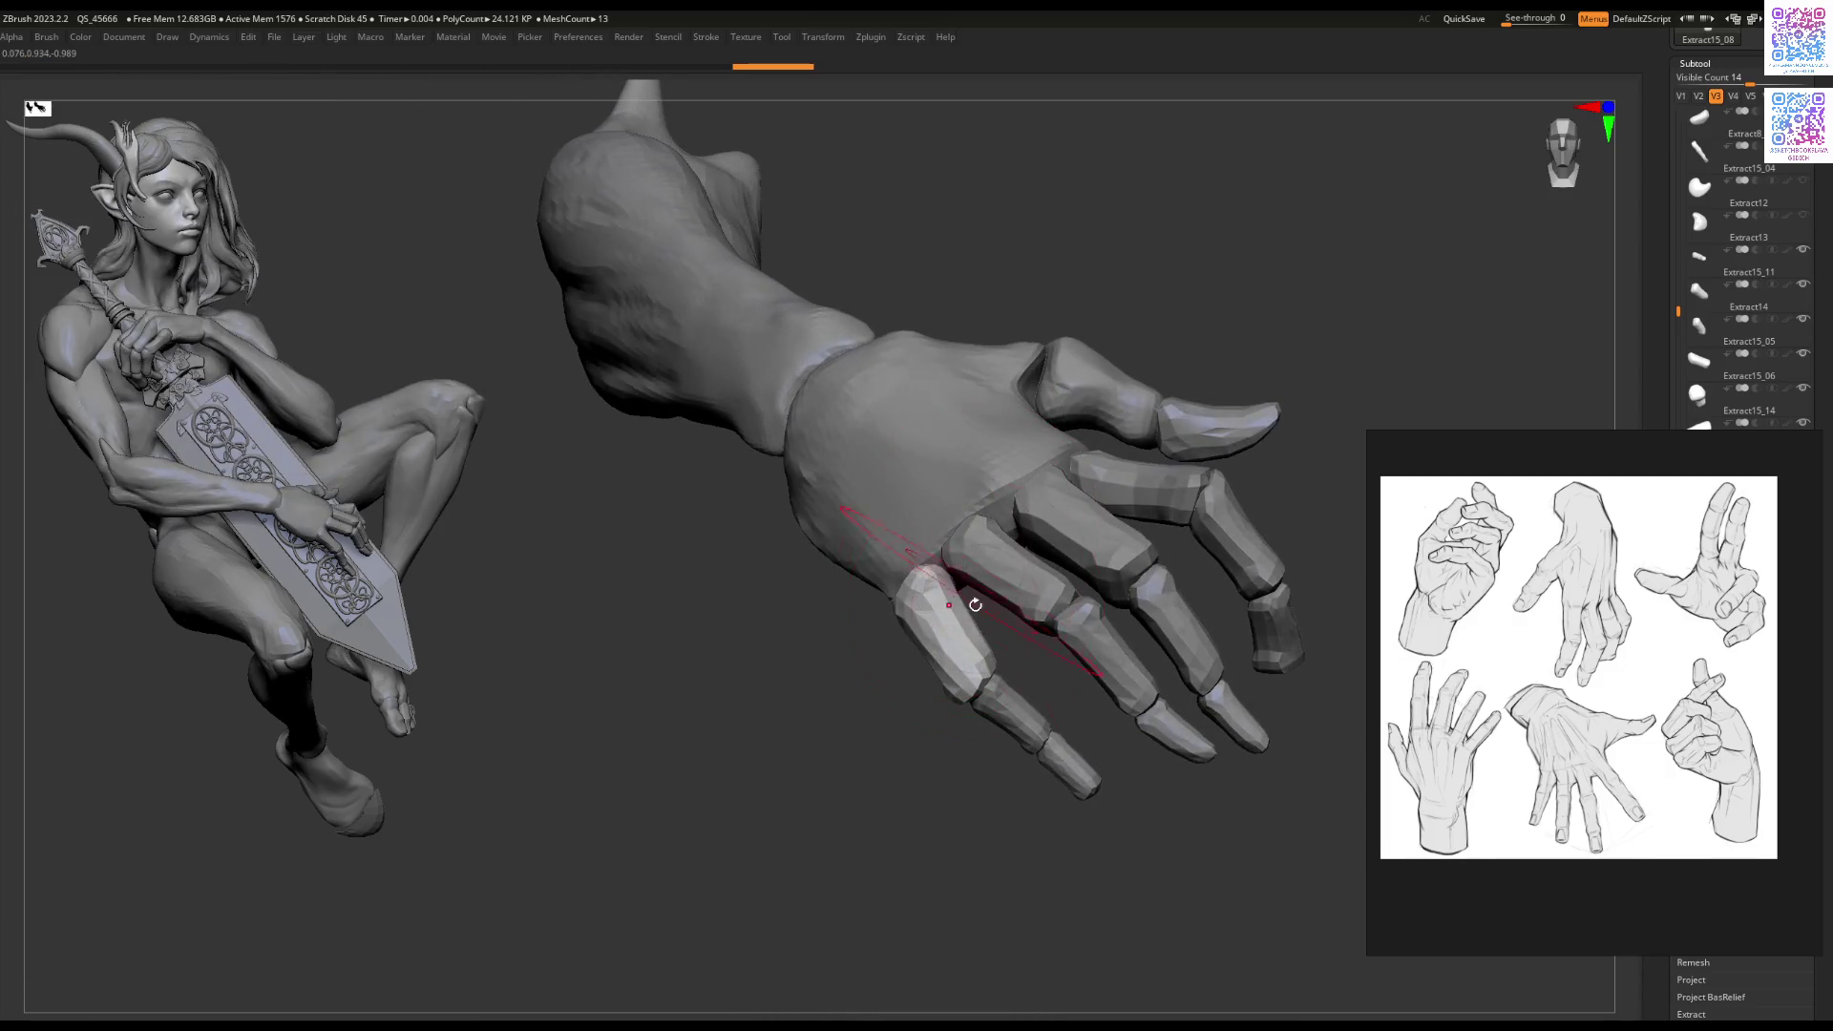
{"action": "key", "text": "ctrl+shift+z"}
{"action": "key", "text": "ctrl+shift+z"}
{"action": "key", "text": "ctrl+shift+z"}
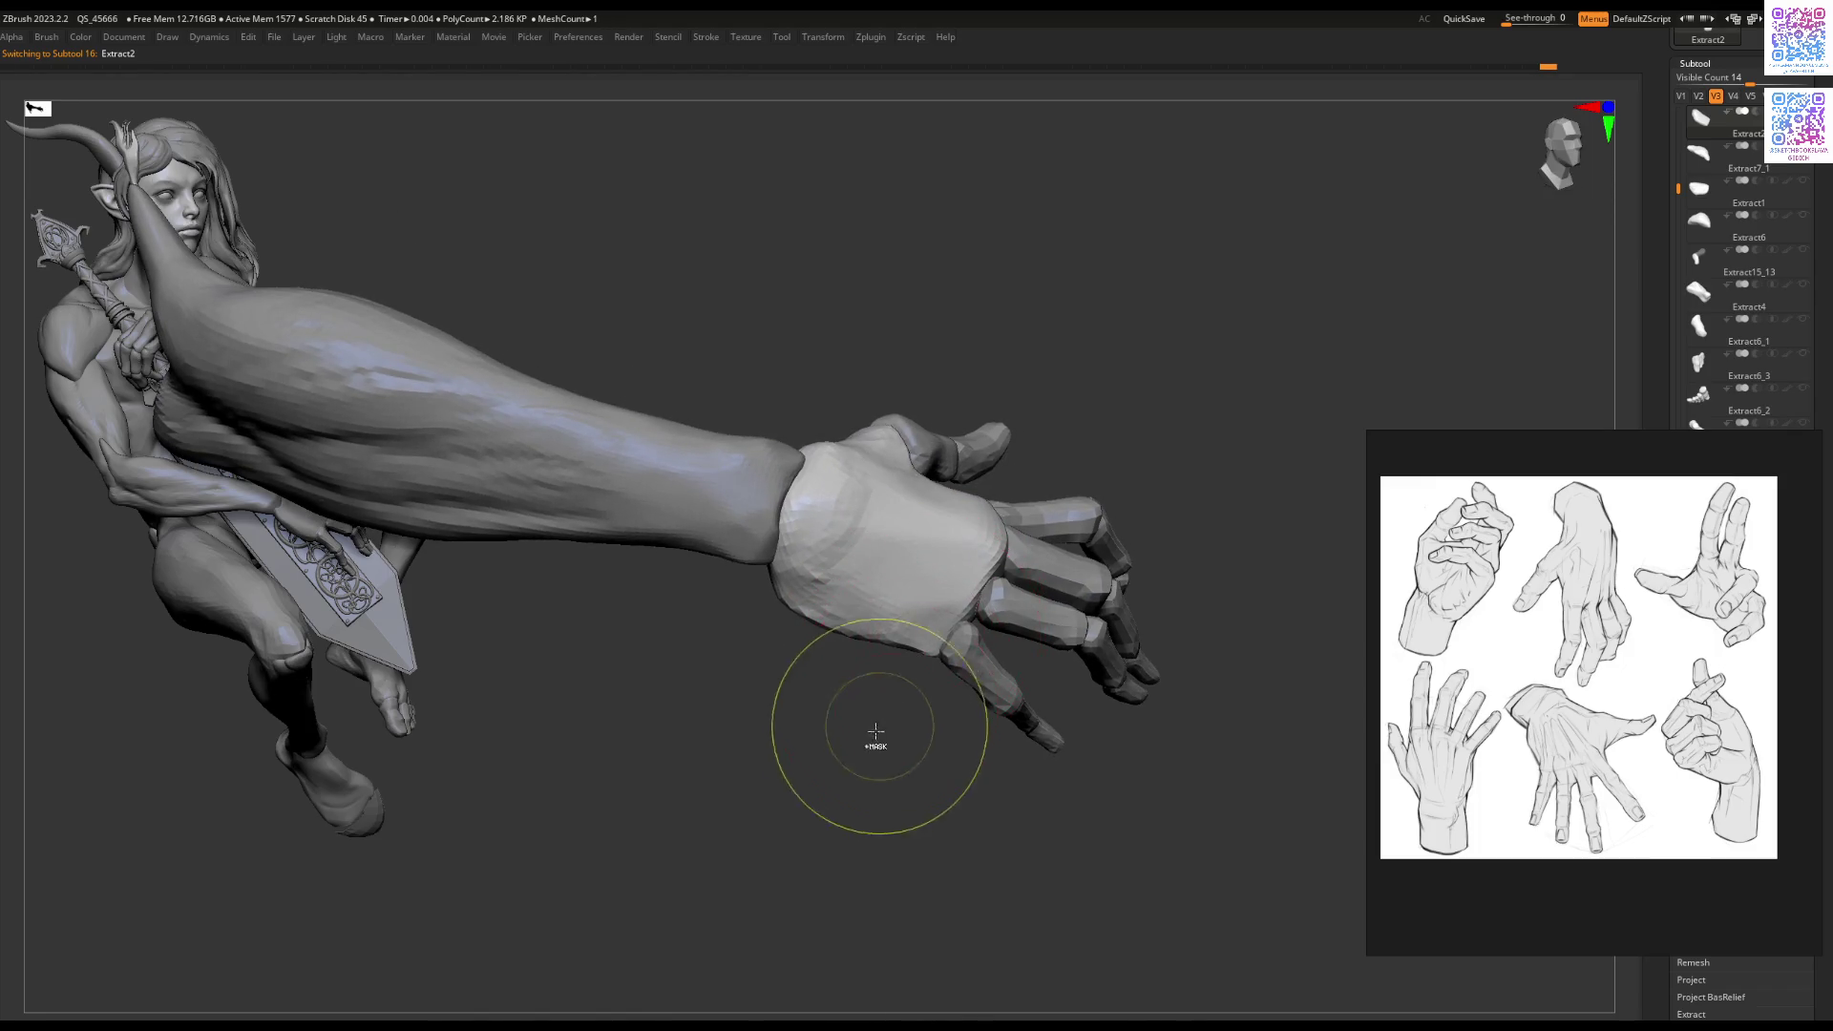
Step: Redo one more step, show visibility set V1, and select arm piece Extract1_2
{"action": "key", "text": "ctrl+shift+z"}
{"action": "key", "text": "ctrl+shift+z"}
{"action": "key", "text": "ctrl+shift+z"}
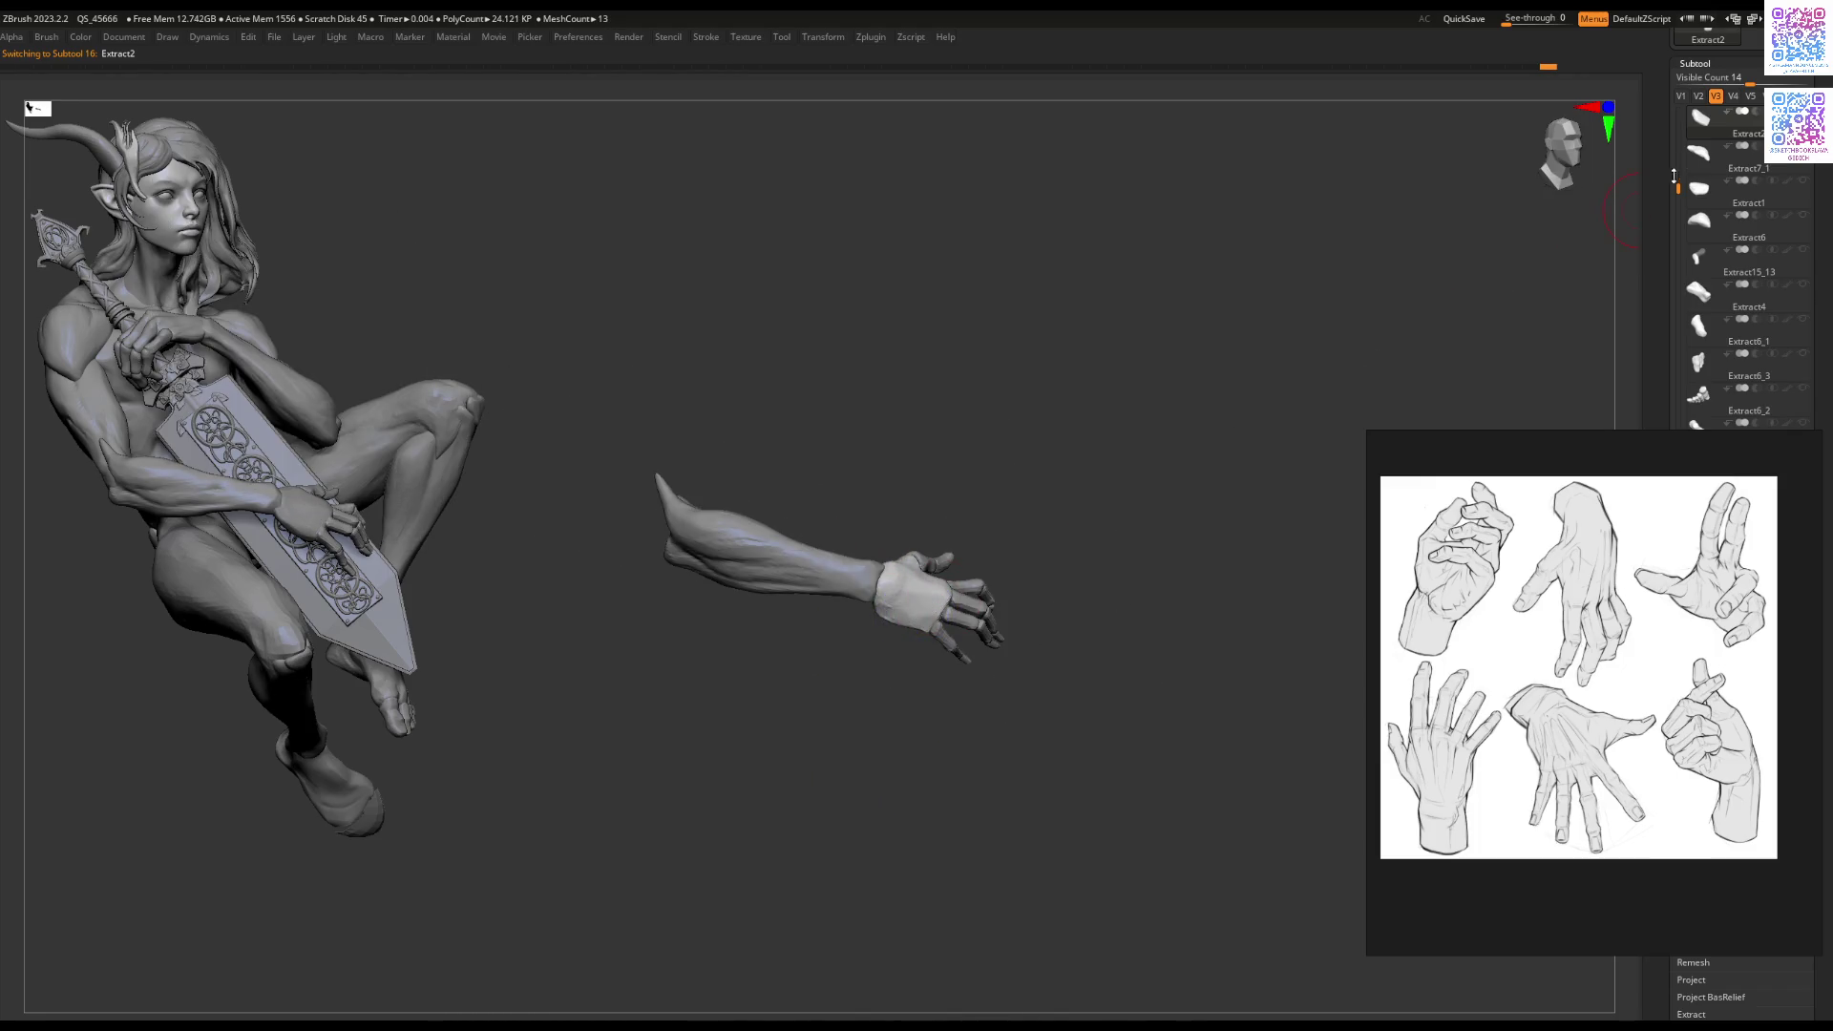
{"action": "left_click", "coordinate": [1682, 95]}
{"action": "mouse_move", "coordinate": [1063, 360]}
{"action": "right_mouse_down"}
{"action": "mouse_move", "coordinate": [982, 380]}
{"action": "mouse_move", "coordinate": [1036, 411]}
{"action": "right_mouse_up"}
{"action": "left_click", "coordinate": [917, 572], "text": "alt"}
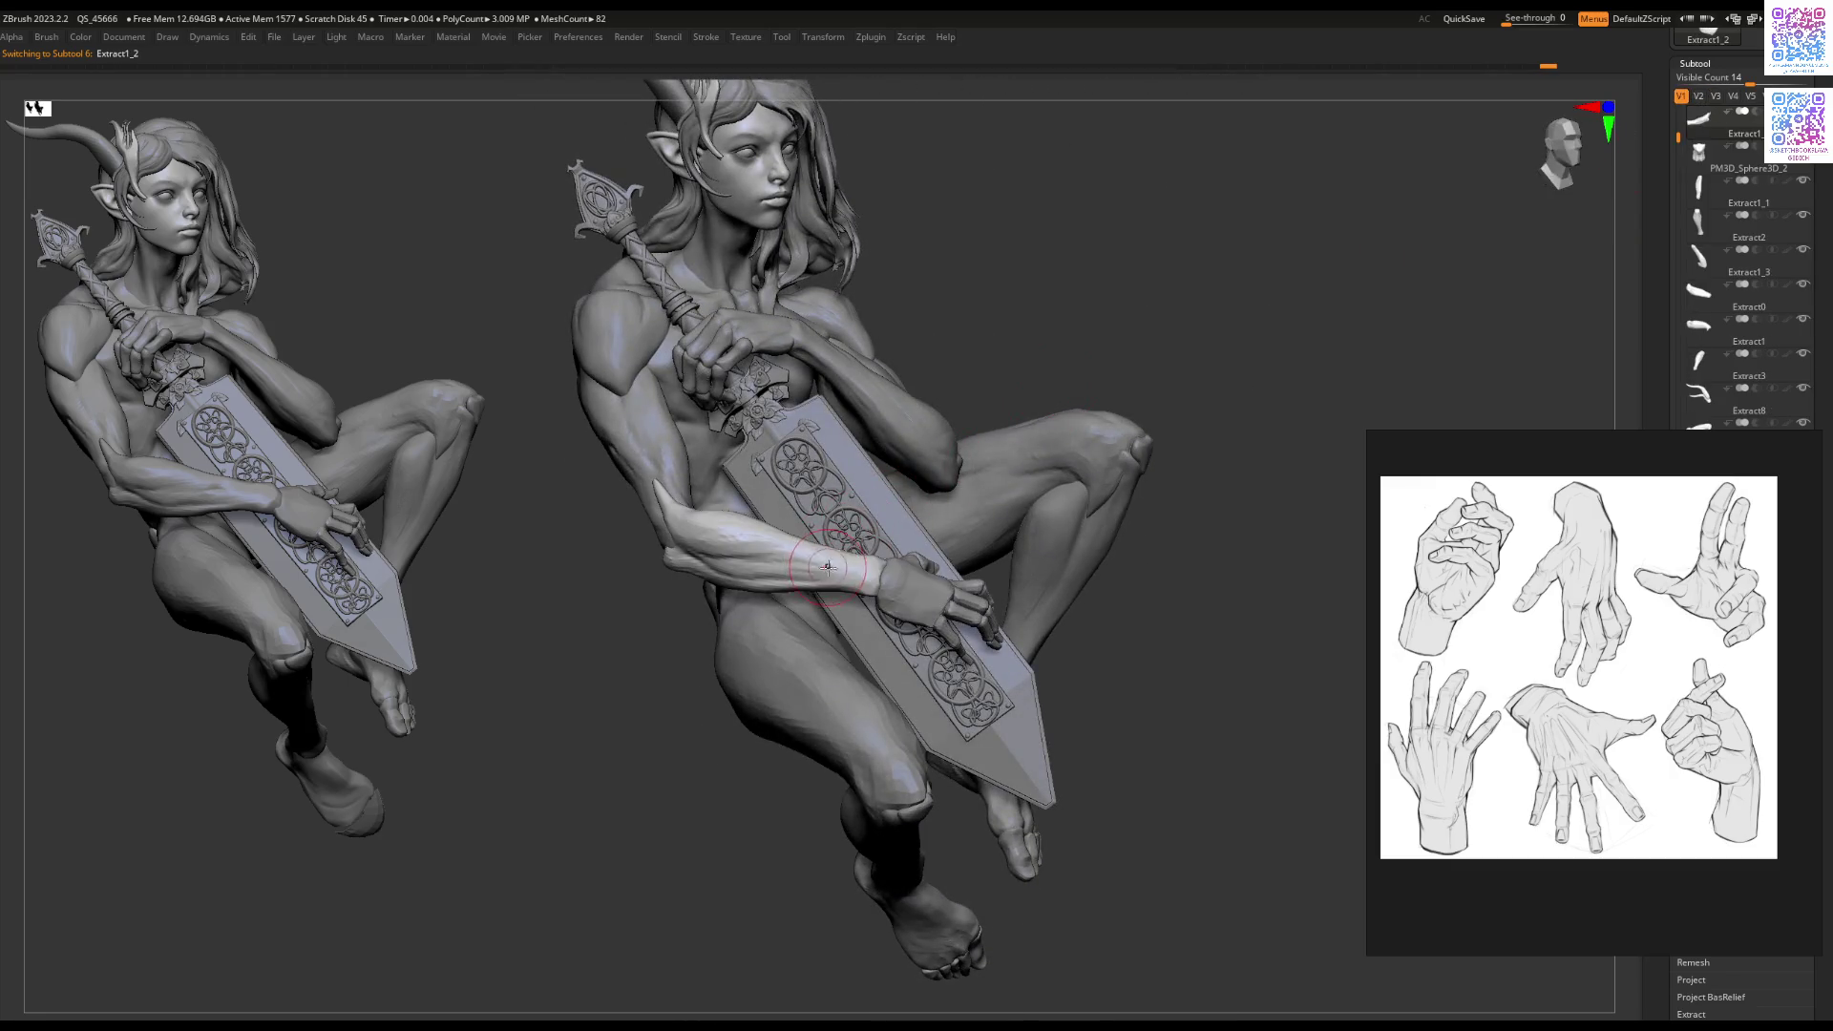
Step: Inspect the arm on the sword, frame the figure, and solo the thumb subtool
{"action": "scroll", "coordinate": [841, 599], "scroll_direction": "up", "scroll_amount": 3}
{"action": "right_click_drag", "start_coordinate": [841, 598], "coordinate": [811, 571]}
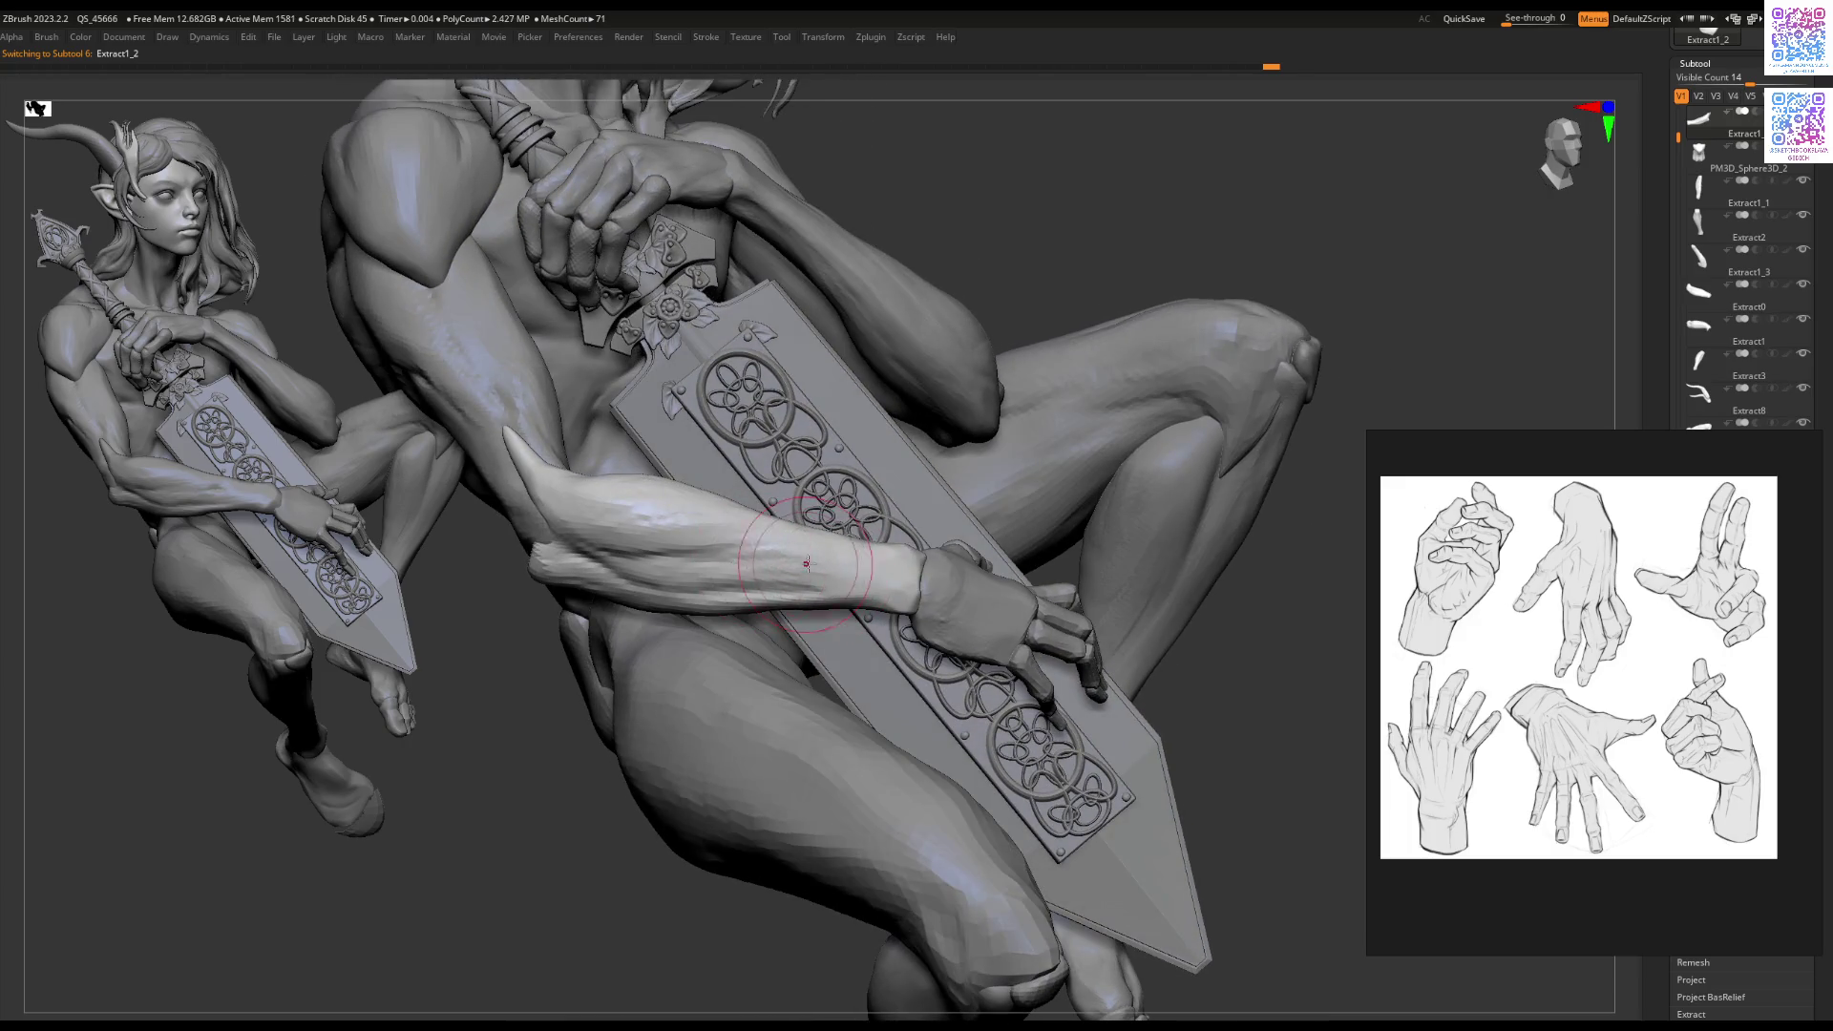
{"action": "right_click_drag", "start_coordinate": [690, 541], "coordinate": [874, 474]}
{"action": "mouse_move", "coordinate": [827, 580]}
{"action": "right_mouse_down"}
{"action": "mouse_move", "coordinate": [811, 579]}
{"action": "mouse_move", "coordinate": [825, 649]}
{"action": "right_mouse_up"}
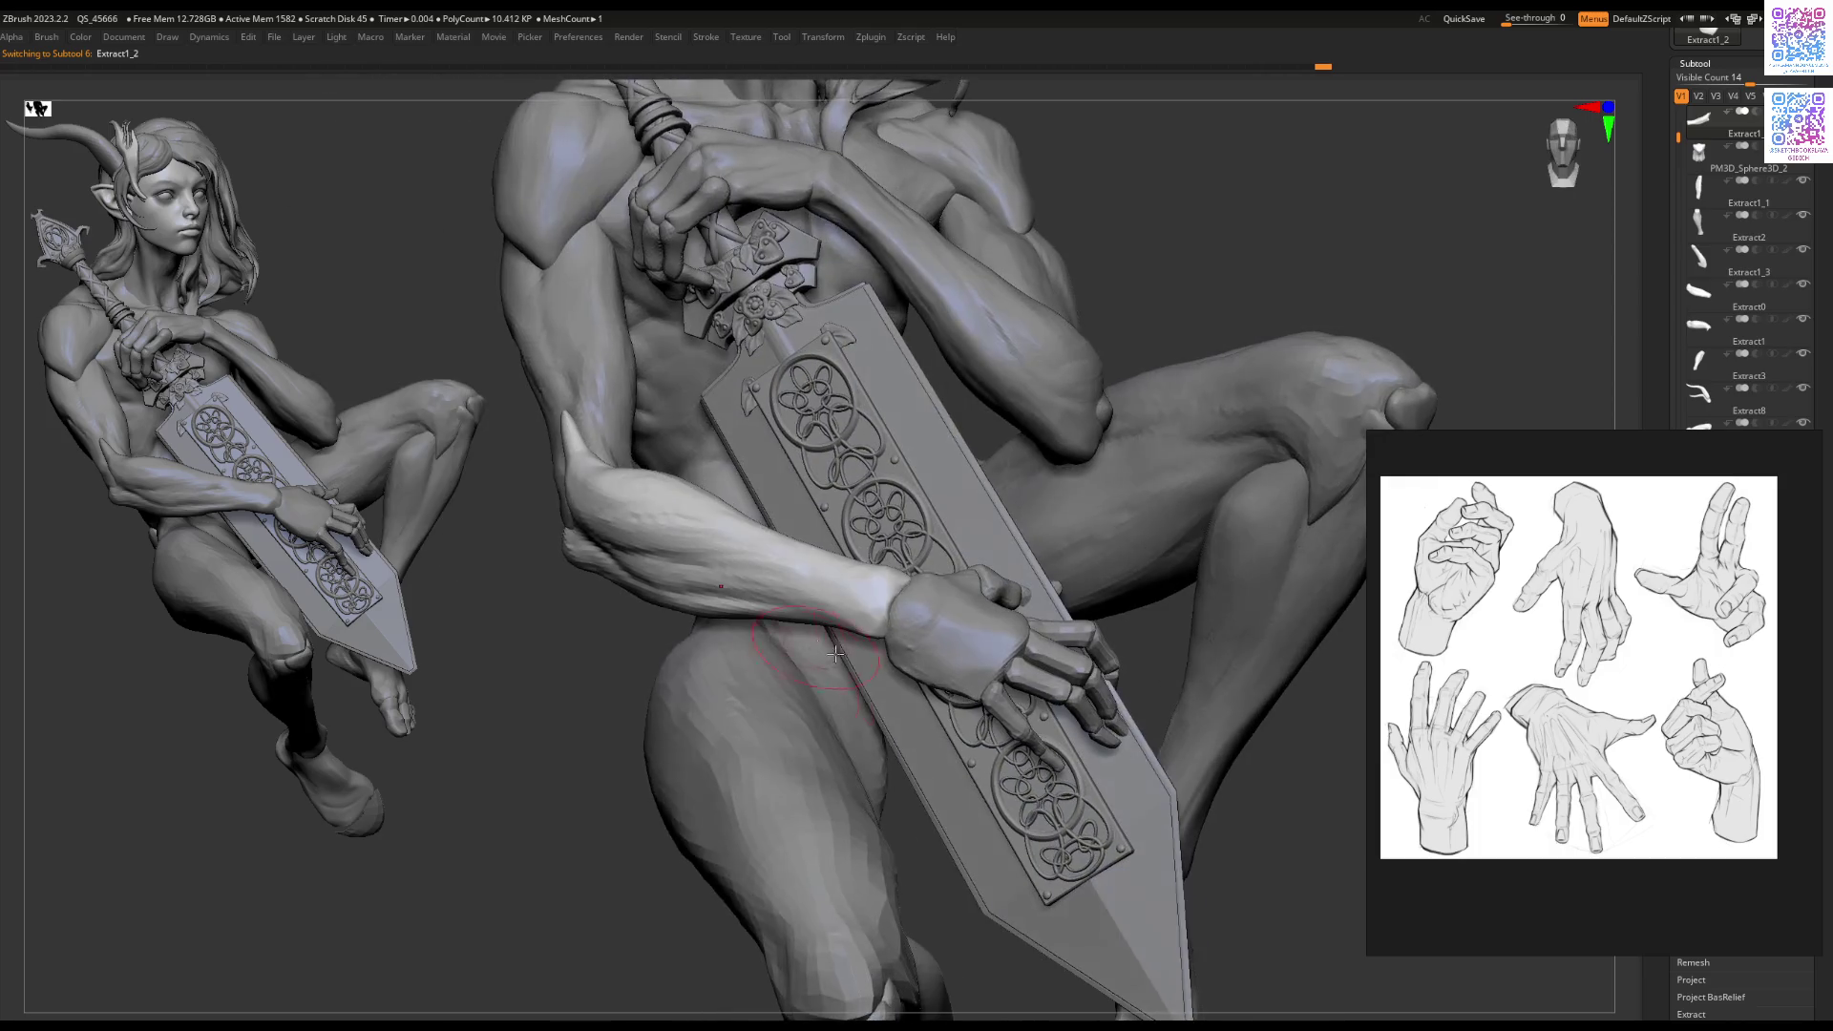
{"action": "key", "text": "f"}
{"action": "mouse_move", "coordinate": [823, 711]}
{"action": "right_mouse_down"}
{"action": "mouse_move", "coordinate": [765, 554]}
{"action": "mouse_move", "coordinate": [904, 680]}
{"action": "mouse_move", "coordinate": [862, 576]}
{"action": "mouse_move", "coordinate": [890, 564]}
{"action": "right_mouse_up"}
{"action": "left_click", "coordinate": [889, 564], "text": "ctrl+shift"}
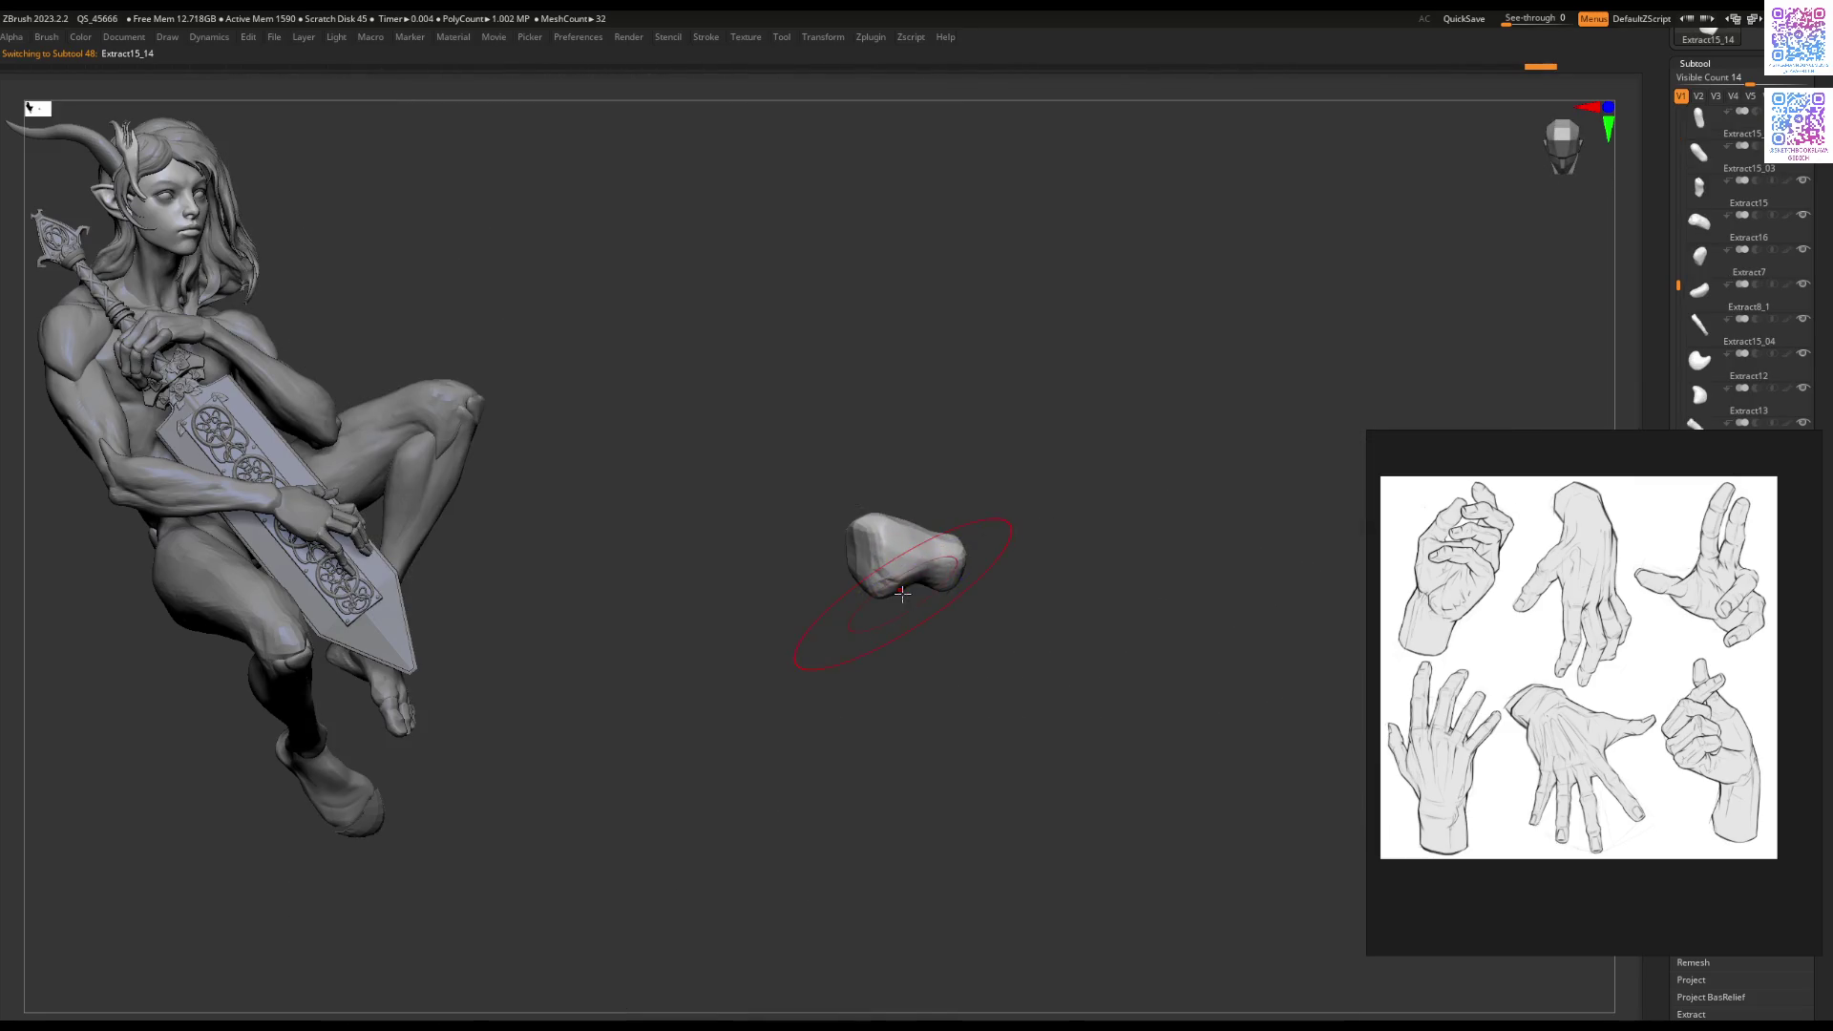
Step: Attempt Geometry > Reconstruct Subdiv on the thumb (it fails), then unhide the figure and close in on the hand
{"action": "scroll", "coordinate": [888, 563], "scroll_direction": "up", "scroll_amount": 2}
{"action": "key", "text": "space"}
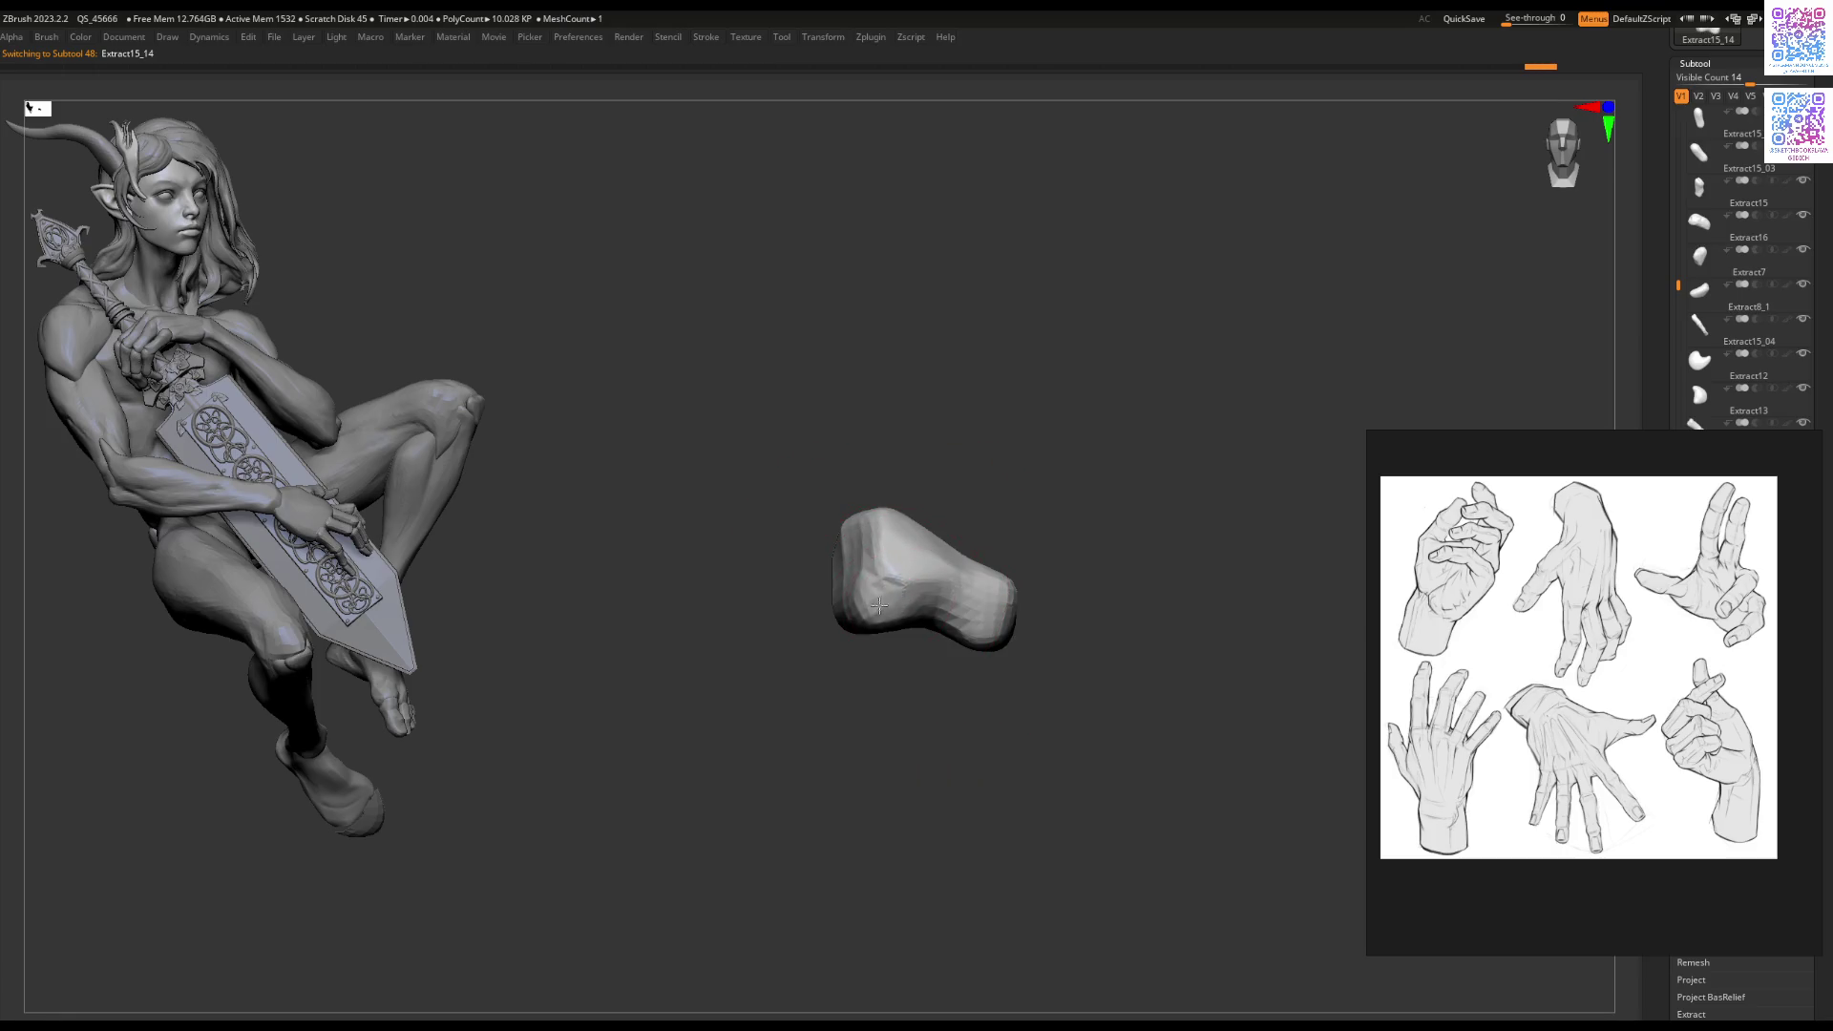
{"action": "mouse_move", "coordinate": [909, 594]}
{"action": "right_mouse_down"}
{"action": "mouse_move", "coordinate": [937, 564]}
{"action": "mouse_move", "coordinate": [860, 580]}
{"action": "right_mouse_up"}
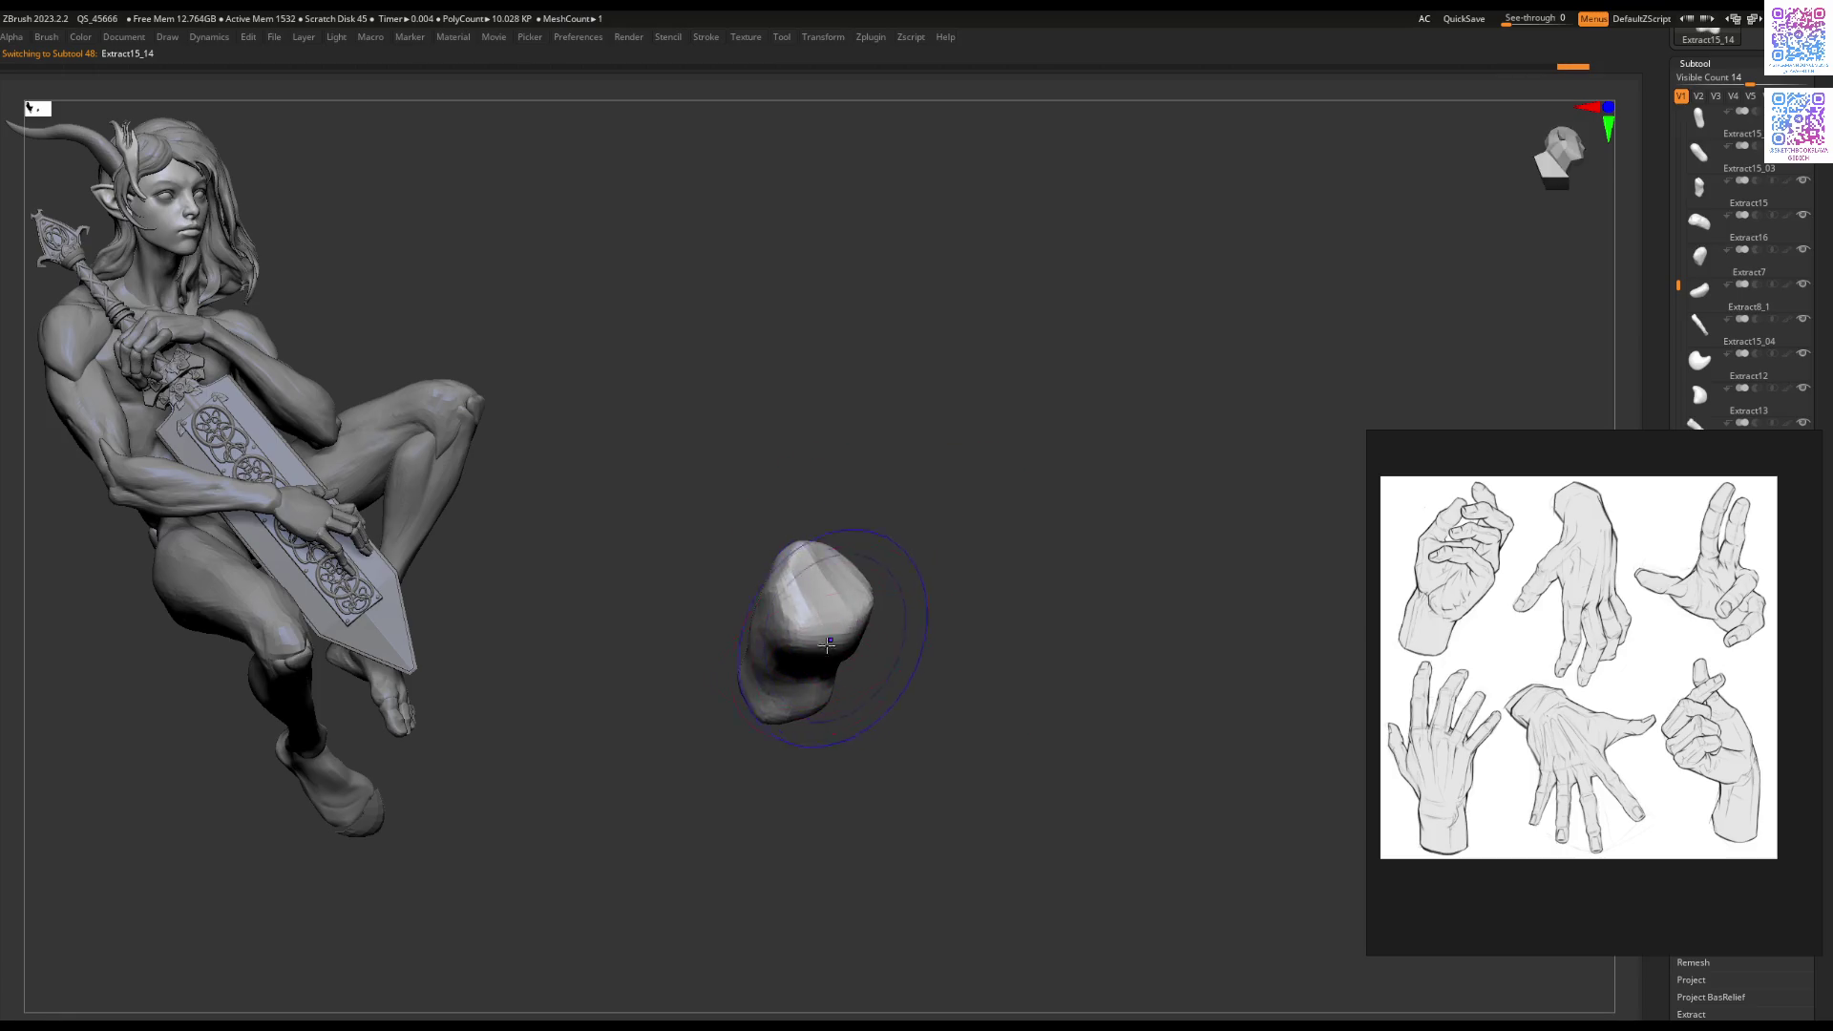
{"action": "key", "text": "Tab"}
{"action": "left_click", "coordinate": [169, 980]}
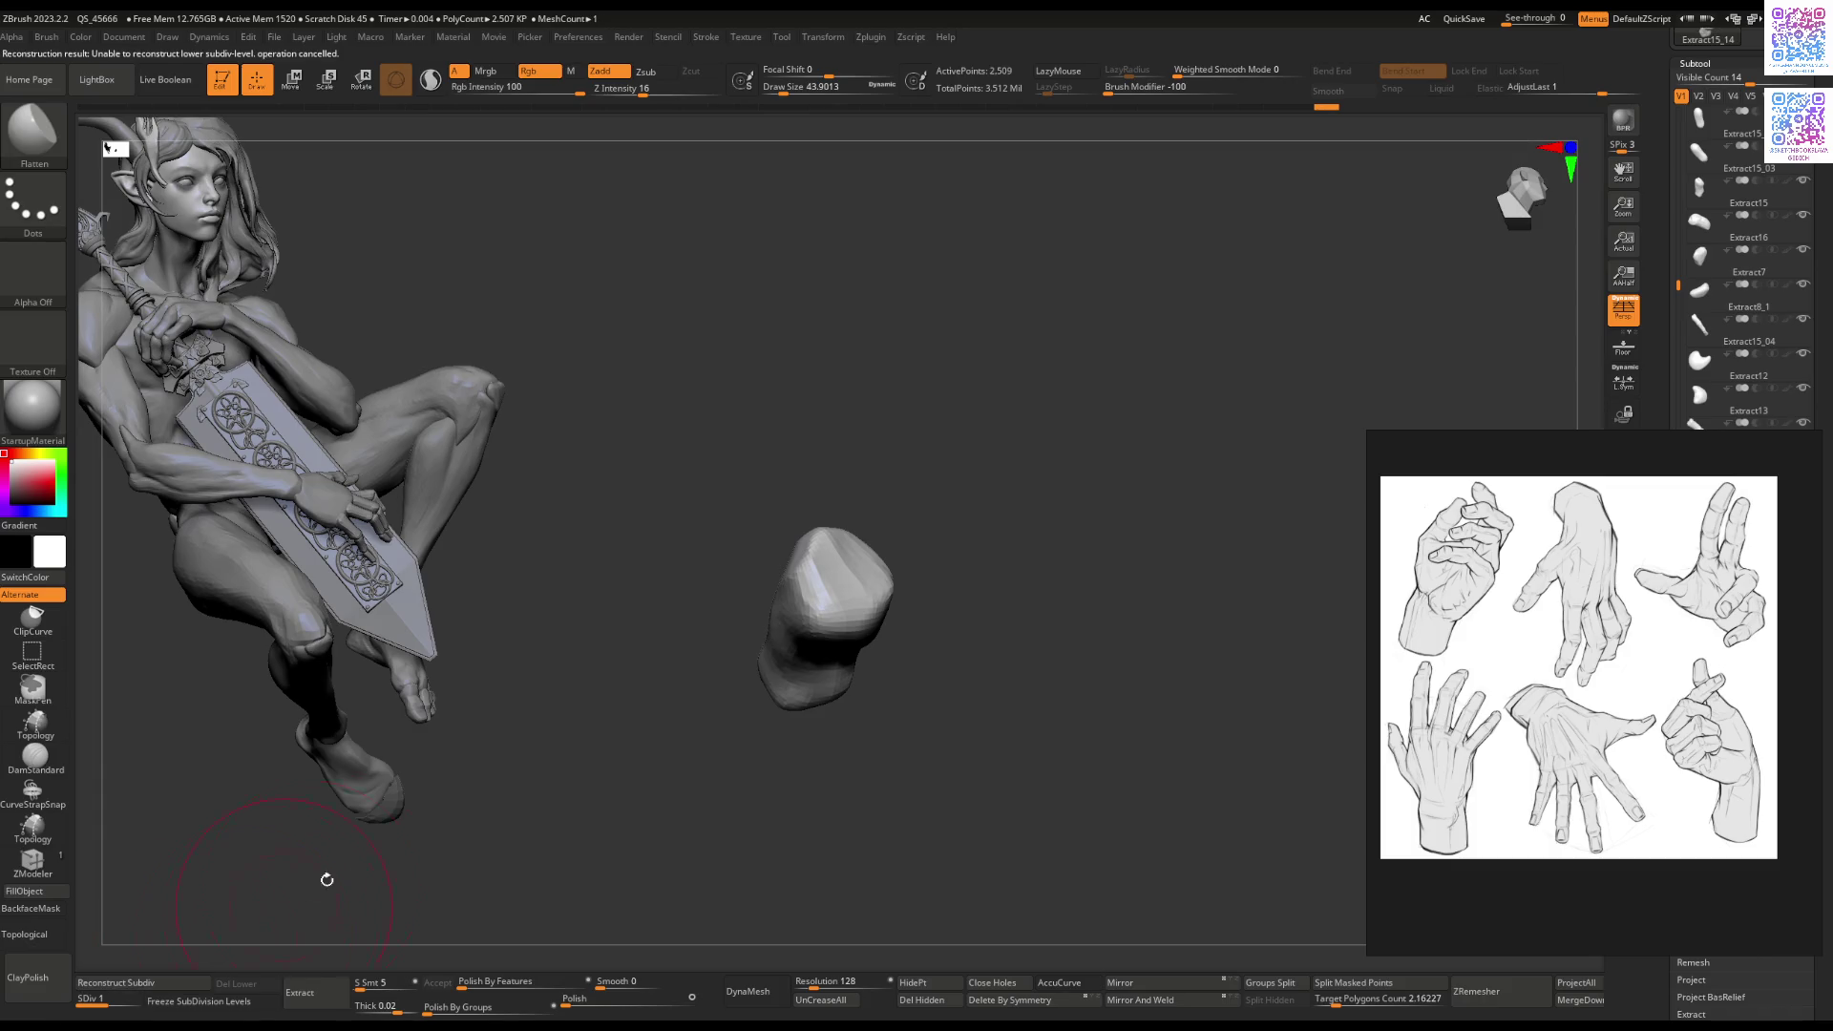
{"action": "key", "text": "Tab"}
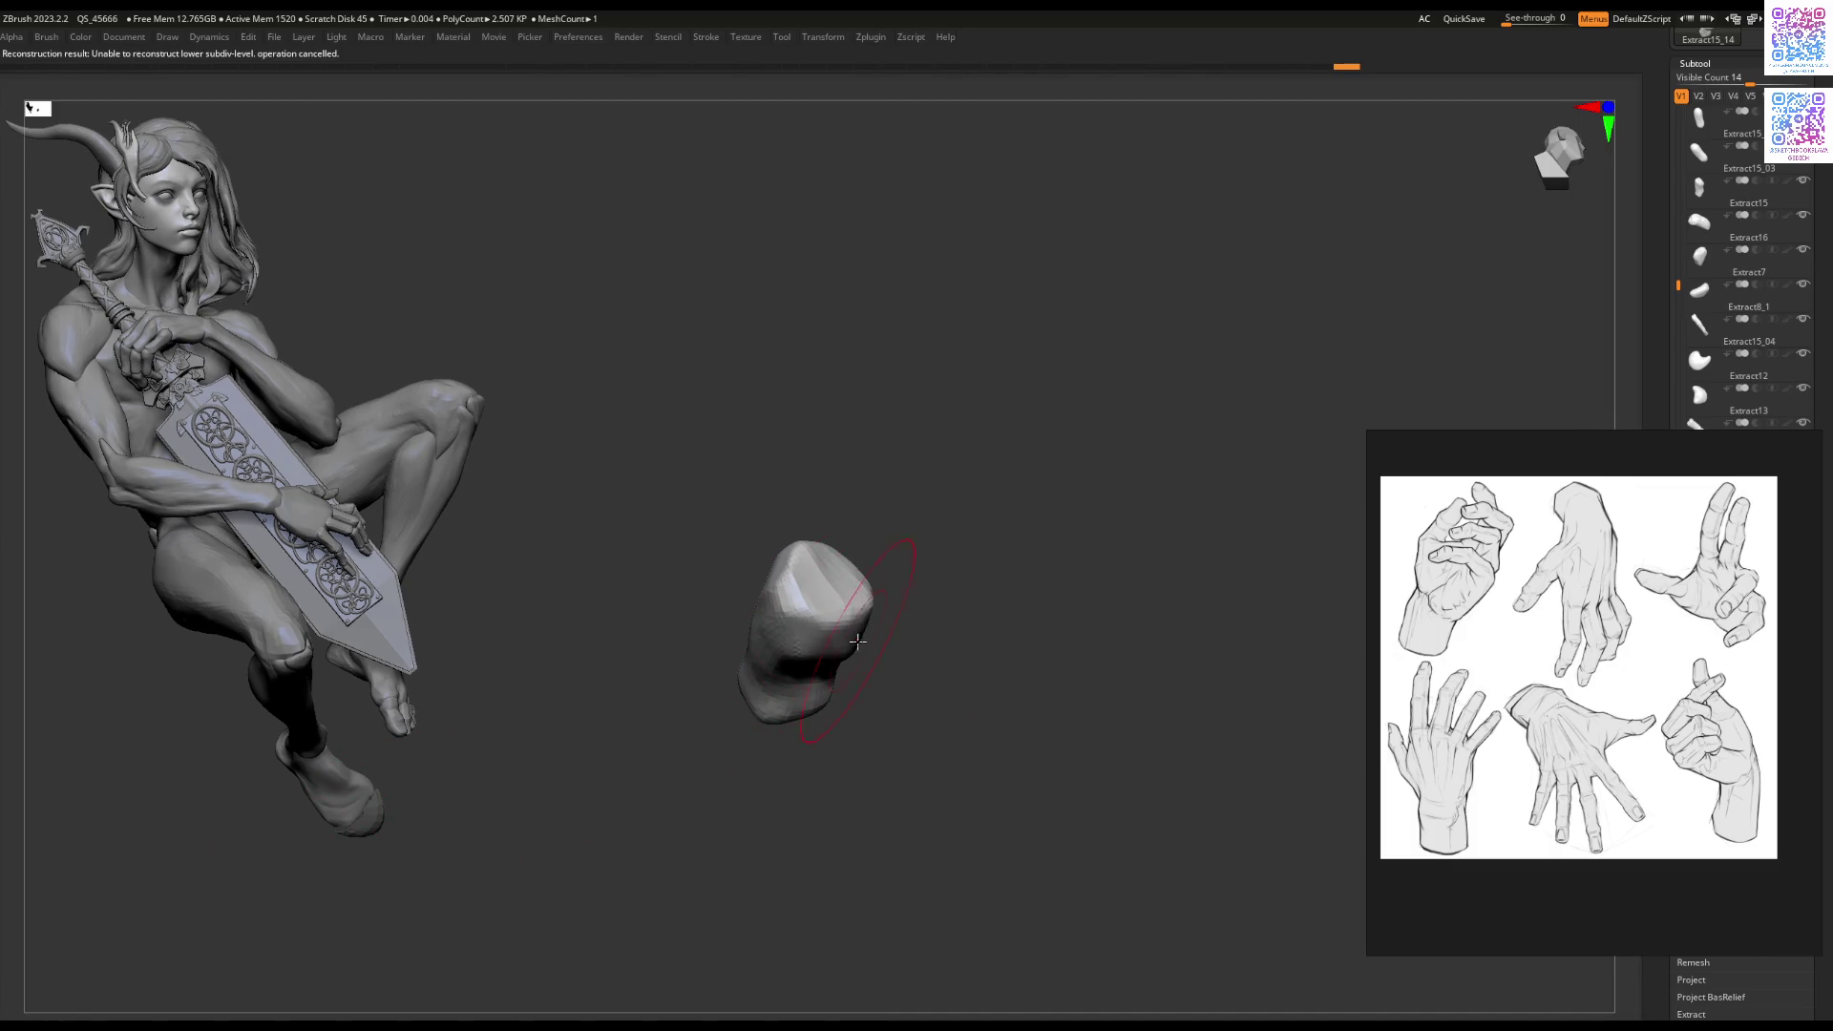
{"action": "right_click_drag", "start_coordinate": [806, 648], "coordinate": [865, 627]}
{"action": "mouse_move", "coordinate": [825, 693]}
{"action": "right_mouse_down"}
{"action": "mouse_move", "coordinate": [986, 587]}
{"action": "mouse_move", "coordinate": [972, 649]}
{"action": "right_mouse_up"}
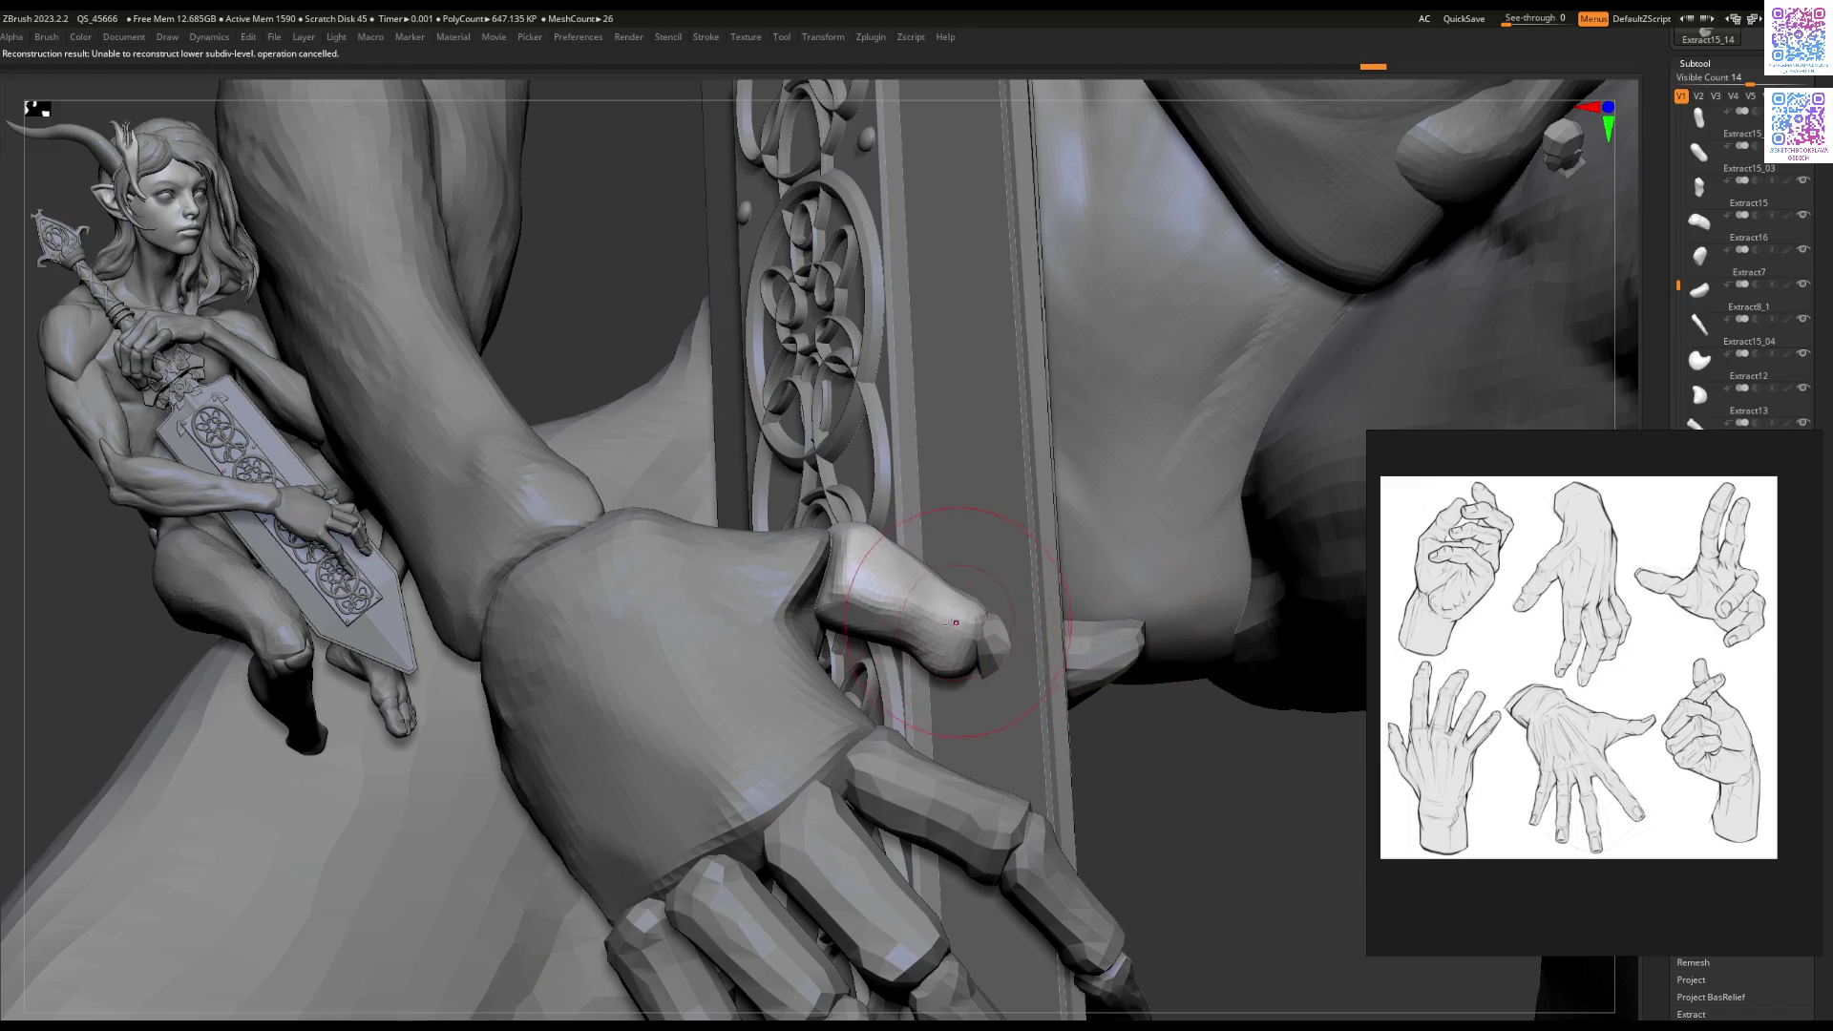
Step: Show the thumb's gizmo, orbit to a side view, and Alt+click Extract15 active
{"action": "key", "text": "w"}
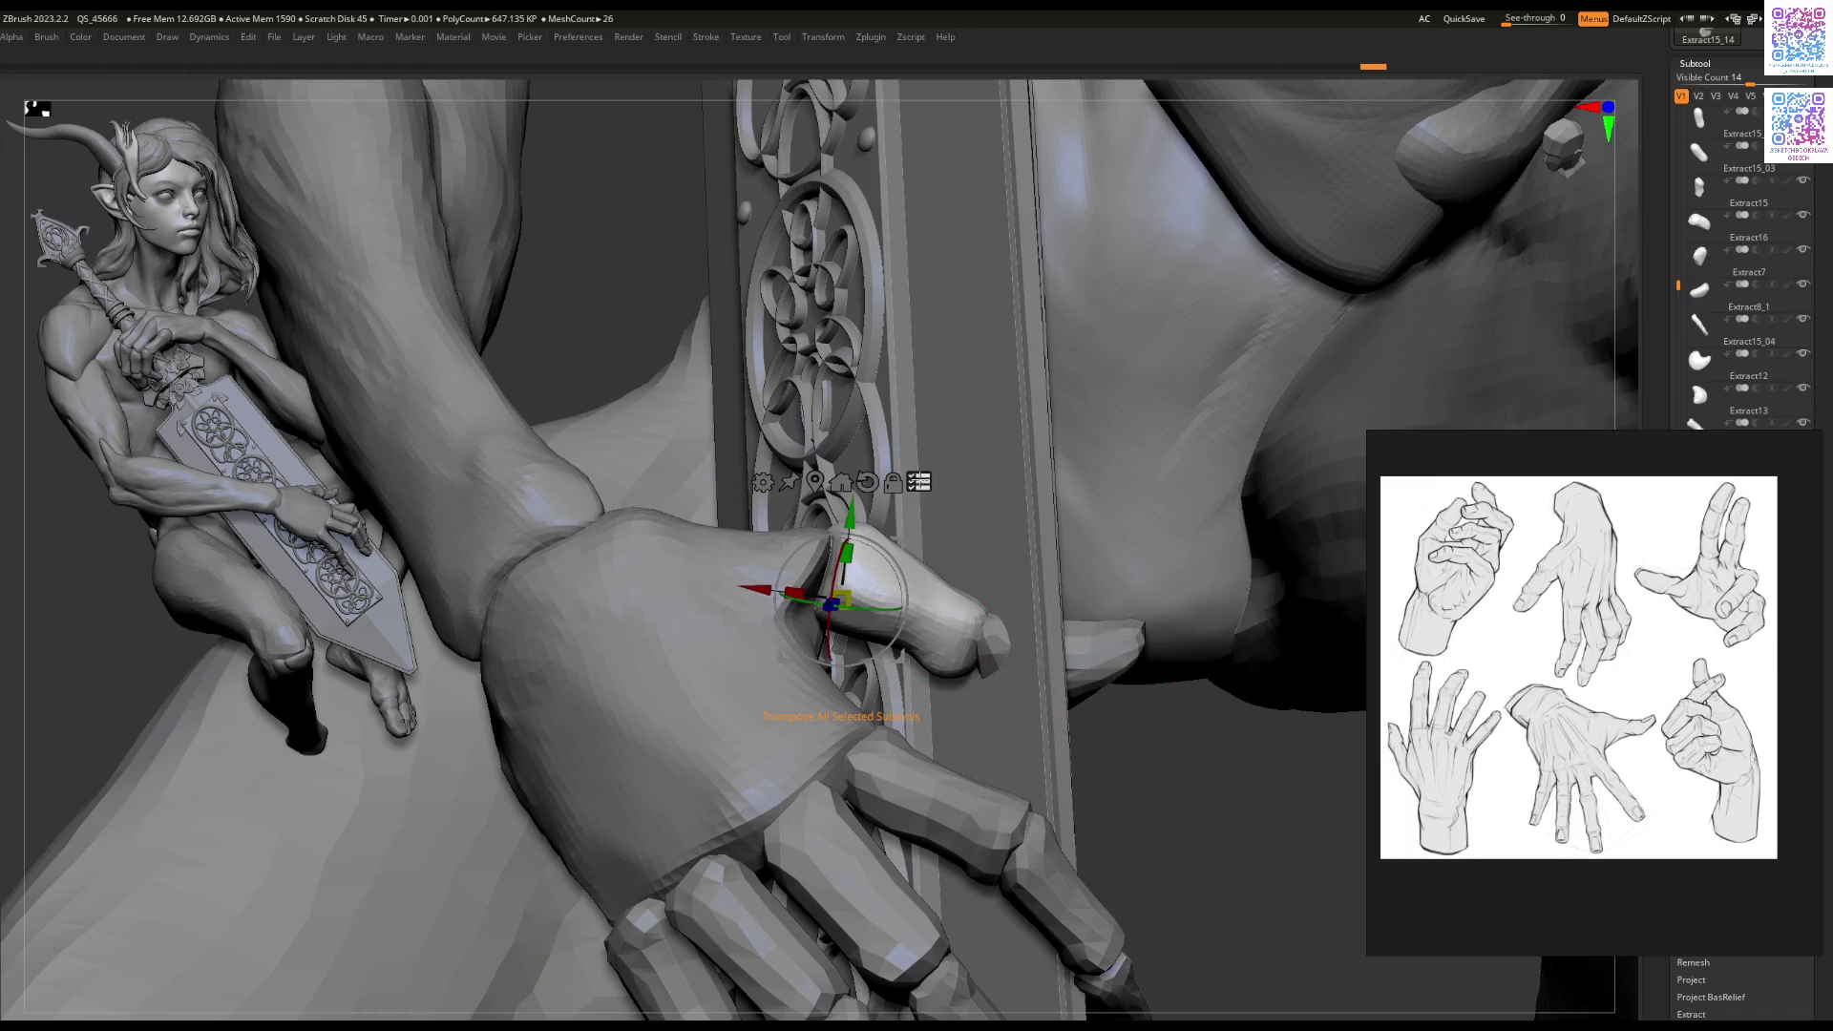
{"action": "mouse_move", "coordinate": [1106, 729]}
{"action": "left_mouse_down"}
{"action": "mouse_move", "coordinate": [1117, 578]}
{"action": "mouse_move", "coordinate": [1069, 587]}
{"action": "mouse_move", "coordinate": [1105, 547]}
{"action": "mouse_move", "coordinate": [1077, 604]}
{"action": "mouse_move", "coordinate": [1089, 635]}
{"action": "mouse_move", "coordinate": [1060, 658]}
{"action": "mouse_move", "coordinate": [1045, 635]}
{"action": "mouse_move", "coordinate": [1127, 607]}
{"action": "mouse_move", "coordinate": [1145, 639]}
{"action": "mouse_move", "coordinate": [1196, 649]}
{"action": "mouse_move", "coordinate": [1147, 634]}
{"action": "left_mouse_up"}
{"action": "mouse_move", "coordinate": [999, 697]}
{"action": "left_mouse_down"}
{"action": "mouse_move", "coordinate": [1043, 689]}
{"action": "mouse_move", "coordinate": [1010, 591]}
{"action": "mouse_move", "coordinate": [741, 709]}
{"action": "mouse_move", "coordinate": [831, 551]}
{"action": "left_mouse_up"}
{"action": "left_click", "coordinate": [712, 543], "text": "alt"}
{"action": "right_click_drag", "start_coordinate": [713, 544], "coordinate": [736, 531]}
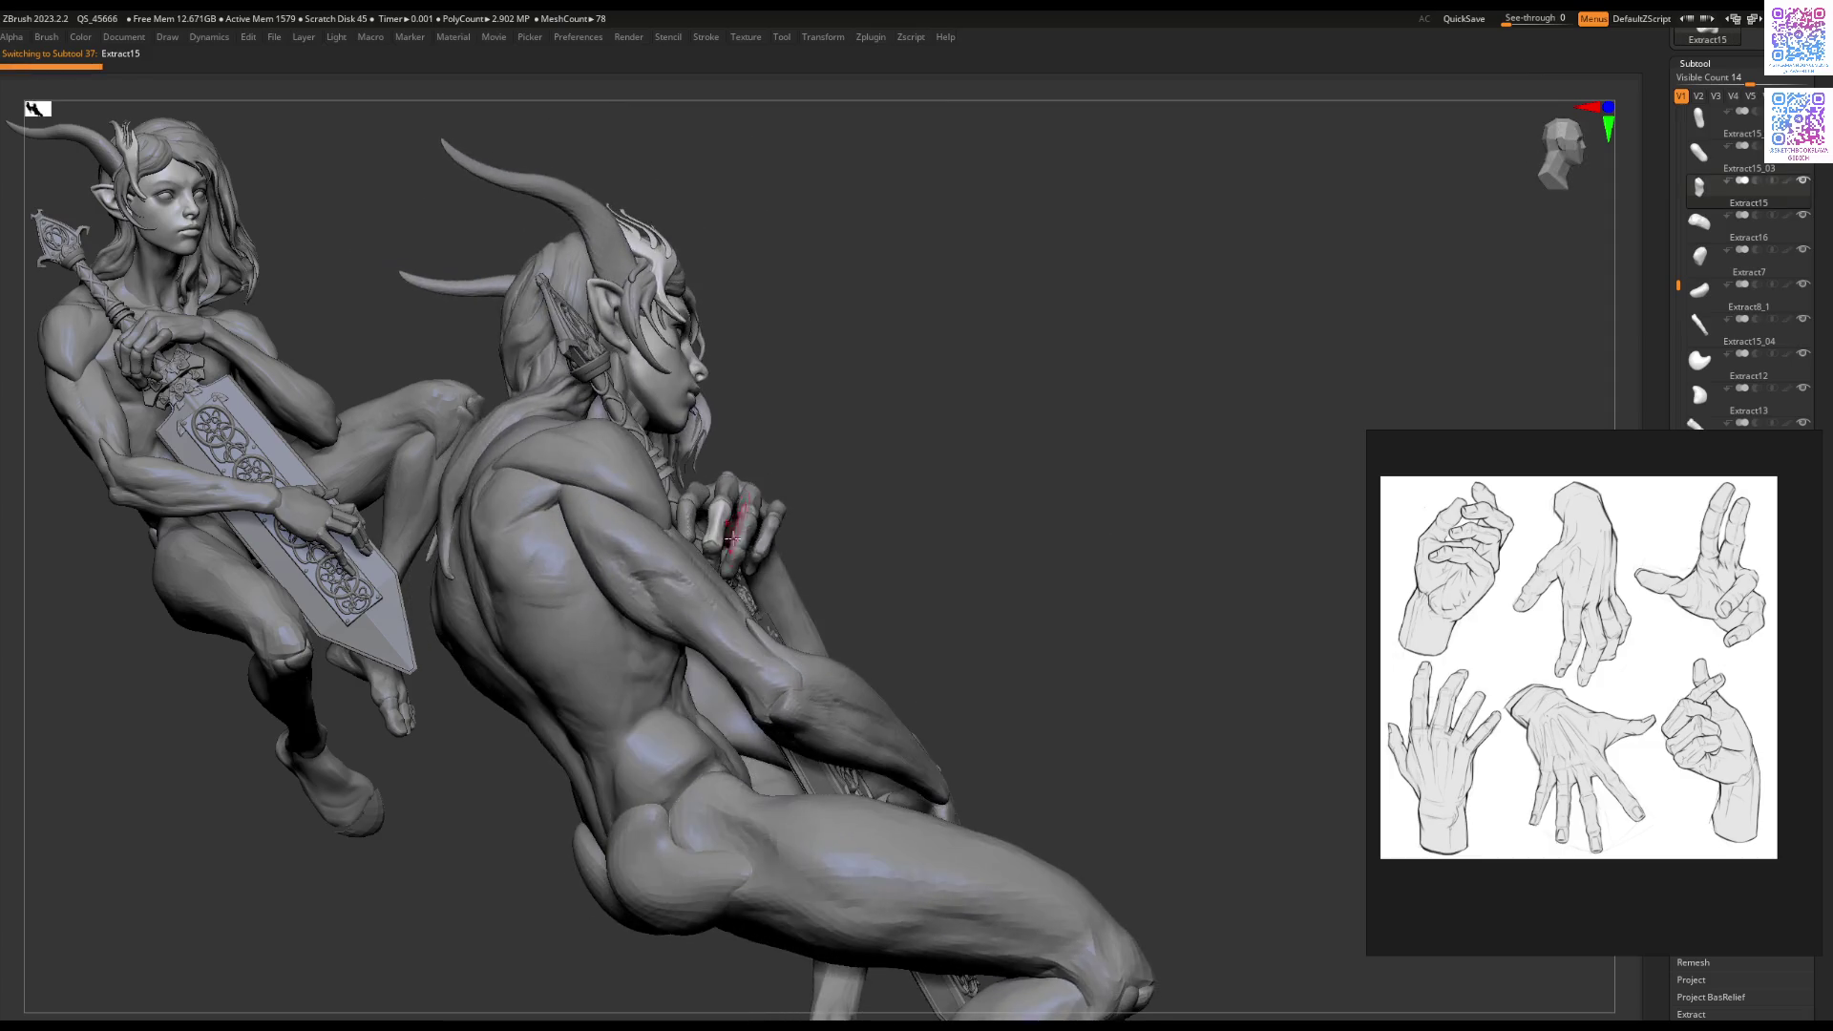
Step: Isolate the Extract16 piece, briefly show the rest, then solo it again
{"action": "left_click", "coordinate": [716, 558], "text": "ctrl+shift"}
{"action": "mouse_move", "coordinate": [703, 626]}
{"action": "right_mouse_down"}
{"action": "mouse_move", "coordinate": [716, 502]}
{"action": "mouse_move", "coordinate": [741, 642]}
{"action": "mouse_move", "coordinate": [820, 590]}
{"action": "right_mouse_up"}
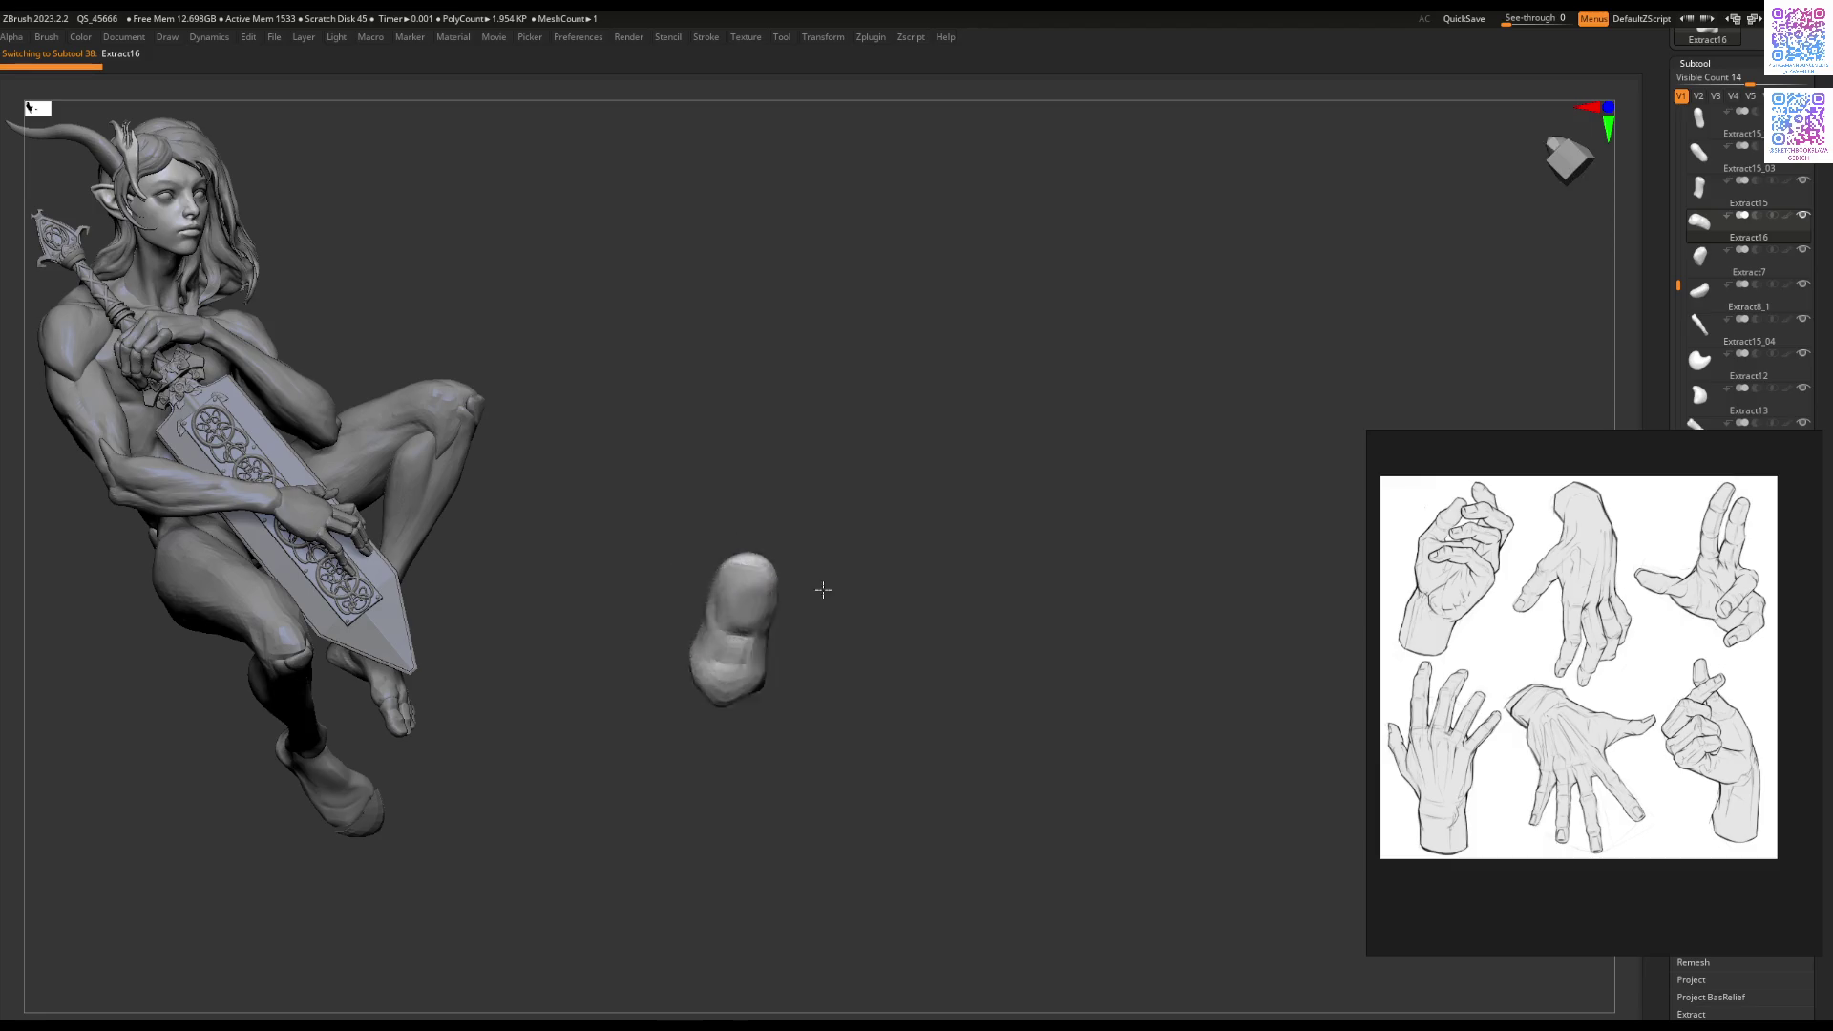
{"action": "left_click", "coordinate": [704, 696], "text": "ctrl+shift"}
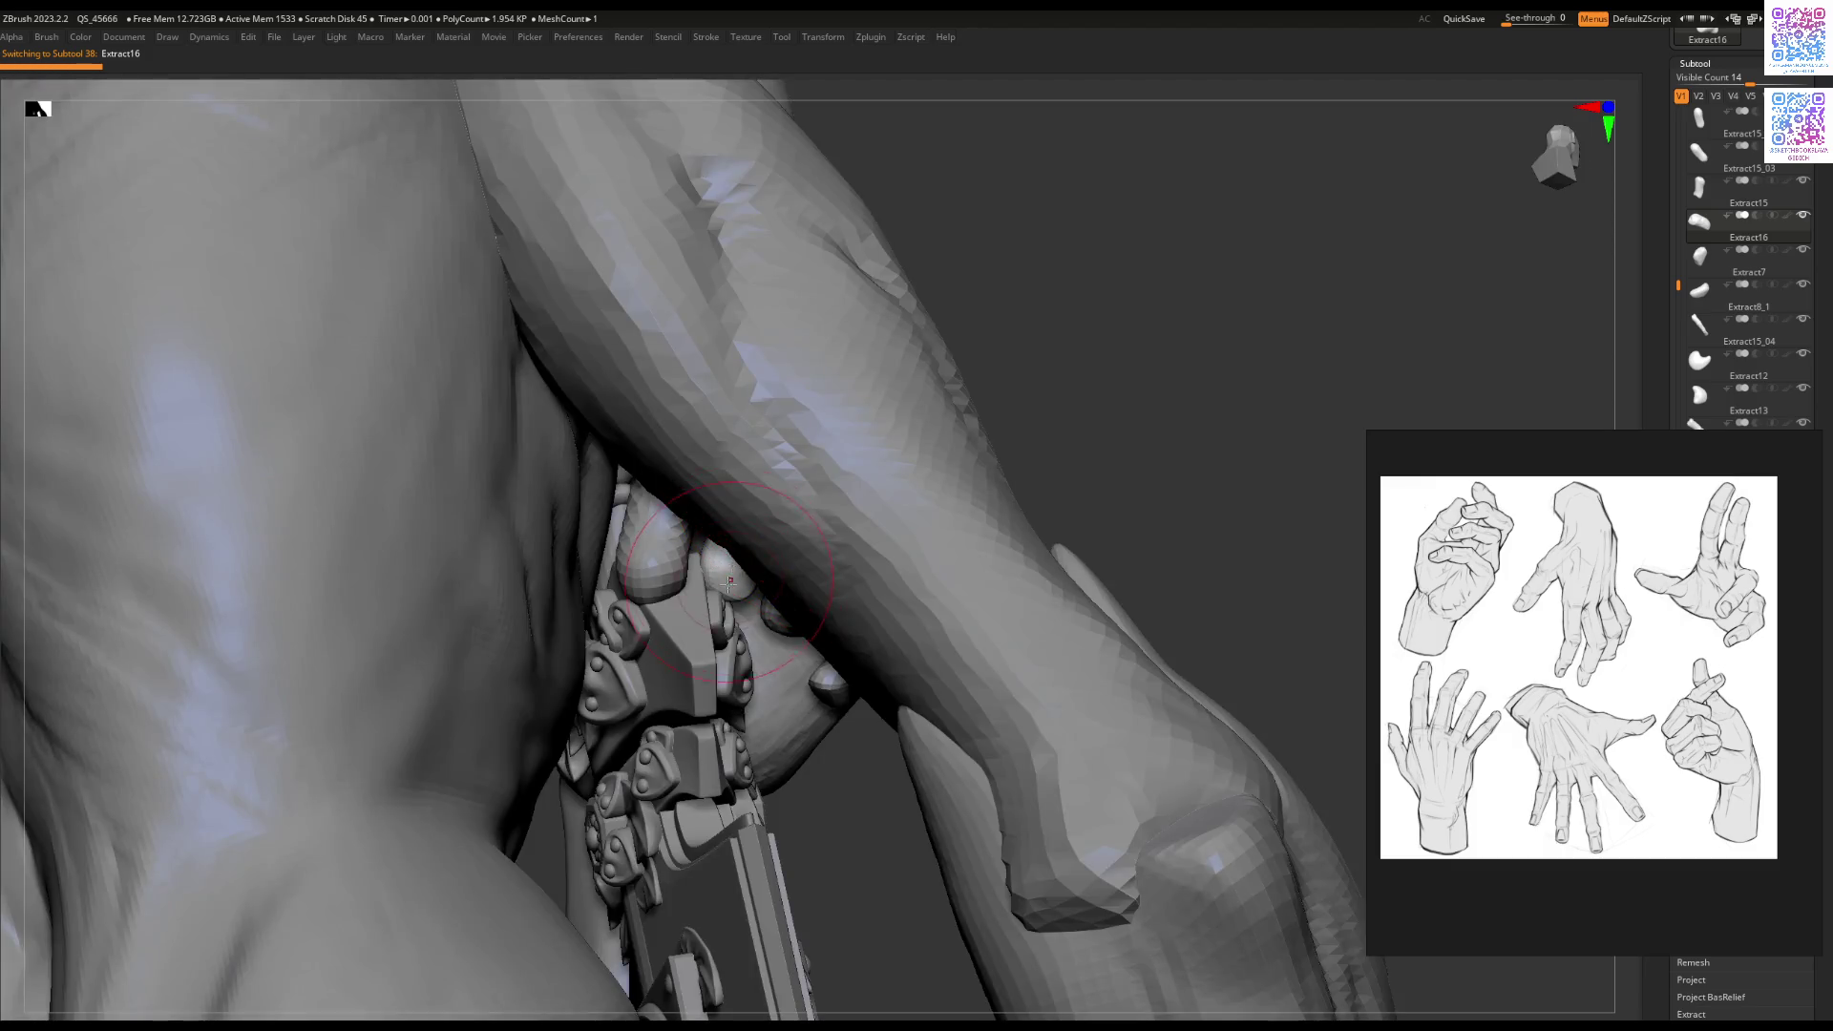
{"action": "left_click", "coordinate": [728, 581], "text": "ctrl+shift"}
{"action": "key", "text": "space"}
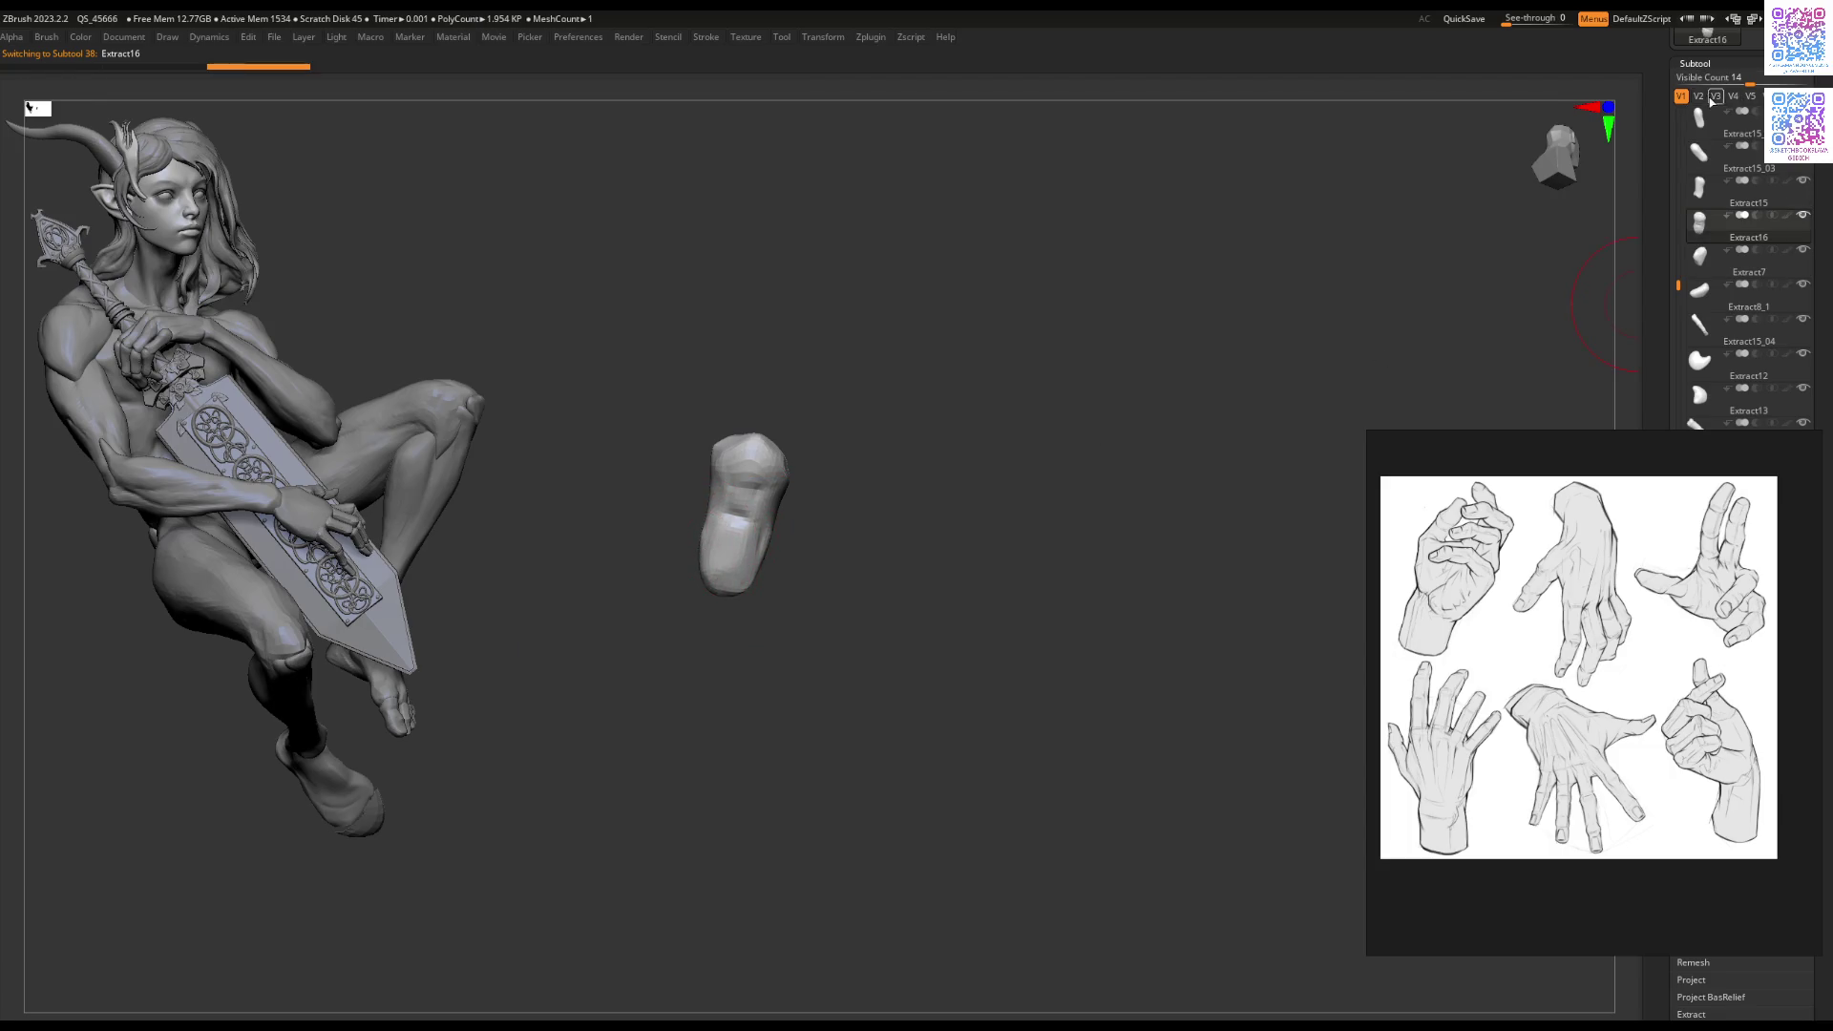
Step: Redo the earlier hand changes and switch to visibility set V1 showing the full elf
{"action": "left_click", "coordinate": [1698, 98]}
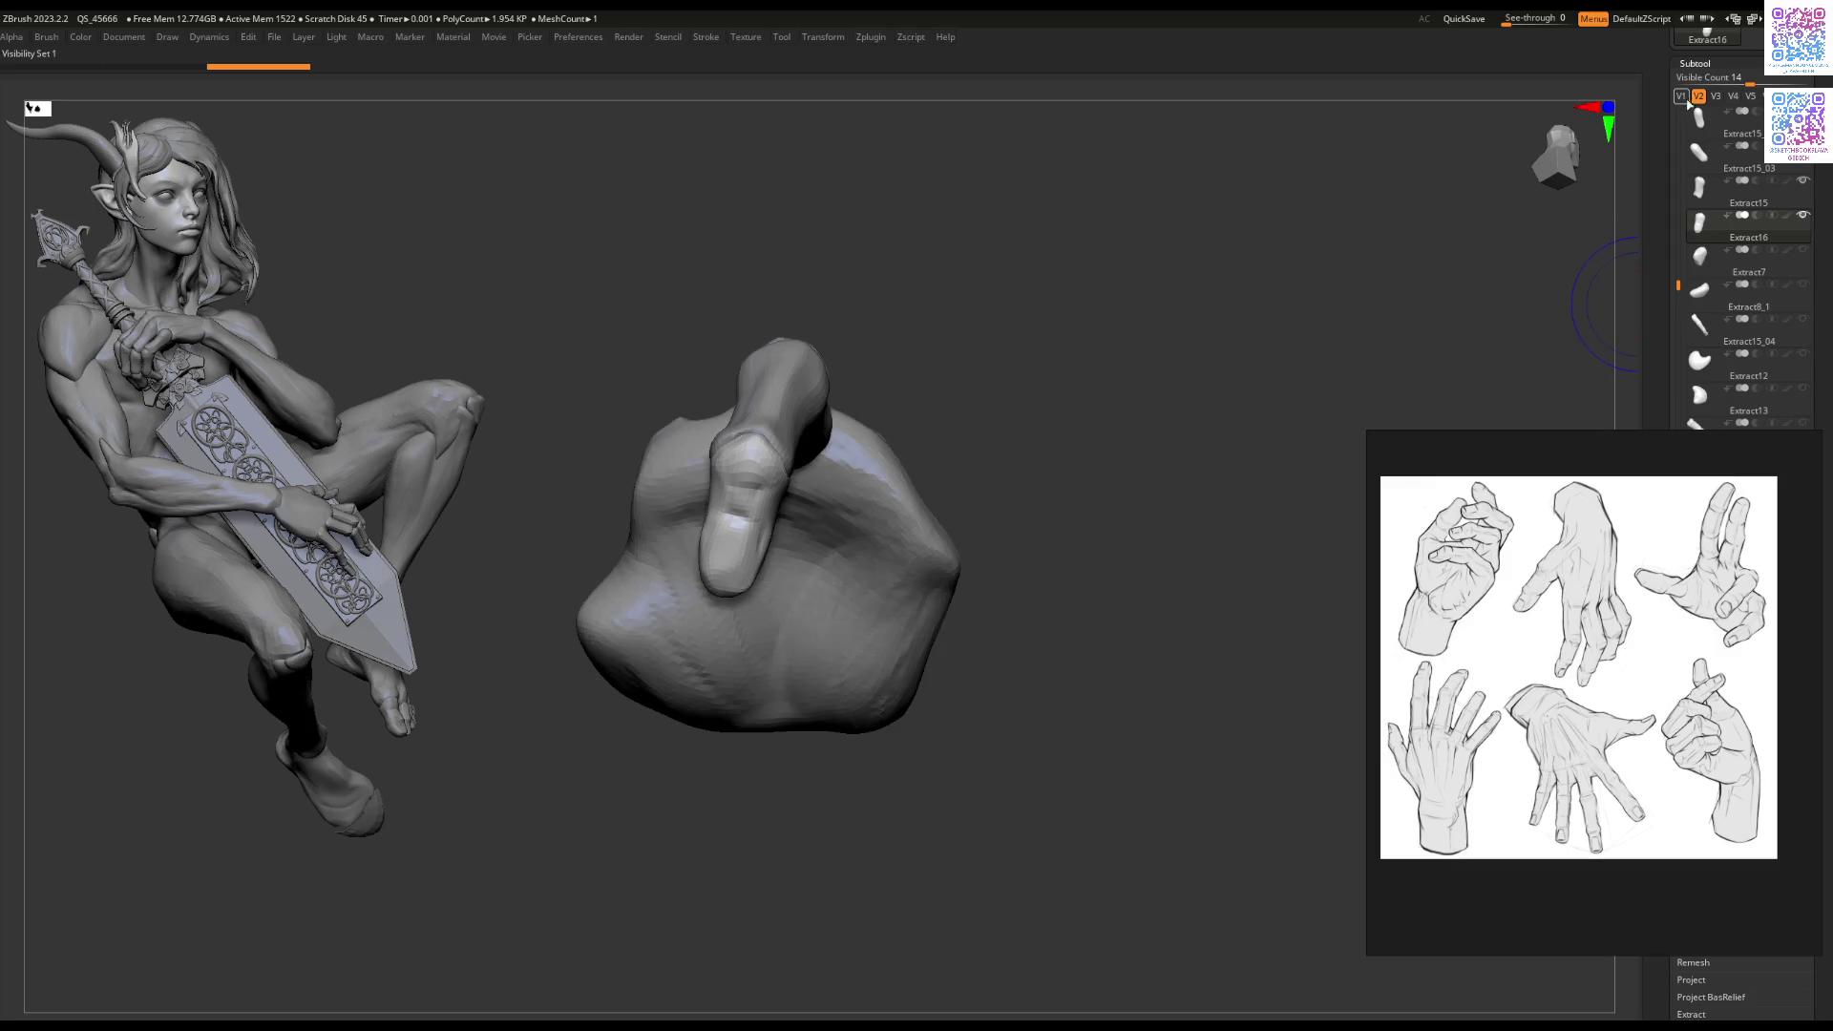
{"action": "key", "text": "bracketright"}
{"action": "key", "text": "ctrl+shift+z"}
{"action": "key", "text": "ctrl+shift+z"}
{"action": "key", "text": "ctrl+shift+z"}
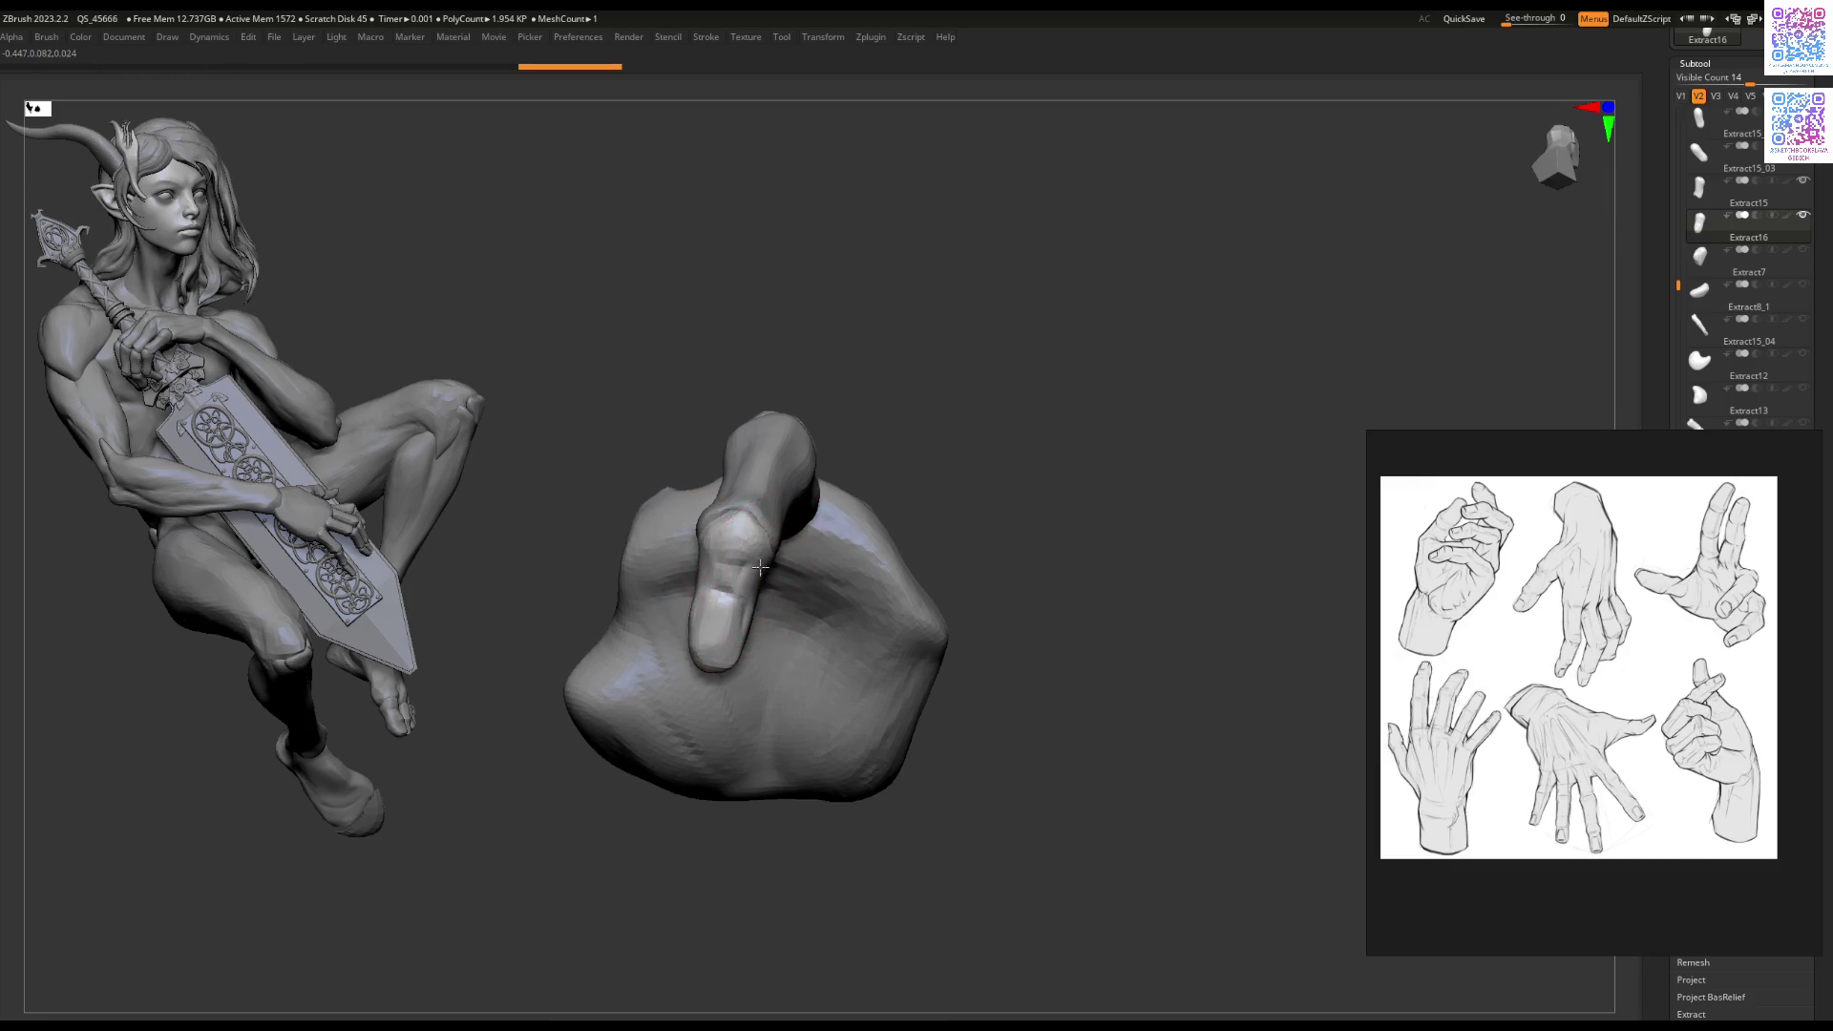
{"action": "mouse_move", "coordinate": [762, 504]}
{"action": "right_mouse_down"}
{"action": "mouse_move", "coordinate": [749, 524]}
{"action": "mouse_move", "coordinate": [853, 457]}
{"action": "right_mouse_up"}
{"action": "left_click", "coordinate": [1683, 97]}
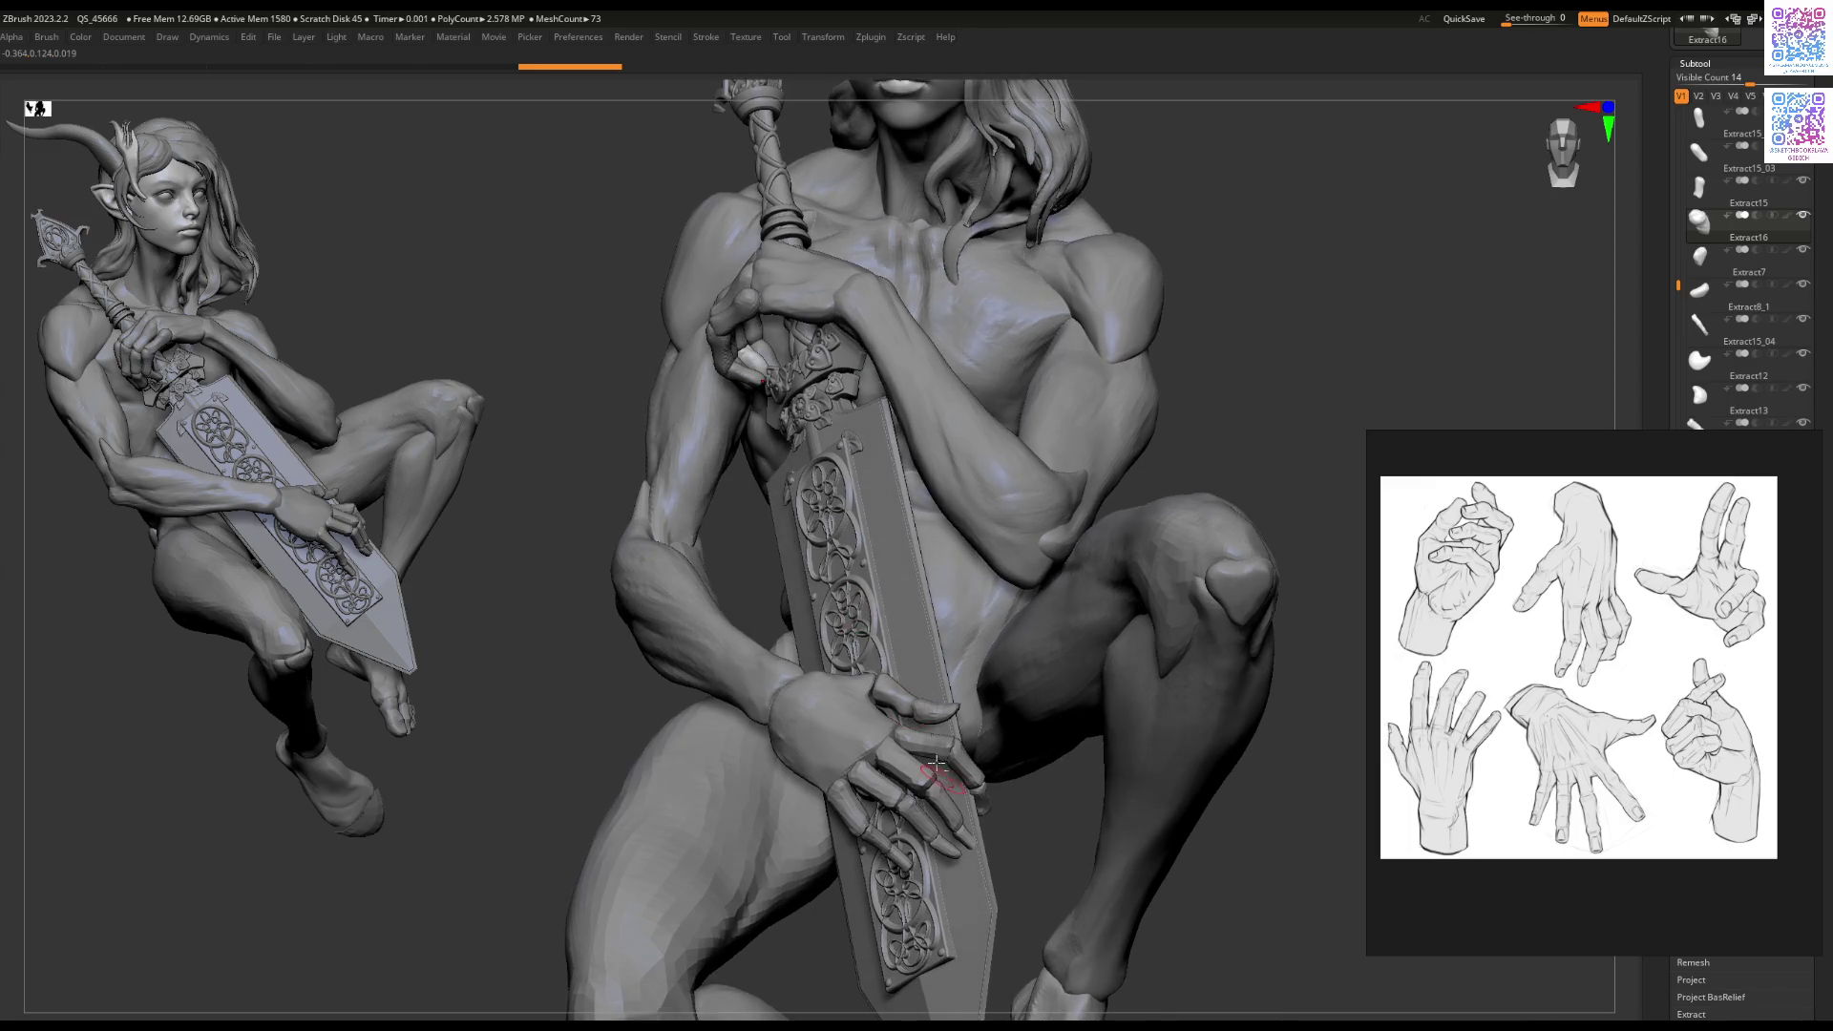
Step: Select finger piece Extract15_04 and rotate all selected fingers with Transpose to curl over the blade
{"action": "left_click", "coordinate": [891, 632], "text": "alt"}
{"action": "key", "text": "f"}
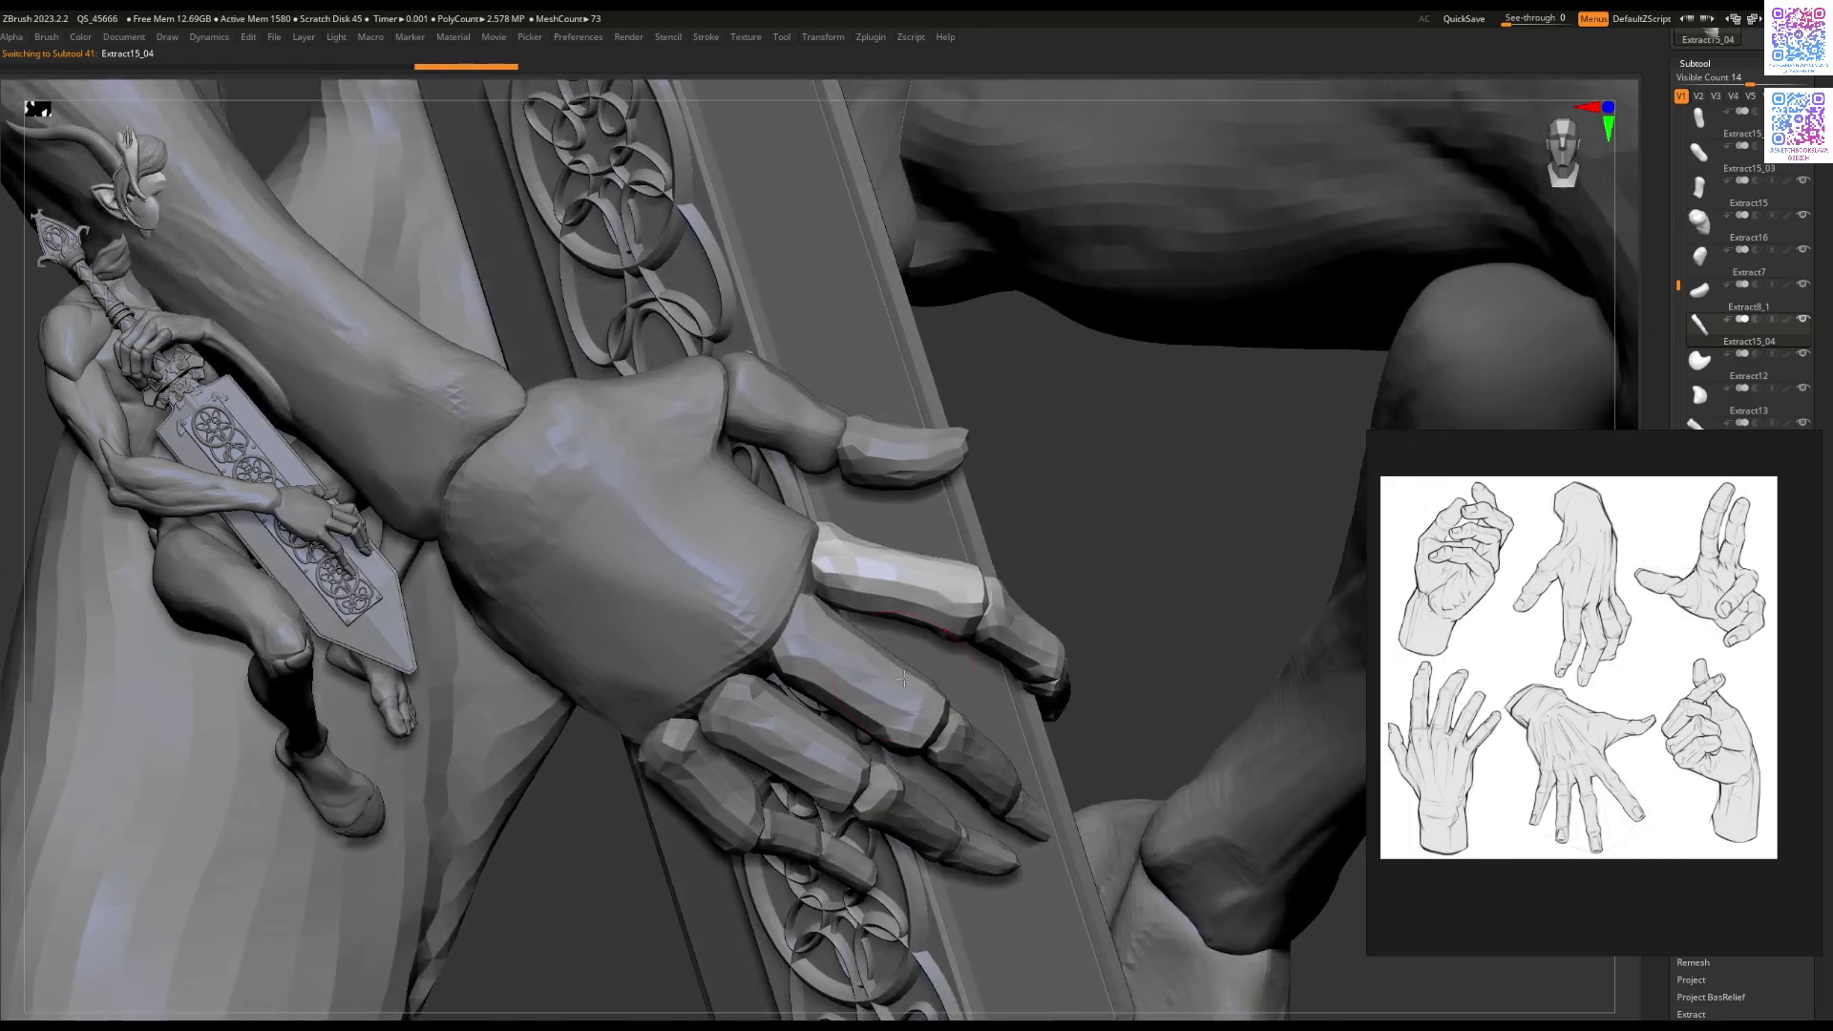
{"action": "key", "text": "w"}
{"action": "left_click", "coordinate": [907, 455]}
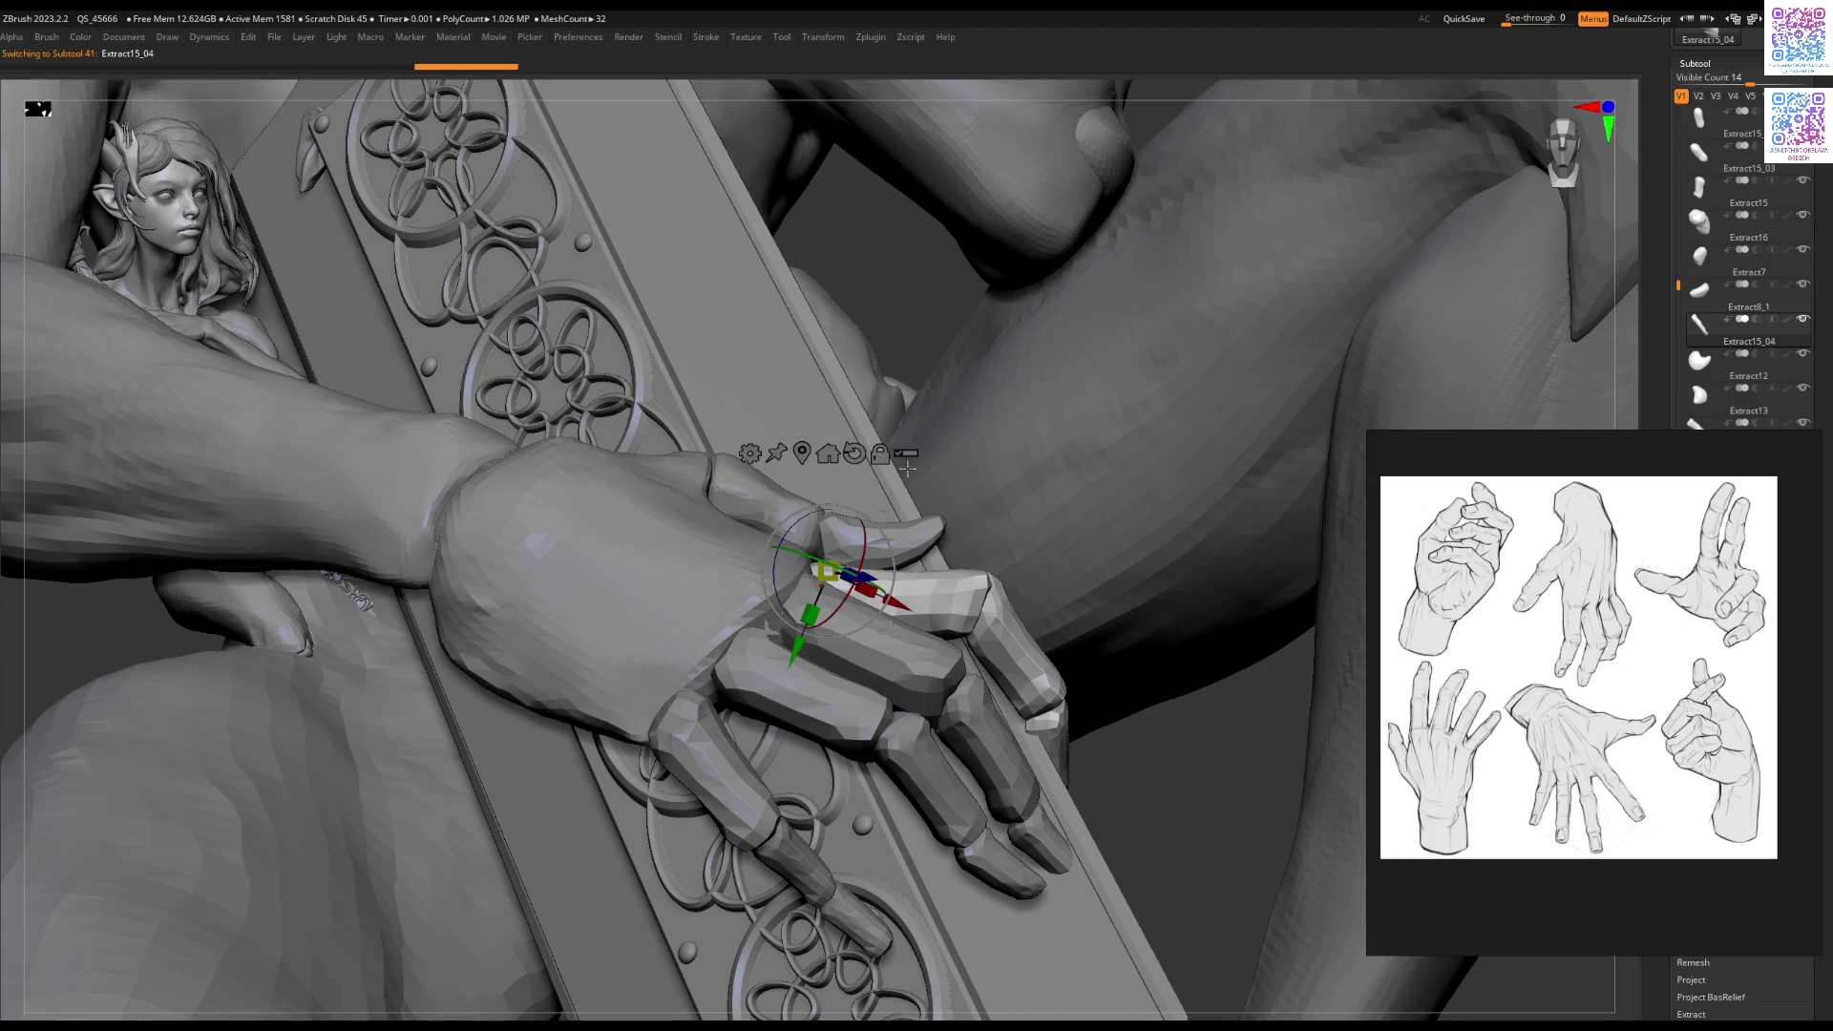
{"action": "mouse_move", "coordinate": [892, 555]}
{"action": "left_mouse_down"}
{"action": "mouse_move", "coordinate": [986, 682]}
{"action": "mouse_move", "coordinate": [1036, 635]}
{"action": "mouse_move", "coordinate": [1074, 631]}
{"action": "mouse_move", "coordinate": [1060, 592]}
{"action": "mouse_move", "coordinate": [1045, 630]}
{"action": "left_mouse_up"}
{"action": "mouse_move", "coordinate": [1193, 668]}
{"action": "left_mouse_down"}
{"action": "mouse_move", "coordinate": [942, 631]}
{"action": "mouse_move", "coordinate": [1127, 471]}
{"action": "left_mouse_up"}
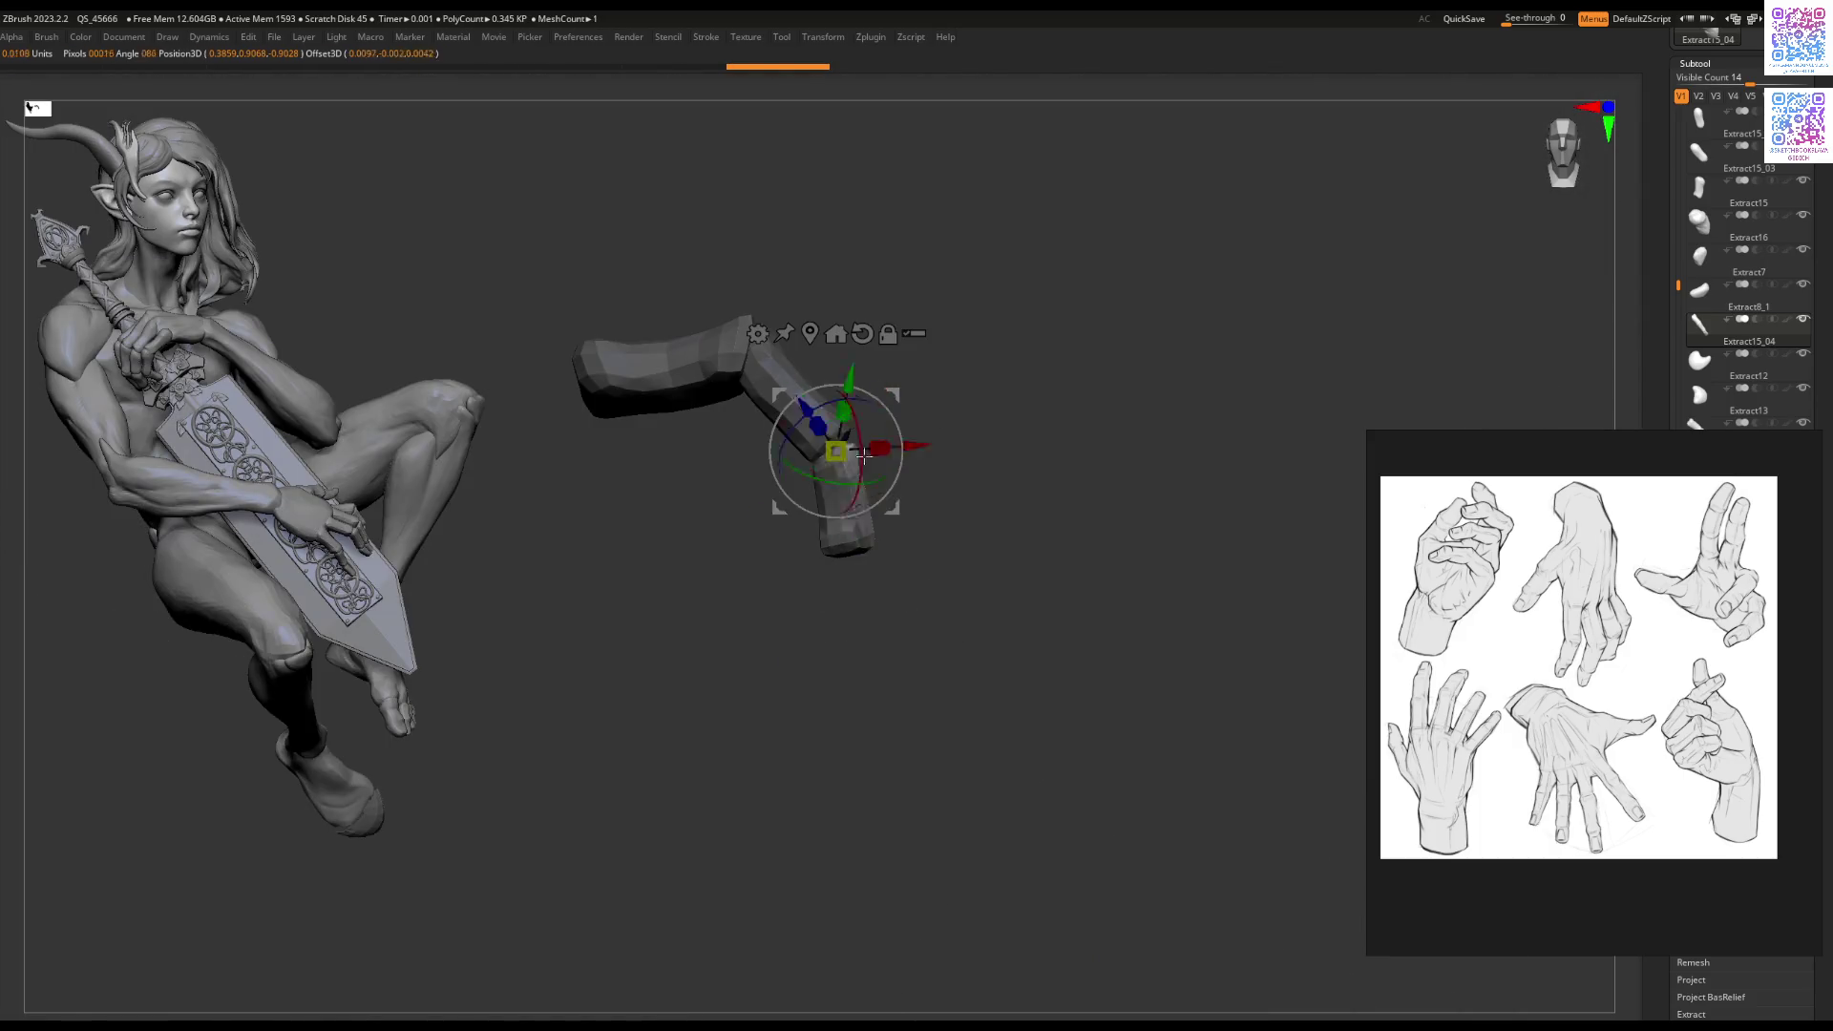
Step: Rotate the fingertip segment downward with the gizmo, undoing unwanted rotations
{"action": "left_click", "coordinate": [688, 702], "text": "ctrl"}
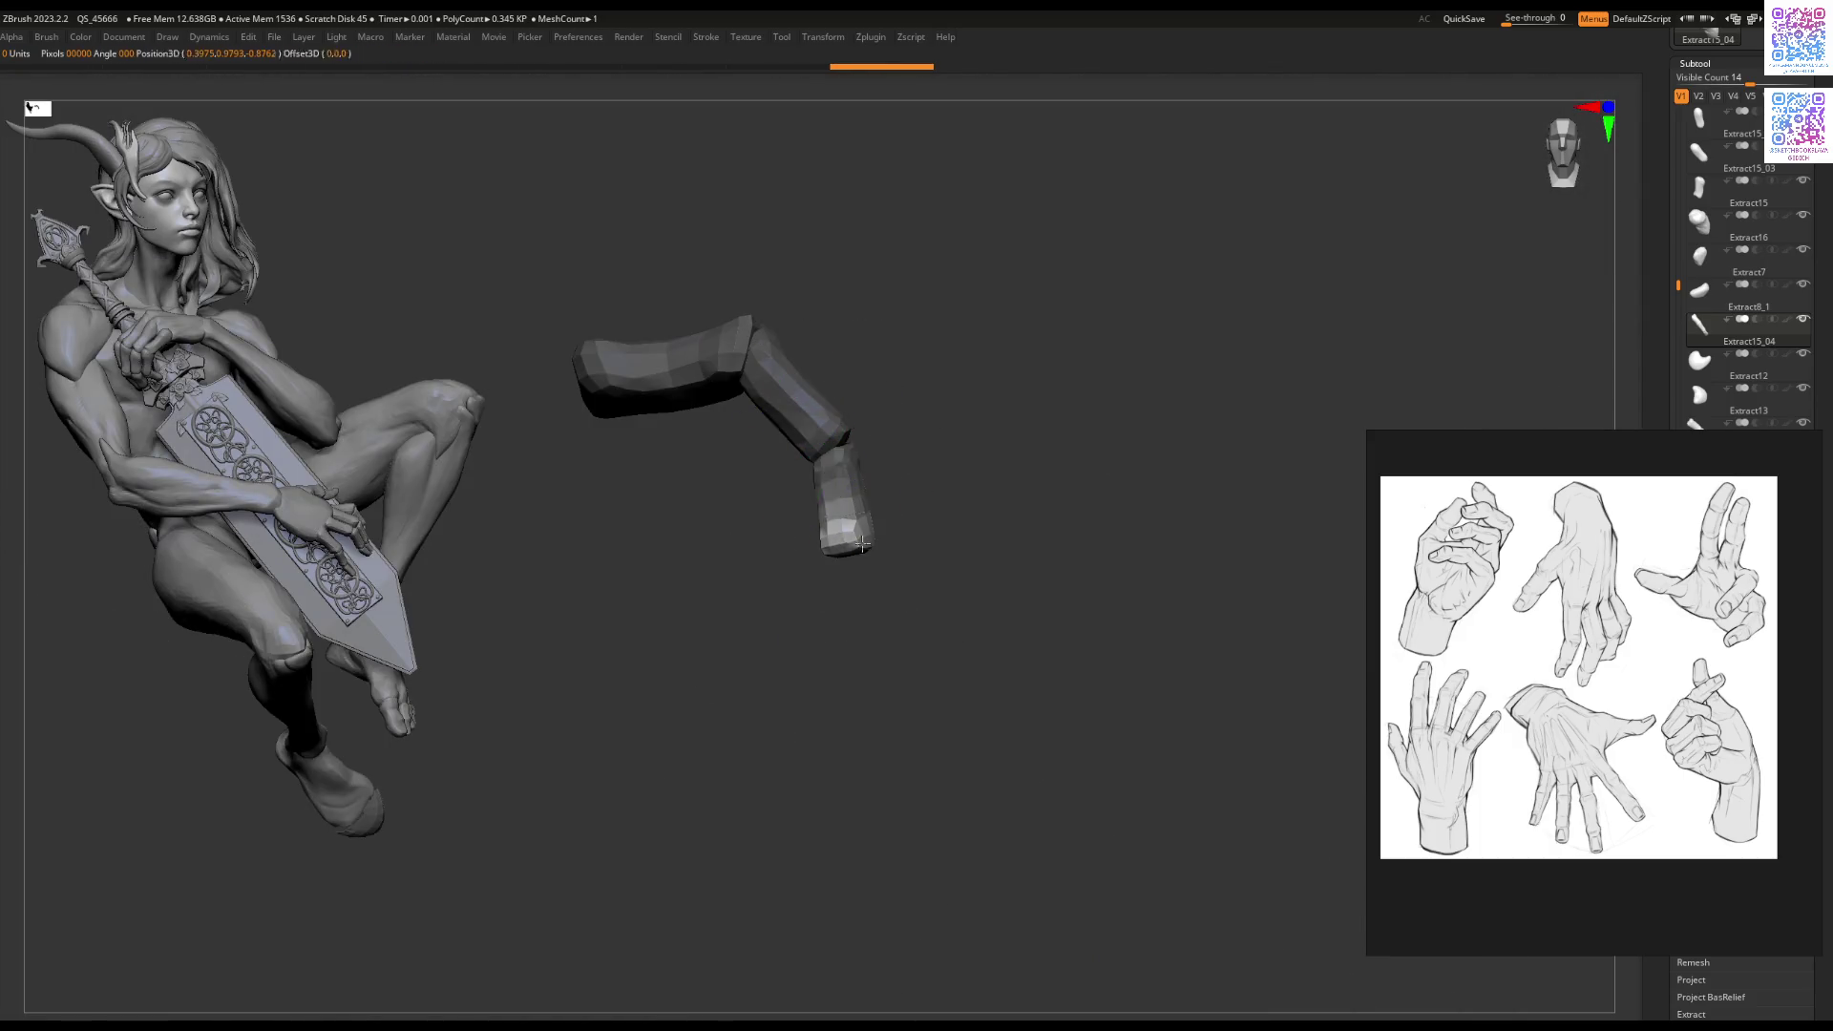
{"action": "key", "text": "ctrl+z"}
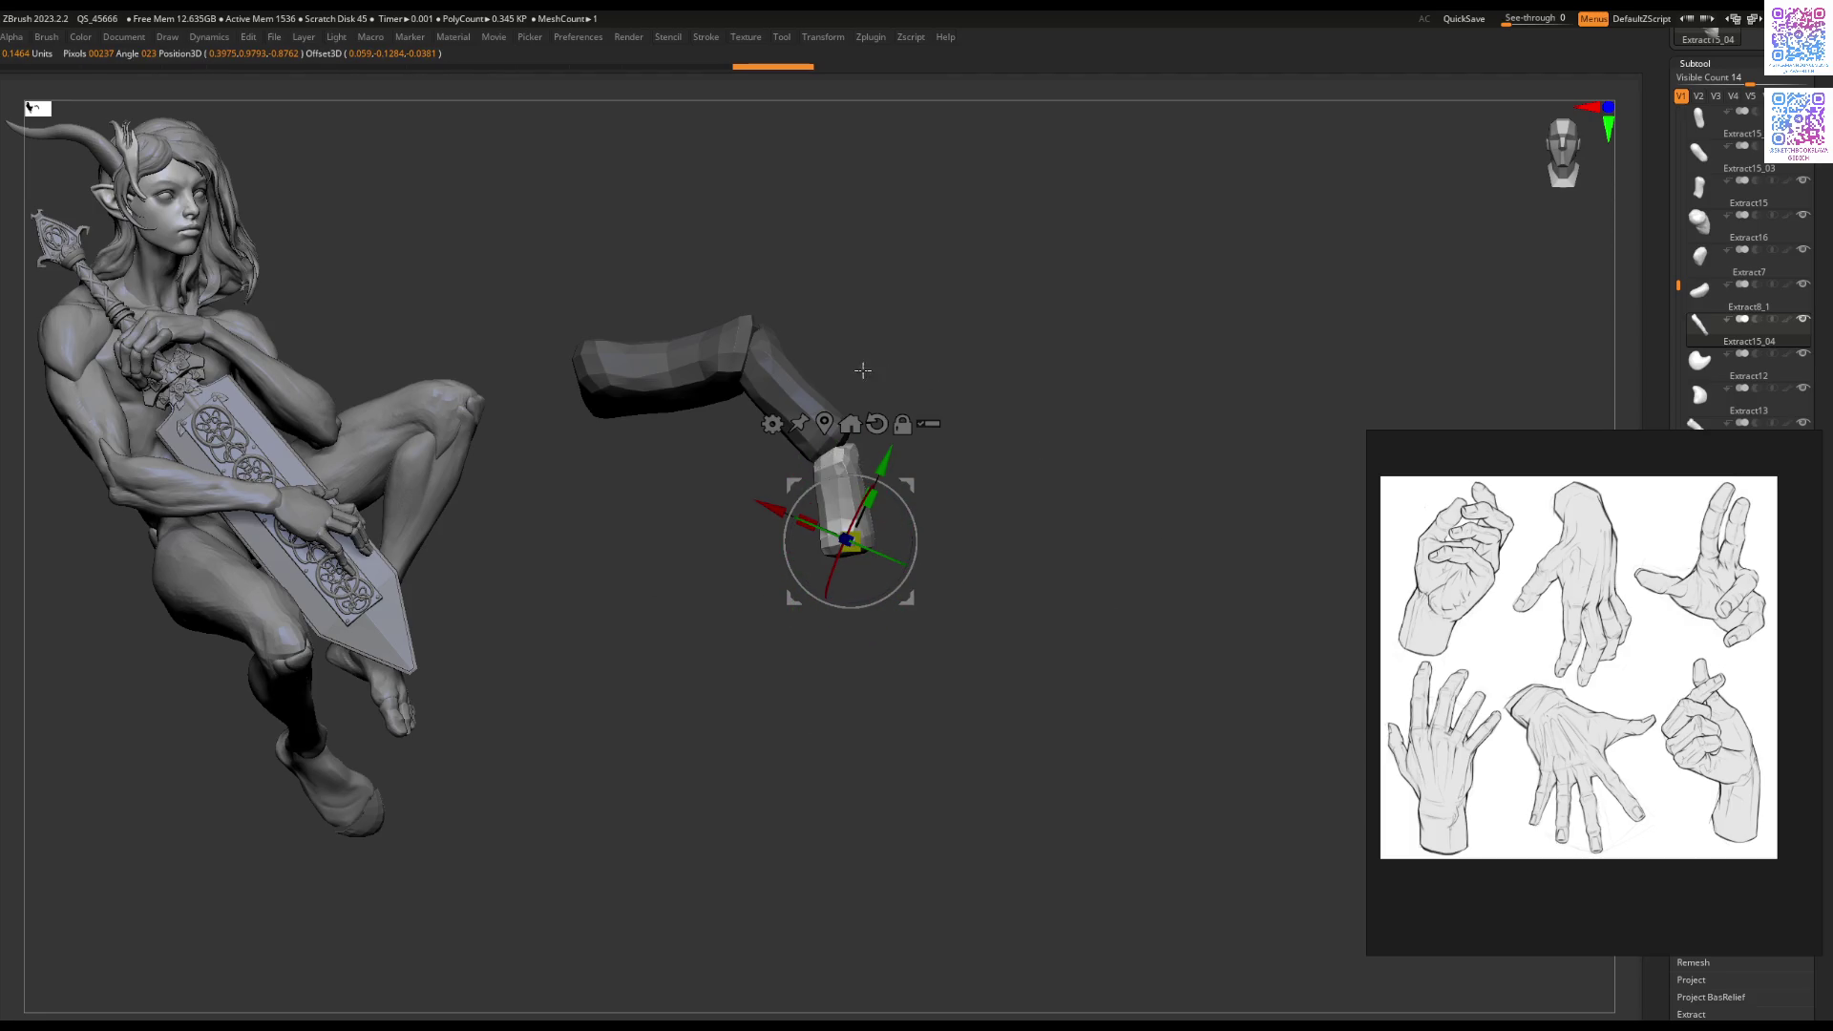
{"action": "left_click_drag", "start_coordinate": [909, 497], "coordinate": [885, 467]}
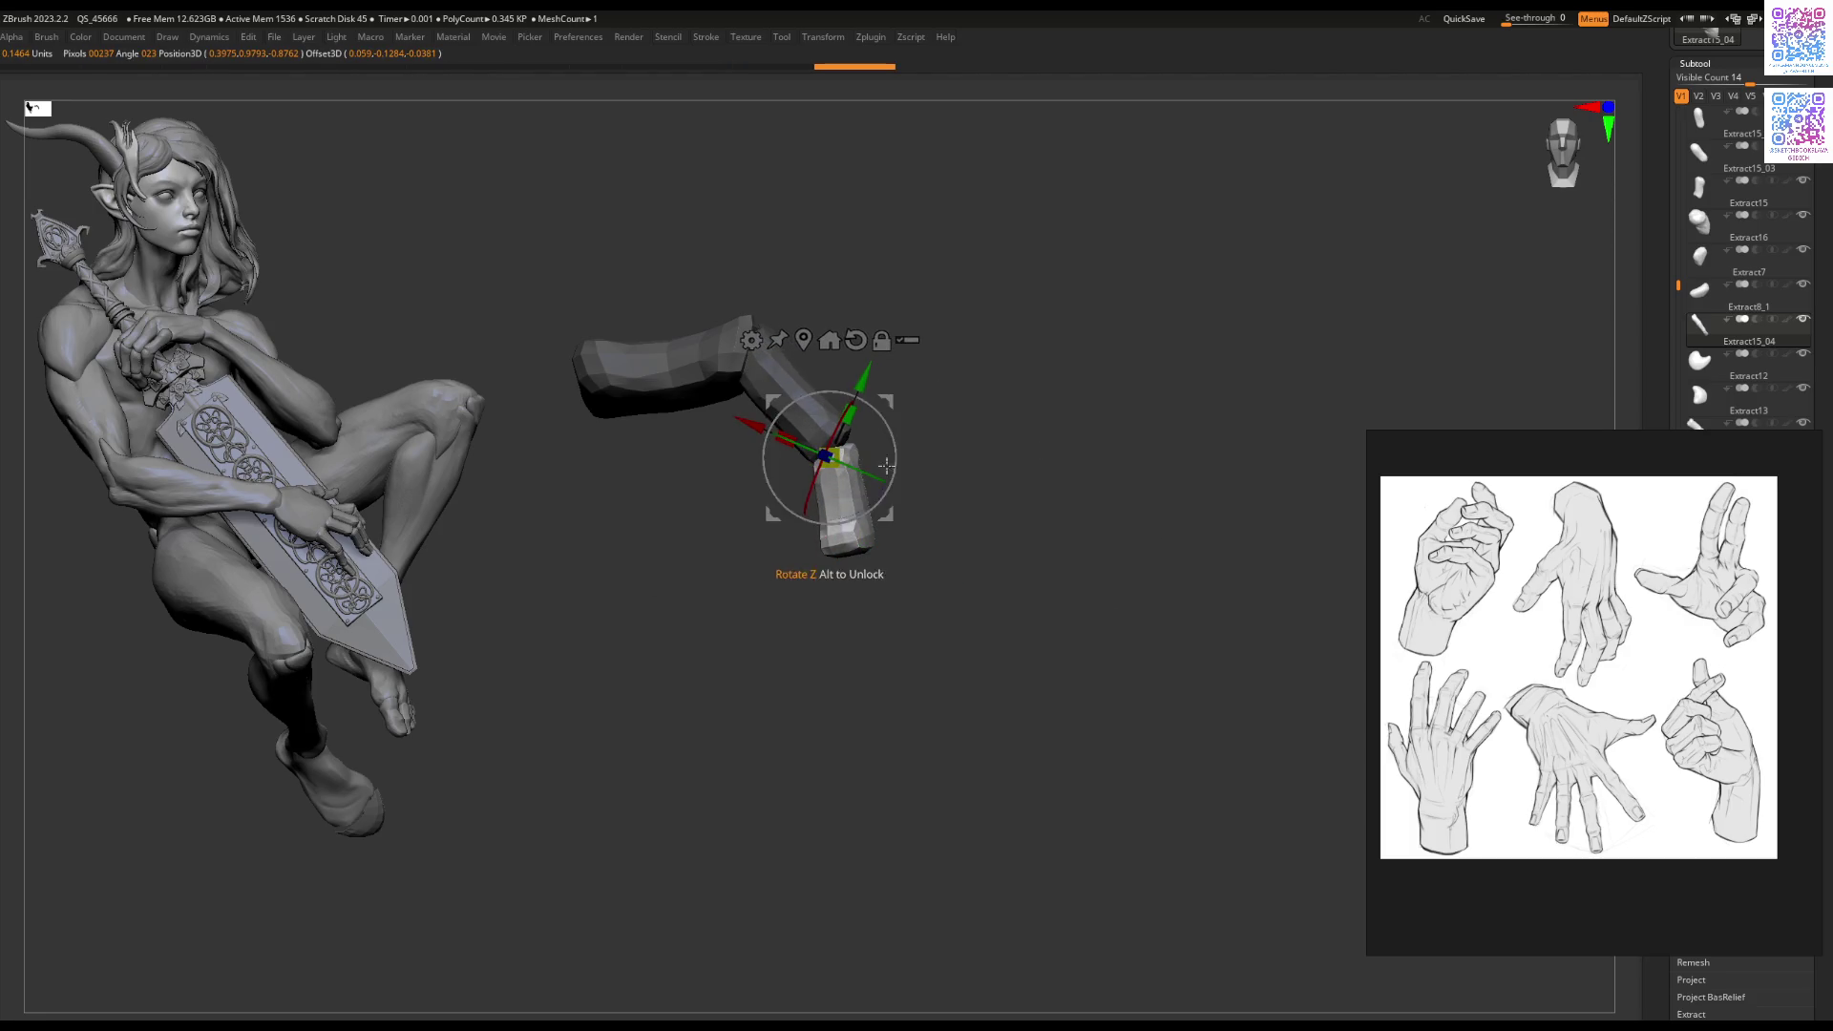
{"action": "right_click_drag", "start_coordinate": [907, 456], "coordinate": [891, 456]}
{"action": "key", "text": "ctrl+z"}
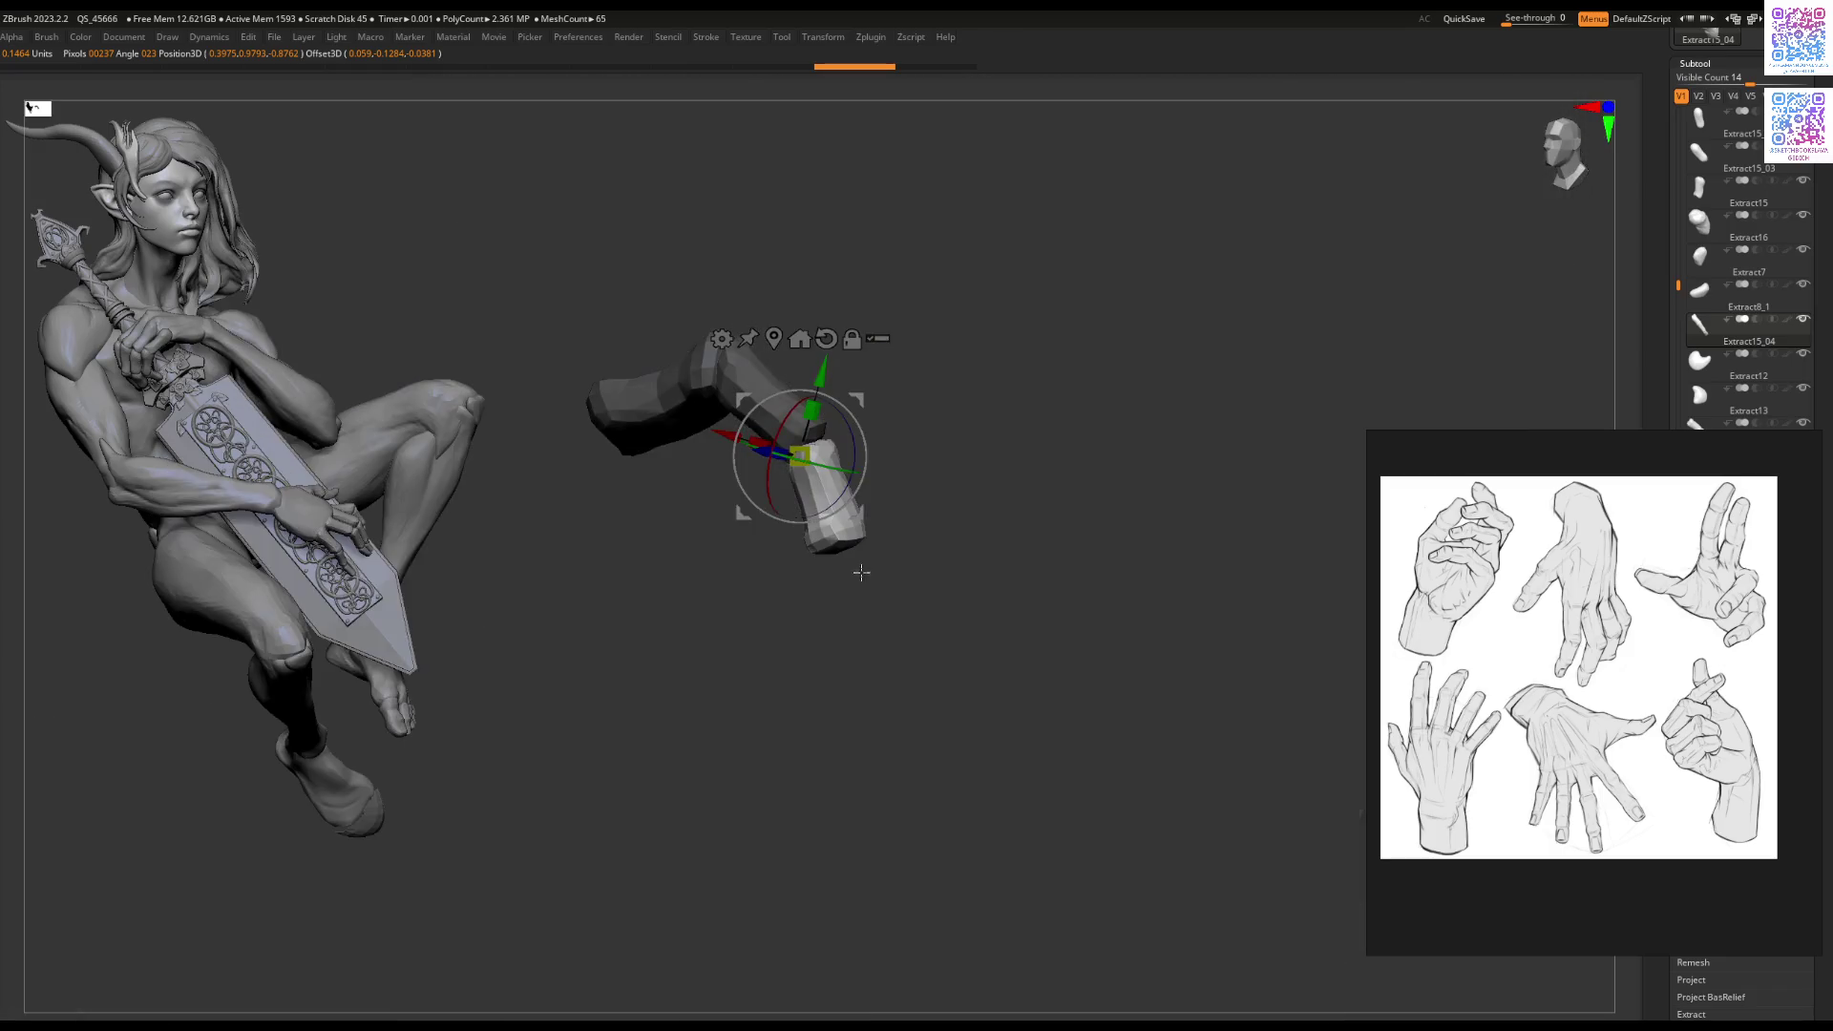
{"action": "left_click_drag", "start_coordinate": [861, 571], "coordinate": [831, 511]}
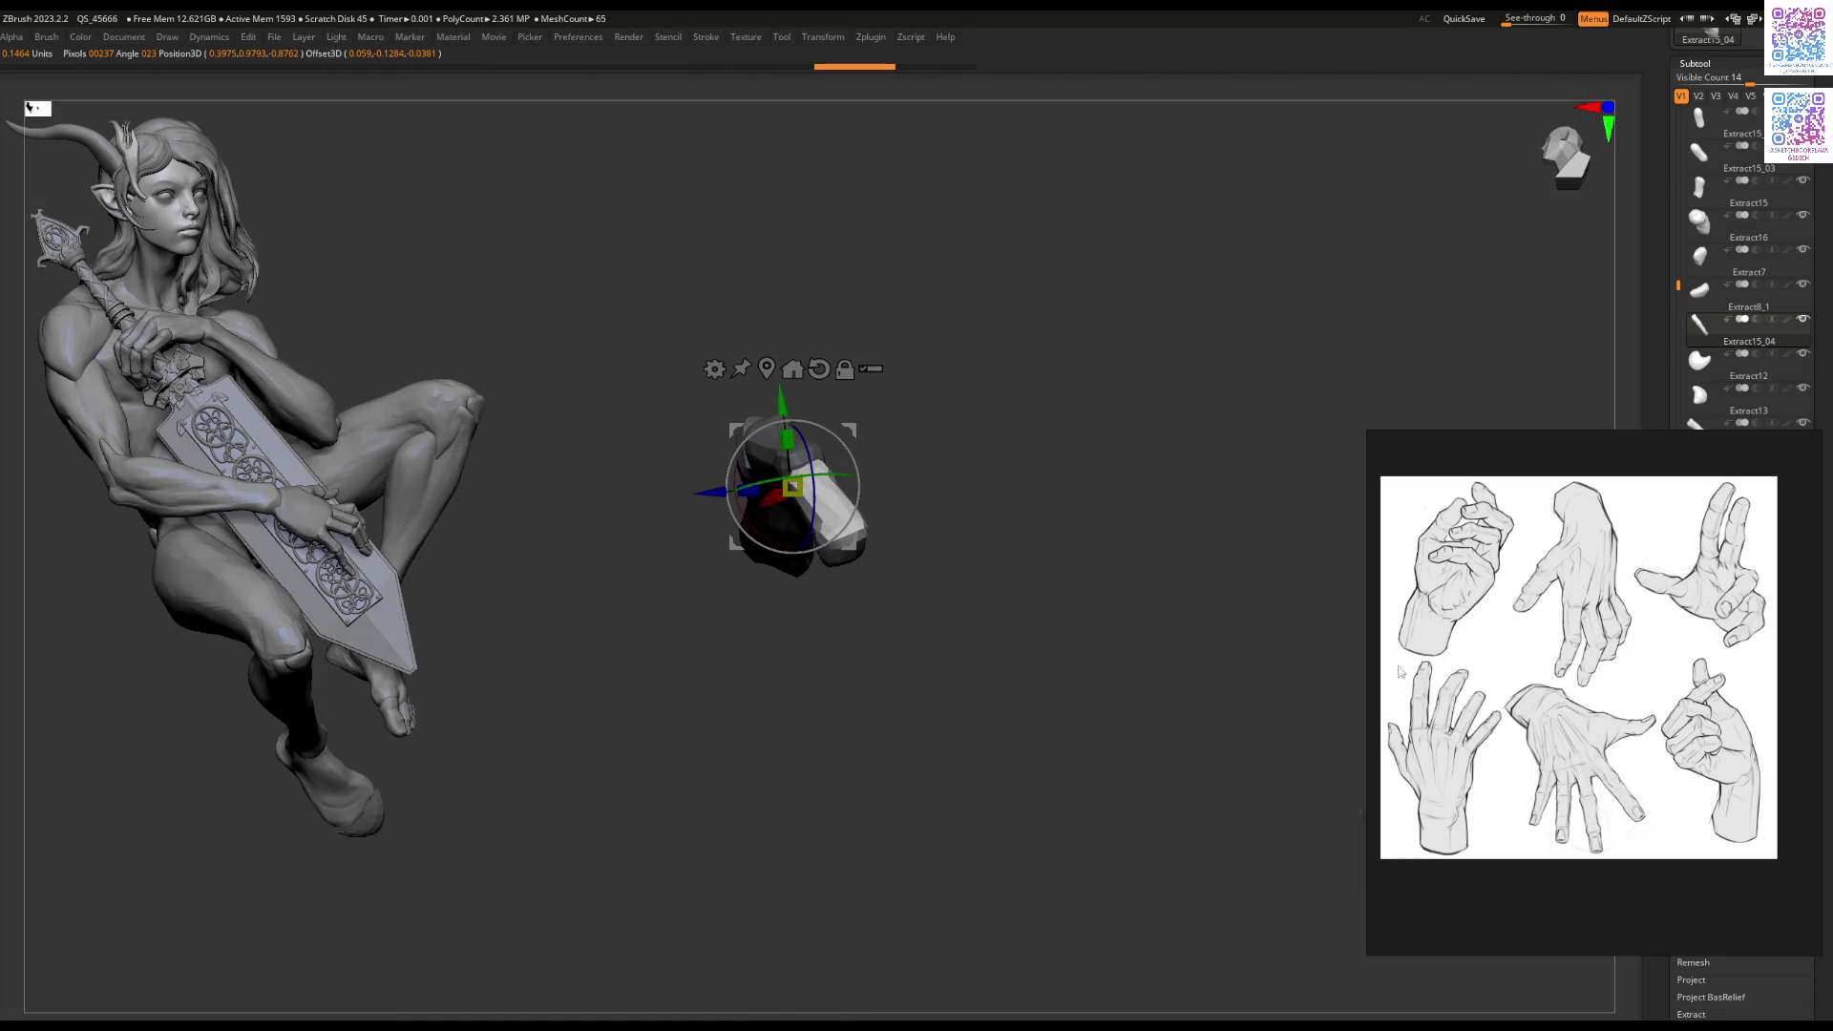
Step: Split the masked fingertip off as new subtool Extract15_16 and return to Draw mode
{"action": "key", "text": "Tab"}
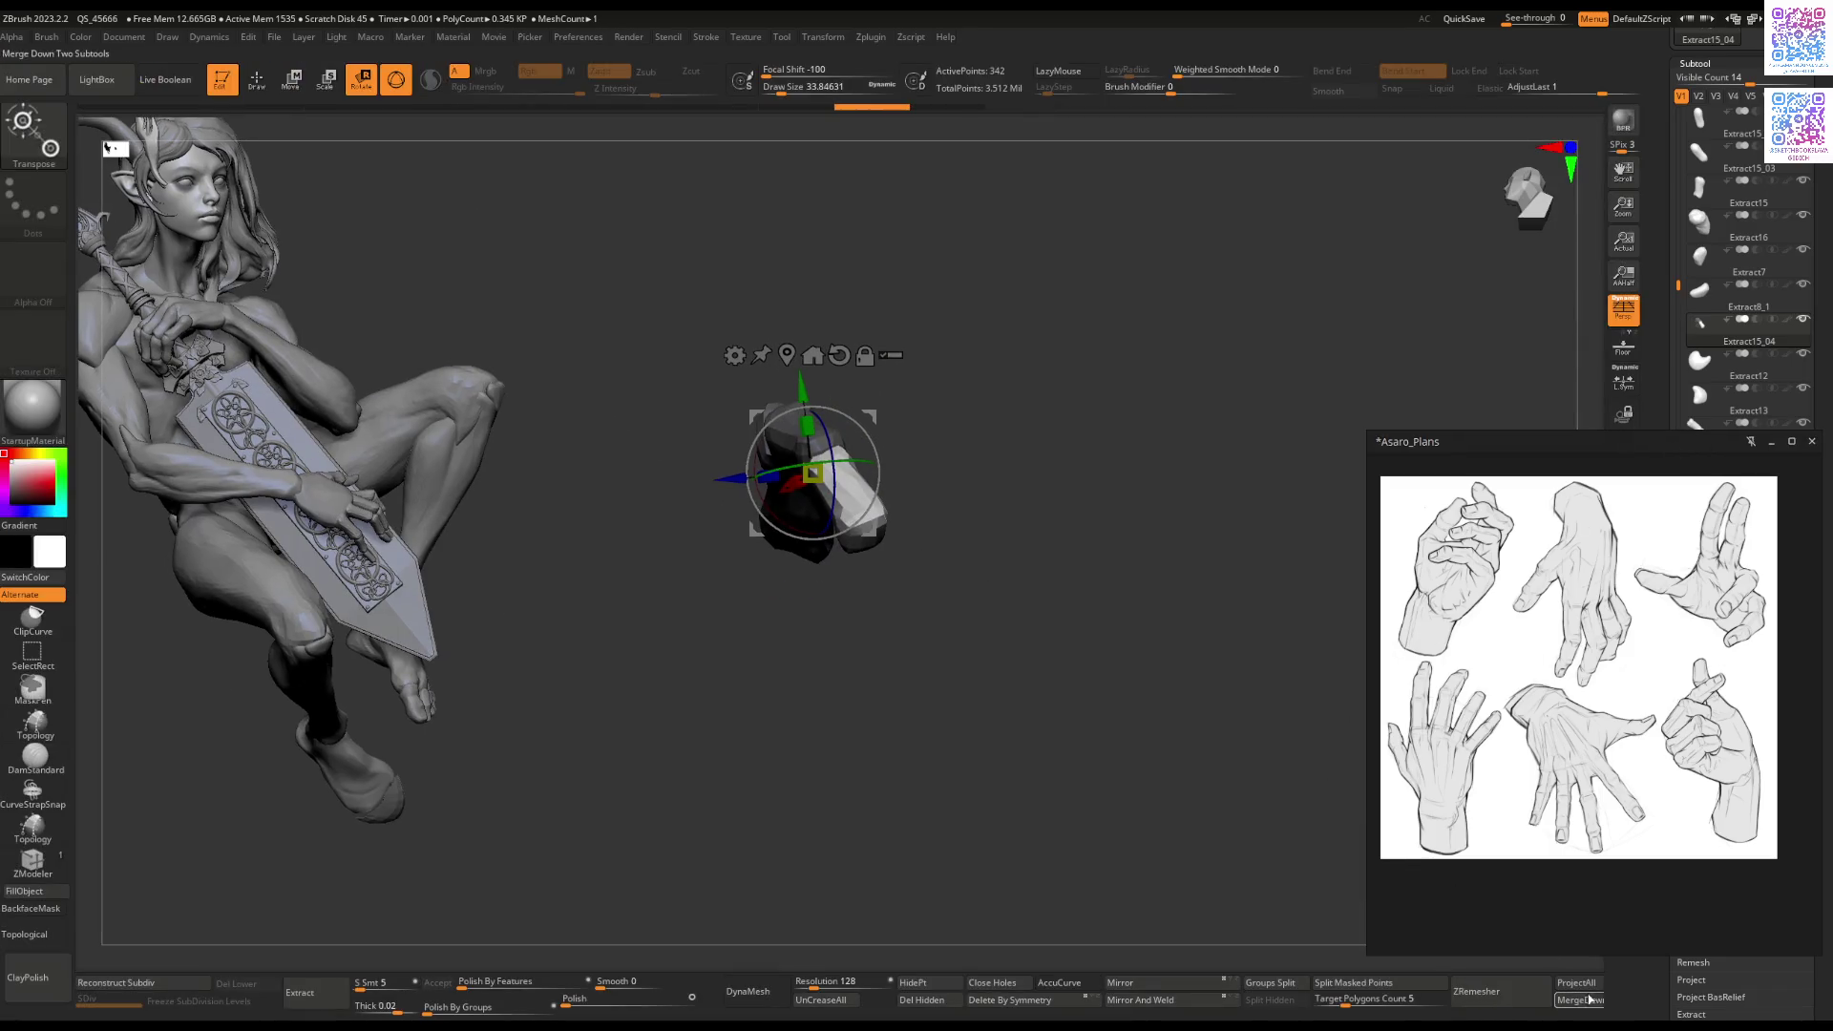
{"action": "left_click", "coordinate": [1349, 987]}
{"action": "mouse_move", "coordinate": [884, 744]}
{"action": "left_mouse_down"}
{"action": "mouse_move", "coordinate": [896, 561]}
{"action": "mouse_move", "coordinate": [840, 553]}
{"action": "left_mouse_up"}
{"action": "key", "text": "q"}
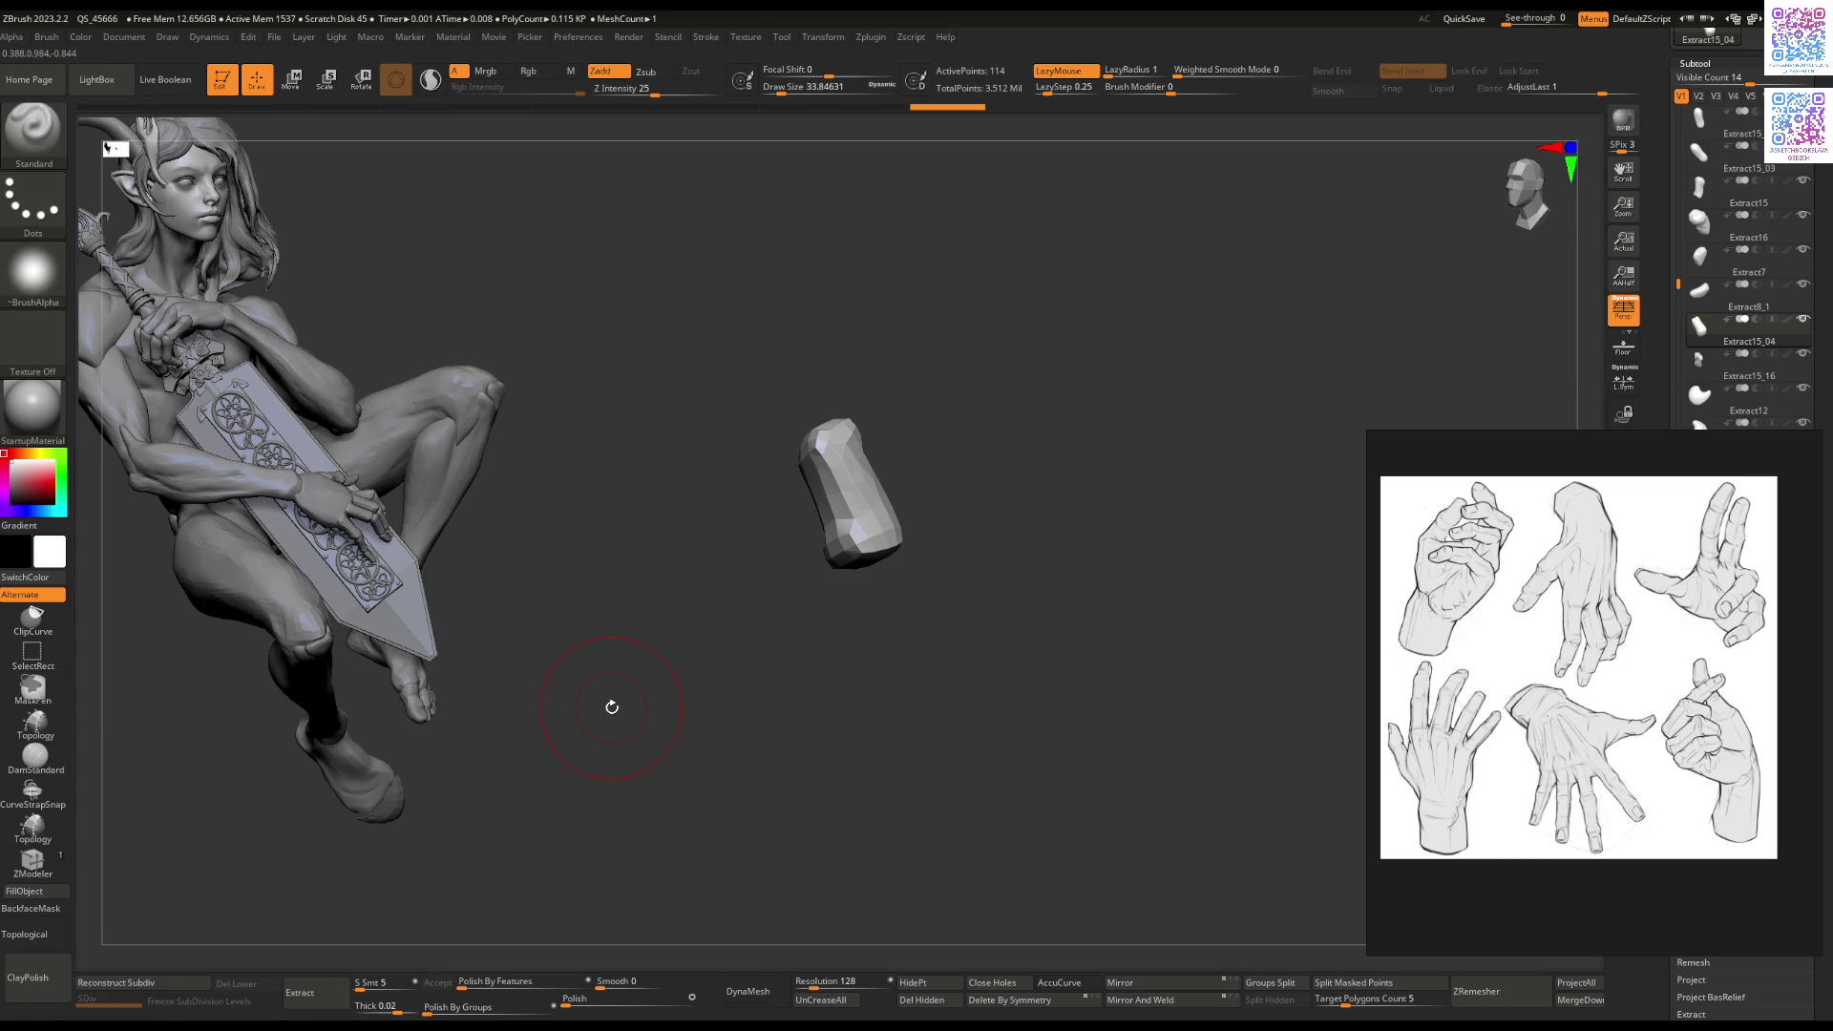
Step: Switch to Flatten, then the Move brush, while orbiting the separated fingertip piece
{"action": "key", "text": "b"}
{"action": "key", "text": "f"}
{"action": "key", "text": "l"}
{"action": "left_click_drag", "start_coordinate": [826, 529], "coordinate": [748, 570]}
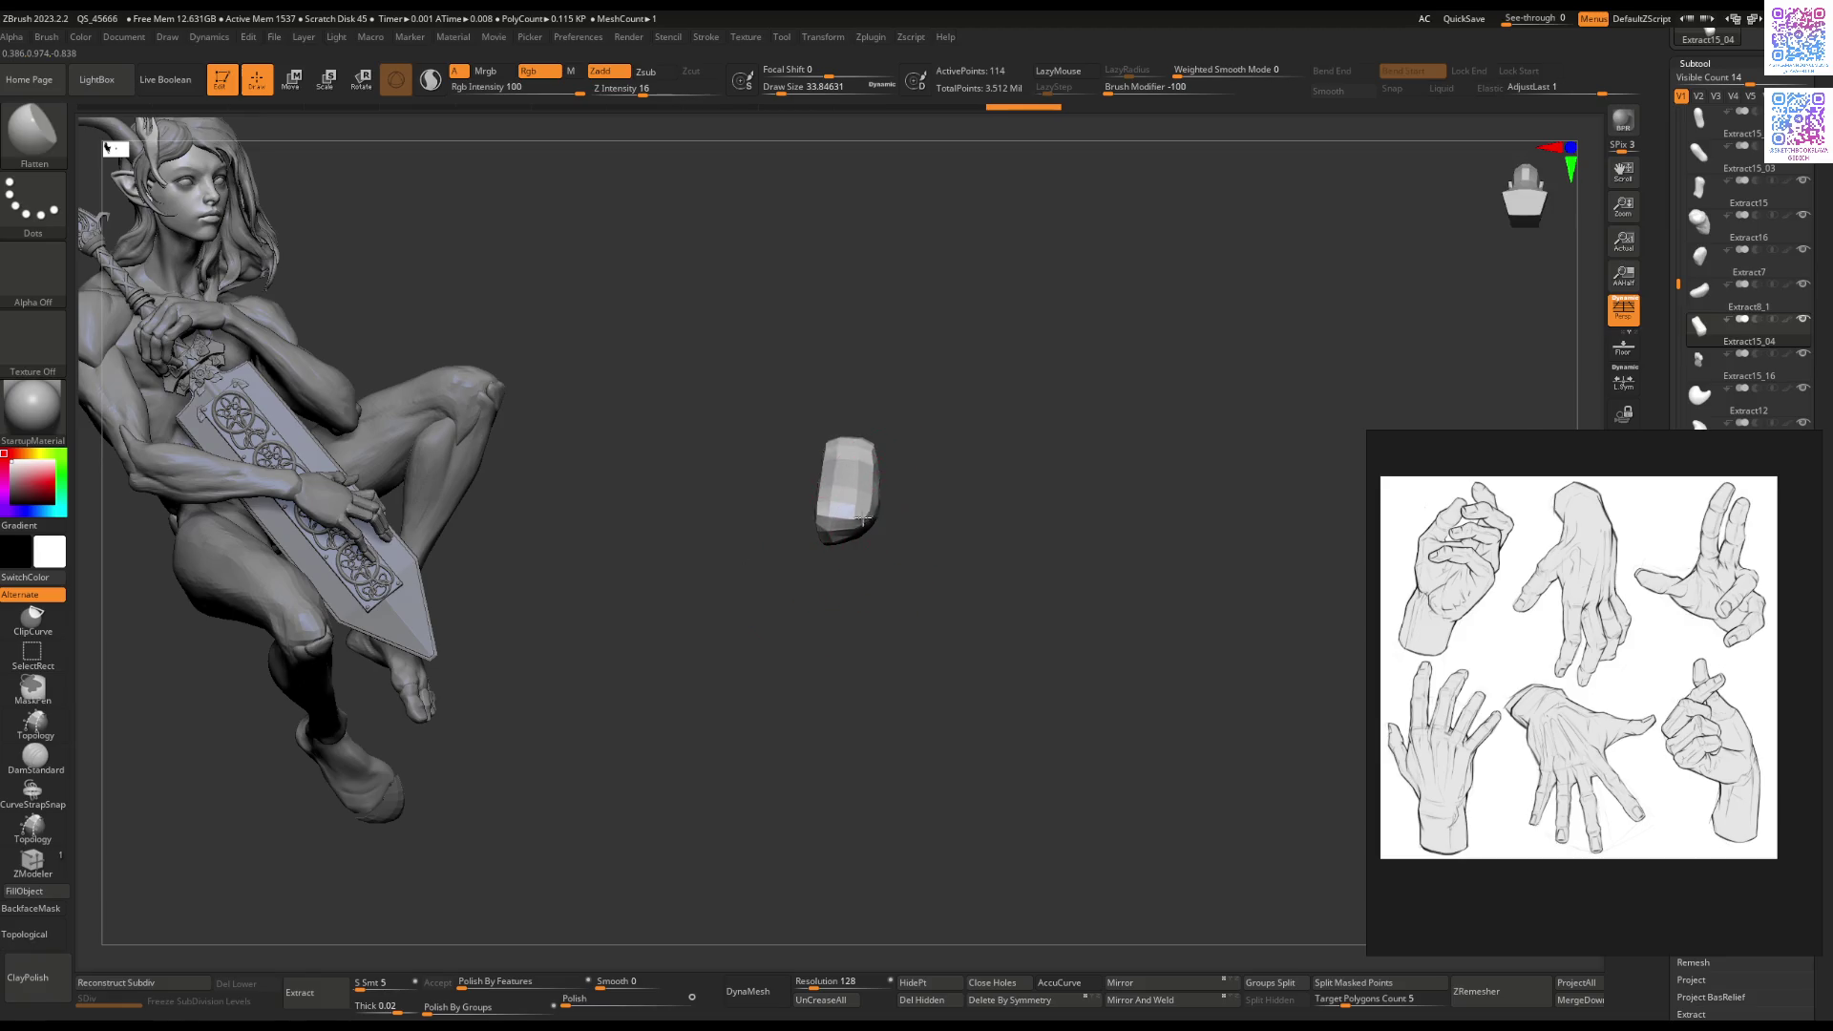
{"action": "mouse_move", "coordinate": [878, 490]}
{"action": "left_mouse_down"}
{"action": "mouse_move", "coordinate": [934, 549]}
{"action": "mouse_move", "coordinate": [841, 459]}
{"action": "left_mouse_up"}
{"action": "key", "text": "b"}
{"action": "key", "text": "m"}
{"action": "key", "text": "v"}
{"action": "key", "text": "space"}
{"action": "mouse_move", "coordinate": [841, 393]}
{"action": "right_mouse_down"}
{"action": "mouse_move", "coordinate": [812, 382]}
{"action": "mouse_move", "coordinate": [792, 421]}
{"action": "mouse_move", "coordinate": [840, 400]}
{"action": "right_mouse_up"}
Step: Select Extract15_16, zoom out to the full figure, and pick hand subtool Extract2
{"action": "left_click", "coordinate": [812, 382], "text": "alt"}
{"action": "mouse_move", "coordinate": [842, 473]}
{"action": "right_mouse_down", "text": "alt"}
{"action": "mouse_move", "coordinate": [838, 554]}
{"action": "mouse_move", "coordinate": [800, 586]}
{"action": "mouse_move", "coordinate": [850, 599]}
{"action": "mouse_move", "coordinate": [755, 603]}
{"action": "mouse_move", "coordinate": [791, 587]}
{"action": "mouse_move", "coordinate": [772, 555]}
{"action": "right_mouse_up", "text": "alt"}
{"action": "left_click", "coordinate": [831, 593], "text": "alt"}
{"action": "key", "text": "space"}
Step: Select forearm Extract1_2 and refine it with ClayBuildup and Flatten brushes
{"action": "left_click", "coordinate": [775, 559], "text": "alt"}
{"action": "key", "text": "space"}
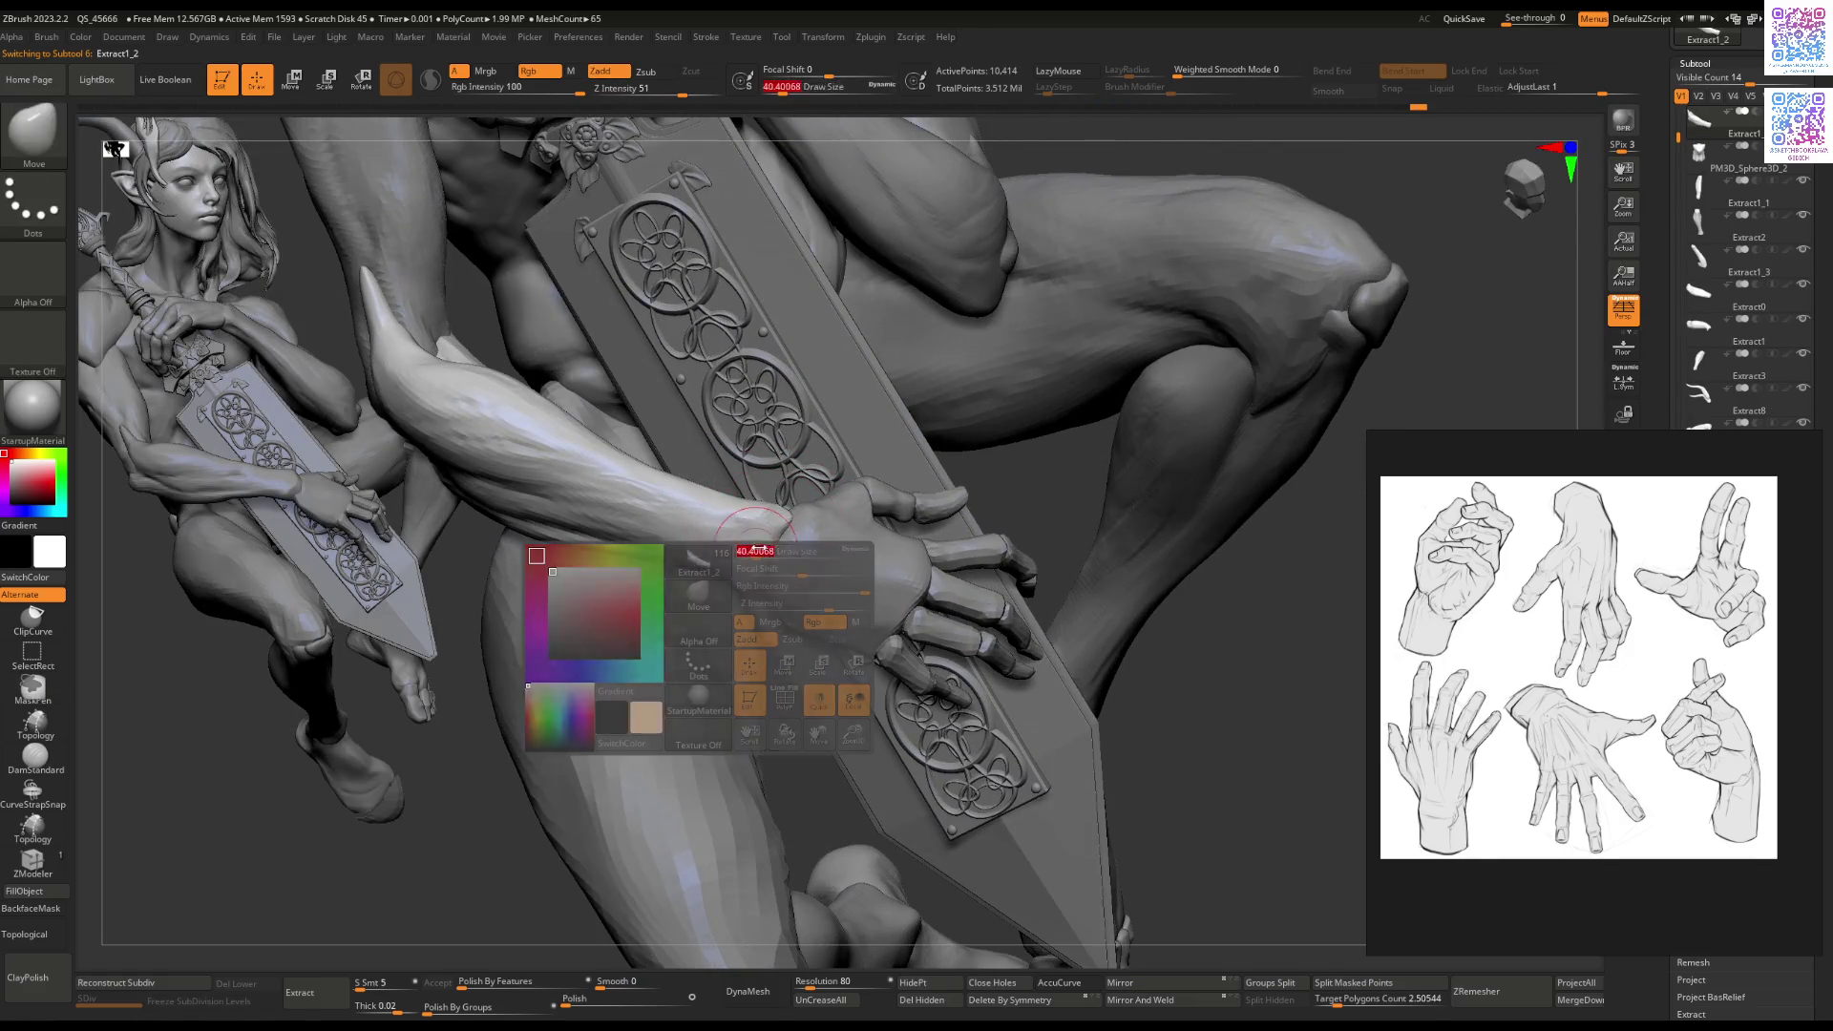
{"action": "key", "text": "b"}
{"action": "key", "text": "c"}
{"action": "key", "text": "b"}
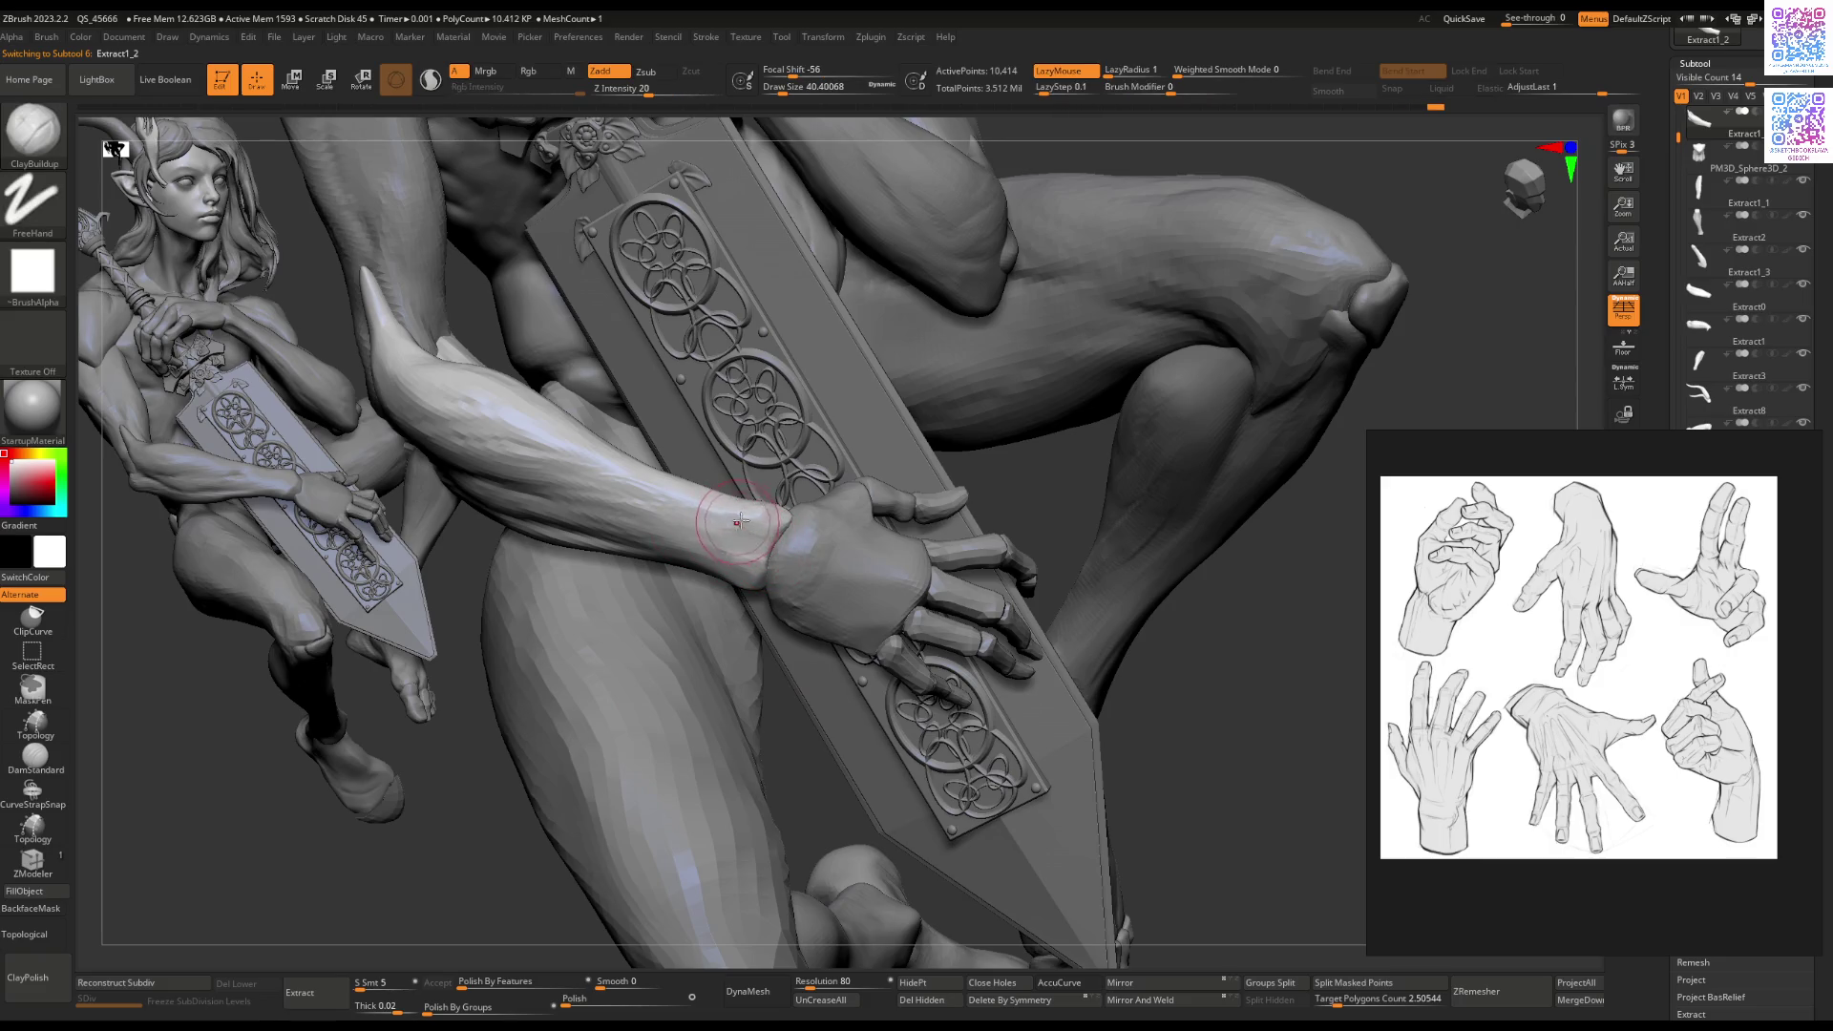
{"action": "key", "text": "b"}
{"action": "key", "text": "f"}
{"action": "key", "text": "l"}
Step: Zoom out and select thumb piece Extract6_1 beneath the elf's foot
{"action": "right_click_drag", "start_coordinate": [679, 552], "coordinate": [707, 553]}
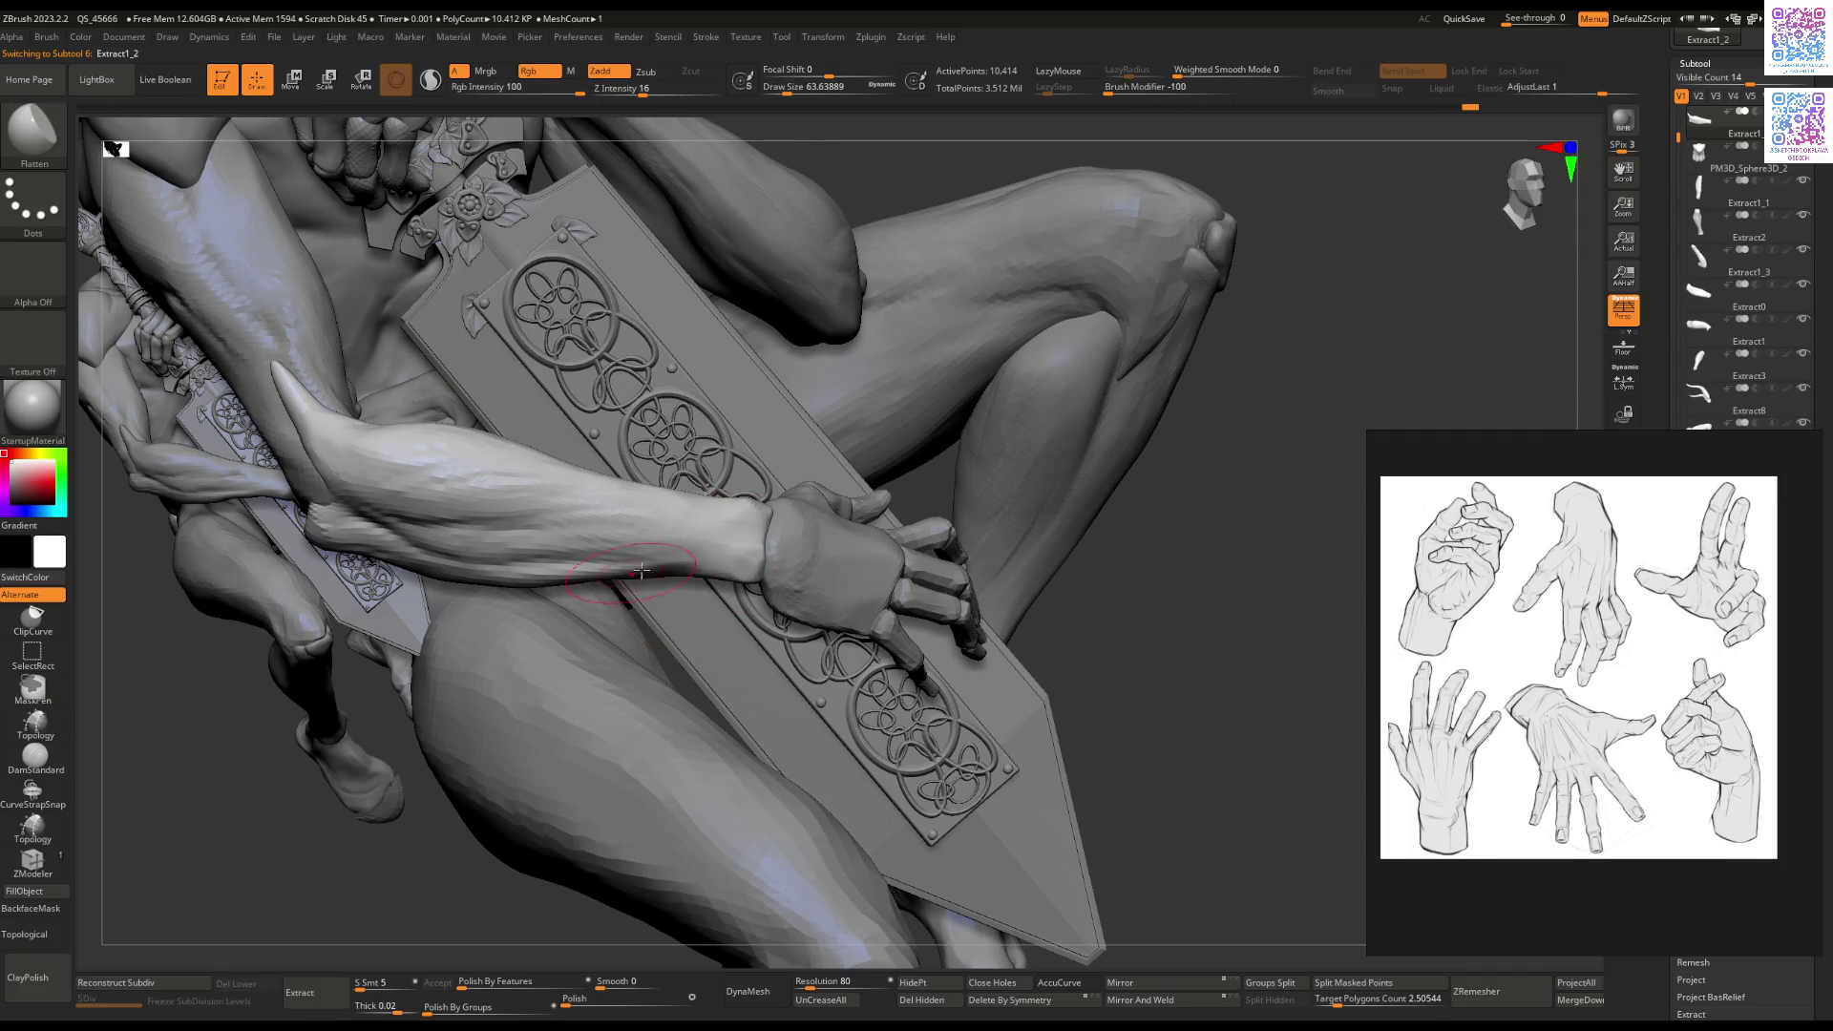
{"action": "mouse_move", "coordinate": [697, 744]}
{"action": "right_mouse_down"}
{"action": "mouse_move", "coordinate": [669, 573]}
{"action": "mouse_move", "coordinate": [602, 557]}
{"action": "mouse_move", "coordinate": [908, 536]}
{"action": "mouse_move", "coordinate": [783, 573]}
{"action": "mouse_move", "coordinate": [753, 604]}
{"action": "mouse_move", "coordinate": [881, 531]}
{"action": "mouse_move", "coordinate": [806, 621]}
{"action": "mouse_move", "coordinate": [802, 605]}
{"action": "mouse_move", "coordinate": [874, 648]}
{"action": "mouse_move", "coordinate": [871, 573]}
{"action": "mouse_move", "coordinate": [860, 614]}
{"action": "mouse_move", "coordinate": [872, 598]}
{"action": "right_mouse_up"}
{"action": "left_click", "coordinate": [874, 647], "text": "alt"}
Step: Pull the thumb tip under the foot into shape with a smaller Move brush
{"action": "key", "text": "b"}
{"action": "key", "text": "m"}
{"action": "key", "text": "v"}
{"action": "key", "text": "space"}
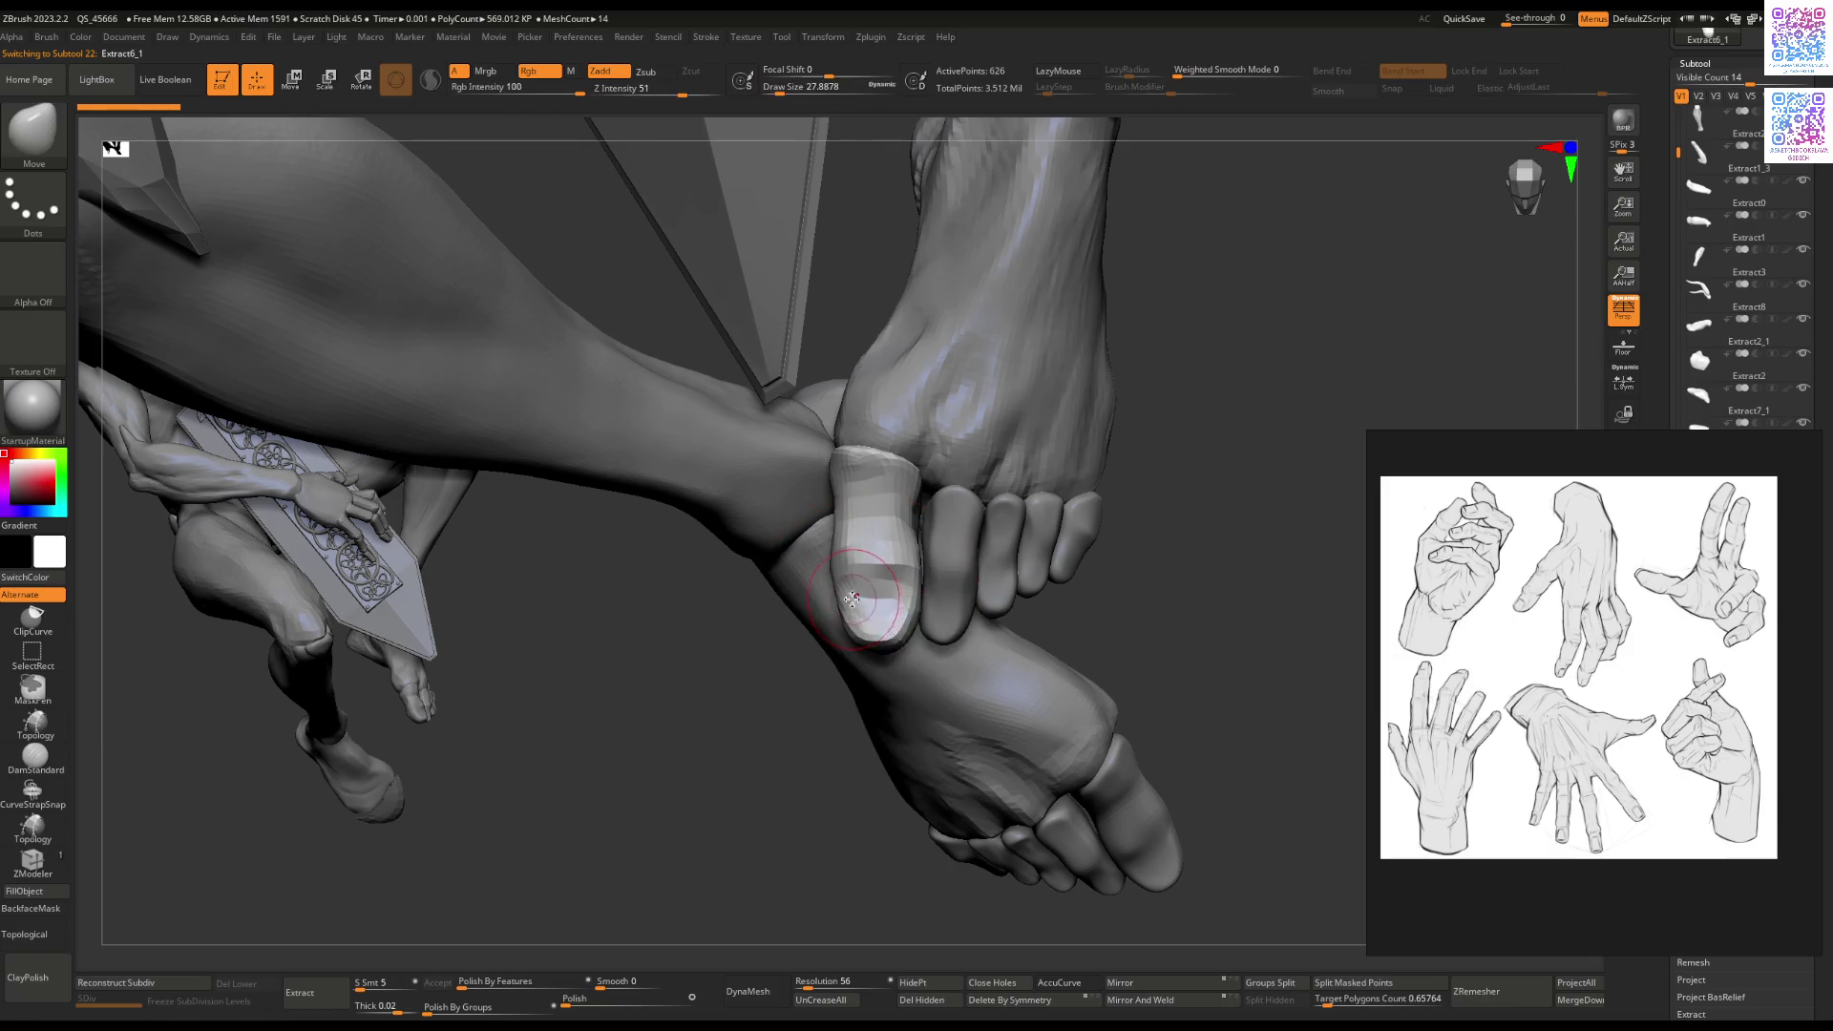
{"action": "left_click", "coordinate": [855, 598]}
{"action": "key", "text": "Escape"}
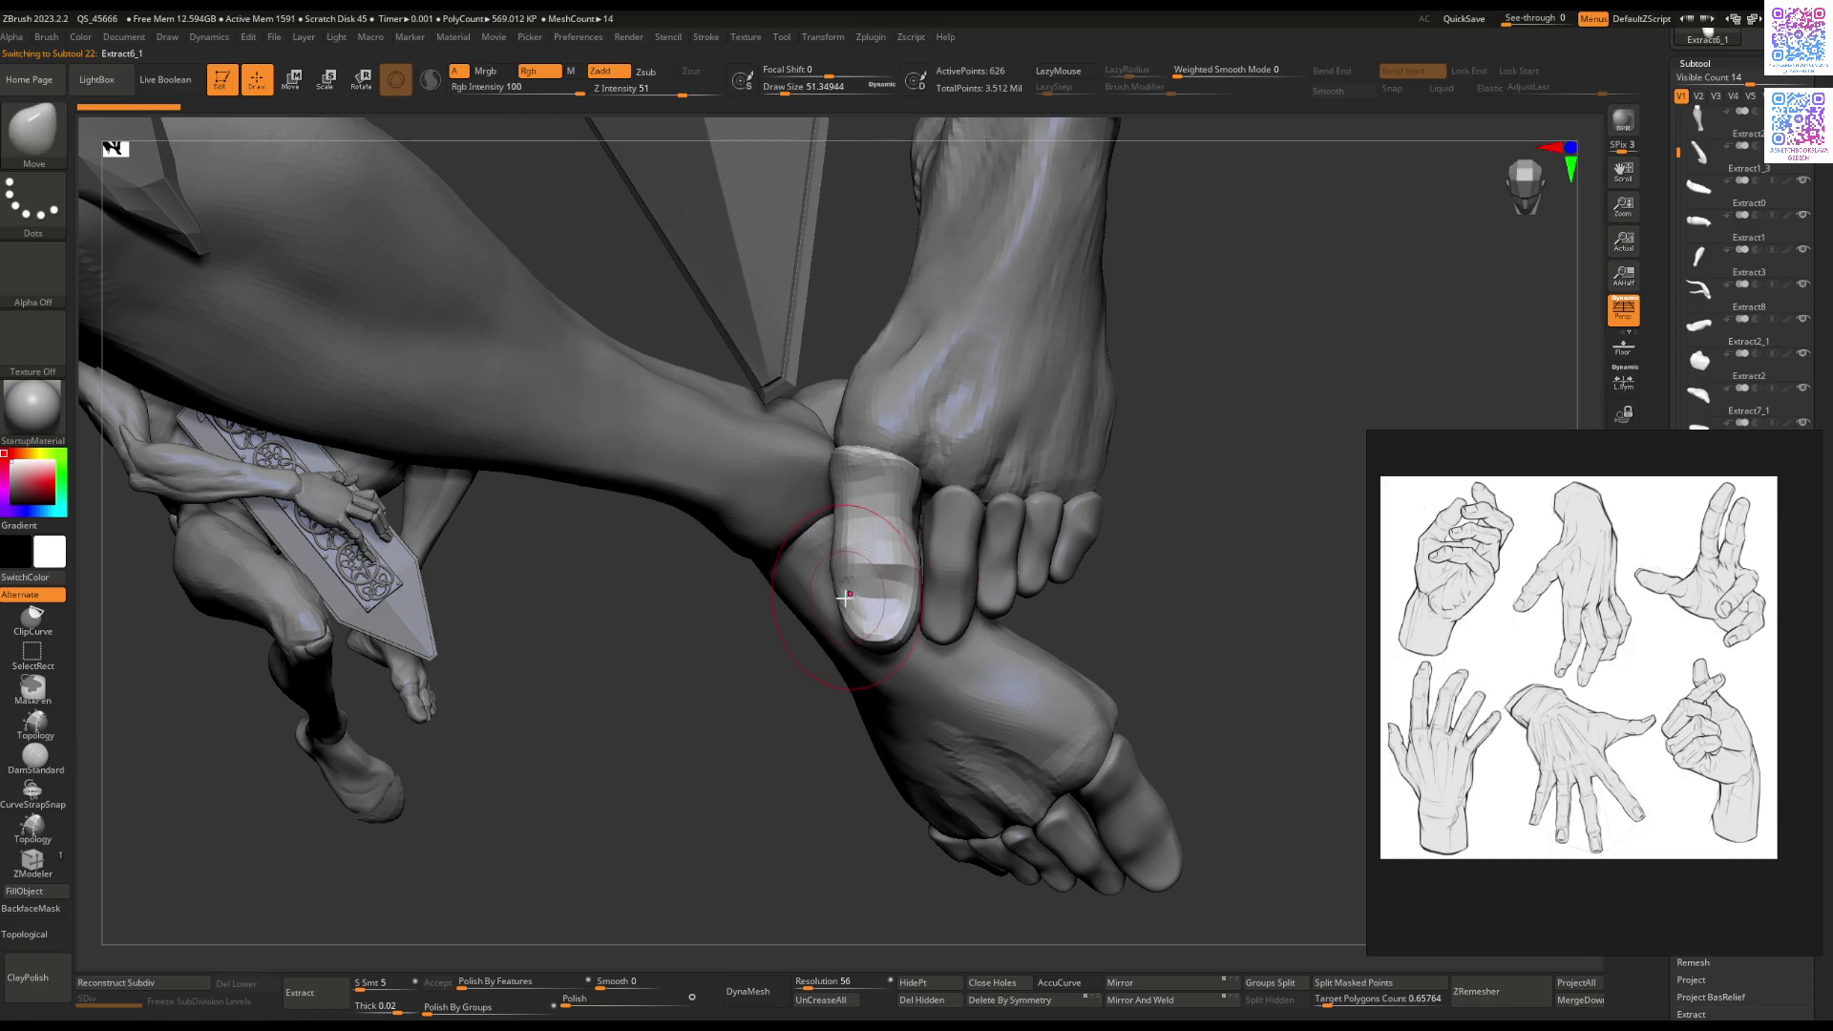
{"action": "right_click_drag", "start_coordinate": [847, 601], "coordinate": [861, 616]}
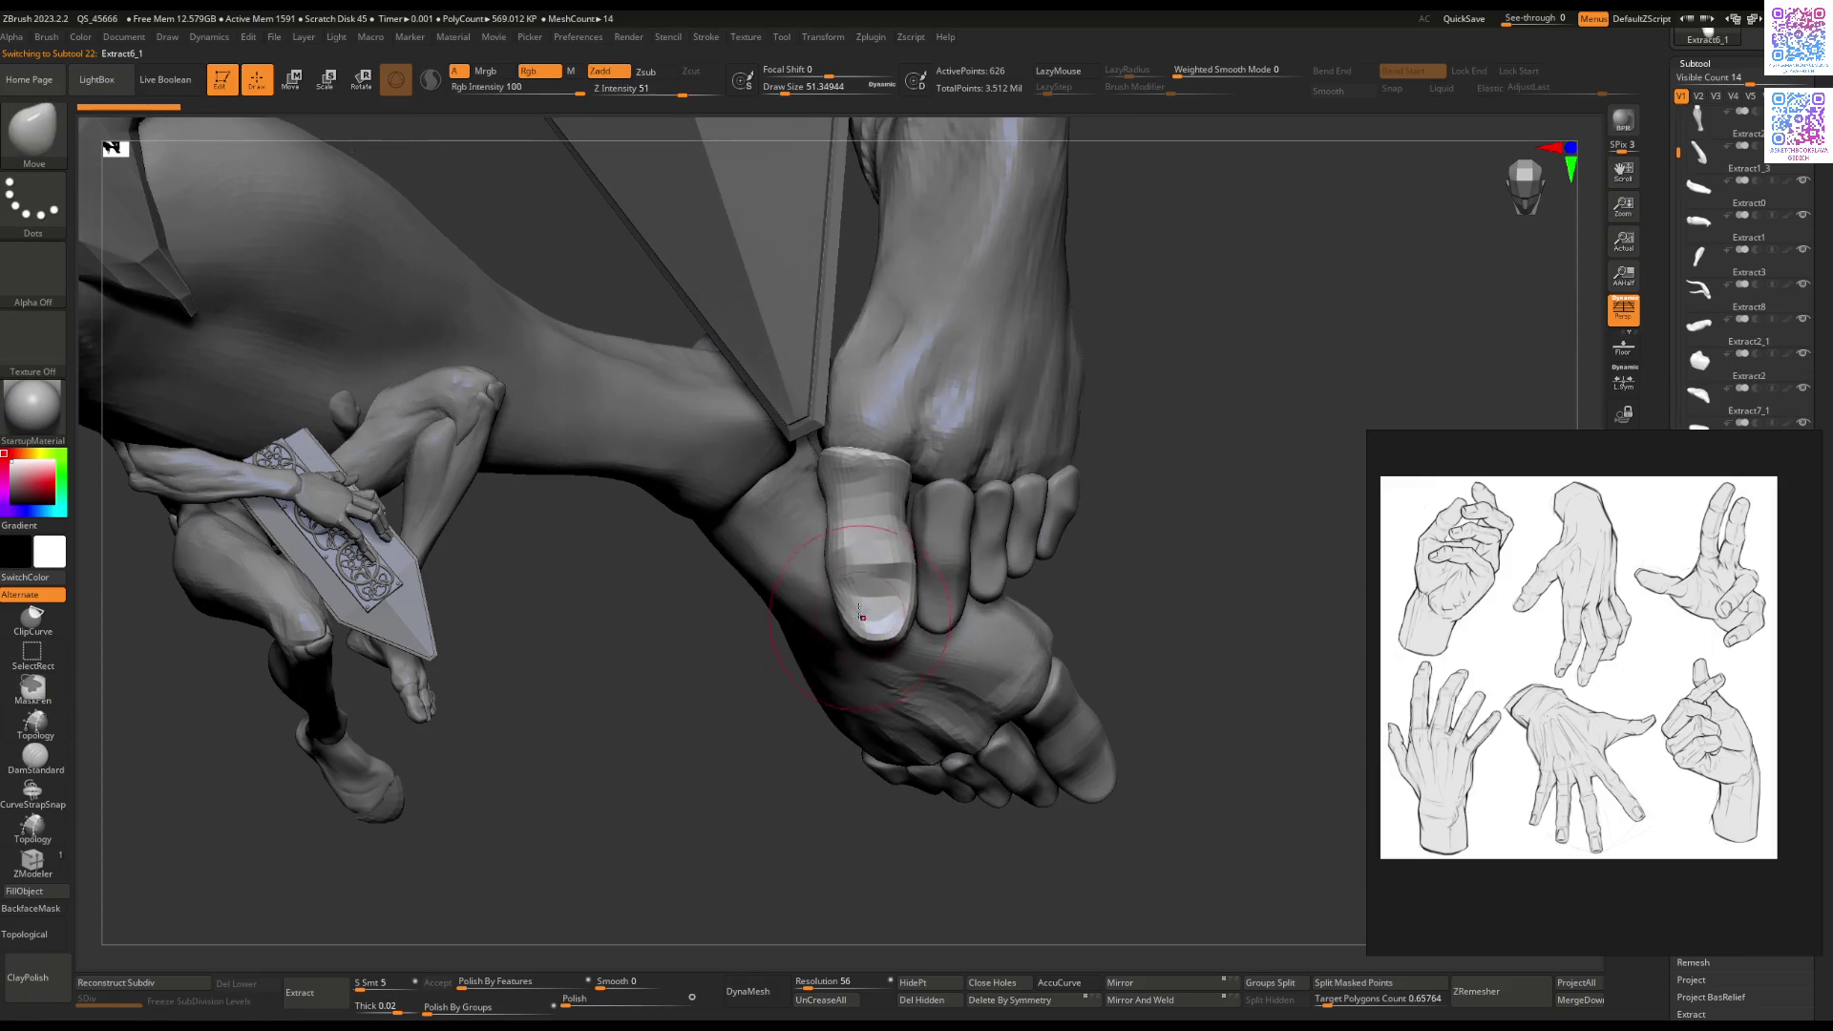
{"action": "key", "text": "space"}
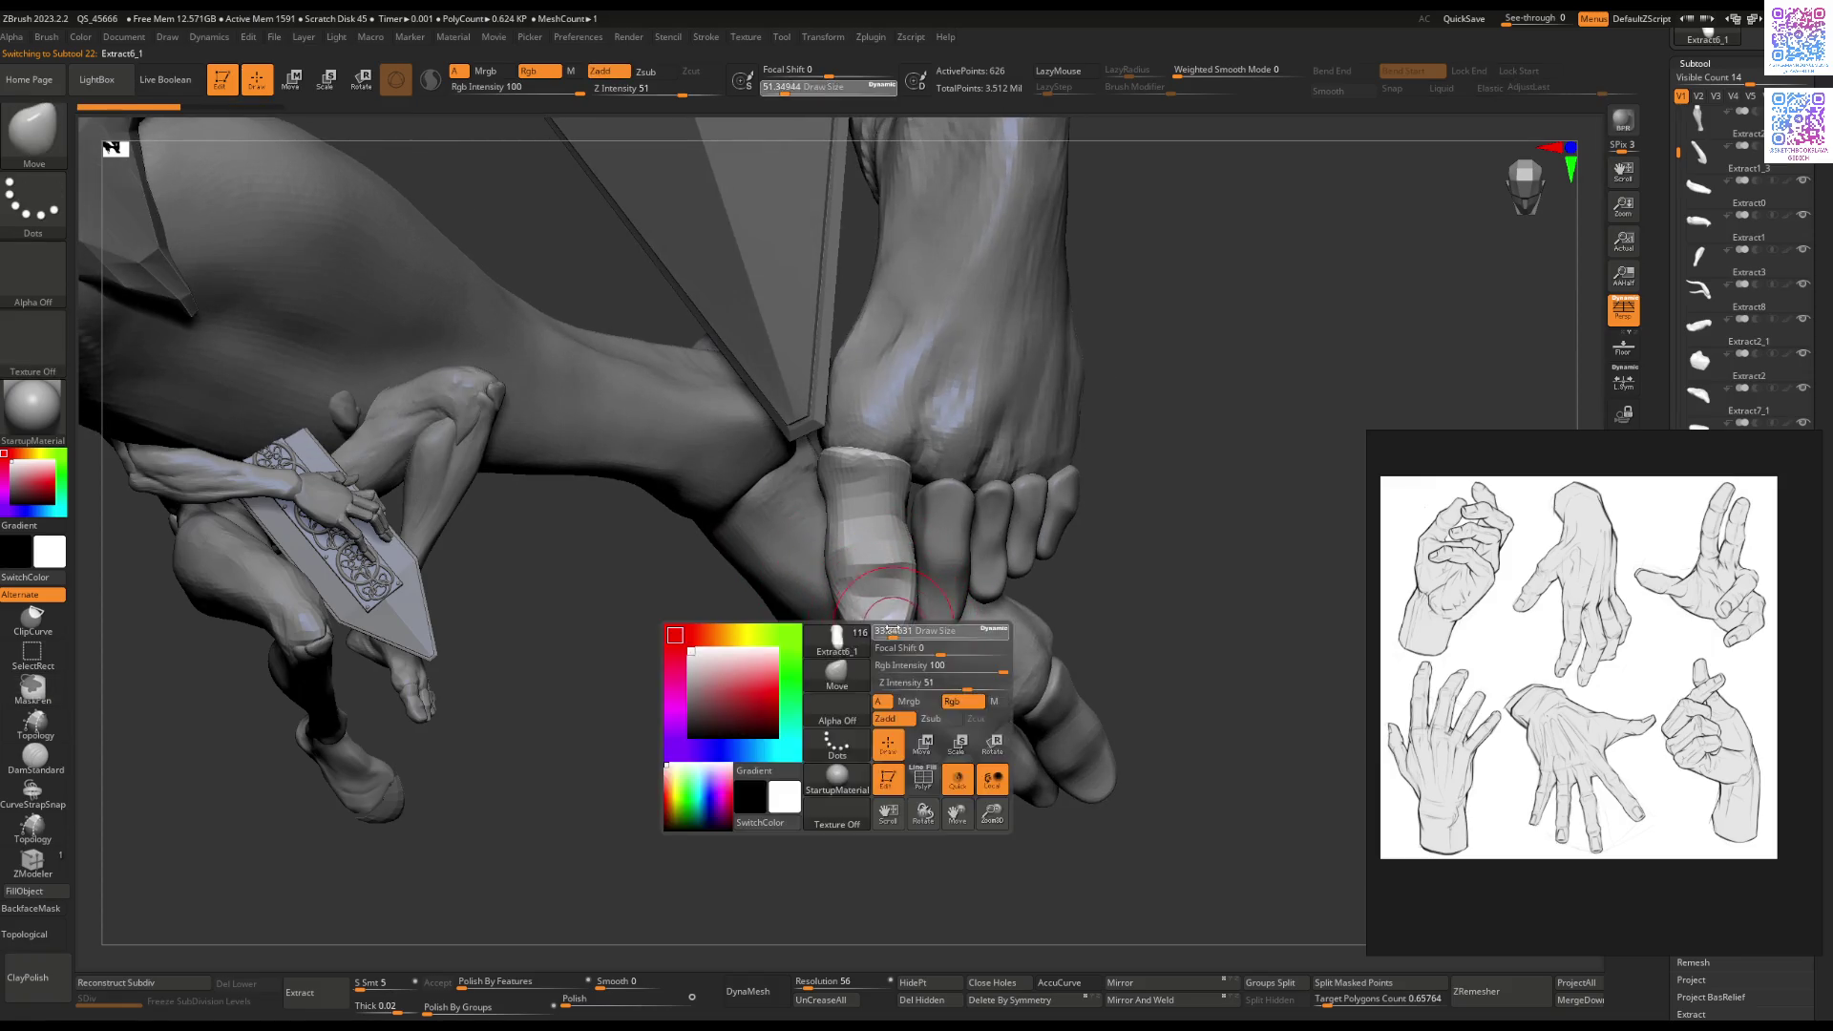
{"action": "left_click_drag", "start_coordinate": [865, 631], "coordinate": [888, 602]}
{"action": "mouse_move", "coordinate": [888, 601]}
{"action": "right_mouse_down", "text": "ctrl"}
{"action": "mouse_move", "coordinate": [864, 564]}
{"action": "mouse_move", "coordinate": [847, 626]}
{"action": "mouse_move", "coordinate": [815, 655]}
{"action": "mouse_move", "coordinate": [854, 649]}
{"action": "mouse_move", "coordinate": [839, 597]}
{"action": "mouse_move", "coordinate": [840, 616]}
{"action": "mouse_move", "coordinate": [917, 602]}
{"action": "mouse_move", "coordinate": [798, 578]}
{"action": "mouse_move", "coordinate": [823, 791]}
{"action": "mouse_move", "coordinate": [831, 661]}
{"action": "mouse_move", "coordinate": [862, 578]}
{"action": "right_mouse_up", "text": "ctrl"}
Step: Select Extract6_2, mask all but one finger, then select the giant hand's palm
{"action": "left_click", "coordinate": [799, 577], "text": "alt"}
{"action": "key", "text": "r"}
{"action": "left_click", "coordinate": [948, 606], "text": "ctrl+shift"}
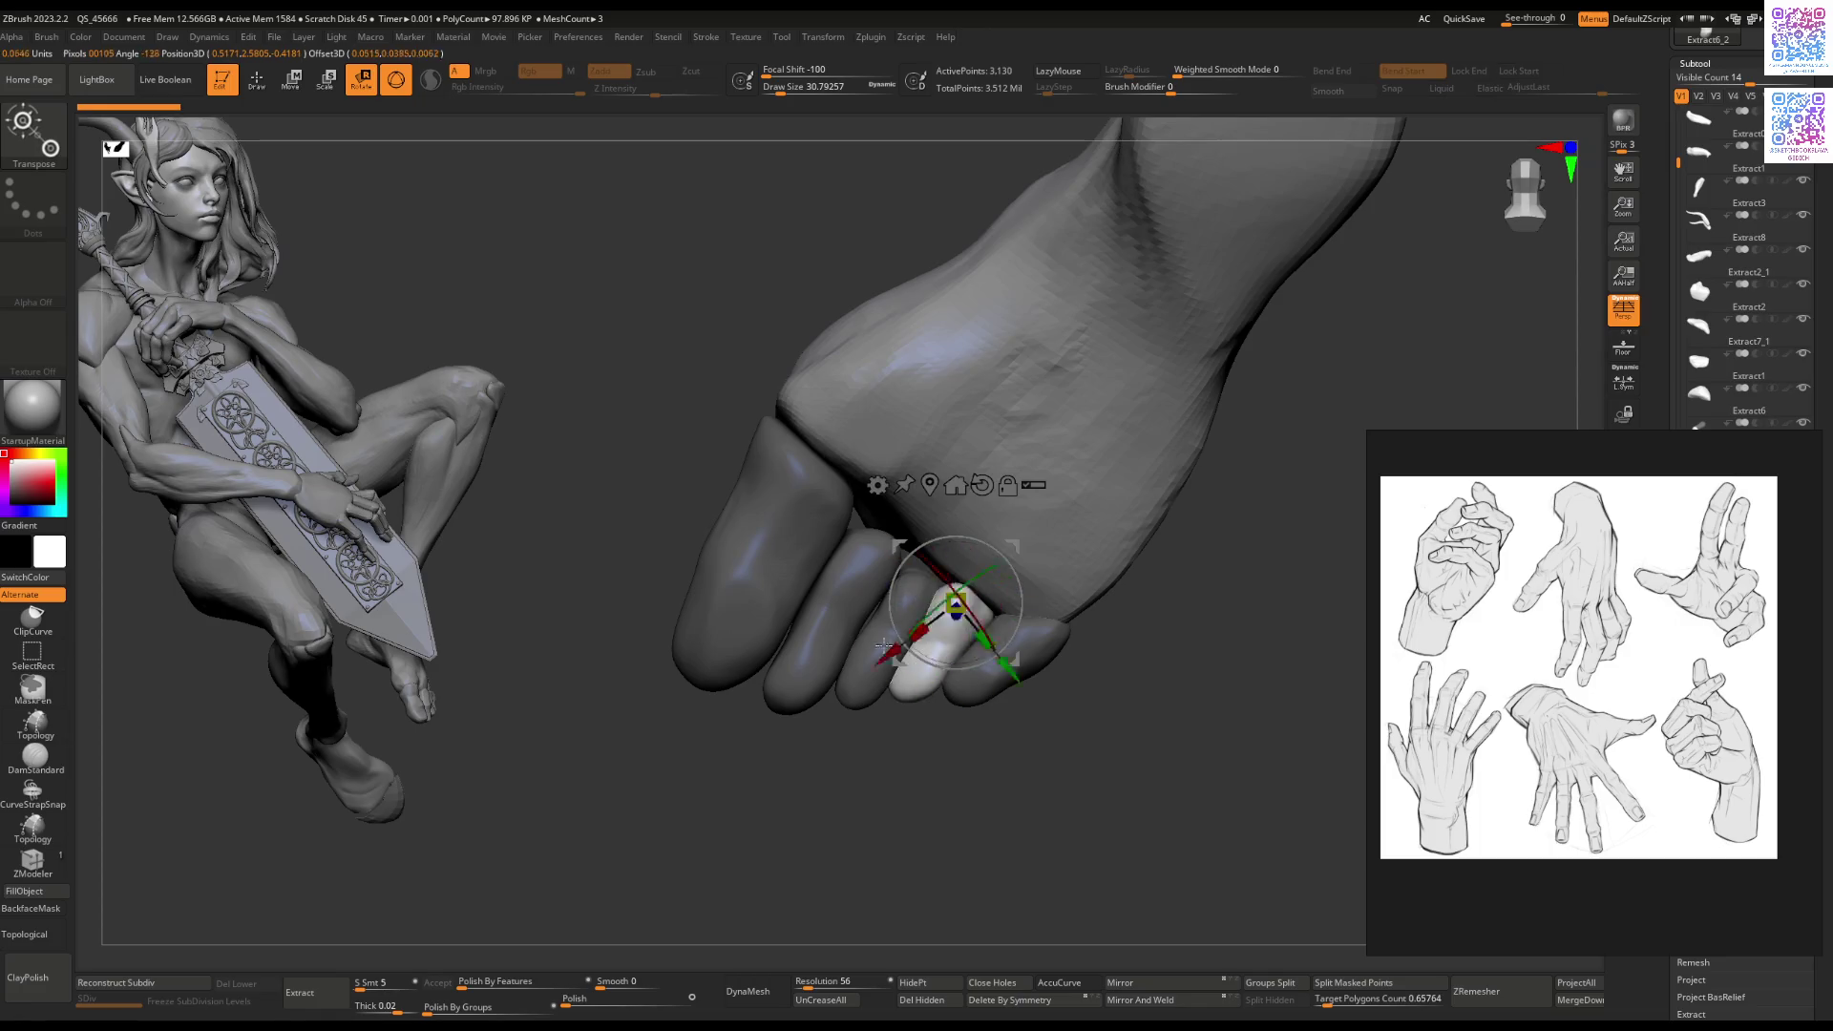
{"action": "left_click", "coordinate": [829, 630], "text": "ctrl+shift"}
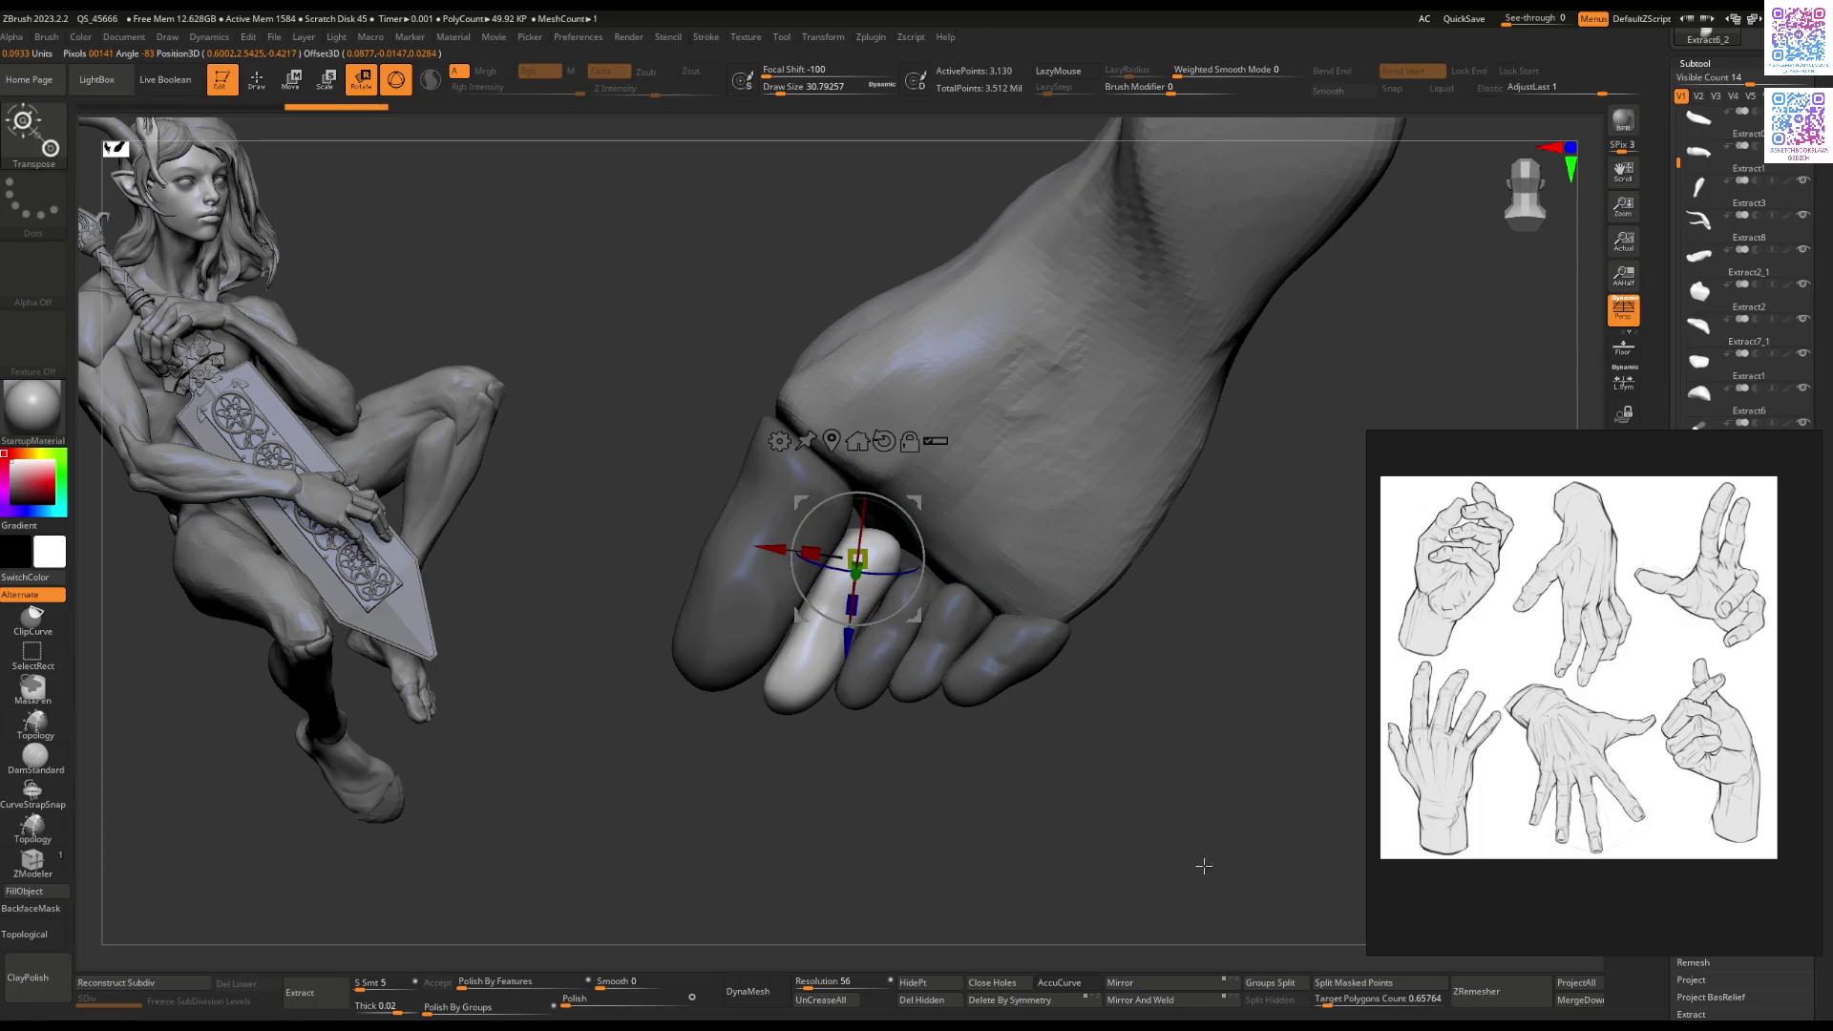
{"action": "key", "text": "Tab"}
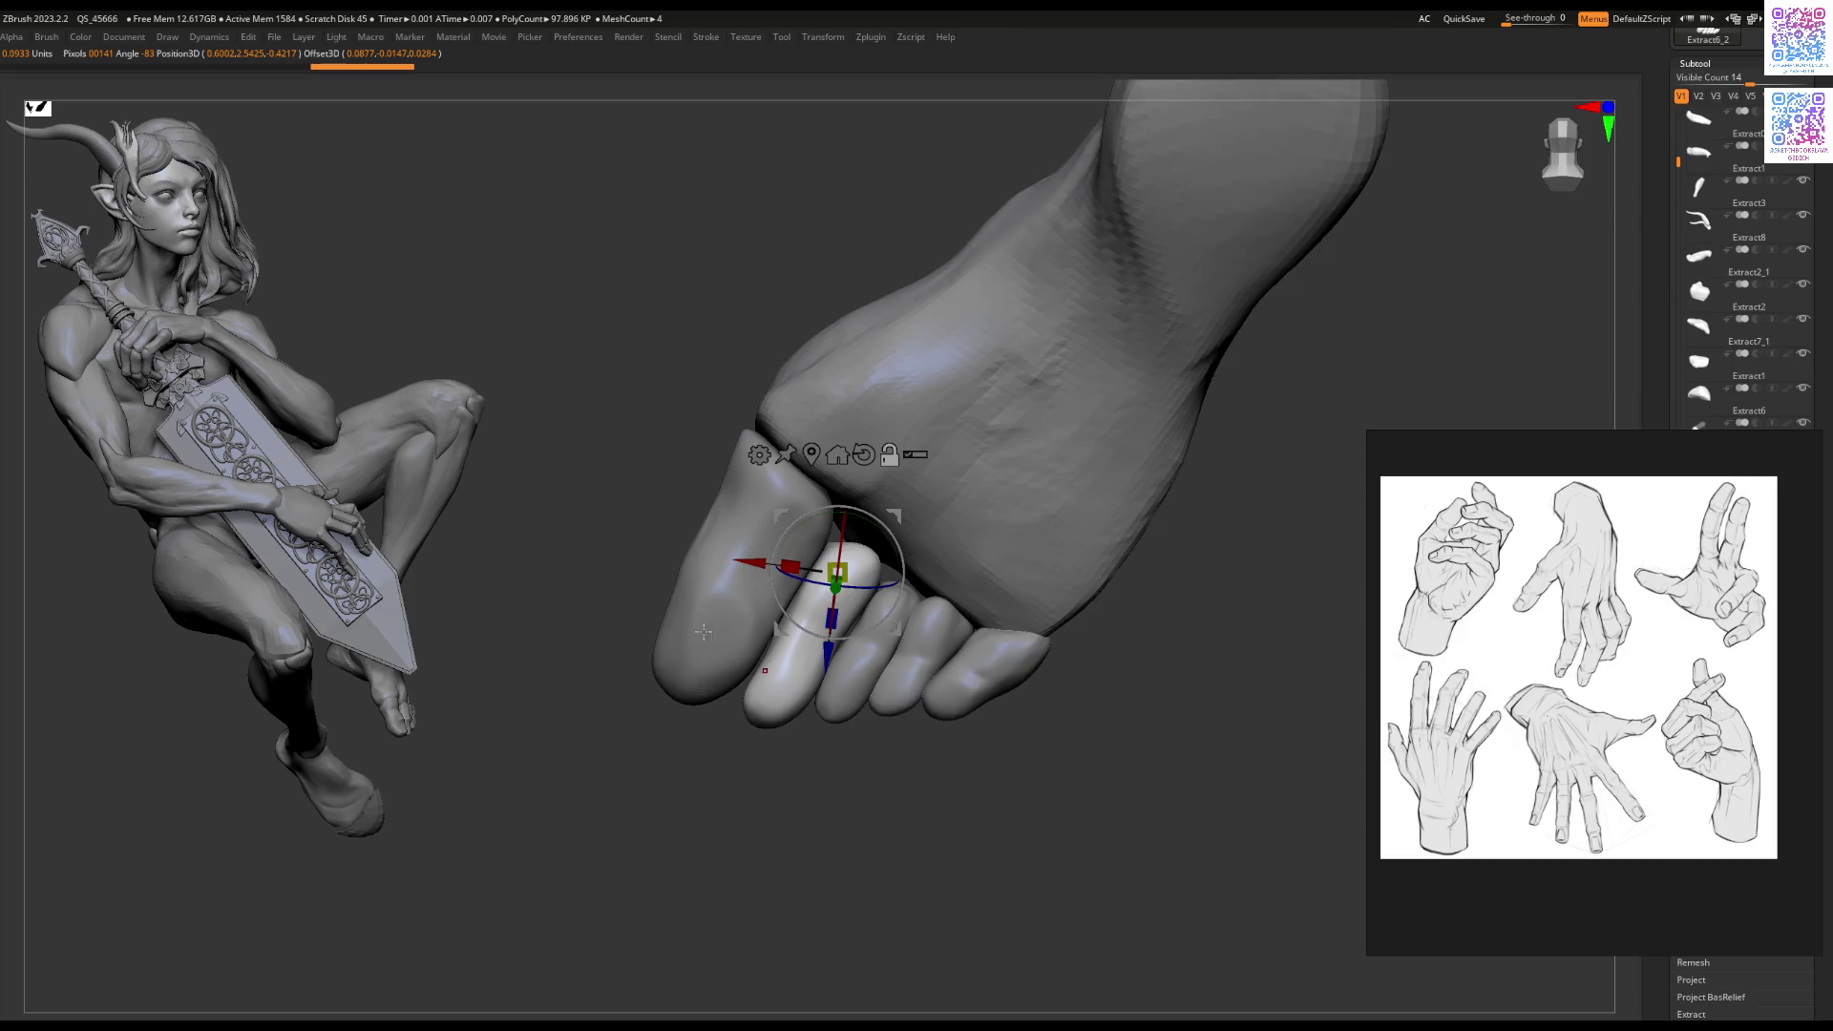
{"action": "key", "text": "q"}
{"action": "mouse_move", "coordinate": [827, 605]}
{"action": "right_mouse_down"}
{"action": "mouse_move", "coordinate": [917, 559]}
{"action": "mouse_move", "coordinate": [908, 532]}
{"action": "right_mouse_up"}
{"action": "left_click", "coordinate": [888, 573], "text": "alt"}
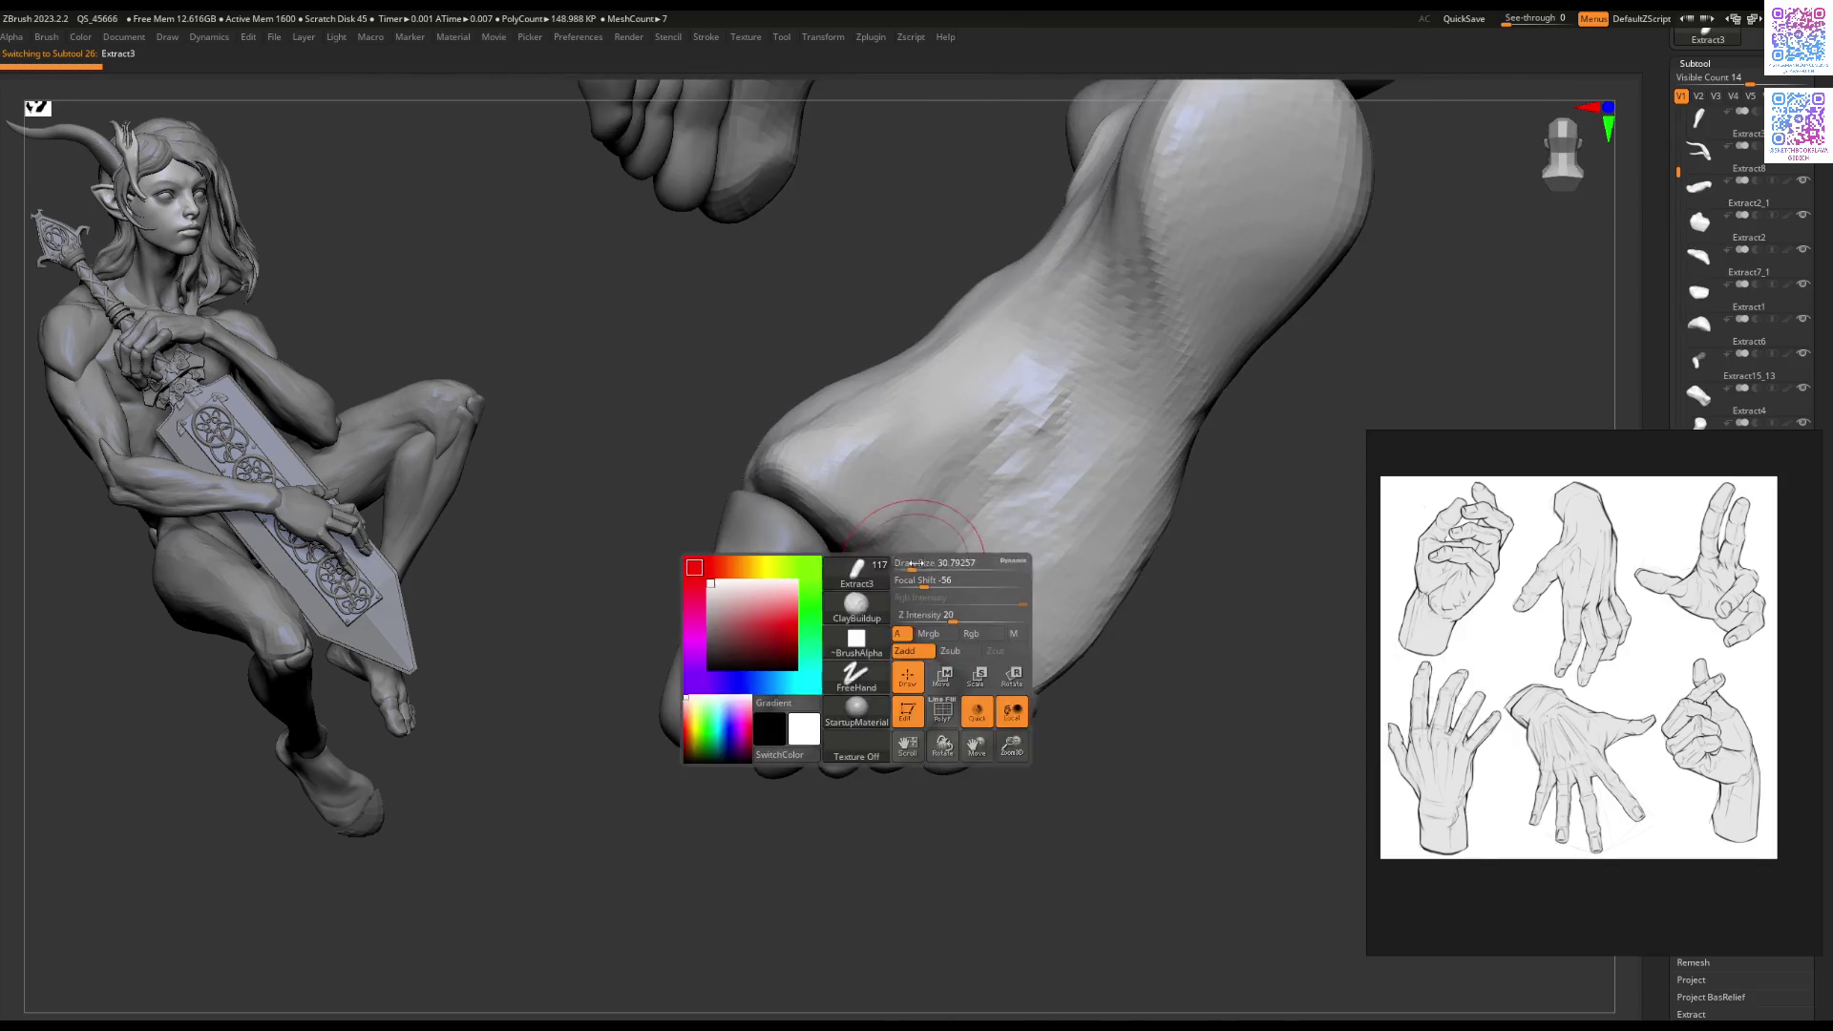
Step: Carve creases into the giant hand's palm on Extract3
{"action": "mouse_move", "coordinate": [963, 518]}
{"action": "left_mouse_down"}
{"action": "mouse_move", "coordinate": [993, 377]}
{"action": "mouse_move", "coordinate": [973, 514]}
{"action": "mouse_move", "coordinate": [921, 482]}
{"action": "left_mouse_up"}
{"action": "right_click_drag", "start_coordinate": [974, 534], "coordinate": [850, 514]}
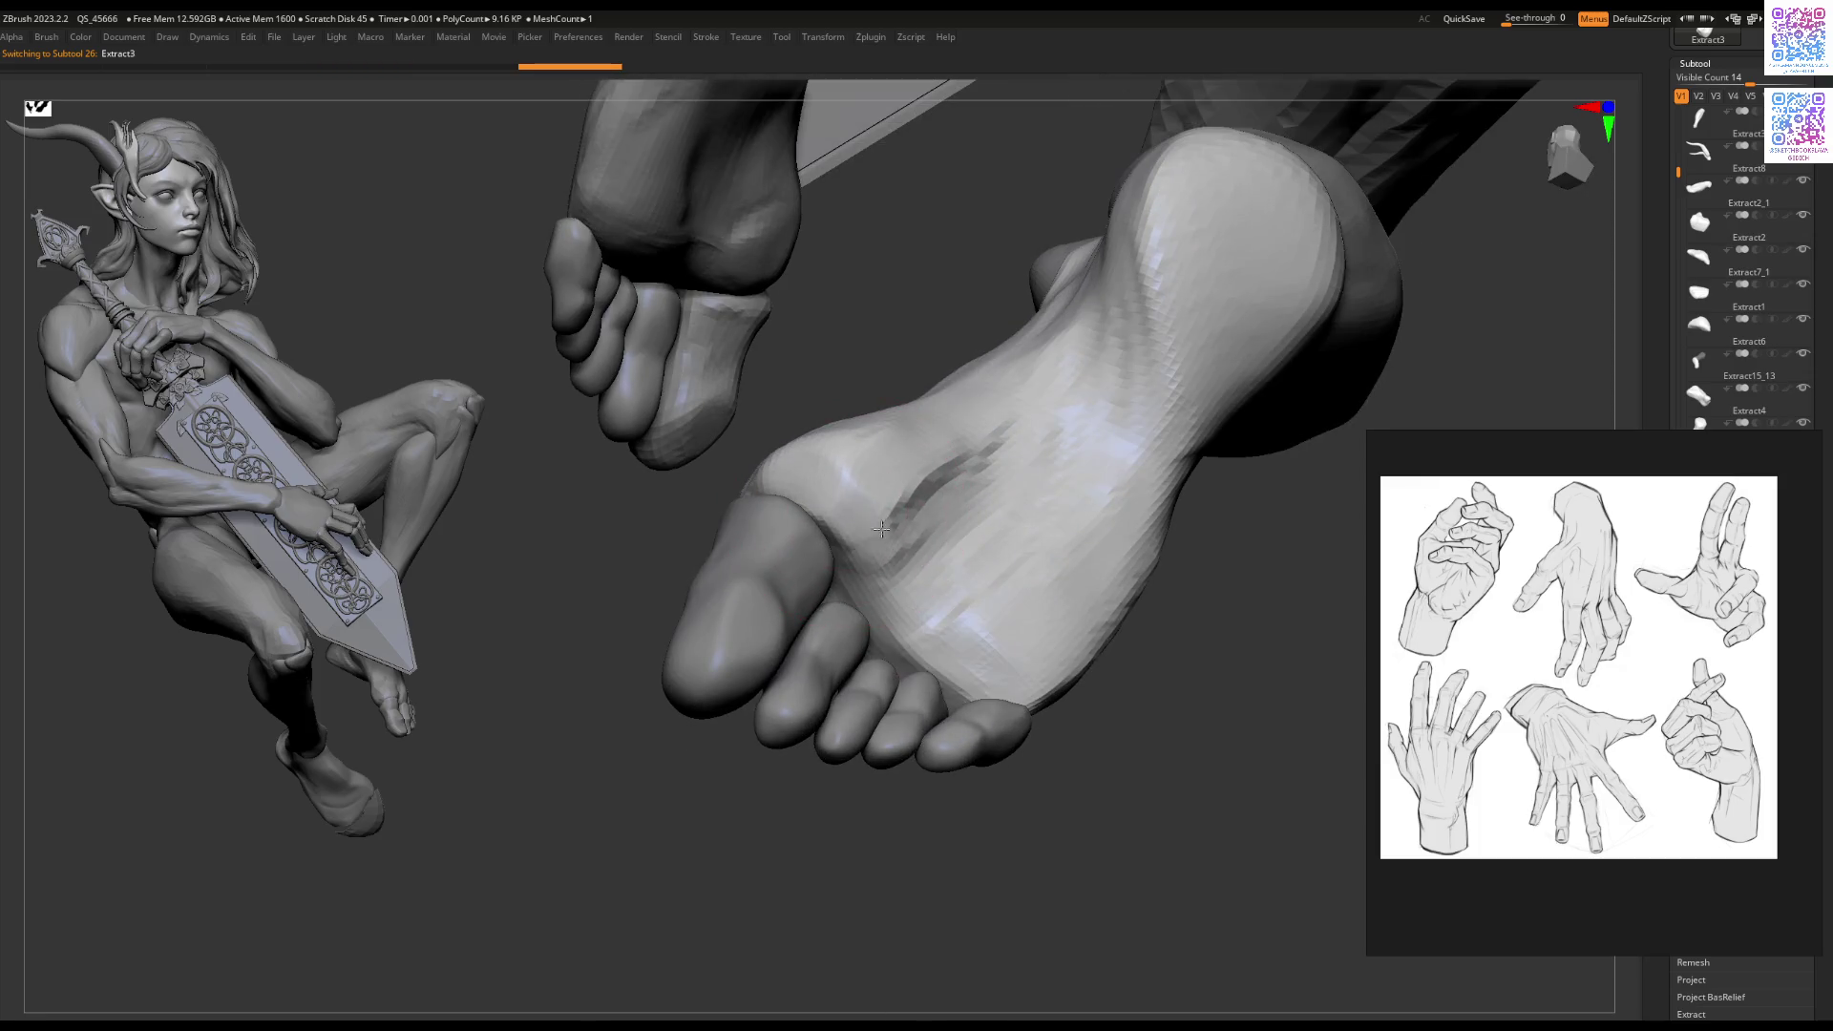
{"action": "mouse_move", "coordinate": [1002, 573]}
{"action": "left_mouse_down"}
{"action": "mouse_move", "coordinate": [955, 633]}
{"action": "mouse_move", "coordinate": [886, 603]}
{"action": "left_mouse_up"}
Step: Select Extract6_2 and move, rotate and scale up the finger pieces with the Transpose gizmo
{"action": "left_click", "coordinate": [840, 632], "text": "alt"}
{"action": "mouse_move", "coordinate": [839, 632]}
{"action": "right_mouse_down"}
{"action": "mouse_move", "coordinate": [864, 594]}
{"action": "mouse_move", "coordinate": [808, 647]}
{"action": "mouse_move", "coordinate": [830, 672]}
{"action": "mouse_move", "coordinate": [959, 622]}
{"action": "mouse_move", "coordinate": [718, 645]}
{"action": "mouse_move", "coordinate": [767, 647]}
{"action": "right_mouse_up"}
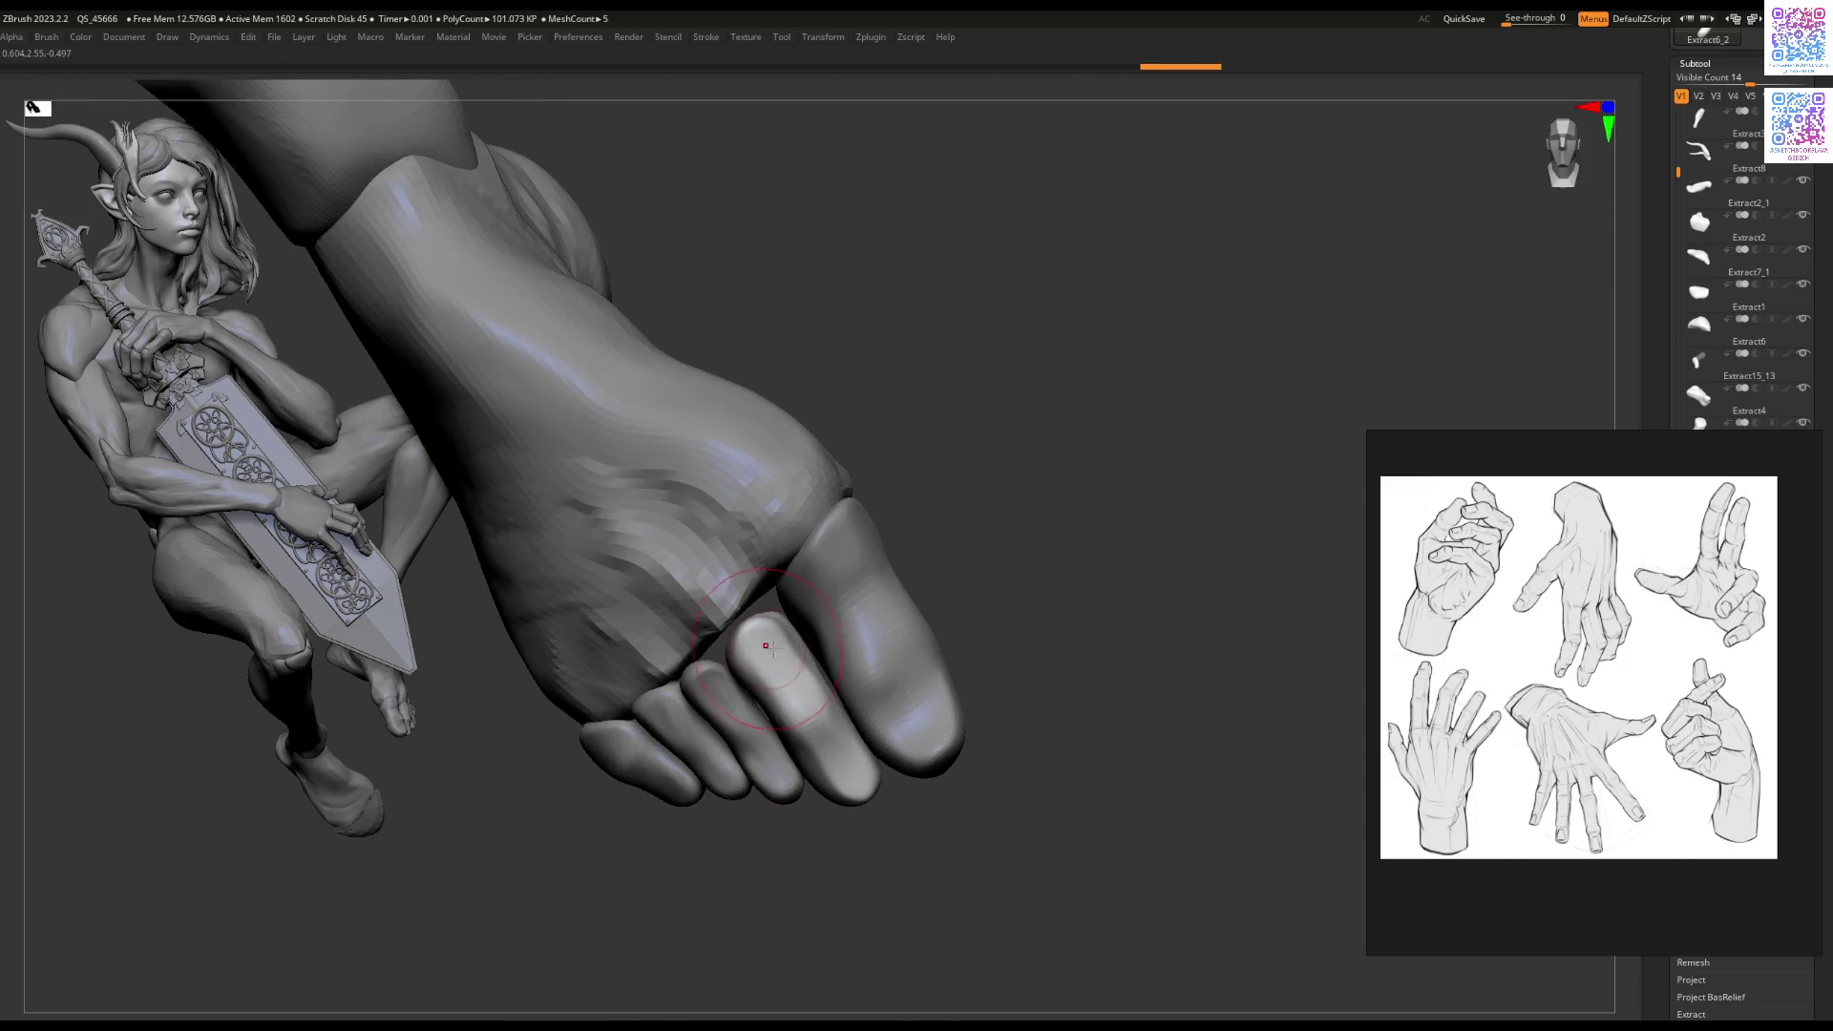
{"action": "left_click_drag", "start_coordinate": [843, 593], "coordinate": [832, 582]}
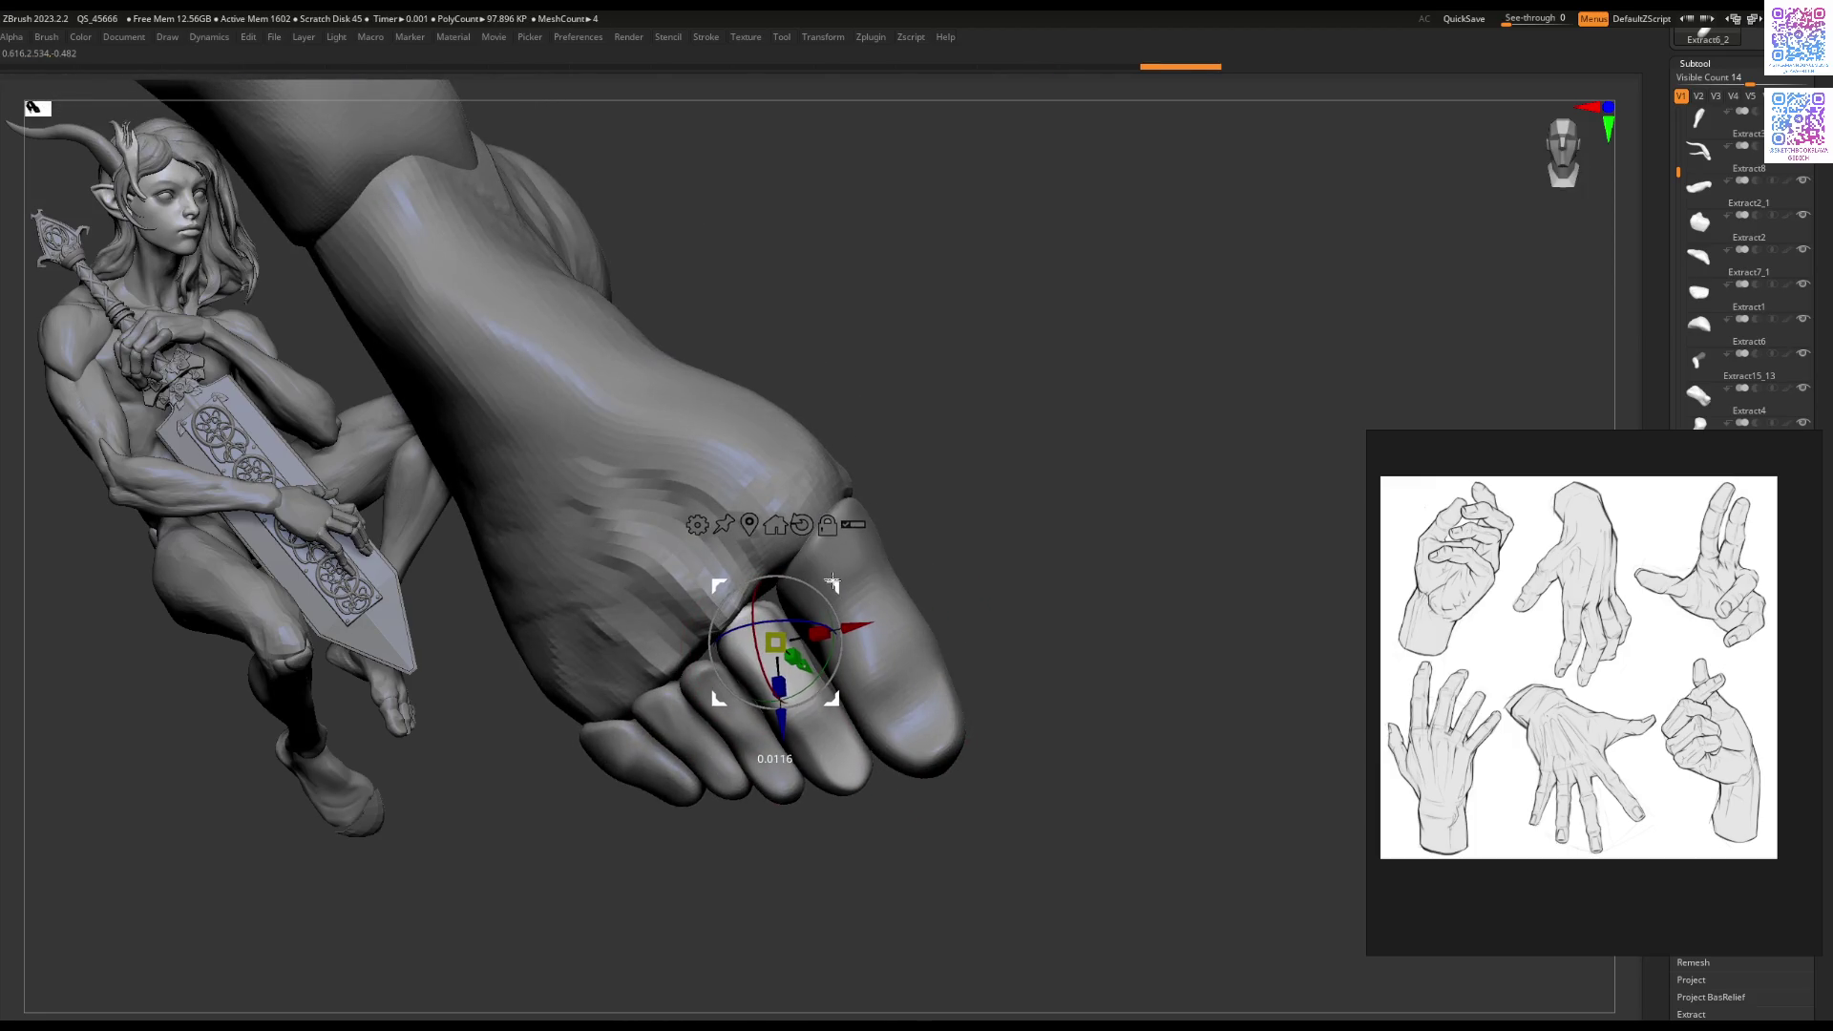
{"action": "mouse_move", "coordinate": [813, 686]}
{"action": "left_mouse_down"}
{"action": "mouse_move", "coordinate": [684, 879]}
{"action": "mouse_move", "coordinate": [681, 861]}
{"action": "left_mouse_up"}
{"action": "mouse_move", "coordinate": [777, 643]}
{"action": "left_mouse_down"}
{"action": "mouse_move", "coordinate": [793, 658]}
{"action": "mouse_move", "coordinate": [755, 618]}
{"action": "mouse_move", "coordinate": [754, 582]}
{"action": "mouse_move", "coordinate": [700, 573]}
{"action": "mouse_move", "coordinate": [819, 606]}
{"action": "left_mouse_up"}
{"action": "key", "text": "q"}
Step: Adjust the brush size and commit a 0.02 thickness value
{"action": "key", "text": "bracketleft"}
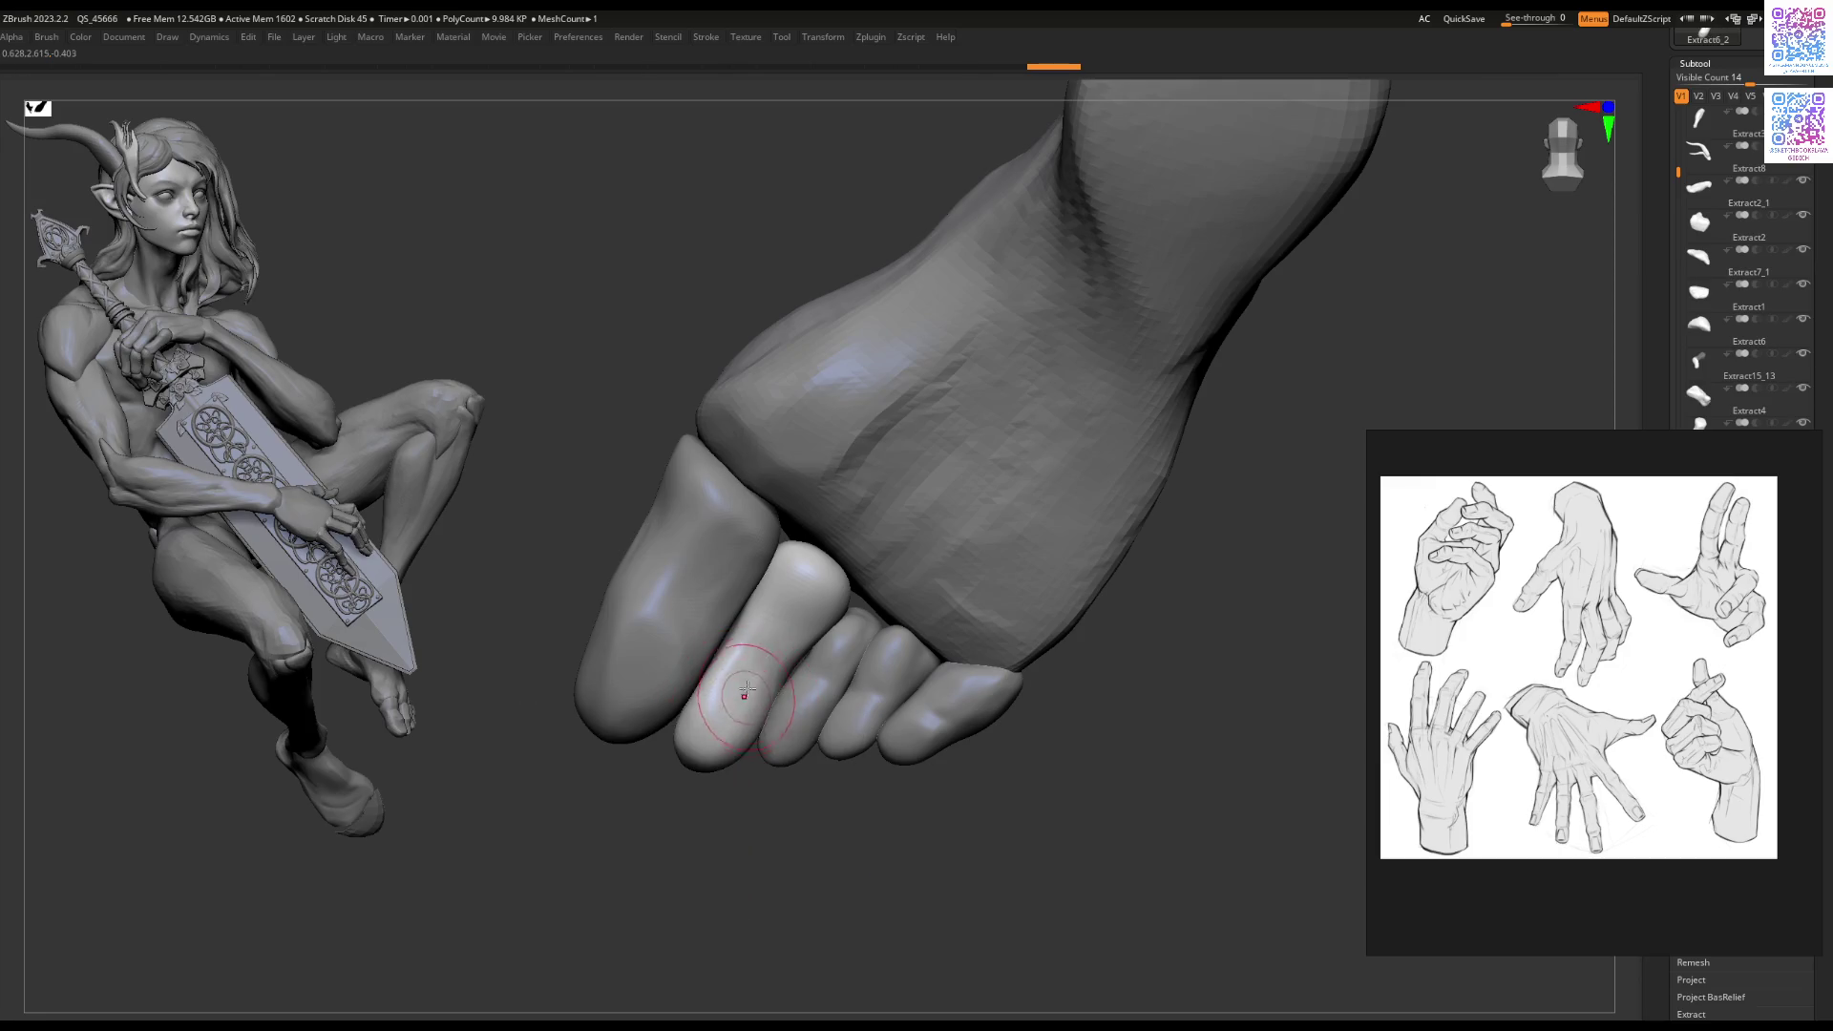
{"action": "key", "text": "b"}
{"action": "key", "text": "bracketright"}
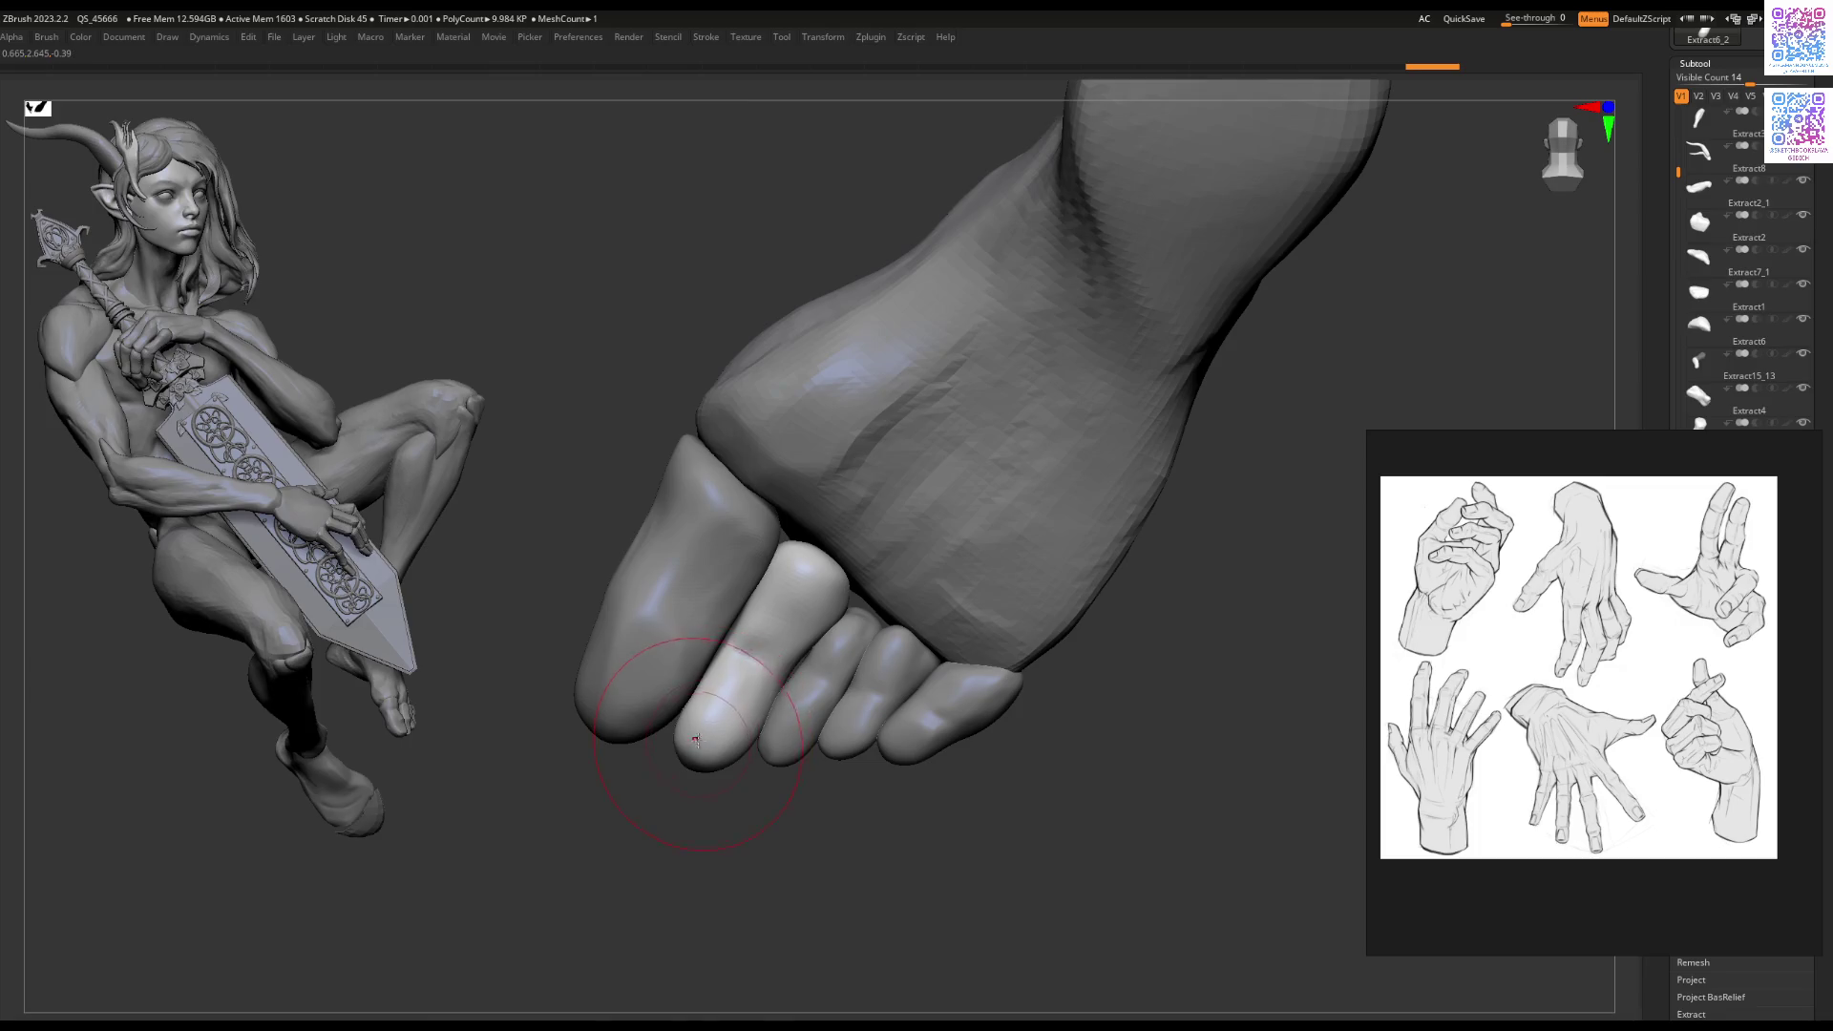
{"action": "key", "text": "Tab"}
{"action": "key", "text": "Return"}
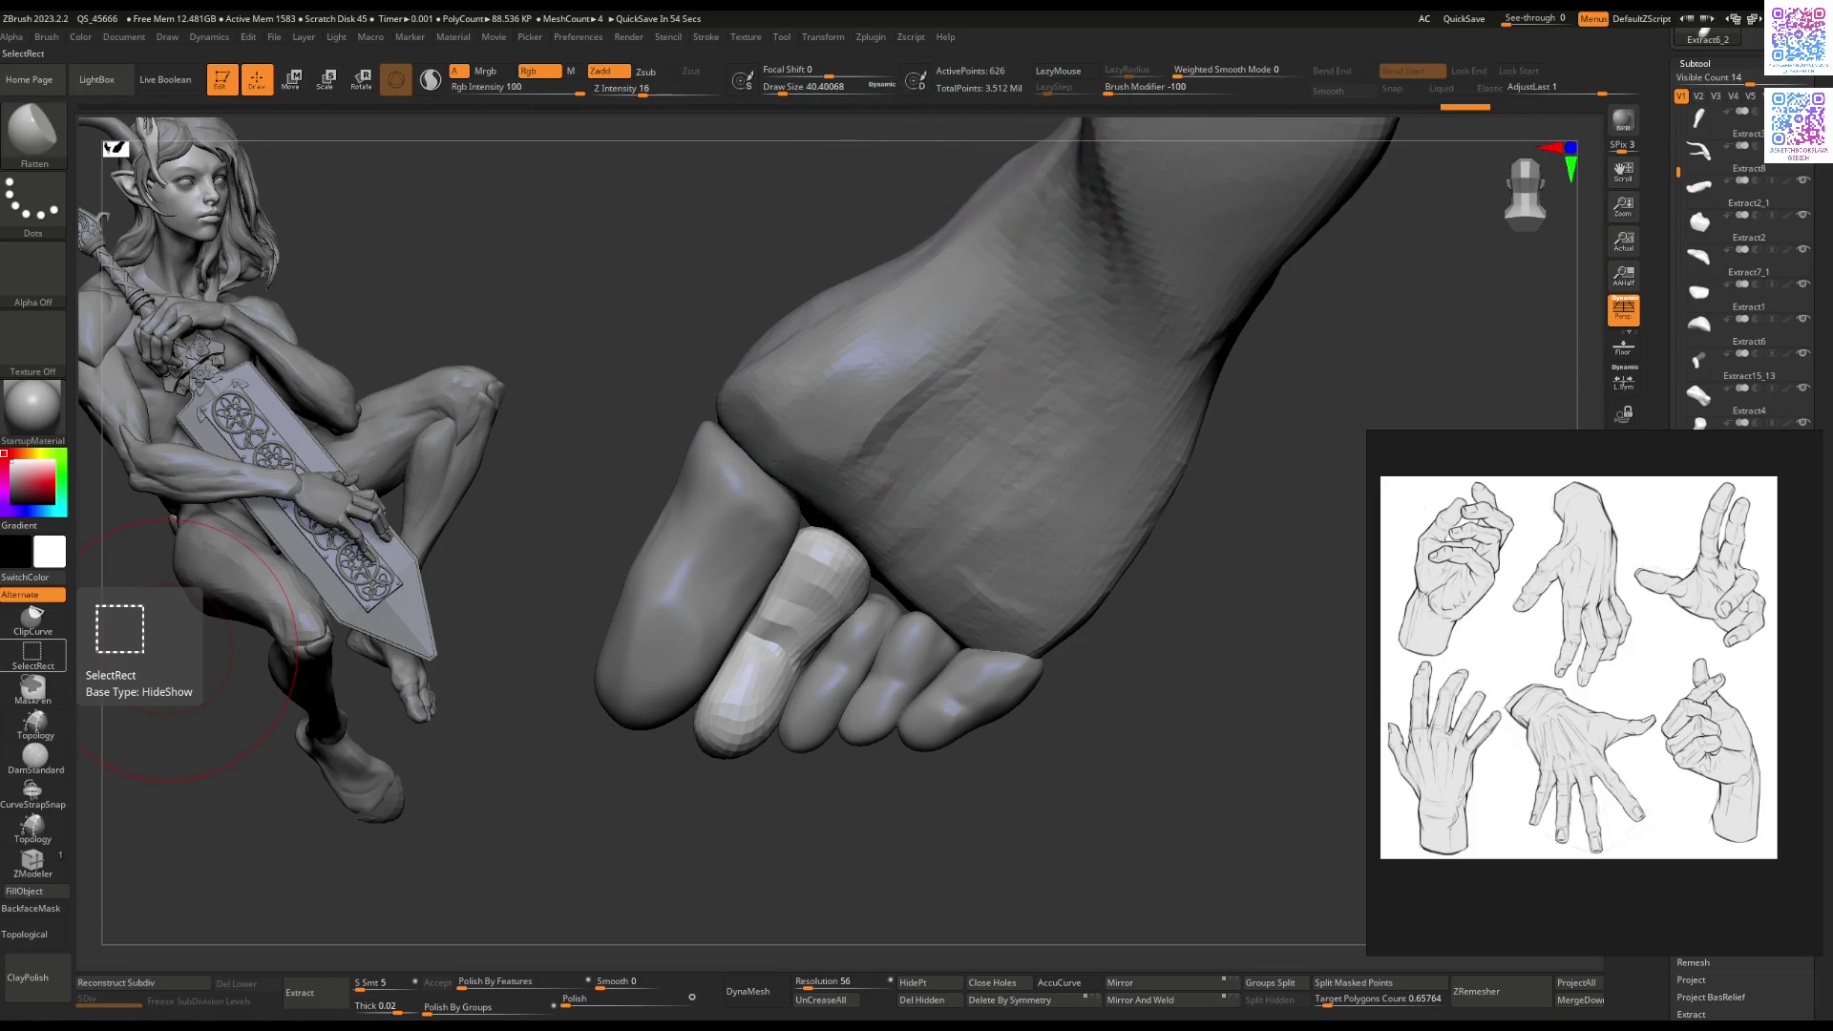
{"action": "mouse_move", "coordinate": [700, 785]}
{"action": "left_mouse_down"}
{"action": "mouse_move", "coordinate": [674, 578]}
{"action": "mouse_move", "coordinate": [744, 579]}
{"action": "mouse_move", "coordinate": [816, 638]}
{"action": "mouse_move", "coordinate": [797, 699]}
{"action": "left_mouse_up"}
{"action": "key", "text": "b"}
{"action": "key", "text": "m"}
{"action": "key", "text": "v"}
{"action": "left_click", "coordinate": [771, 608], "text": "alt"}
{"action": "key", "text": "b"}
{"action": "key", "text": "Escape"}
{"action": "key", "text": "Tab"}
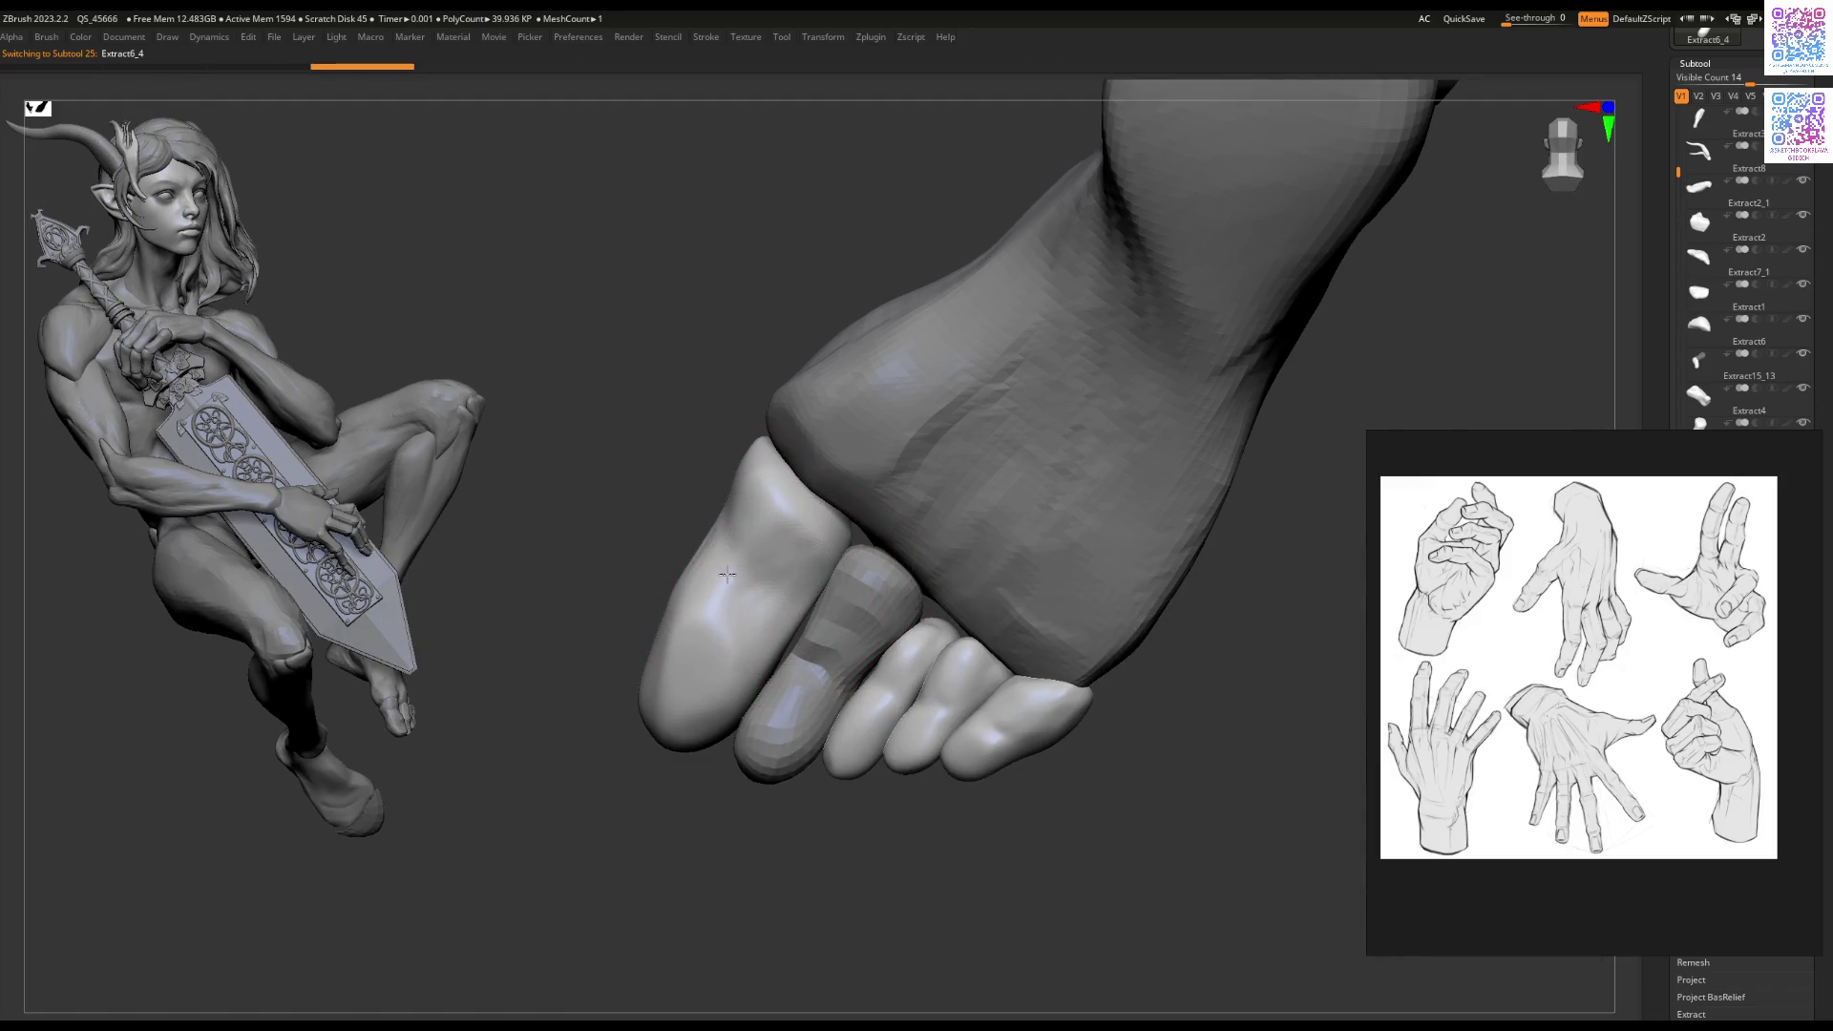
{"action": "right_click_drag", "start_coordinate": [753, 571], "coordinate": [809, 519]}
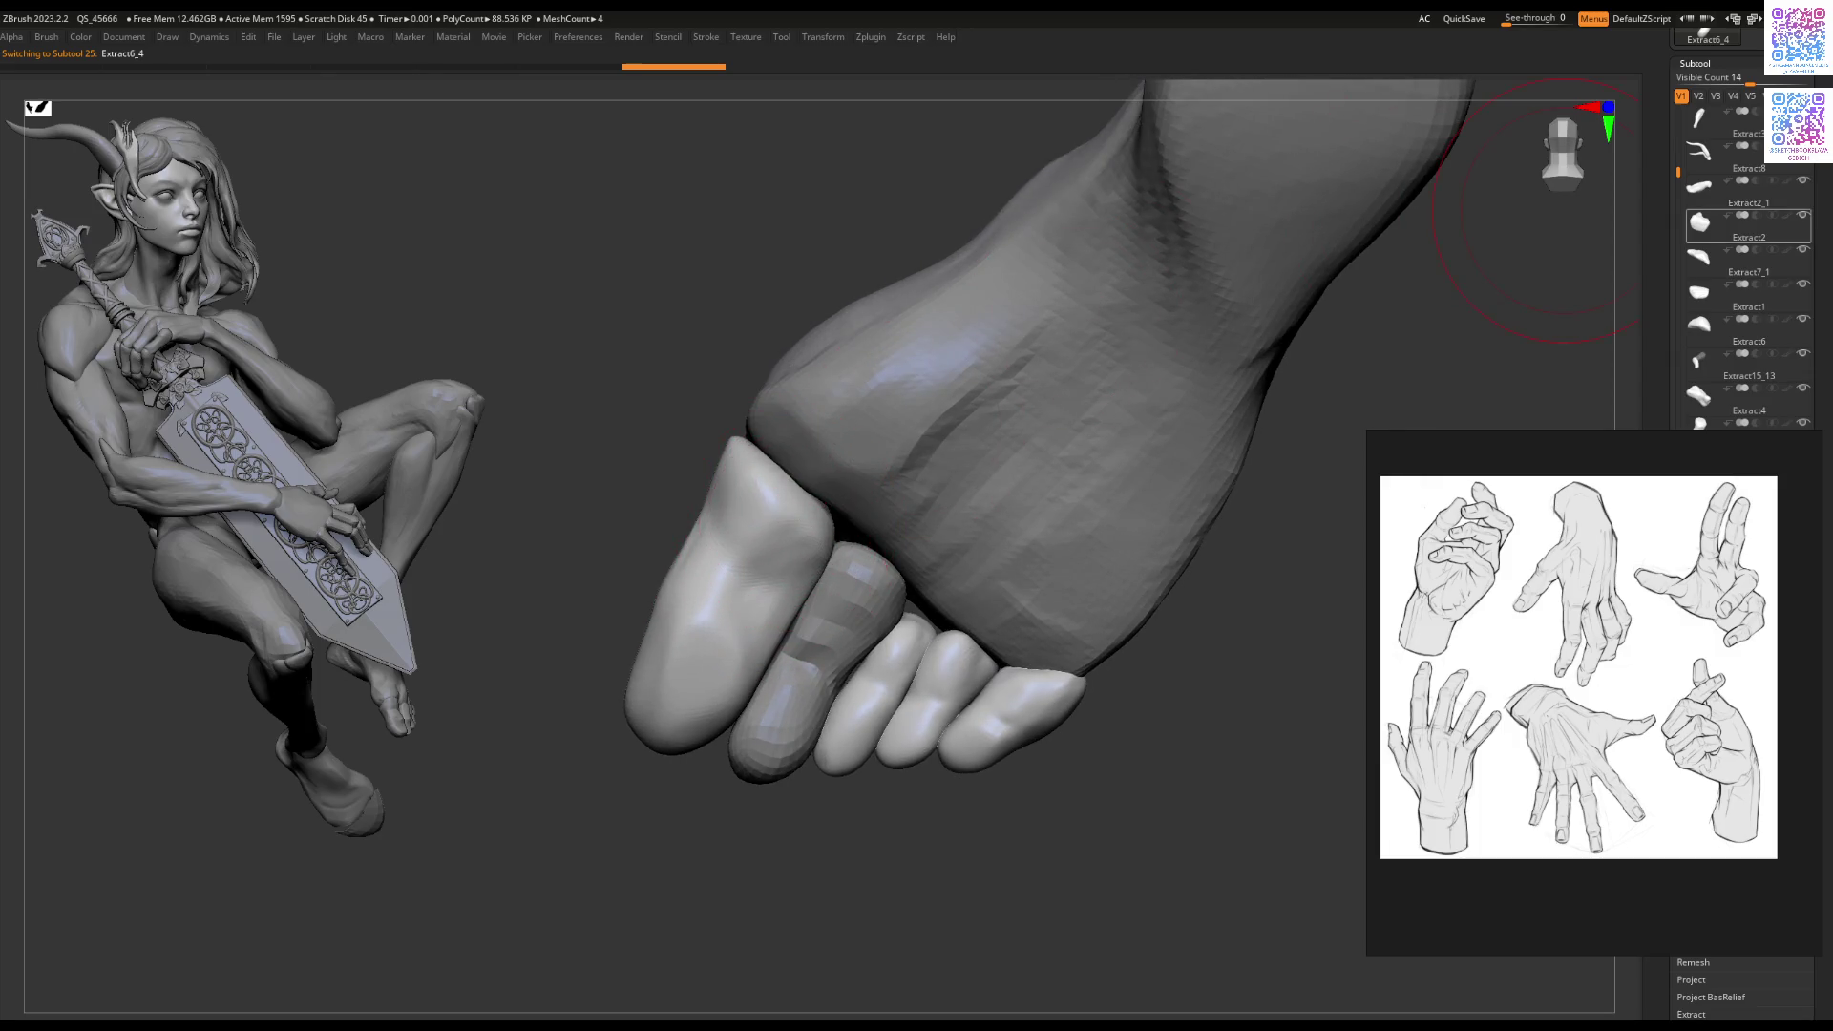
{"action": "mouse_move", "coordinate": [1699, 420]}
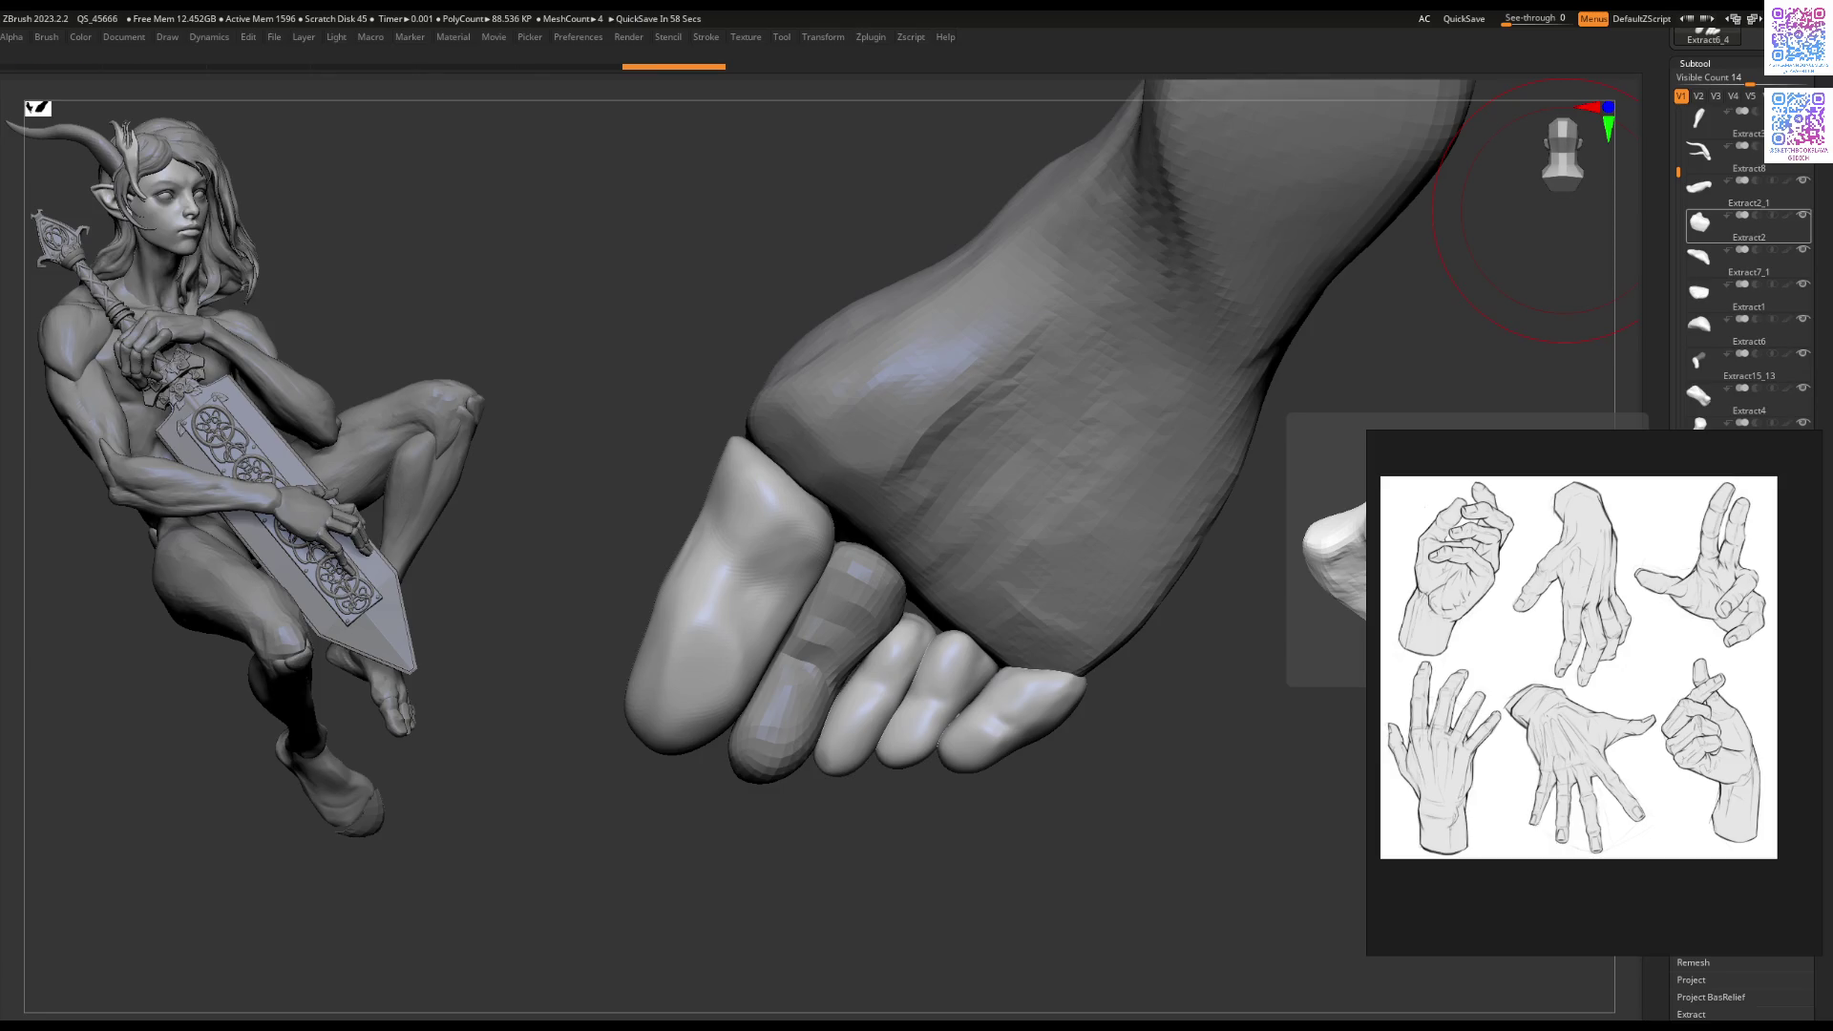
{"action": "mouse_move", "coordinate": [736, 417]}
{"action": "right_mouse_down"}
{"action": "mouse_move", "coordinate": [771, 504]}
{"action": "mouse_move", "coordinate": [754, 520]}
{"action": "mouse_move", "coordinate": [773, 530]}
{"action": "right_mouse_up"}
{"action": "mouse_move", "coordinate": [694, 530]}
{"action": "right_mouse_down"}
{"action": "mouse_move", "coordinate": [712, 539]}
{"action": "mouse_move", "coordinate": [638, 574]}
{"action": "mouse_move", "coordinate": [684, 519]}
{"action": "mouse_move", "coordinate": [607, 515]}
{"action": "mouse_move", "coordinate": [582, 564]}
{"action": "right_mouse_up"}
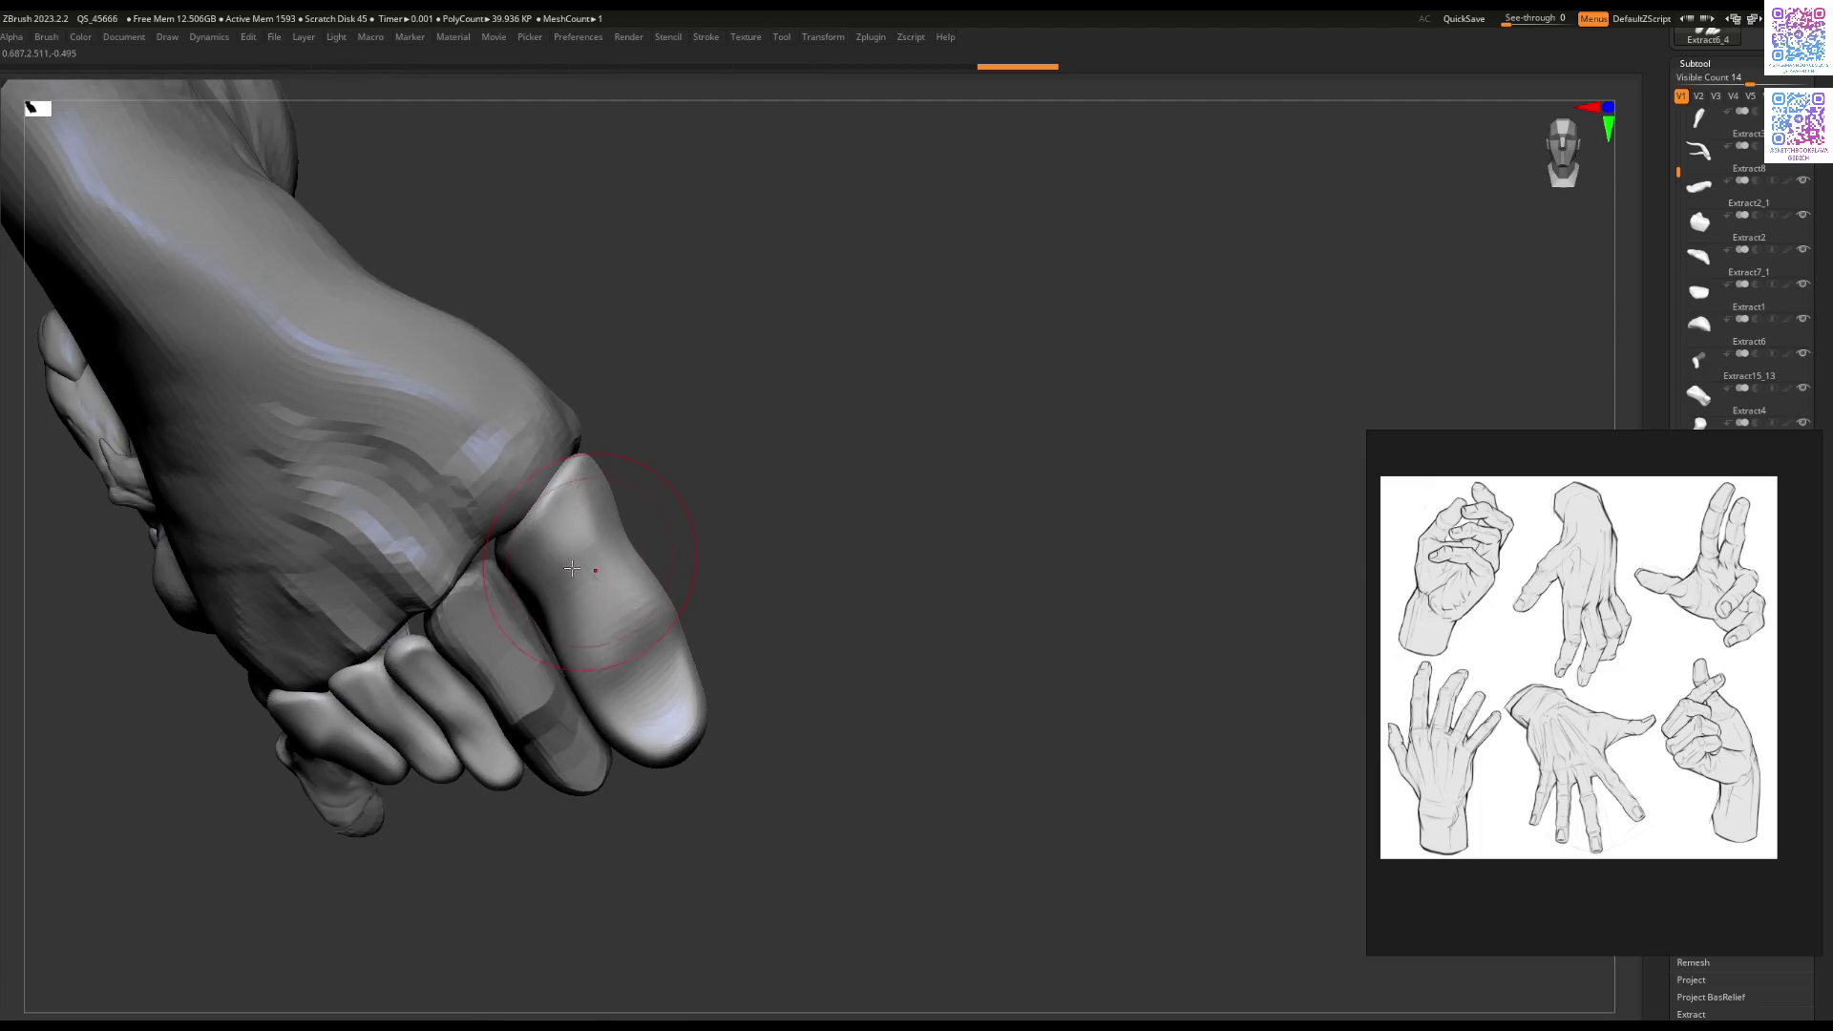
{"action": "mouse_move", "coordinate": [575, 490]}
{"action": "right_mouse_down"}
{"action": "mouse_move", "coordinate": [662, 532]}
{"action": "mouse_move", "coordinate": [810, 545]}
{"action": "mouse_move", "coordinate": [759, 549]}
{"action": "mouse_move", "coordinate": [777, 573]}
{"action": "mouse_move", "coordinate": [758, 532]}
{"action": "mouse_move", "coordinate": [848, 681]}
{"action": "mouse_move", "coordinate": [844, 628]}
{"action": "mouse_move", "coordinate": [749, 606]}
{"action": "mouse_move", "coordinate": [722, 651]}
{"action": "mouse_move", "coordinate": [727, 594]}
{"action": "mouse_move", "coordinate": [692, 635]}
{"action": "mouse_move", "coordinate": [791, 690]}
{"action": "mouse_move", "coordinate": [842, 649]}
{"action": "right_mouse_up"}
{"action": "right_click_drag", "start_coordinate": [848, 585], "coordinate": [888, 551]}
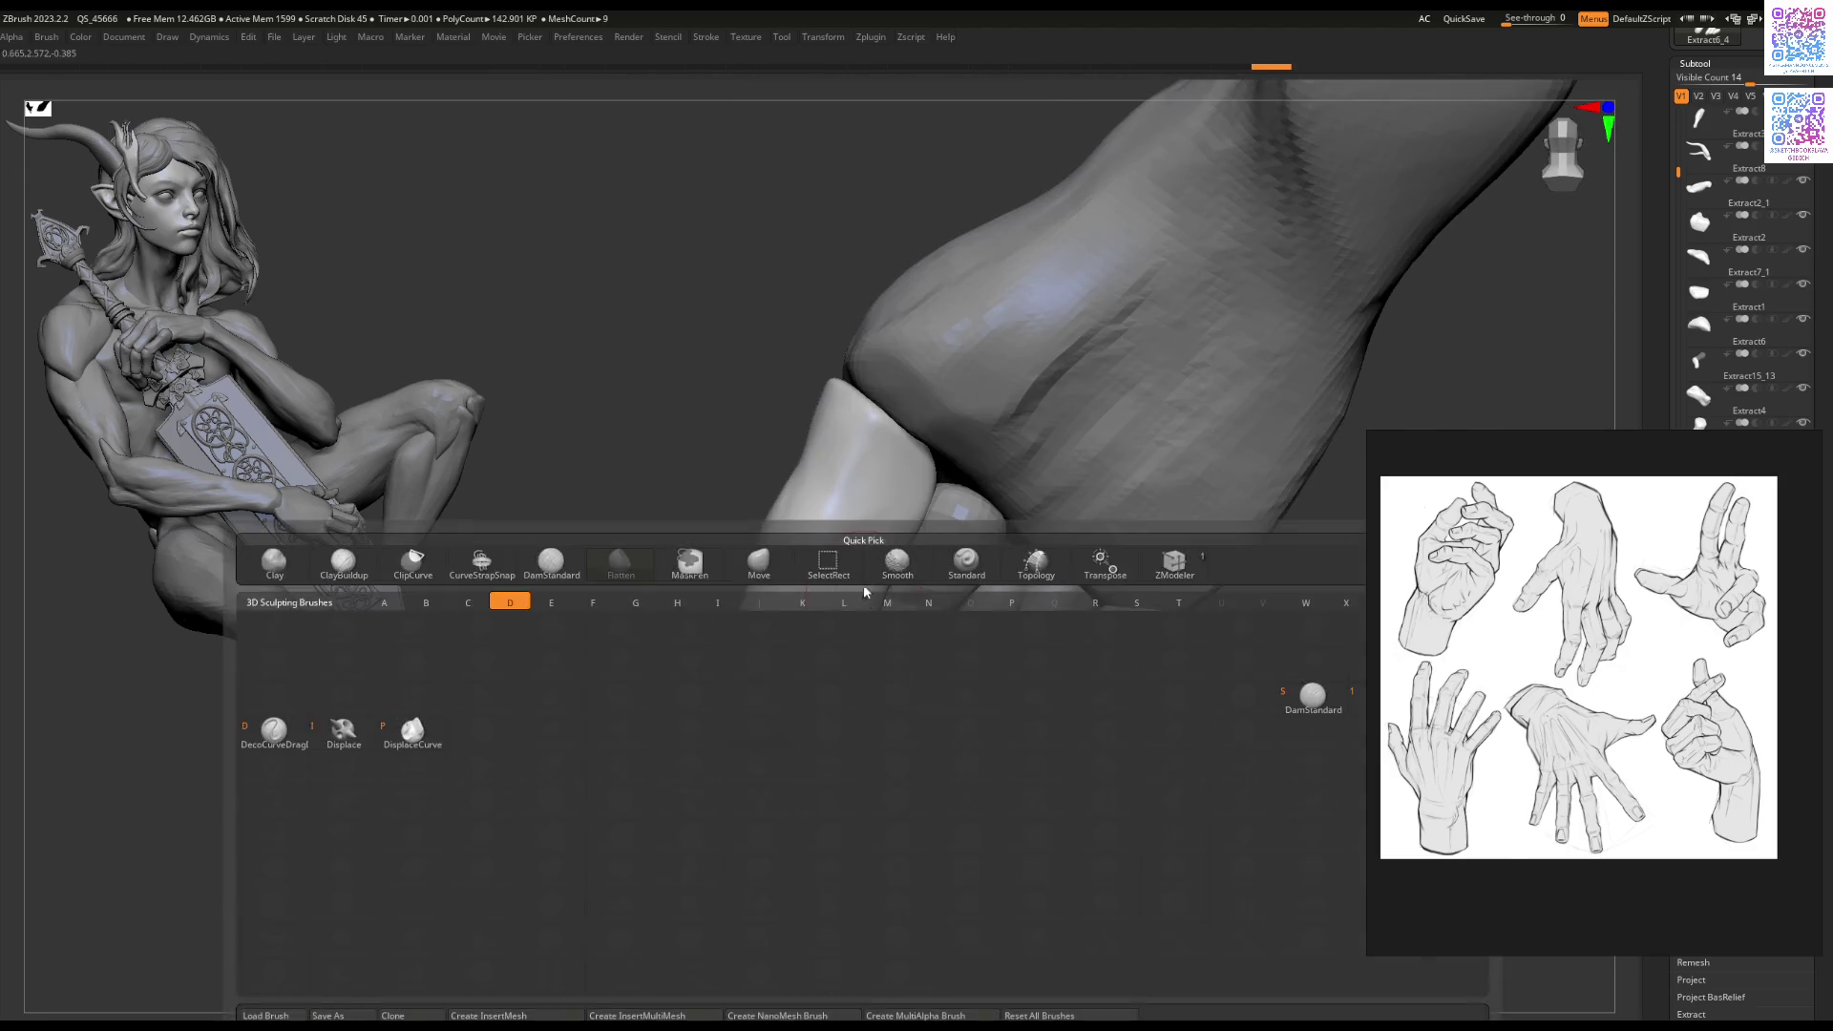
Step: Carve a crease into the giant hand's thumb with DamStandard and show the polygroup wireframe
{"action": "right_click_drag", "start_coordinate": [833, 542], "coordinate": [831, 563]}
{"action": "left_click_drag", "start_coordinate": [874, 459], "coordinate": [955, 534]}
{"action": "key", "text": "Tab"}
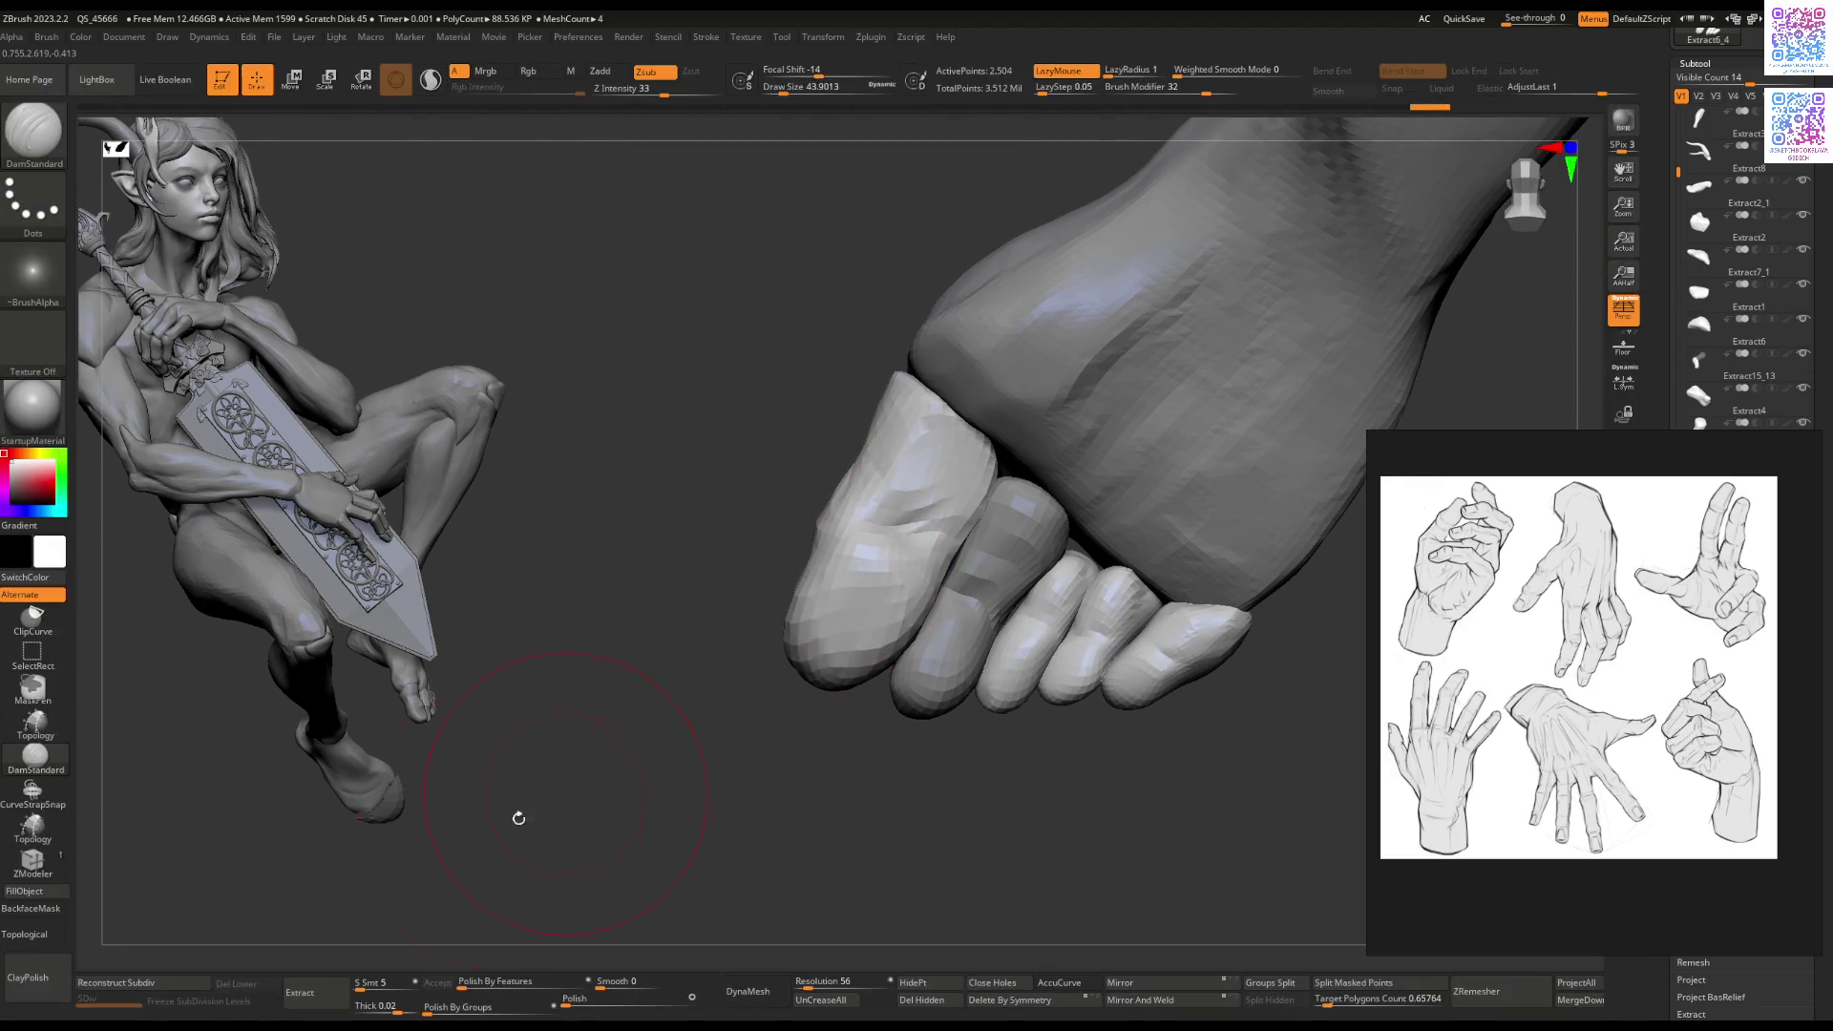
{"action": "key", "text": "shift+f"}
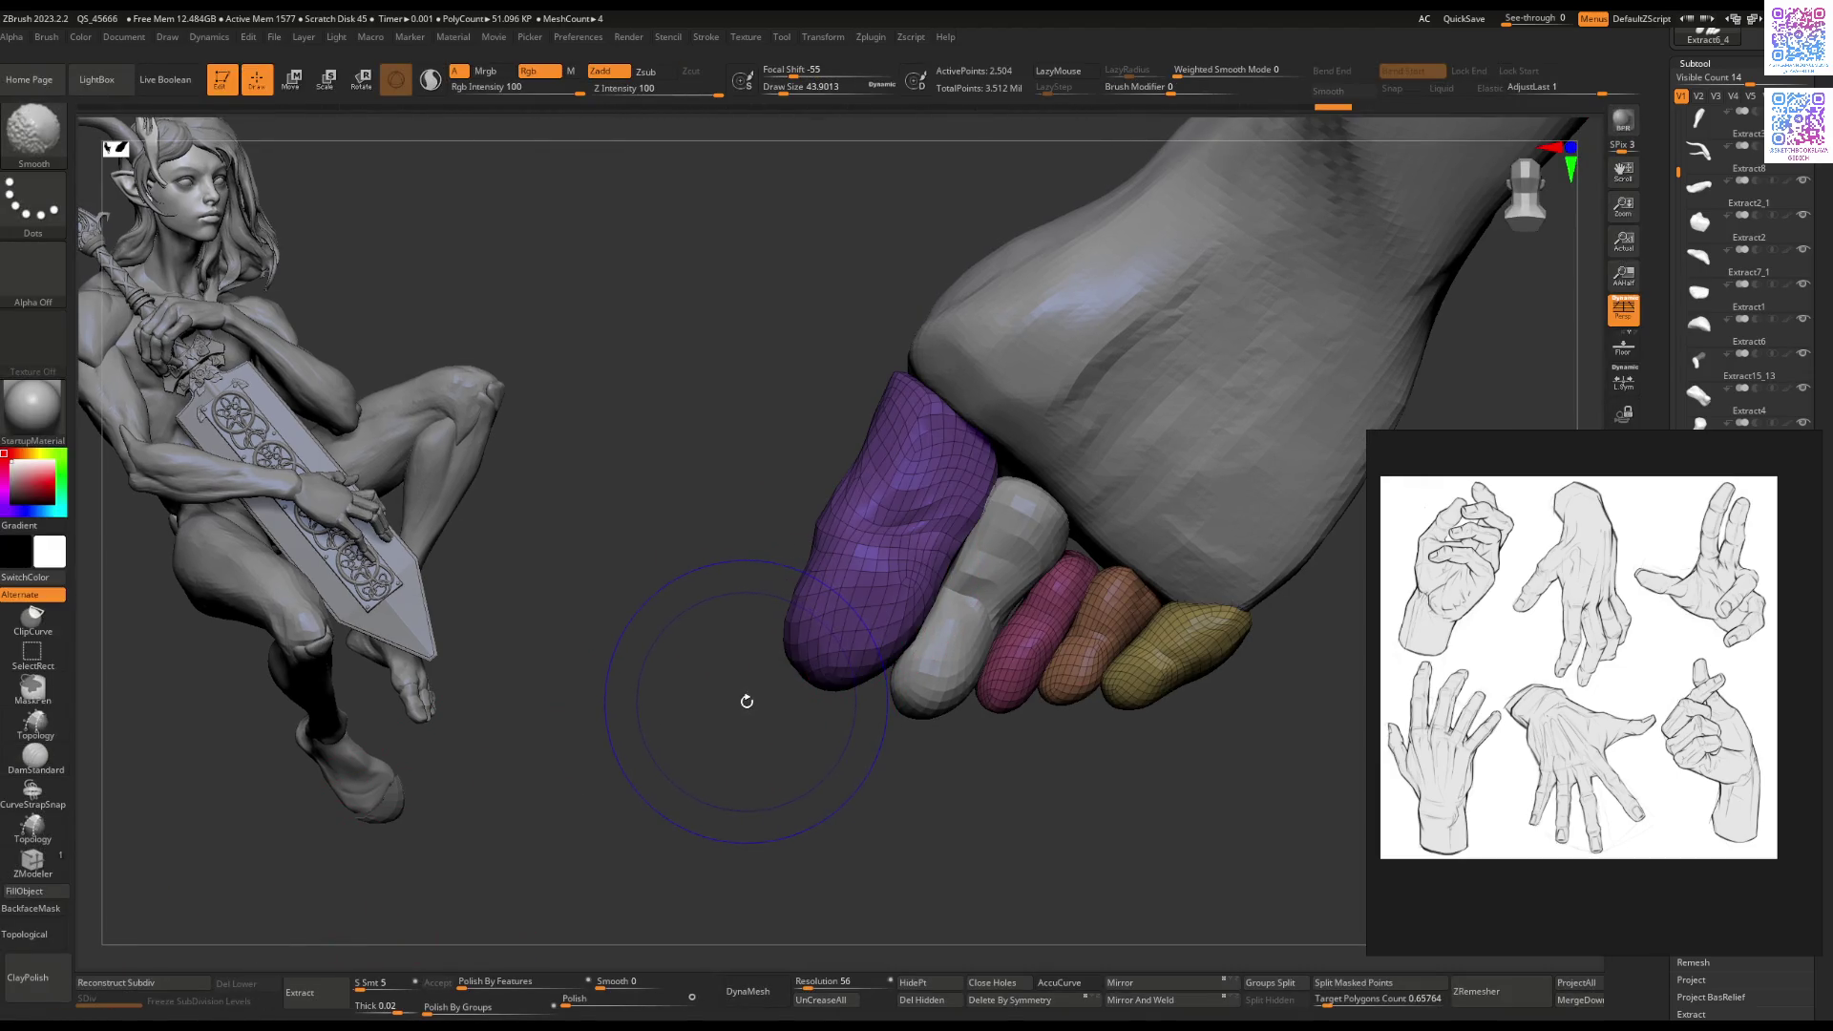
{"action": "key", "text": "shift"}
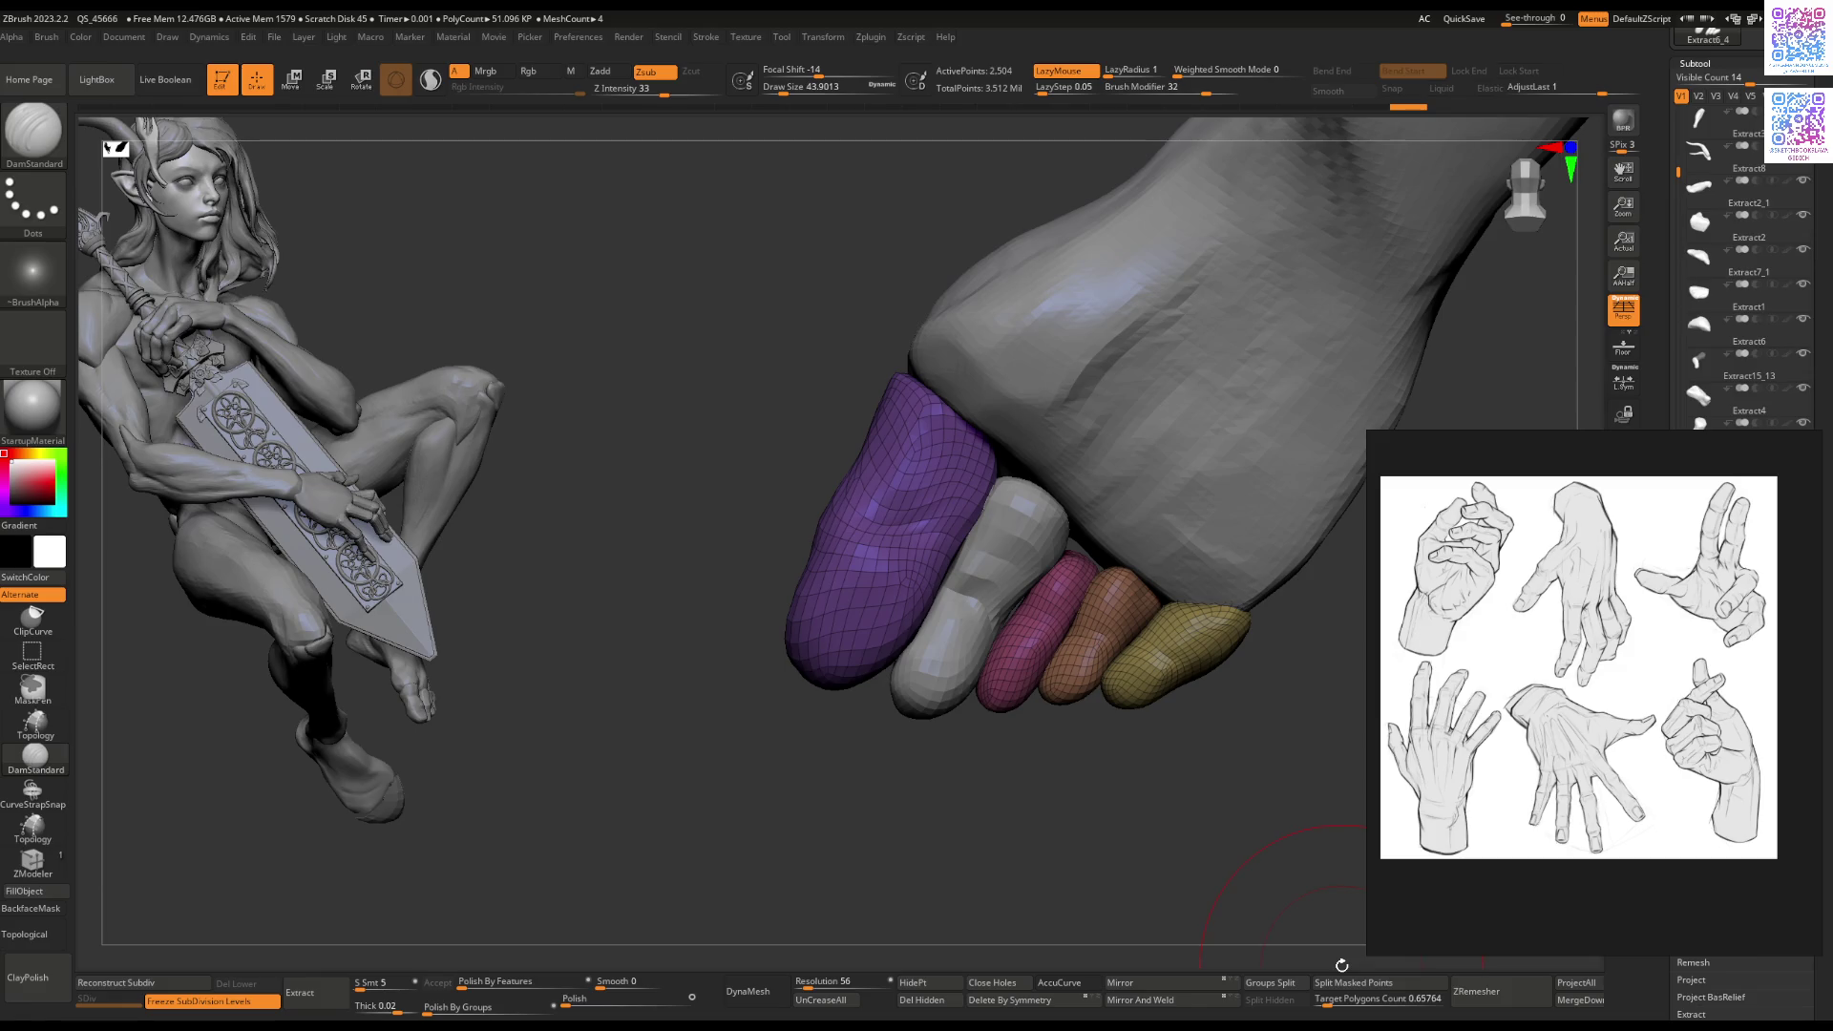
Step: Raise Target Polygons Count and ZRemesh the fingers into clean quad topology
{"action": "left_click_drag", "start_coordinate": [1330, 1000], "coordinate": [1353, 1014]}
{"action": "left_click", "coordinate": [1477, 991]}
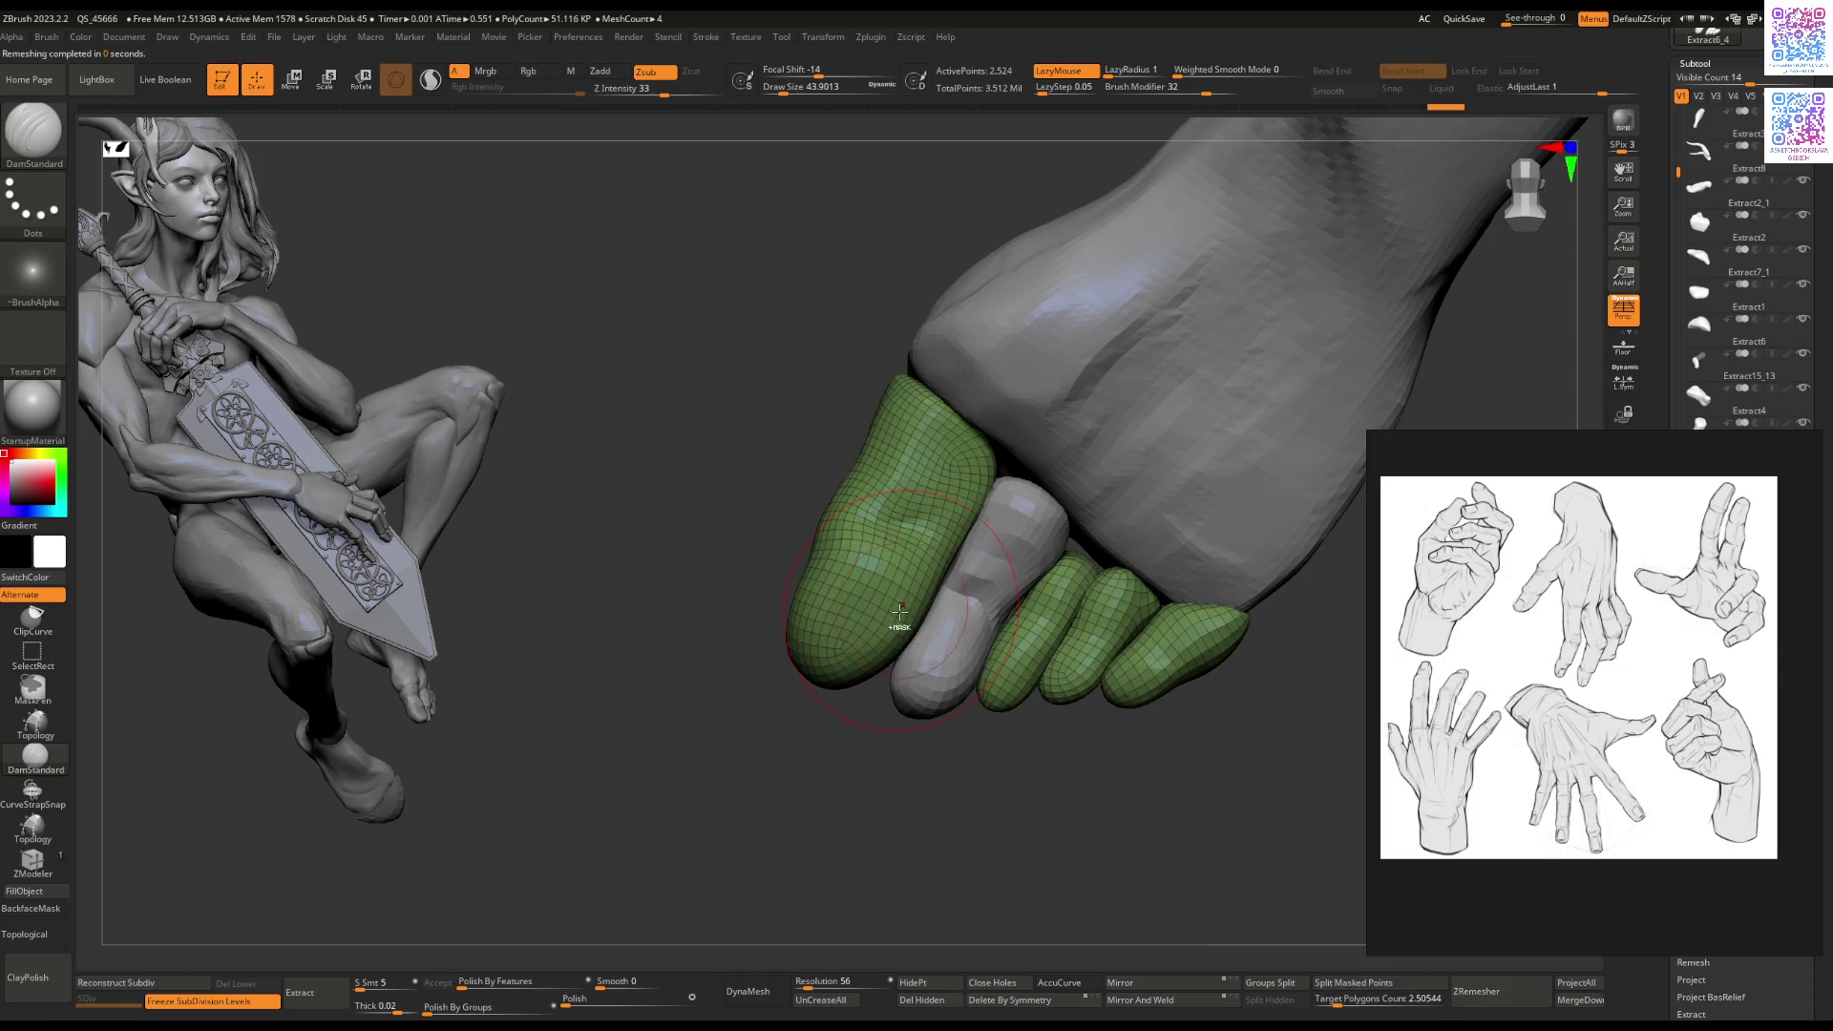
{"action": "key", "text": "ctrl+z"}
{"action": "key", "text": "ctrl+shift+z"}
{"action": "mouse_move", "coordinate": [964, 668]}
{"action": "left_mouse_down"}
{"action": "mouse_move", "coordinate": [1056, 571]}
{"action": "mouse_move", "coordinate": [1035, 531]}
{"action": "left_mouse_up"}
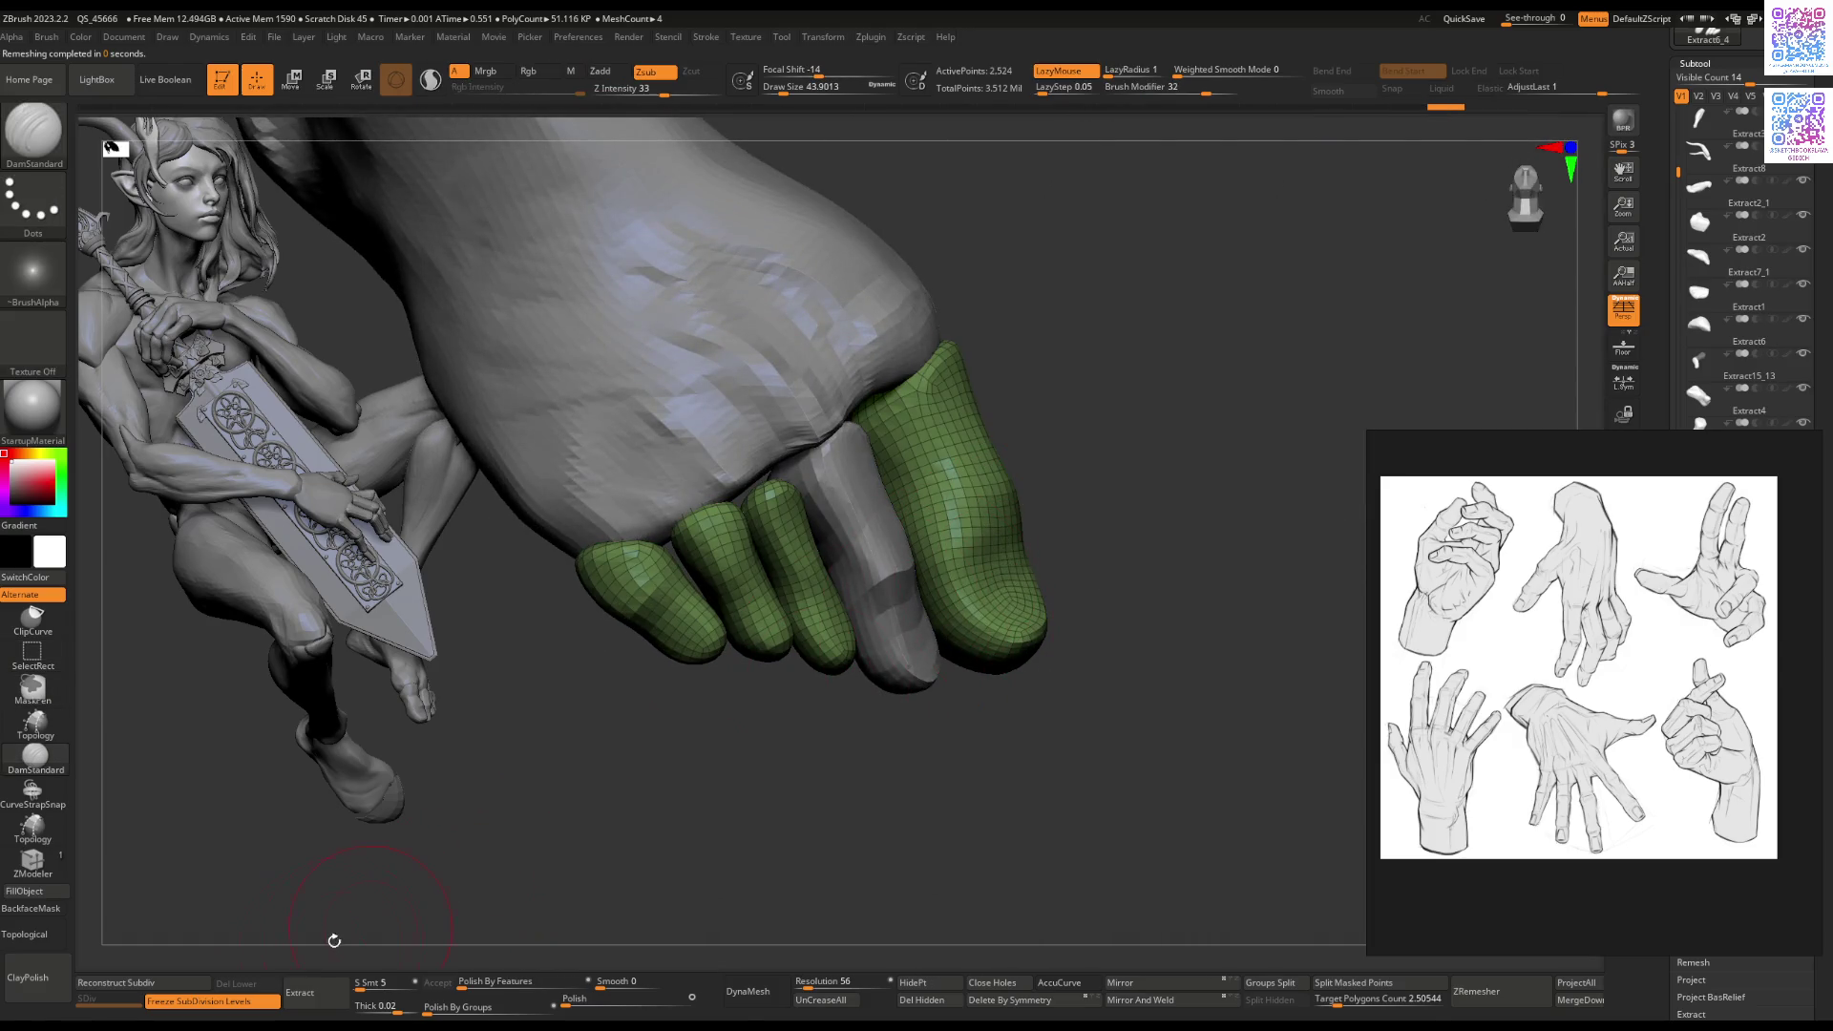
Step: Freeze SubDivision Levels to add a second level, raising points from 2,524 to 10,072
{"action": "left_click", "coordinate": [235, 1001]}
{"action": "mouse_move", "coordinate": [705, 762]}
{"action": "left_mouse_down"}
{"action": "mouse_move", "coordinate": [668, 762]}
{"action": "mouse_move", "coordinate": [687, 798]}
{"action": "mouse_move", "coordinate": [647, 655]}
{"action": "left_mouse_up"}
{"action": "key", "text": "shift+f"}
{"action": "mouse_move", "coordinate": [796, 590]}
{"action": "left_mouse_down"}
{"action": "mouse_move", "coordinate": [880, 610]}
{"action": "mouse_move", "coordinate": [933, 655]}
{"action": "mouse_move", "coordinate": [983, 575]}
{"action": "mouse_move", "coordinate": [952, 552]}
{"action": "mouse_move", "coordinate": [1050, 573]}
{"action": "left_mouse_up"}
{"action": "key", "text": "shift+f"}
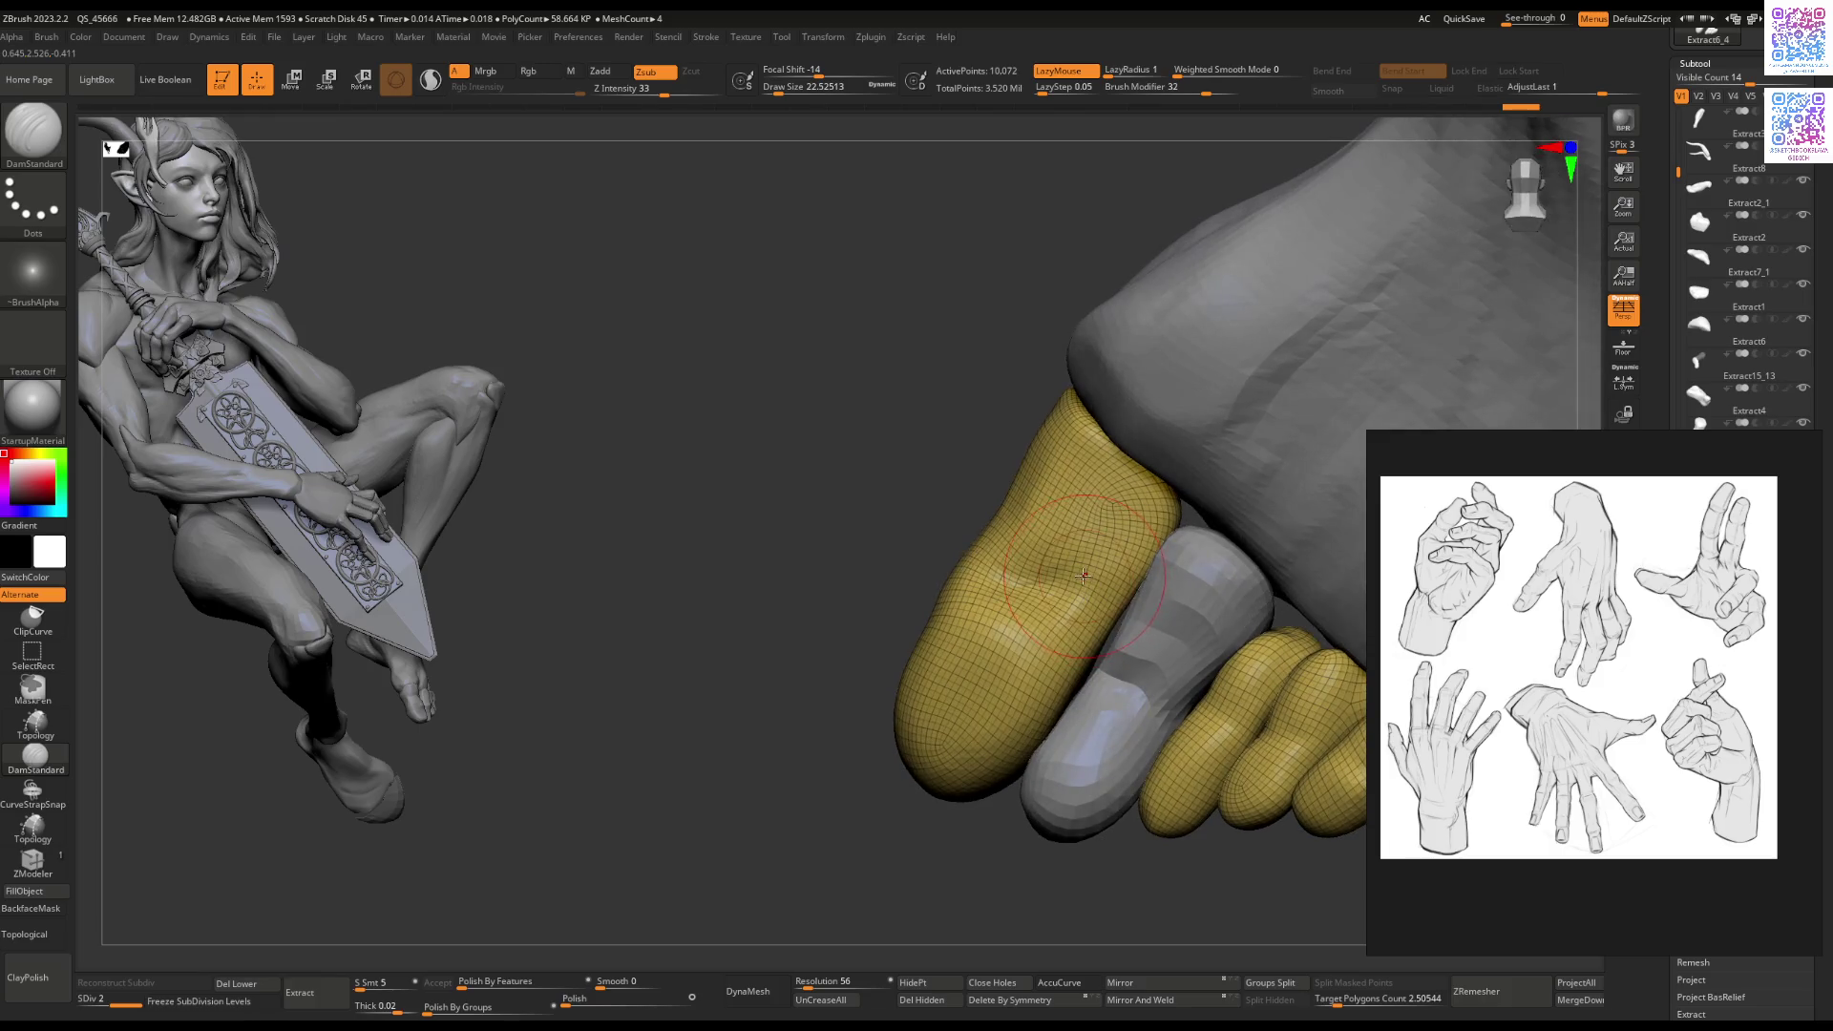
Step: Work the finger surfaces with ClayBuildup, DamStandard and Flatten brushes
{"action": "key", "text": "b"}
{"action": "key", "text": "c"}
{"action": "key", "text": "b"}
{"action": "right_click_drag", "start_coordinate": [1084, 579], "coordinate": [1085, 637]}
{"action": "key", "text": "b"}
{"action": "key", "text": "d"}
{"action": "key", "text": "s"}
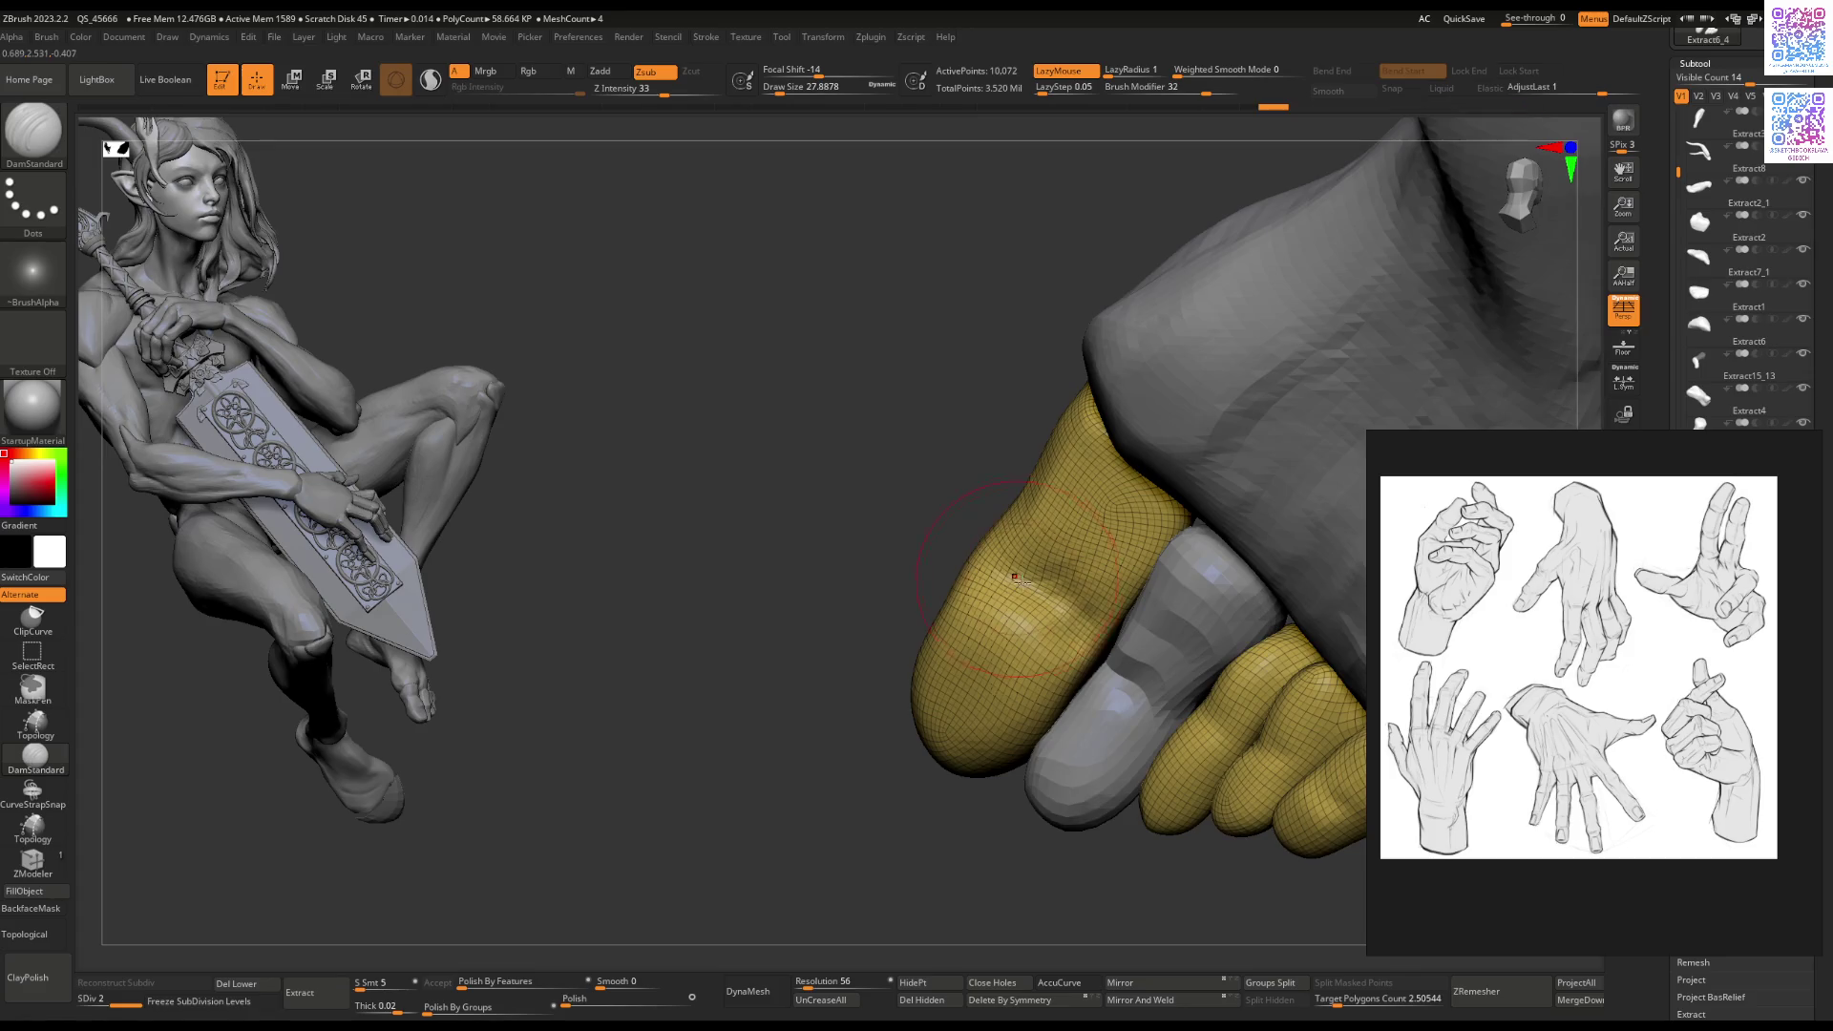
{"action": "right_click_drag", "start_coordinate": [1015, 577], "coordinate": [998, 573]}
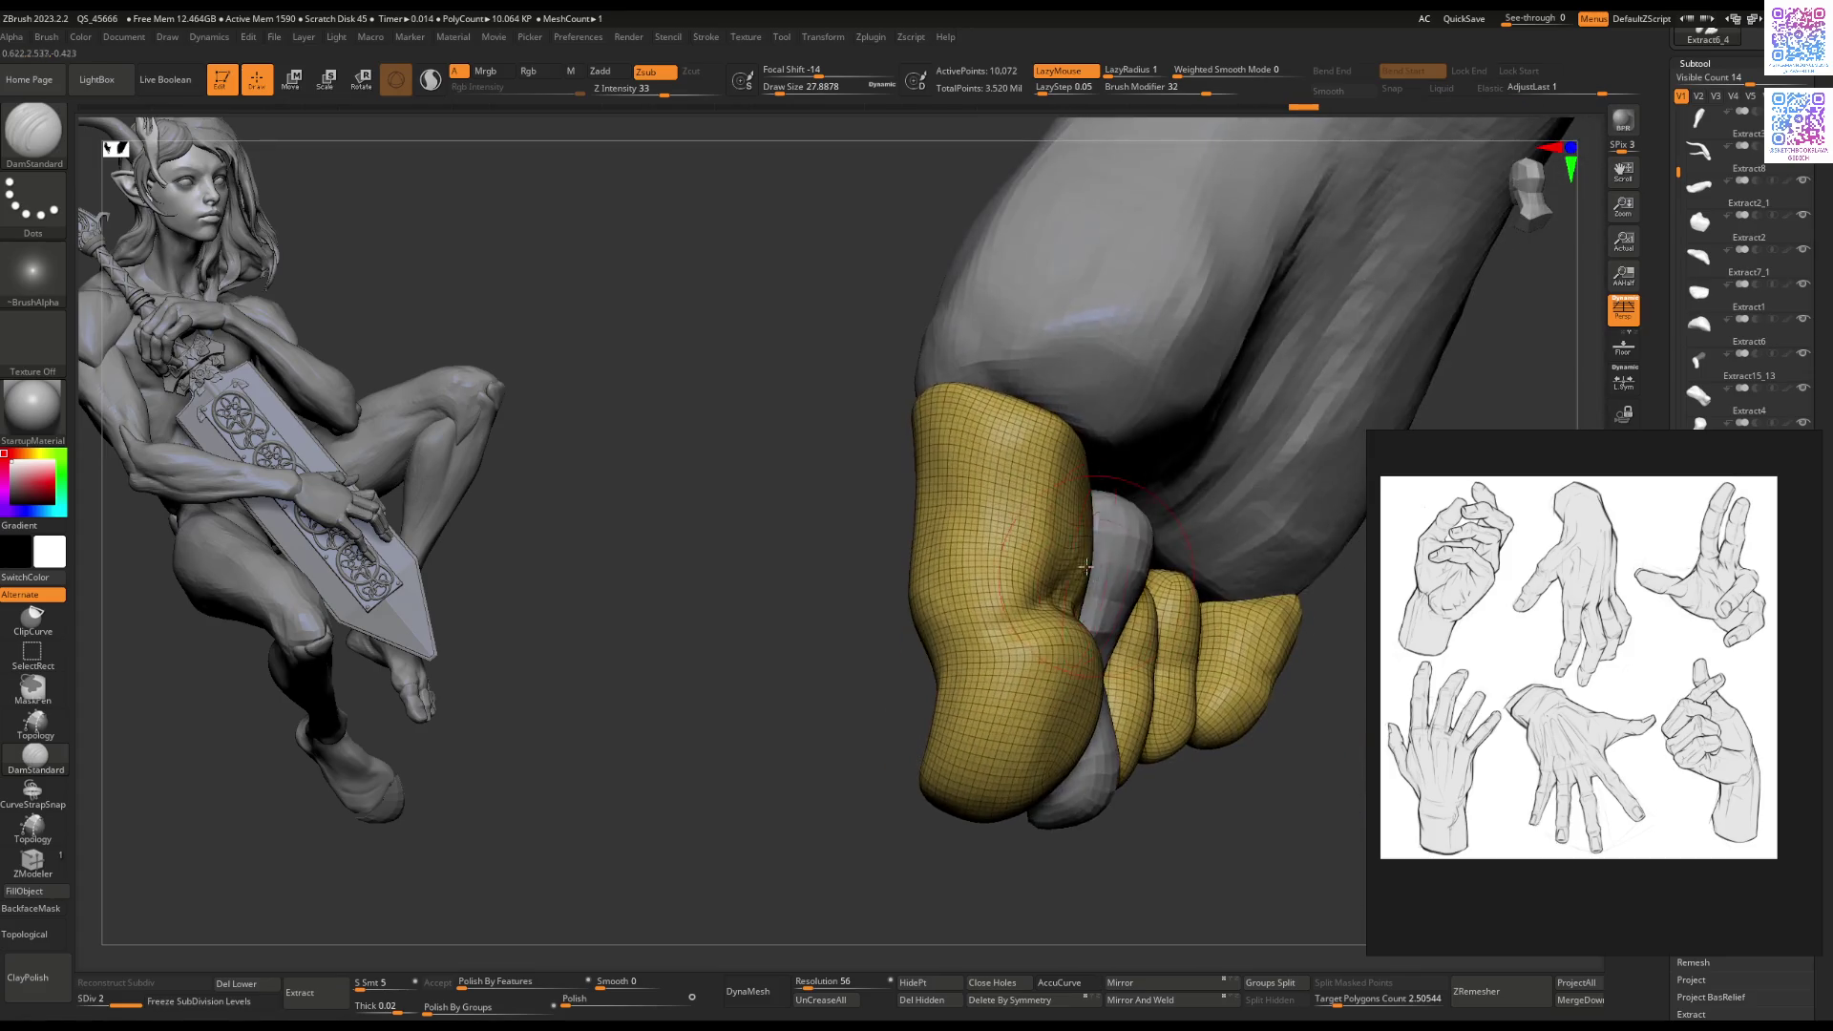
{"action": "key", "text": "b"}
{"action": "key", "text": "f"}
{"action": "key", "text": "l"}
{"action": "mouse_move", "coordinate": [1073, 626]}
{"action": "right_mouse_down"}
{"action": "mouse_move", "coordinate": [1146, 585]}
{"action": "mouse_move", "coordinate": [1185, 596]}
{"action": "mouse_move", "coordinate": [1089, 609]}
{"action": "mouse_move", "coordinate": [1121, 573]}
{"action": "right_mouse_up"}
Step: Alternate Move and Flatten brushes to reshape and smooth the curled fingers
{"action": "key", "text": "b"}
{"action": "key", "text": "m"}
{"action": "key", "text": "v"}
{"action": "key", "text": "b"}
{"action": "key", "text": "f"}
{"action": "key", "text": "l"}
{"action": "right_click_drag", "start_coordinate": [999, 714], "coordinate": [982, 666]}
{"action": "key", "text": "b"}
{"action": "key", "text": "m"}
{"action": "key", "text": "v"}
{"action": "mouse_move", "coordinate": [1051, 590]}
{"action": "right_mouse_down"}
{"action": "mouse_move", "coordinate": [1031, 650]}
{"action": "mouse_move", "coordinate": [1126, 585]}
{"action": "mouse_move", "coordinate": [961, 565]}
{"action": "mouse_move", "coordinate": [958, 620]}
{"action": "right_mouse_up"}
{"action": "key", "text": "b"}
{"action": "key", "text": "f"}
{"action": "key", "text": "l"}
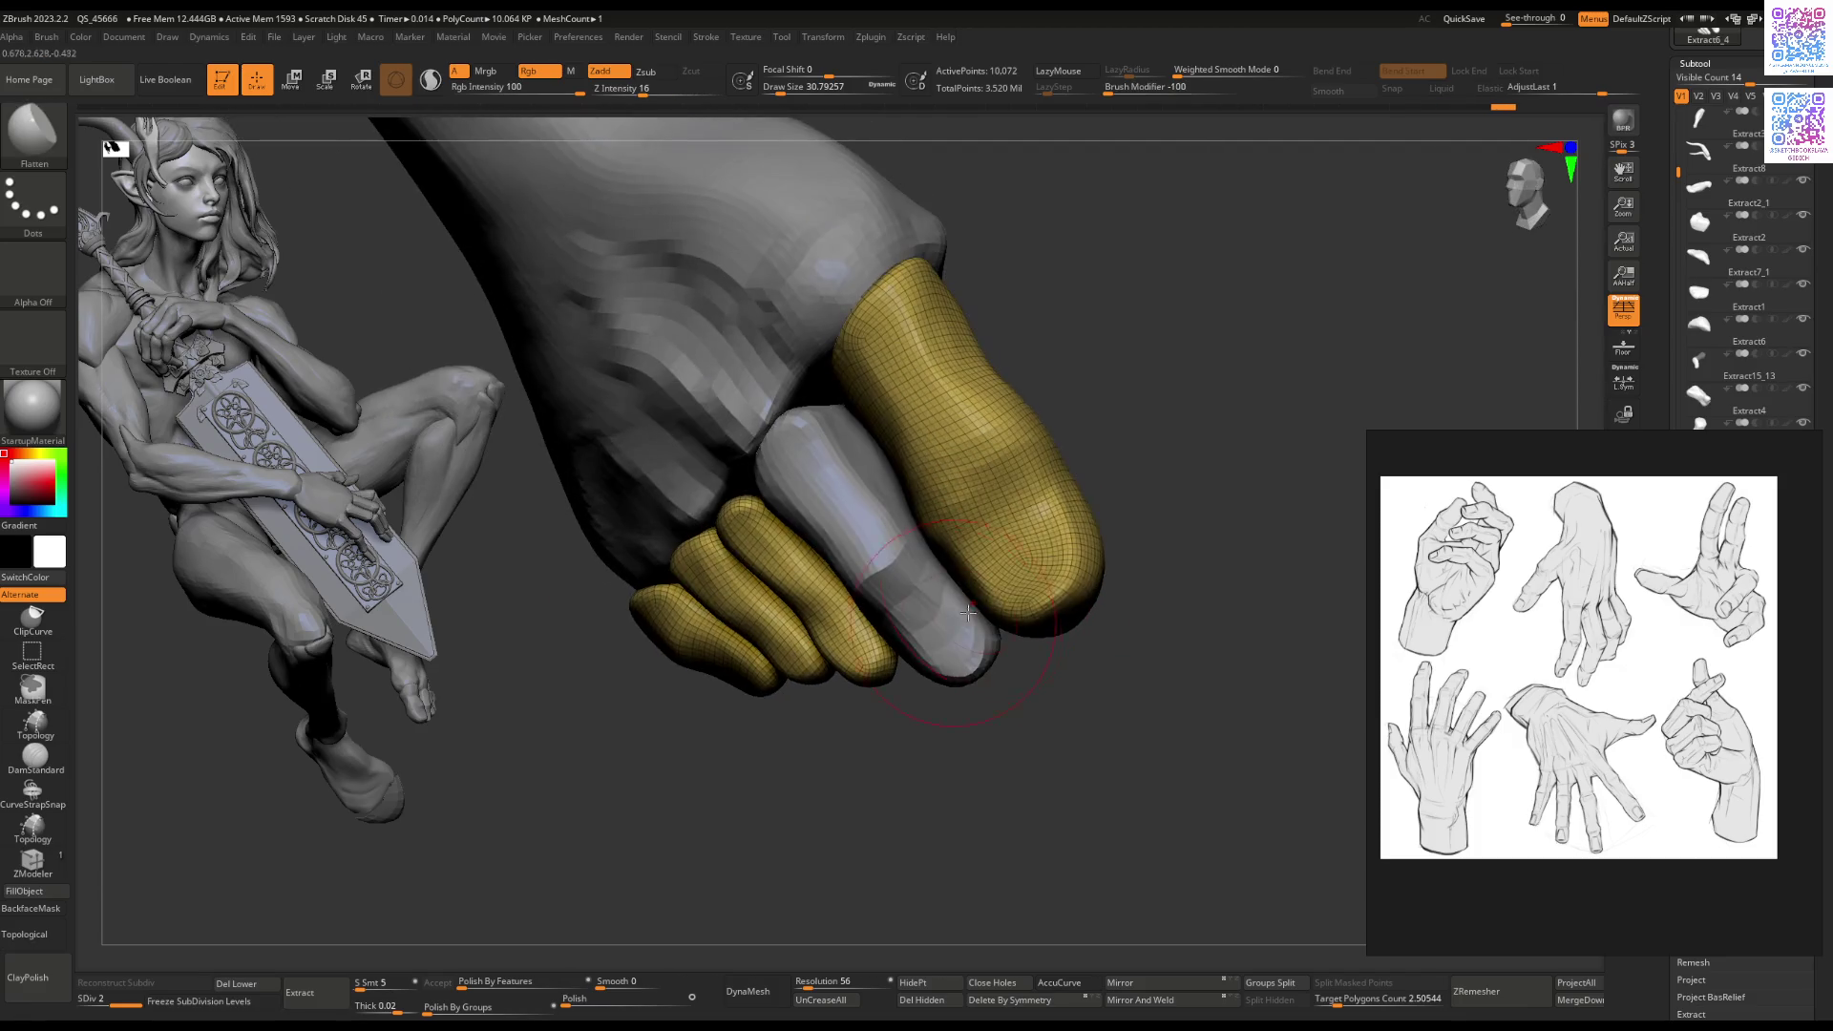
{"action": "mouse_move", "coordinate": [1088, 486]}
{"action": "right_mouse_down"}
{"action": "mouse_move", "coordinate": [900, 519]}
{"action": "mouse_move", "coordinate": [1031, 471]}
{"action": "mouse_move", "coordinate": [1048, 541]}
{"action": "mouse_move", "coordinate": [1004, 580]}
{"action": "mouse_move", "coordinate": [924, 524]}
{"action": "mouse_move", "coordinate": [954, 520]}
{"action": "mouse_move", "coordinate": [977, 728]}
{"action": "mouse_move", "coordinate": [933, 736]}
{"action": "mouse_move", "coordinate": [959, 687]}
{"action": "mouse_move", "coordinate": [981, 702]}
{"action": "right_mouse_up"}
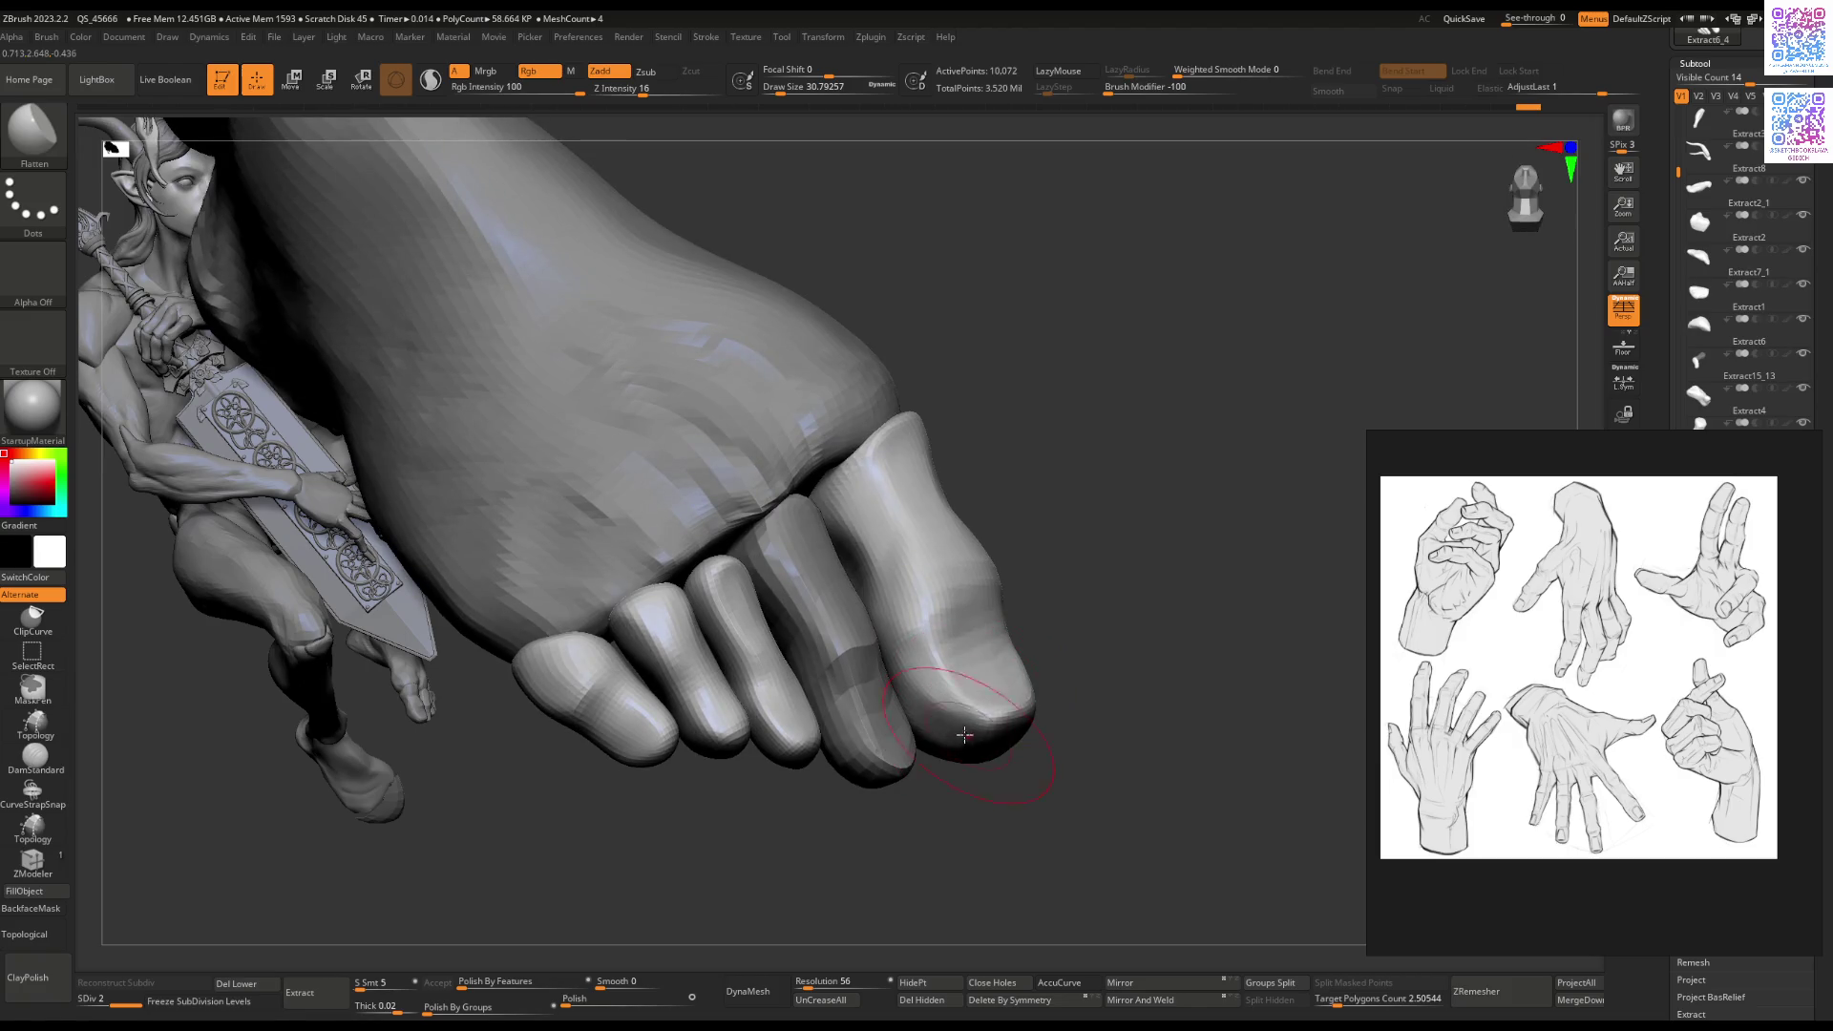
Step: Carve a crease across the thumb near its tip with DamStandard
{"action": "mouse_move", "coordinate": [979, 723]}
{"action": "right_mouse_down"}
{"action": "mouse_move", "coordinate": [1064, 658]}
{"action": "mouse_move", "coordinate": [987, 572]}
{"action": "right_mouse_up"}
{"action": "key", "text": "b"}
{"action": "key", "text": "d"}
{"action": "key", "text": "s"}
{"action": "left_click_drag", "start_coordinate": [1002, 564], "coordinate": [942, 631]}
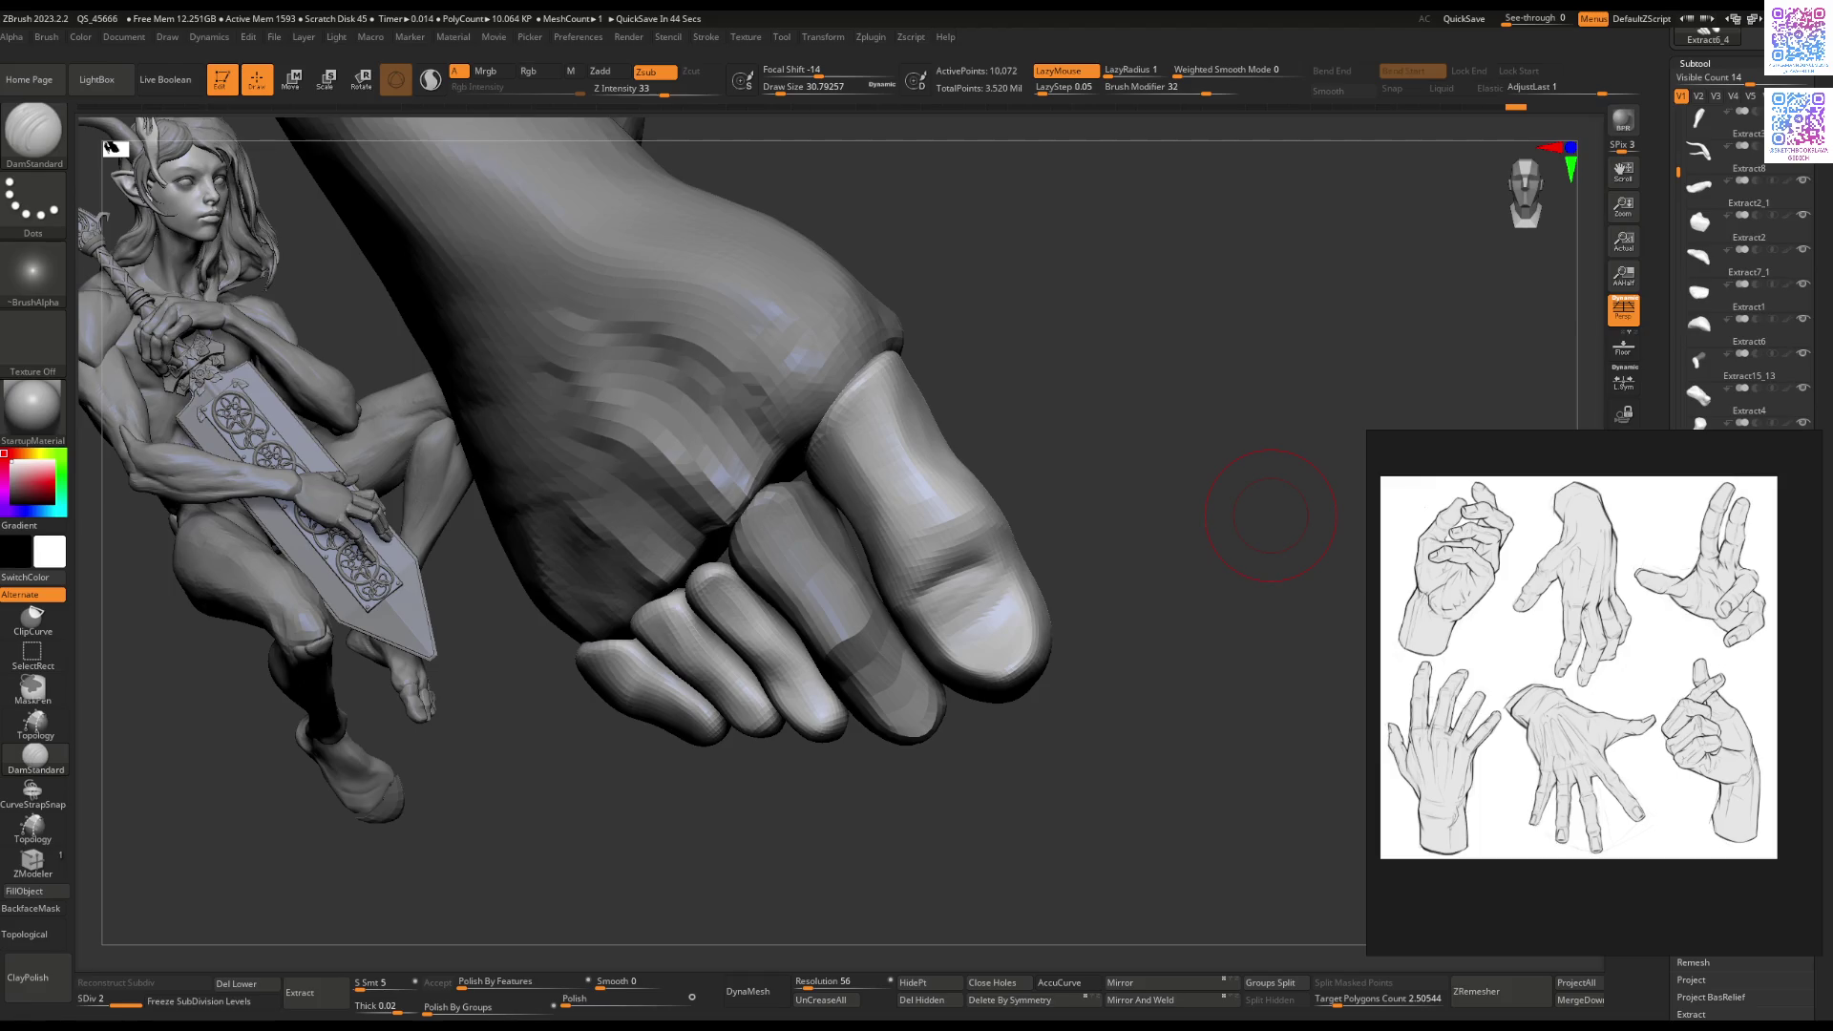
Step: Re-sculpt the crease near the giant hand's thumb tip with ClayBuildup
{"action": "mouse_move", "coordinate": [1270, 515]}
{"action": "left_mouse_down"}
{"action": "mouse_move", "coordinate": [904, 551]}
{"action": "mouse_move", "coordinate": [932, 532]}
{"action": "mouse_move", "coordinate": [916, 579]}
{"action": "left_mouse_up"}
{"action": "key", "text": "b"}
{"action": "key", "text": "c"}
Step: Select the Extract3 subtool and switch to the Flatten brush
{"action": "key", "text": "b"}
{"action": "right_click_drag", "start_coordinate": [916, 579], "coordinate": [941, 448]}
{"action": "mouse_move", "coordinate": [940, 449]}
{"action": "left_mouse_down"}
{"action": "mouse_move", "coordinate": [993, 535]}
{"action": "mouse_move", "coordinate": [962, 573]}
{"action": "left_mouse_up"}
{"action": "right_click_drag", "start_coordinate": [962, 573], "coordinate": [1003, 501]}
{"action": "left_click_drag", "start_coordinate": [1003, 501], "coordinate": [1045, 611]}
{"action": "right_click_drag", "start_coordinate": [1046, 611], "coordinate": [897, 545]}
{"action": "mouse_move", "coordinate": [897, 544]}
{"action": "left_mouse_down"}
{"action": "mouse_move", "coordinate": [923, 568]}
{"action": "mouse_move", "coordinate": [871, 524]}
{"action": "left_mouse_up"}
{"action": "mouse_move", "coordinate": [855, 490]}
{"action": "right_mouse_down"}
{"action": "mouse_move", "coordinate": [955, 536]}
{"action": "mouse_move", "coordinate": [946, 499]}
{"action": "mouse_move", "coordinate": [974, 478]}
{"action": "mouse_move", "coordinate": [969, 516]}
{"action": "right_mouse_up"}
{"action": "left_click", "coordinate": [999, 489], "text": "alt"}
{"action": "key", "text": "b"}
{"action": "key", "text": "f"}
{"action": "key", "text": "l"}
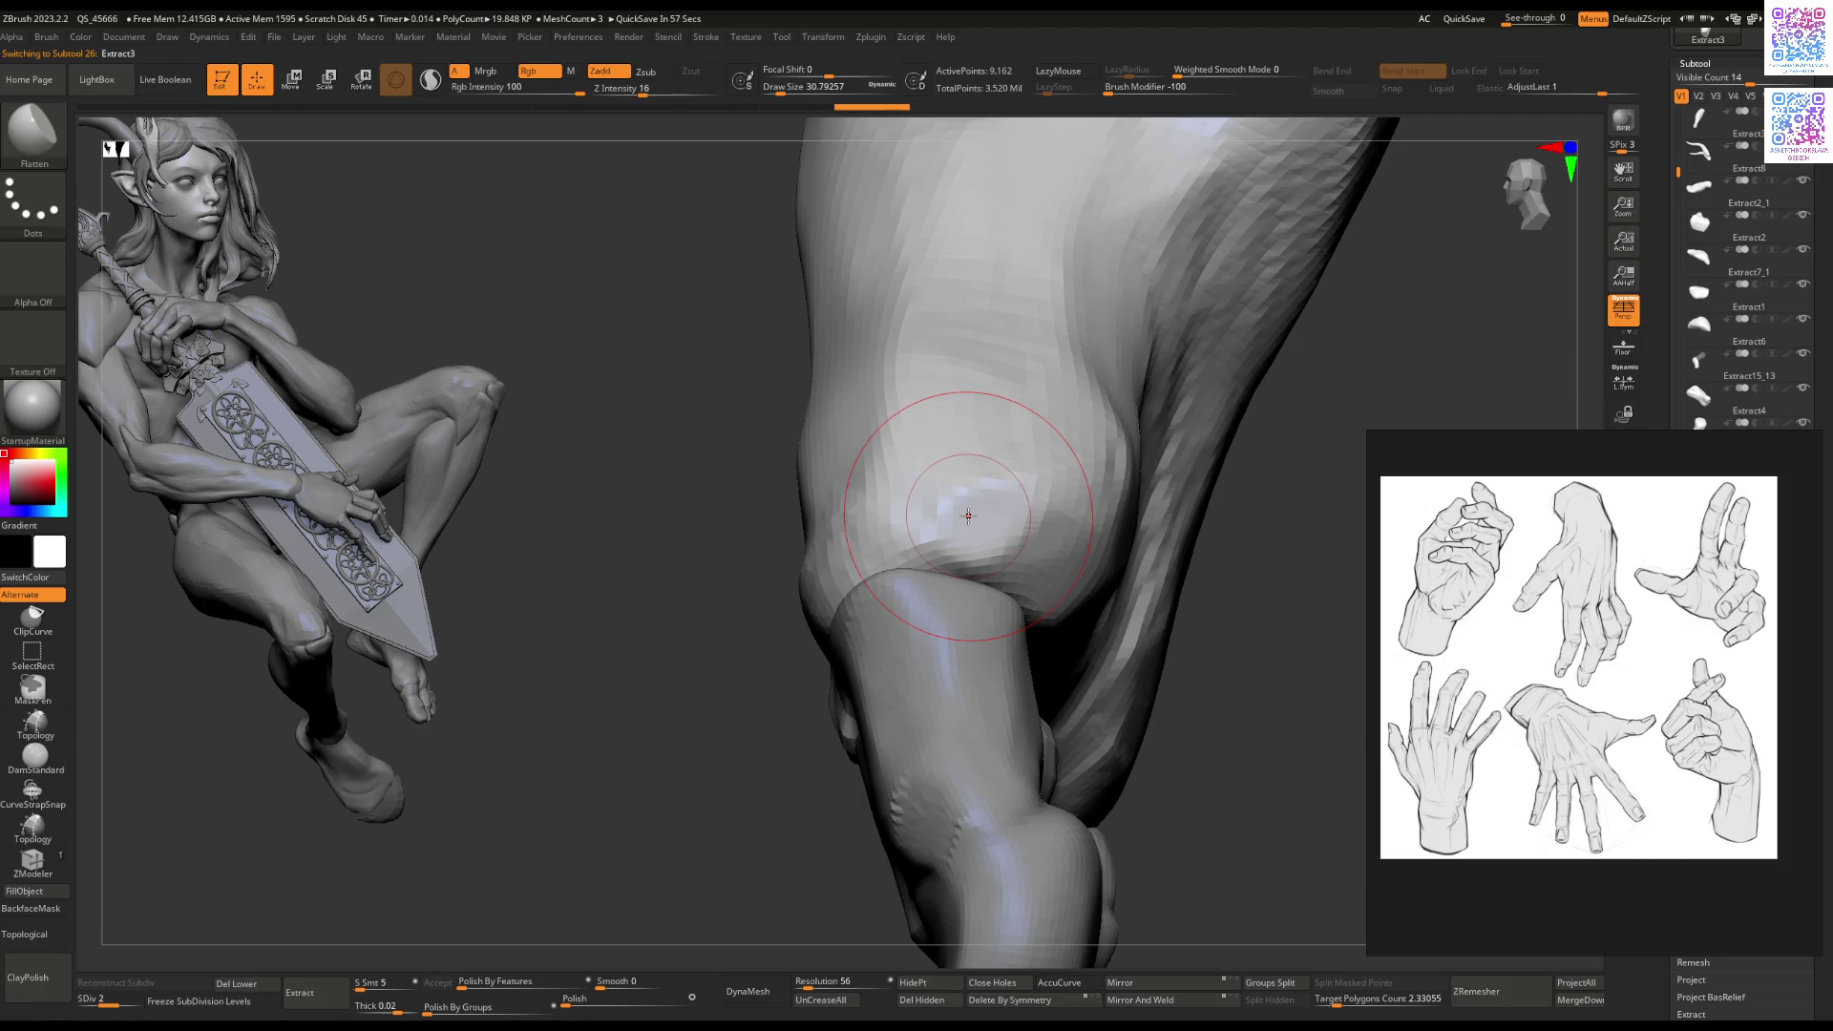
Step: Select the Extract6_4 fingers subtool and switch to the Flatten brush
{"action": "right_click_drag", "start_coordinate": [841, 509], "coordinate": [1024, 509]}
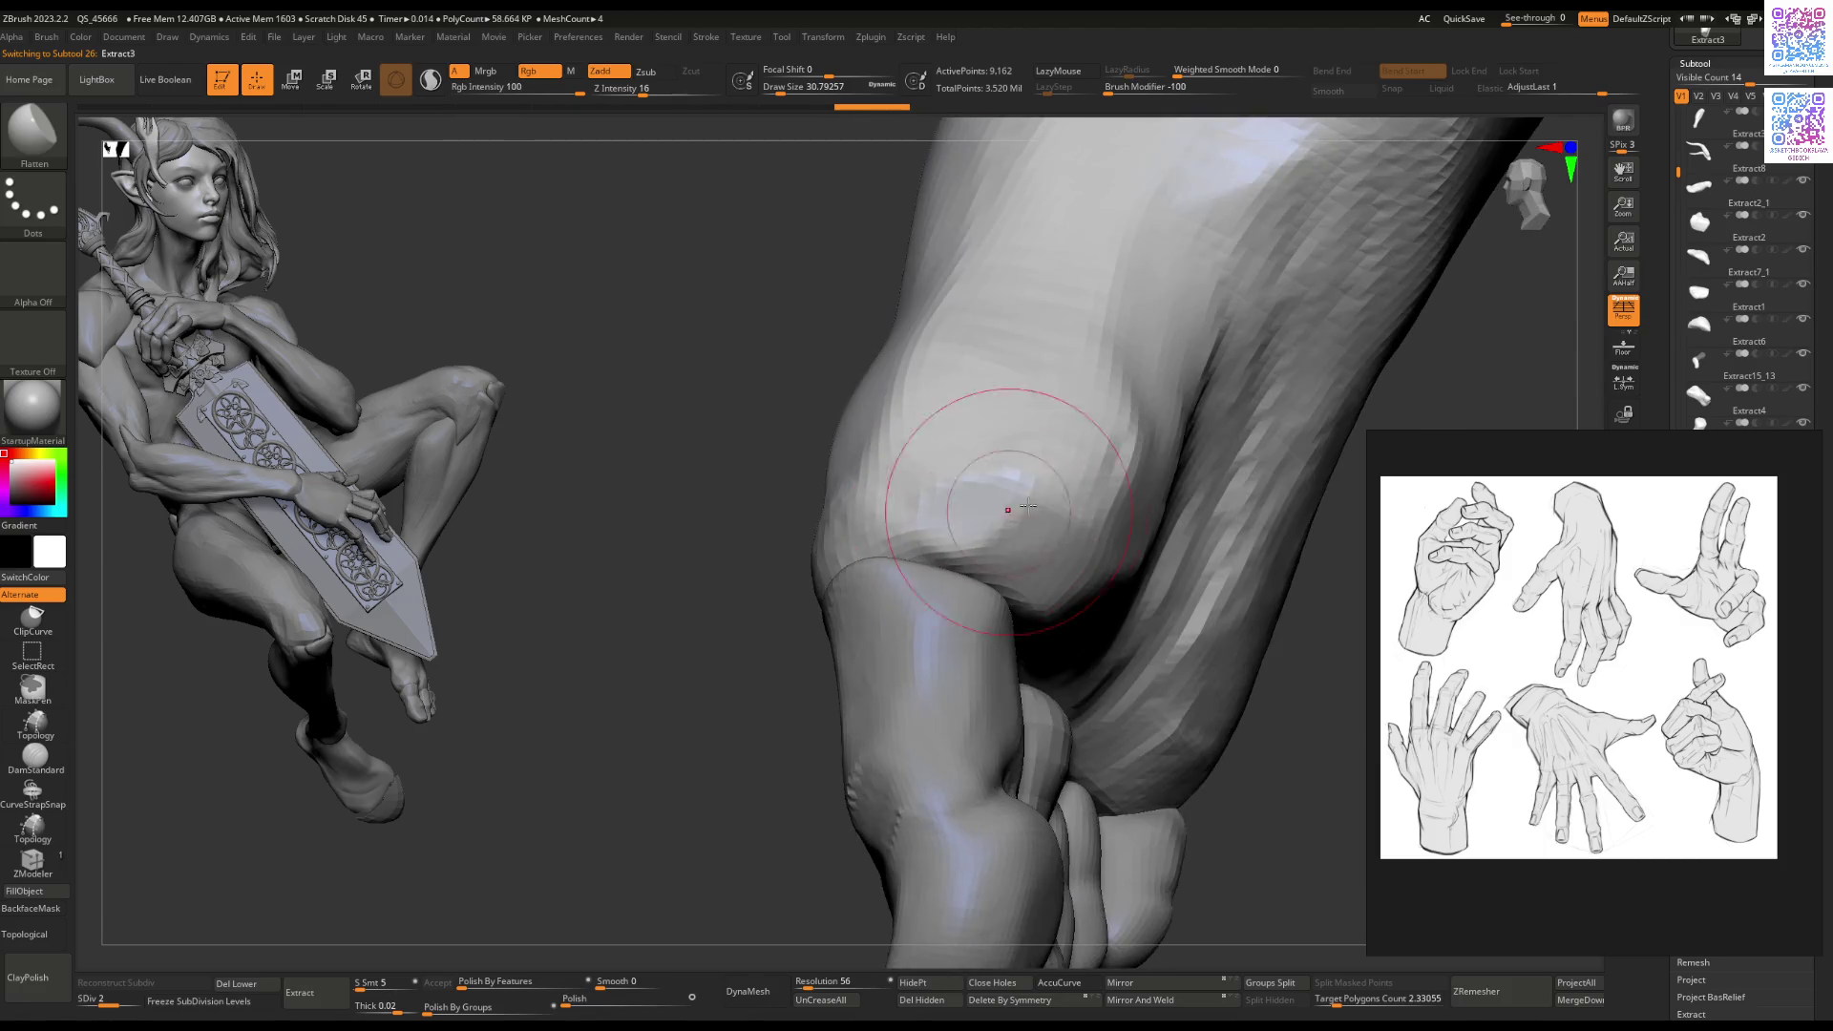
{"action": "mouse_move", "coordinate": [1038, 599]}
{"action": "right_mouse_down"}
{"action": "mouse_move", "coordinate": [1079, 669]}
{"action": "mouse_move", "coordinate": [1031, 621]}
{"action": "mouse_move", "coordinate": [1046, 581]}
{"action": "right_mouse_up"}
{"action": "left_click", "coordinate": [1047, 582], "text": "alt"}
{"action": "key", "text": "b"}
{"action": "key", "text": "m"}
{"action": "key", "text": "v"}
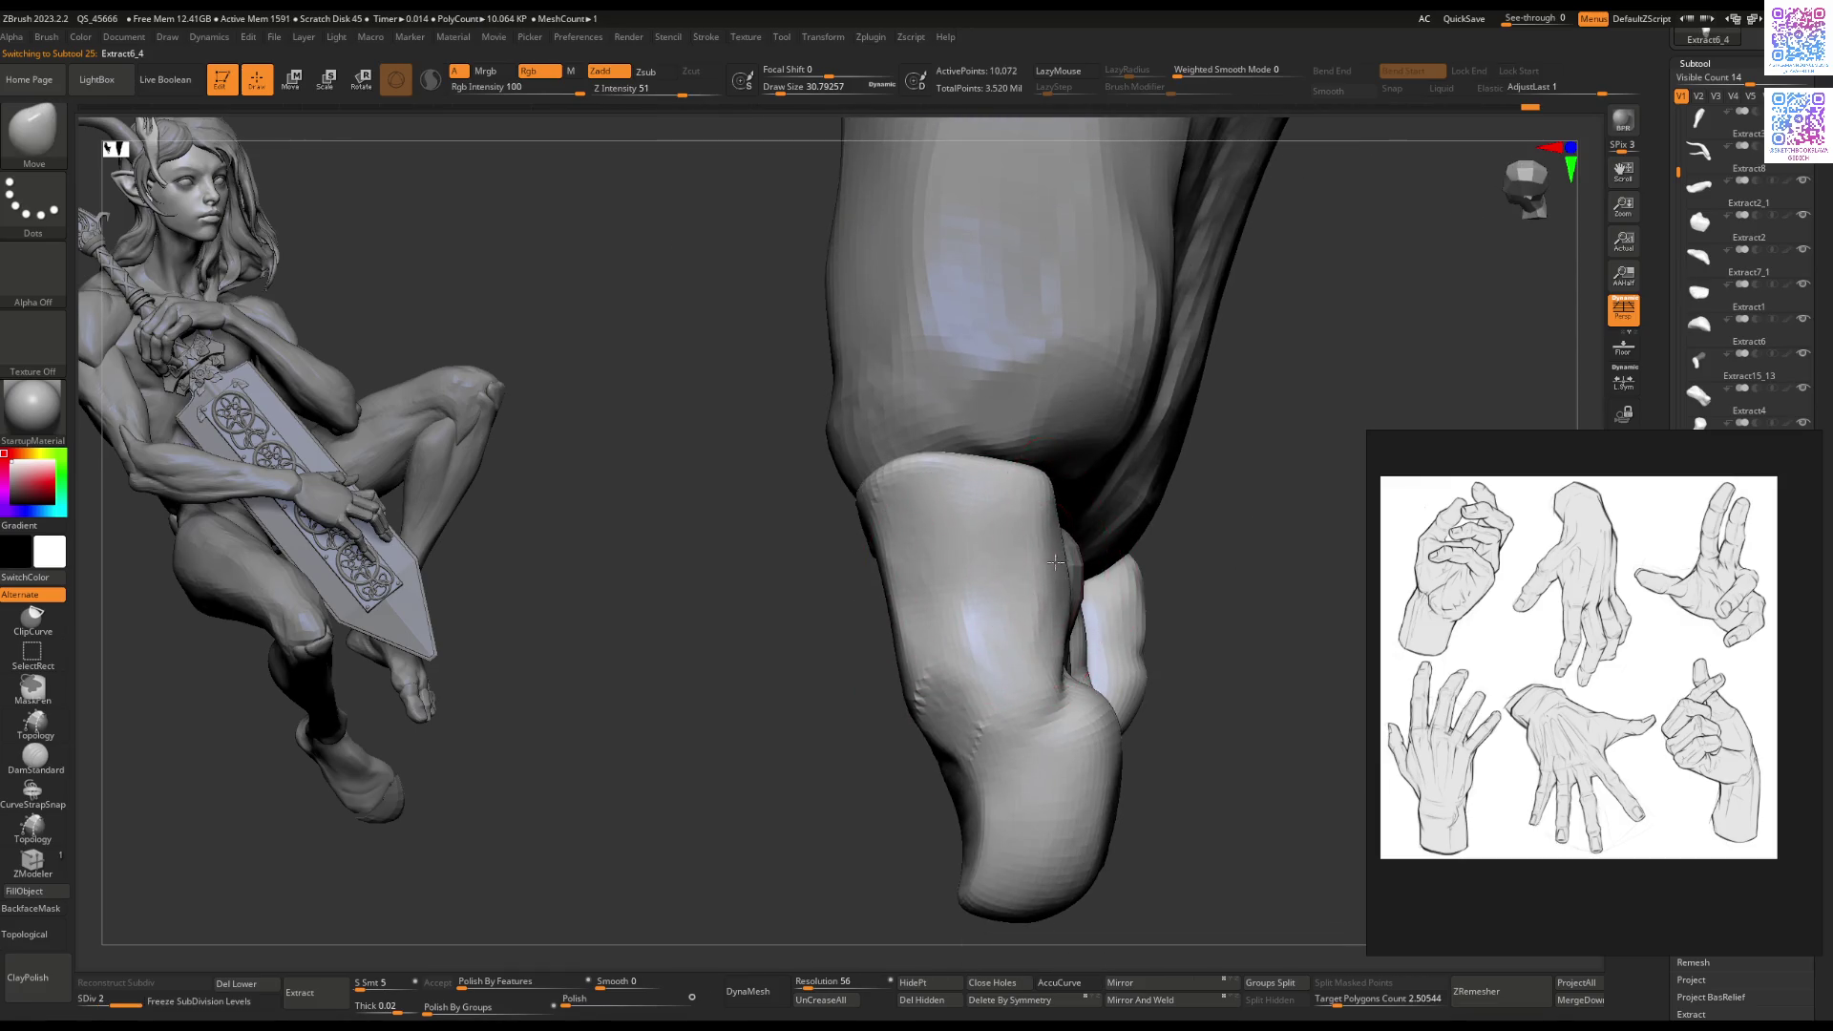
{"action": "key", "text": "b"}
{"action": "key", "text": "f"}
{"action": "key", "text": "l"}
Step: Orbit around the fingers, switch to the Move brush and reselect Extract3
{"action": "right_click_drag", "start_coordinate": [949, 616], "coordinate": [962, 586]}
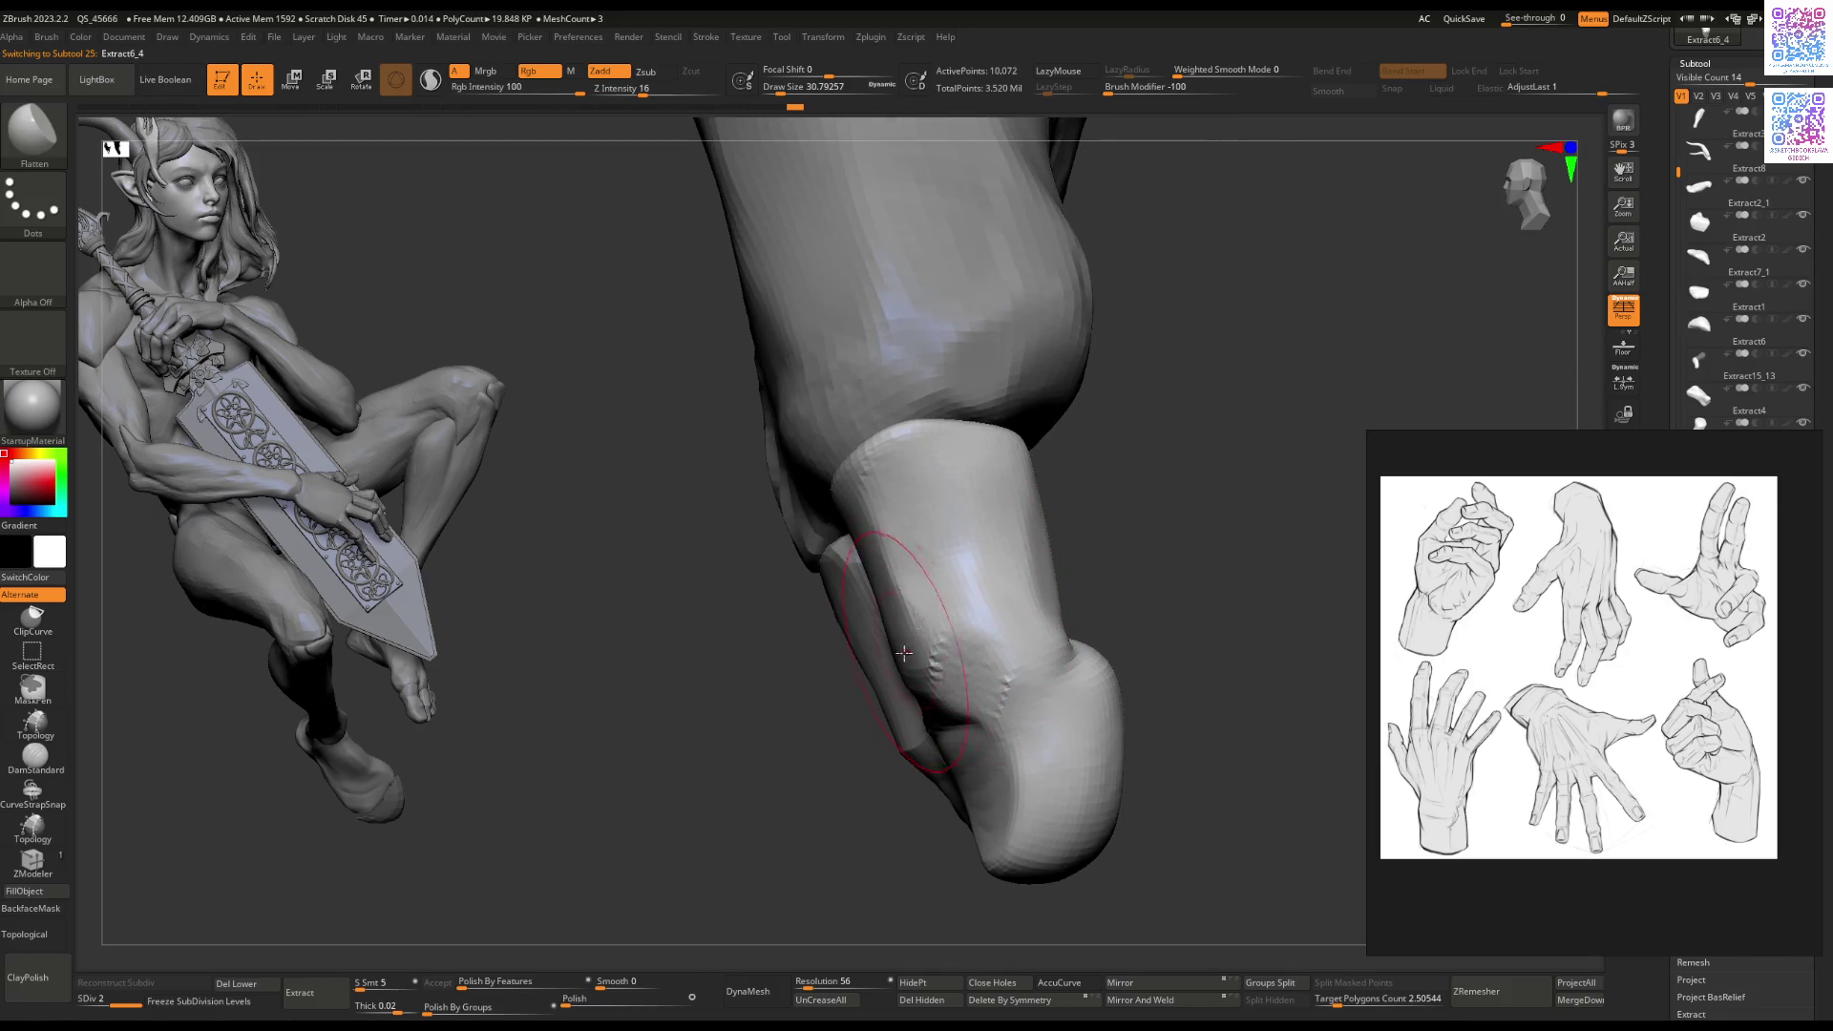
{"action": "mouse_move", "coordinate": [998, 635]}
{"action": "right_mouse_down"}
{"action": "mouse_move", "coordinate": [1006, 577]}
{"action": "mouse_move", "coordinate": [994, 643]}
{"action": "mouse_move", "coordinate": [997, 611]}
{"action": "mouse_move", "coordinate": [967, 612]}
{"action": "right_mouse_up"}
{"action": "mouse_move", "coordinate": [931, 523]}
{"action": "right_mouse_down"}
{"action": "mouse_move", "coordinate": [899, 564]}
{"action": "mouse_move", "coordinate": [901, 611]}
{"action": "mouse_move", "coordinate": [899, 564]}
{"action": "mouse_move", "coordinate": [840, 573]}
{"action": "mouse_move", "coordinate": [879, 655]}
{"action": "mouse_move", "coordinate": [940, 706]}
{"action": "right_mouse_up"}
{"action": "key", "text": "b"}
{"action": "key", "text": "m"}
{"action": "key", "text": "v"}
{"action": "left_click", "coordinate": [941, 706], "text": "alt"}
Step: Build up knuckle ridges on the back of the giant hand with ClayBuildup
{"action": "key", "text": "b"}
{"action": "key", "text": "f"}
{"action": "key", "text": "l"}
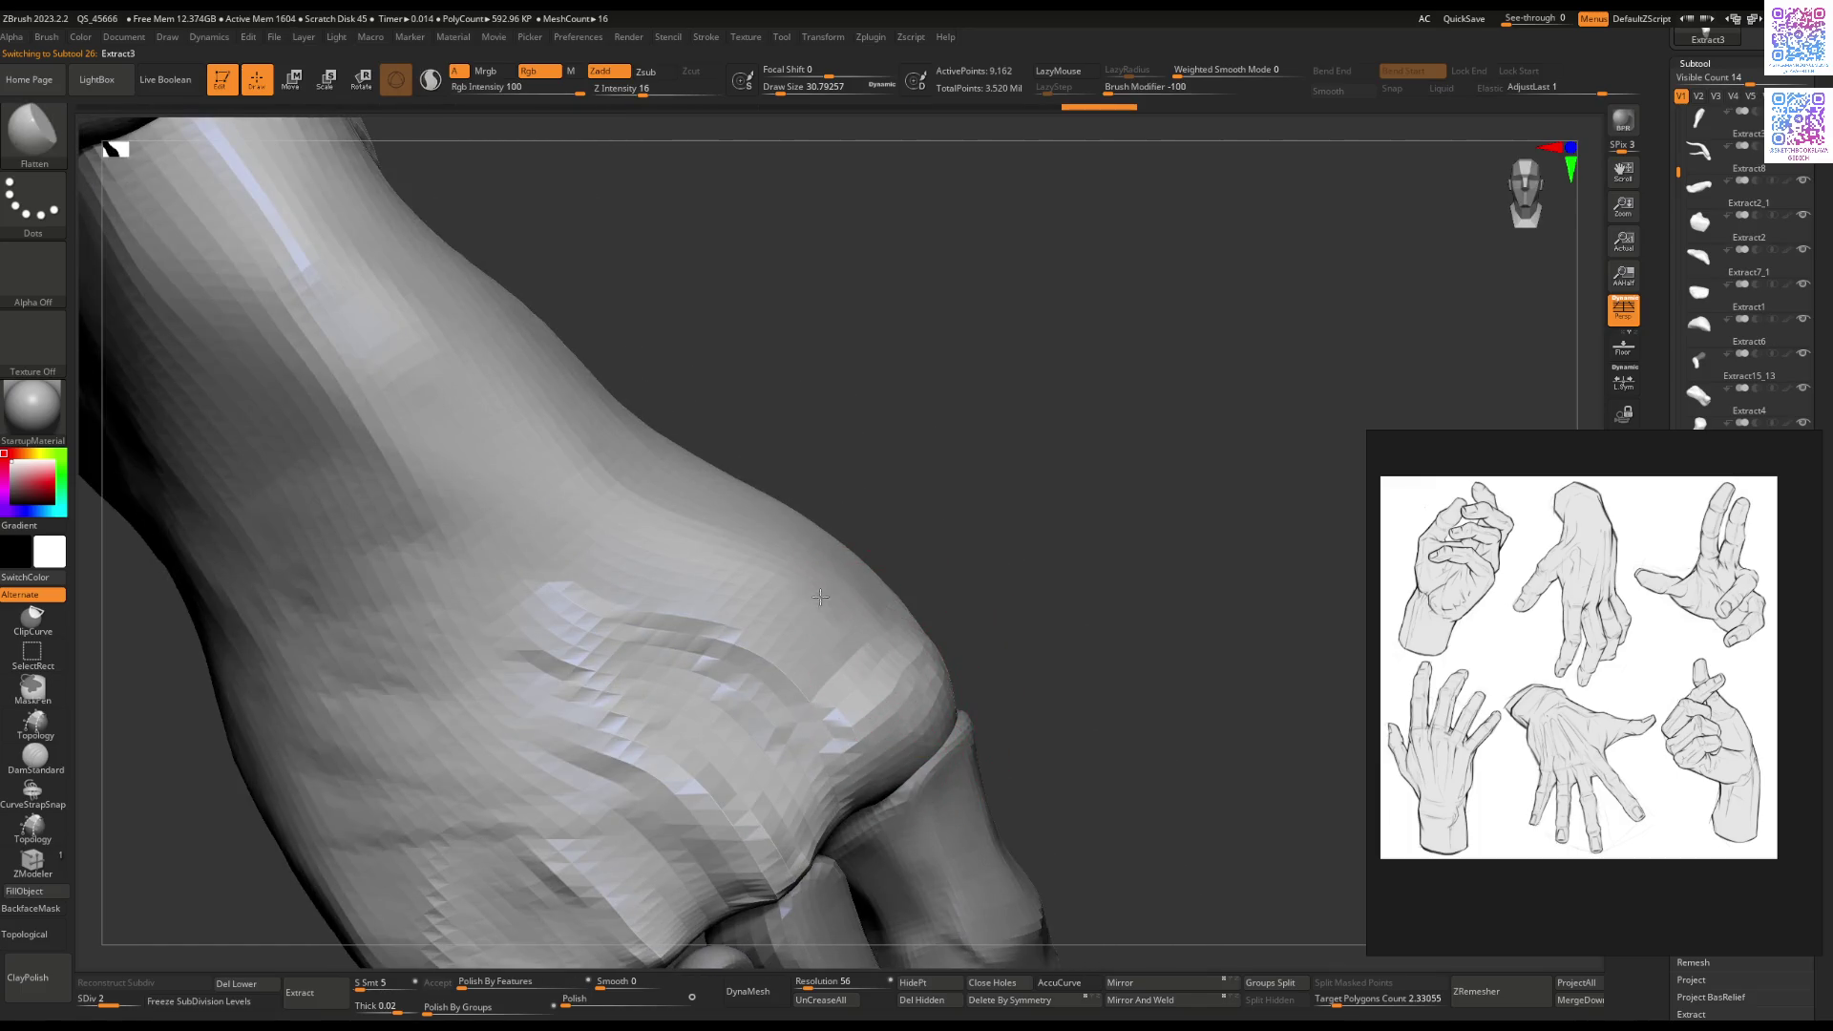
{"action": "mouse_move", "coordinate": [716, 655]}
{"action": "right_mouse_down"}
{"action": "mouse_move", "coordinate": [791, 585]}
{"action": "mouse_move", "coordinate": [891, 584]}
{"action": "right_mouse_up"}
{"action": "key", "text": "b"}
{"action": "key", "text": "c"}
{"action": "key", "text": "b"}
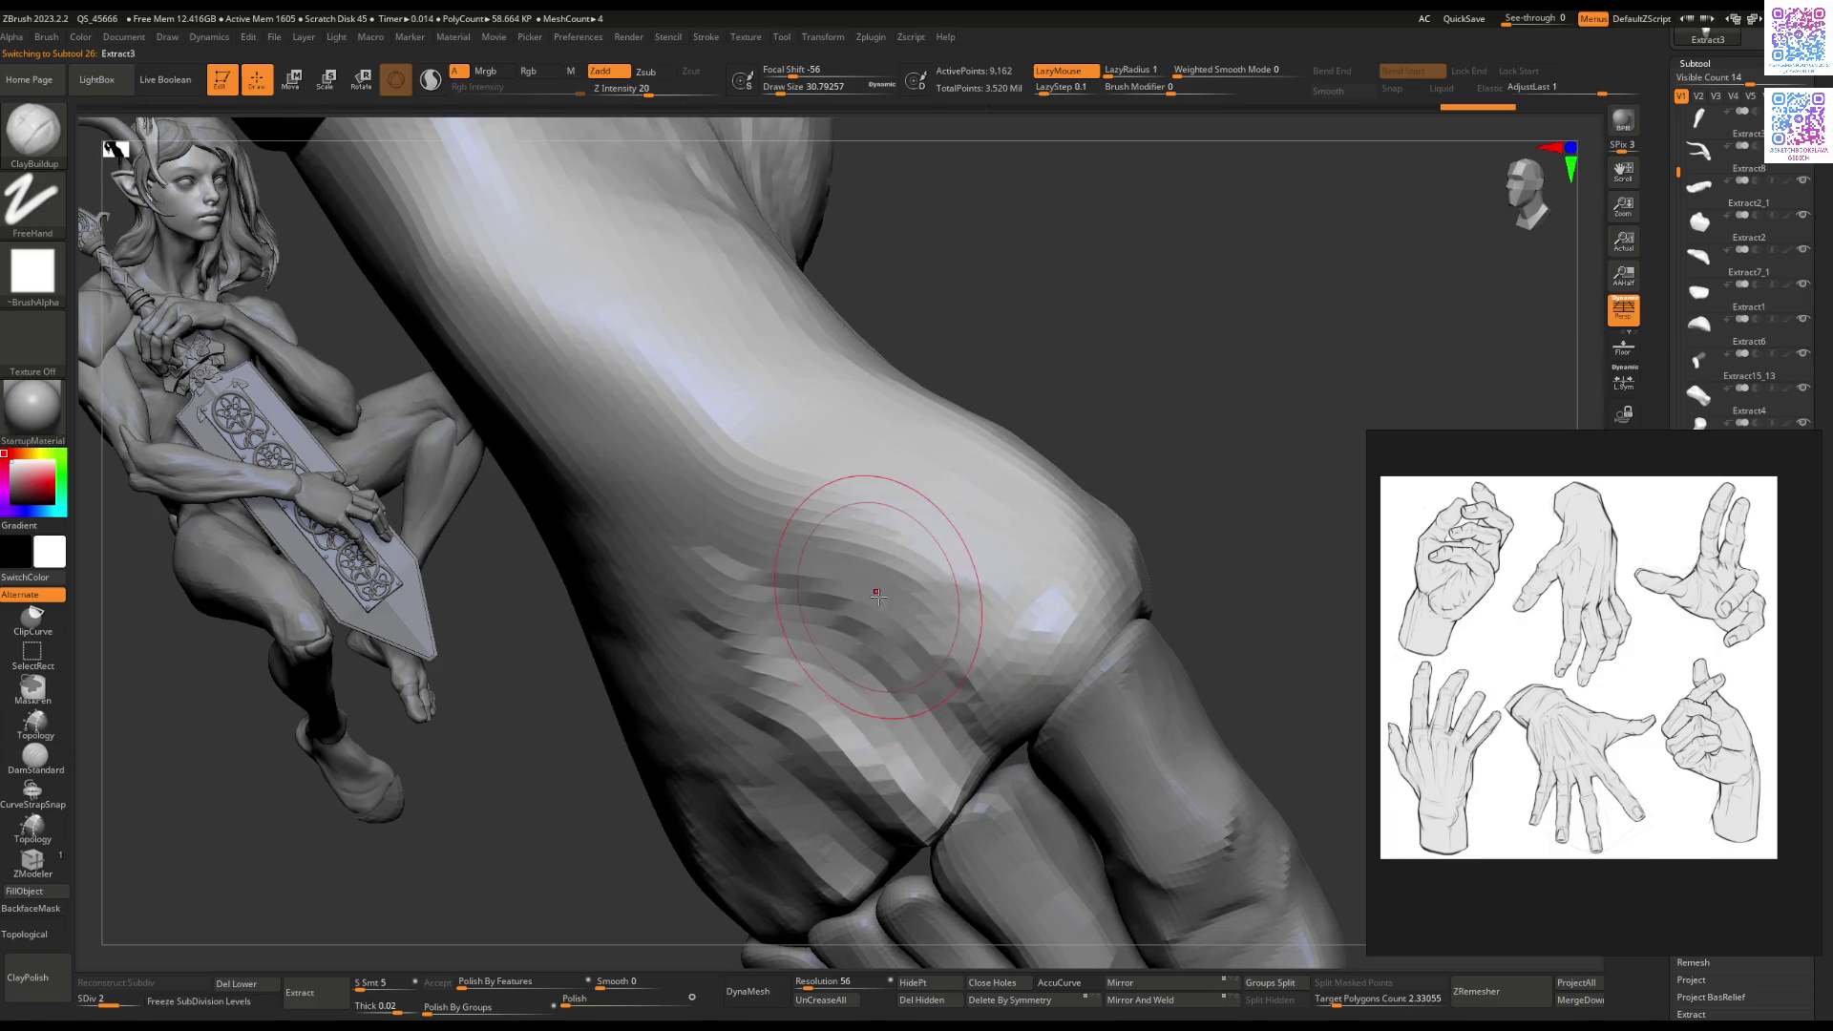
{"action": "left_click_drag", "start_coordinate": [855, 603], "coordinate": [893, 659]}
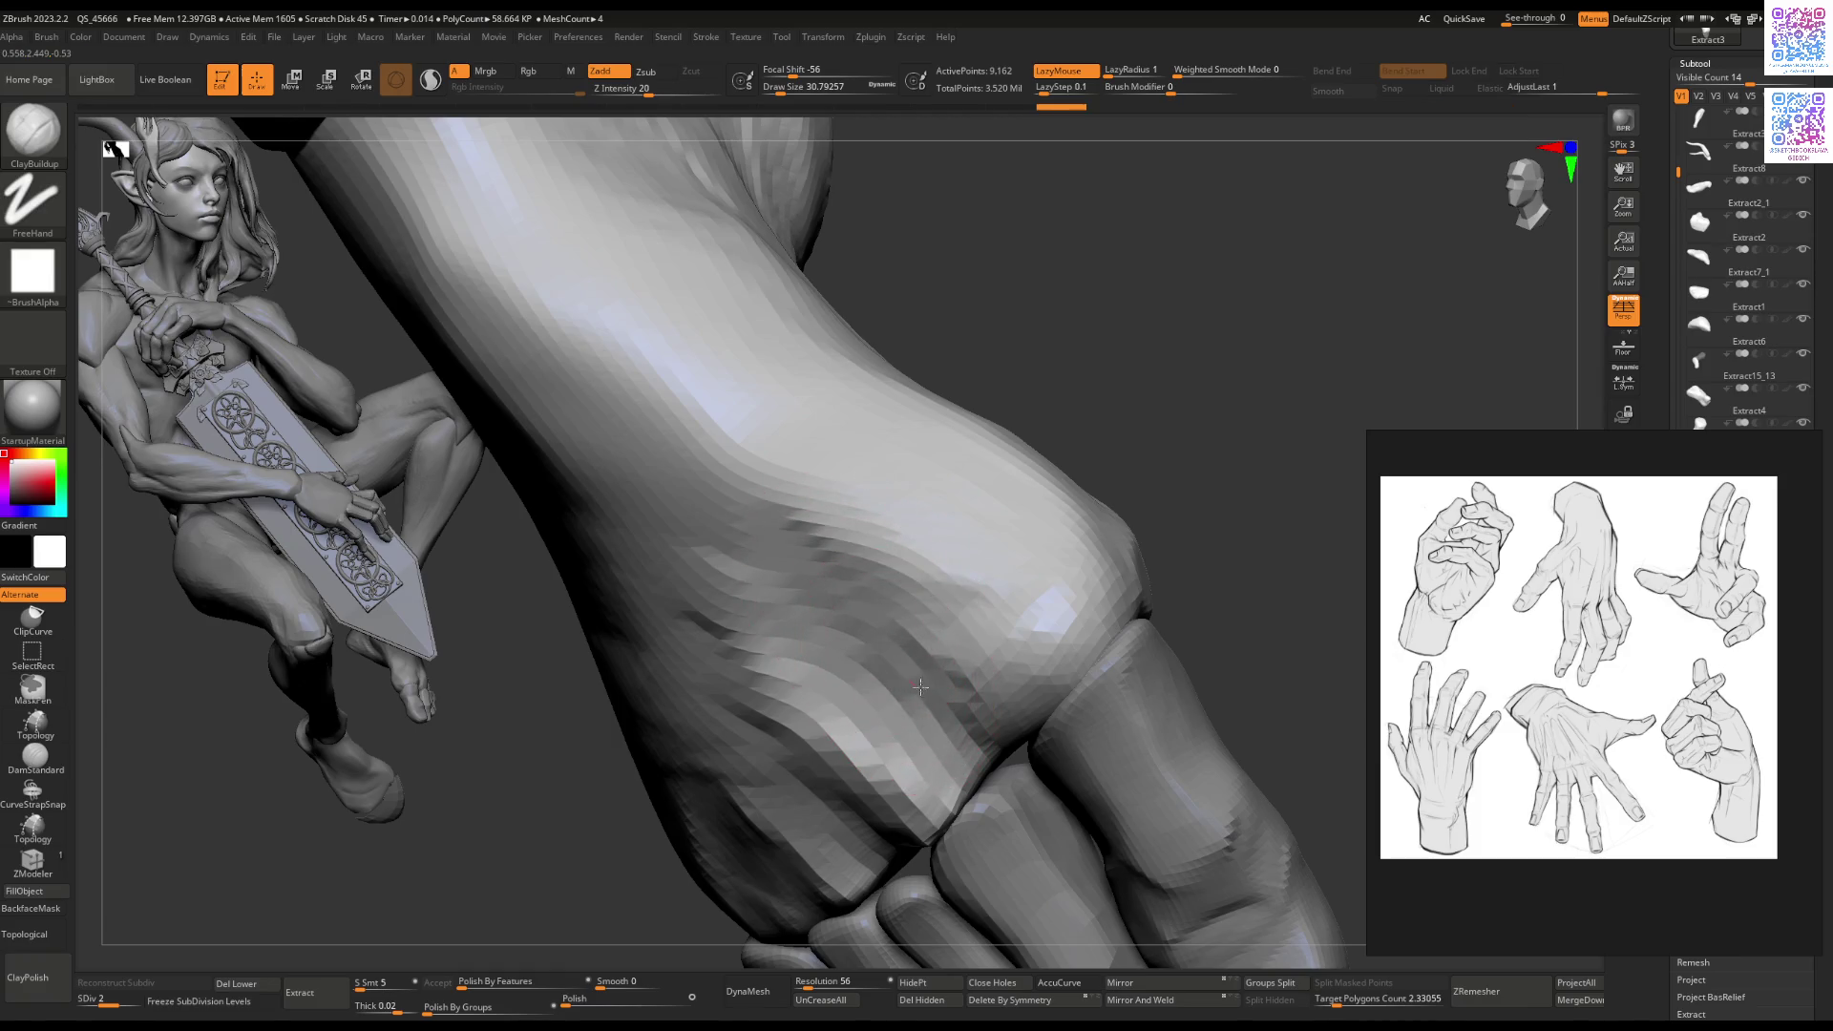
Step: Hide the shelves and trays, reselect Extract3 and reshape the back of the hand
{"action": "mouse_move", "coordinate": [972, 716]}
{"action": "right_mouse_down"}
{"action": "mouse_move", "coordinate": [1036, 576]}
{"action": "mouse_move", "coordinate": [951, 682]}
{"action": "mouse_move", "coordinate": [928, 671]}
{"action": "mouse_move", "coordinate": [981, 727]}
{"action": "mouse_move", "coordinate": [949, 778]}
{"action": "mouse_move", "coordinate": [1144, 614]}
{"action": "mouse_move", "coordinate": [998, 684]}
{"action": "mouse_move", "coordinate": [993, 535]}
{"action": "right_mouse_up"}
{"action": "key", "text": "Tab"}
{"action": "left_click", "coordinate": [990, 449], "text": "alt"}
{"action": "mouse_move", "coordinate": [990, 450]}
{"action": "right_mouse_down", "text": "ctrl"}
{"action": "mouse_move", "coordinate": [991, 555]}
{"action": "mouse_move", "coordinate": [903, 535]}
{"action": "mouse_move", "coordinate": [902, 552]}
{"action": "mouse_move", "coordinate": [814, 478]}
{"action": "mouse_move", "coordinate": [832, 417]}
{"action": "mouse_move", "coordinate": [1043, 624]}
{"action": "right_mouse_up", "text": "ctrl"}
{"action": "mouse_move", "coordinate": [1010, 668]}
{"action": "left_mouse_down", "text": "shift"}
{"action": "mouse_move", "coordinate": [993, 754]}
{"action": "mouse_move", "coordinate": [996, 731]}
{"action": "left_mouse_up", "text": "shift"}
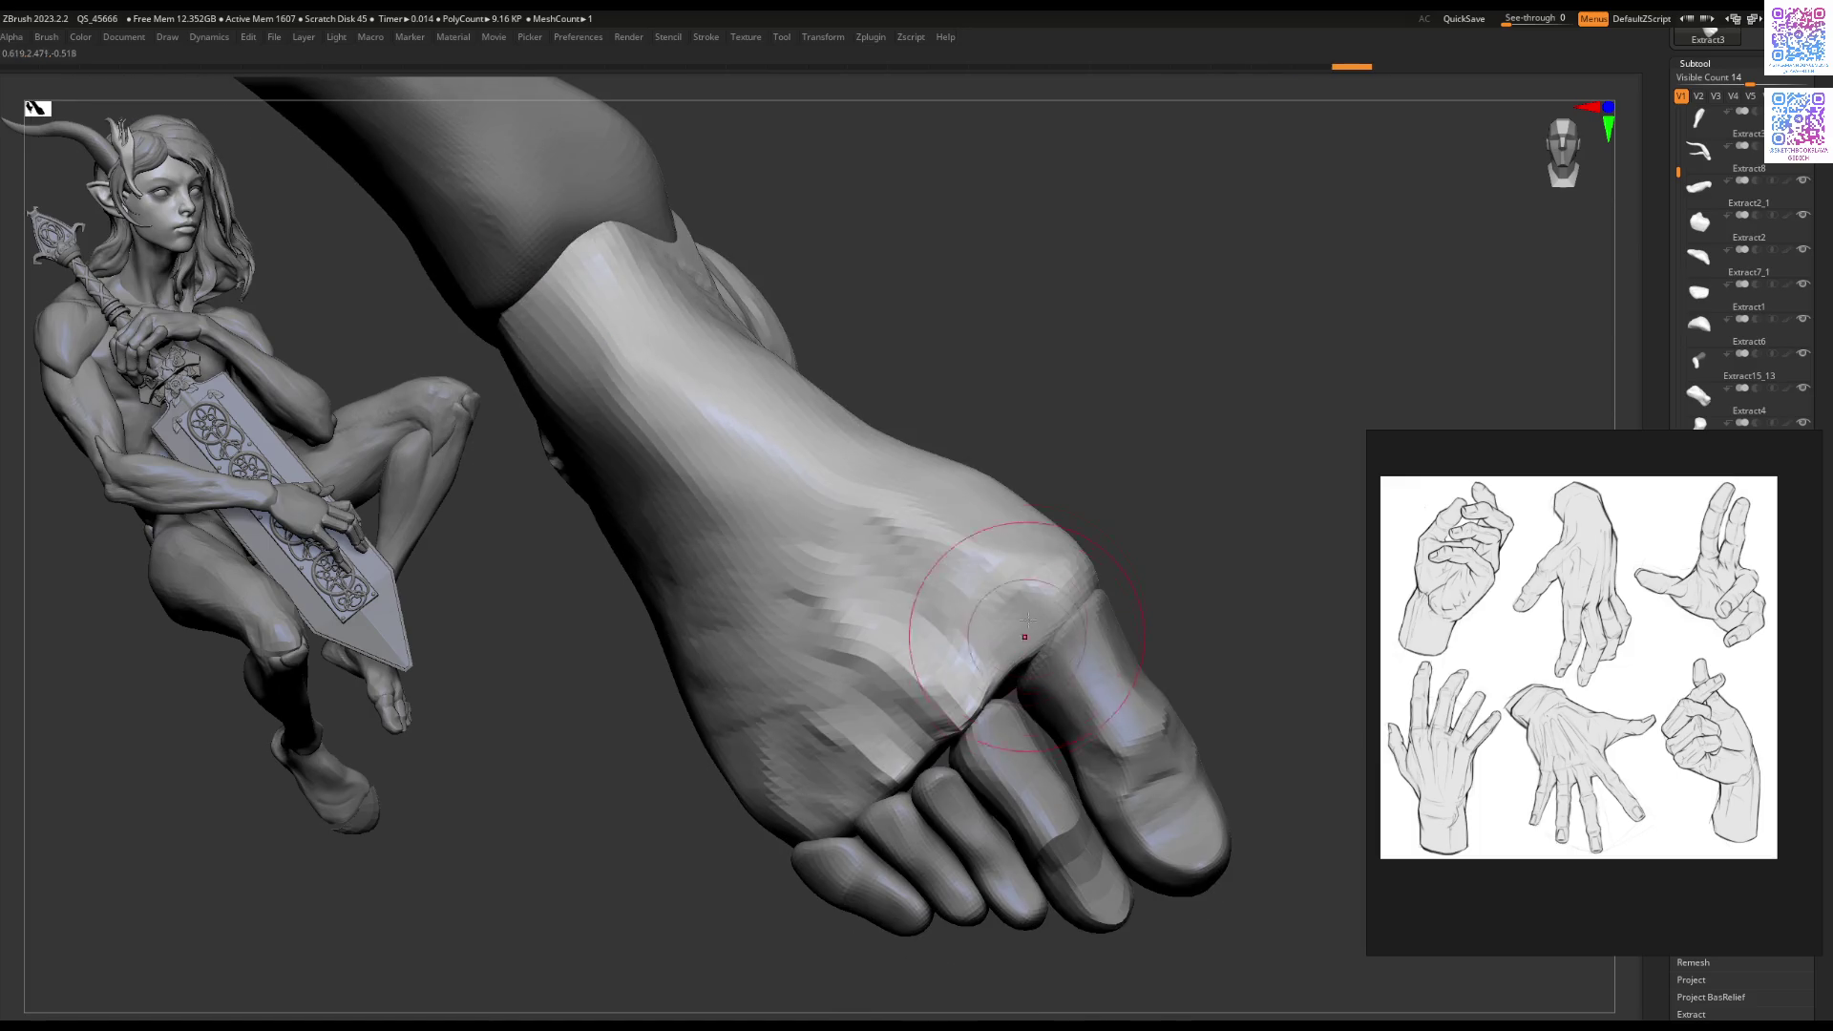
Step: Smooth the thumb knuckle at a lower subdivision level, then step back up two levels
{"action": "key", "text": "space"}
{"action": "key", "text": "shift+d"}
{"action": "mouse_move", "coordinate": [1038, 618]}
{"action": "left_mouse_down", "text": "shift"}
{"action": "mouse_move", "coordinate": [983, 584]}
{"action": "mouse_move", "coordinate": [1060, 578]}
{"action": "mouse_move", "coordinate": [993, 601]}
{"action": "mouse_move", "coordinate": [1043, 637]}
{"action": "left_mouse_up", "text": "shift"}
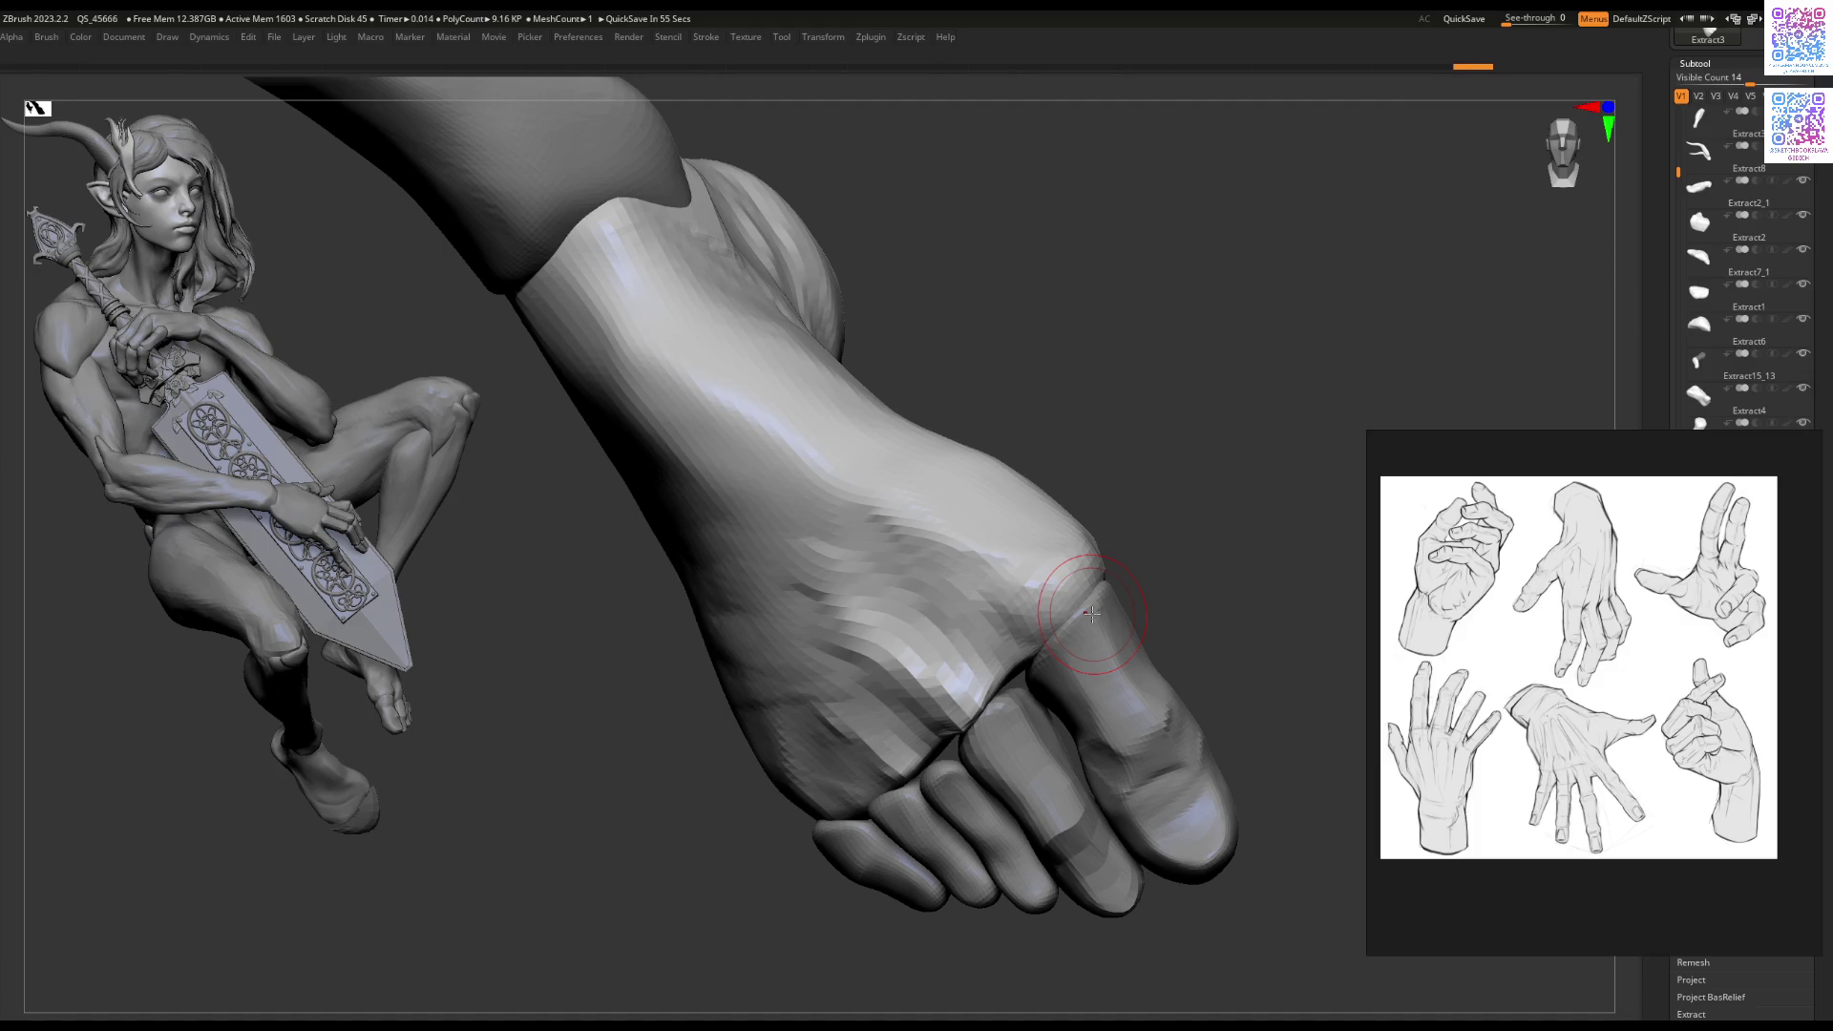
{"action": "left_click_drag", "start_coordinate": [1092, 614], "coordinate": [1157, 697]}
{"action": "key", "text": "d"}
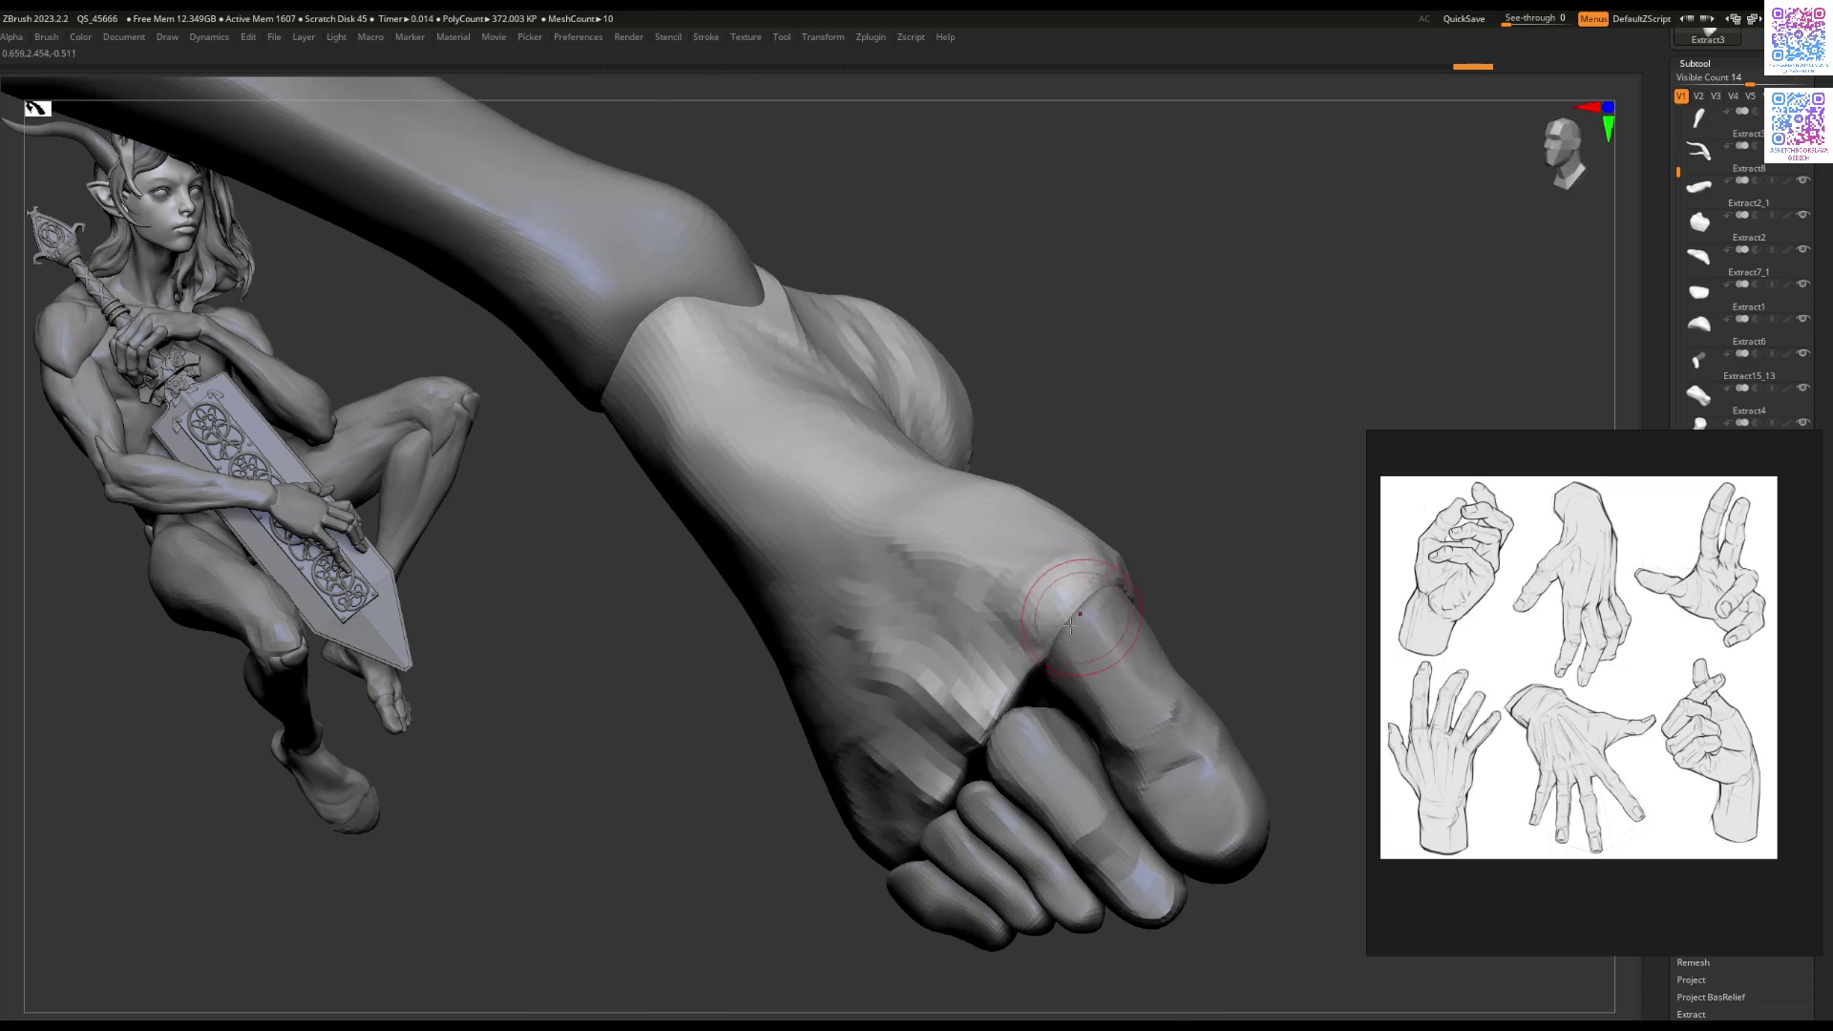
{"action": "key", "text": "d"}
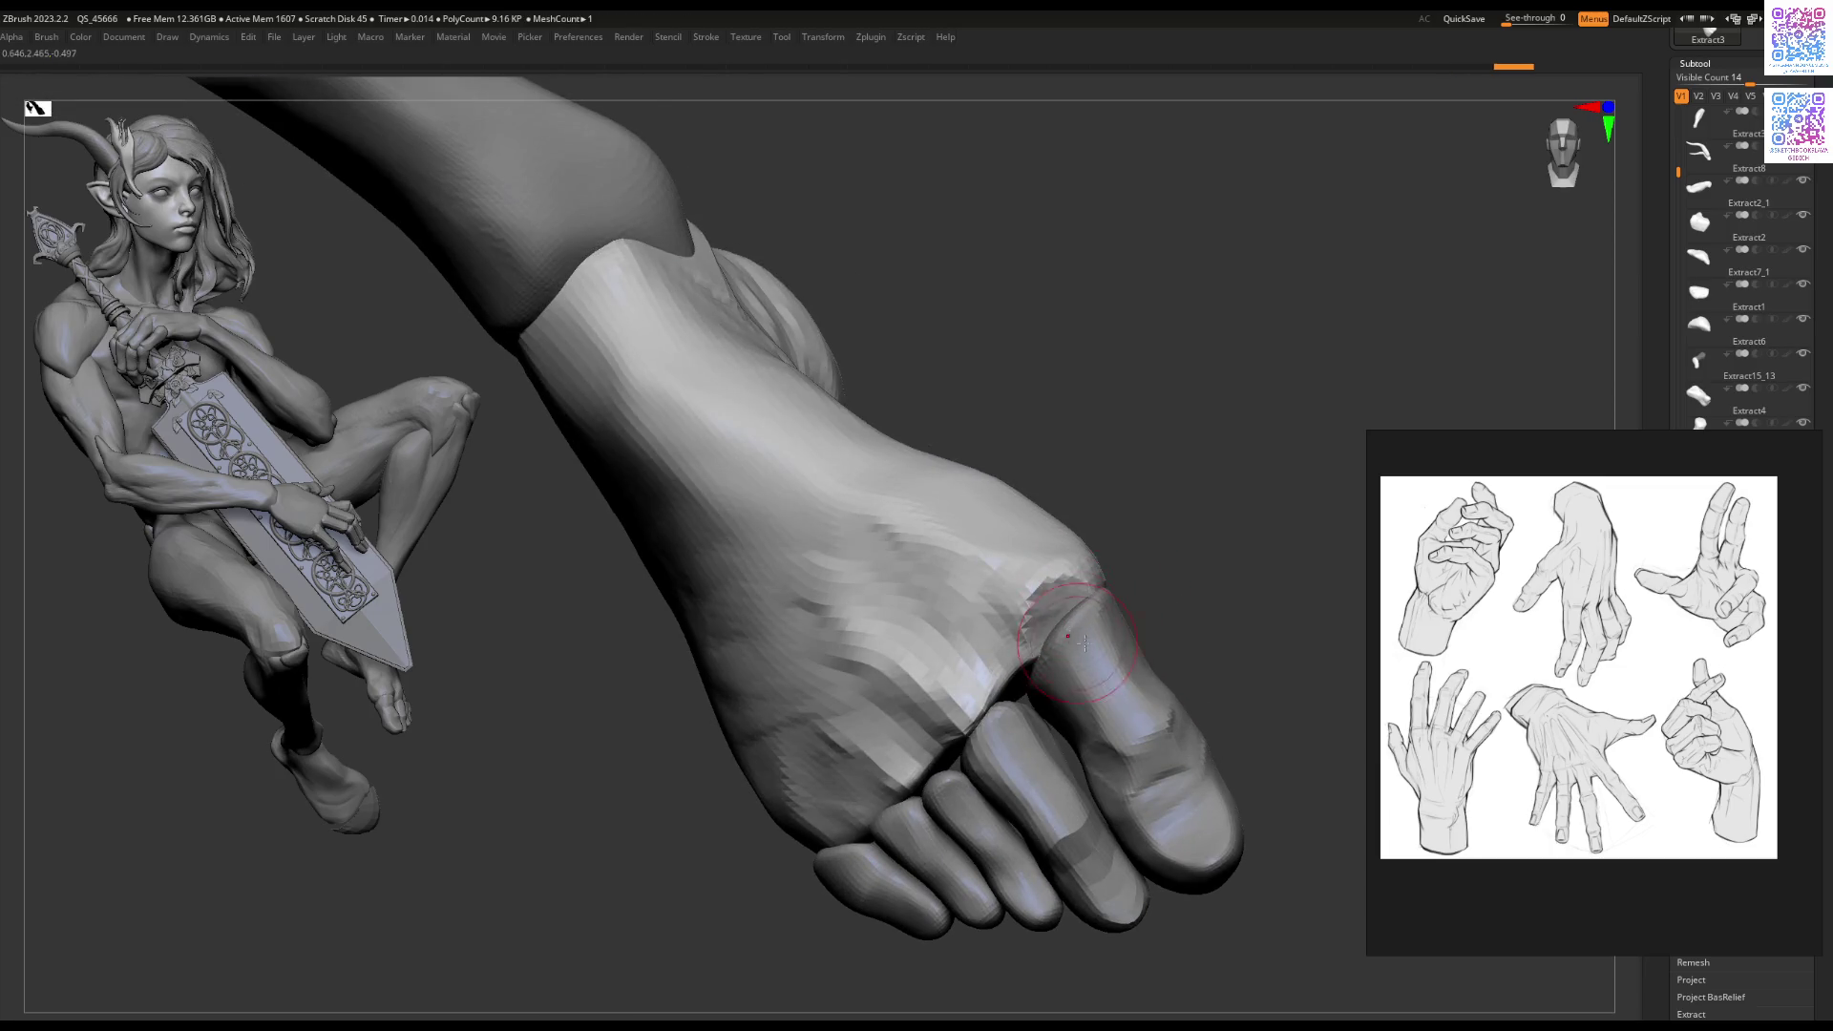
Step: Toggle between Extract6_4 and Extract3, zooming out to the whole figure and back
{"action": "left_click", "coordinate": [1076, 611], "text": "alt"}
{"action": "left_click", "coordinate": [1062, 622], "text": "alt"}
{"action": "right_click_drag", "start_coordinate": [1062, 623], "coordinate": [1069, 606]}
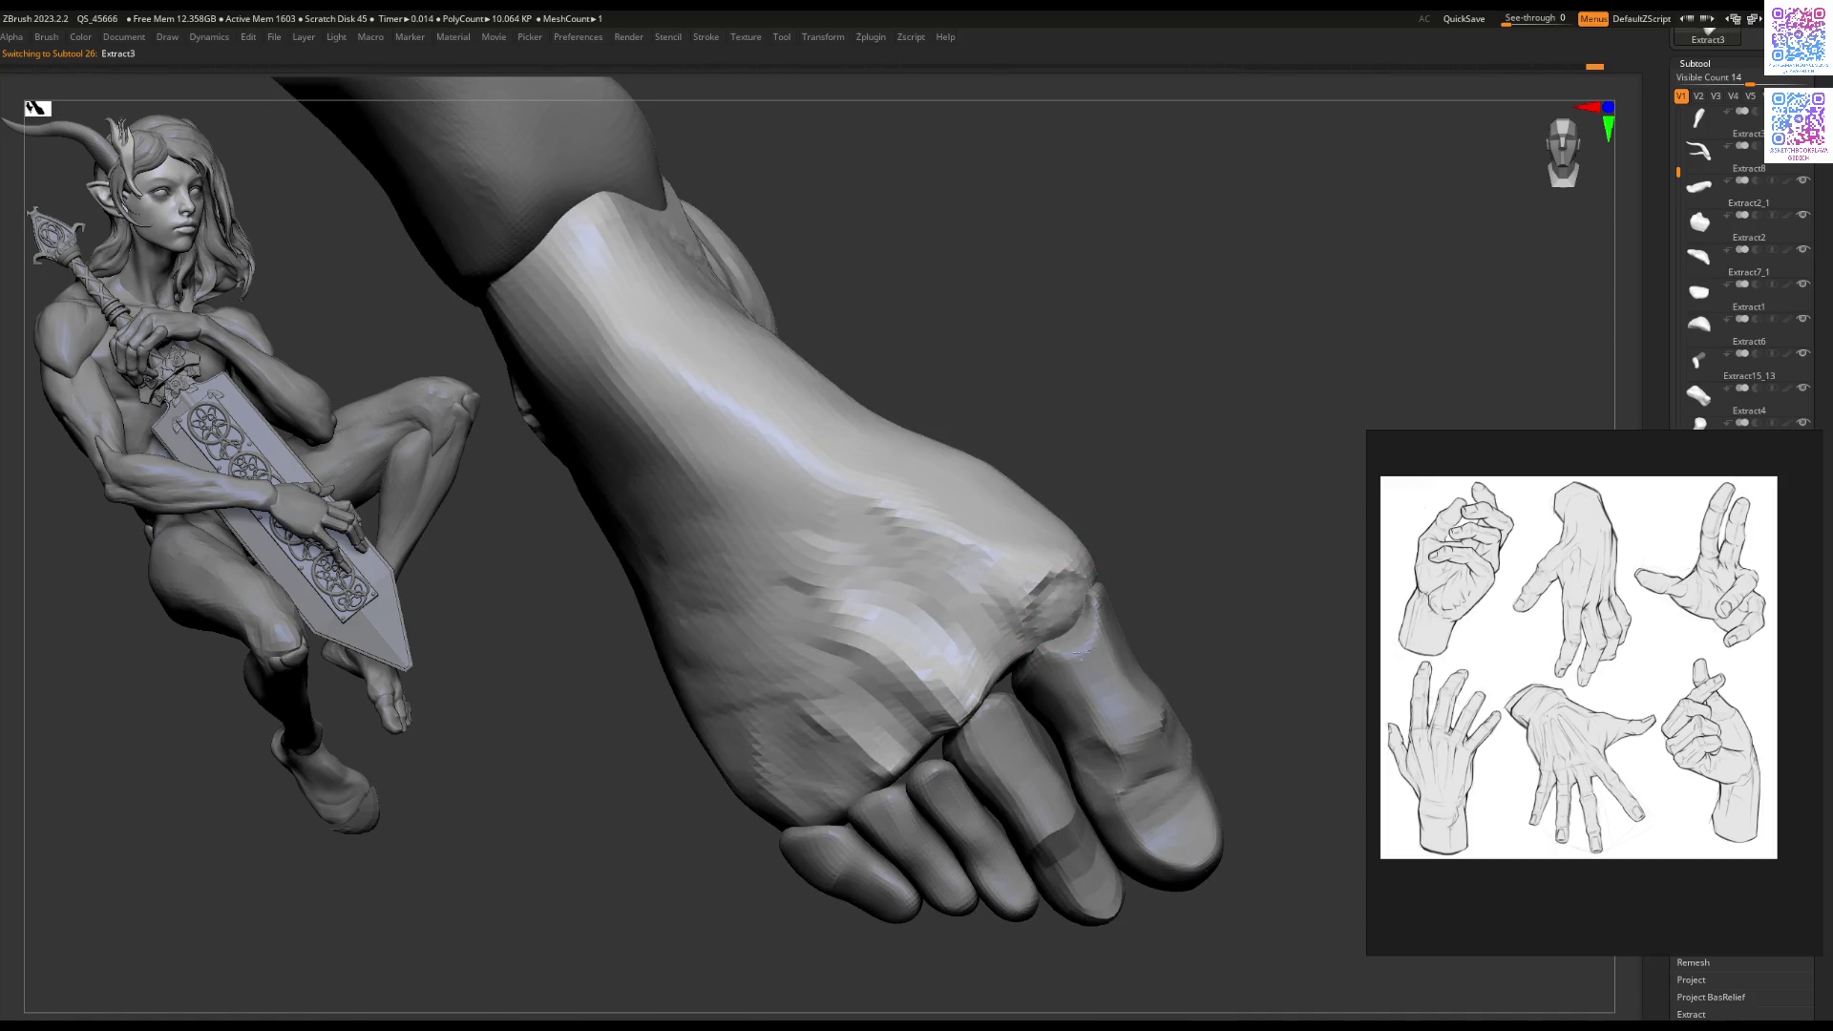
{"action": "mouse_move", "coordinate": [1082, 652]}
{"action": "right_mouse_down"}
{"action": "mouse_move", "coordinate": [1015, 602]}
{"action": "mouse_move", "coordinate": [978, 711]}
{"action": "mouse_move", "coordinate": [1019, 700]}
{"action": "mouse_move", "coordinate": [1060, 592]}
{"action": "mouse_move", "coordinate": [1114, 532]}
{"action": "mouse_move", "coordinate": [1113, 562]}
{"action": "mouse_move", "coordinate": [1014, 597]}
{"action": "right_mouse_up"}
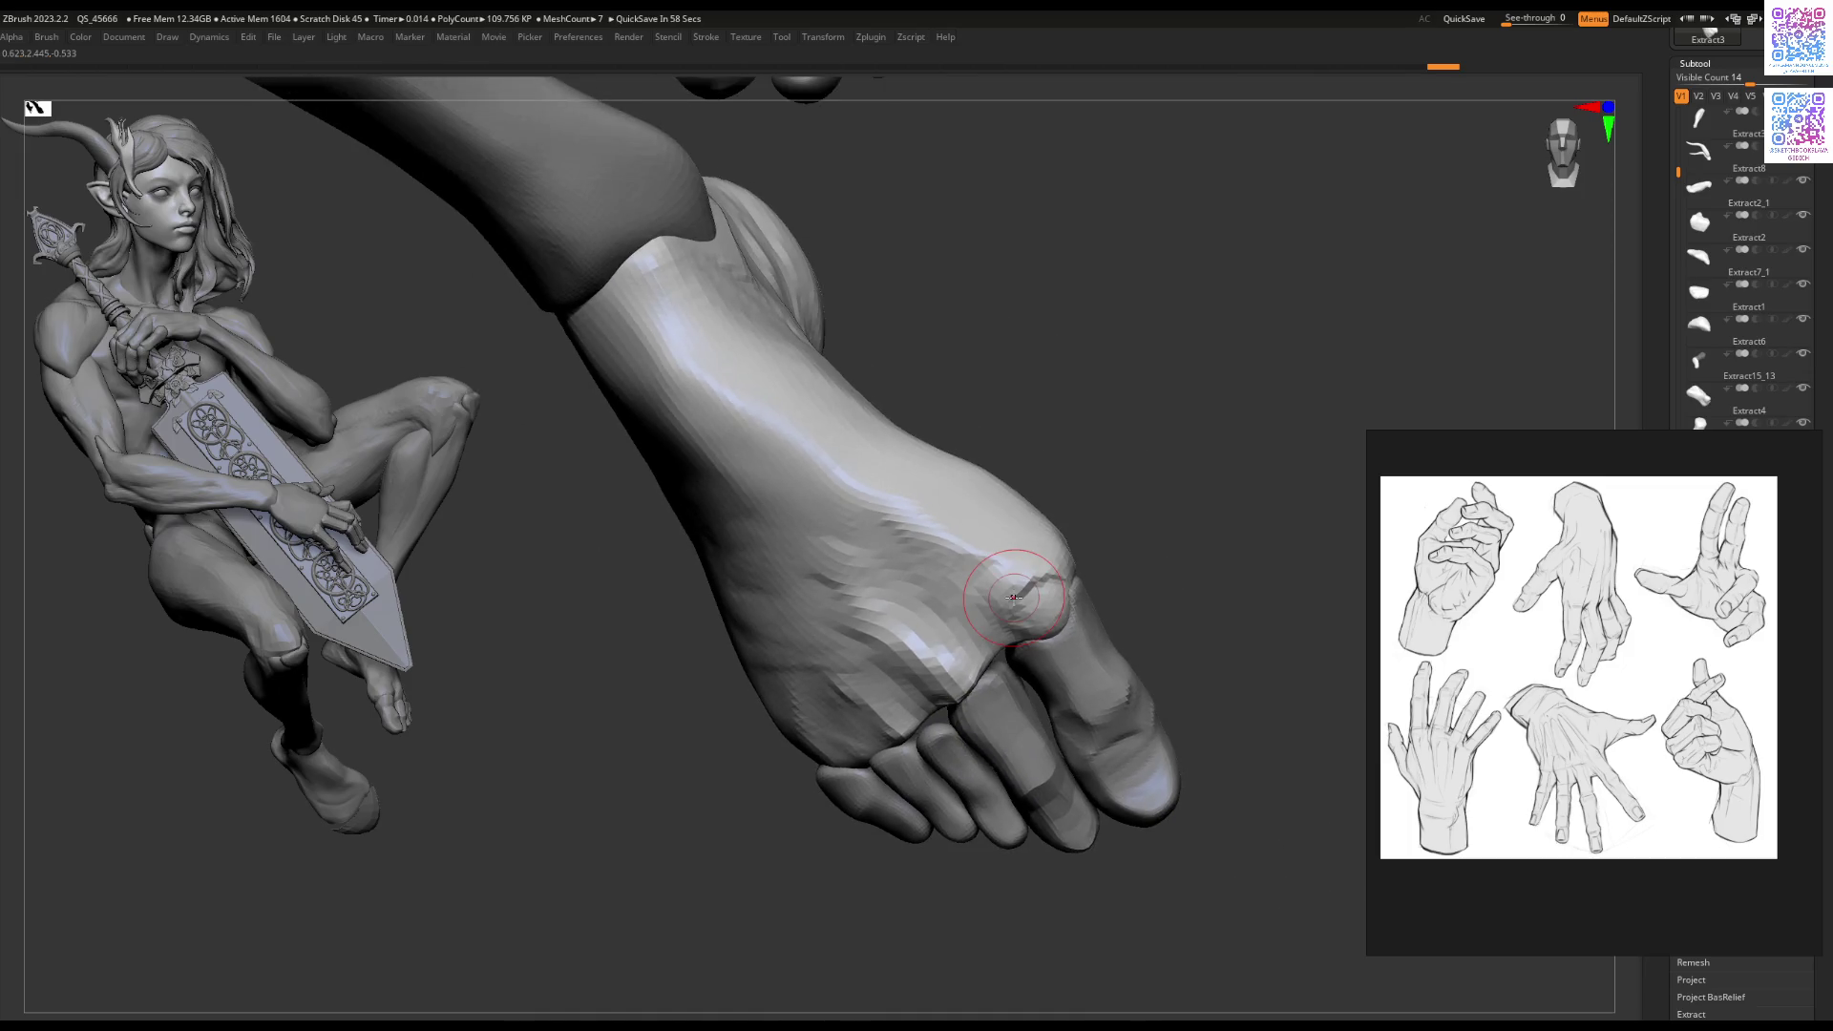
{"action": "mouse_move", "coordinate": [1062, 646]}
{"action": "right_mouse_down"}
{"action": "mouse_move", "coordinate": [942, 658]}
{"action": "mouse_move", "coordinate": [981, 533]}
{"action": "mouse_move", "coordinate": [983, 621]}
{"action": "right_mouse_up"}
{"action": "mouse_move", "coordinate": [807, 711]}
{"action": "right_mouse_down"}
{"action": "mouse_move", "coordinate": [883, 597]}
{"action": "mouse_move", "coordinate": [878, 630]}
{"action": "mouse_move", "coordinate": [877, 528]}
{"action": "mouse_move", "coordinate": [896, 581]}
{"action": "mouse_move", "coordinate": [917, 525]}
{"action": "mouse_move", "coordinate": [1005, 564]}
{"action": "right_mouse_up"}
Step: Switch among the Extract6_4 and Extract6_2 finger subtools, then zoom out to the full figure
{"action": "left_click", "coordinate": [876, 528], "text": "alt"}
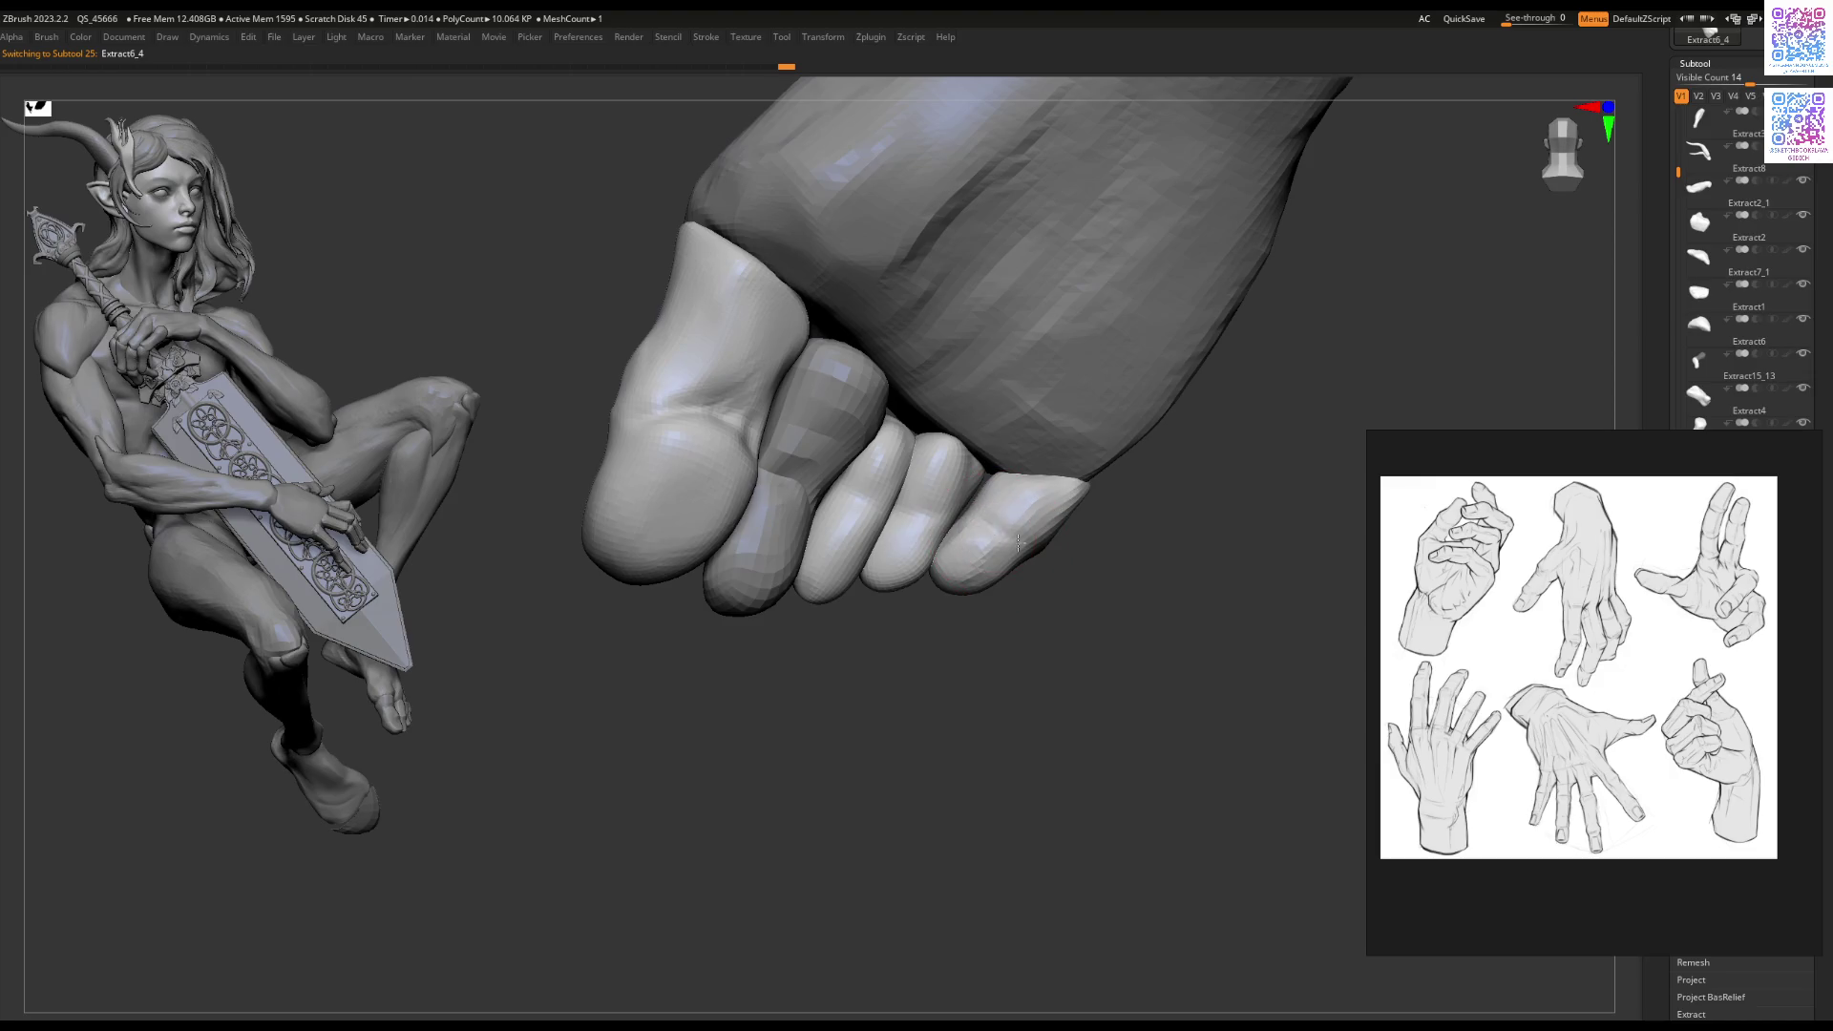
{"action": "right_click_drag", "start_coordinate": [1021, 535], "coordinate": [1076, 499]}
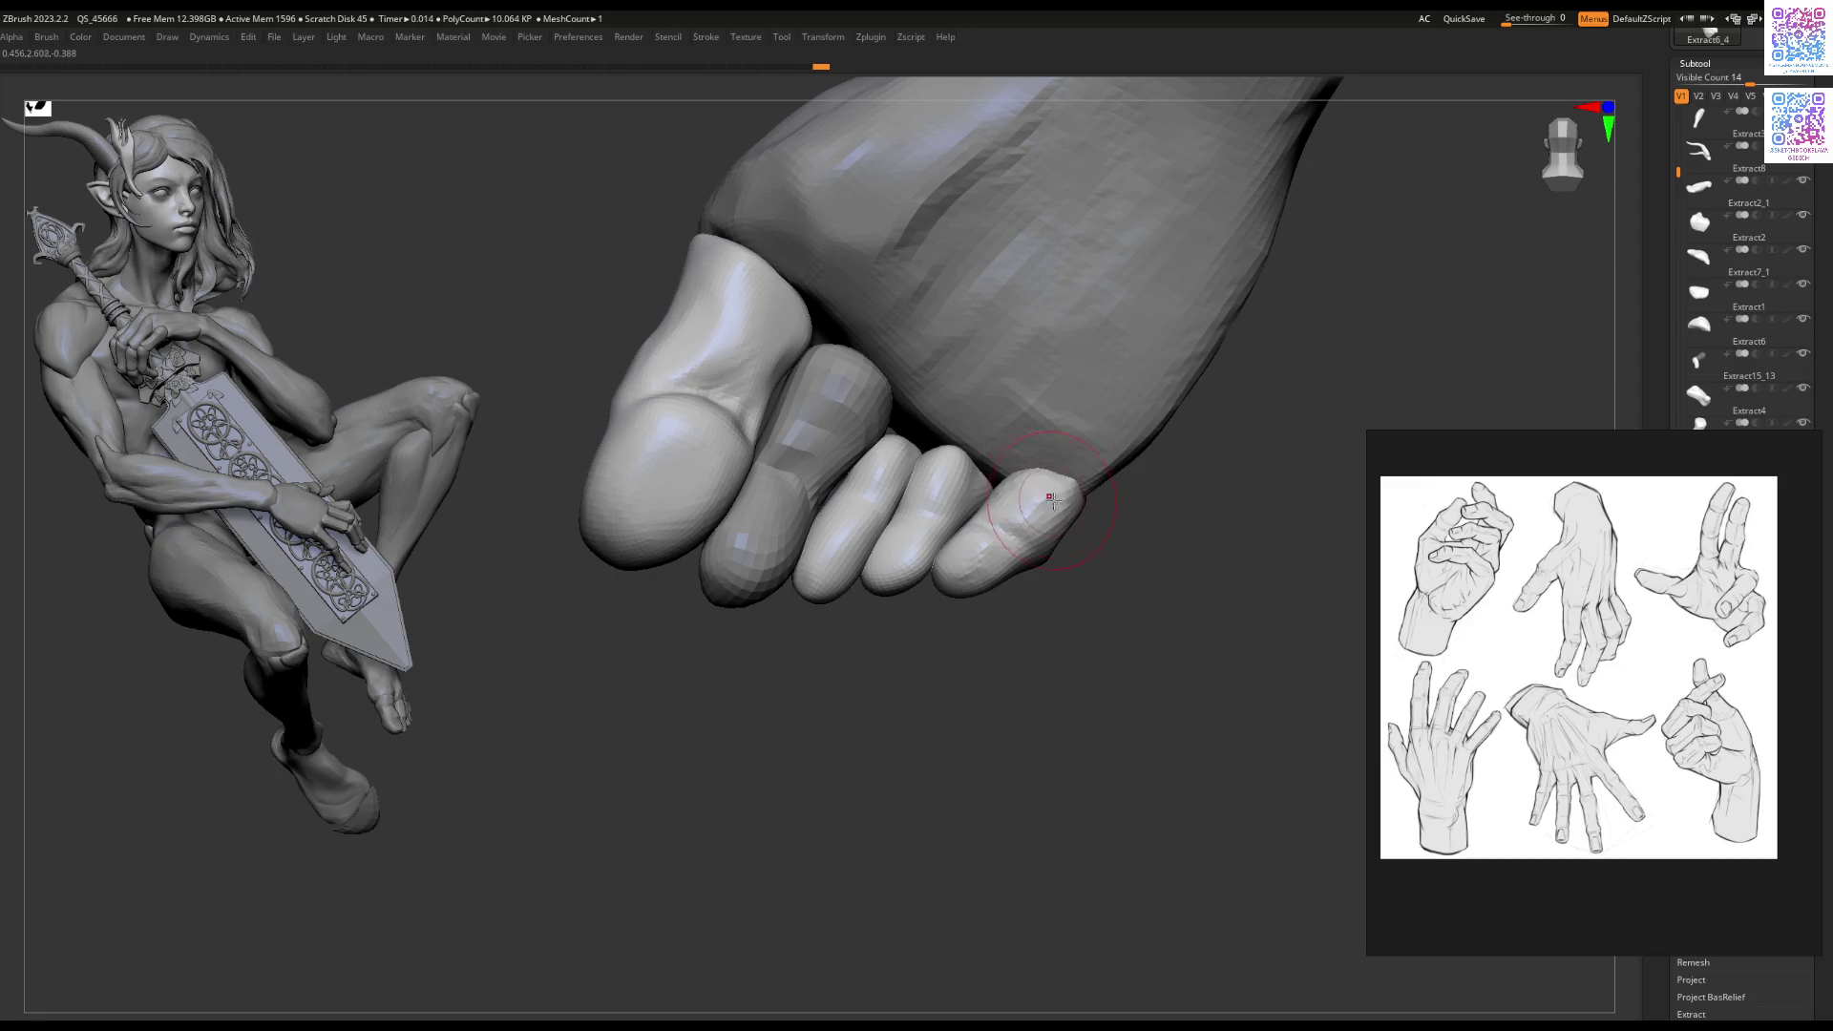
{"action": "right_click_drag", "start_coordinate": [987, 545], "coordinate": [994, 475]}
{"action": "mouse_move", "coordinate": [989, 570]}
{"action": "right_mouse_down"}
{"action": "mouse_move", "coordinate": [926, 513]}
{"action": "mouse_move", "coordinate": [989, 510]}
{"action": "mouse_move", "coordinate": [995, 490]}
{"action": "mouse_move", "coordinate": [978, 584]}
{"action": "mouse_move", "coordinate": [952, 580]}
{"action": "right_mouse_up"}
{"action": "left_click", "coordinate": [960, 549], "text": "alt"}
{"action": "left_click", "coordinate": [945, 520], "text": "alt"}
{"action": "left_click", "coordinate": [982, 579], "text": "alt"}
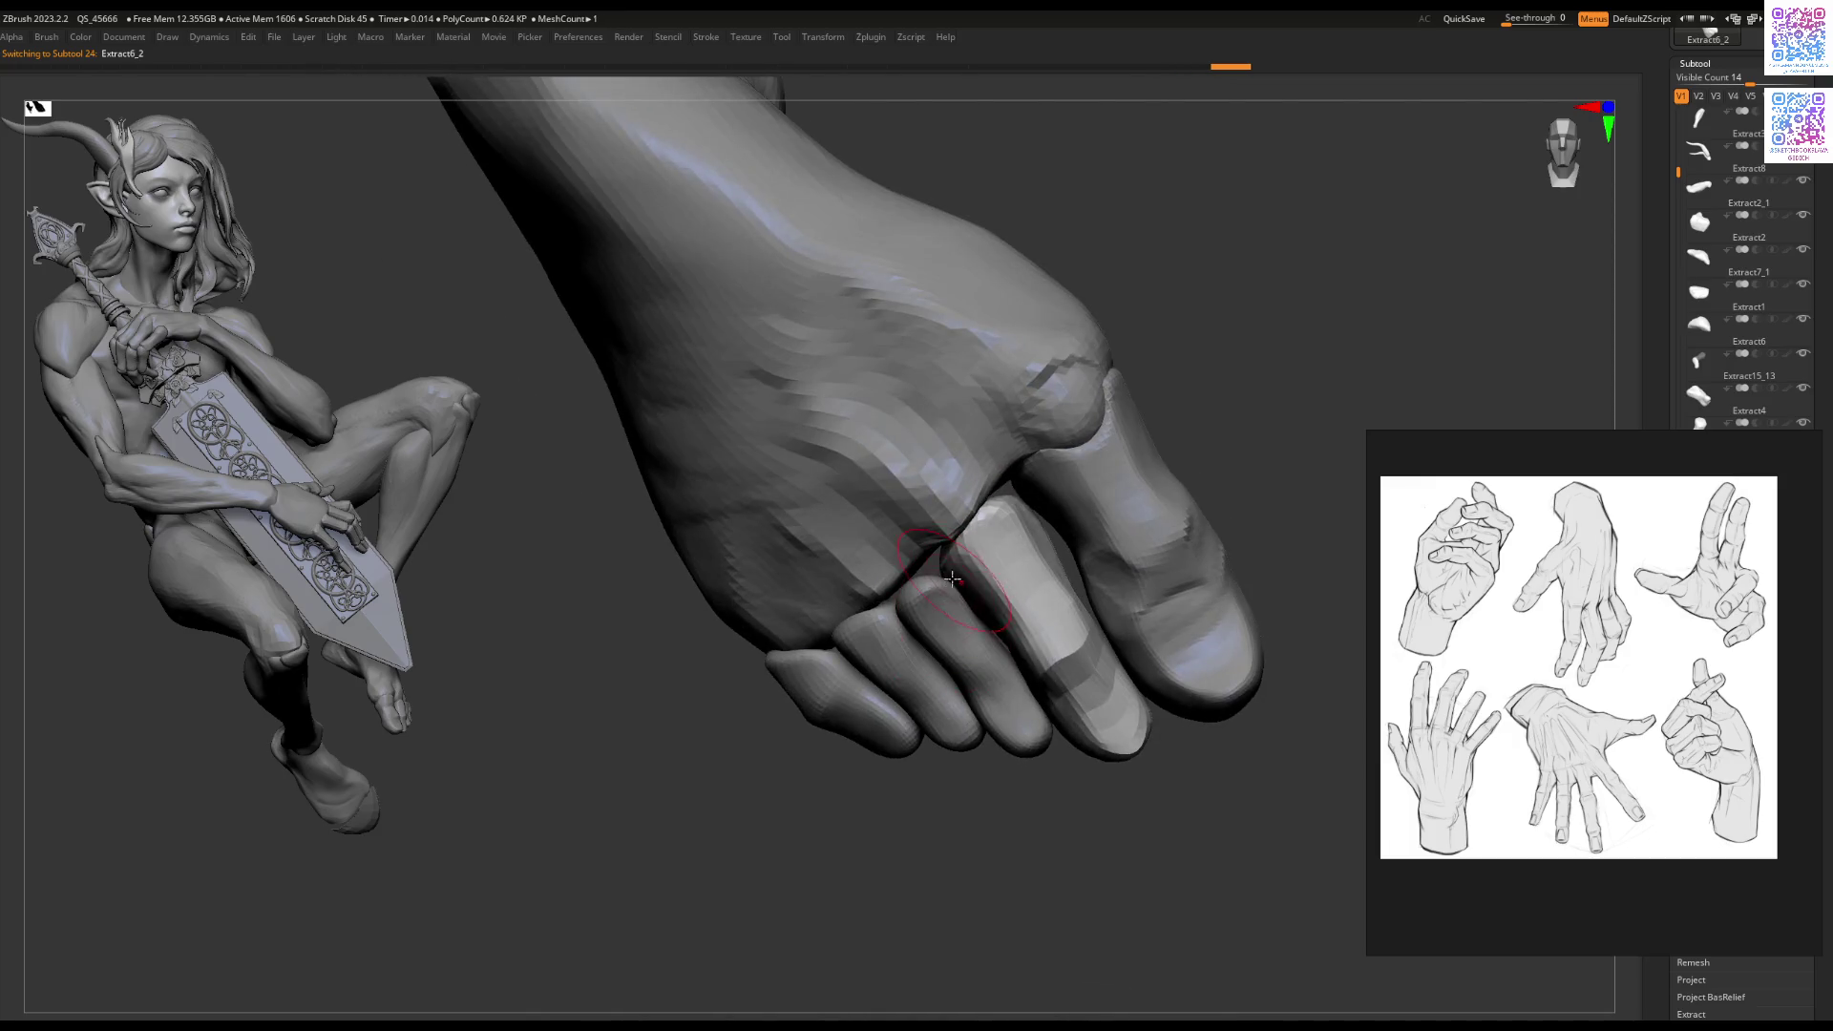
{"action": "mouse_move", "coordinate": [932, 740]}
{"action": "right_mouse_down"}
{"action": "mouse_move", "coordinate": [904, 517]}
{"action": "mouse_move", "coordinate": [843, 459]}
{"action": "mouse_move", "coordinate": [880, 553]}
{"action": "mouse_move", "coordinate": [983, 532]}
{"action": "mouse_move", "coordinate": [988, 549]}
{"action": "mouse_move", "coordinate": [946, 539]}
{"action": "mouse_move", "coordinate": [897, 564]}
{"action": "mouse_move", "coordinate": [966, 605]}
{"action": "mouse_move", "coordinate": [993, 528]}
{"action": "right_mouse_up"}
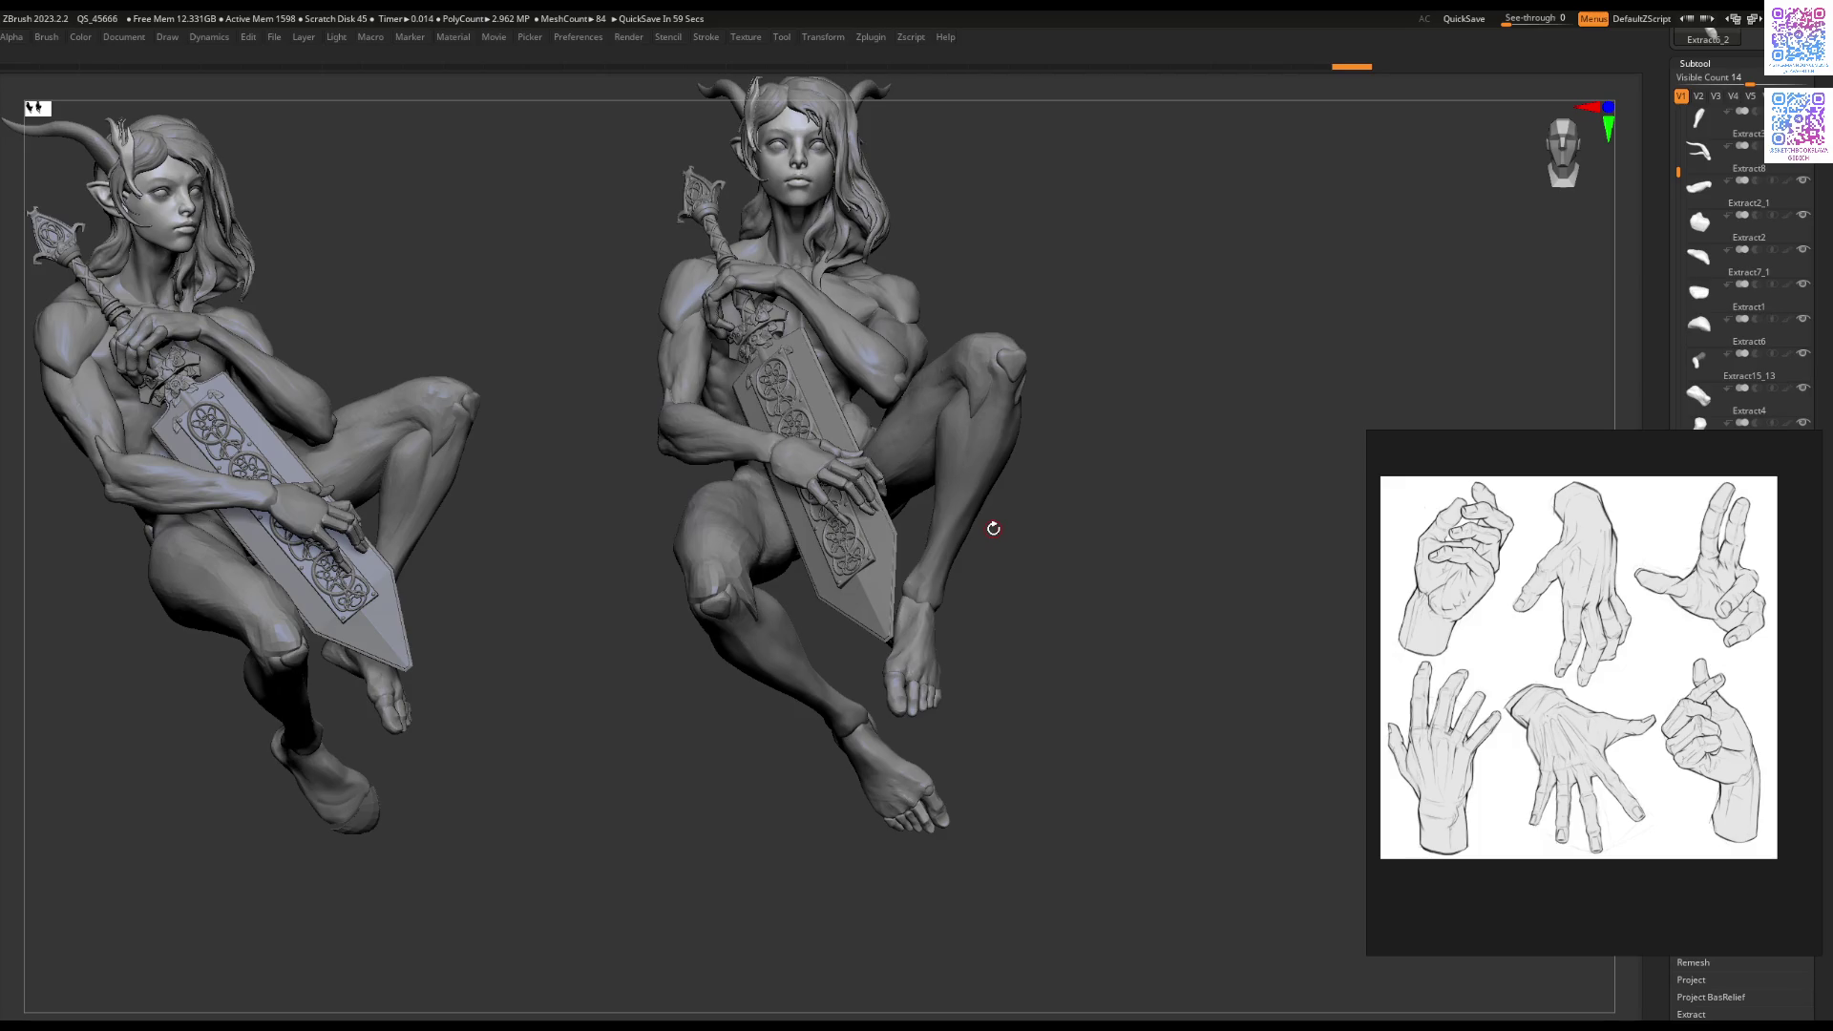
Step: Orbit to the elf's back, select her body mesh Recovered_Tool and frame it with F
{"action": "mouse_move", "coordinate": [981, 418]}
{"action": "right_mouse_down"}
{"action": "mouse_move", "coordinate": [1055, 493]}
{"action": "mouse_move", "coordinate": [982, 480]}
{"action": "right_mouse_up"}
{"action": "left_click", "coordinate": [857, 477], "text": "alt"}
{"action": "mouse_move", "coordinate": [857, 477]}
{"action": "right_mouse_down", "text": "ctrl"}
{"action": "mouse_move", "coordinate": [1043, 531]}
{"action": "mouse_move", "coordinate": [1057, 511]}
{"action": "right_mouse_up", "text": "ctrl"}
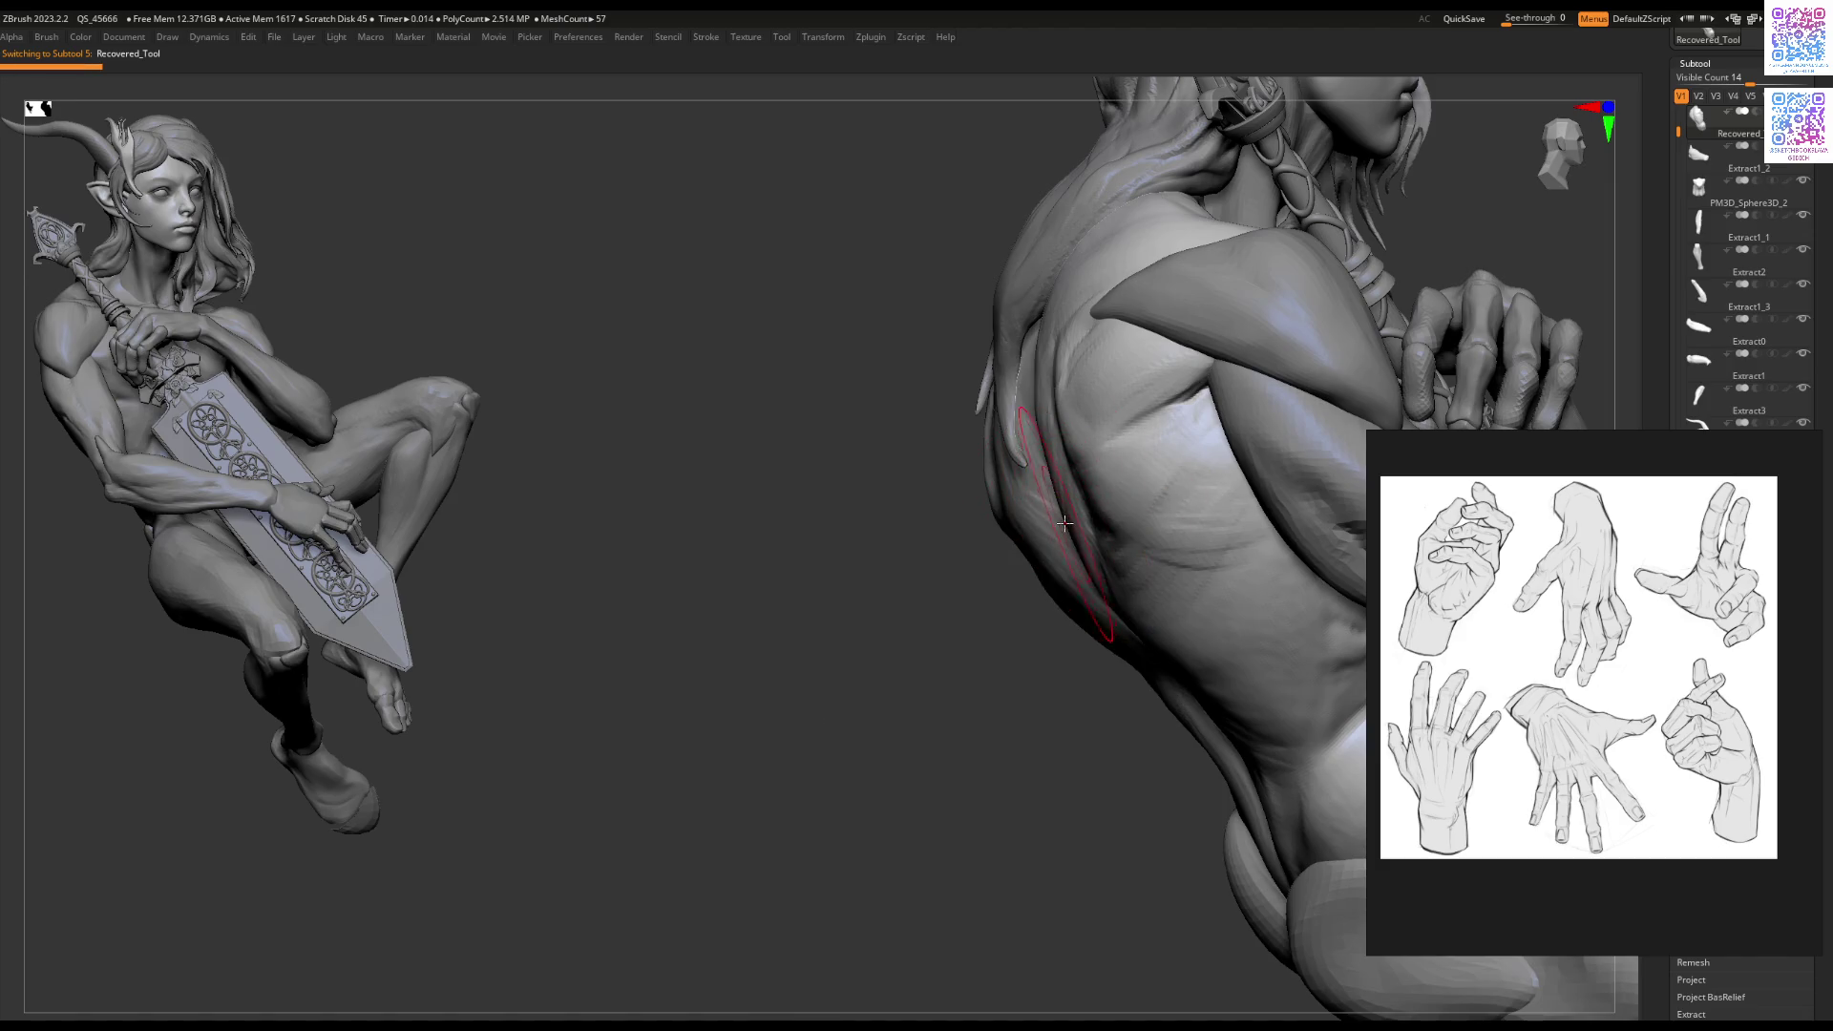
{"action": "right_click_drag", "start_coordinate": [1073, 523], "coordinate": [1073, 521]}
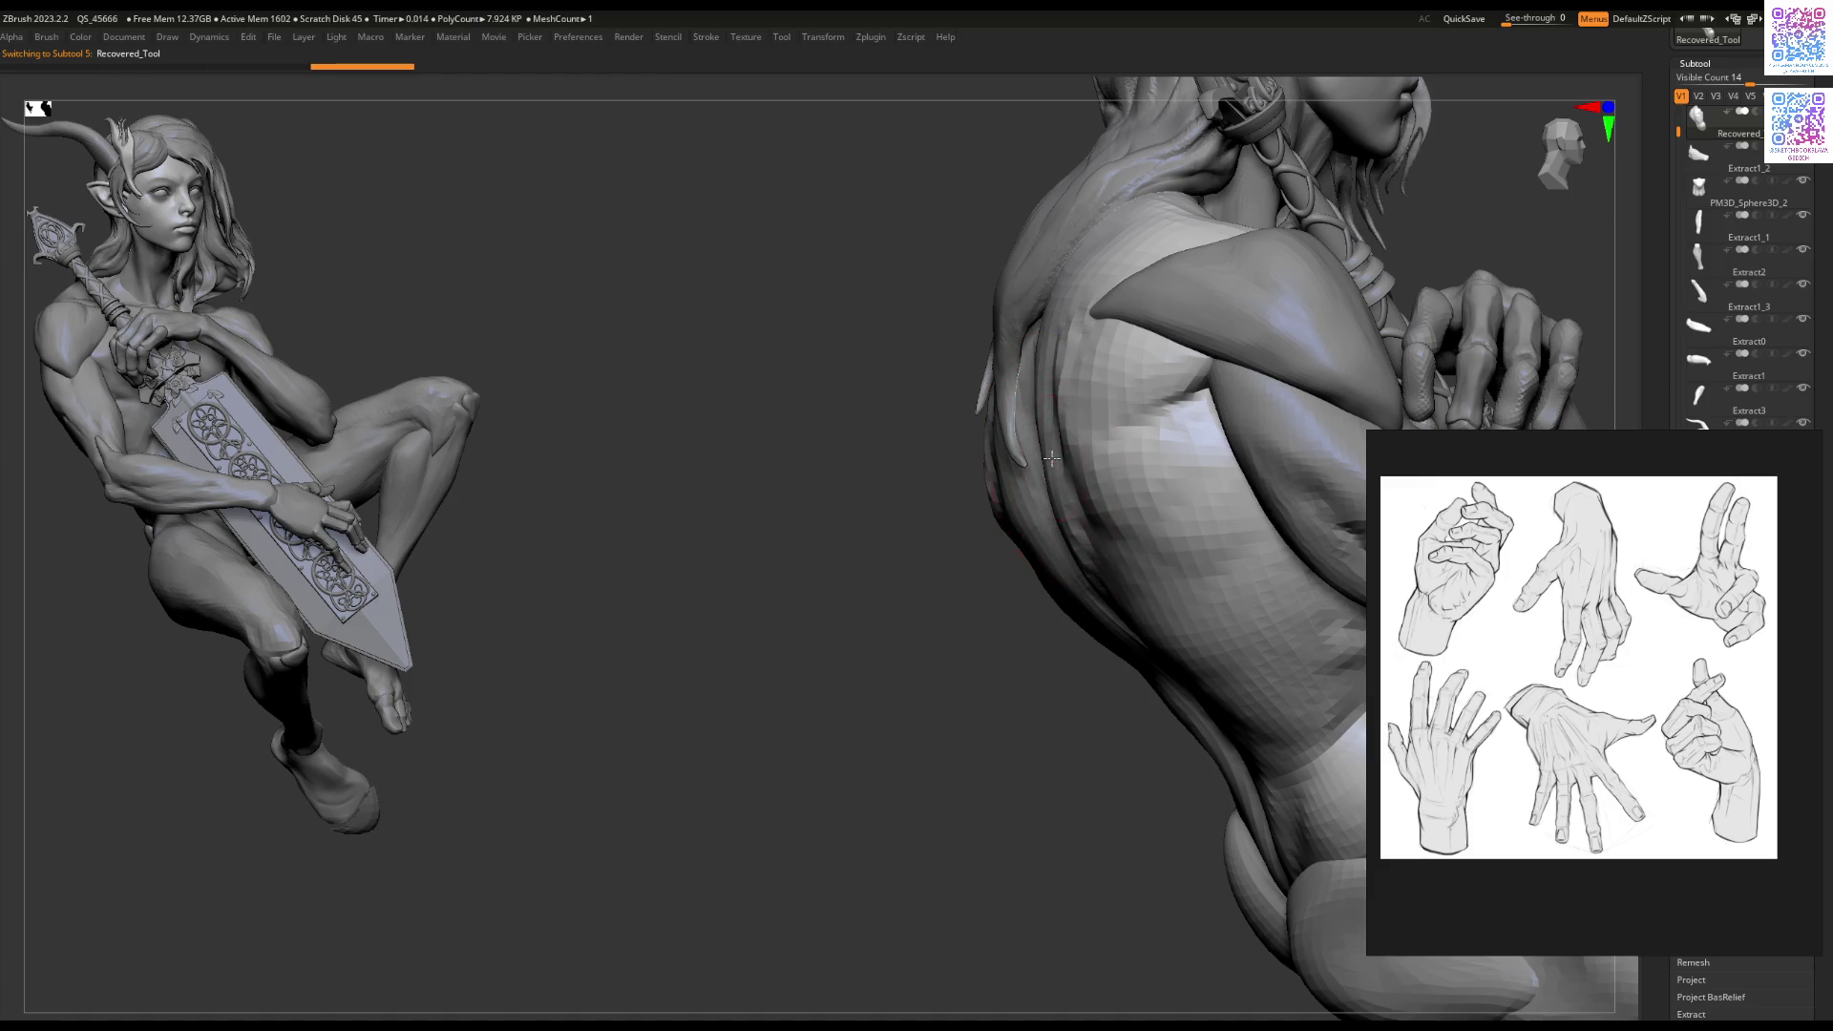
{"action": "key", "text": "f"}
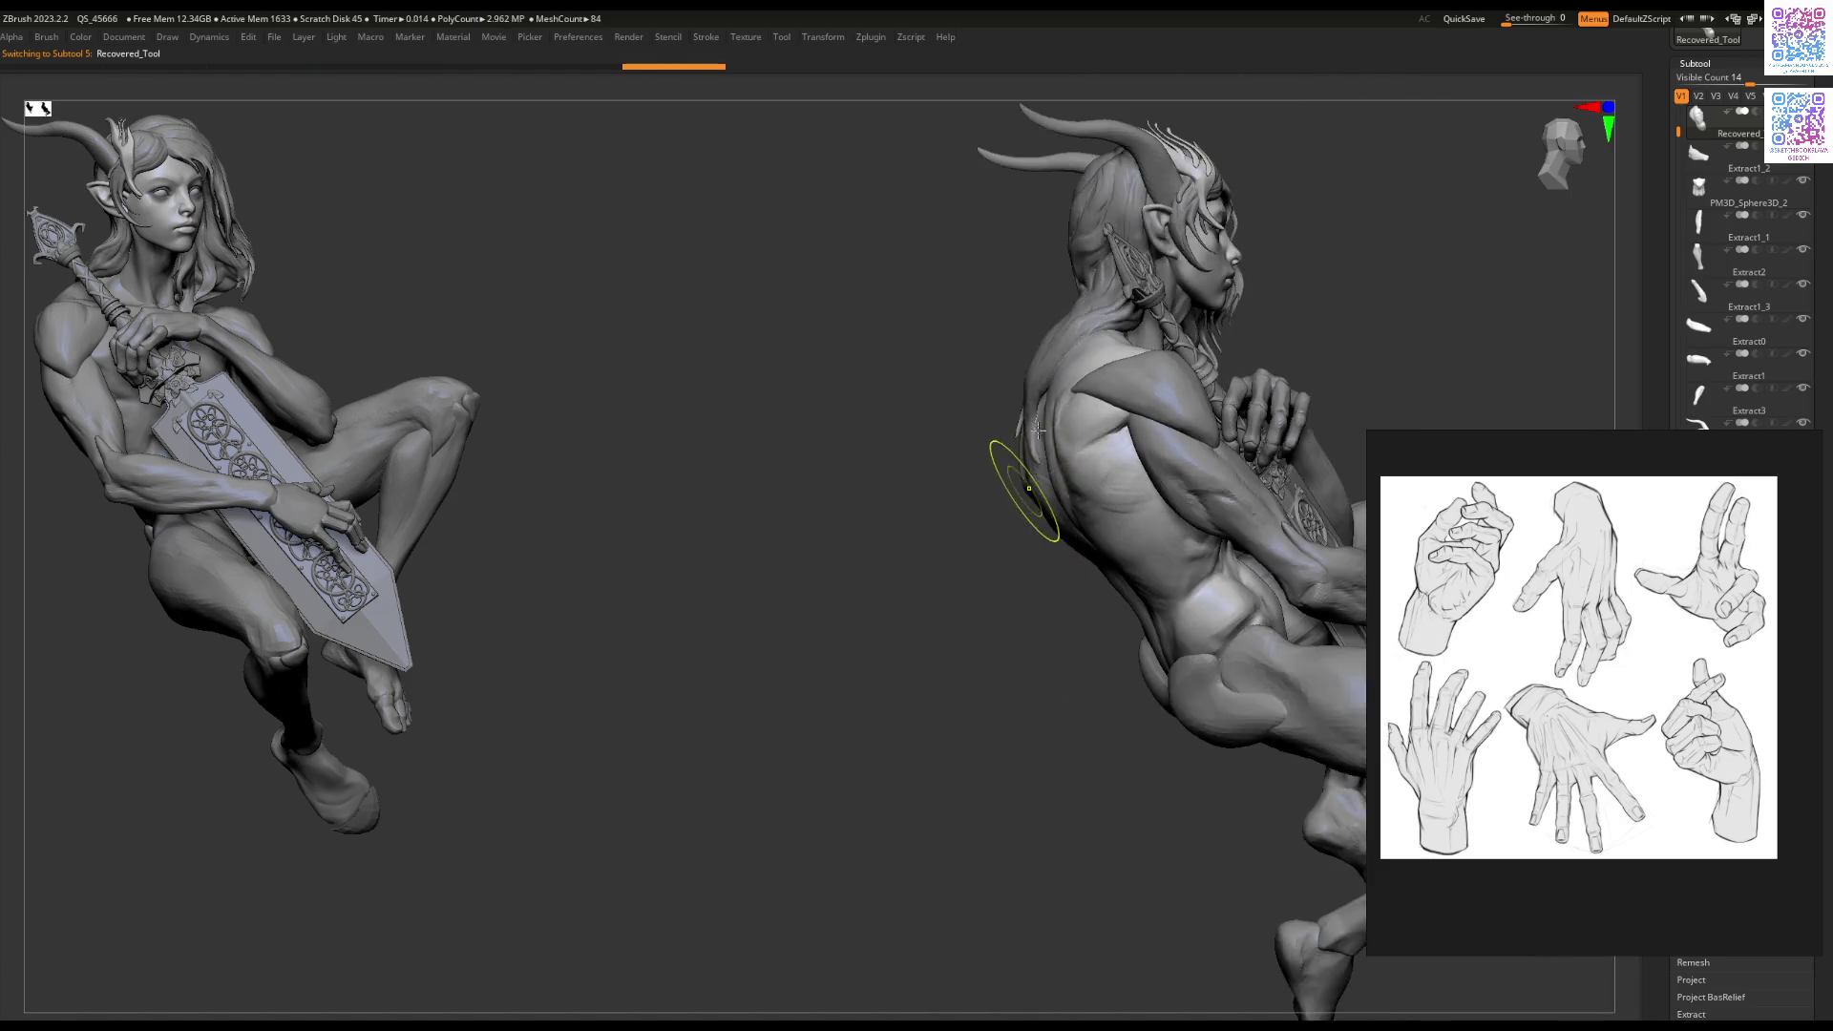
Step: Review the torso and head, then return to a frontal view of the full figure
{"action": "mouse_move", "coordinate": [1015, 442]}
{"action": "right_mouse_down", "text": "ctrl"}
{"action": "mouse_move", "coordinate": [1019, 553]}
{"action": "mouse_move", "coordinate": [1001, 577]}
{"action": "right_mouse_up", "text": "ctrl"}
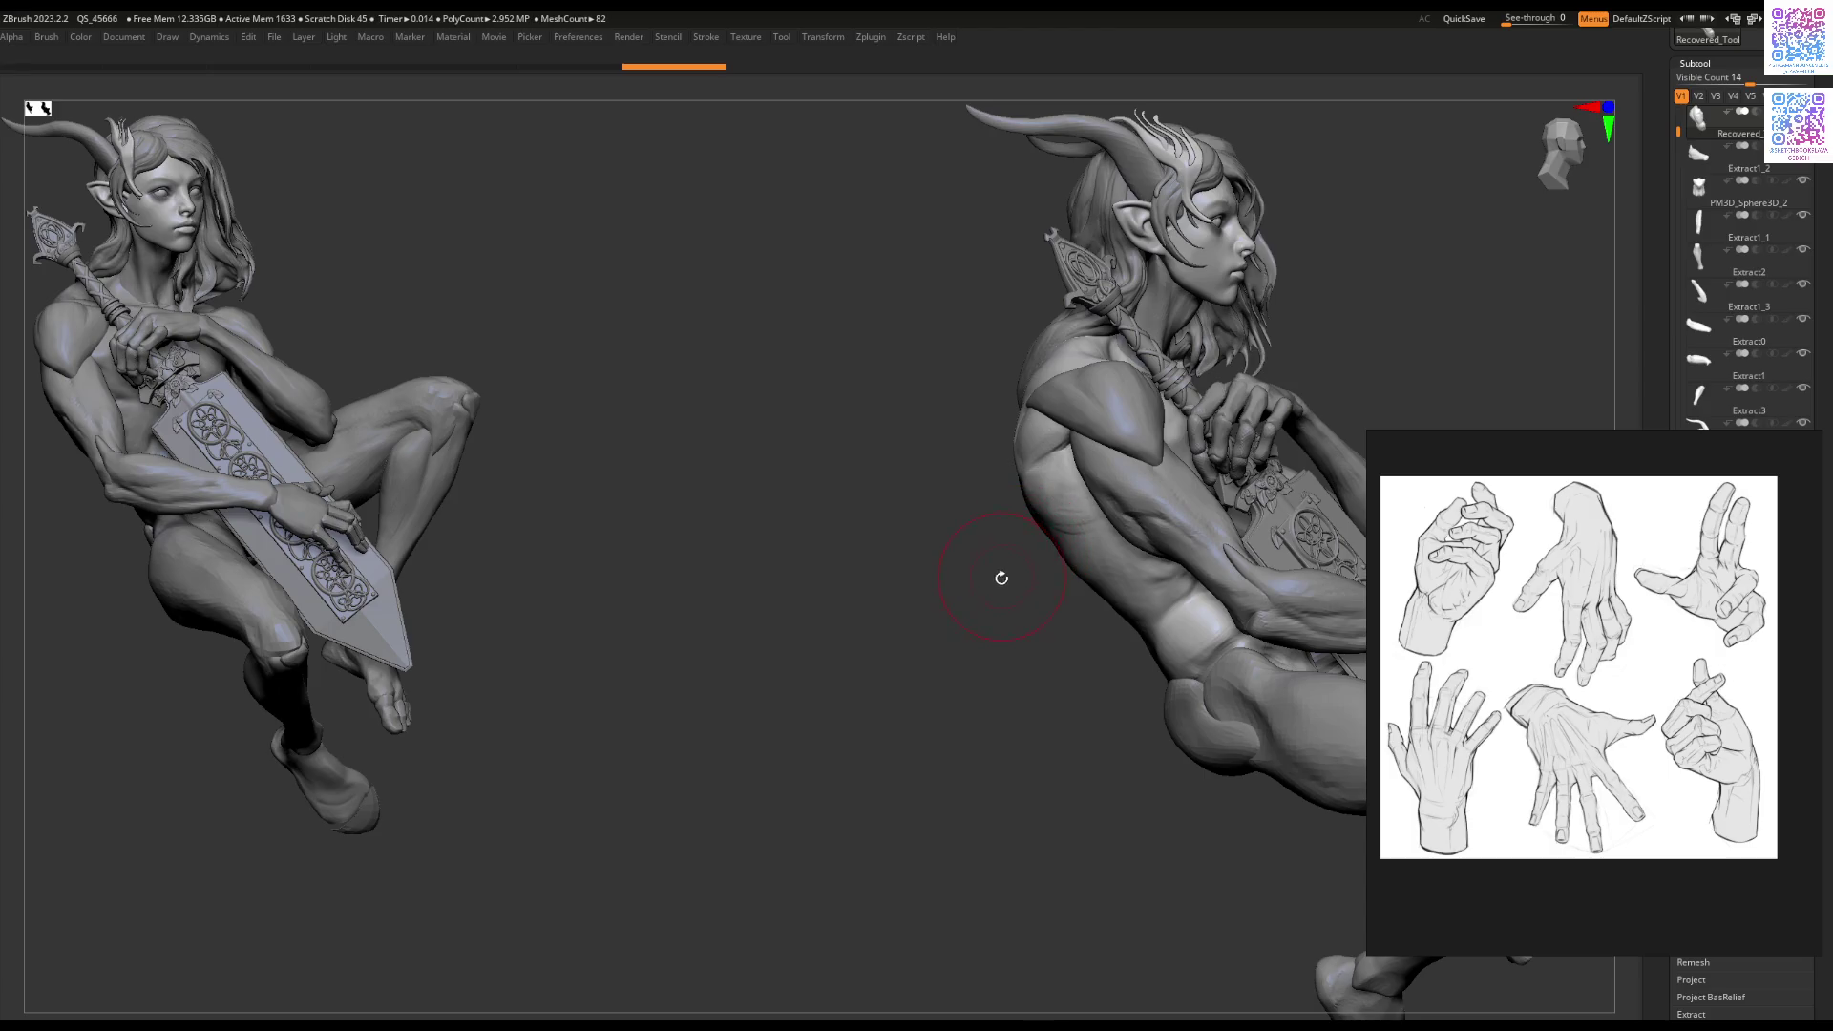
{"action": "mouse_move", "coordinate": [1037, 449]}
{"action": "right_mouse_down", "text": "ctrl"}
{"action": "mouse_move", "coordinate": [1003, 409]}
{"action": "mouse_move", "coordinate": [1050, 430]}
{"action": "mouse_move", "coordinate": [1019, 468]}
{"action": "right_mouse_up", "text": "ctrl"}
{"action": "right_click", "coordinate": [1020, 468]}
{"action": "right_click", "coordinate": [1019, 398]}
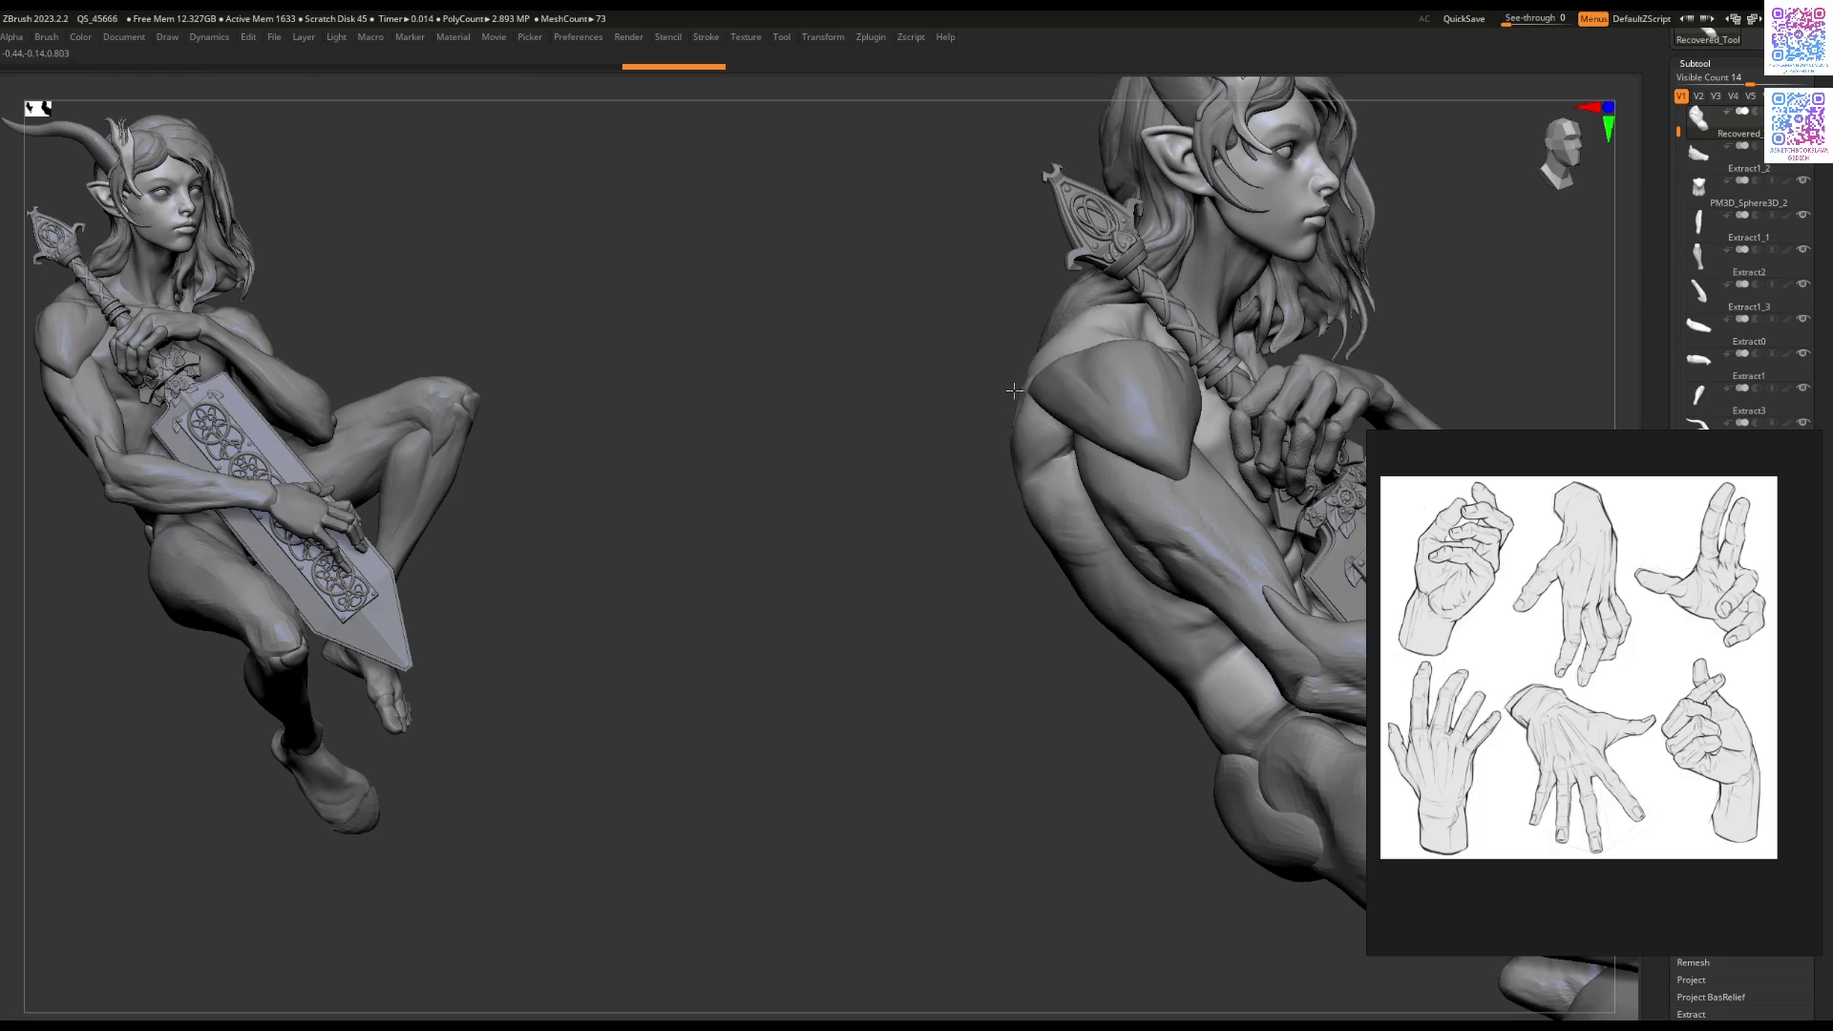
{"action": "mouse_move", "coordinate": [975, 611]}
{"action": "right_mouse_down", "text": "ctrl"}
{"action": "mouse_move", "coordinate": [924, 462]}
{"action": "mouse_move", "coordinate": [954, 626]}
{"action": "mouse_move", "coordinate": [994, 512]}
{"action": "mouse_move", "coordinate": [1137, 500]}
{"action": "mouse_move", "coordinate": [1085, 429]}
{"action": "mouse_move", "coordinate": [1029, 524]}
{"action": "mouse_move", "coordinate": [1134, 532]}
{"action": "mouse_move", "coordinate": [1092, 531]}
{"action": "mouse_move", "coordinate": [1074, 478]}
{"action": "mouse_move", "coordinate": [1098, 425]}
{"action": "mouse_move", "coordinate": [1088, 448]}
{"action": "mouse_move", "coordinate": [1139, 455]}
{"action": "mouse_move", "coordinate": [990, 487]}
{"action": "mouse_move", "coordinate": [922, 470]}
{"action": "right_mouse_up", "text": "ctrl"}
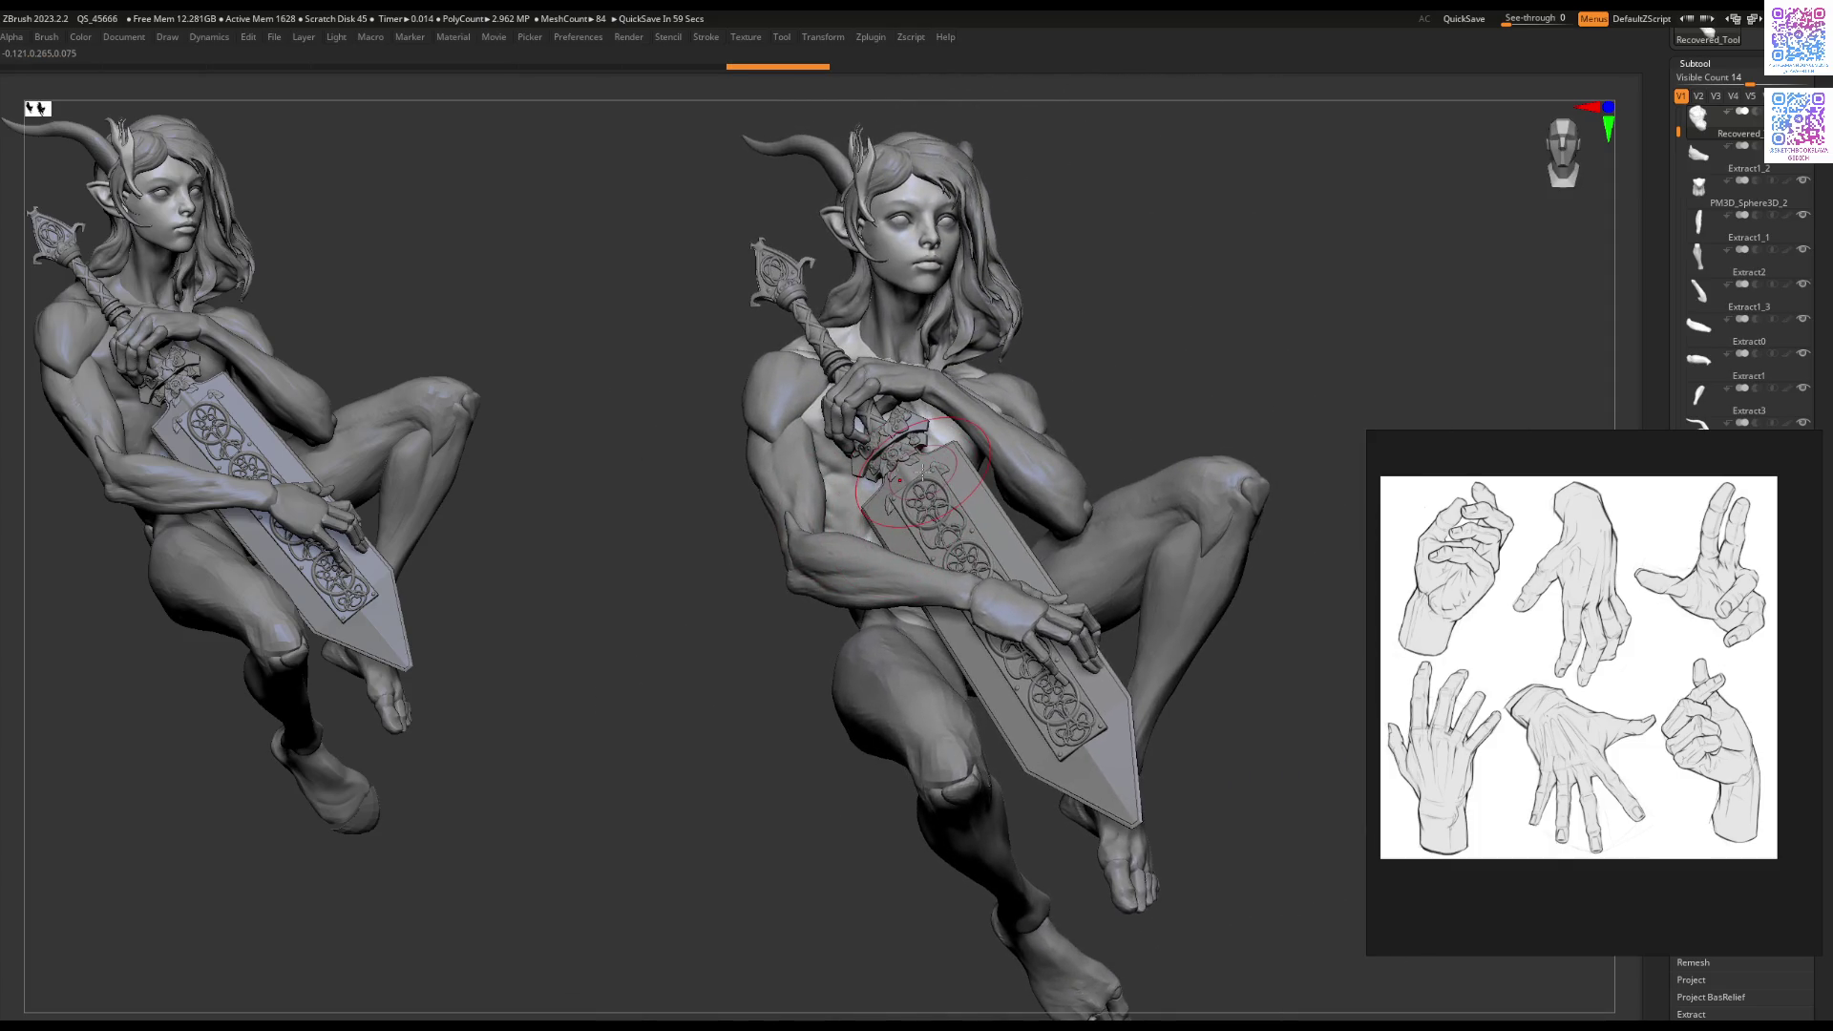
{"action": "right_click_drag", "start_coordinate": [953, 616], "coordinate": [925, 673], "text": "alt"}
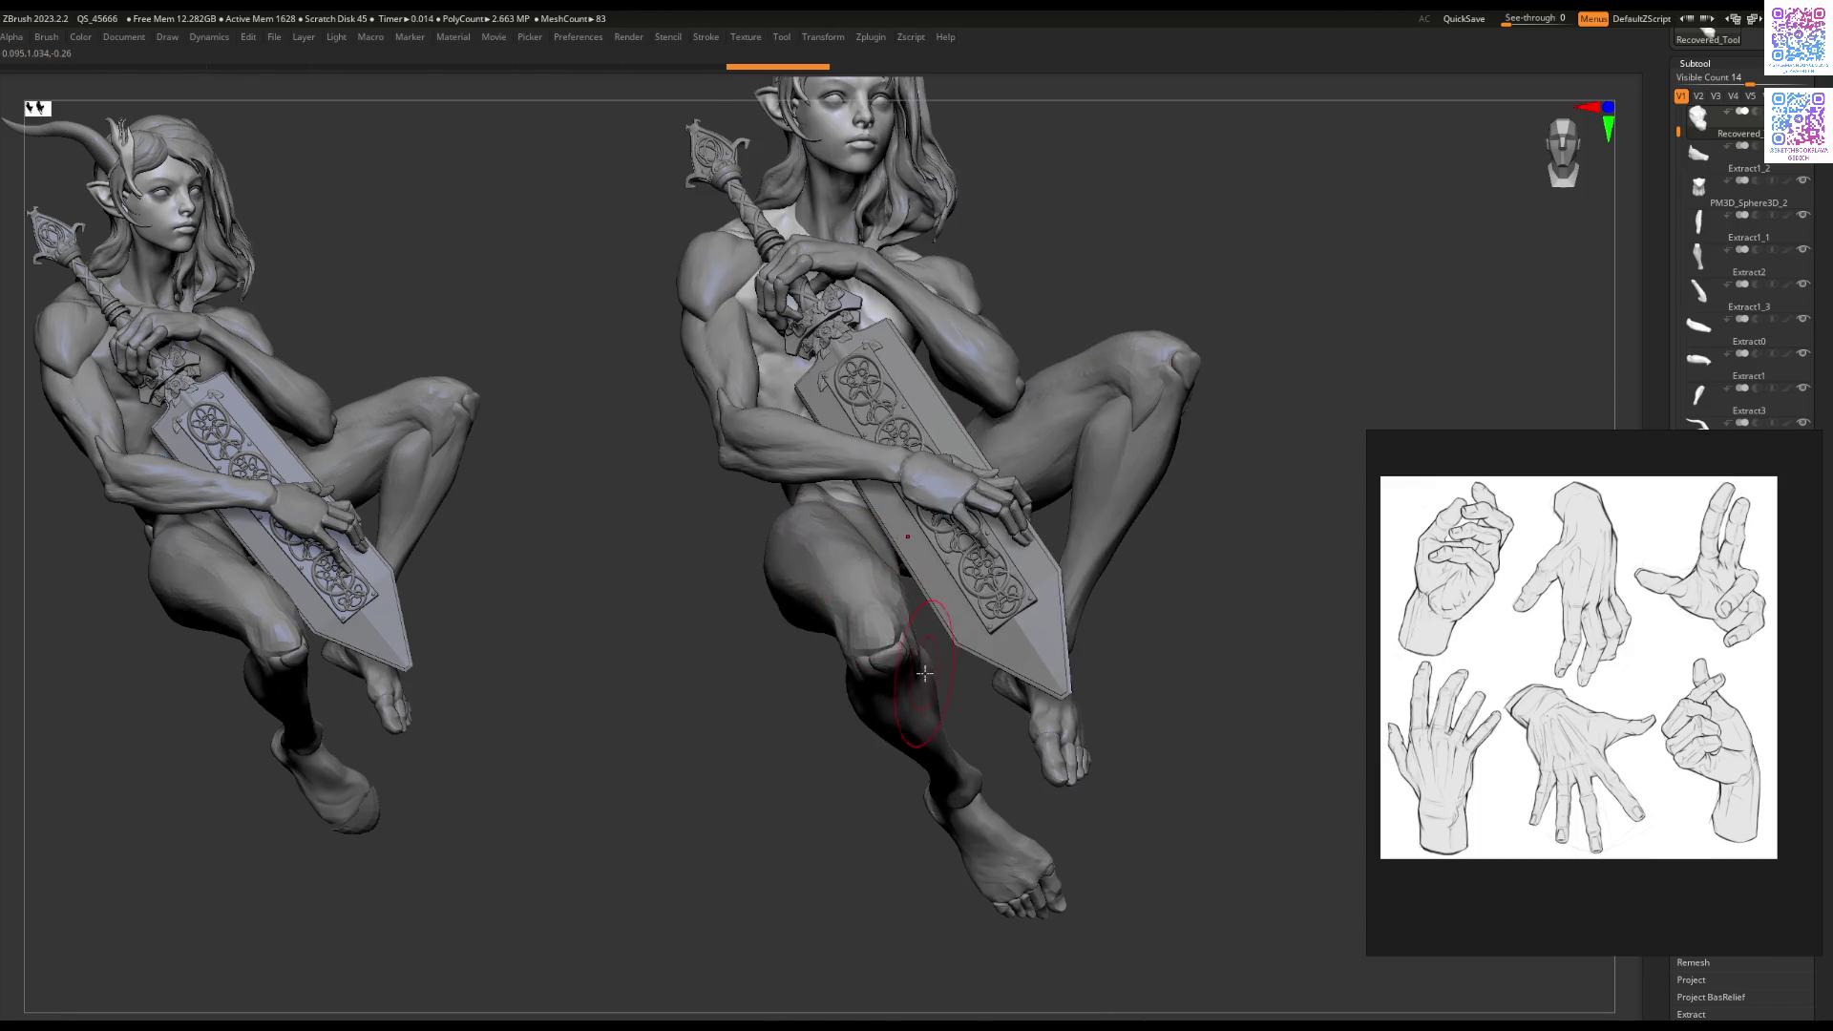
{"action": "mouse_move", "coordinate": [946, 567]}
{"action": "right_mouse_down"}
{"action": "mouse_move", "coordinate": [894, 535]}
{"action": "mouse_move", "coordinate": [912, 590]}
{"action": "right_mouse_up"}
Step: Select the hand on the sword (Extract2) and sculpt and round out its back
{"action": "left_click", "coordinate": [892, 534], "text": "alt"}
{"action": "key", "text": "space"}
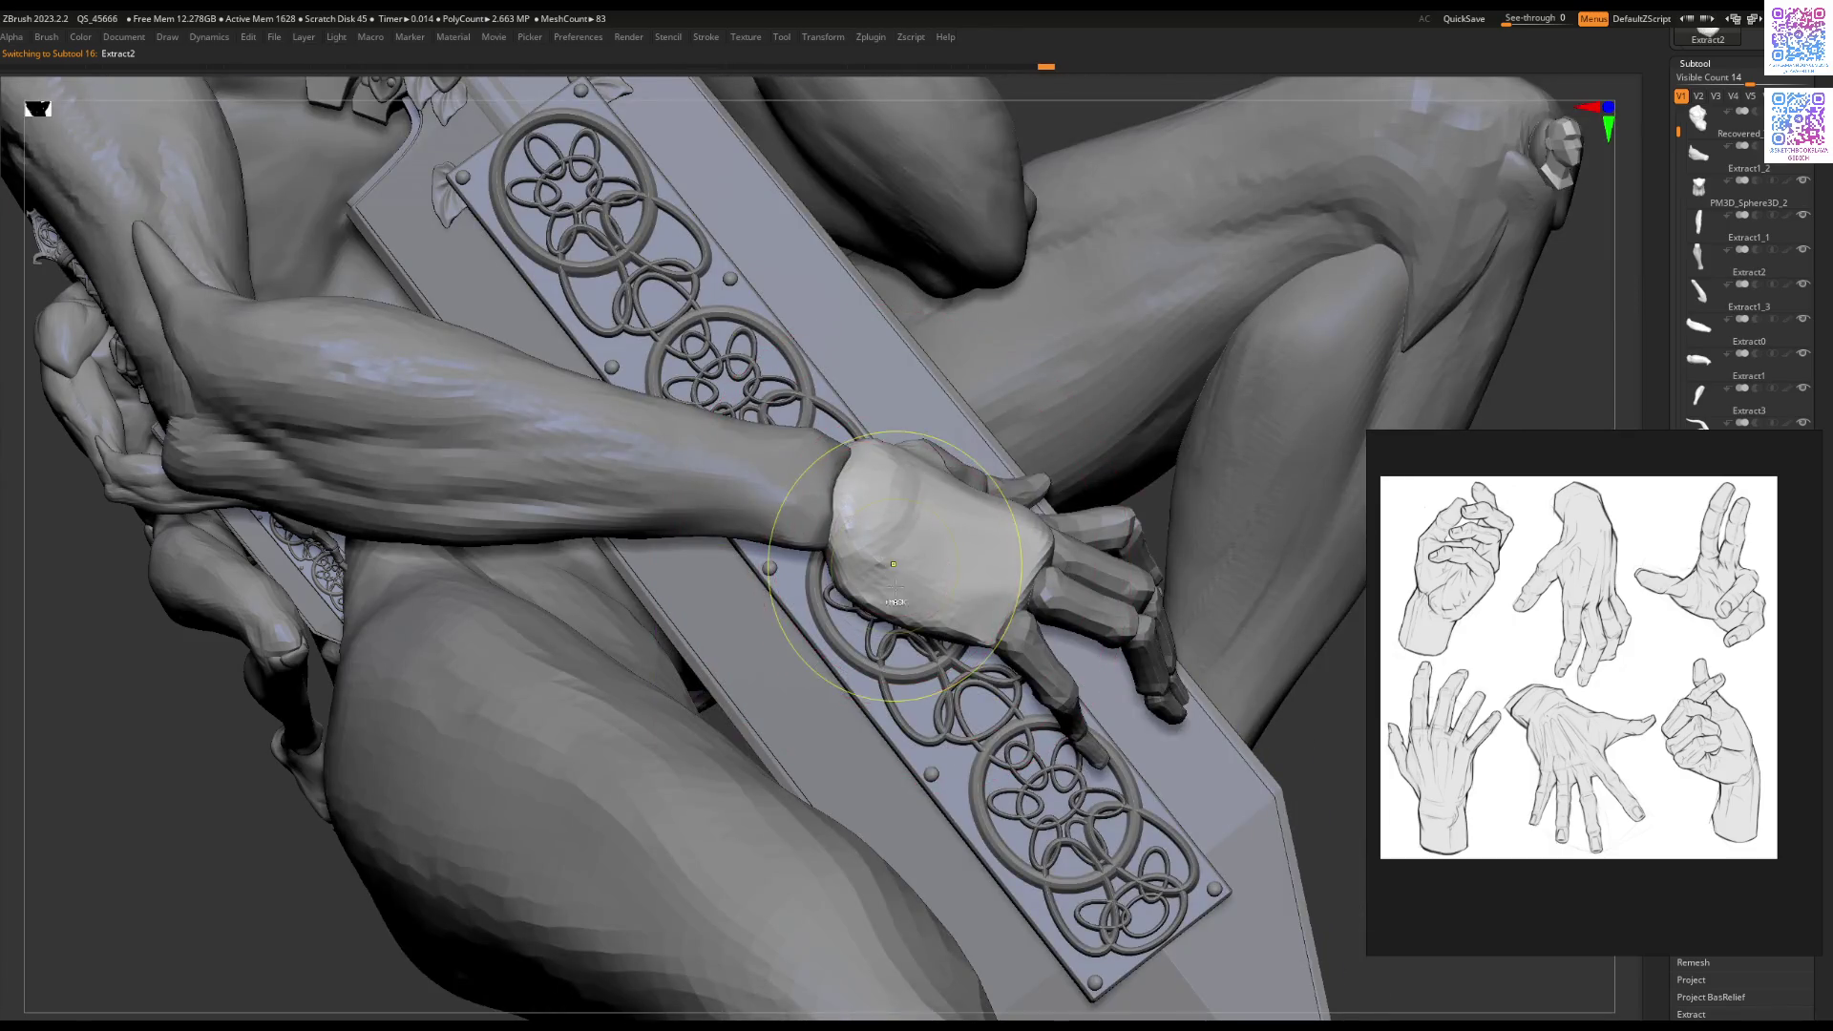
{"action": "key", "text": "space"}
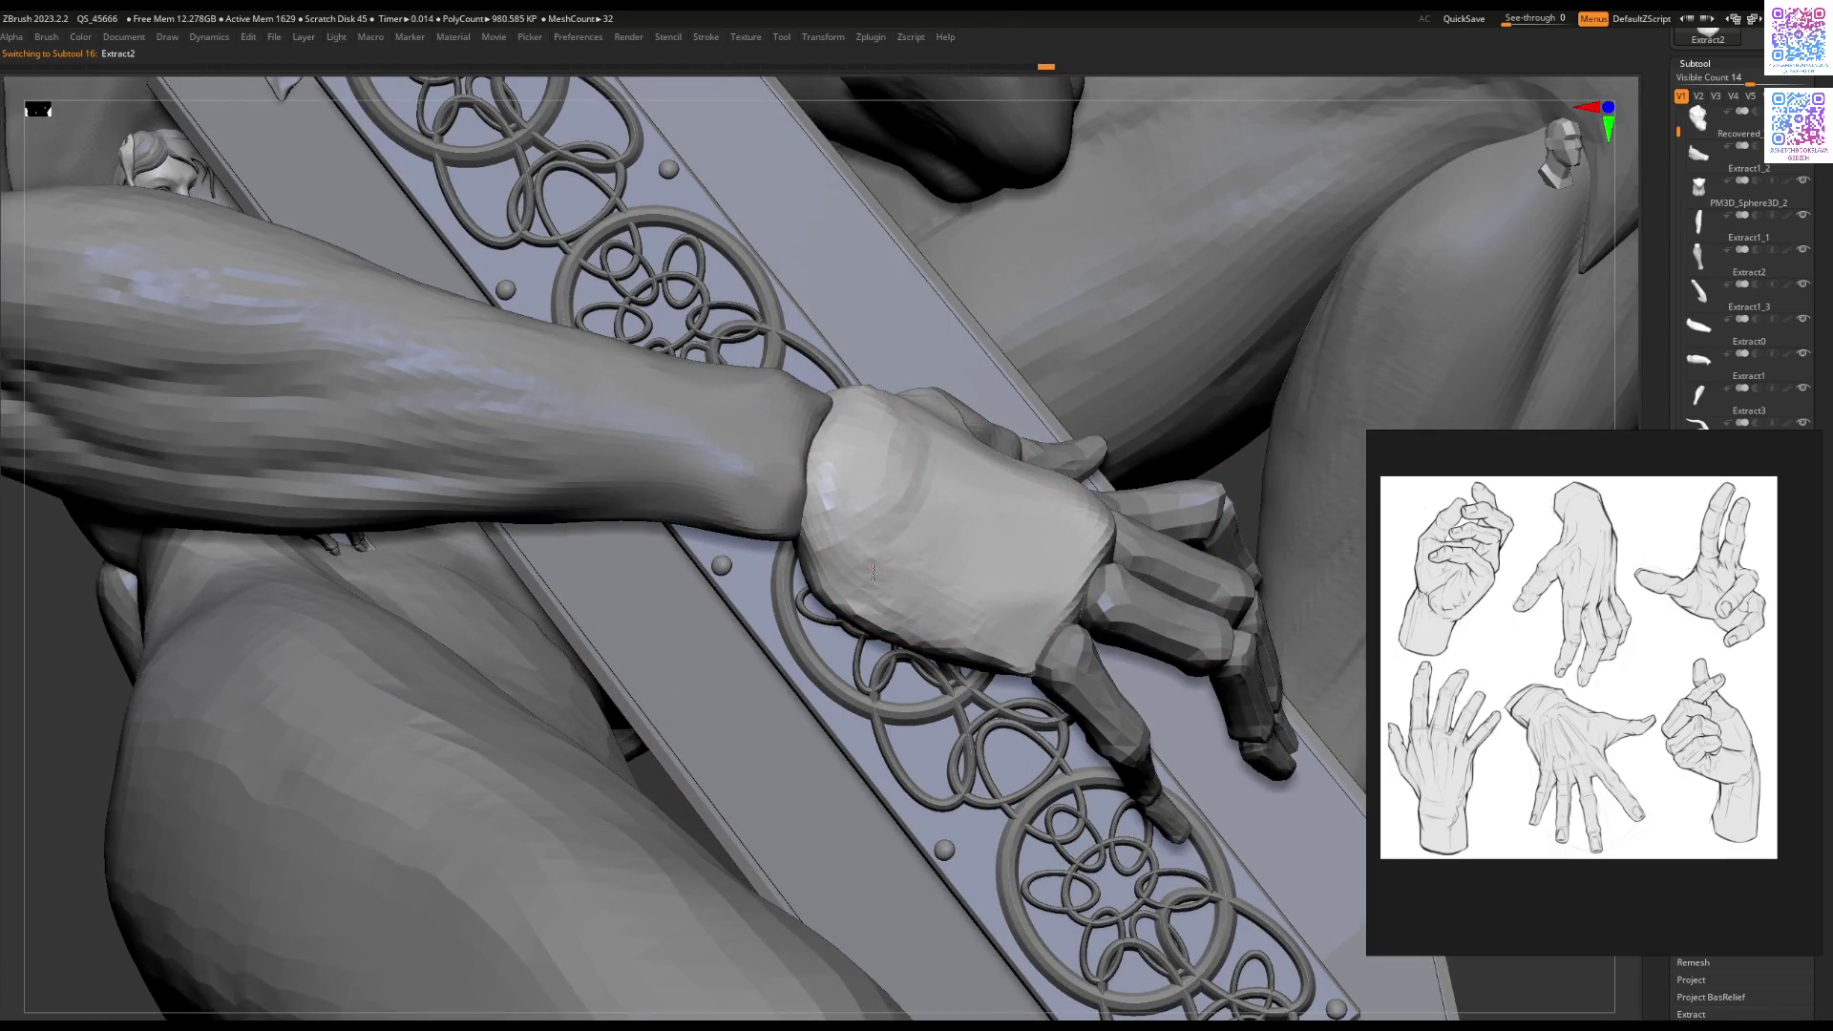
{"action": "mouse_move", "coordinate": [929, 605]}
{"action": "right_mouse_down", "text": "ctrl"}
{"action": "mouse_move", "coordinate": [937, 553]}
{"action": "mouse_move", "coordinate": [864, 583]}
{"action": "right_mouse_up", "text": "ctrl"}
{"action": "left_click", "coordinate": [936, 553], "text": "alt"}
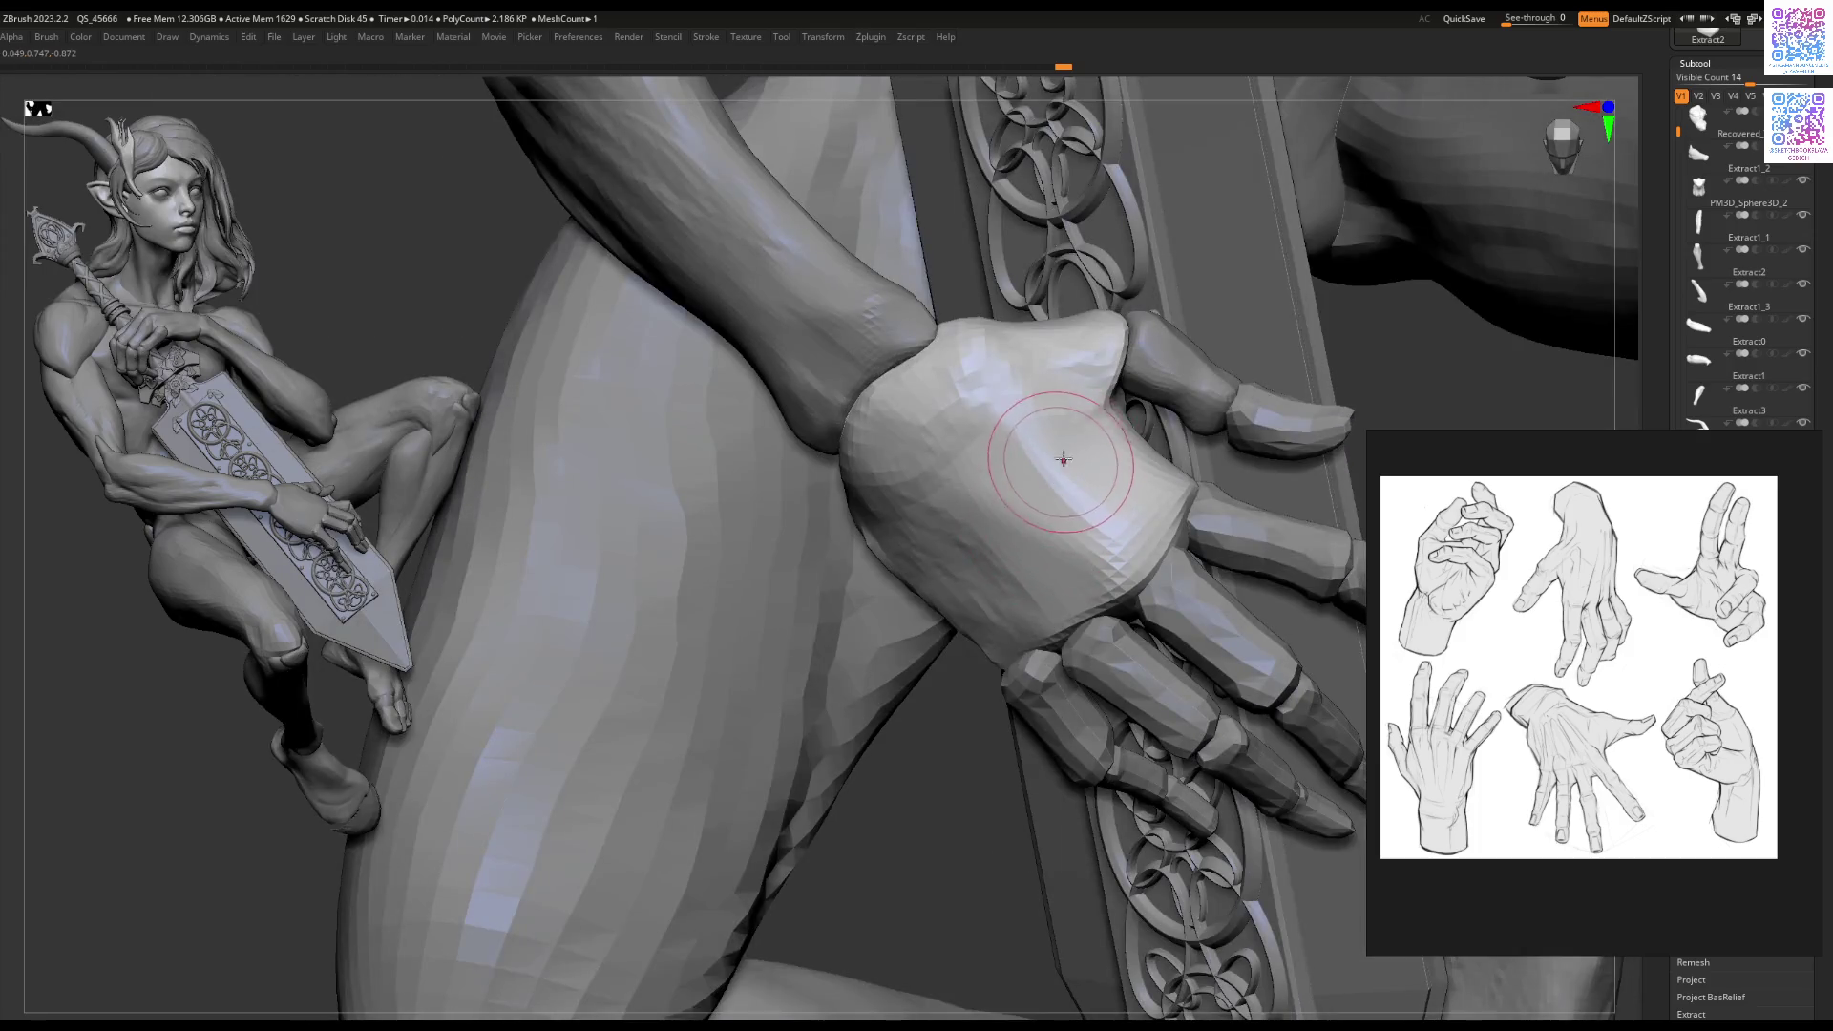
{"action": "left_click_drag", "start_coordinate": [1046, 435], "coordinate": [1073, 500]}
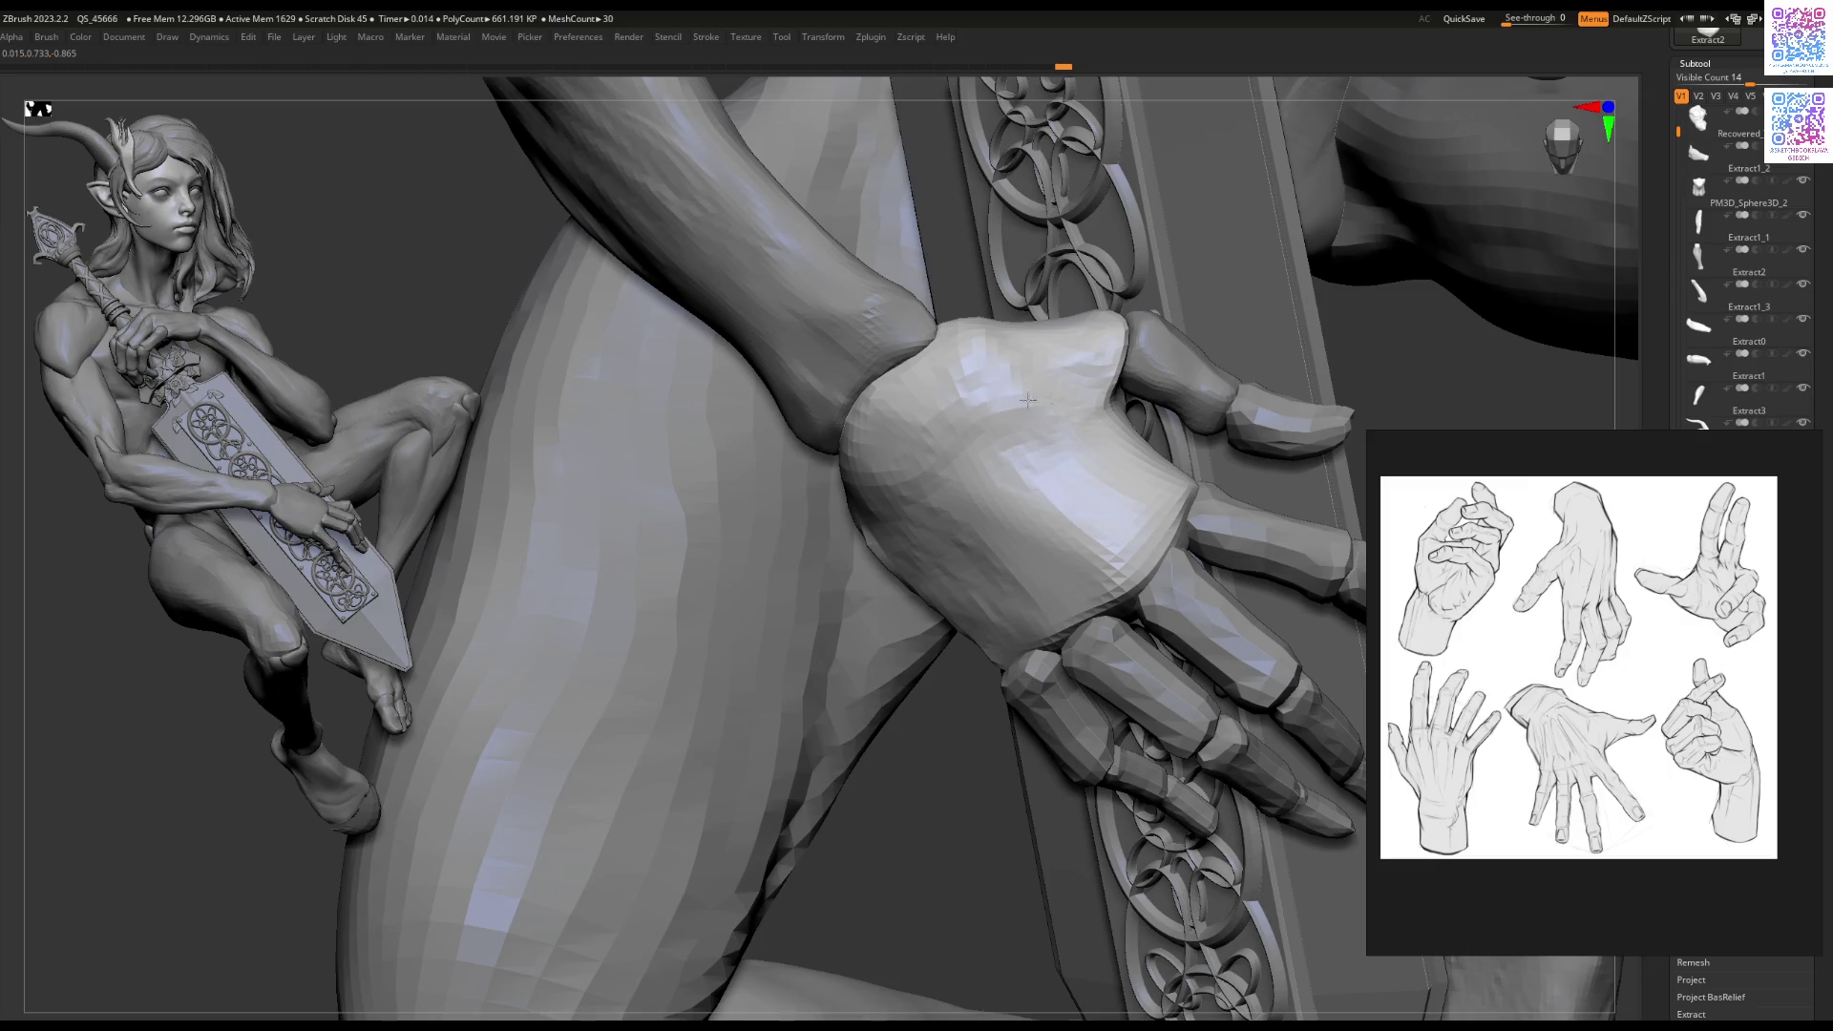
{"action": "right_click_drag", "start_coordinate": [993, 411], "coordinate": [940, 394]}
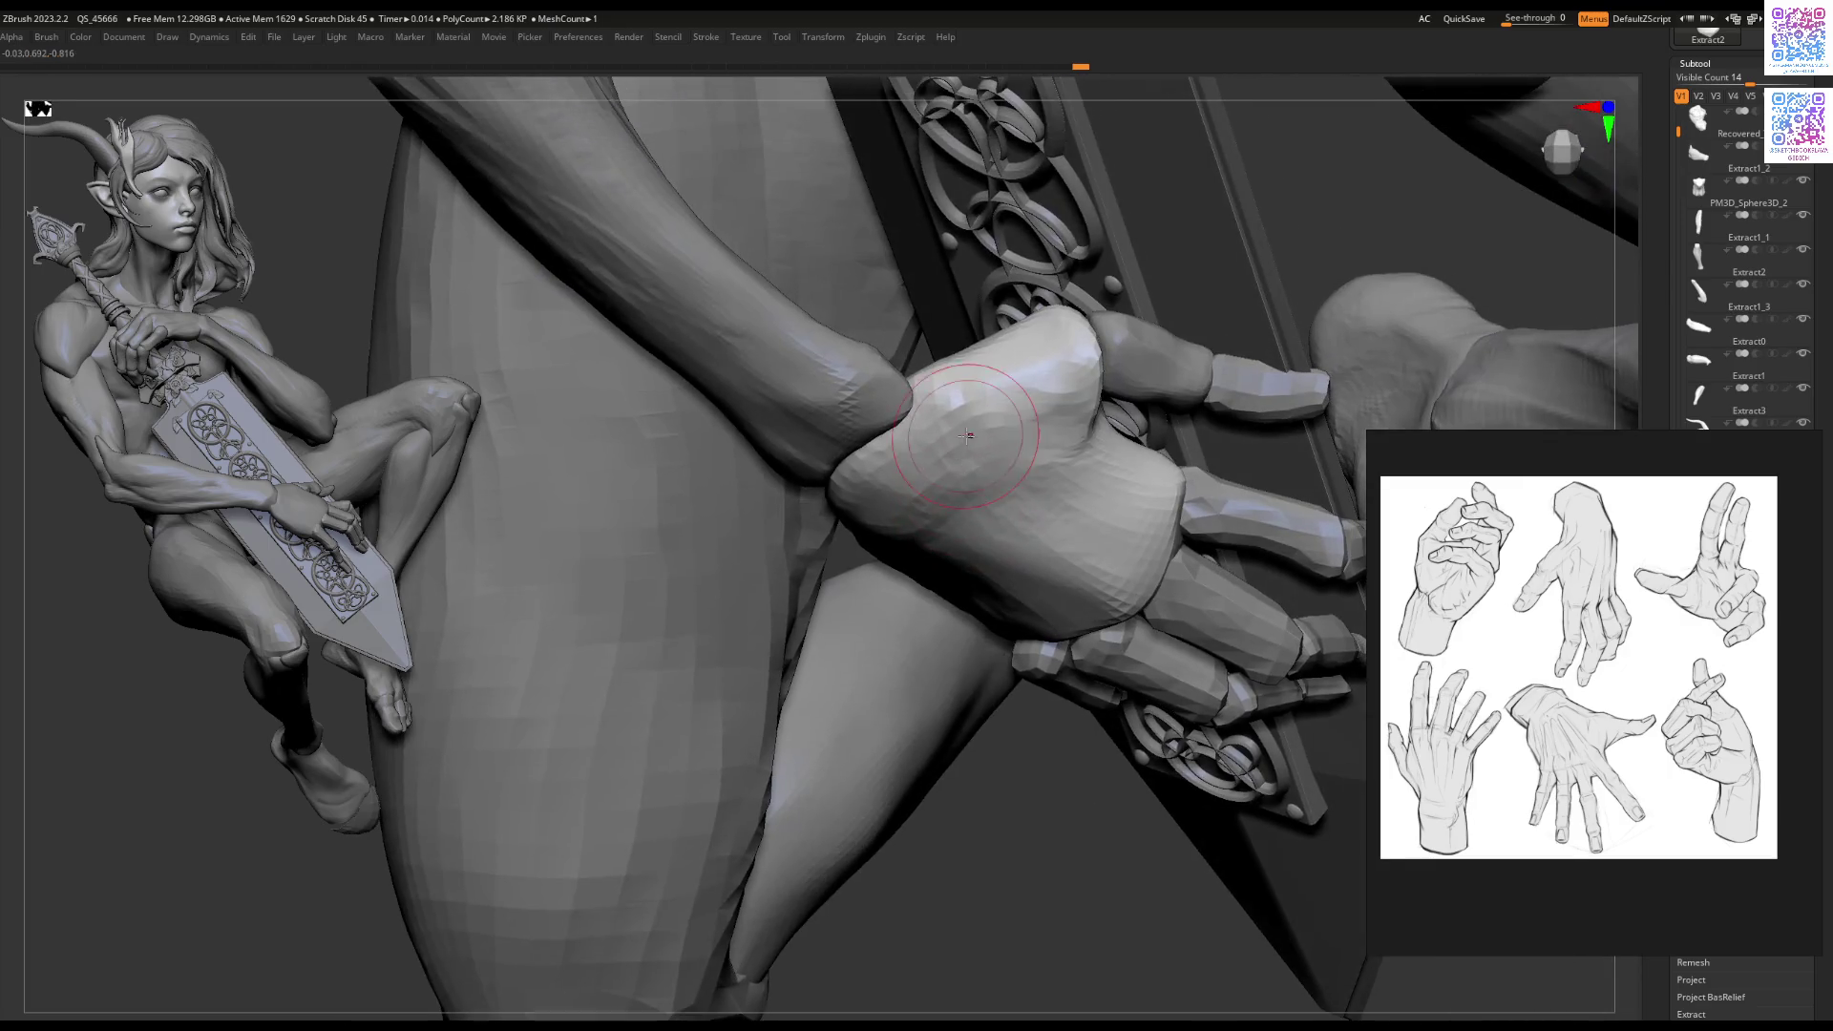
{"action": "mouse_move", "coordinate": [932, 391]}
{"action": "left_mouse_down"}
{"action": "mouse_move", "coordinate": [979, 420]}
{"action": "mouse_move", "coordinate": [1049, 415]}
{"action": "mouse_move", "coordinate": [1069, 406]}
{"action": "mouse_move", "coordinate": [1069, 369]}
{"action": "left_mouse_up"}
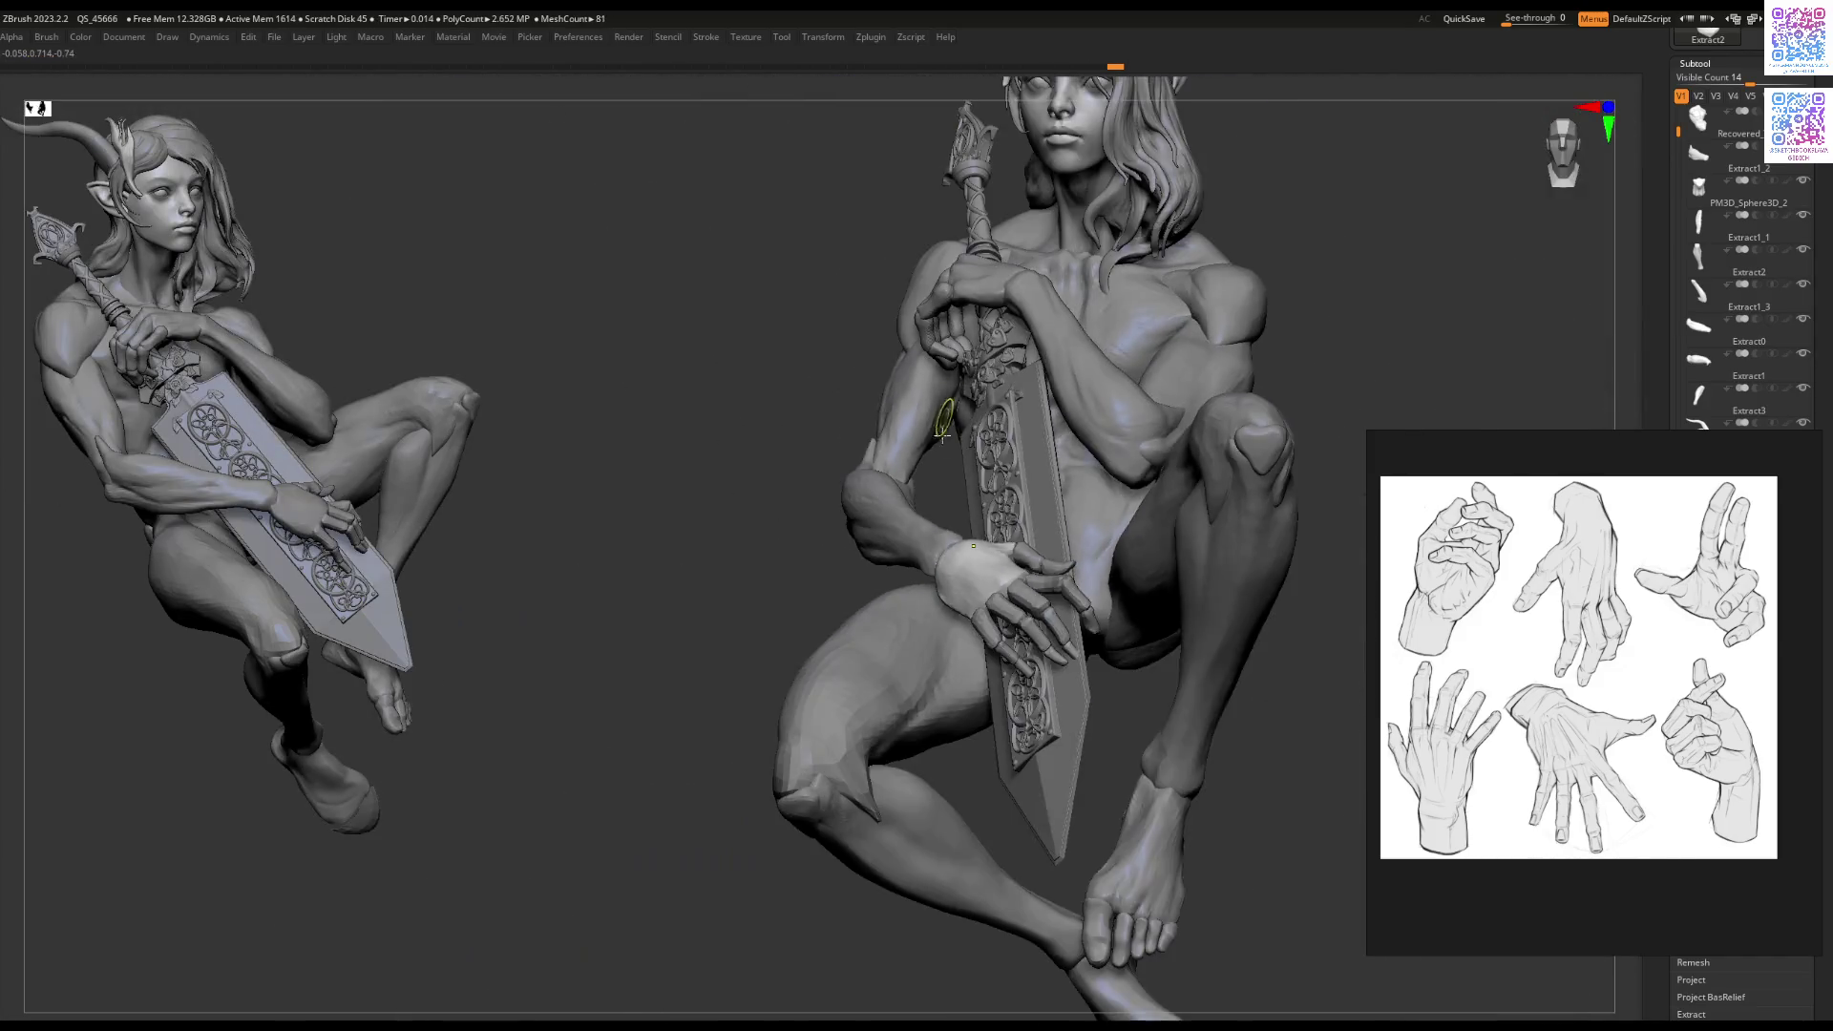
Step: Orbit around the shoulder, arm and sword to inspect the sculpted hand
{"action": "right_click_drag", "start_coordinate": [943, 425], "coordinate": [1022, 557]}
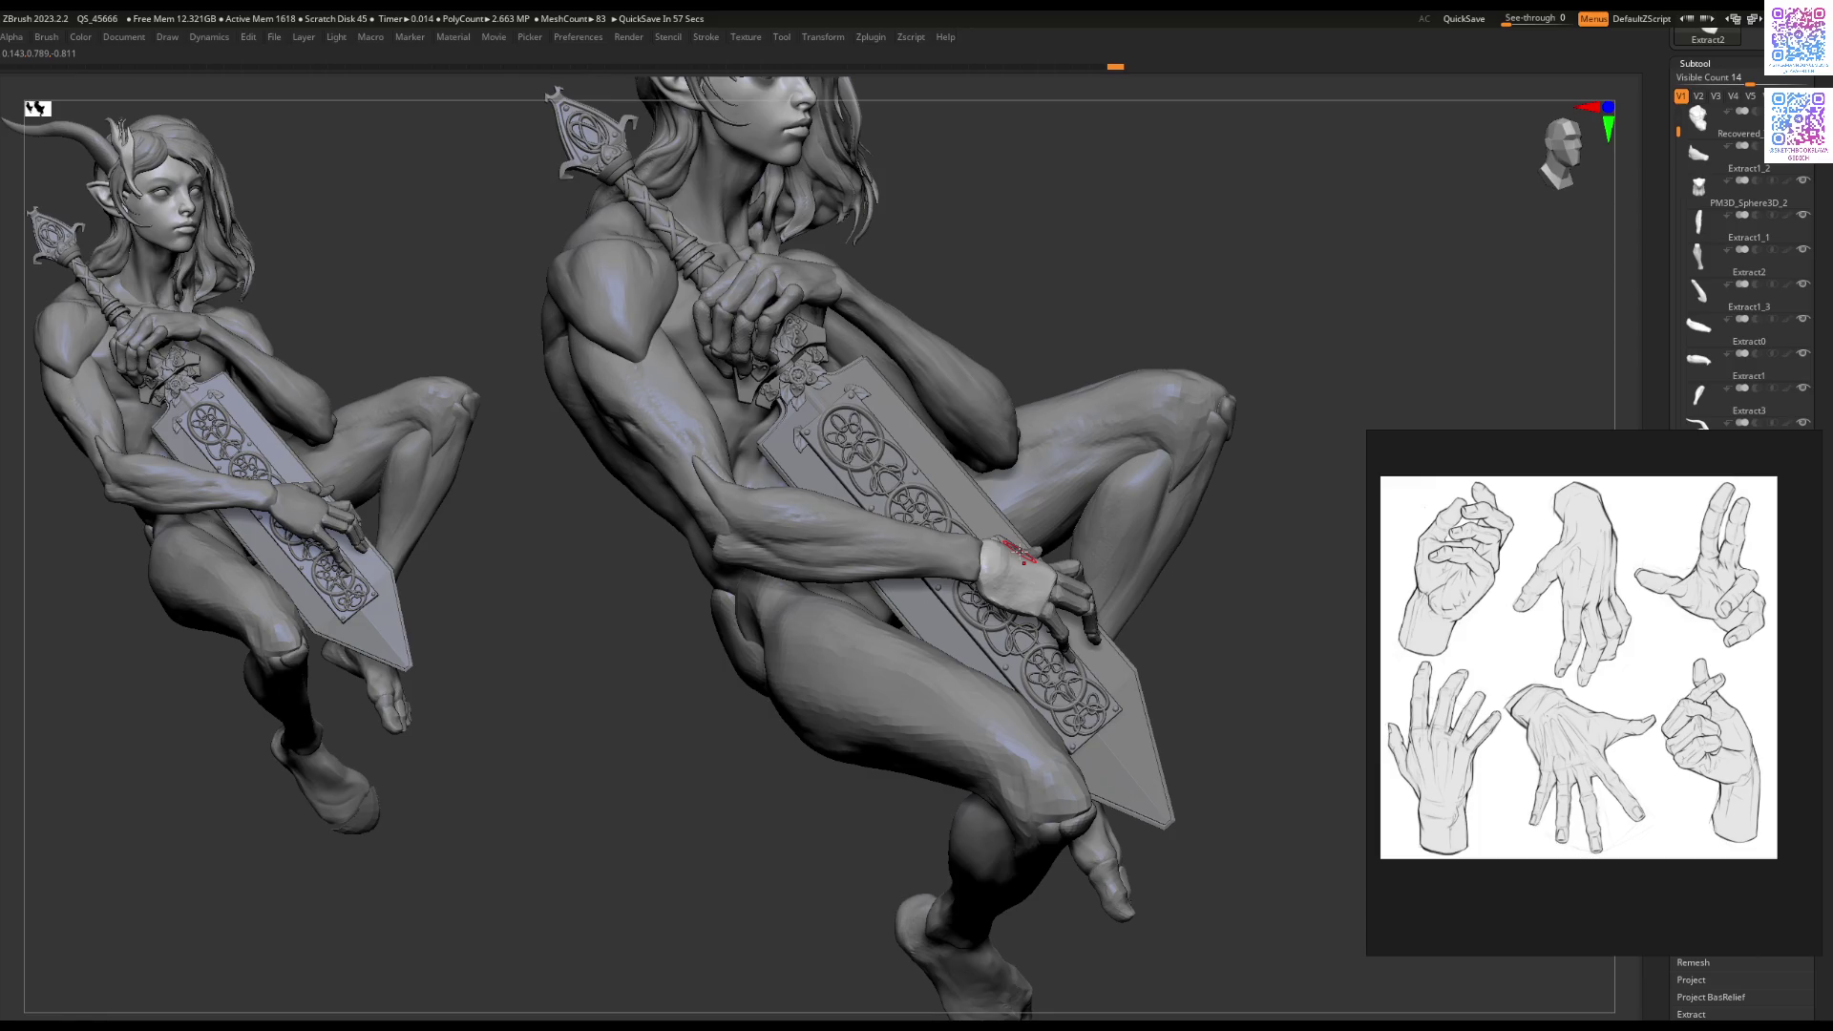
{"action": "right_click_drag", "start_coordinate": [1023, 562], "coordinate": [936, 649]}
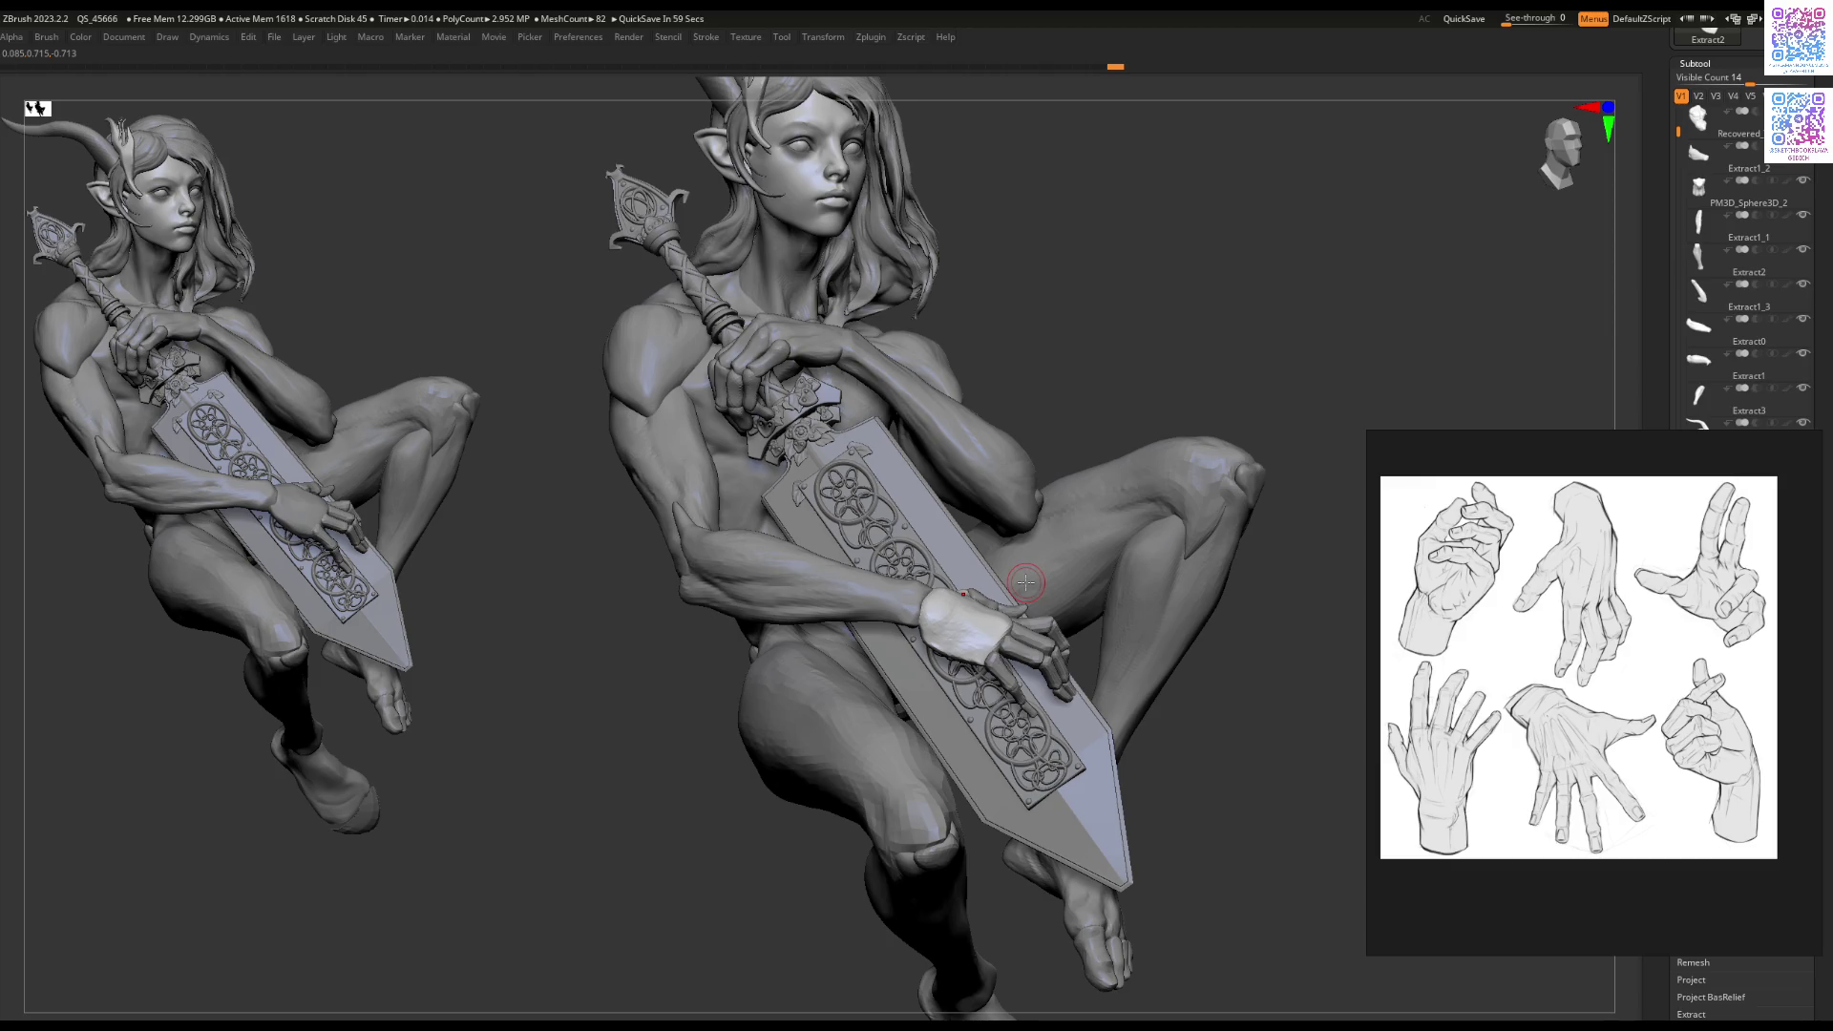
{"action": "right_click_drag", "start_coordinate": [982, 625], "coordinate": [953, 644], "text": "ctrl"}
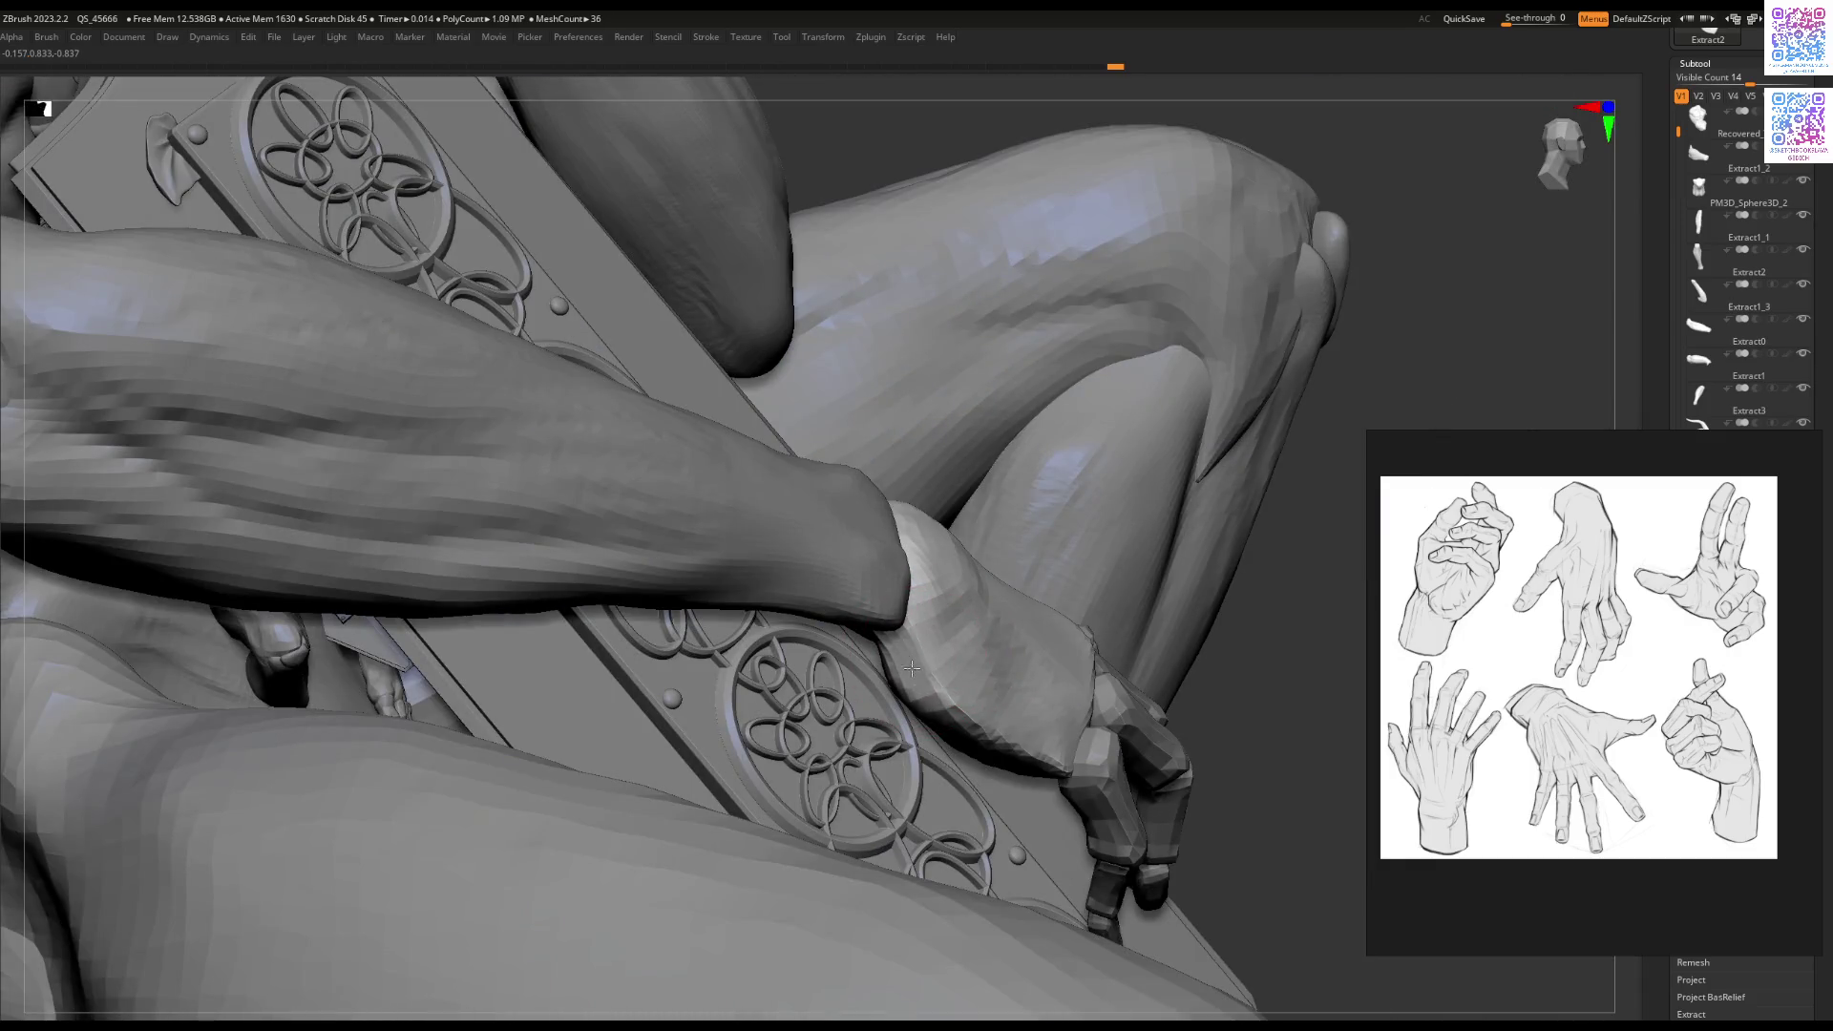
{"action": "mouse_move", "coordinate": [960, 706]}
{"action": "right_mouse_down"}
{"action": "mouse_move", "coordinate": [966, 722]}
{"action": "mouse_move", "coordinate": [1019, 715]}
{"action": "mouse_move", "coordinate": [968, 709]}
{"action": "mouse_move", "coordinate": [880, 649]}
{"action": "right_mouse_up"}
{"action": "right_click_drag", "start_coordinate": [983, 697], "coordinate": [959, 609]}
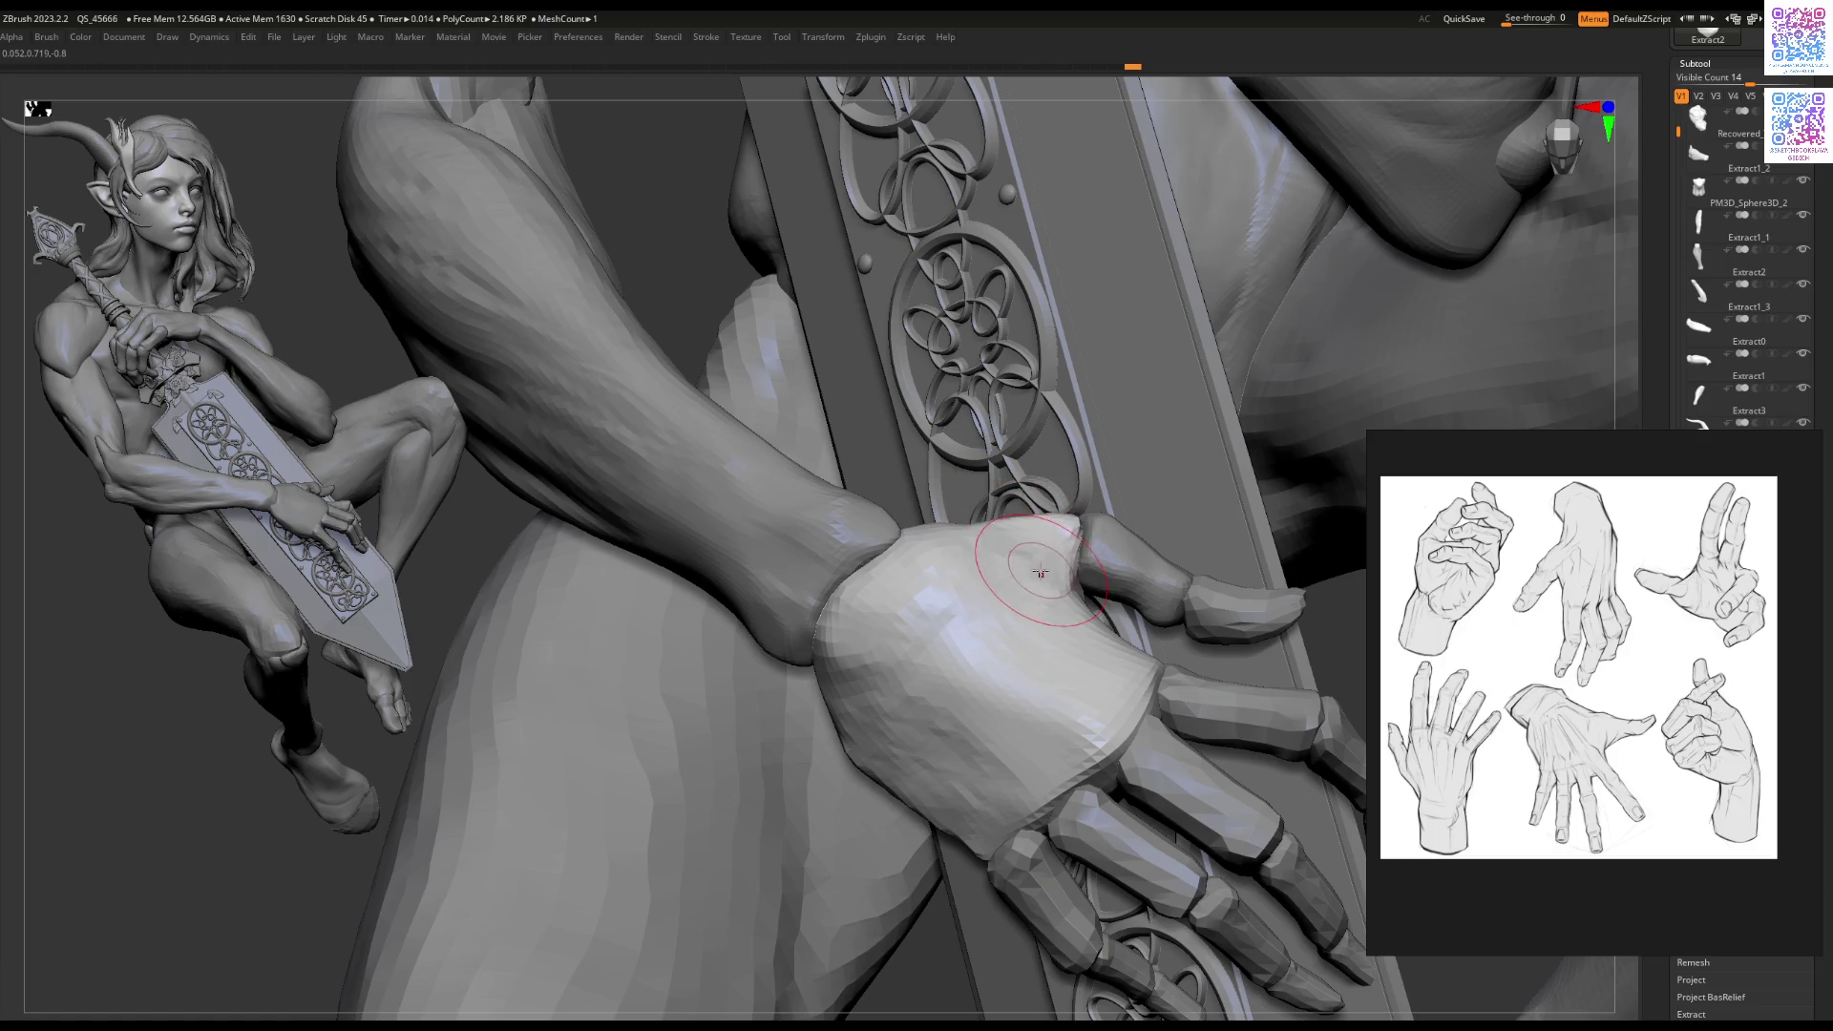
{"action": "mouse_move", "coordinate": [993, 551]}
{"action": "right_mouse_down"}
{"action": "mouse_move", "coordinate": [928, 632]}
{"action": "mouse_move", "coordinate": [917, 608]}
{"action": "mouse_move", "coordinate": [838, 610]}
{"action": "mouse_move", "coordinate": [974, 569]}
{"action": "mouse_move", "coordinate": [1174, 564]}
{"action": "mouse_move", "coordinate": [1051, 599]}
{"action": "mouse_move", "coordinate": [1033, 645]}
{"action": "mouse_move", "coordinate": [1041, 626]}
{"action": "right_mouse_up"}
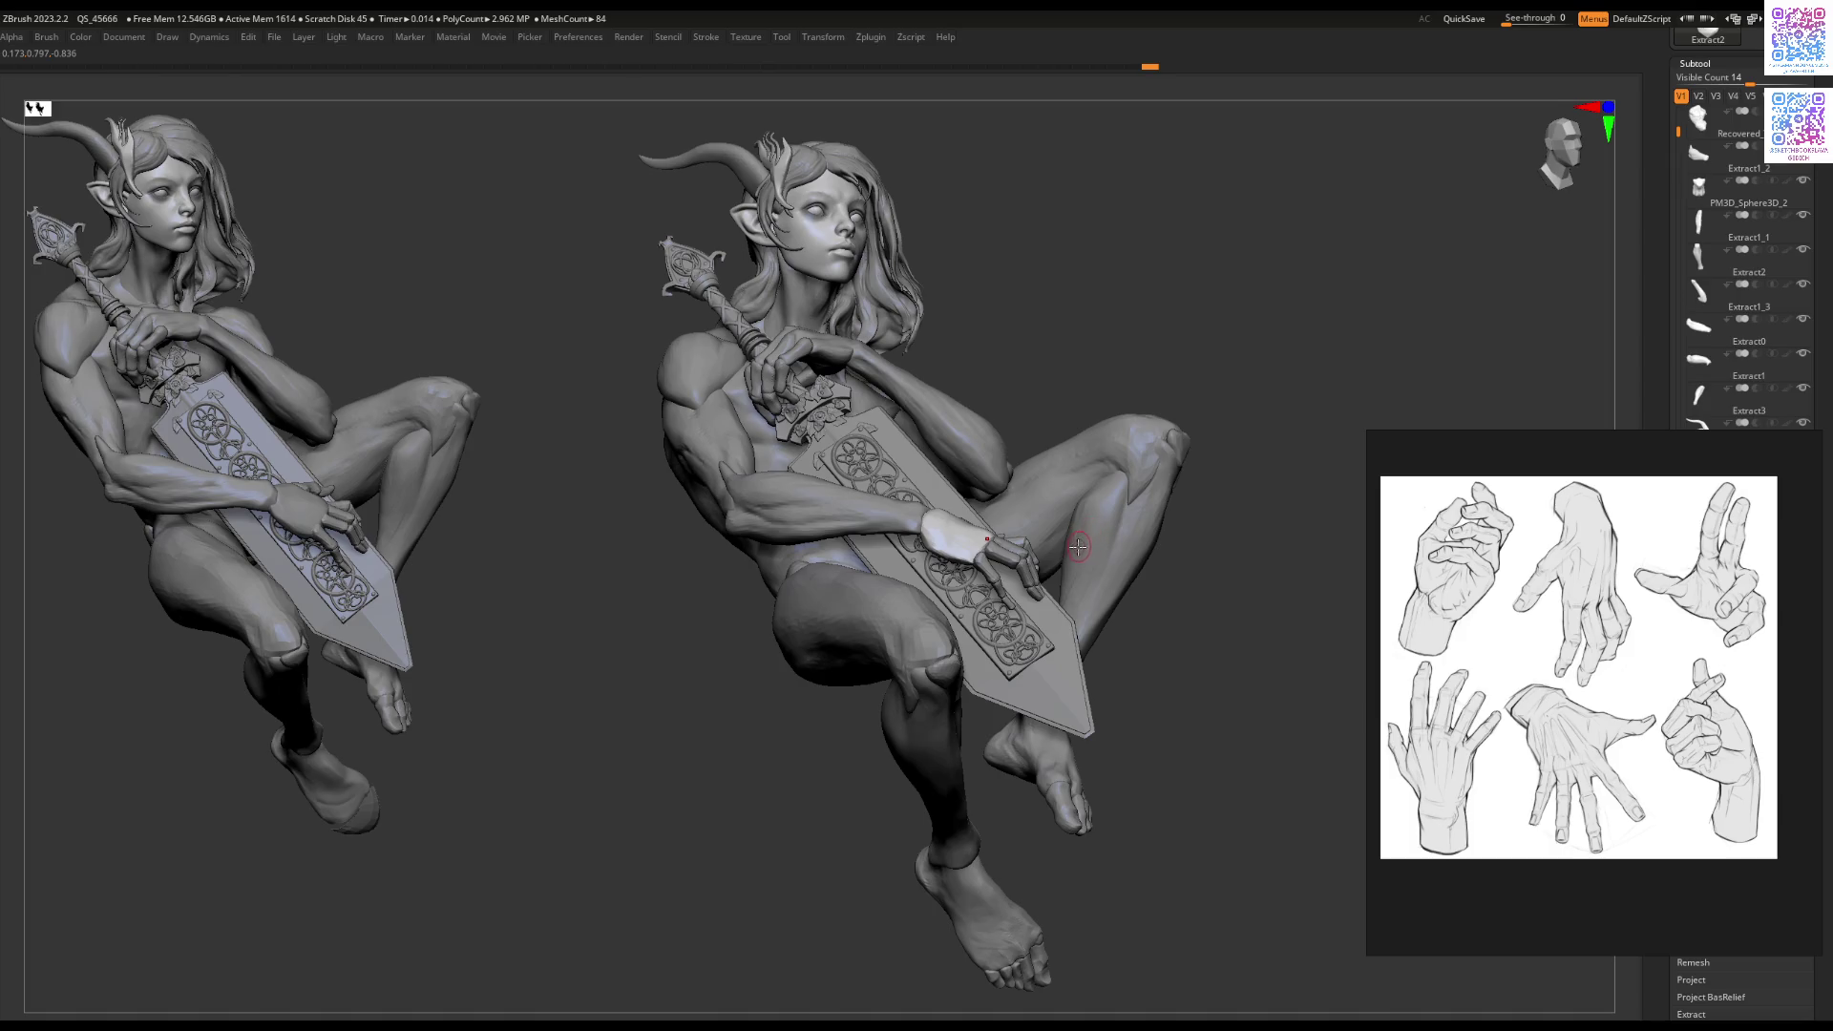
{"action": "mouse_move", "coordinate": [1064, 578]}
{"action": "left_mouse_down"}
{"action": "mouse_move", "coordinate": [1127, 535]}
{"action": "mouse_move", "coordinate": [1012, 573]}
{"action": "mouse_move", "coordinate": [1079, 669]}
{"action": "left_mouse_up"}
Step: Show only the giant arm and hand with visibility set V3 and make Extract2 active
{"action": "left_click", "coordinate": [1716, 95]}
{"action": "mouse_move", "coordinate": [907, 526]}
{"action": "left_mouse_down"}
{"action": "mouse_move", "coordinate": [811, 507]}
{"action": "mouse_move", "coordinate": [859, 611]}
{"action": "mouse_move", "coordinate": [859, 673]}
{"action": "mouse_move", "coordinate": [882, 624]}
{"action": "mouse_move", "coordinate": [895, 635]}
{"action": "mouse_move", "coordinate": [718, 650]}
{"action": "mouse_move", "coordinate": [902, 594]}
{"action": "mouse_move", "coordinate": [942, 532]}
{"action": "left_mouse_up"}
{"action": "left_click", "coordinate": [881, 623], "text": "alt"}
{"action": "left_click", "coordinate": [902, 594], "text": "alt"}
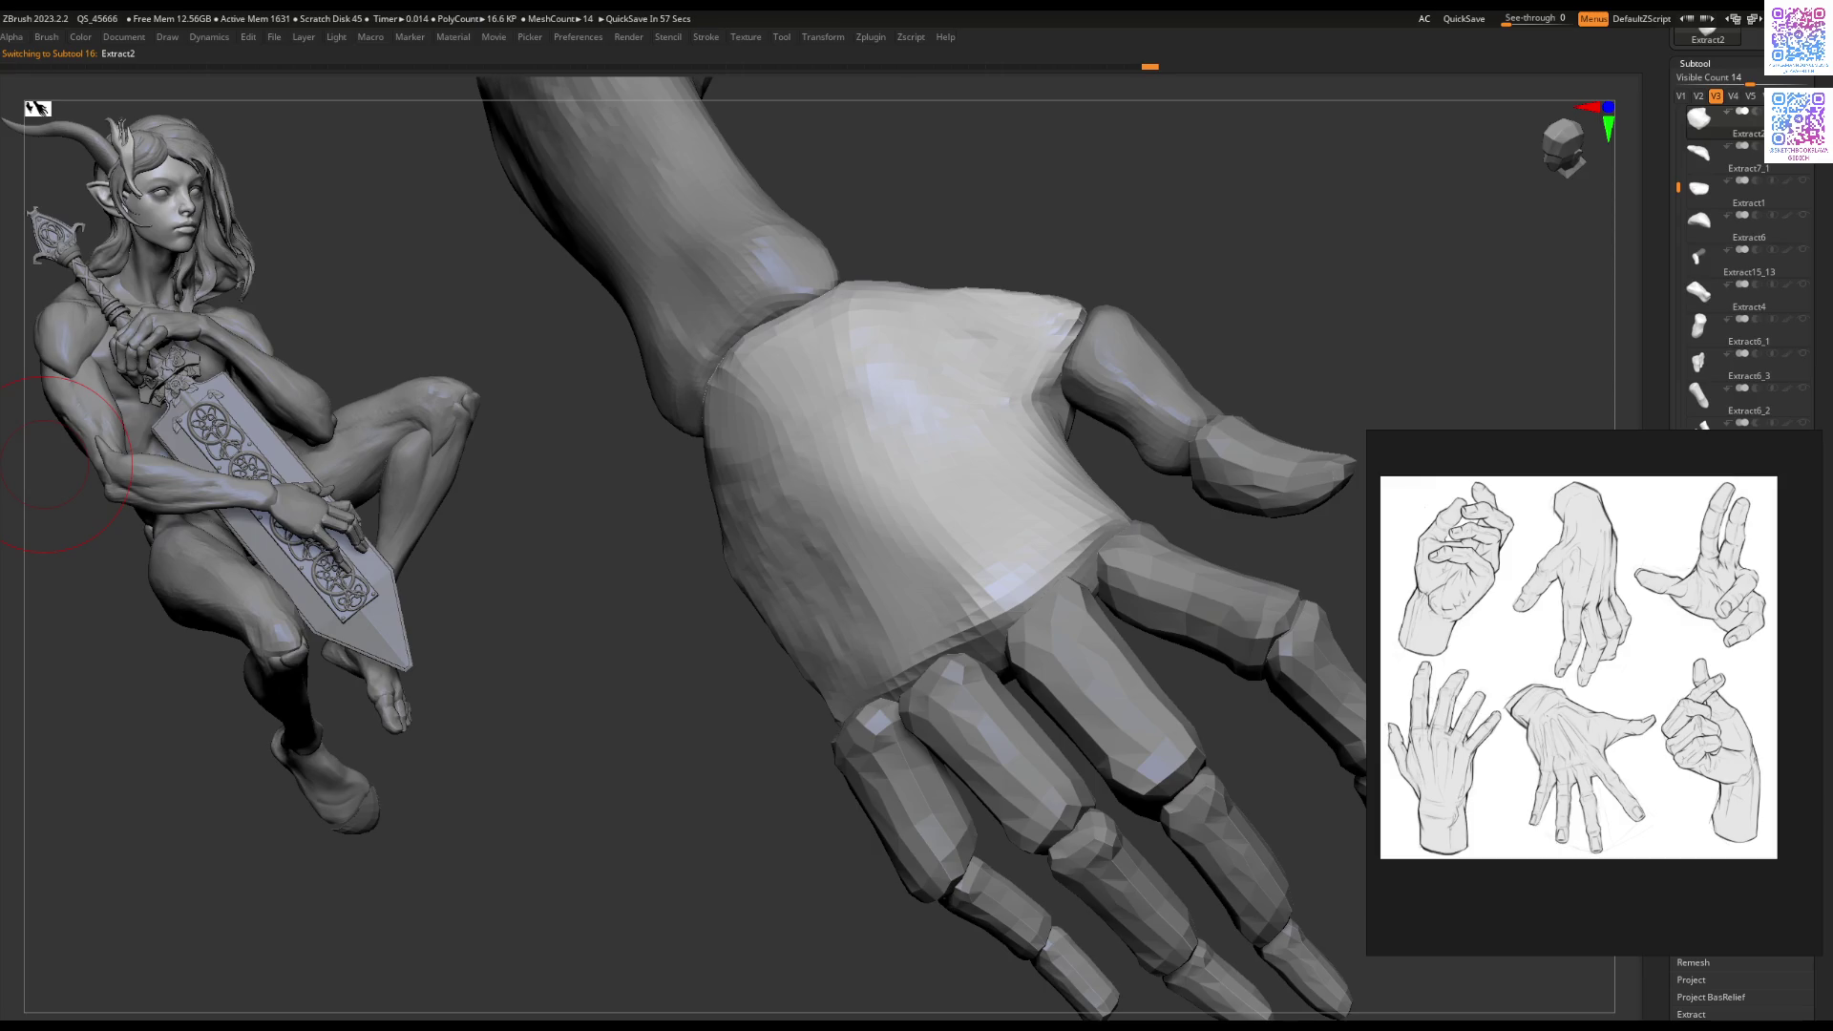
Step: Sculpt the lower back of the giant hand and smooth out its streaks toward the wrist
{"action": "mouse_move", "coordinate": [986, 483]}
{"action": "right_mouse_down"}
{"action": "mouse_move", "coordinate": [1002, 611]}
{"action": "mouse_move", "coordinate": [935, 556]}
{"action": "right_mouse_up"}
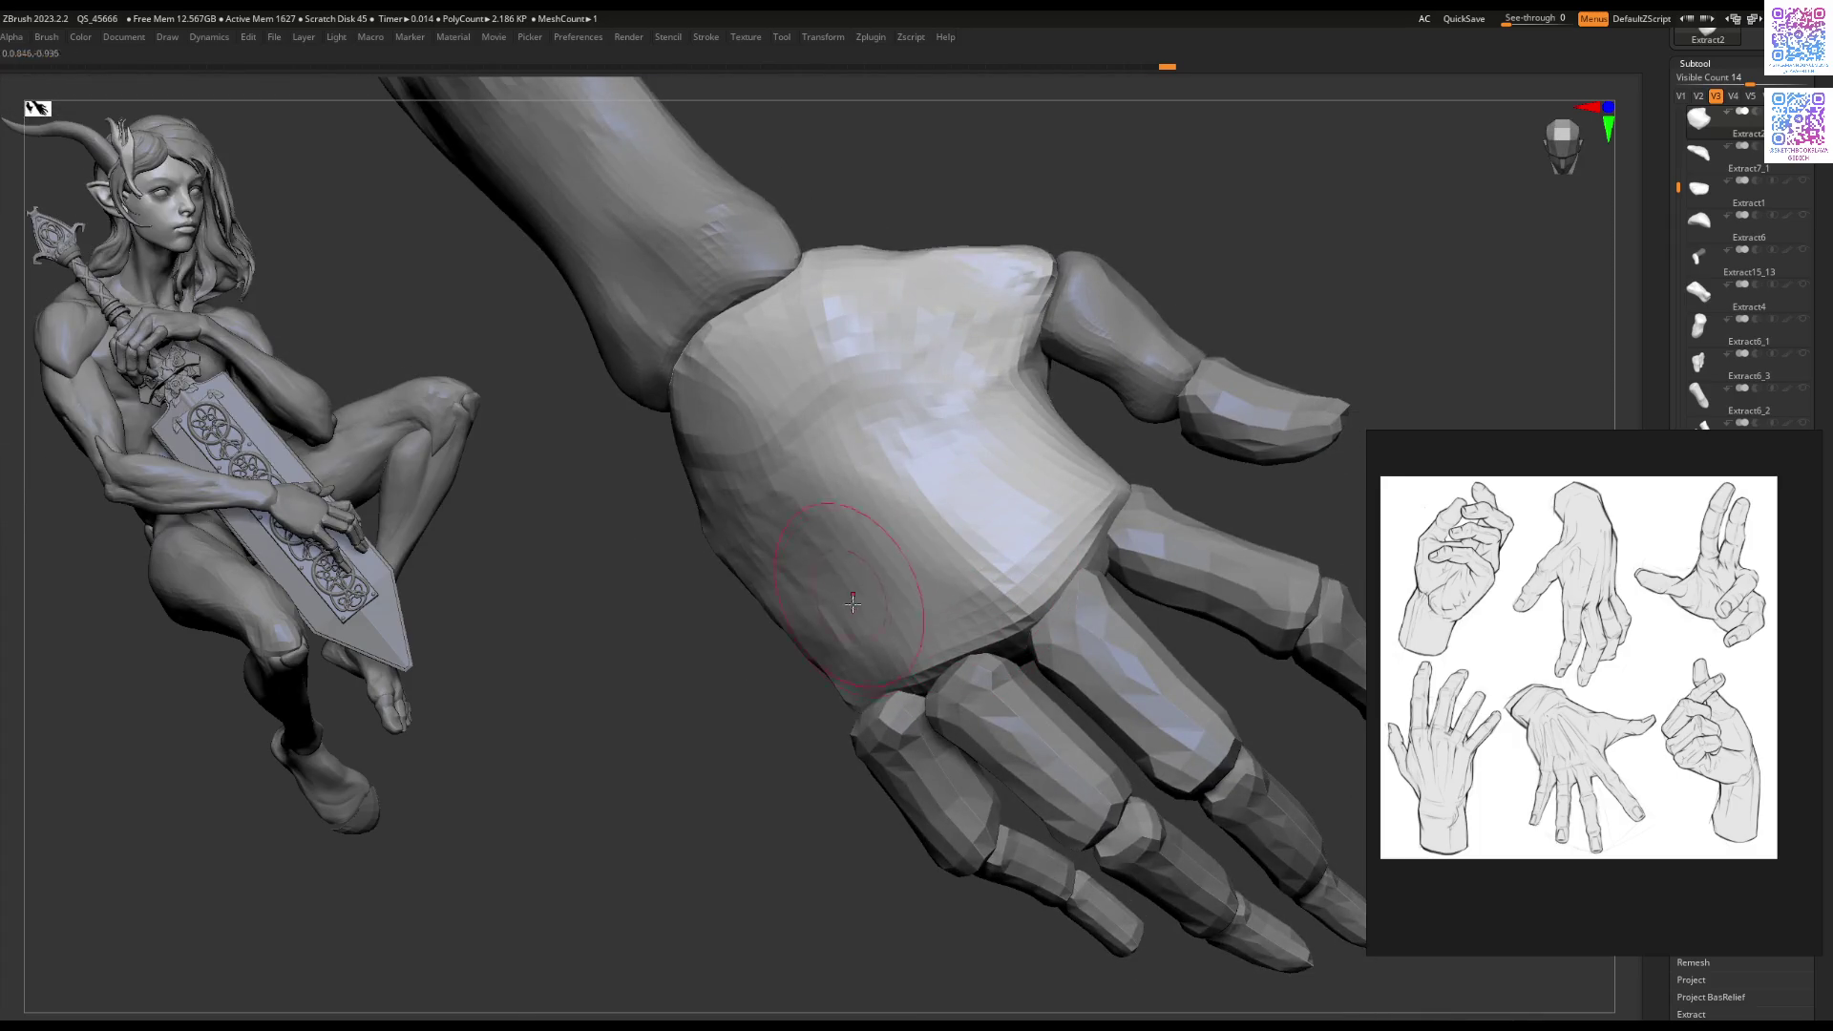
{"action": "right_click_drag", "start_coordinate": [853, 603], "coordinate": [751, 618]}
{"action": "mouse_move", "coordinate": [751, 617]}
{"action": "left_mouse_down"}
{"action": "mouse_move", "coordinate": [735, 530]}
{"action": "mouse_move", "coordinate": [716, 611]}
{"action": "mouse_move", "coordinate": [811, 646]}
{"action": "mouse_move", "coordinate": [764, 573]}
{"action": "mouse_move", "coordinate": [777, 524]}
{"action": "mouse_move", "coordinate": [840, 544]}
{"action": "mouse_move", "coordinate": [849, 608]}
{"action": "left_mouse_up"}
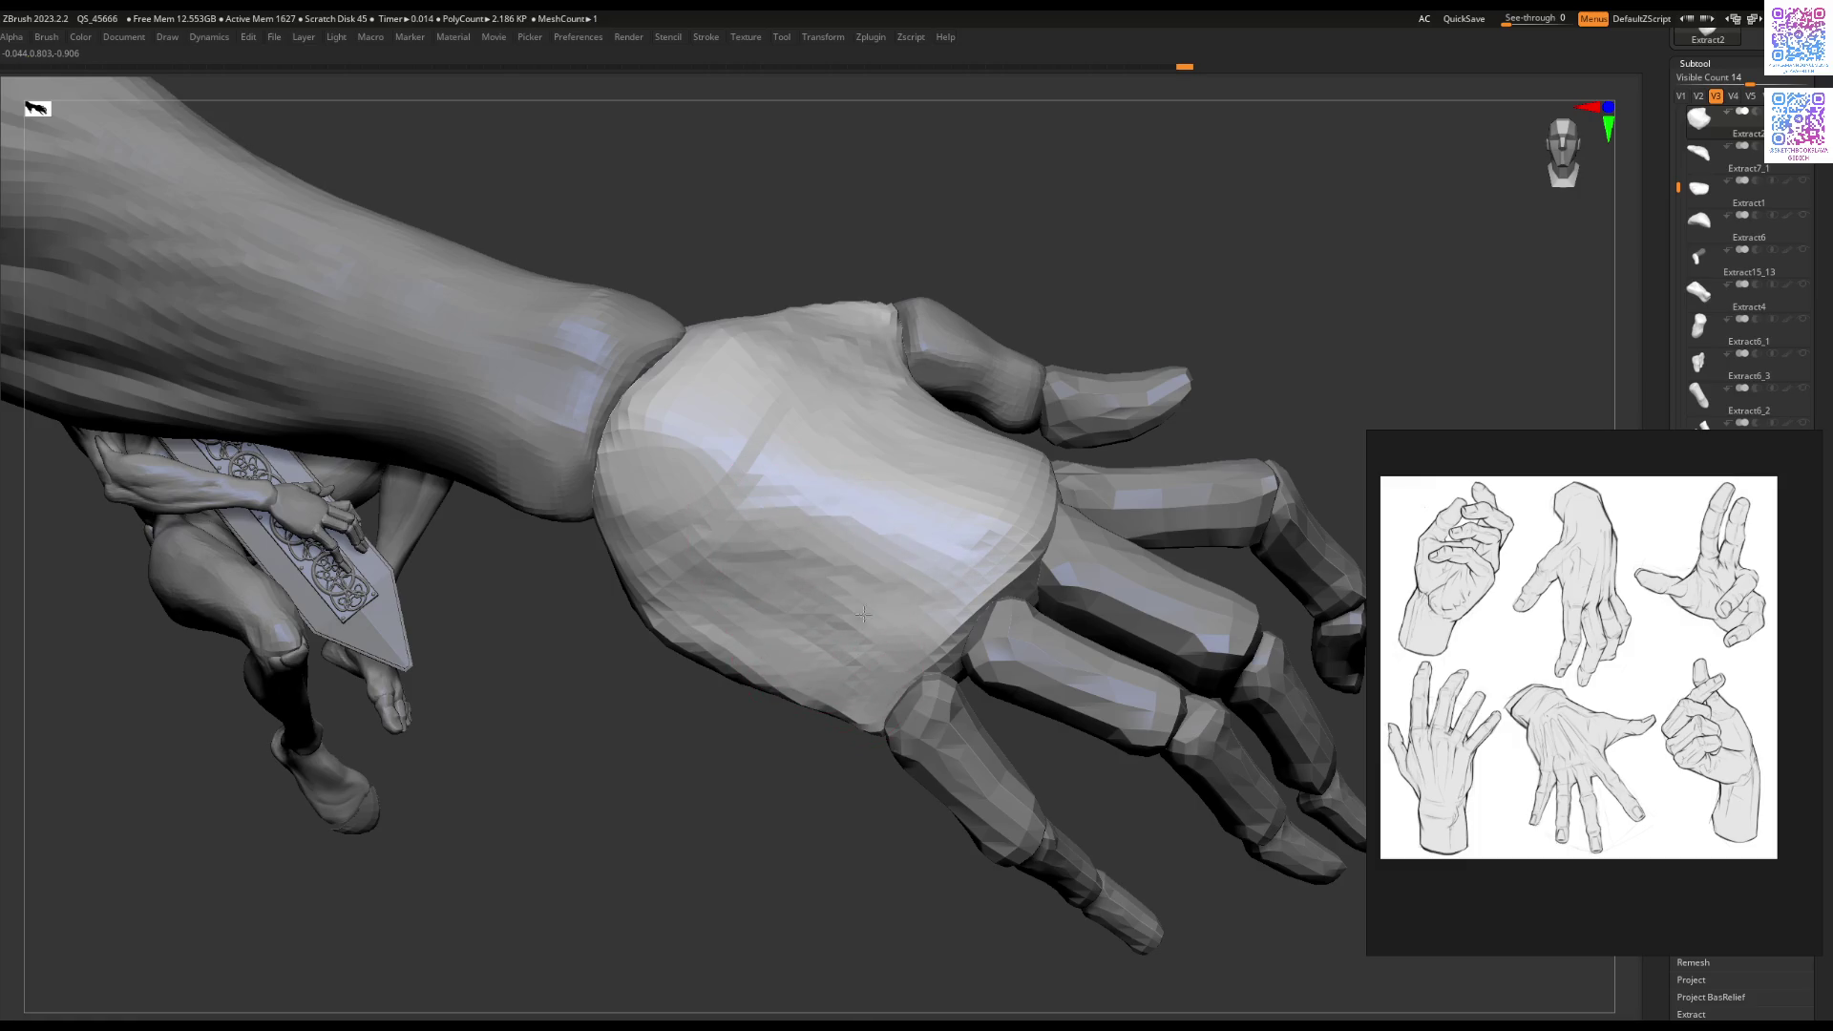
{"action": "right_click_drag", "start_coordinate": [755, 471], "coordinate": [879, 592], "text": "alt"}
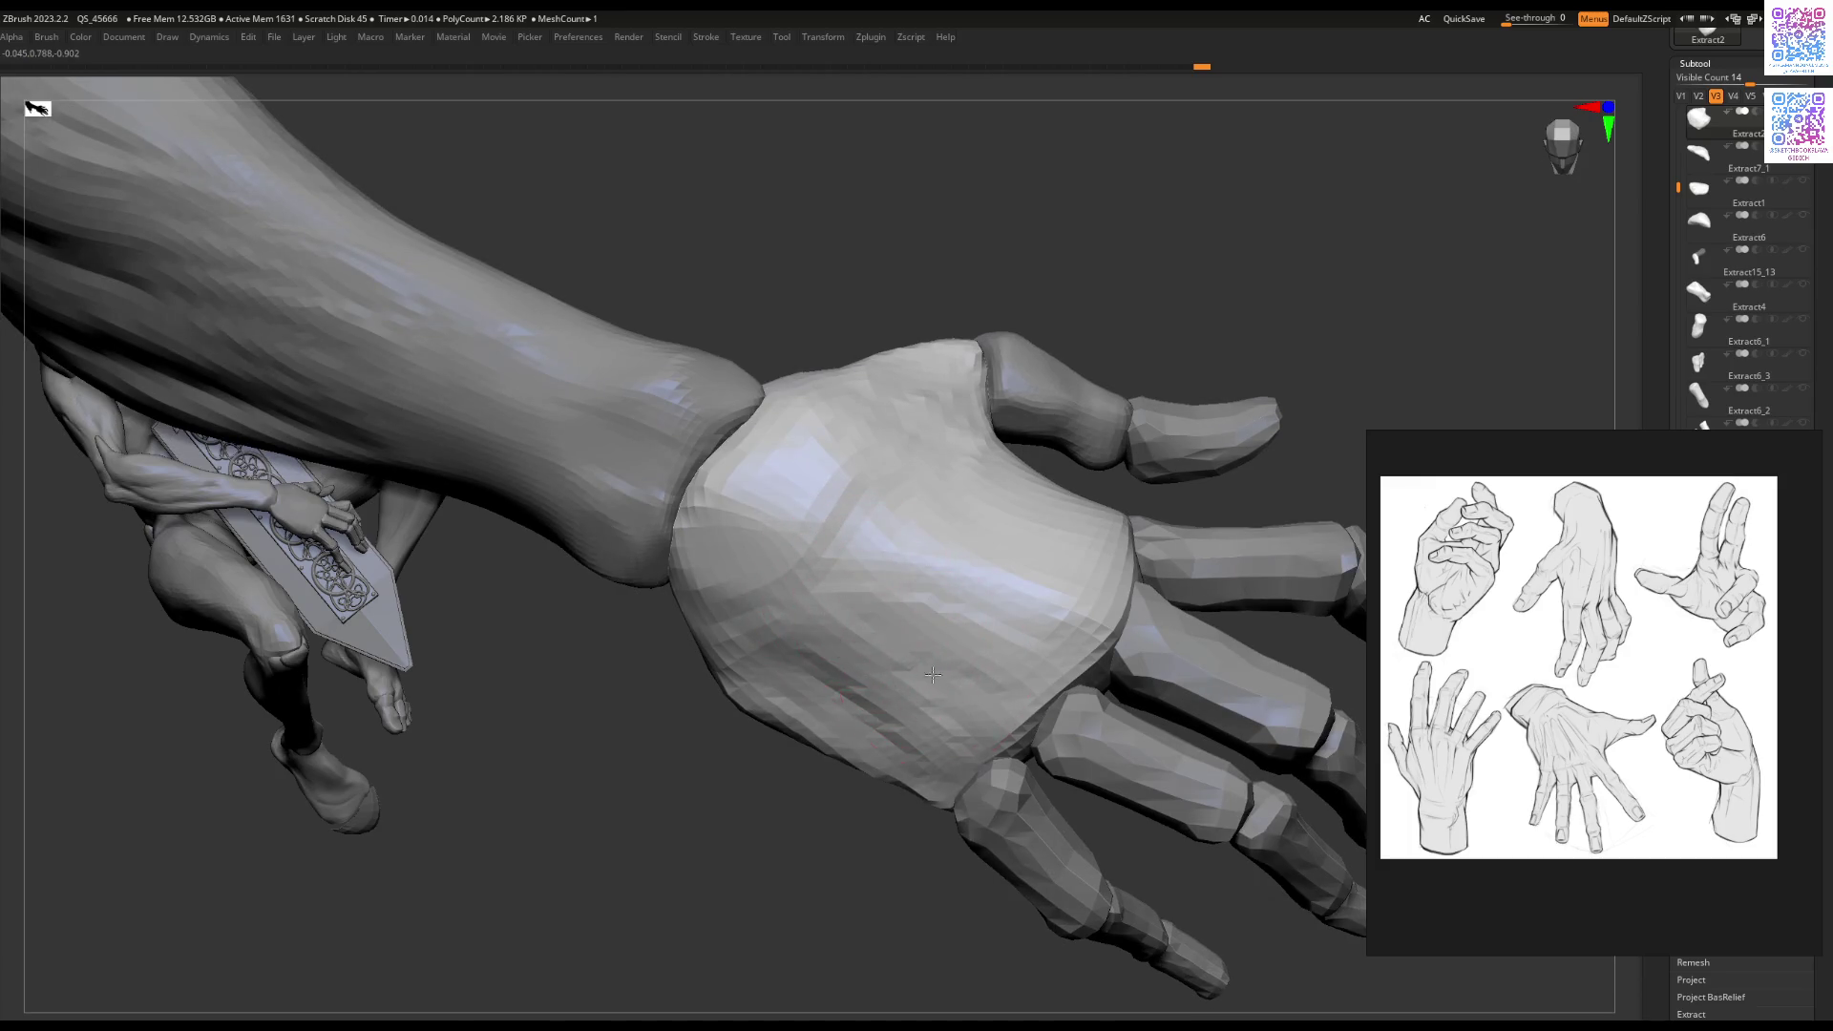
{"action": "left_click_drag", "start_coordinate": [950, 680], "coordinate": [930, 675]}
{"action": "mouse_move", "coordinate": [820, 586]}
{"action": "right_mouse_down"}
{"action": "mouse_move", "coordinate": [675, 625]}
{"action": "mouse_move", "coordinate": [766, 600]}
{"action": "right_mouse_up"}
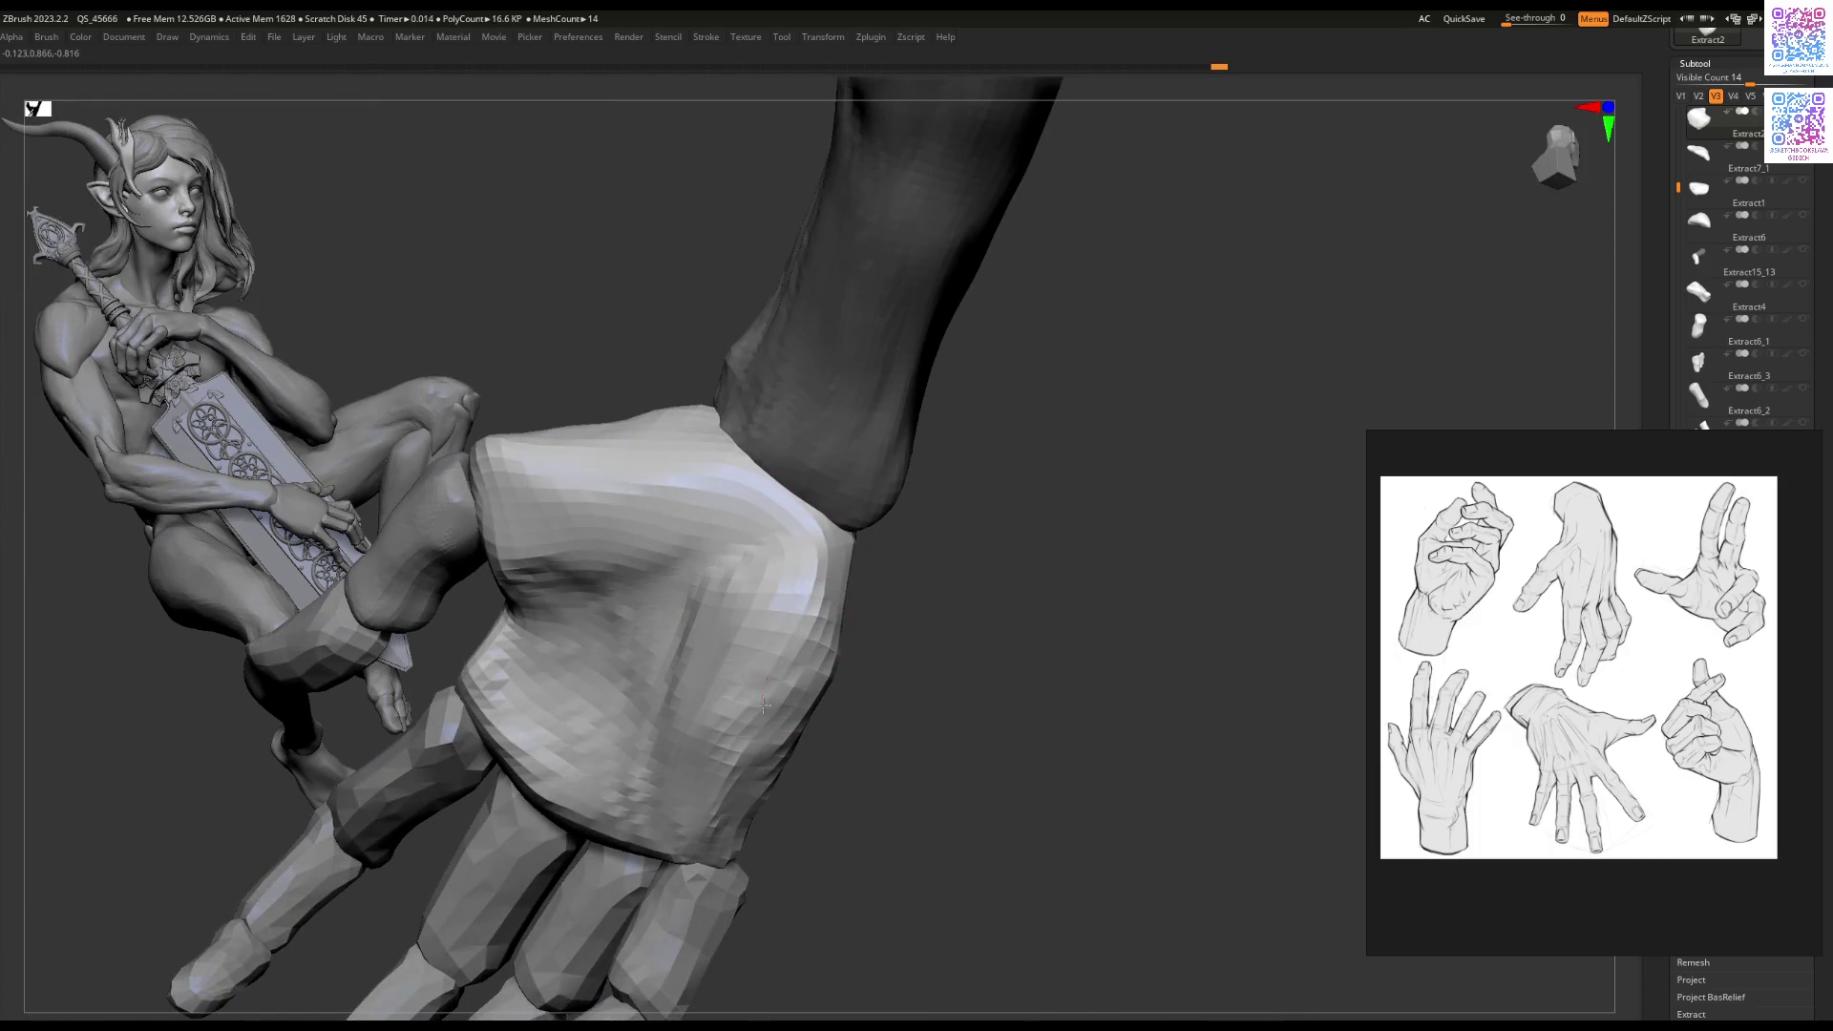
{"action": "mouse_move", "coordinate": [723, 675]}
{"action": "right_mouse_down"}
{"action": "mouse_move", "coordinate": [776, 612]}
{"action": "mouse_move", "coordinate": [745, 642]}
{"action": "right_mouse_up"}
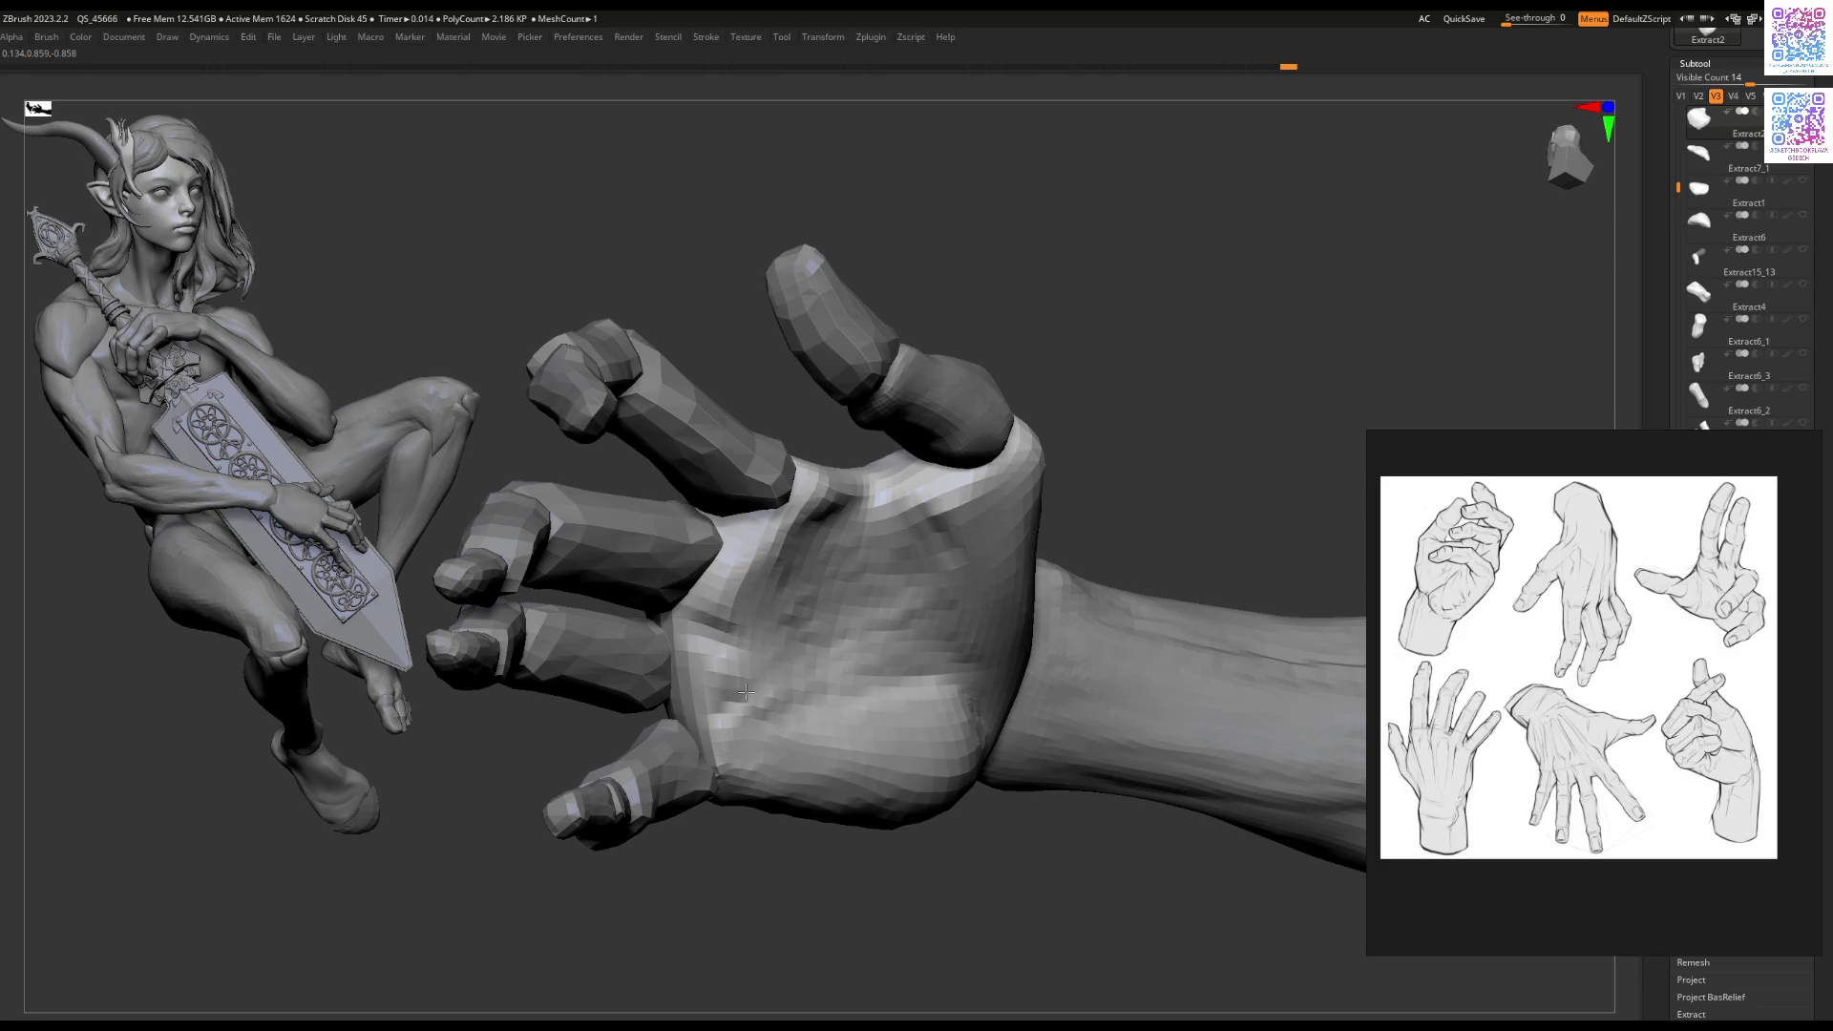
{"action": "mouse_move", "coordinate": [746, 759]}
{"action": "right_mouse_down"}
{"action": "mouse_move", "coordinate": [821, 764]}
{"action": "mouse_move", "coordinate": [900, 704]}
{"action": "mouse_move", "coordinate": [881, 697]}
{"action": "mouse_move", "coordinate": [897, 646]}
{"action": "mouse_move", "coordinate": [767, 689]}
{"action": "mouse_move", "coordinate": [859, 740]}
{"action": "mouse_move", "coordinate": [946, 644]}
{"action": "right_mouse_up"}
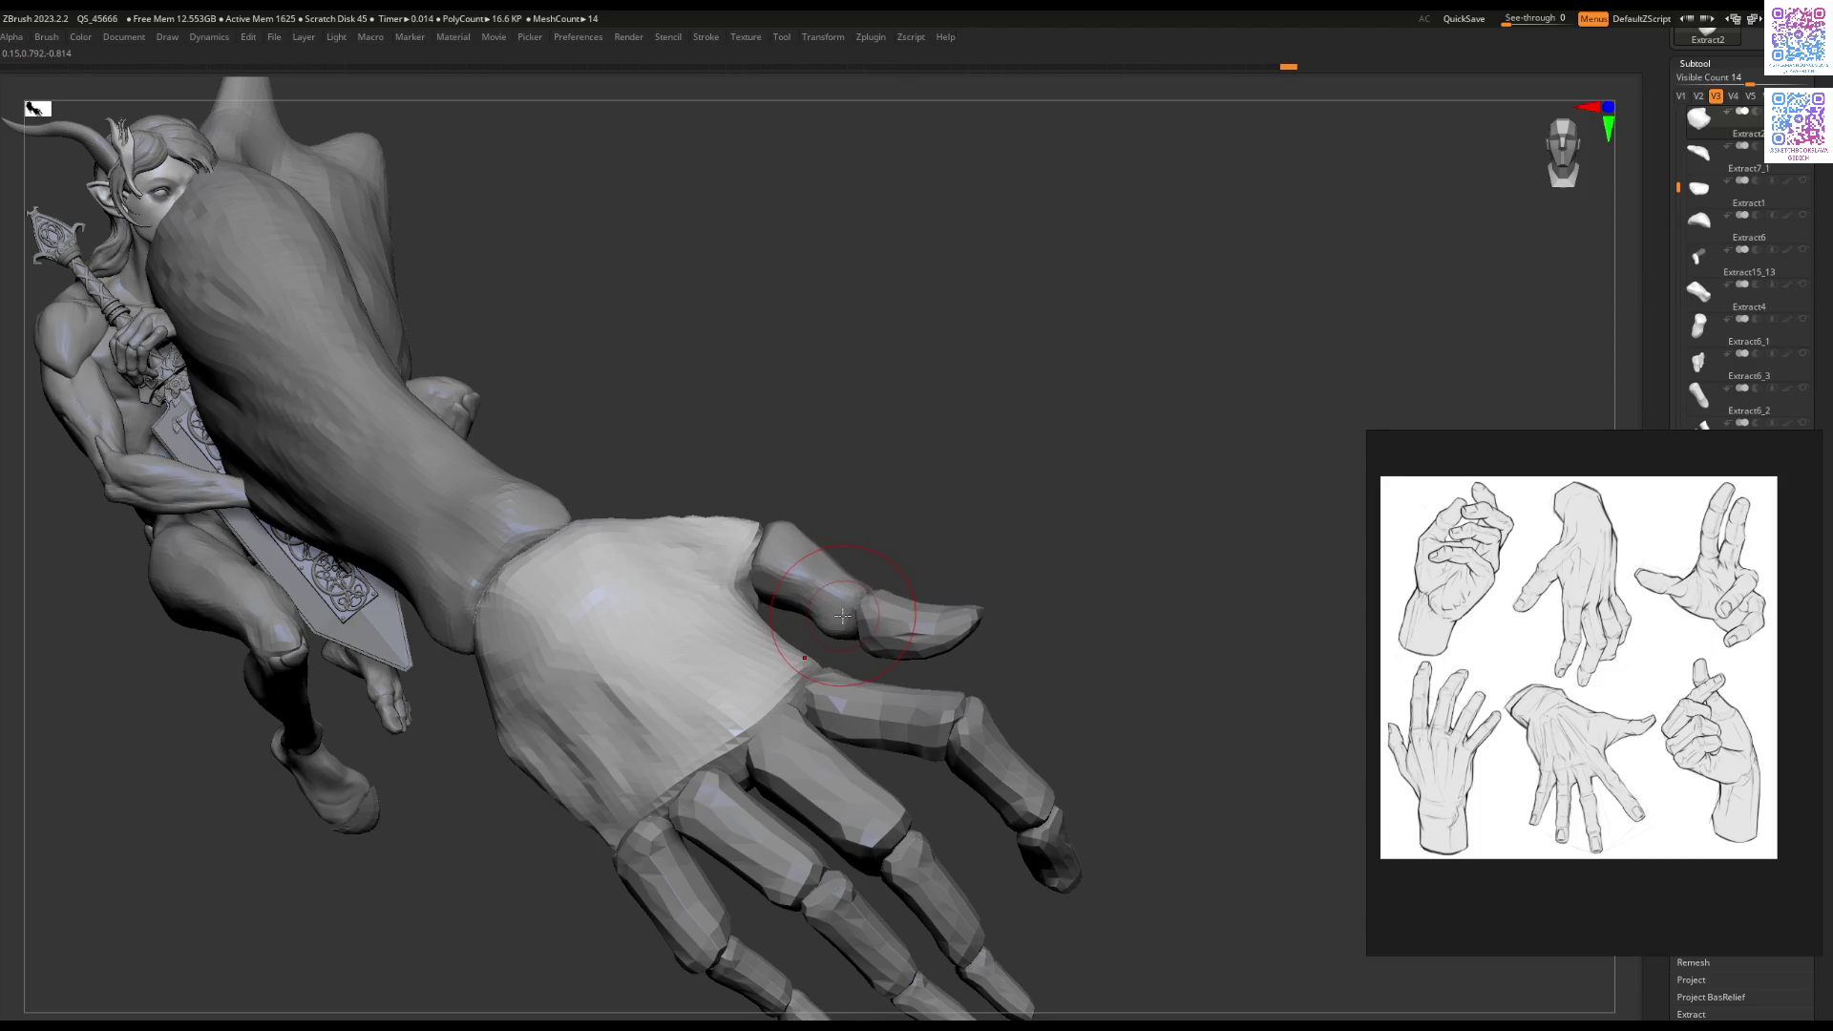
{"action": "left_click", "coordinate": [864, 613], "text": "alt"}
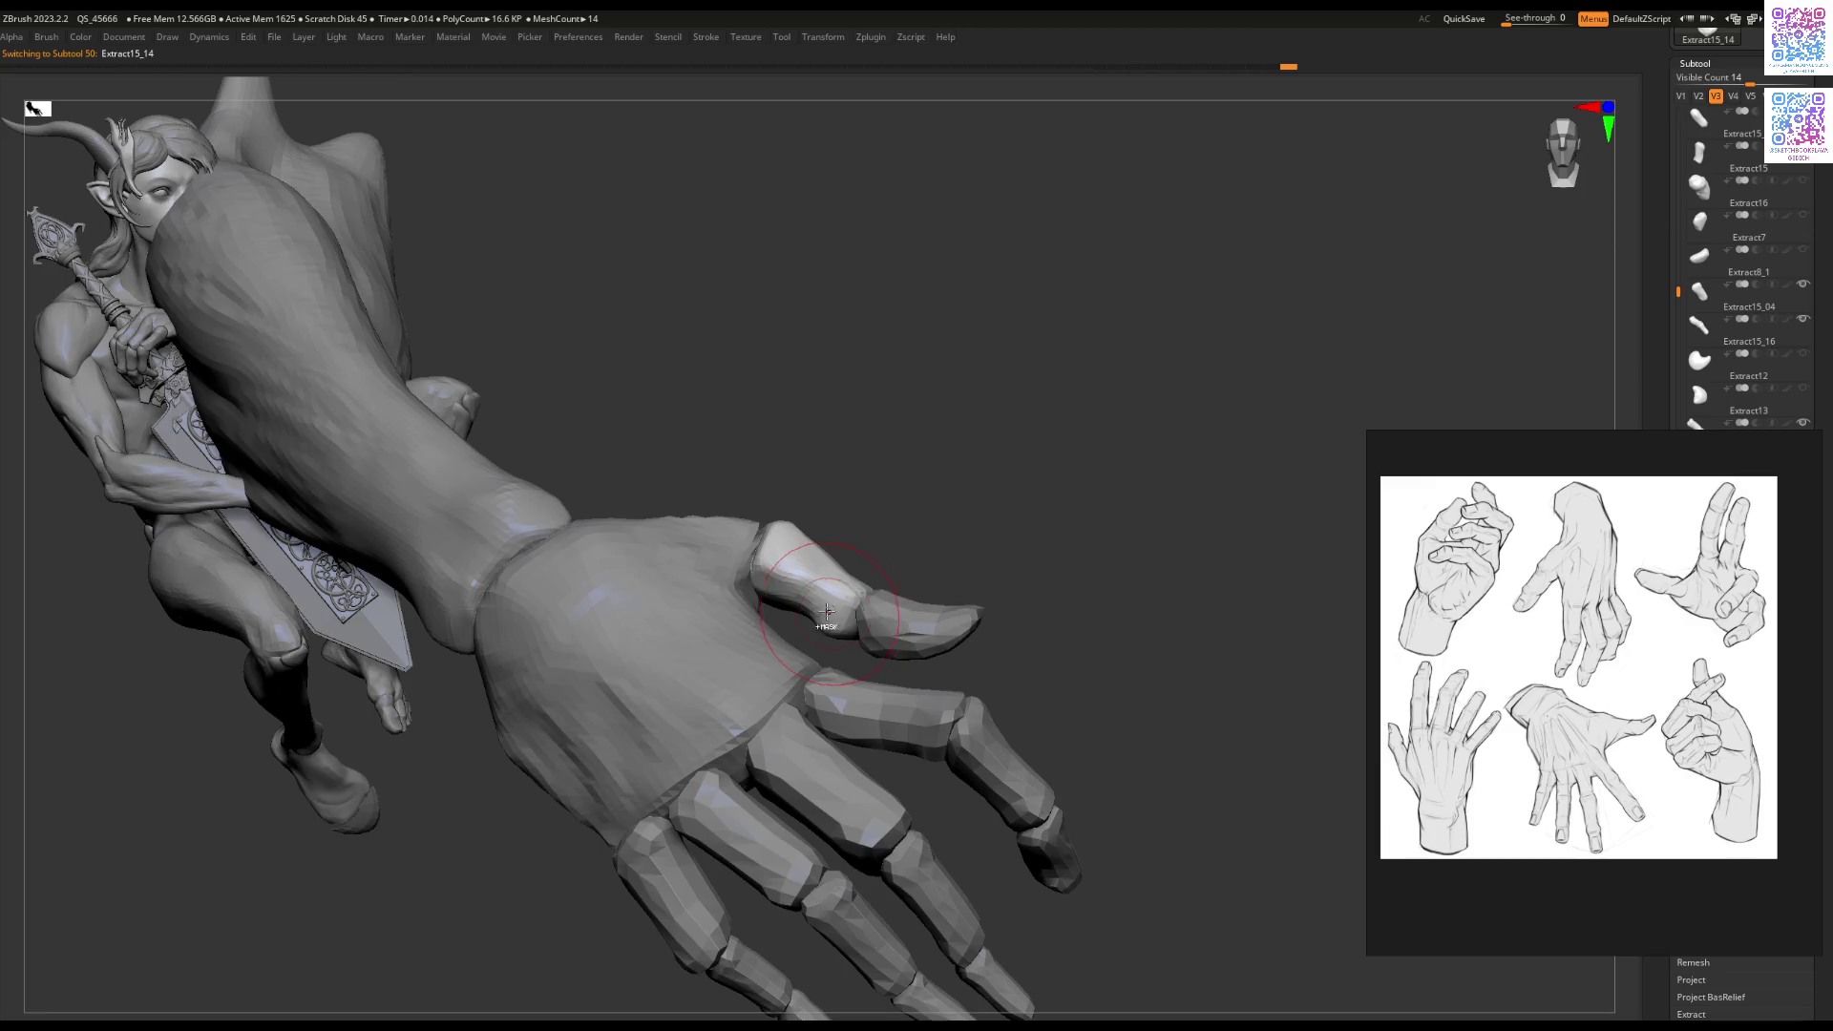
{"action": "key", "text": "ctrl+shift+f"}
{"action": "right_click_drag", "start_coordinate": [850, 654], "coordinate": [790, 667]}
{"action": "key", "text": "space"}
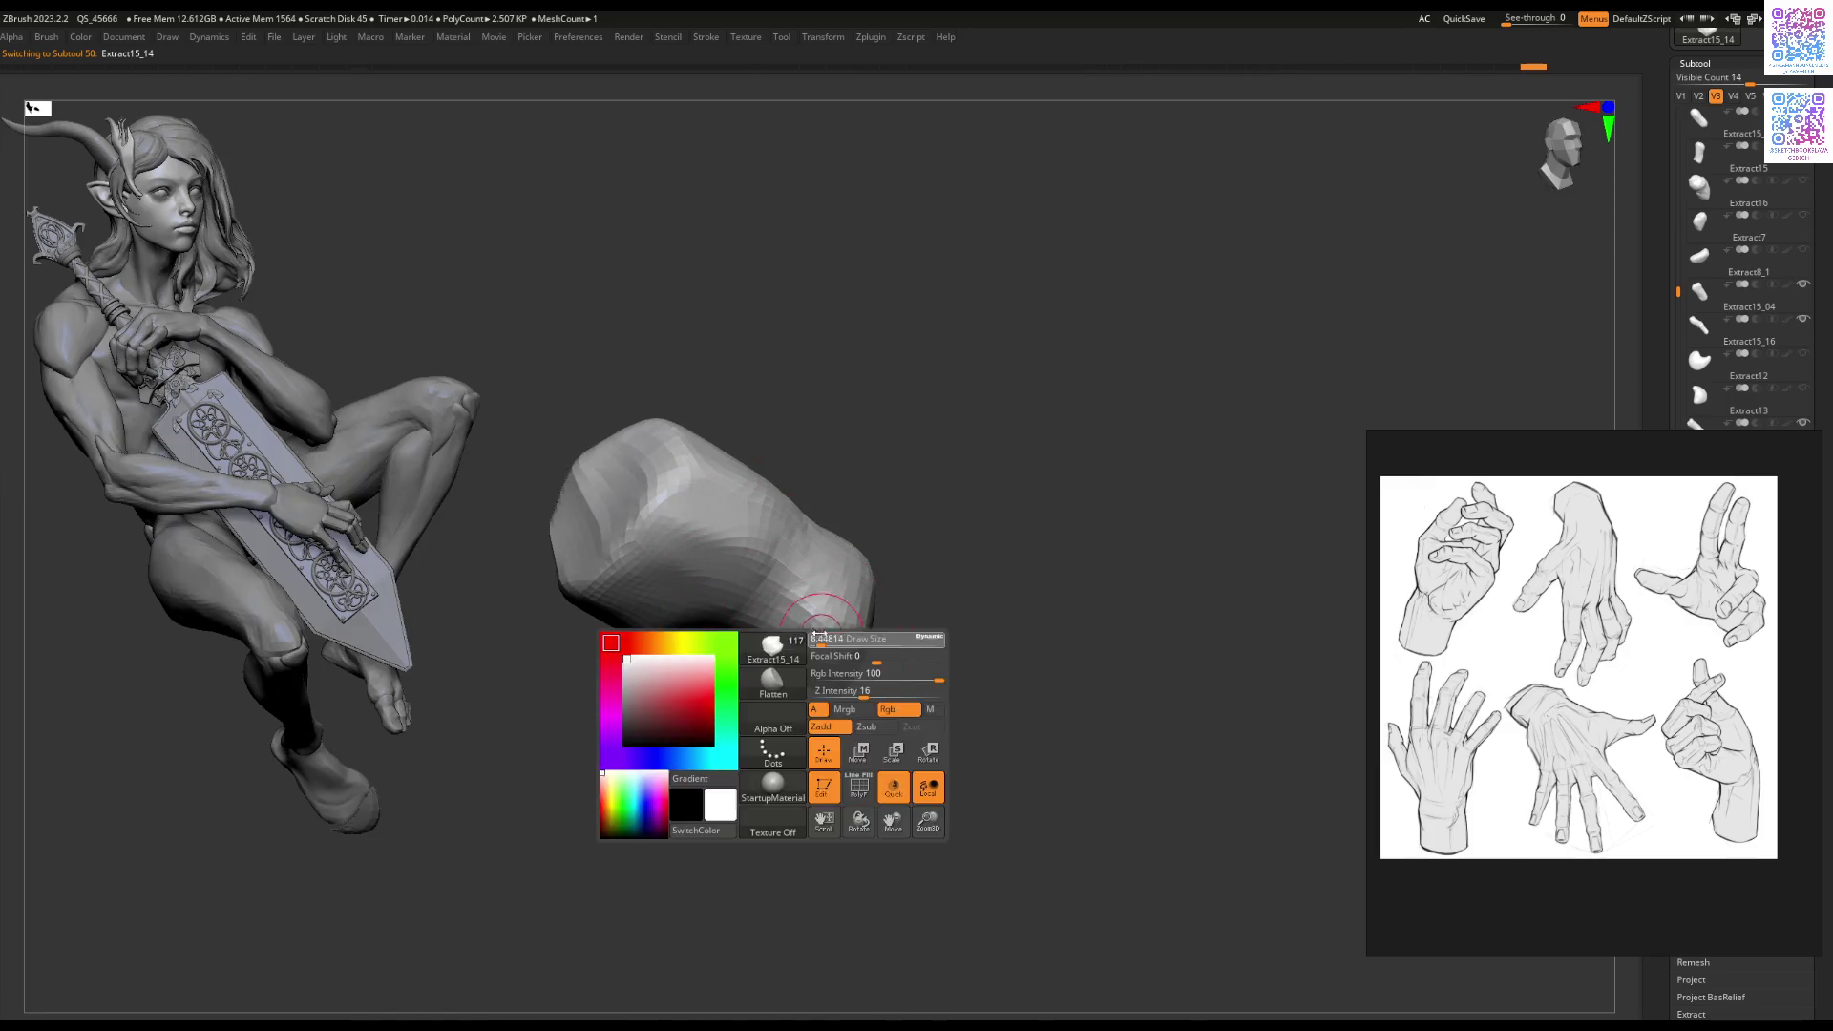
{"action": "key", "text": "space"}
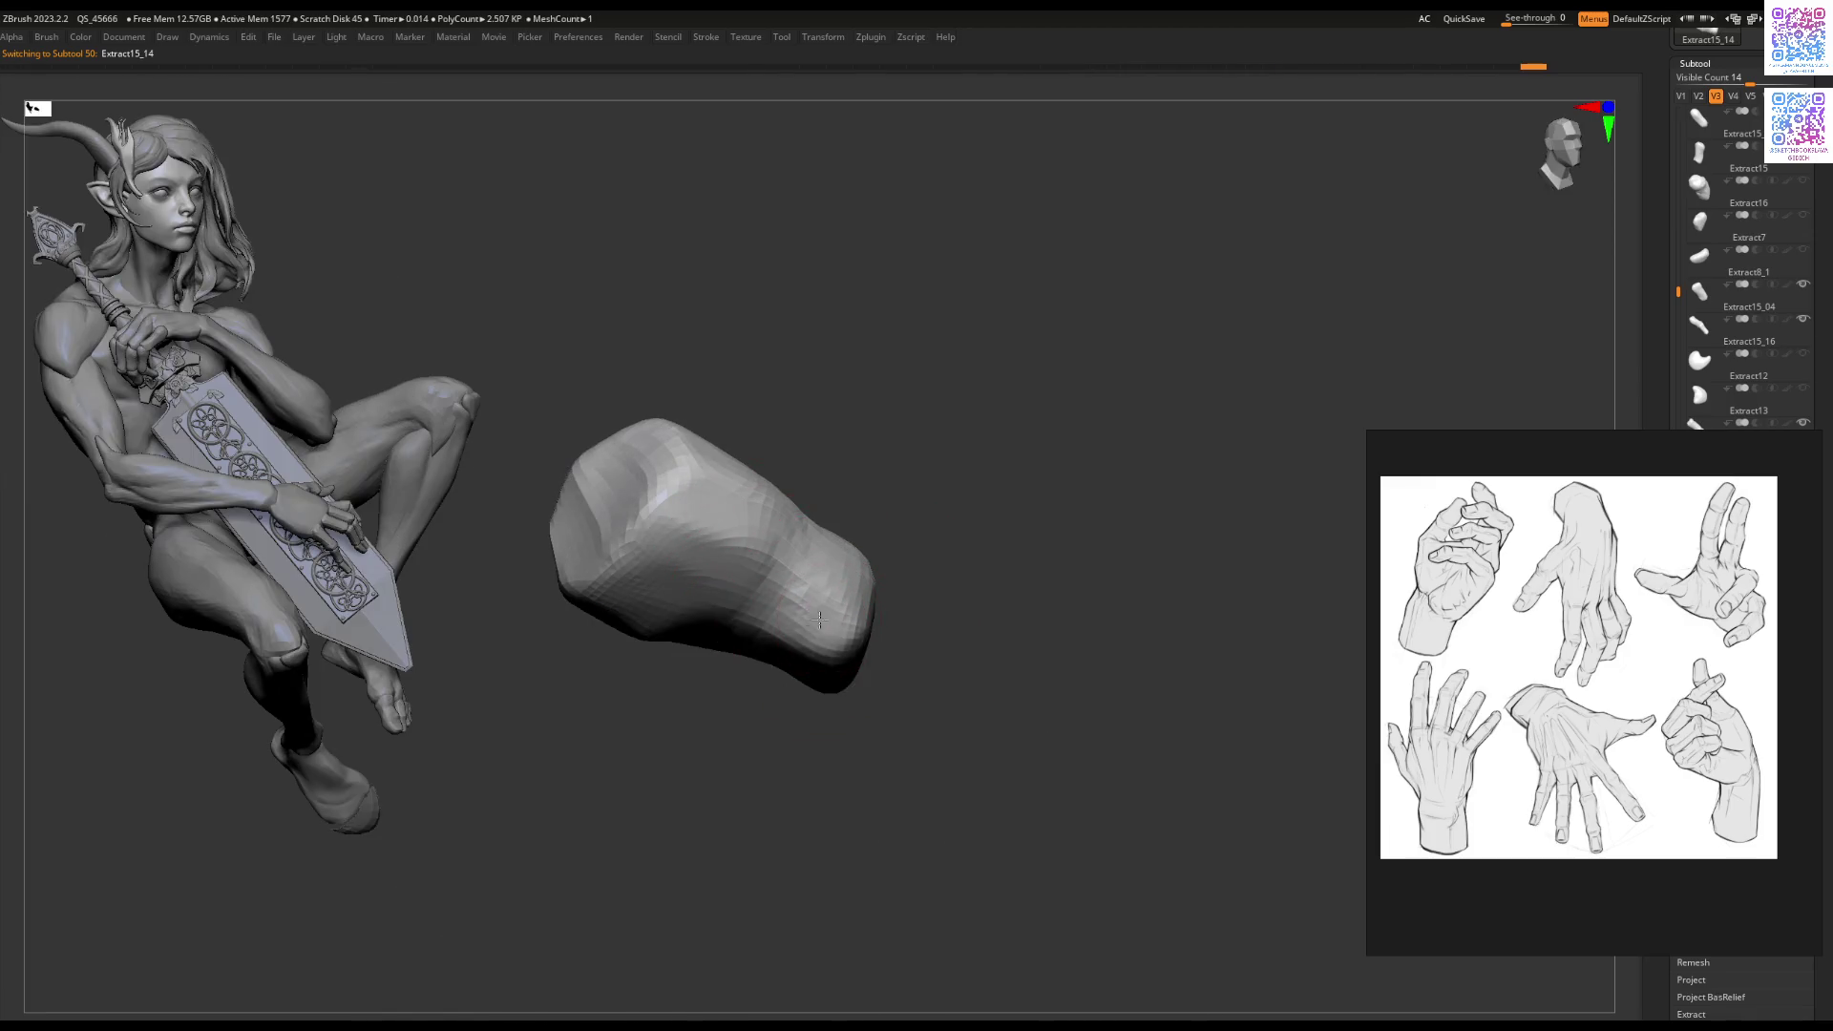
{"action": "right_click_drag", "start_coordinate": [805, 667], "coordinate": [826, 723]}
{"action": "left_click_drag", "start_coordinate": [807, 728], "coordinate": [837, 695]}
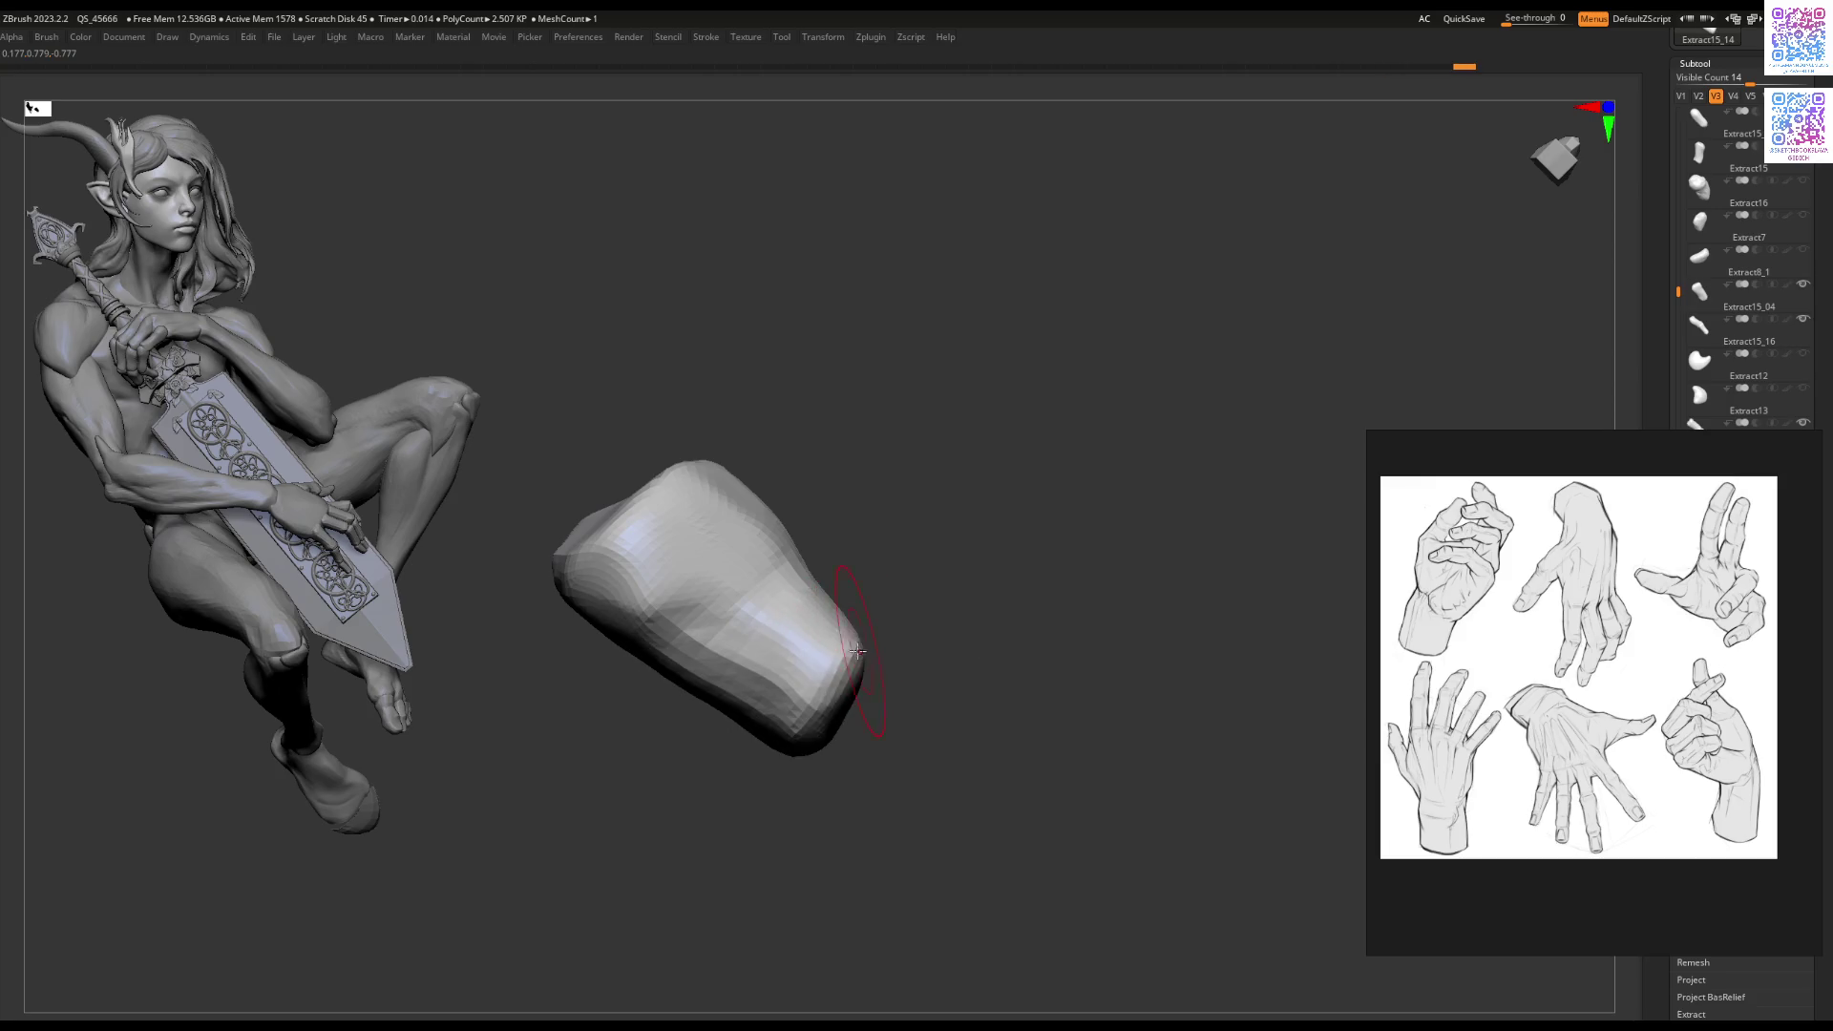
{"action": "right_click_drag", "start_coordinate": [839, 607], "coordinate": [851, 583]}
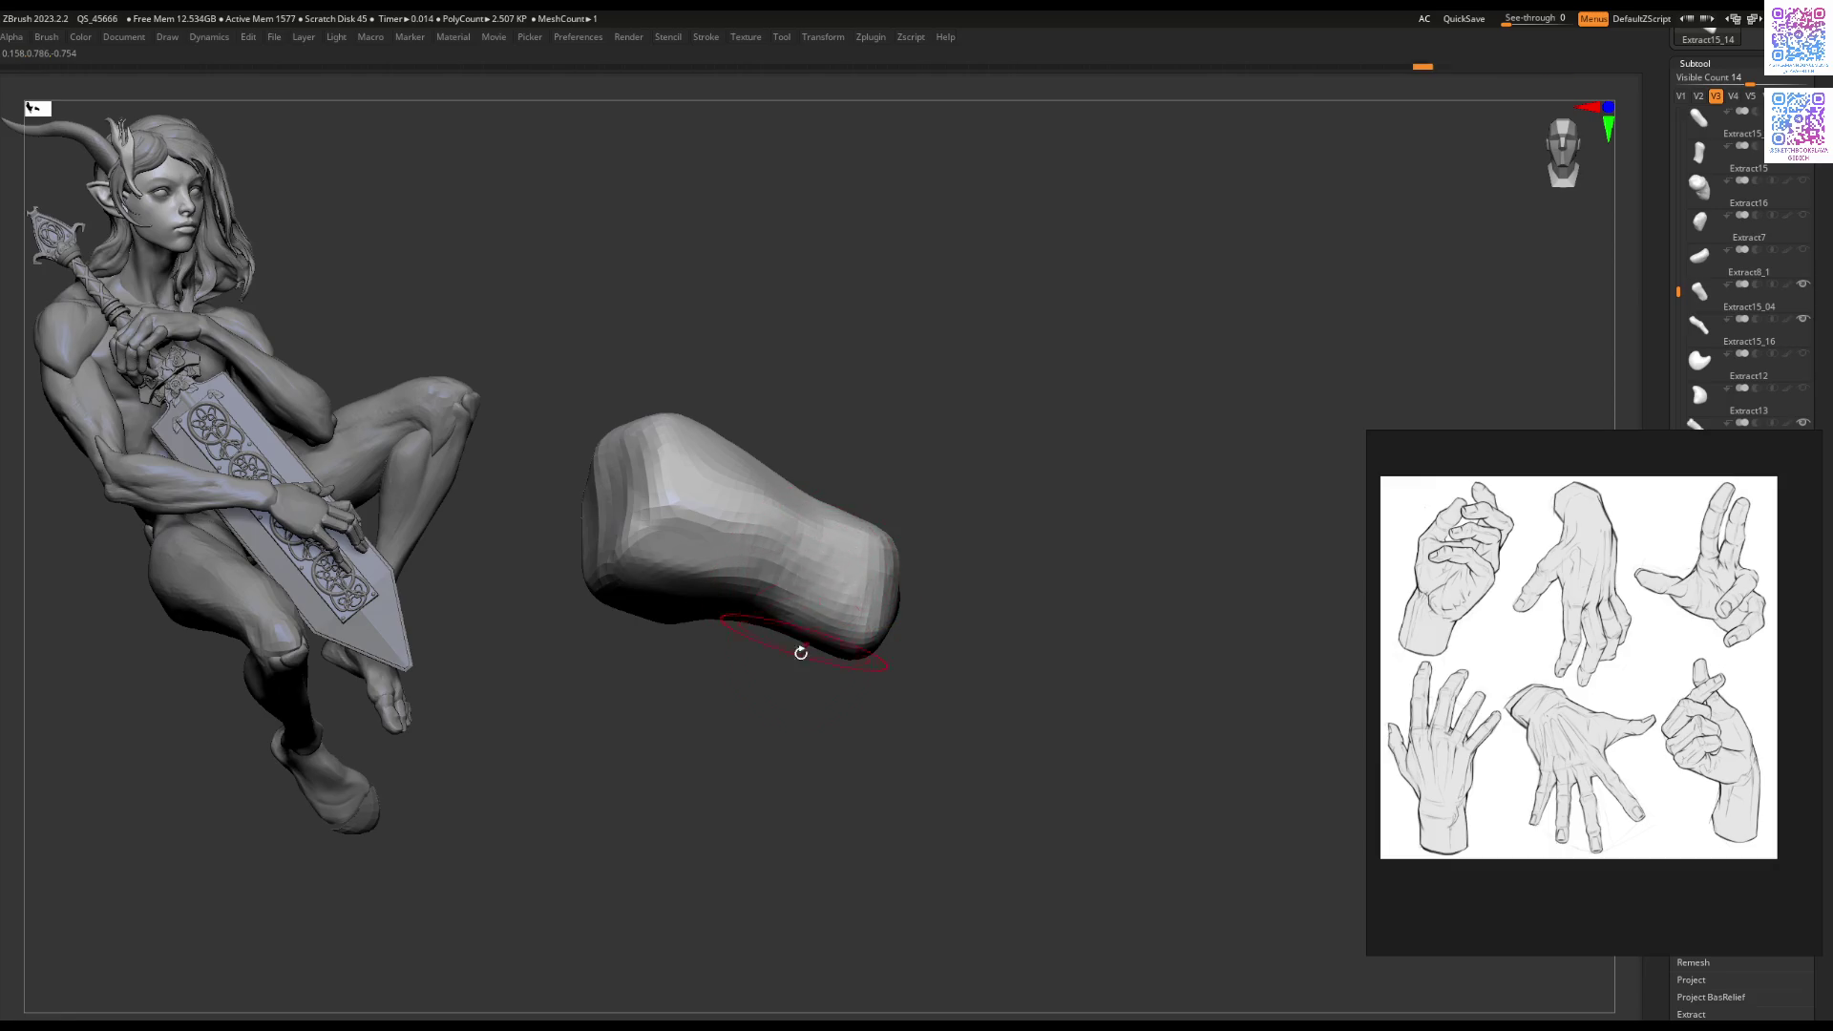
{"action": "mouse_move", "coordinate": [784, 612]}
{"action": "right_mouse_down", "text": "alt"}
{"action": "mouse_move", "coordinate": [903, 599]}
{"action": "mouse_move", "coordinate": [908, 642]}
{"action": "mouse_move", "coordinate": [839, 538]}
{"action": "mouse_move", "coordinate": [823, 655]}
{"action": "mouse_move", "coordinate": [869, 629]}
{"action": "mouse_move", "coordinate": [957, 666]}
{"action": "right_mouse_up", "text": "alt"}
{"action": "key", "text": "shift+alt+s"}
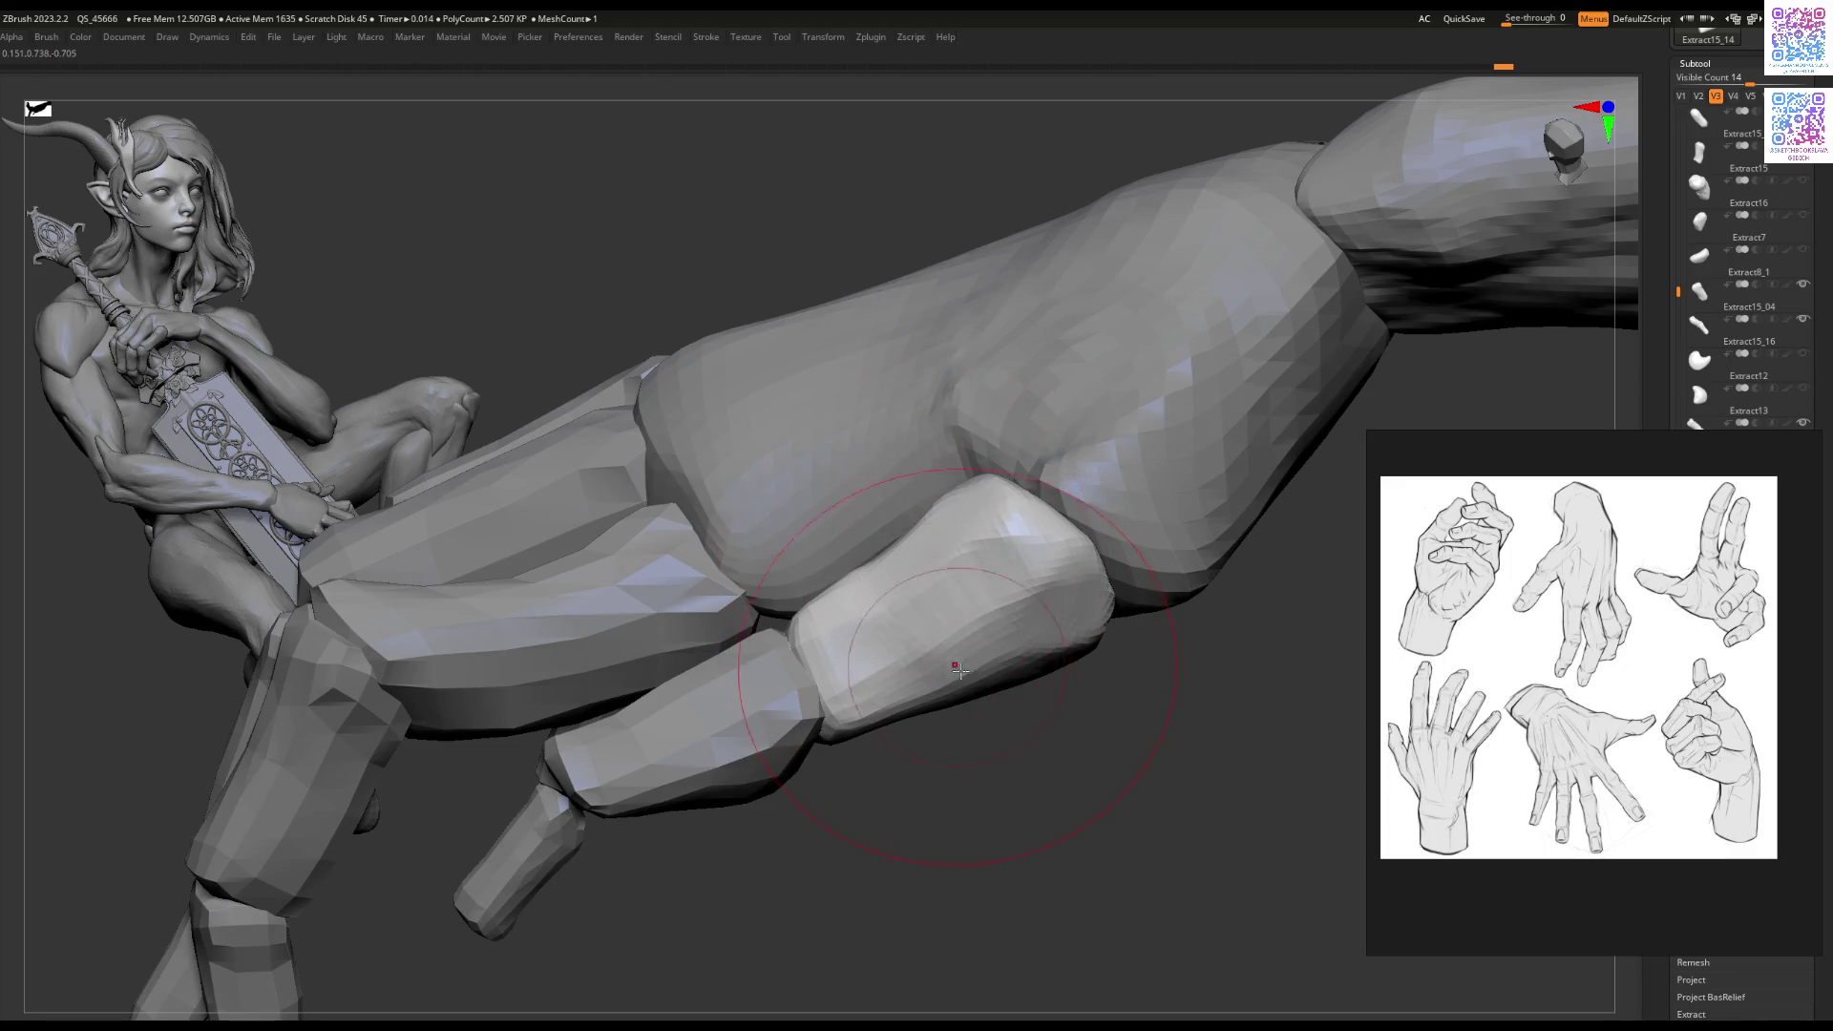
{"action": "key", "text": "space"}
Step: Make the palm piece Extract2 active and enlarge the brush
{"action": "mouse_move", "coordinate": [823, 634]}
{"action": "right_mouse_down", "text": "ctrl"}
{"action": "mouse_move", "coordinate": [818, 511]}
{"action": "mouse_move", "coordinate": [757, 737]}
{"action": "mouse_move", "coordinate": [765, 544]}
{"action": "mouse_move", "coordinate": [859, 630]}
{"action": "mouse_move", "coordinate": [811, 696]}
{"action": "mouse_move", "coordinate": [839, 761]}
{"action": "mouse_move", "coordinate": [818, 562]}
{"action": "mouse_move", "coordinate": [892, 634]}
{"action": "mouse_move", "coordinate": [874, 587]}
{"action": "mouse_move", "coordinate": [935, 548]}
{"action": "mouse_move", "coordinate": [865, 621]}
{"action": "mouse_move", "coordinate": [827, 618]}
{"action": "right_mouse_up", "text": "ctrl"}
{"action": "left_click", "coordinate": [817, 562], "text": "alt"}
{"action": "right_click", "coordinate": [815, 619]}
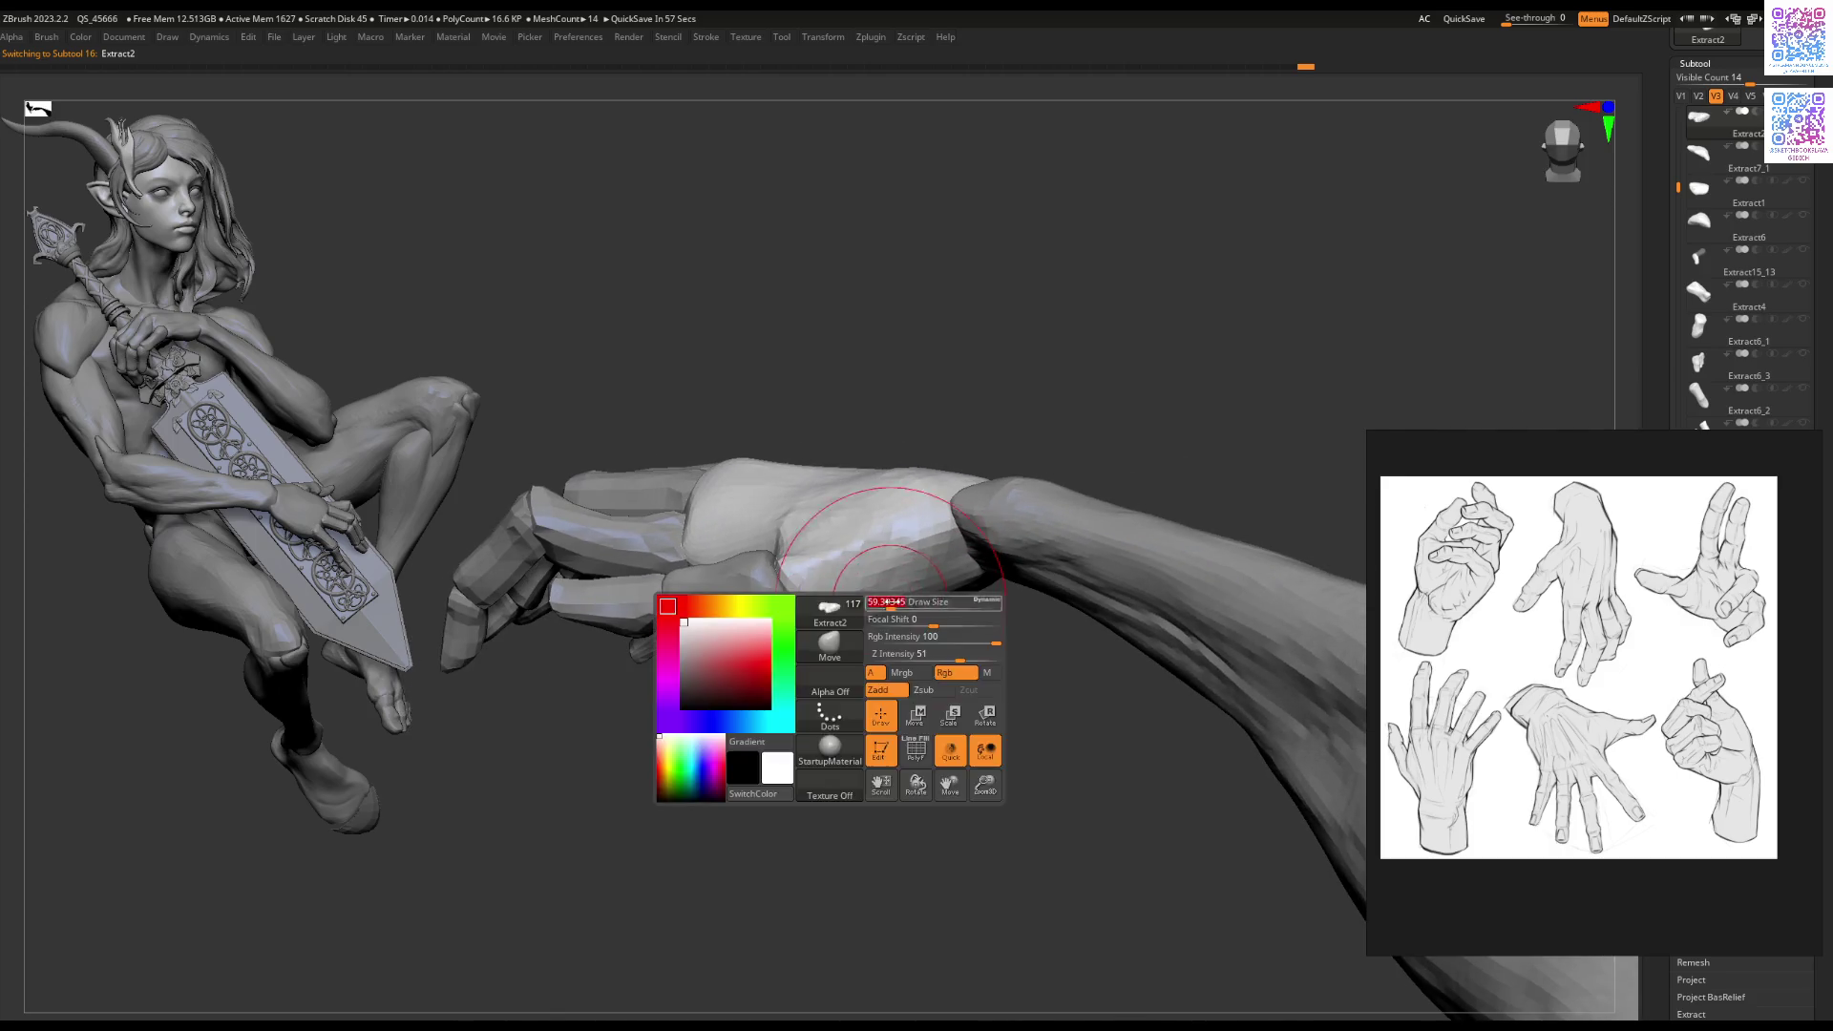
{"action": "right_click", "coordinate": [912, 590]}
{"action": "mouse_move", "coordinate": [963, 560]}
{"action": "right_mouse_down"}
{"action": "mouse_move", "coordinate": [1033, 537]}
{"action": "mouse_move", "coordinate": [888, 573]}
{"action": "mouse_move", "coordinate": [849, 553]}
{"action": "mouse_move", "coordinate": [866, 619]}
{"action": "mouse_move", "coordinate": [996, 596]}
{"action": "mouse_move", "coordinate": [888, 786]}
{"action": "mouse_move", "coordinate": [923, 690]}
{"action": "right_mouse_up"}
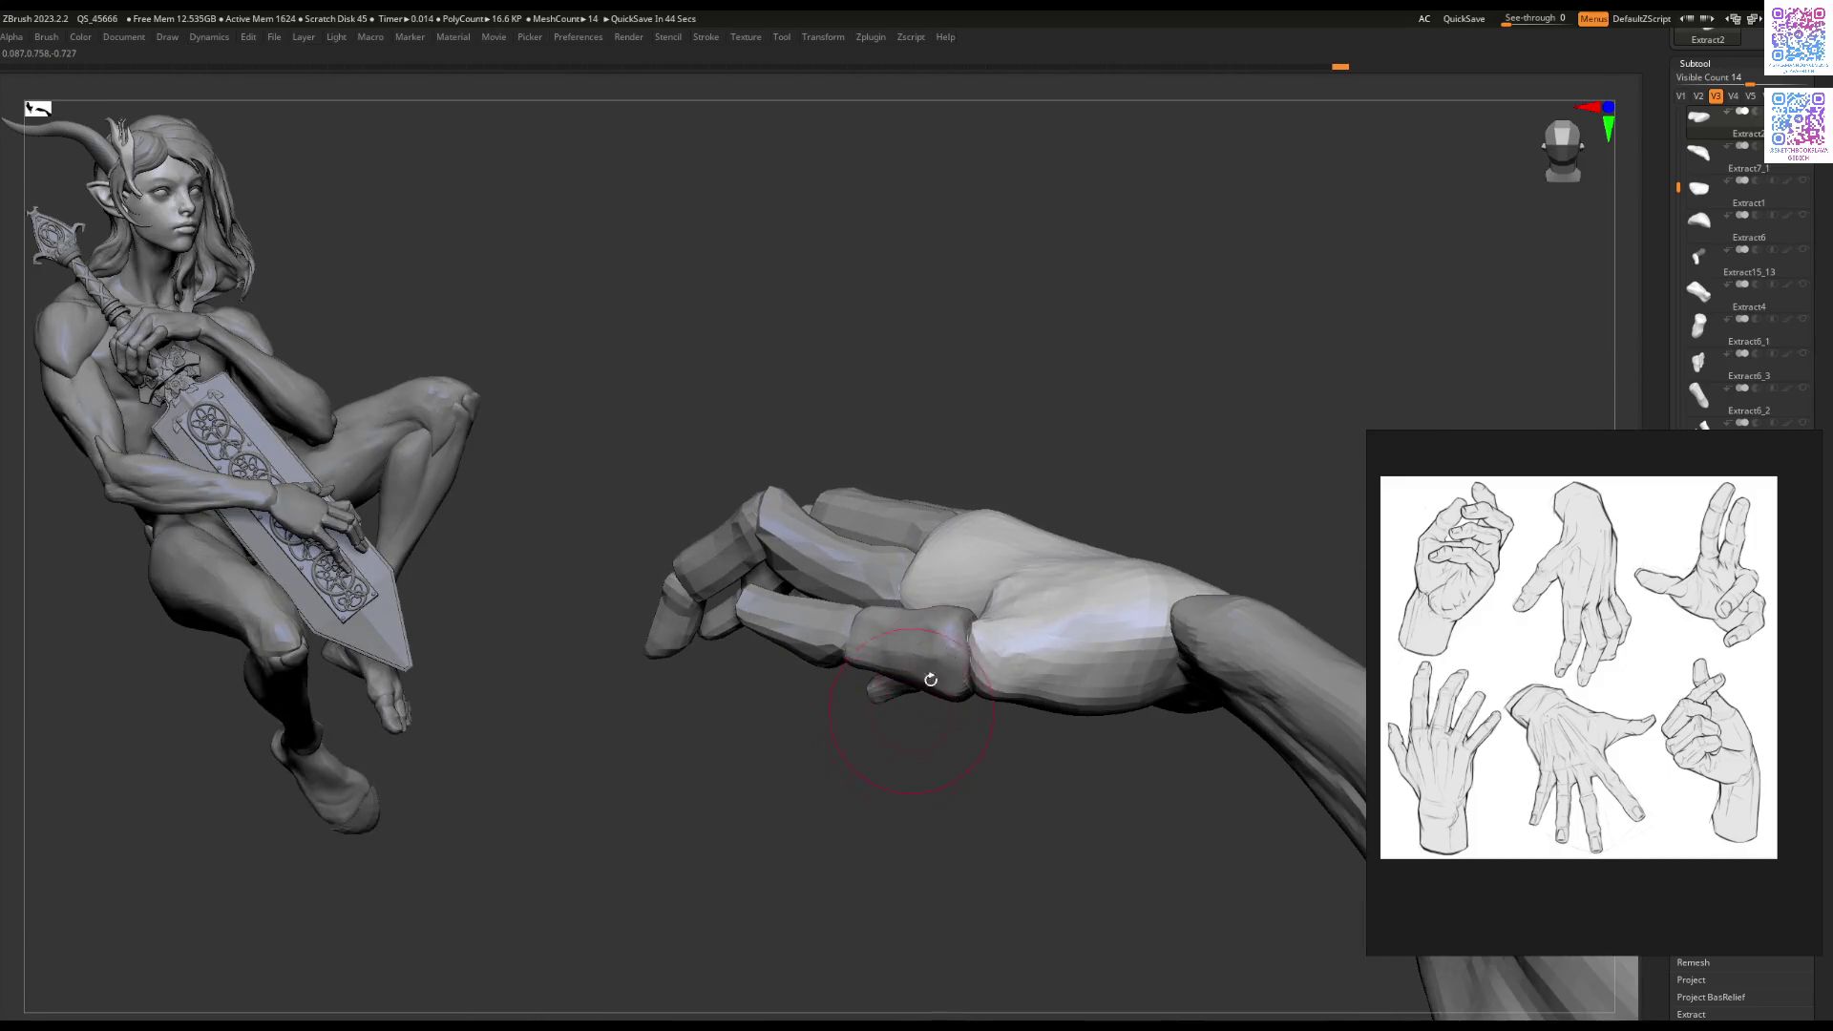
{"action": "right_click", "coordinate": [999, 611]}
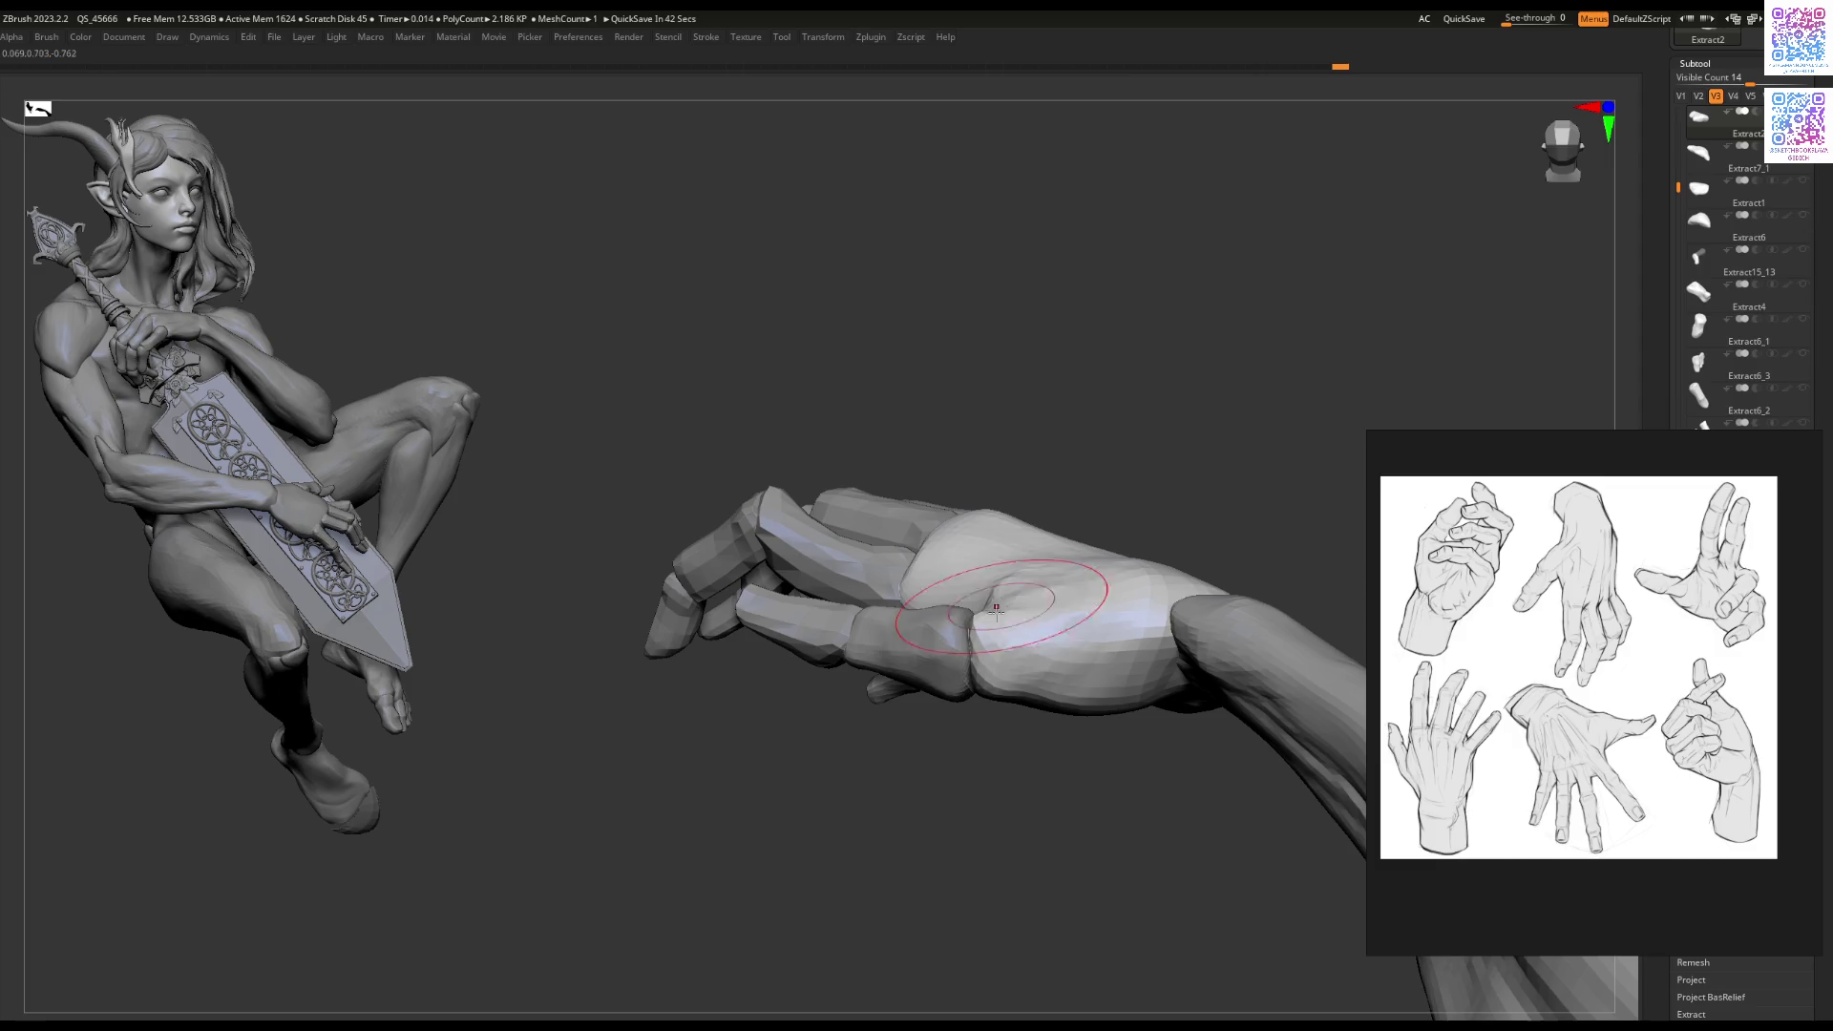
Step: Turn the palm toward the camera and make a light smoothing stroke on it
{"action": "mouse_move", "coordinate": [957, 745]}
{"action": "right_mouse_down"}
{"action": "mouse_move", "coordinate": [901, 699]}
{"action": "mouse_move", "coordinate": [1076, 532]}
{"action": "mouse_move", "coordinate": [942, 586]}
{"action": "right_mouse_up"}
{"action": "mouse_move", "coordinate": [1050, 687]}
{"action": "right_mouse_down"}
{"action": "mouse_move", "coordinate": [1072, 560]}
{"action": "mouse_move", "coordinate": [994, 614]}
{"action": "mouse_move", "coordinate": [964, 601]}
{"action": "right_mouse_up"}
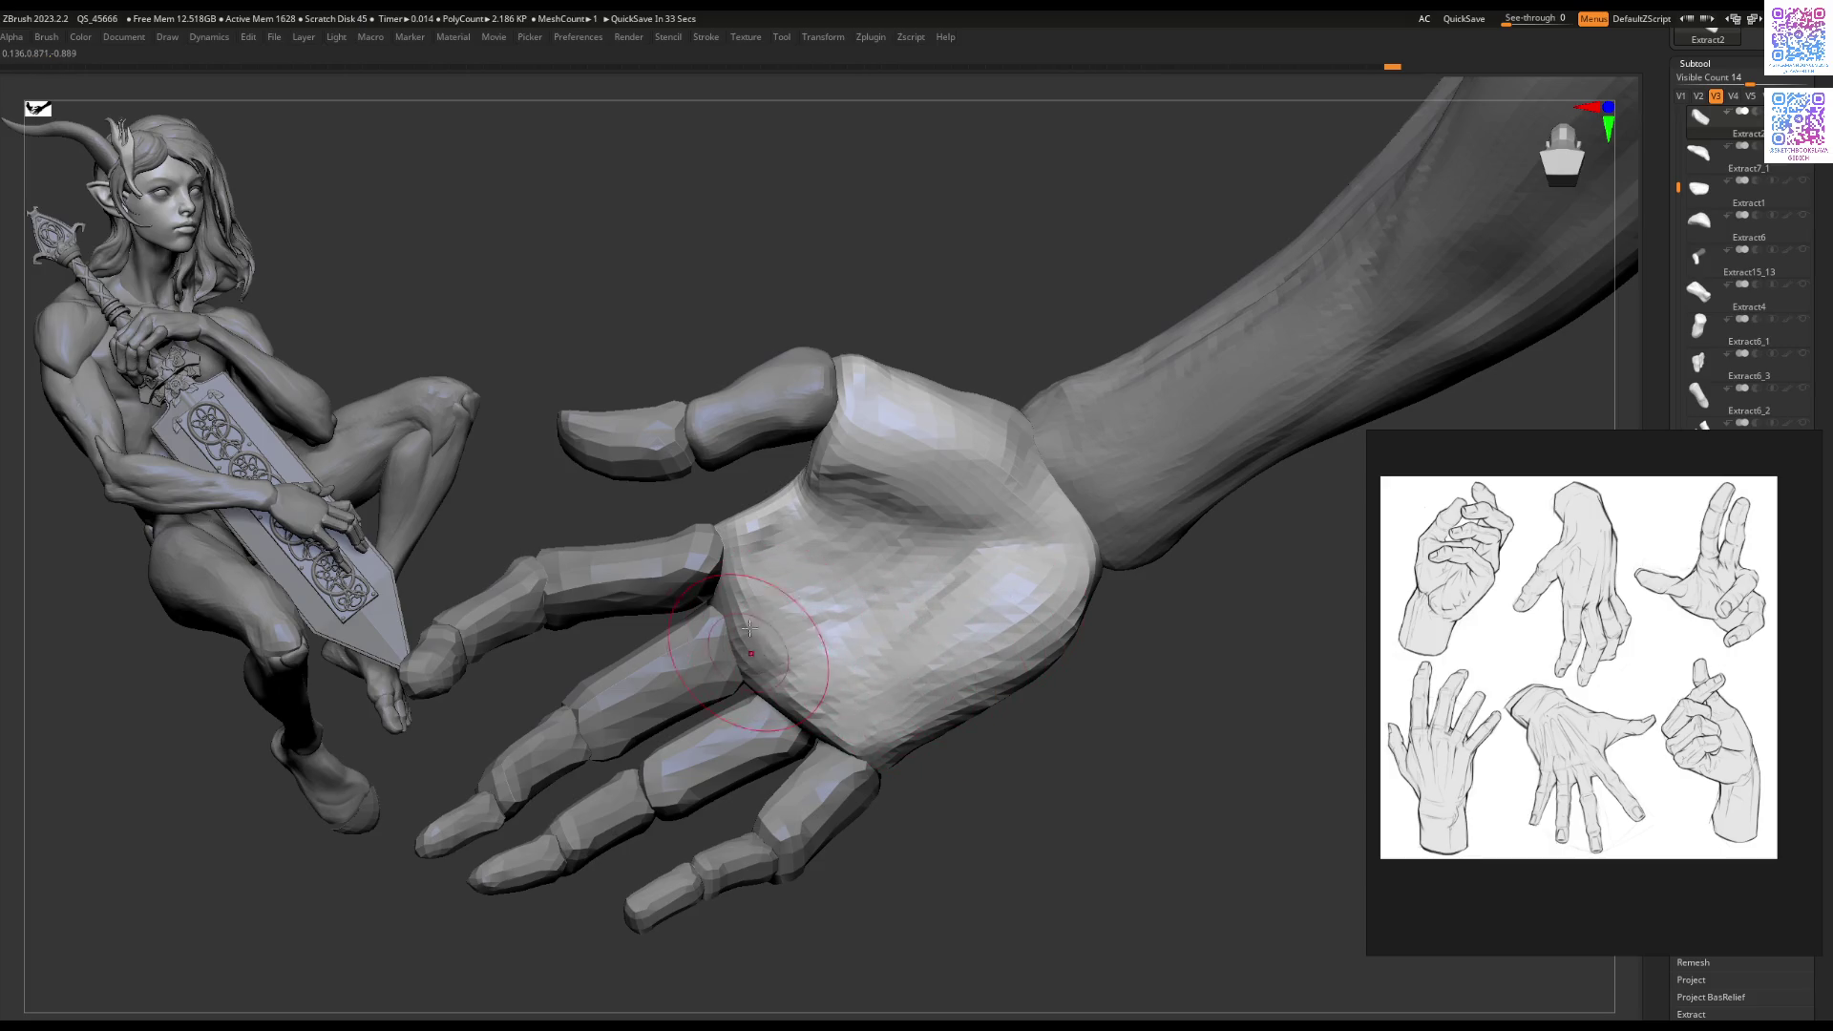
{"action": "right_click_drag", "start_coordinate": [933, 545], "coordinate": [929, 510]}
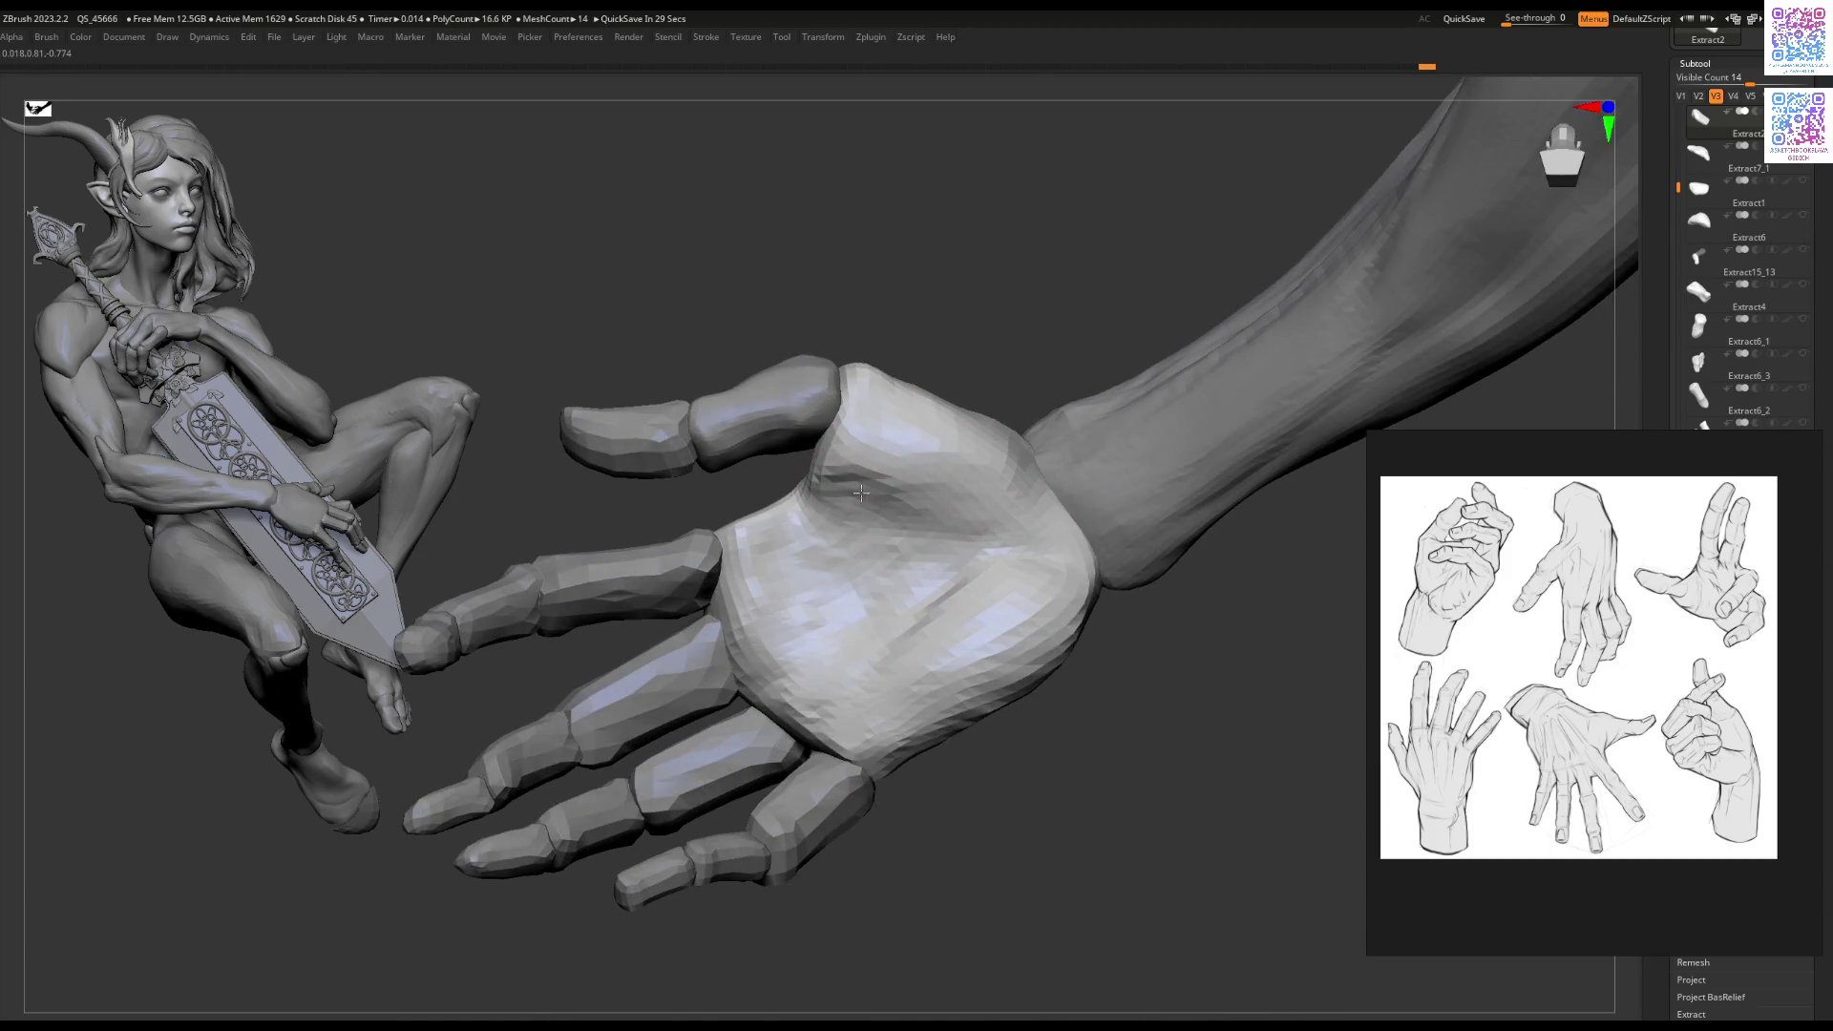
{"action": "mouse_move", "coordinate": [821, 482]}
{"action": "right_mouse_down"}
{"action": "mouse_move", "coordinate": [819, 456]}
{"action": "mouse_move", "coordinate": [806, 495]}
{"action": "right_mouse_up"}
{"action": "left_click_drag", "start_coordinate": [827, 485], "coordinate": [802, 479]}
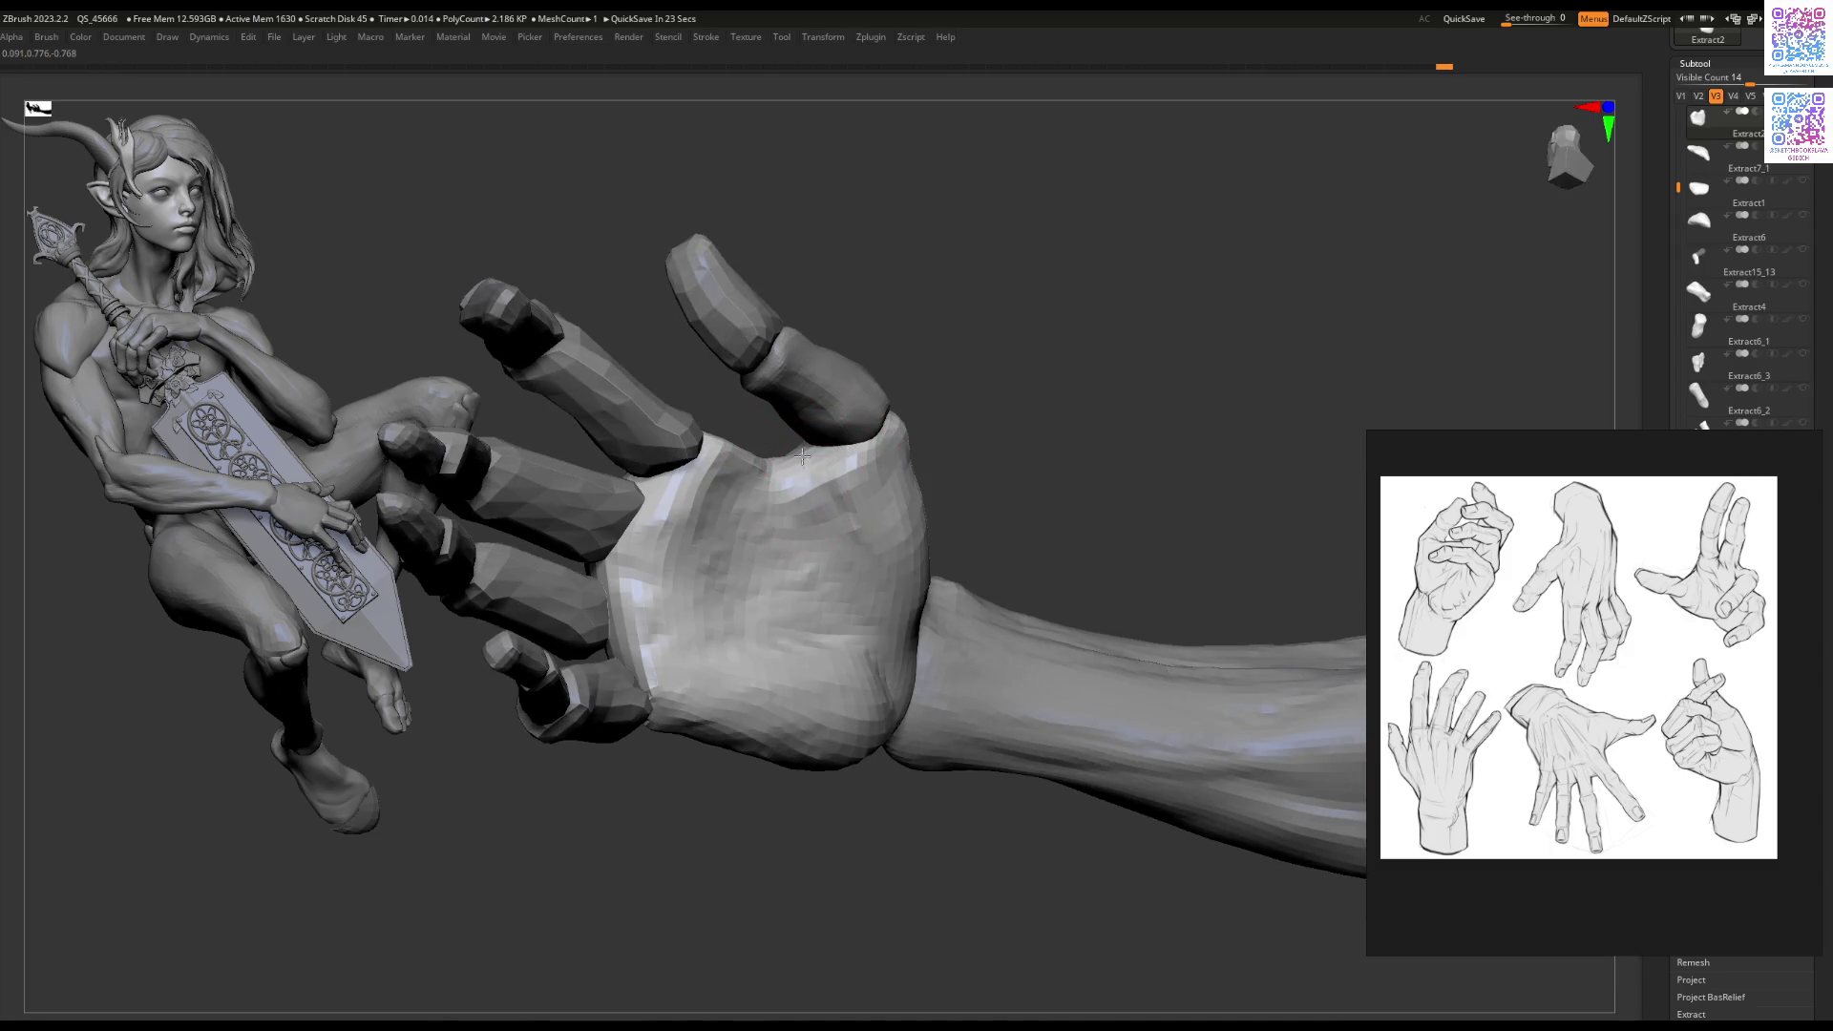
{"action": "mouse_move", "coordinate": [849, 552]}
{"action": "right_mouse_down"}
{"action": "mouse_move", "coordinate": [827, 503]}
{"action": "mouse_move", "coordinate": [950, 777]}
{"action": "mouse_move", "coordinate": [946, 592]}
{"action": "mouse_move", "coordinate": [963, 591]}
{"action": "mouse_move", "coordinate": [940, 573]}
{"action": "mouse_move", "coordinate": [907, 609]}
{"action": "right_mouse_up"}
Step: Adjust the quick brush settings and zoom back in so the hand fills the view
{"action": "right_click", "coordinate": [905, 611]}
{"action": "right_click", "coordinate": [934, 594]}
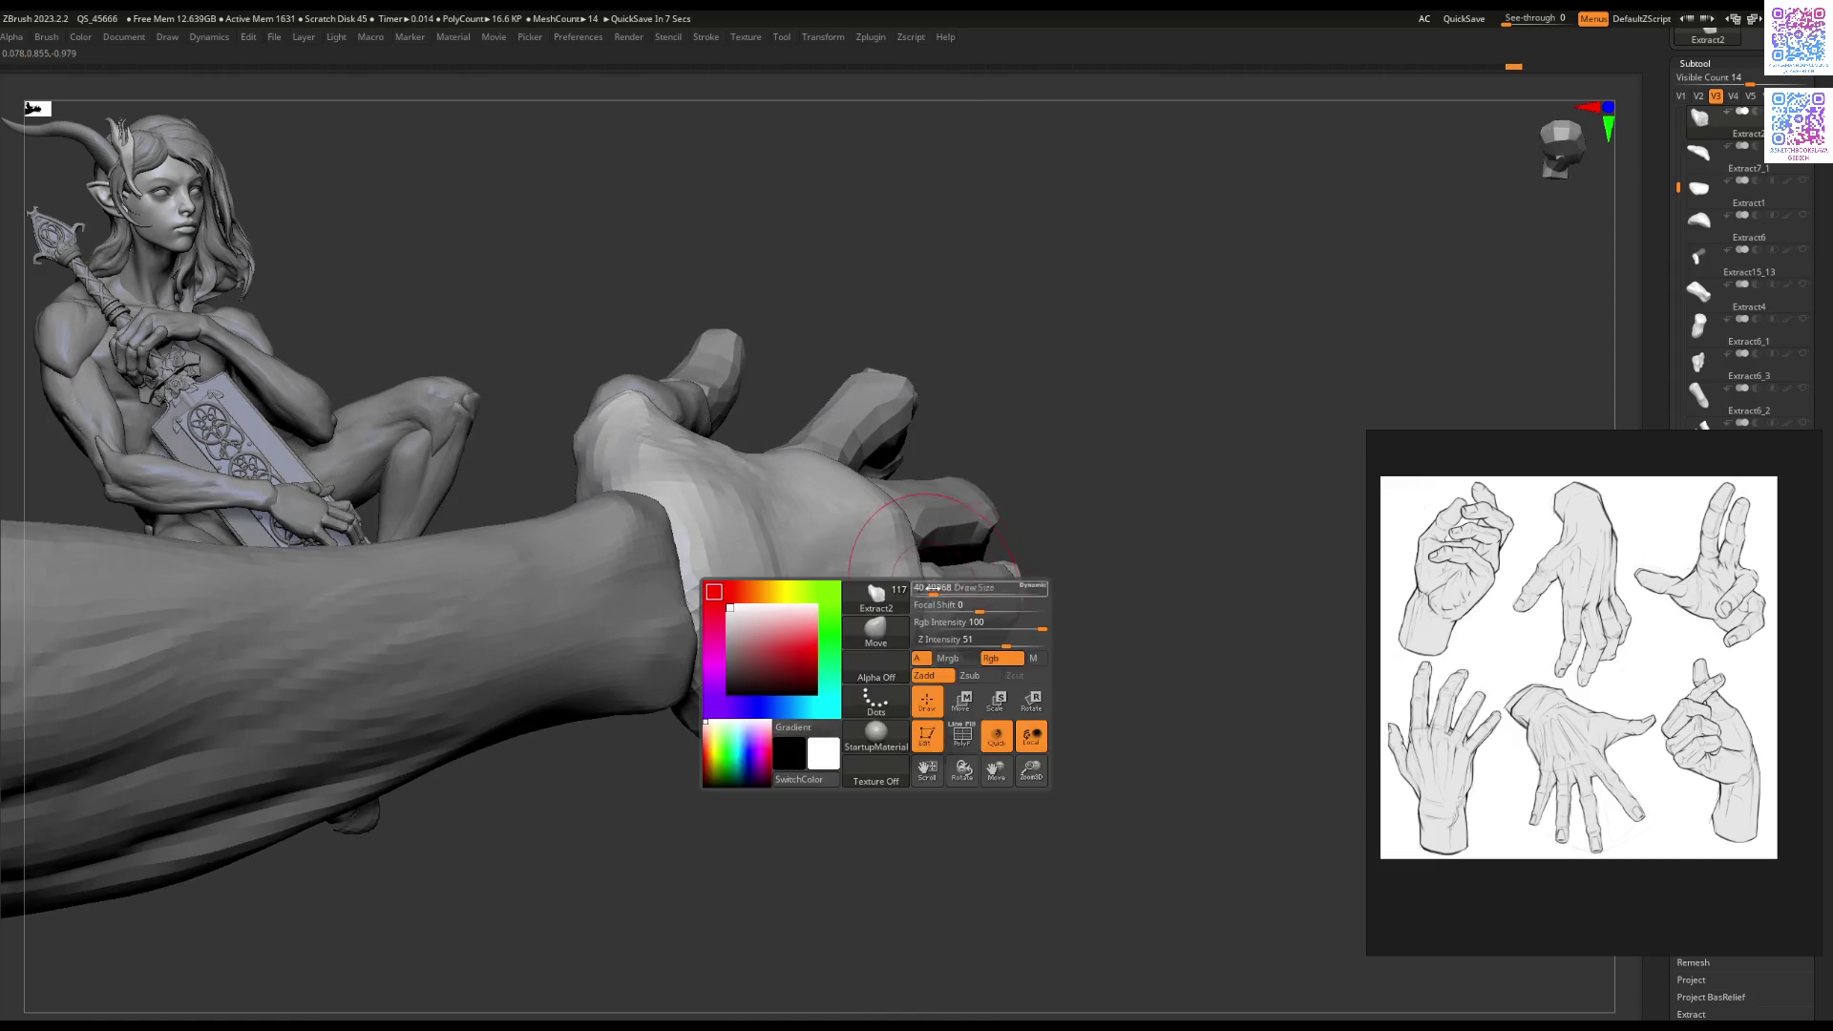
{"action": "mouse_move", "coordinate": [907, 662]}
{"action": "right_mouse_down", "text": "ctrl"}
{"action": "mouse_move", "coordinate": [941, 614]}
{"action": "mouse_move", "coordinate": [1073, 603]}
{"action": "mouse_move", "coordinate": [1126, 569]}
{"action": "mouse_move", "coordinate": [988, 605]}
{"action": "right_mouse_up", "text": "ctrl"}
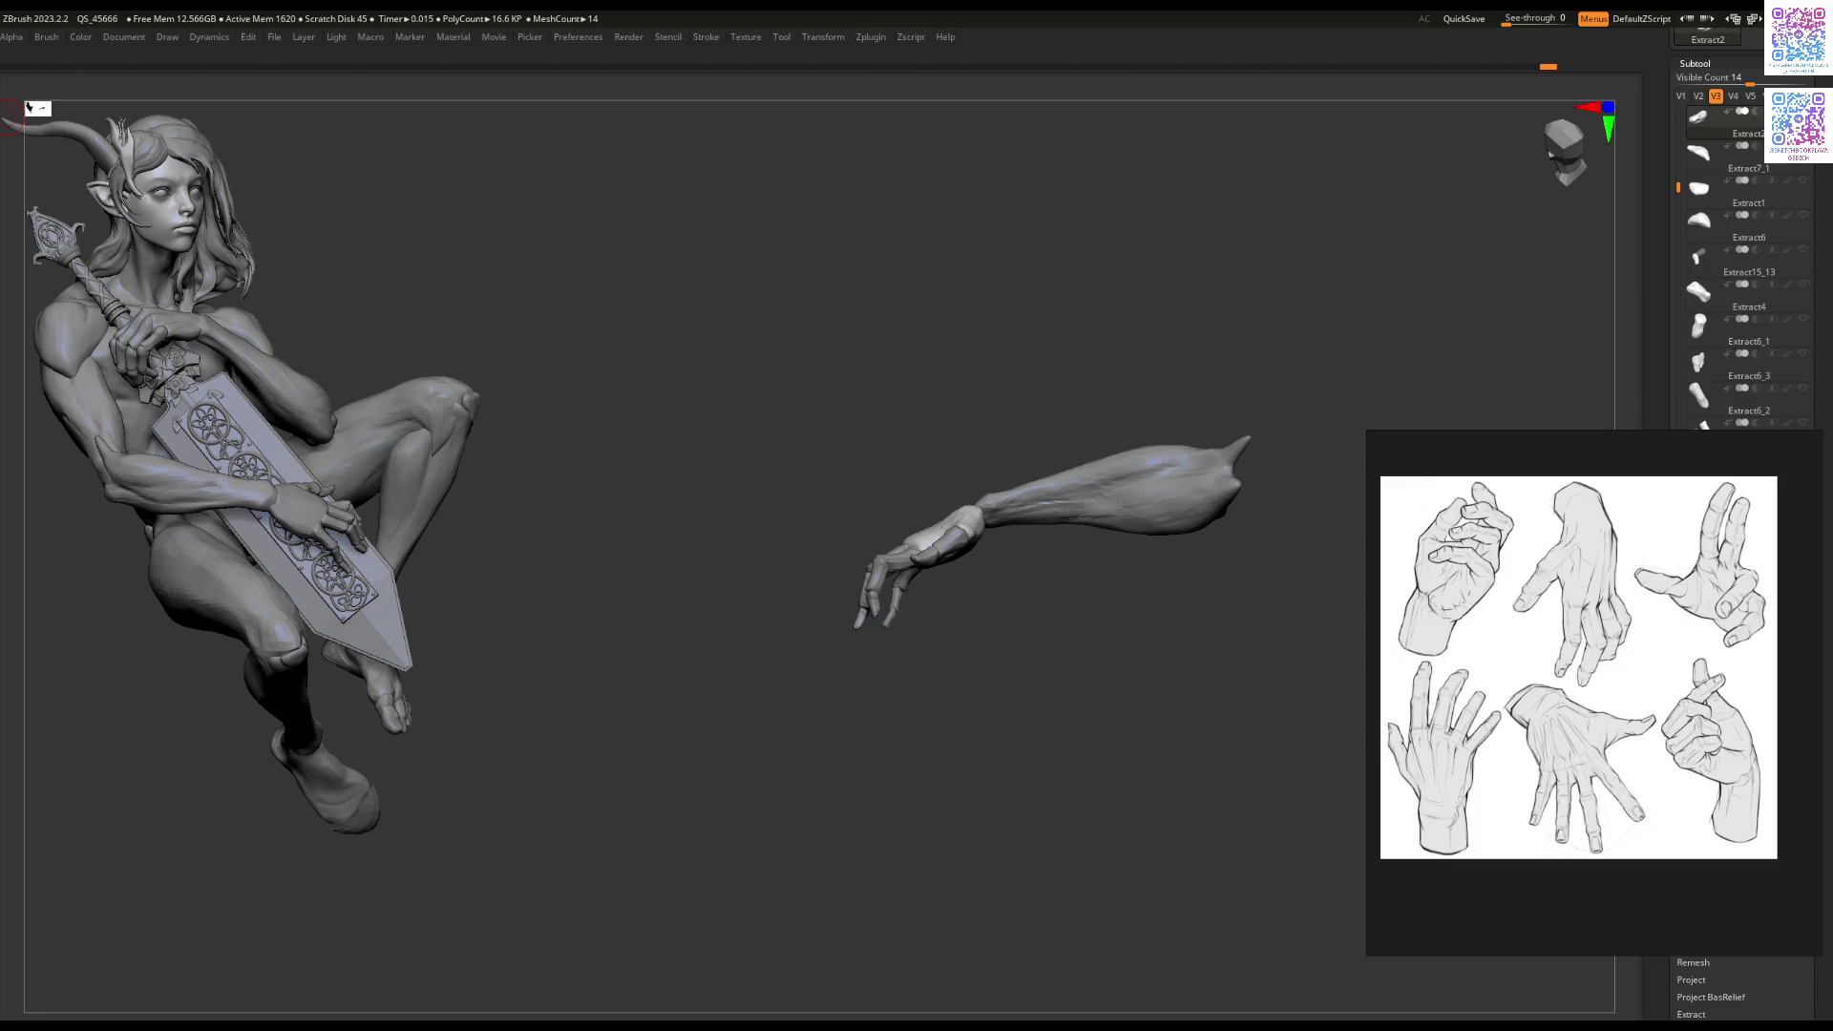
{"action": "mouse_move", "coordinate": [554, 315]}
{"action": "left_mouse_down"}
{"action": "mouse_move", "coordinate": [663, 277]}
{"action": "mouse_move", "coordinate": [634, 225]}
{"action": "mouse_move", "coordinate": [663, 231]}
{"action": "left_mouse_up"}
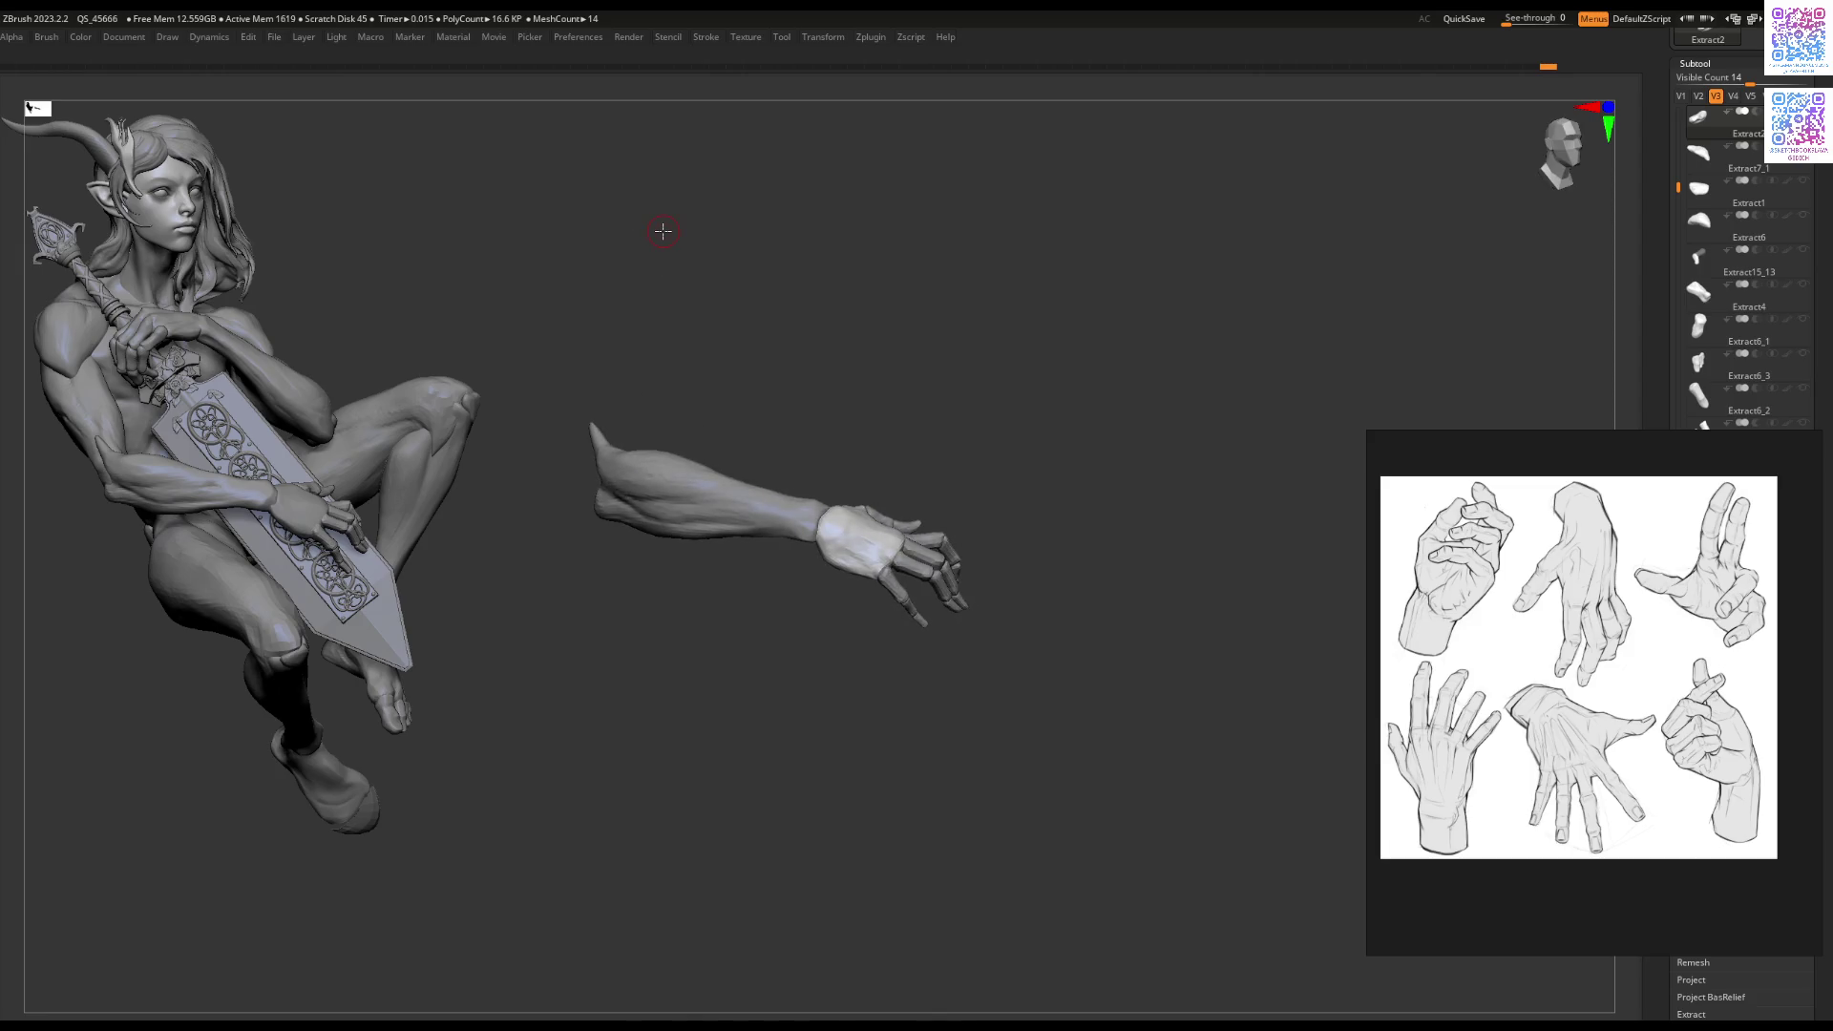
{"action": "mouse_move", "coordinate": [1700, 188]}
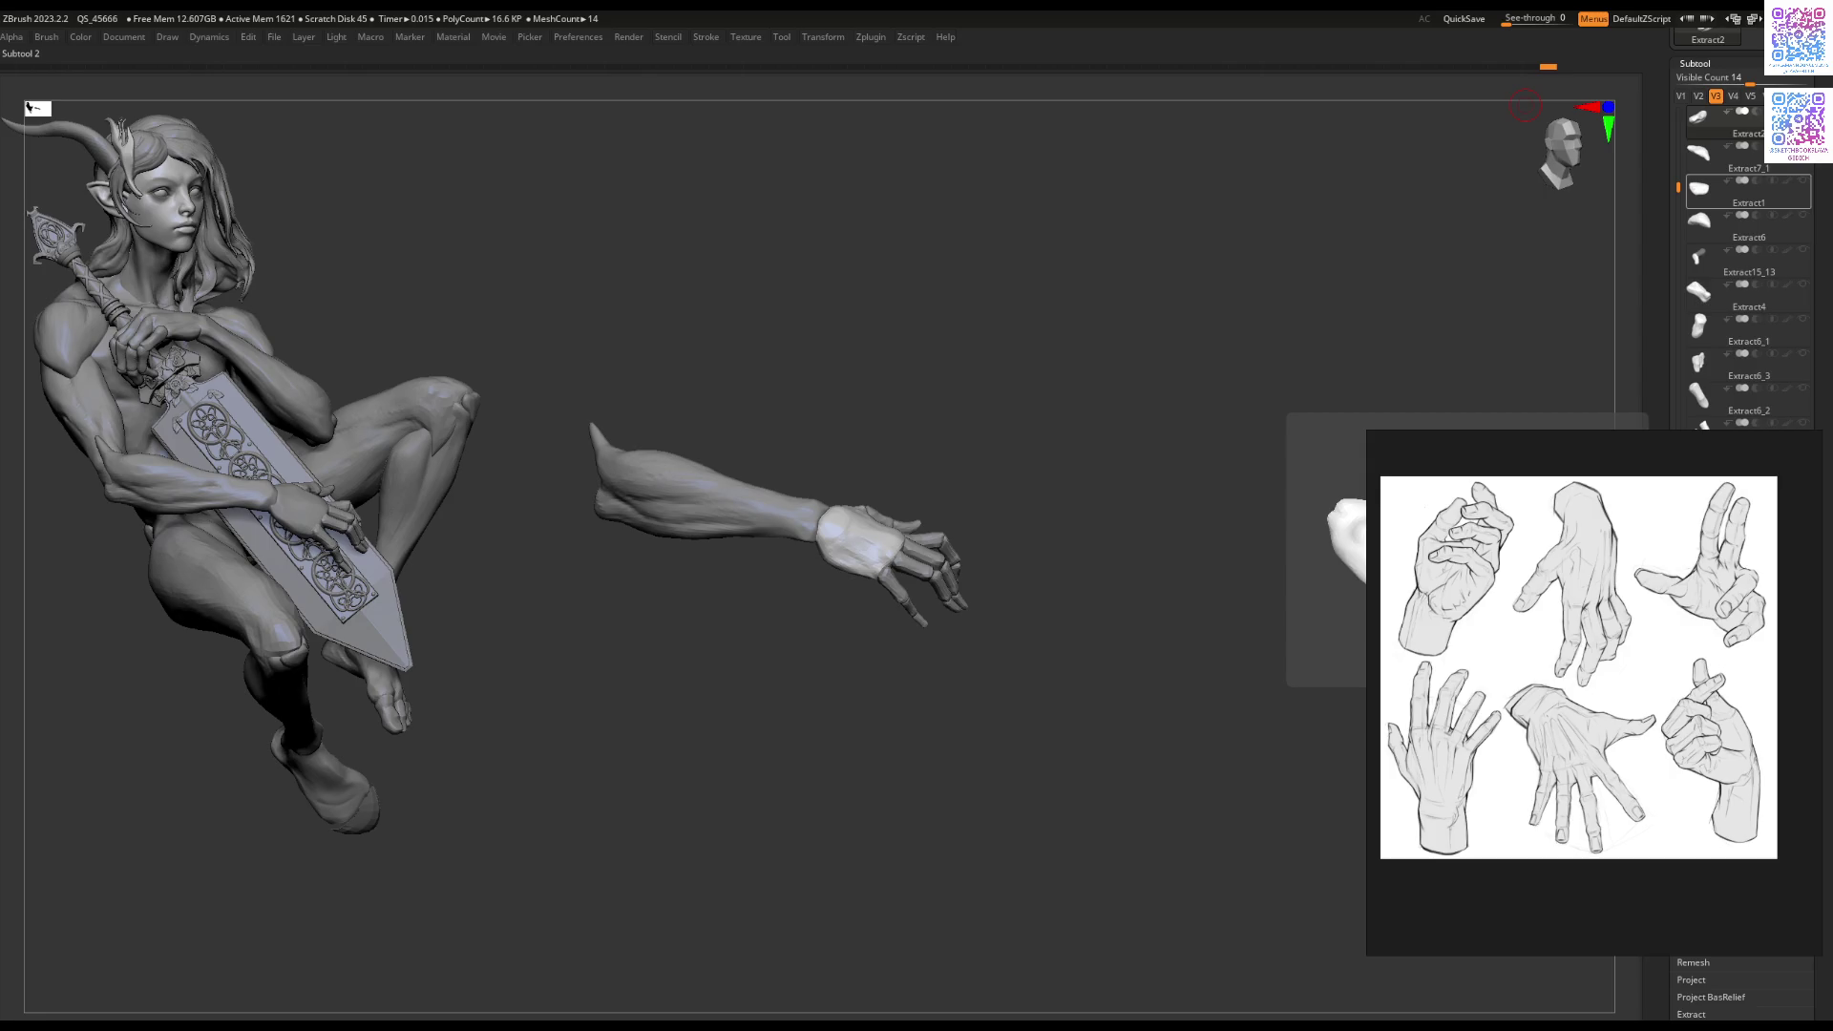
{"action": "mouse_move", "coordinate": [1015, 417]}
{"action": "left_mouse_down"}
{"action": "mouse_move", "coordinate": [840, 499]}
{"action": "mouse_move", "coordinate": [874, 520]}
{"action": "mouse_move", "coordinate": [838, 619]}
{"action": "mouse_move", "coordinate": [904, 479]}
{"action": "mouse_move", "coordinate": [912, 561]}
{"action": "mouse_move", "coordinate": [887, 614]}
{"action": "mouse_move", "coordinate": [927, 470]}
{"action": "mouse_move", "coordinate": [861, 545]}
{"action": "left_mouse_up"}
Step: Select the palm piece with Polyframe on, try a pinch stroke and undo it
{"action": "left_click", "coordinate": [879, 601], "text": "alt"}
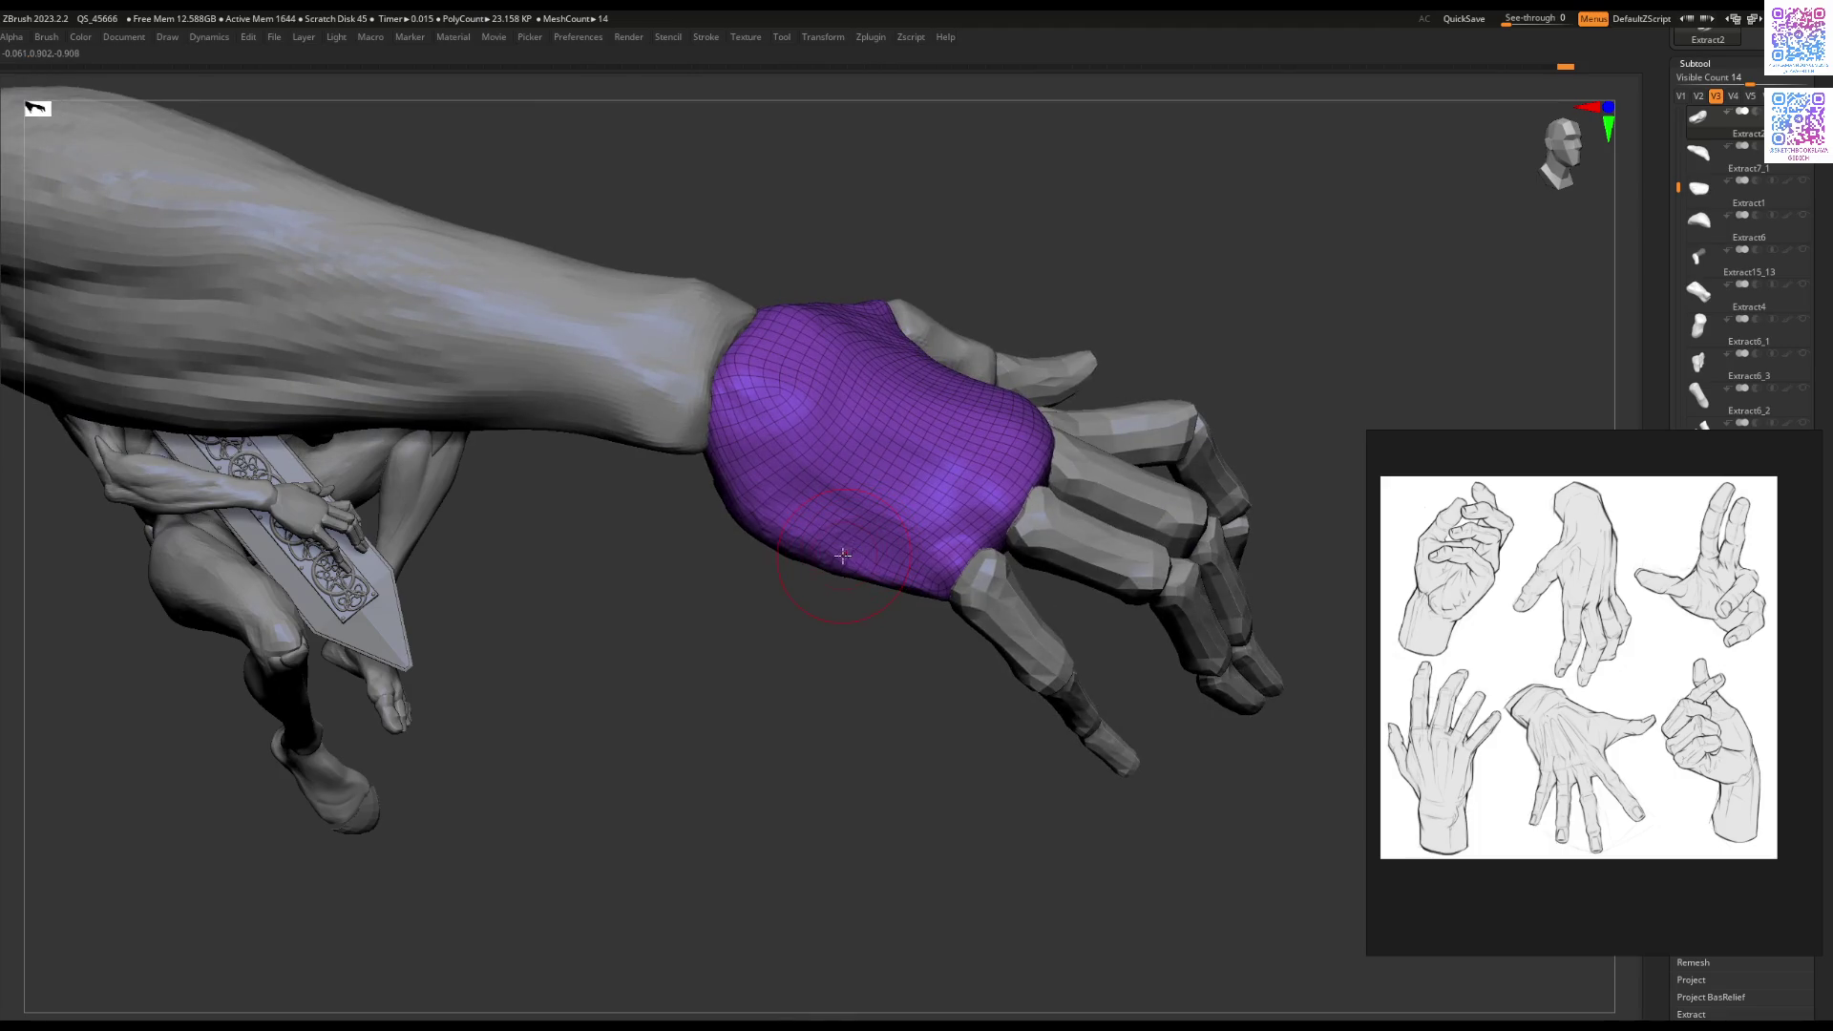
{"action": "right_click_drag", "start_coordinate": [846, 549], "coordinate": [746, 545]}
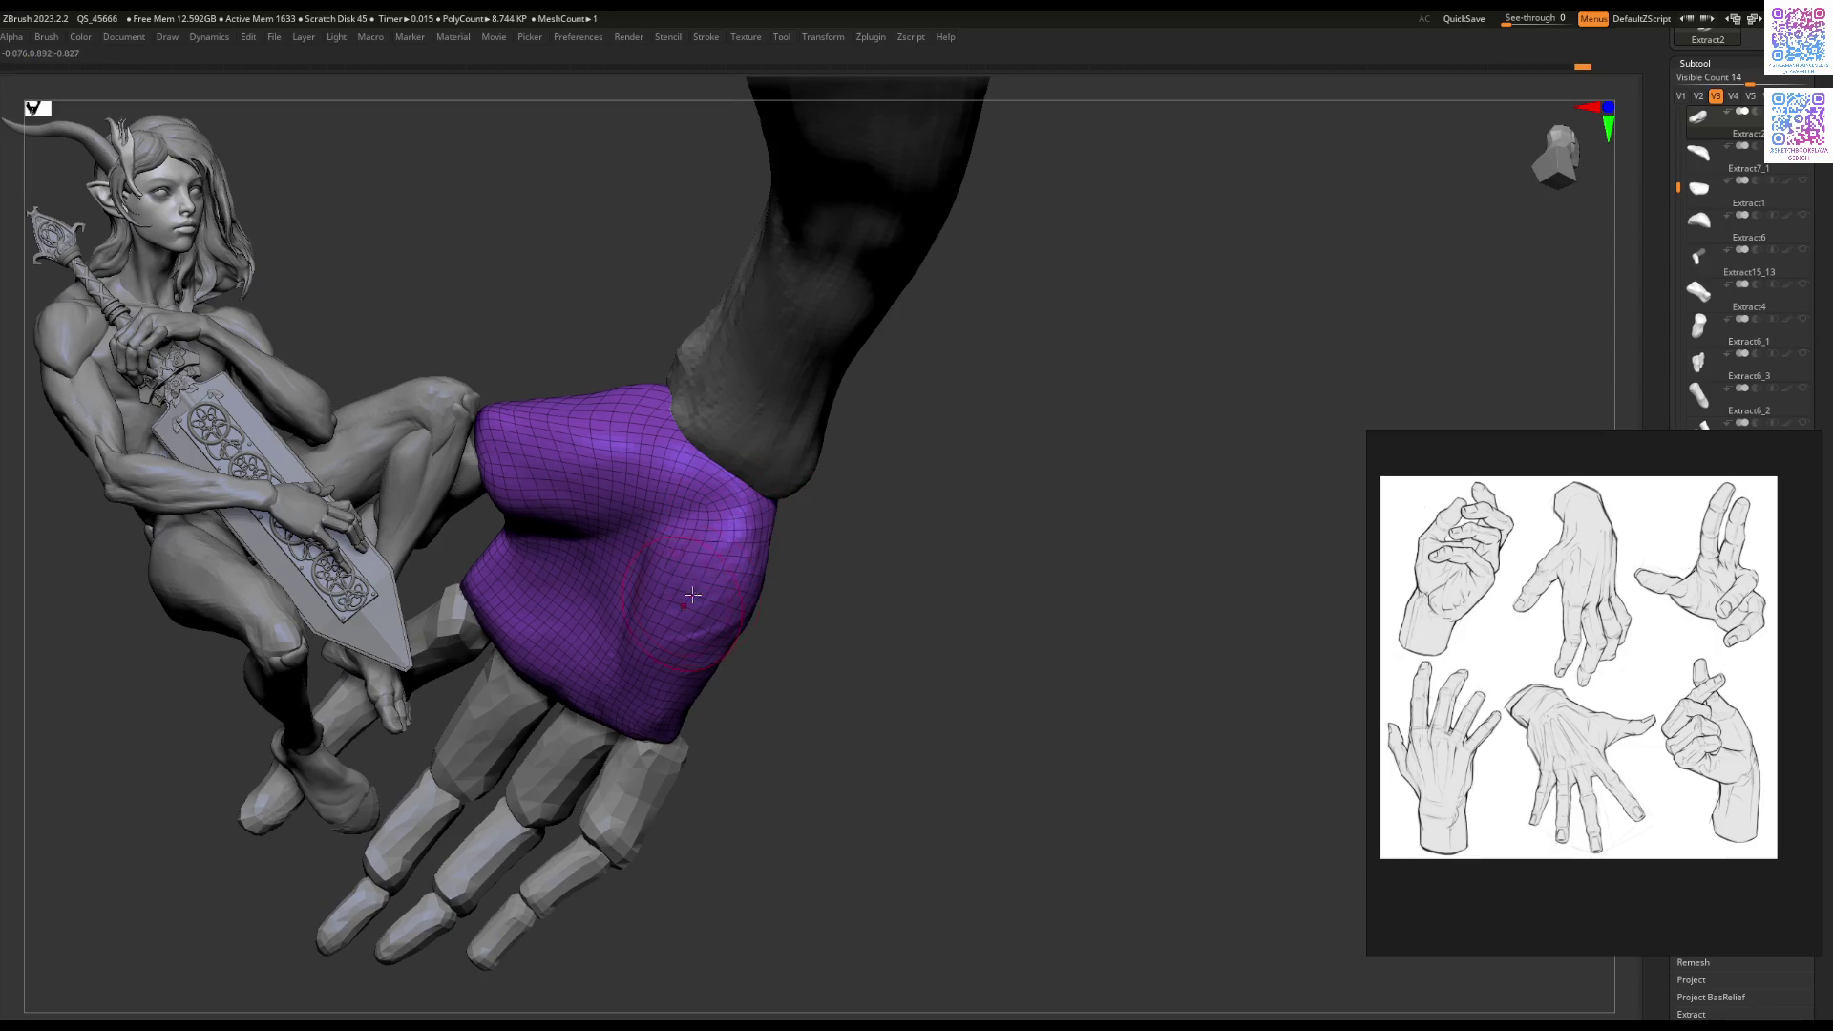
{"action": "mouse_move", "coordinate": [688, 599]}
{"action": "right_mouse_down"}
{"action": "mouse_move", "coordinate": [757, 554]}
{"action": "mouse_move", "coordinate": [969, 566]}
{"action": "right_mouse_up"}
{"action": "key", "text": "space"}
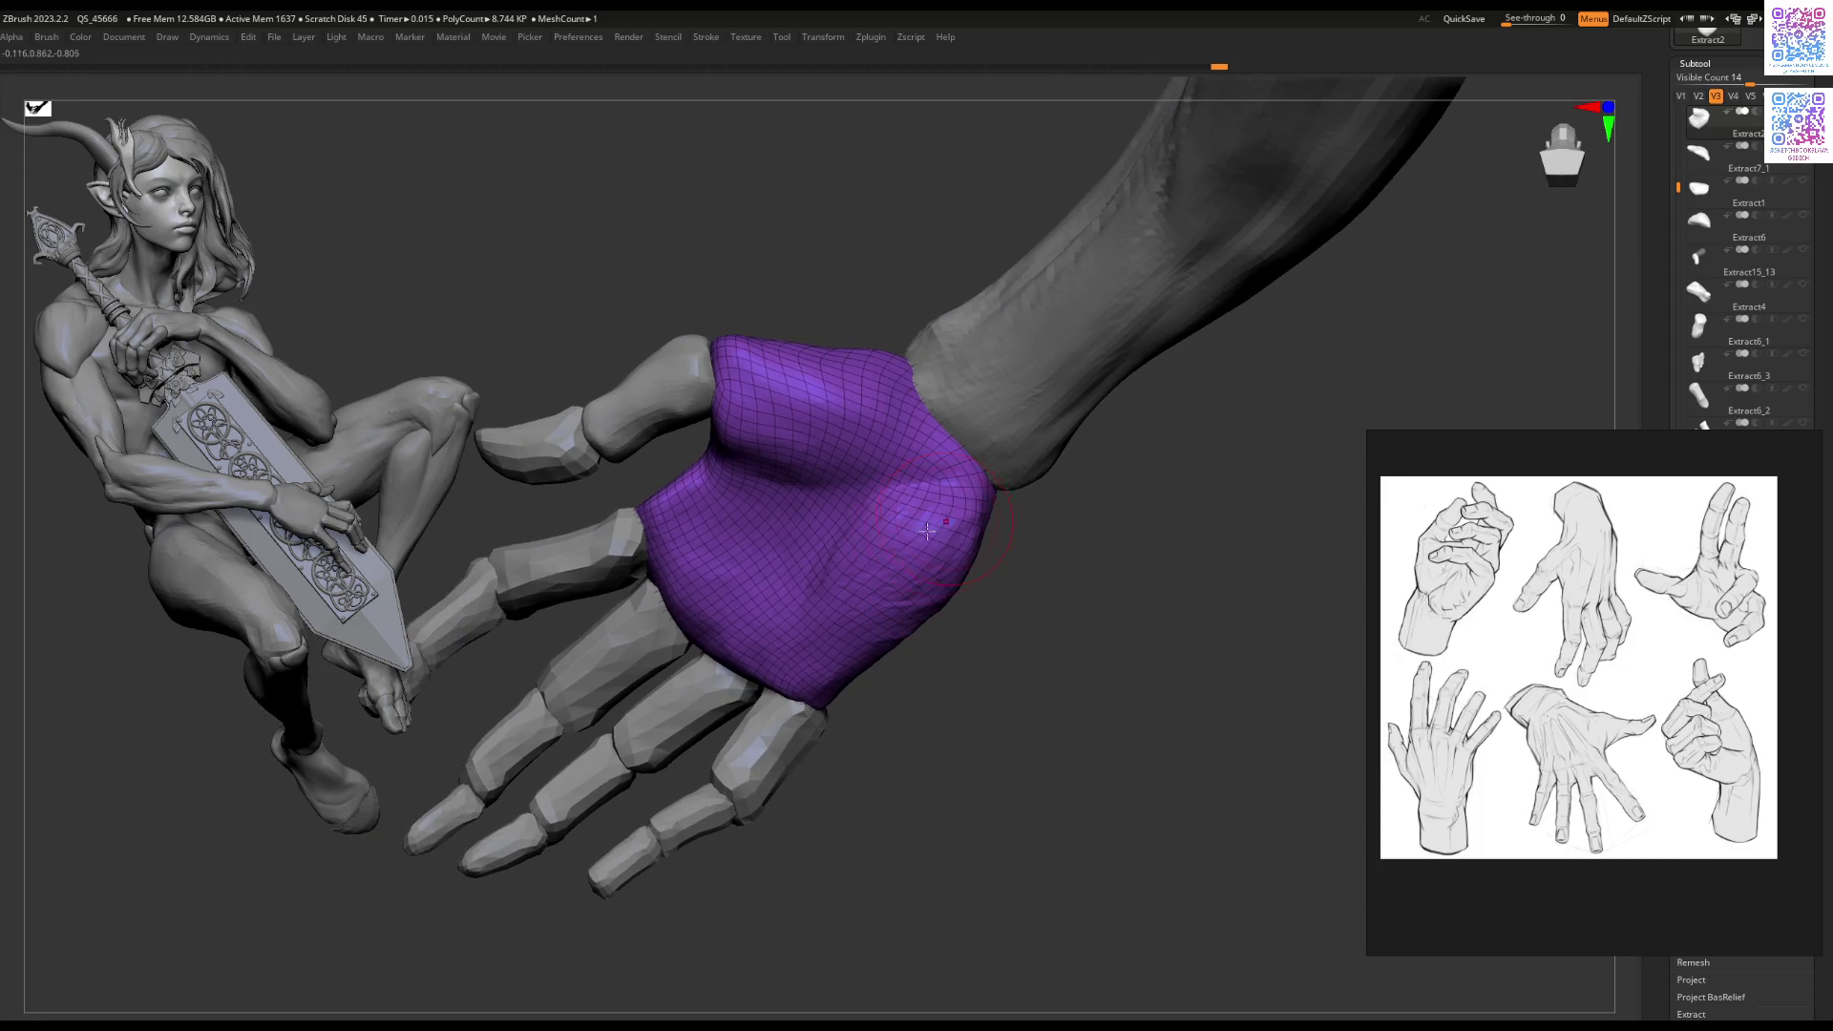
{"action": "left_click_drag", "start_coordinate": [959, 508], "coordinate": [939, 567]}
{"action": "key", "text": "ctrl+z"}
Step: Smooth the bulge on the palm piece's edge between the fingers and wrist
{"action": "mouse_move", "coordinate": [896, 642]}
{"action": "right_mouse_down"}
{"action": "mouse_move", "coordinate": [831, 580]}
{"action": "mouse_move", "coordinate": [812, 602]}
{"action": "mouse_move", "coordinate": [766, 590]}
{"action": "right_mouse_up"}
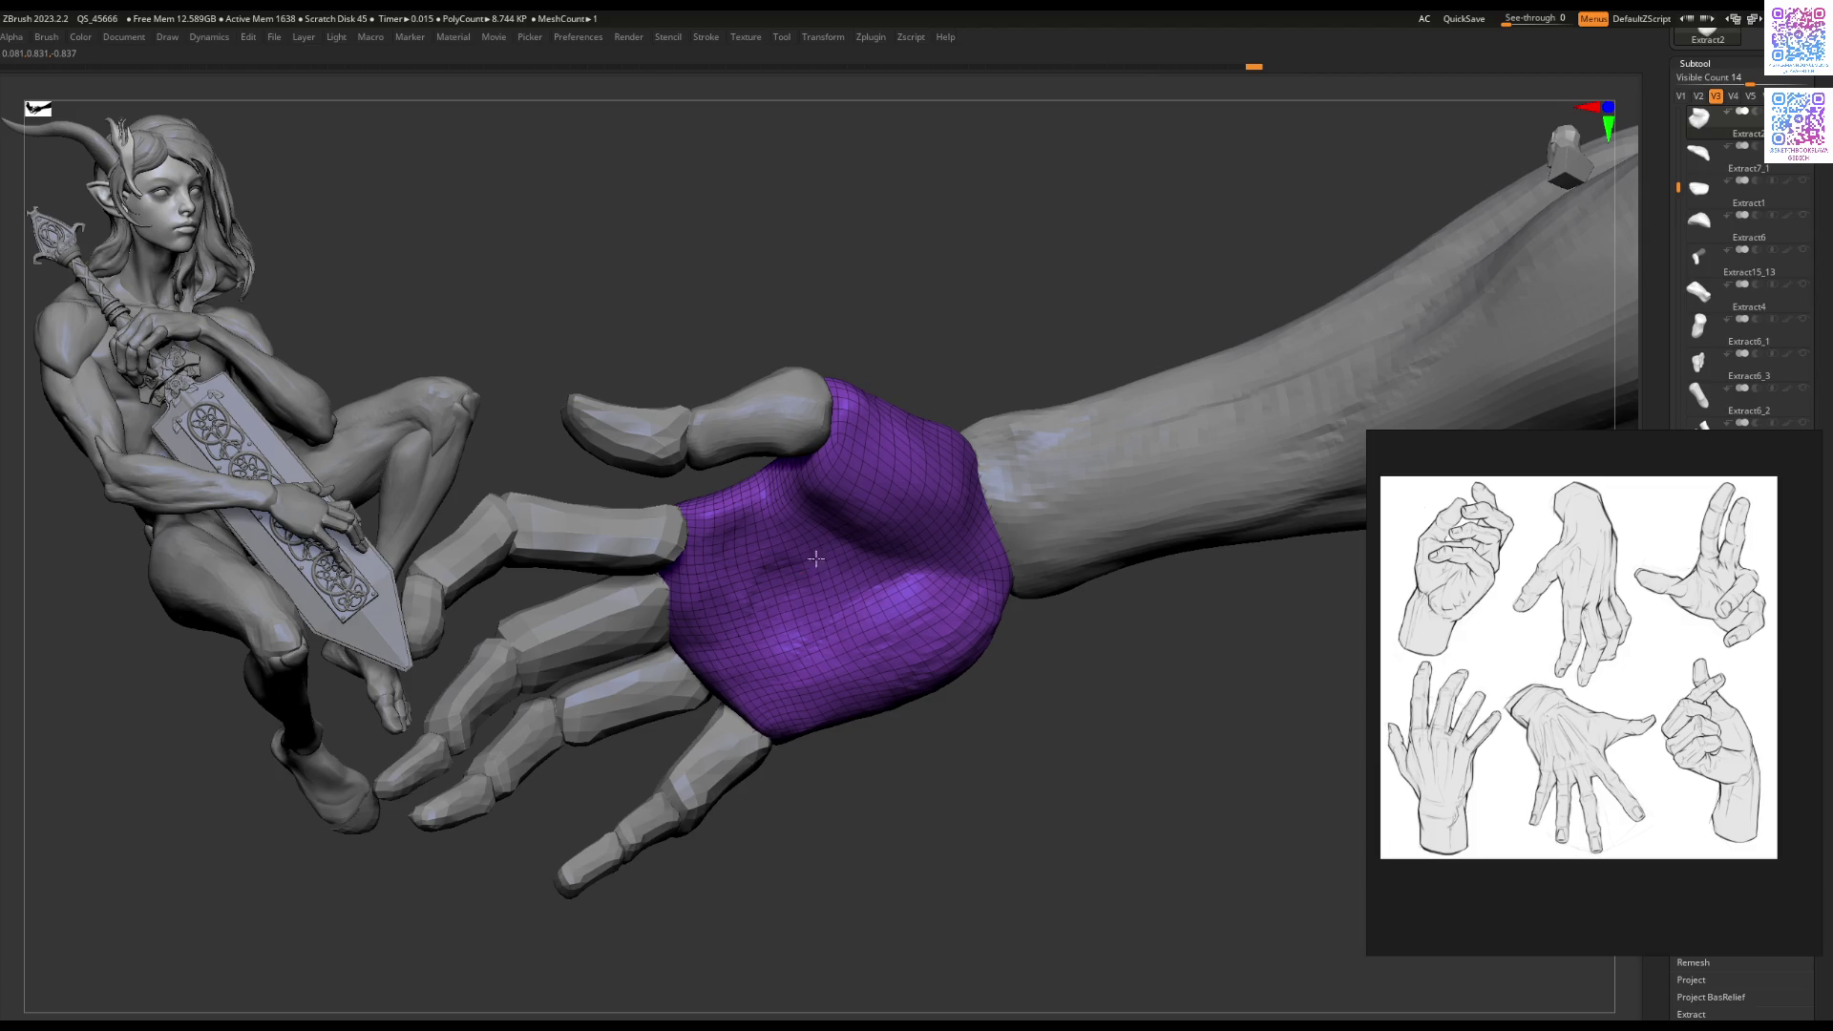
{"action": "right_click_drag", "start_coordinate": [791, 499], "coordinate": [1020, 501]}
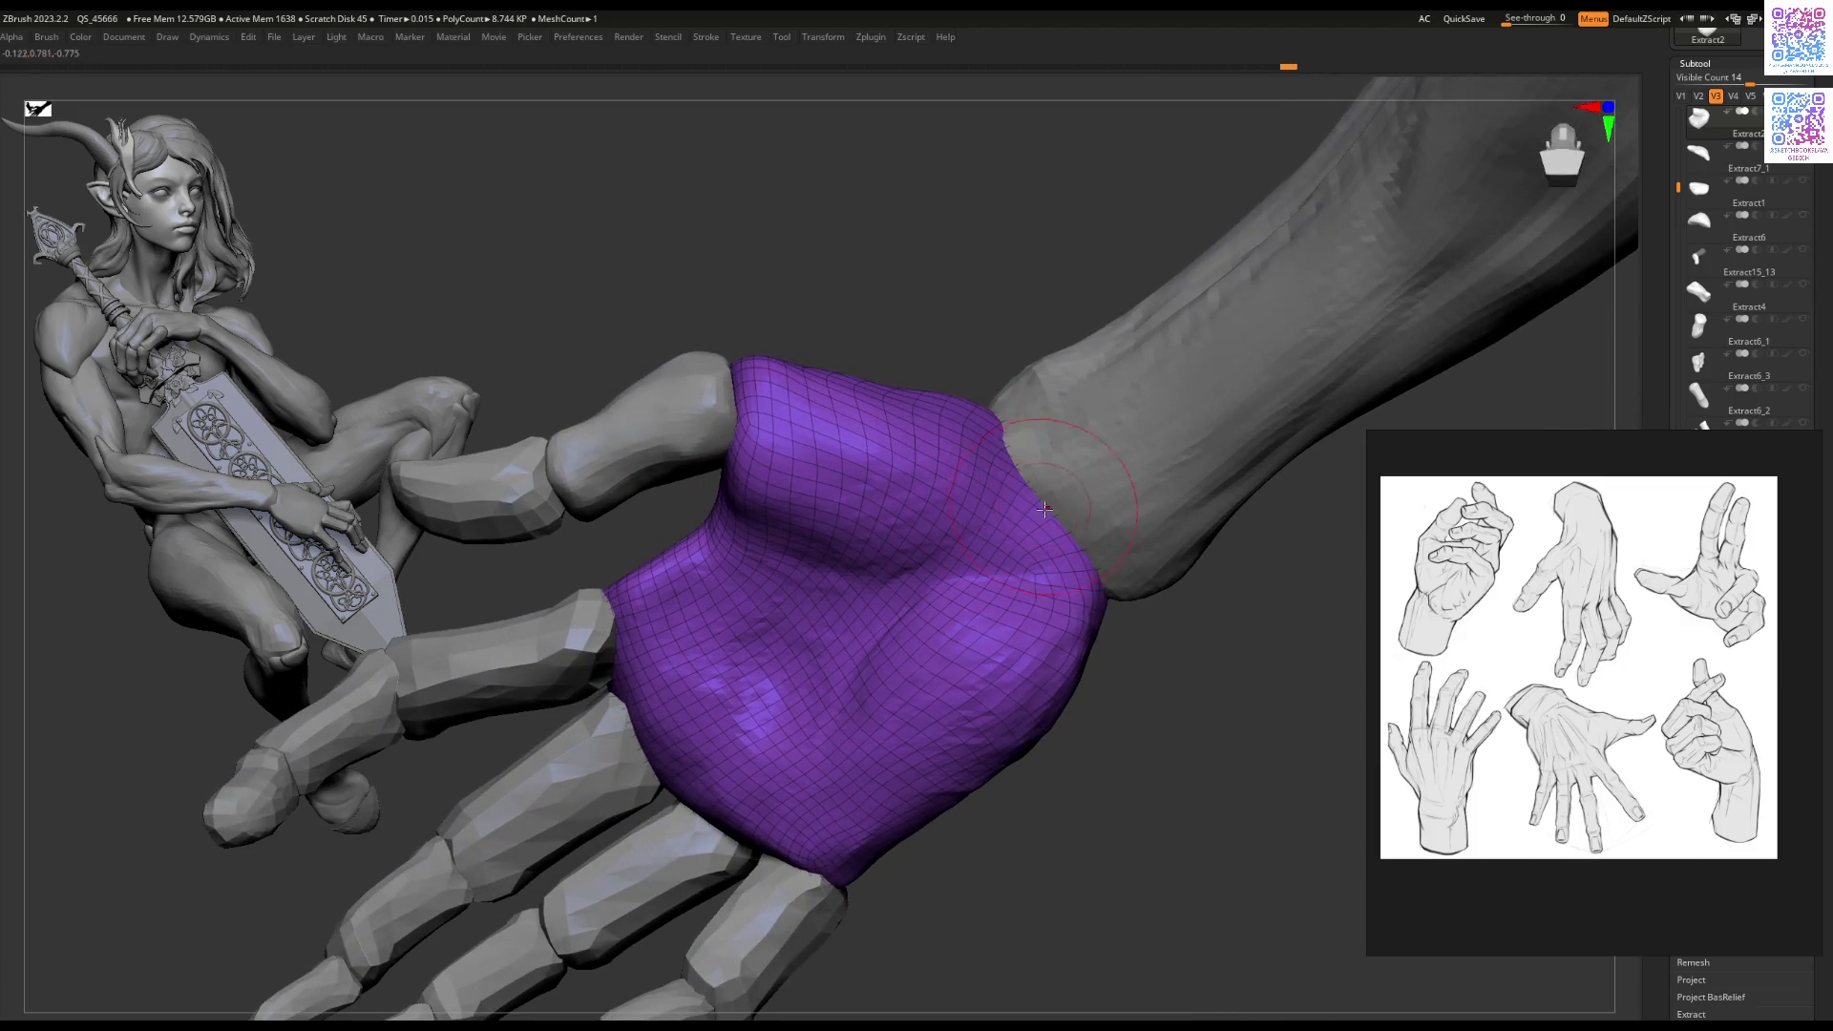
{"action": "mouse_move", "coordinate": [993, 417]}
{"action": "right_mouse_down"}
{"action": "mouse_move", "coordinate": [1005, 429]}
{"action": "mouse_move", "coordinate": [917, 477]}
{"action": "mouse_move", "coordinate": [974, 652]}
{"action": "mouse_move", "coordinate": [802, 607]}
{"action": "right_mouse_up"}
{"action": "left_click_drag", "start_coordinate": [803, 605], "coordinate": [825, 579]}
{"action": "mouse_move", "coordinate": [822, 558]}
{"action": "right_mouse_down"}
{"action": "mouse_move", "coordinate": [844, 649]}
{"action": "mouse_move", "coordinate": [749, 620]}
{"action": "right_mouse_up"}
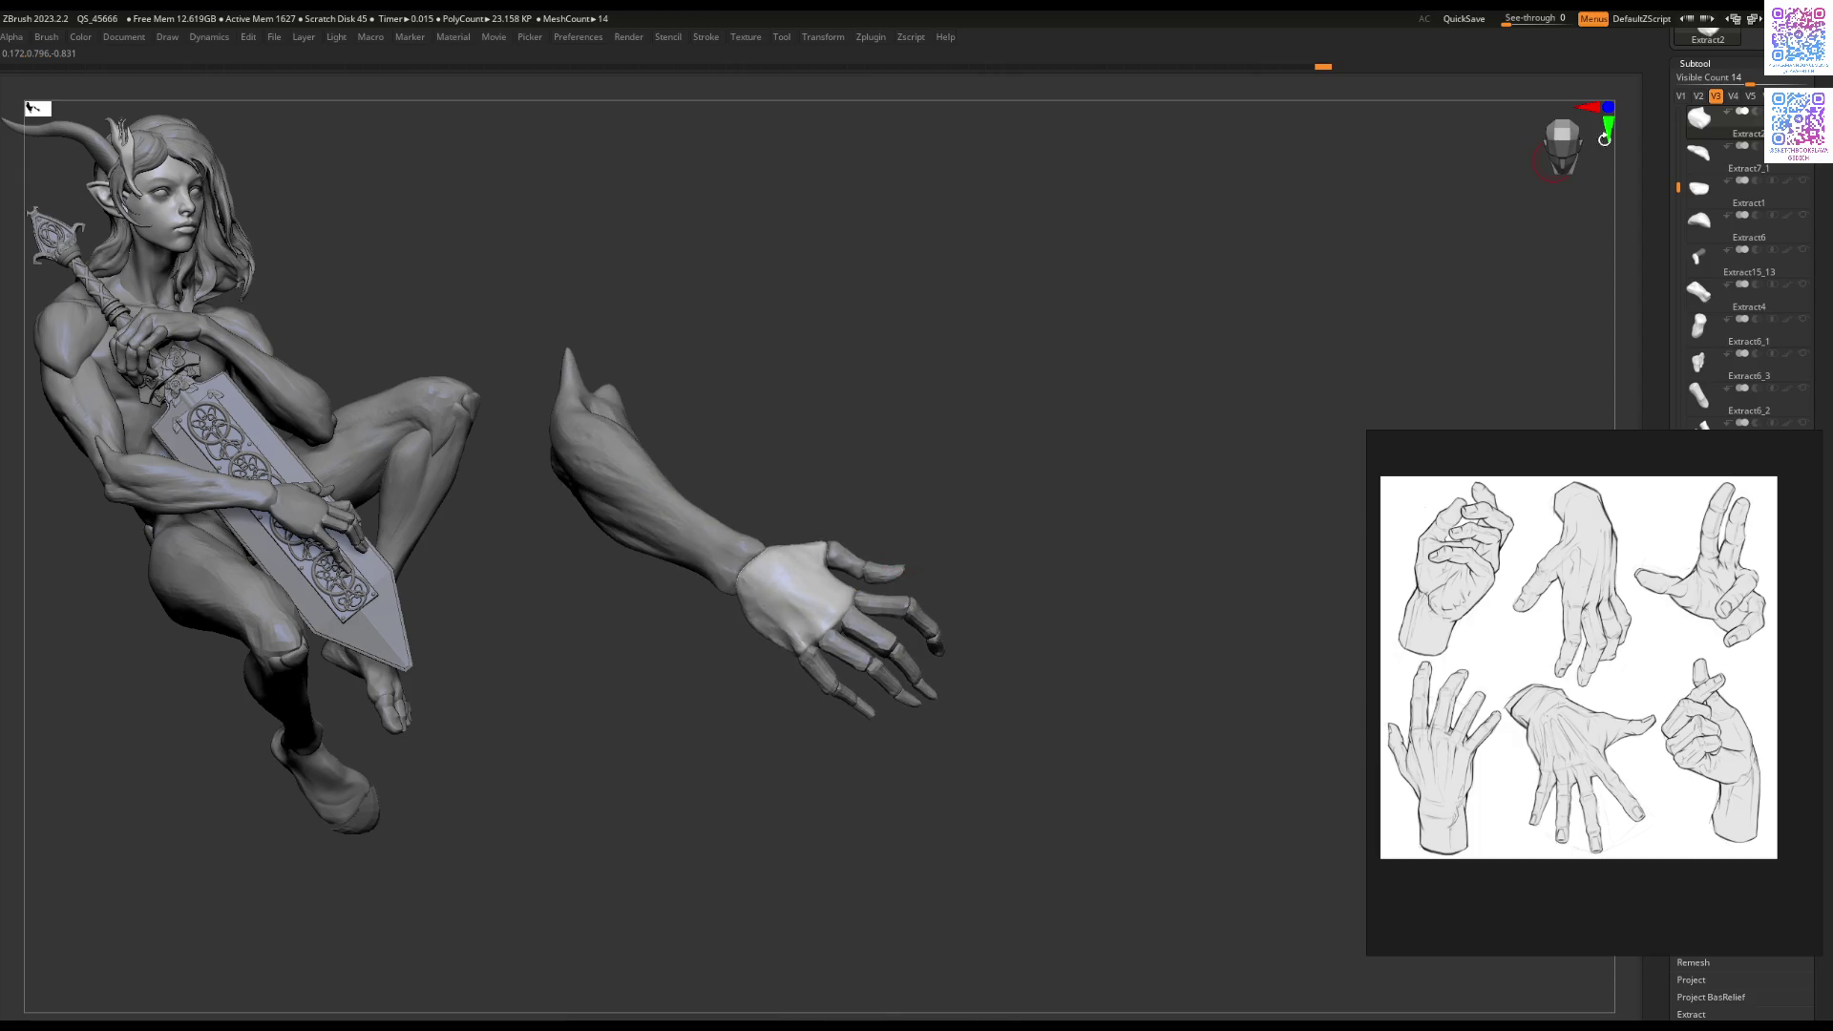
Step: Show visibility set V1 and sculpt a crease into the wrist on forearm subtool Extract1_2
{"action": "left_click", "coordinate": [1682, 96]}
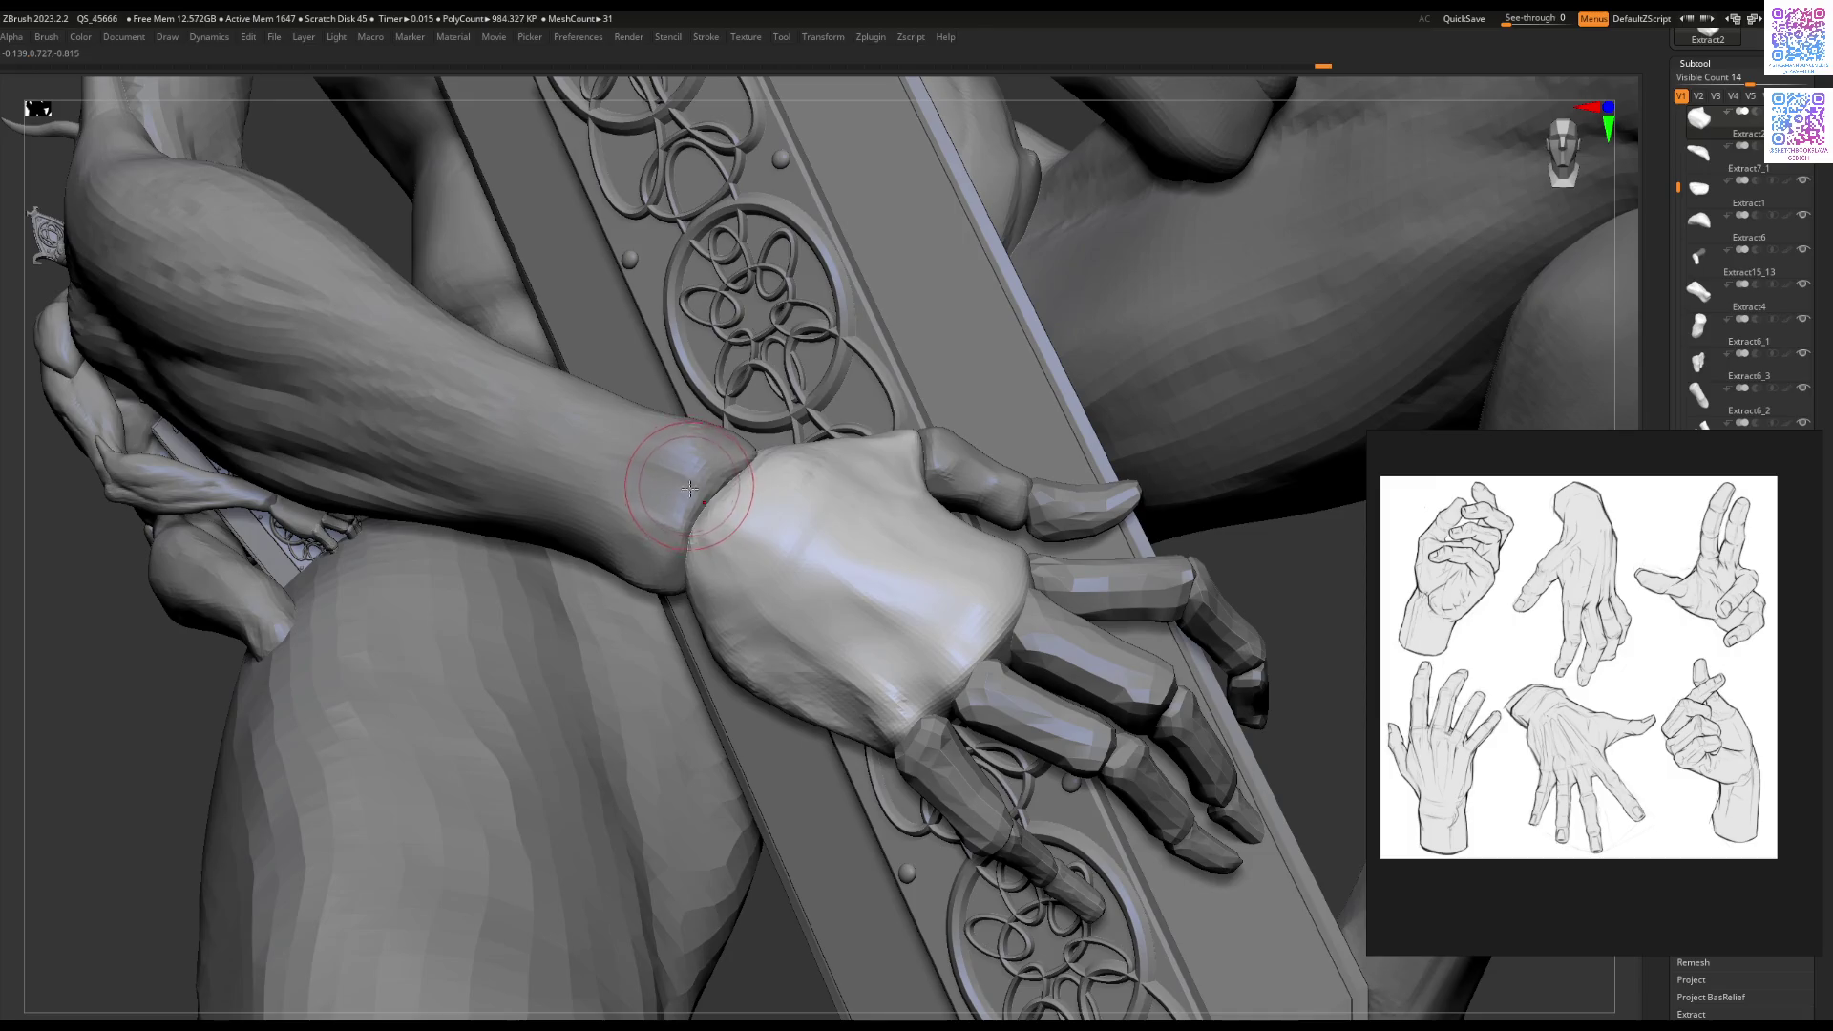
{"action": "left_click", "coordinate": [693, 490], "text": "alt"}
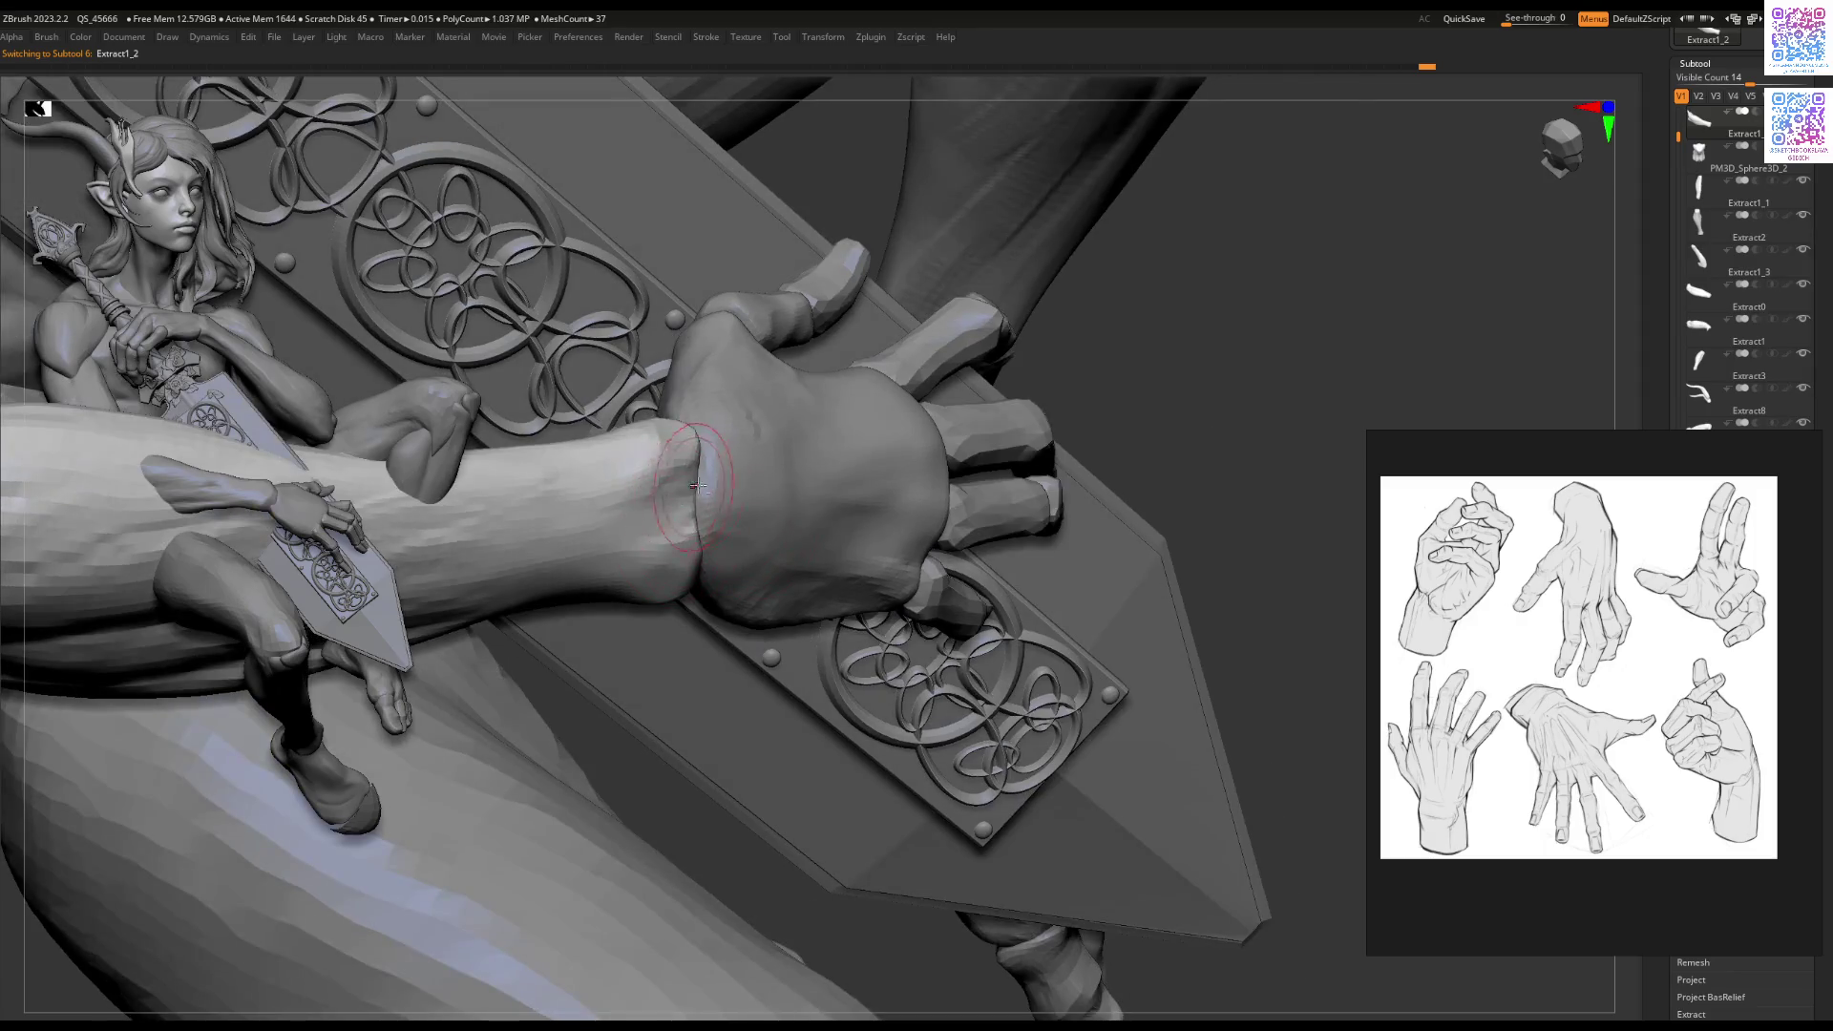
{"action": "left_click", "coordinate": [727, 492], "text": "alt"}
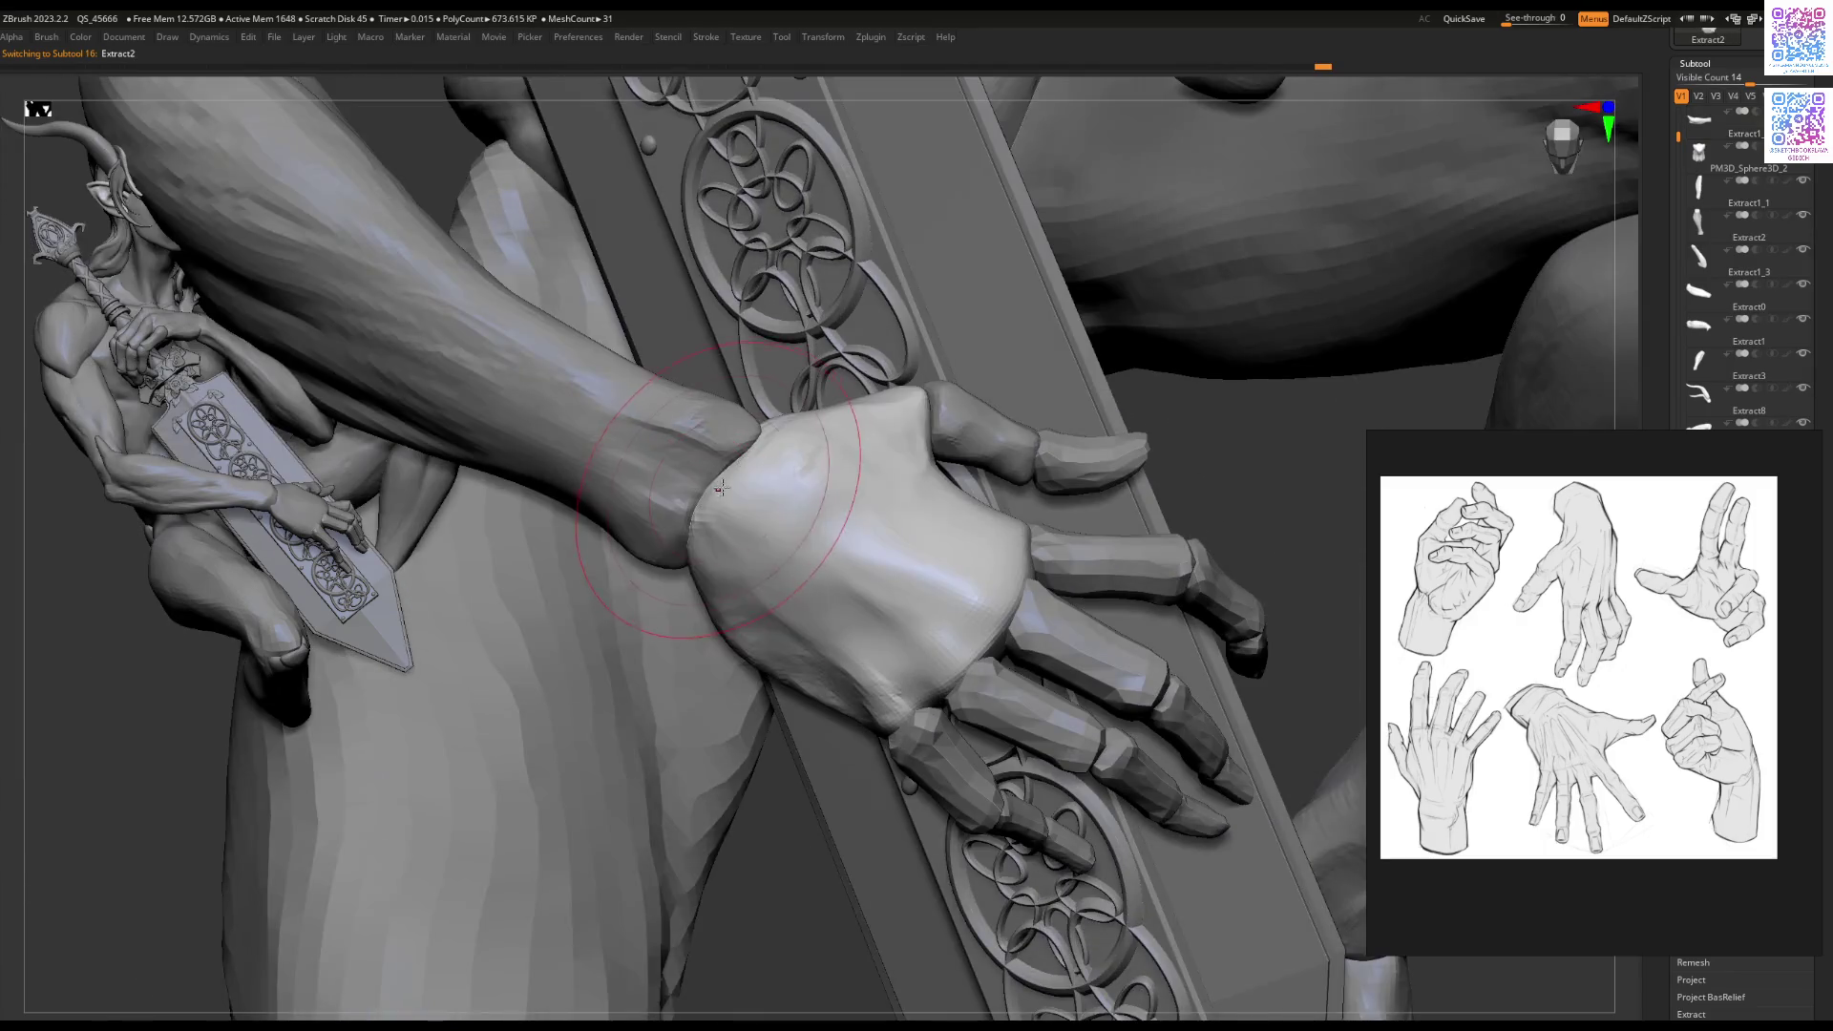
{"action": "key", "text": "space"}
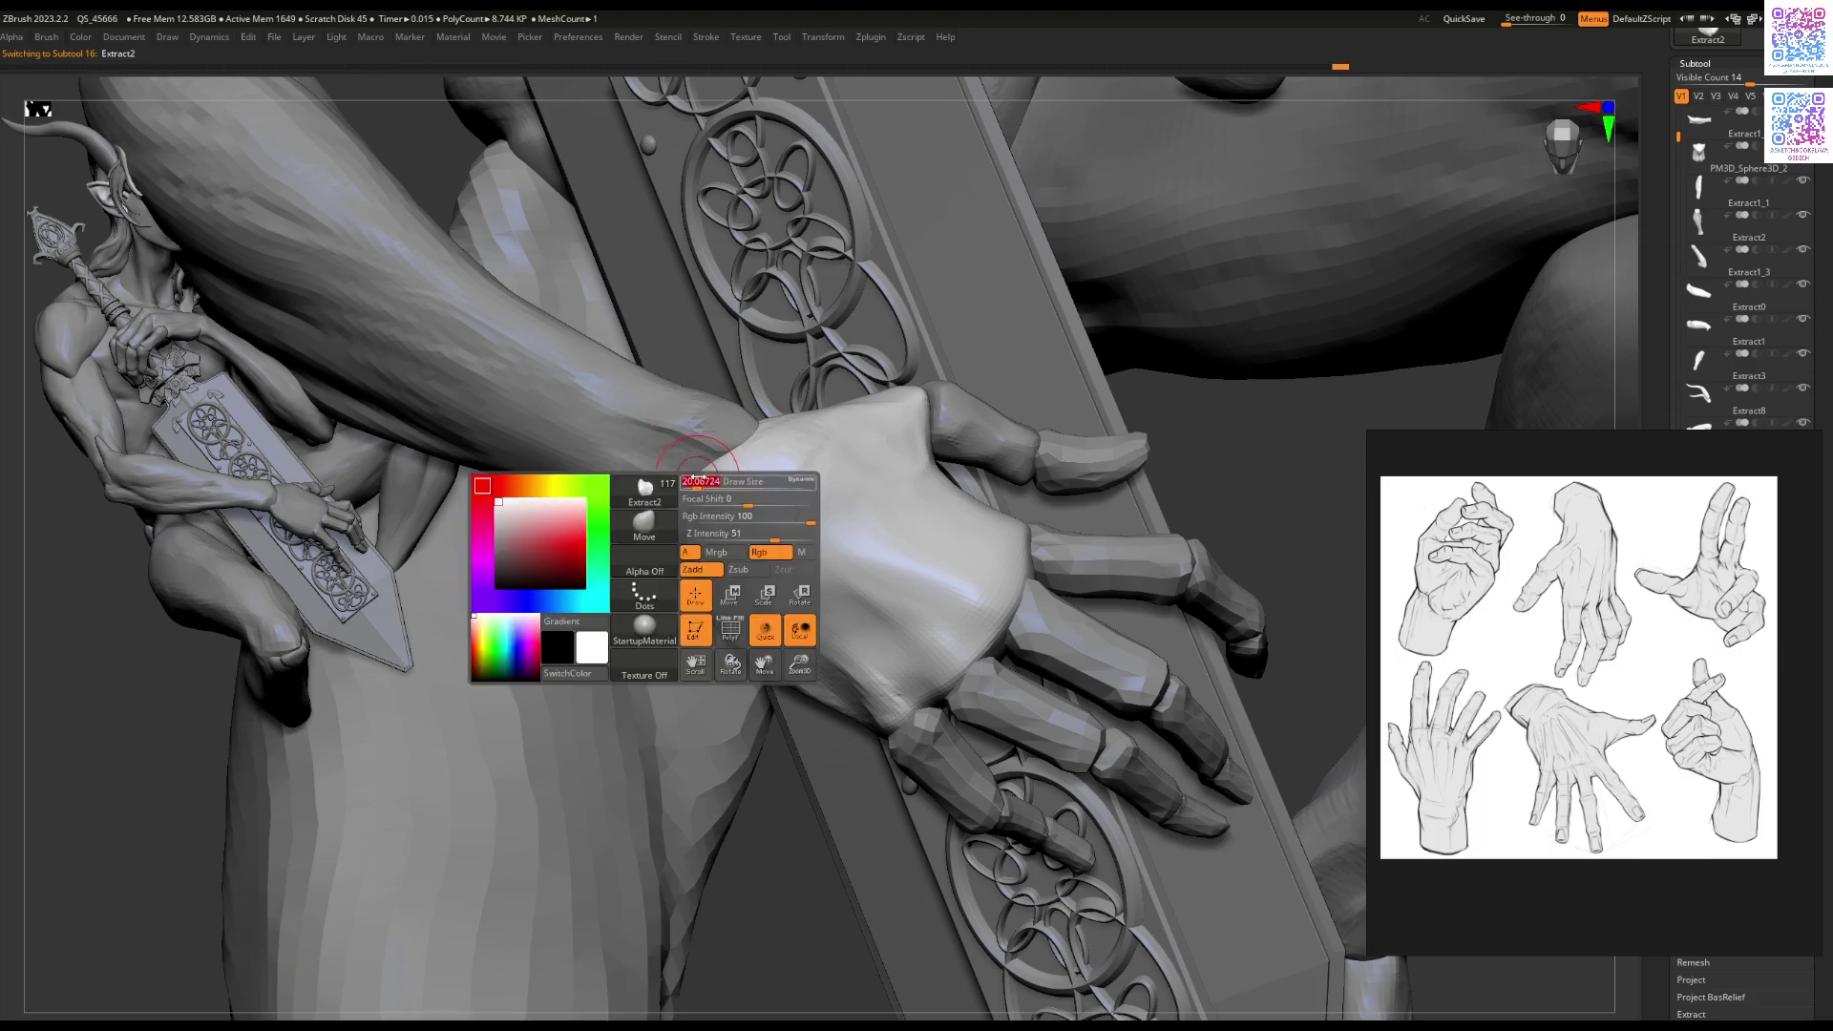
{"action": "left_click", "coordinate": [707, 468], "text": "alt"}
{"action": "key", "text": "space"}
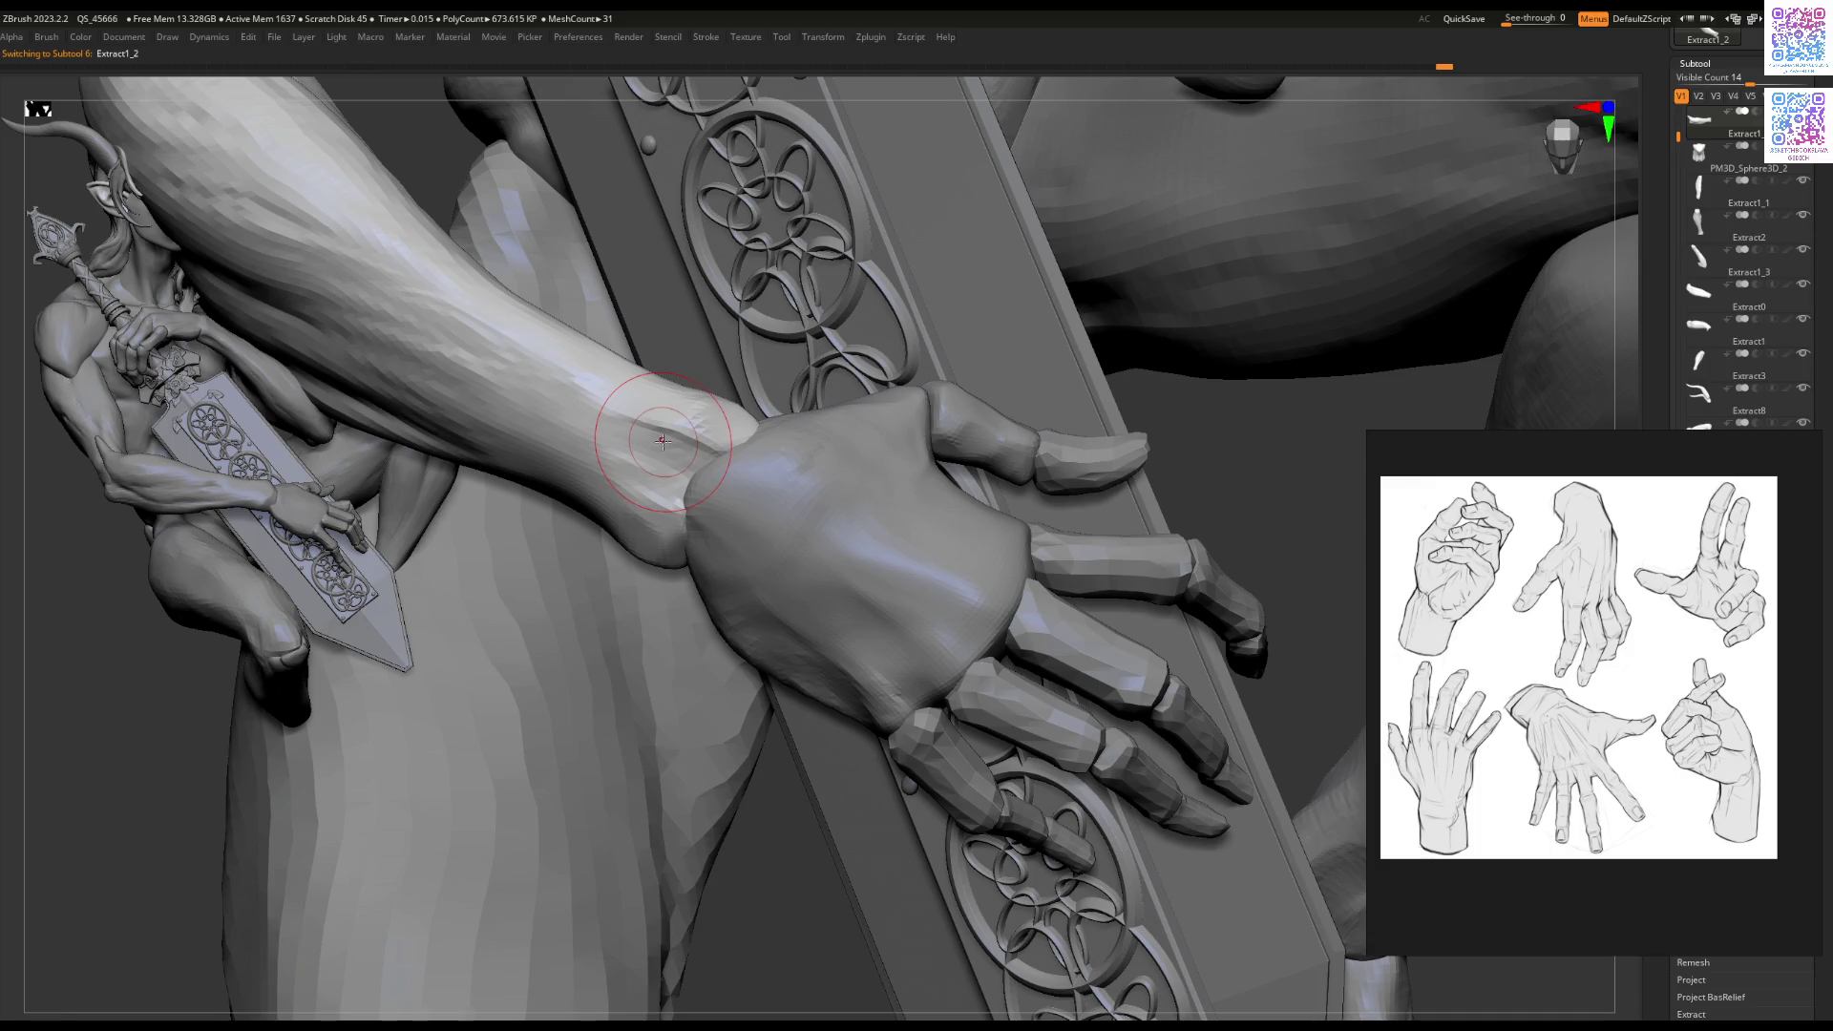
{"action": "left_click_drag", "start_coordinate": [711, 457], "coordinate": [697, 458]}
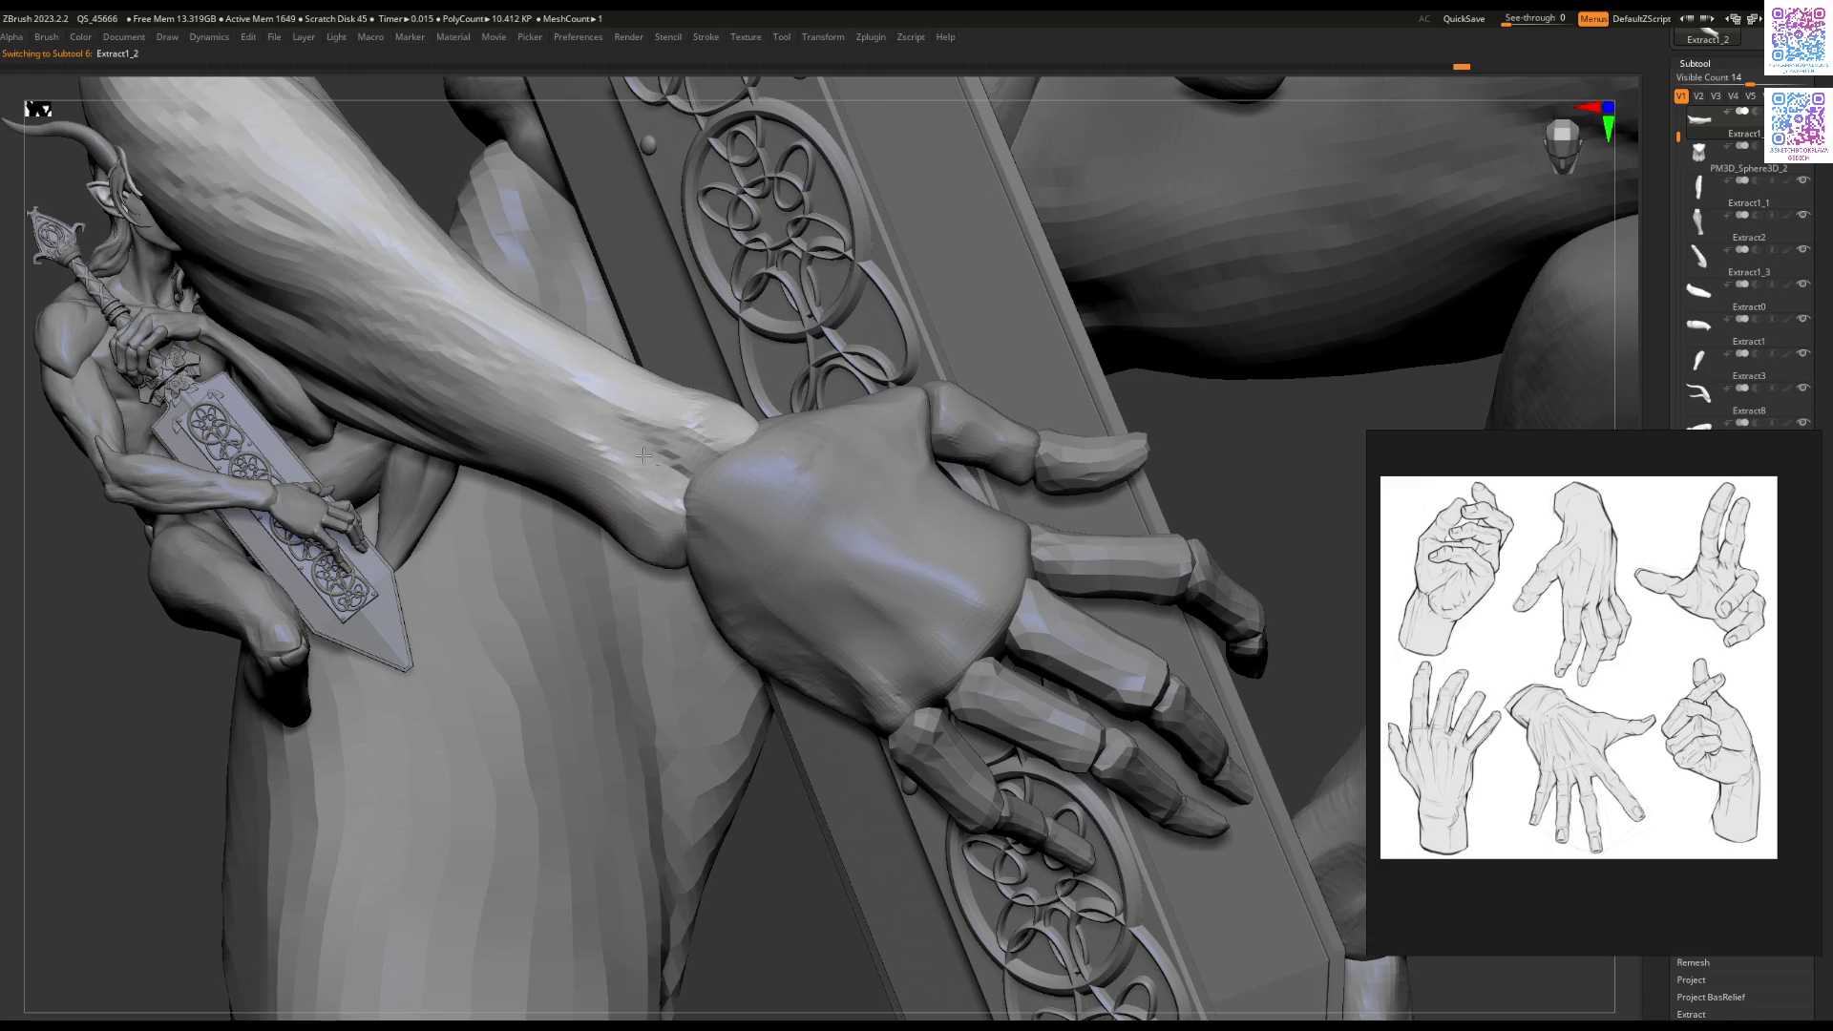
Step: Reshape the knuckles on the back of hand piece Extract2 with ClayBuildup
{"action": "mouse_move", "coordinate": [698, 470]}
{"action": "right_mouse_down"}
{"action": "mouse_move", "coordinate": [658, 424]}
{"action": "mouse_move", "coordinate": [668, 447]}
{"action": "mouse_move", "coordinate": [646, 465]}
{"action": "mouse_move", "coordinate": [673, 423]}
{"action": "mouse_move", "coordinate": [741, 533]}
{"action": "right_mouse_up"}
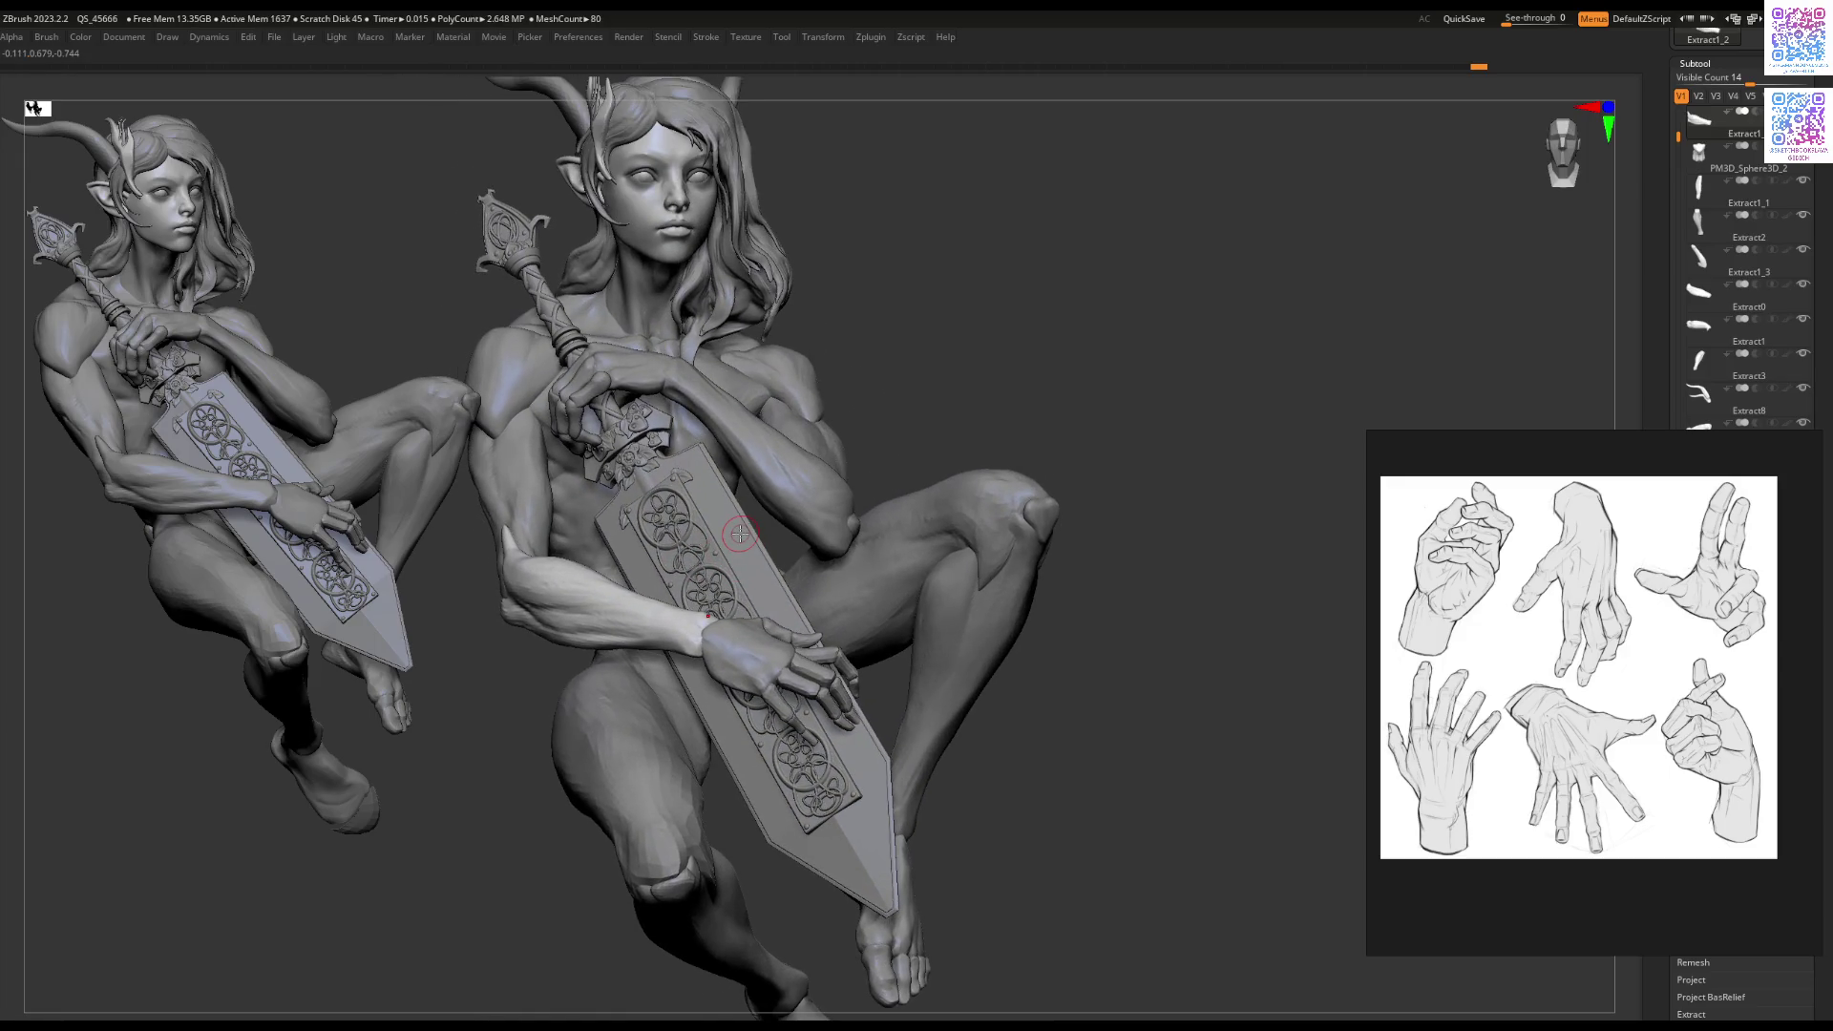
{"action": "mouse_move", "coordinate": [755, 590]}
{"action": "right_mouse_down"}
{"action": "mouse_move", "coordinate": [885, 618]}
{"action": "mouse_move", "coordinate": [931, 599]}
{"action": "mouse_move", "coordinate": [905, 573]}
{"action": "right_mouse_up"}
{"action": "left_click", "coordinate": [885, 618], "text": "alt"}
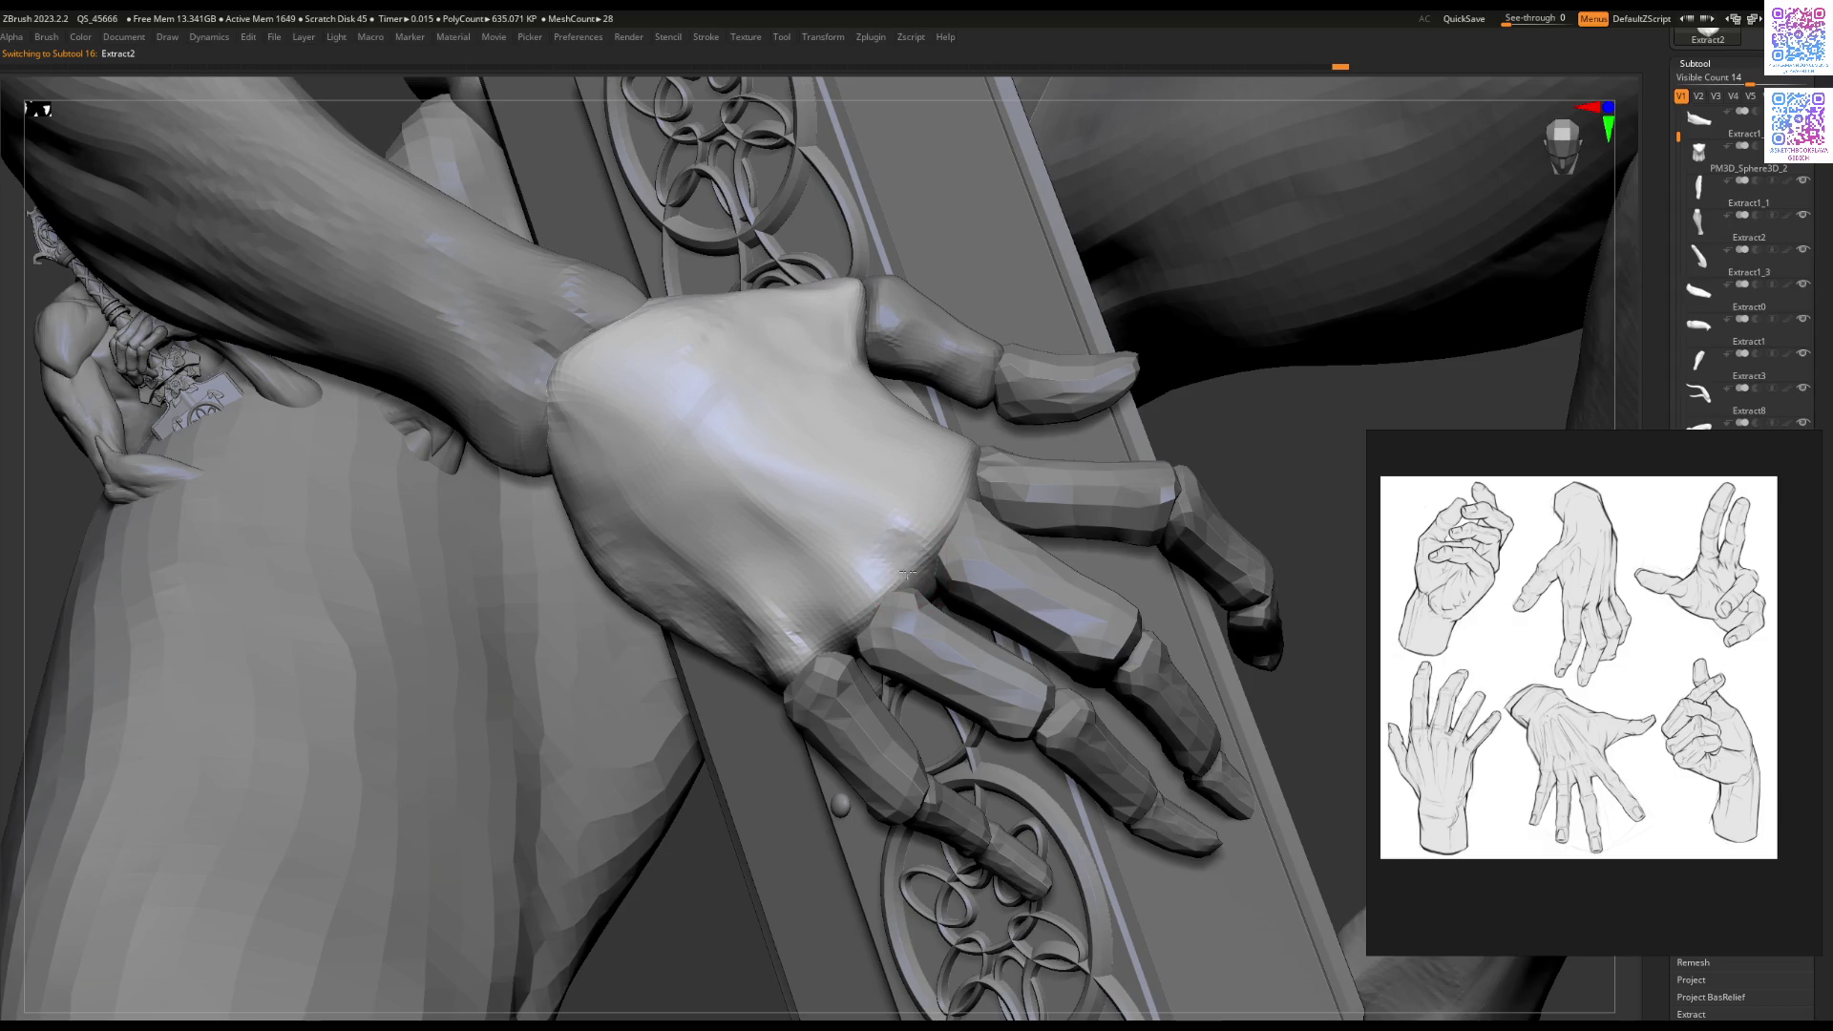
{"action": "right_click_drag", "start_coordinate": [802, 615], "coordinate": [947, 483]}
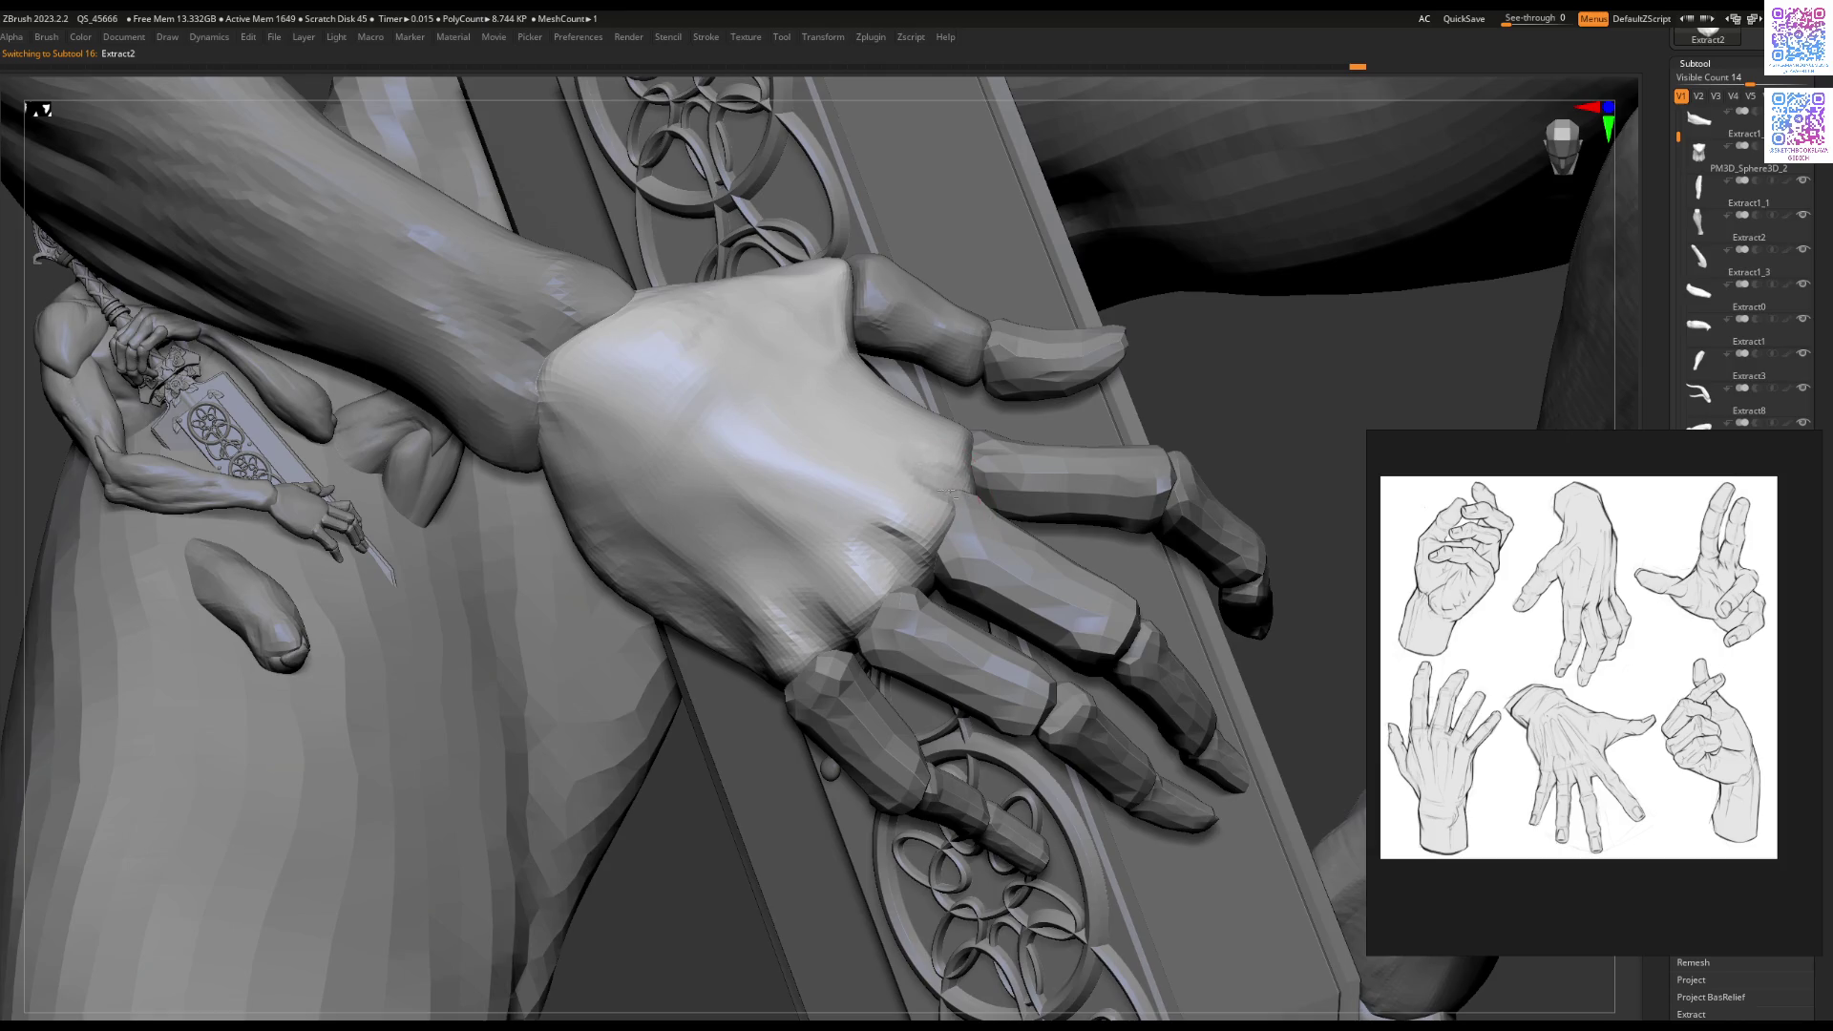
{"action": "mouse_move", "coordinate": [859, 534]}
{"action": "right_mouse_down"}
{"action": "mouse_move", "coordinate": [945, 506]}
{"action": "mouse_move", "coordinate": [976, 520]}
{"action": "right_mouse_up"}
{"action": "key", "text": "space"}
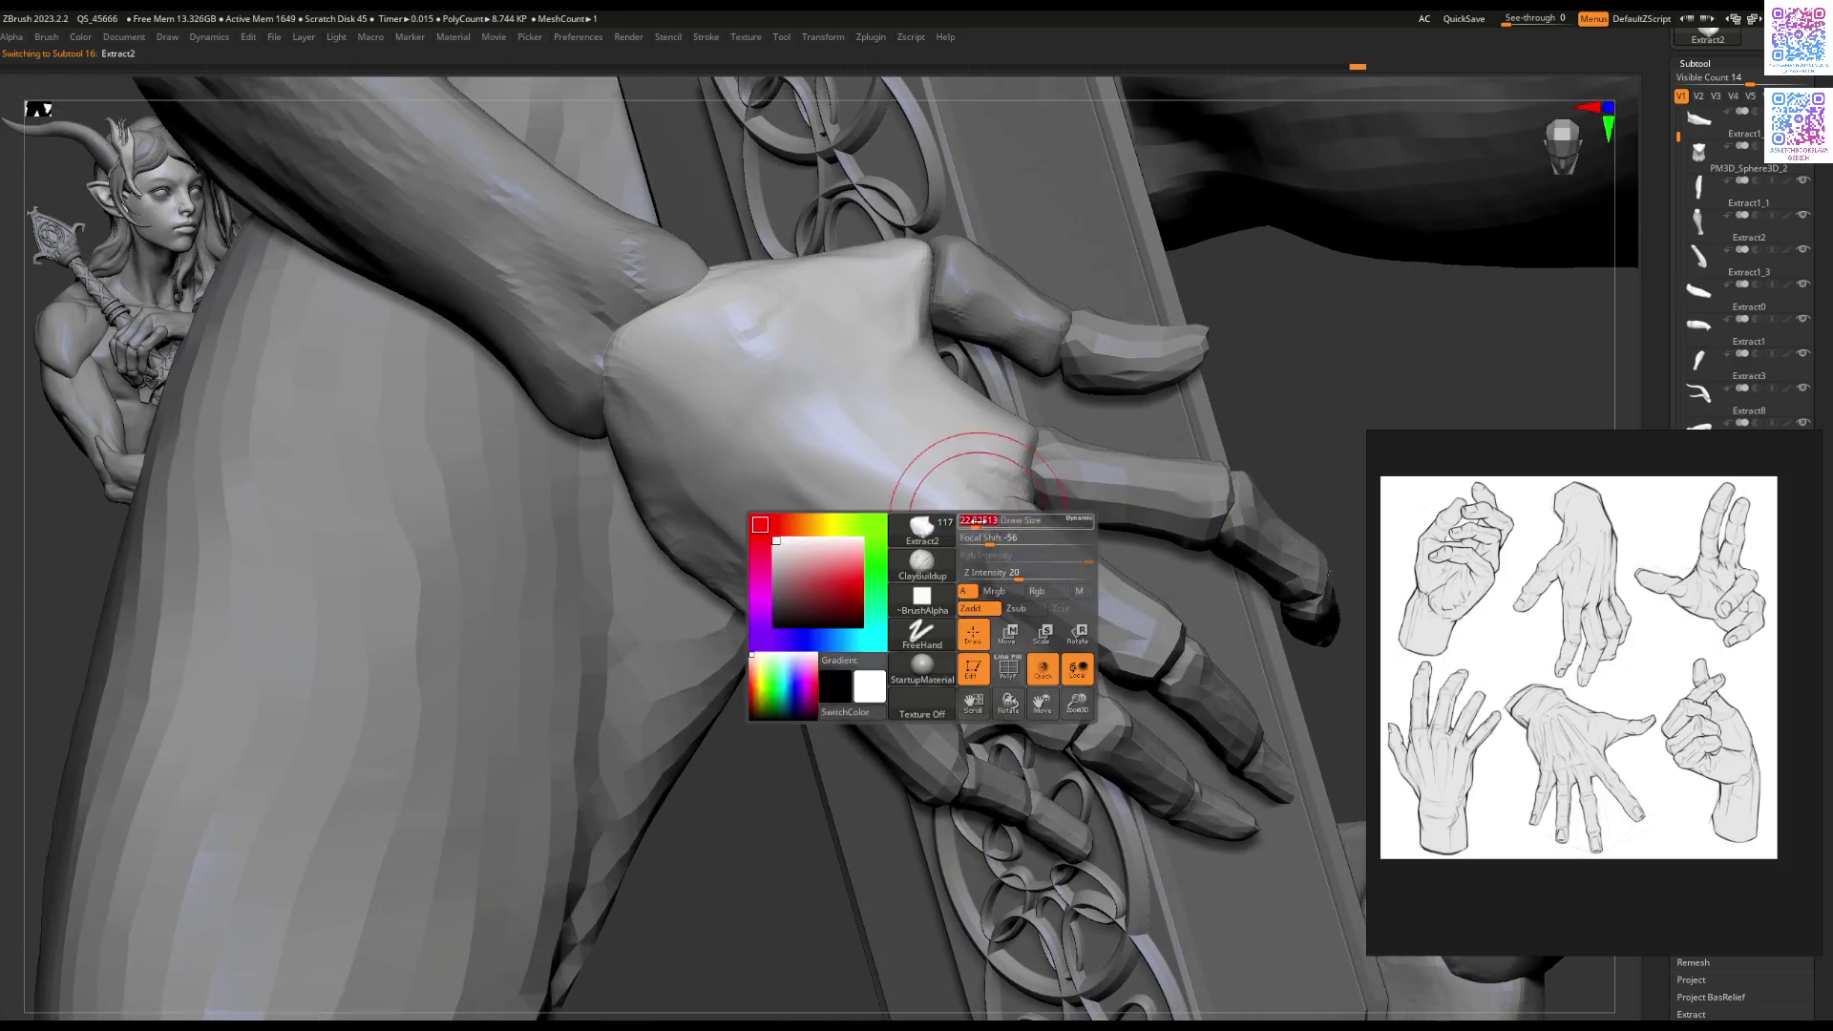
{"action": "mouse_move", "coordinate": [981, 541]}
{"action": "left_mouse_down"}
{"action": "mouse_move", "coordinate": [983, 515]}
{"action": "mouse_move", "coordinate": [980, 560]}
{"action": "mouse_move", "coordinate": [988, 504]}
{"action": "mouse_move", "coordinate": [993, 563]}
{"action": "mouse_move", "coordinate": [959, 549]}
{"action": "left_mouse_up"}
{"action": "right_click_drag", "start_coordinate": [960, 549], "coordinate": [872, 608]}
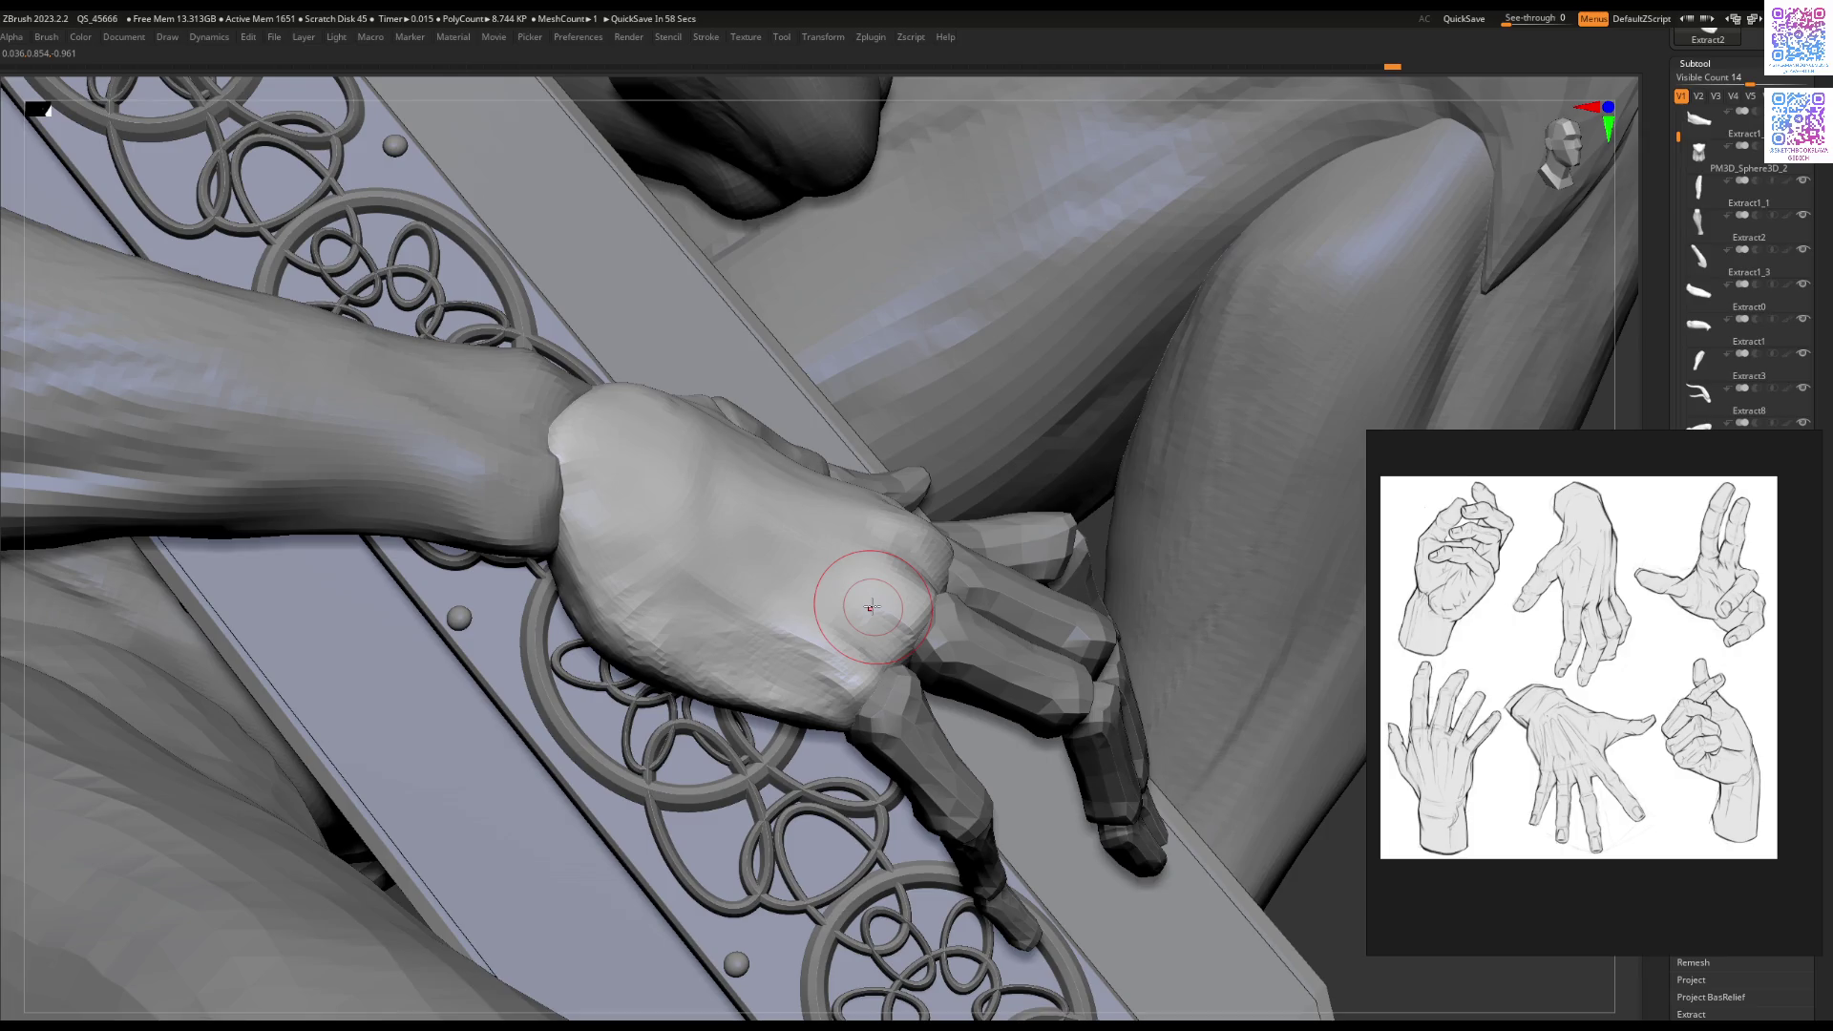
{"action": "right_click_drag", "start_coordinate": [872, 607], "coordinate": [745, 544]}
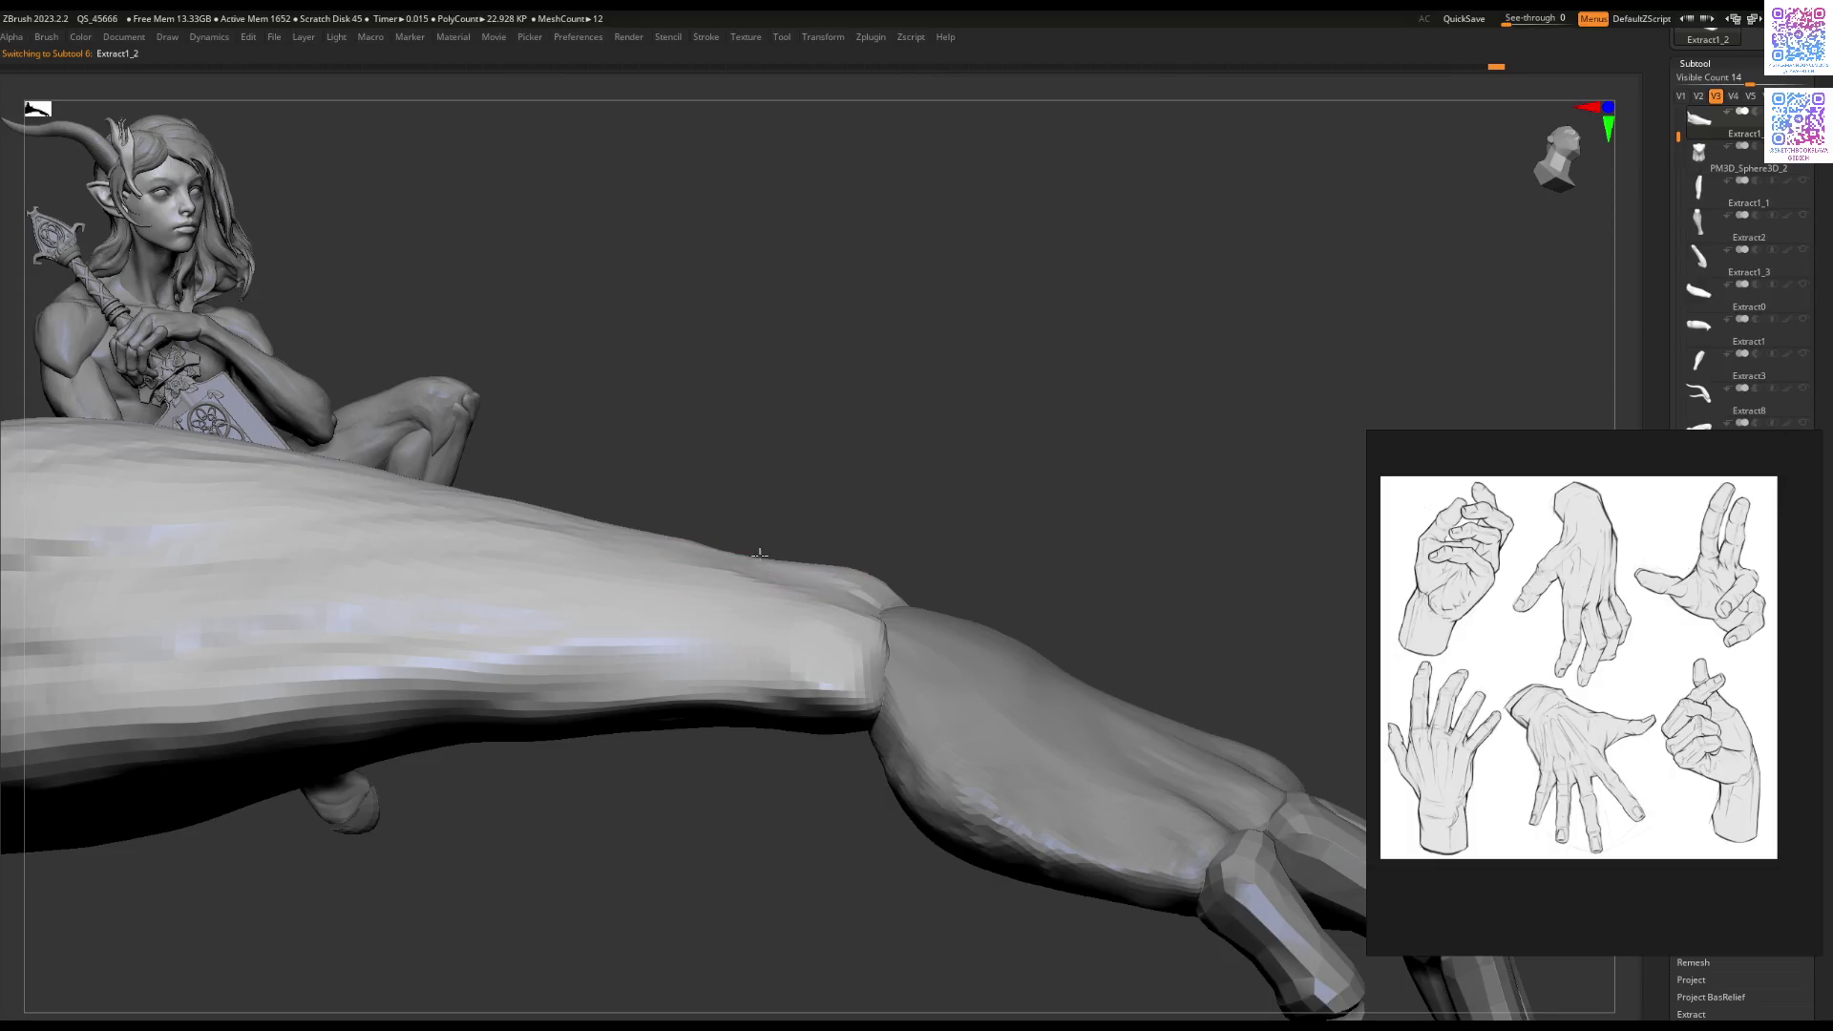
Step: Smooth the wrist edge where the giant forearm meets the hand
{"action": "right_click", "coordinate": [812, 573]}
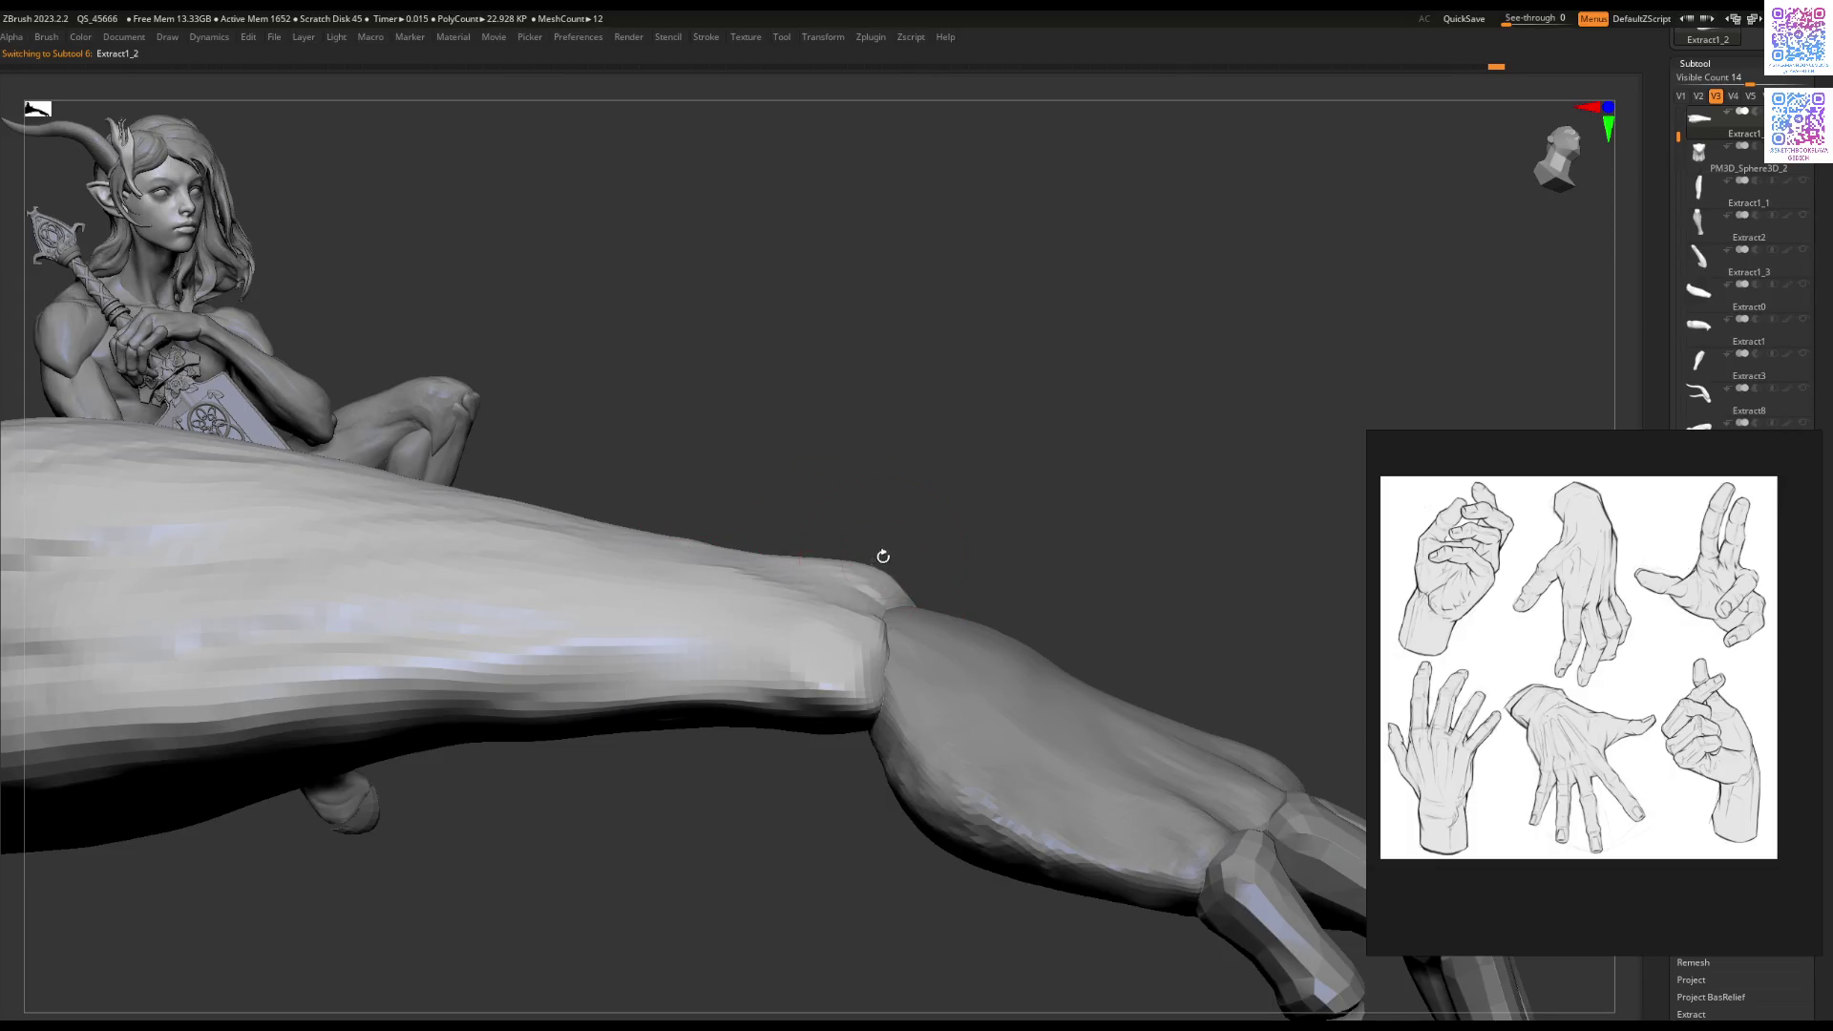
{"action": "key", "text": "space"}
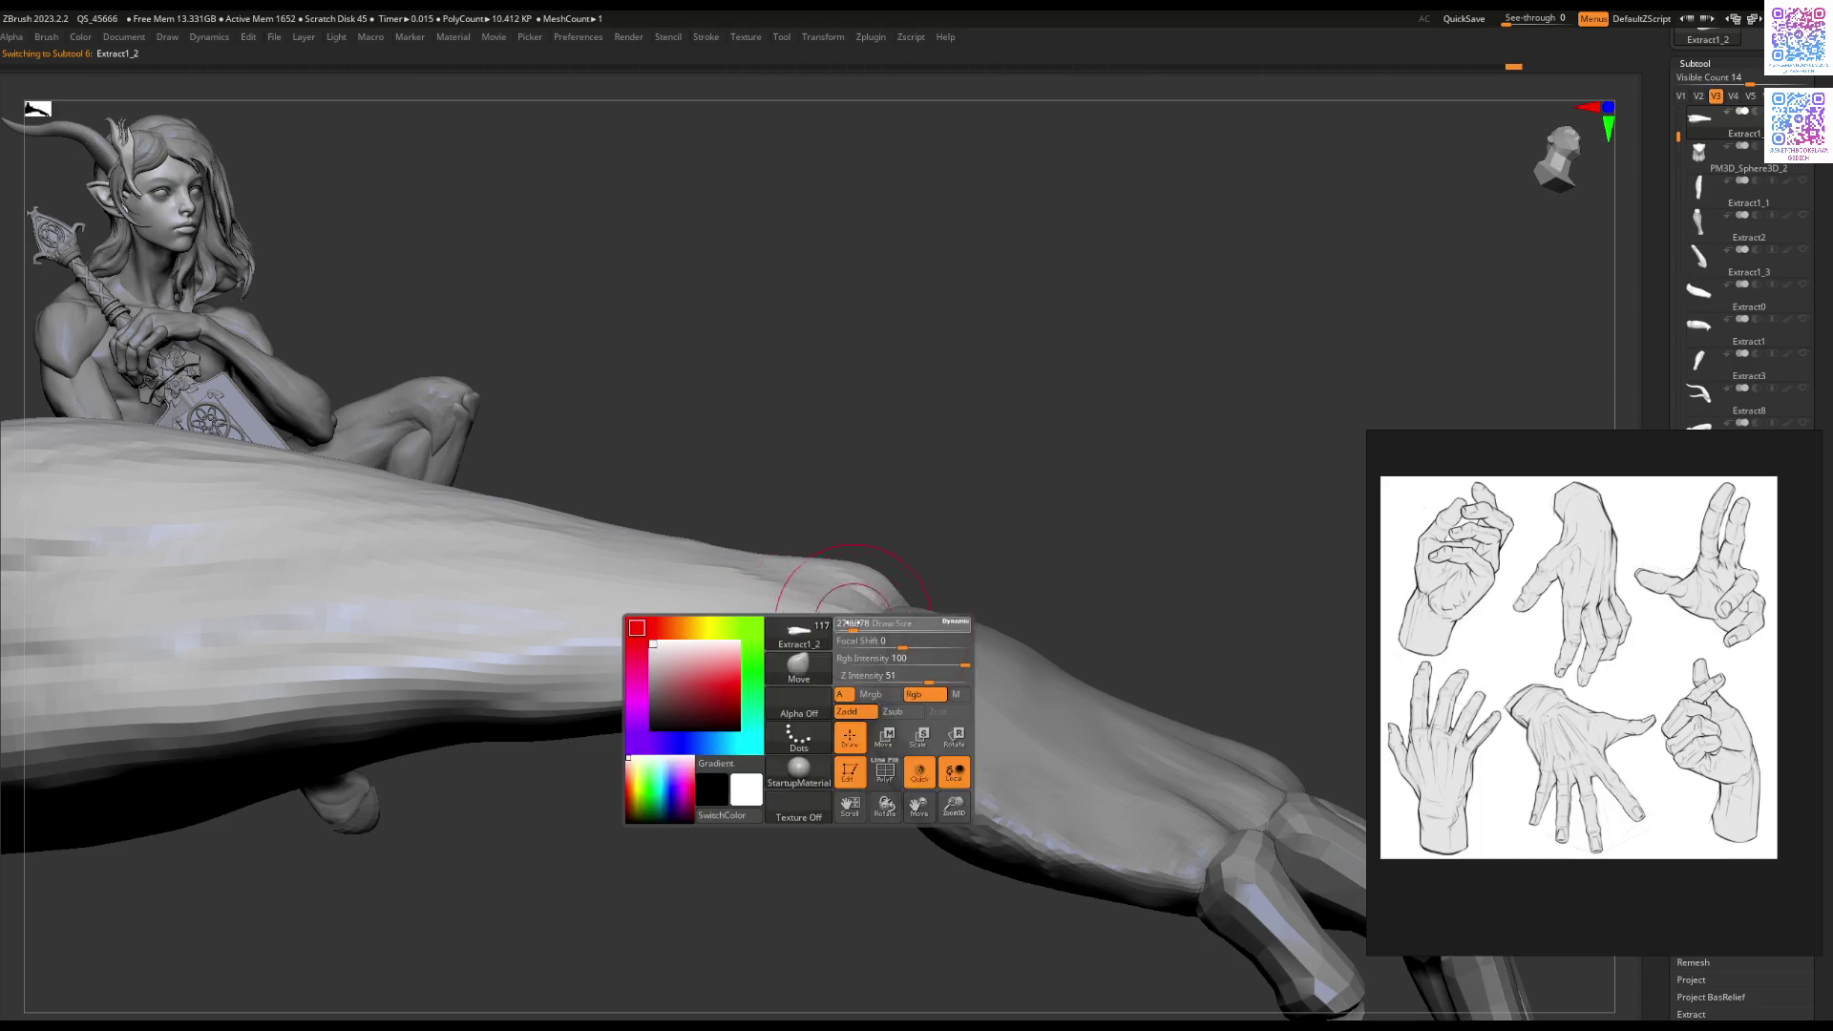
{"action": "left_click_drag", "start_coordinate": [840, 744], "coordinate": [802, 780]}
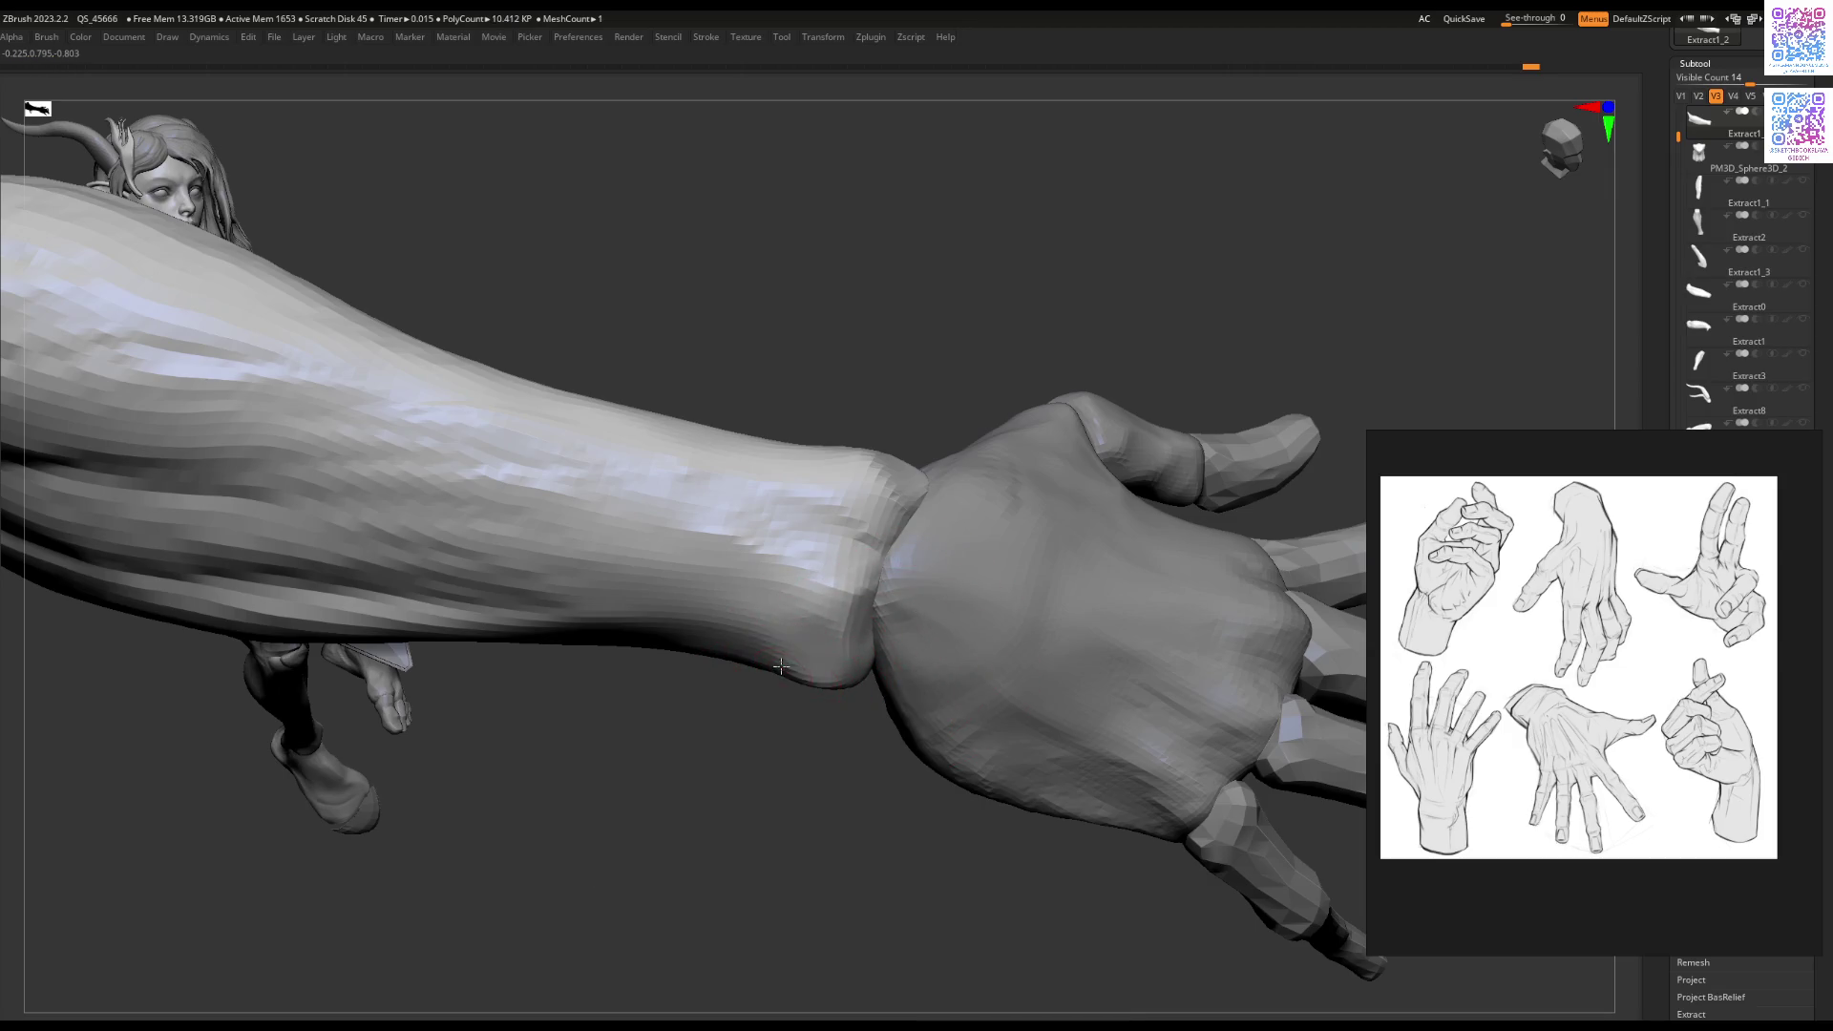
{"action": "mouse_move", "coordinate": [802, 673]}
{"action": "left_mouse_down"}
{"action": "mouse_move", "coordinate": [777, 657]}
{"action": "mouse_move", "coordinate": [810, 462]}
{"action": "mouse_move", "coordinate": [748, 604]}
{"action": "mouse_move", "coordinate": [816, 491]}
{"action": "mouse_move", "coordinate": [850, 688]}
{"action": "mouse_move", "coordinate": [903, 582]}
{"action": "left_mouse_up"}
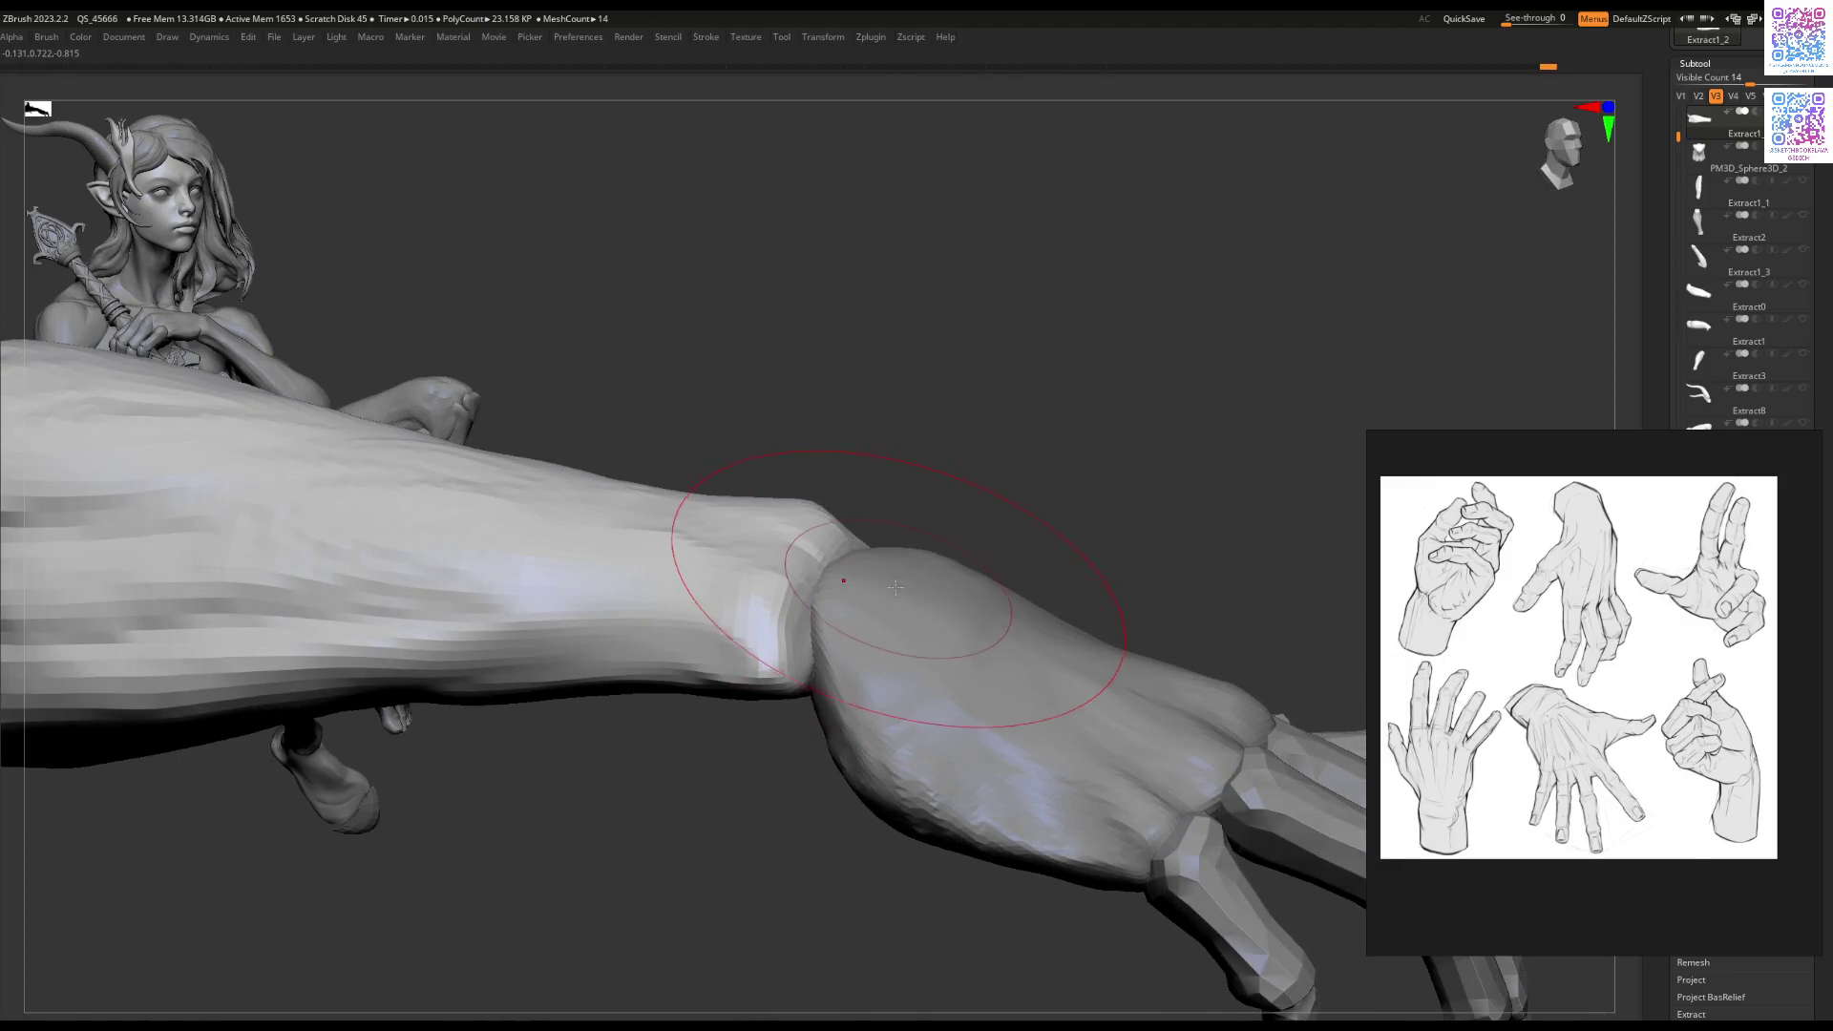
Step: Make hand piece Extract2 active and check it from several angles
{"action": "left_click", "coordinate": [903, 580], "text": "alt"}
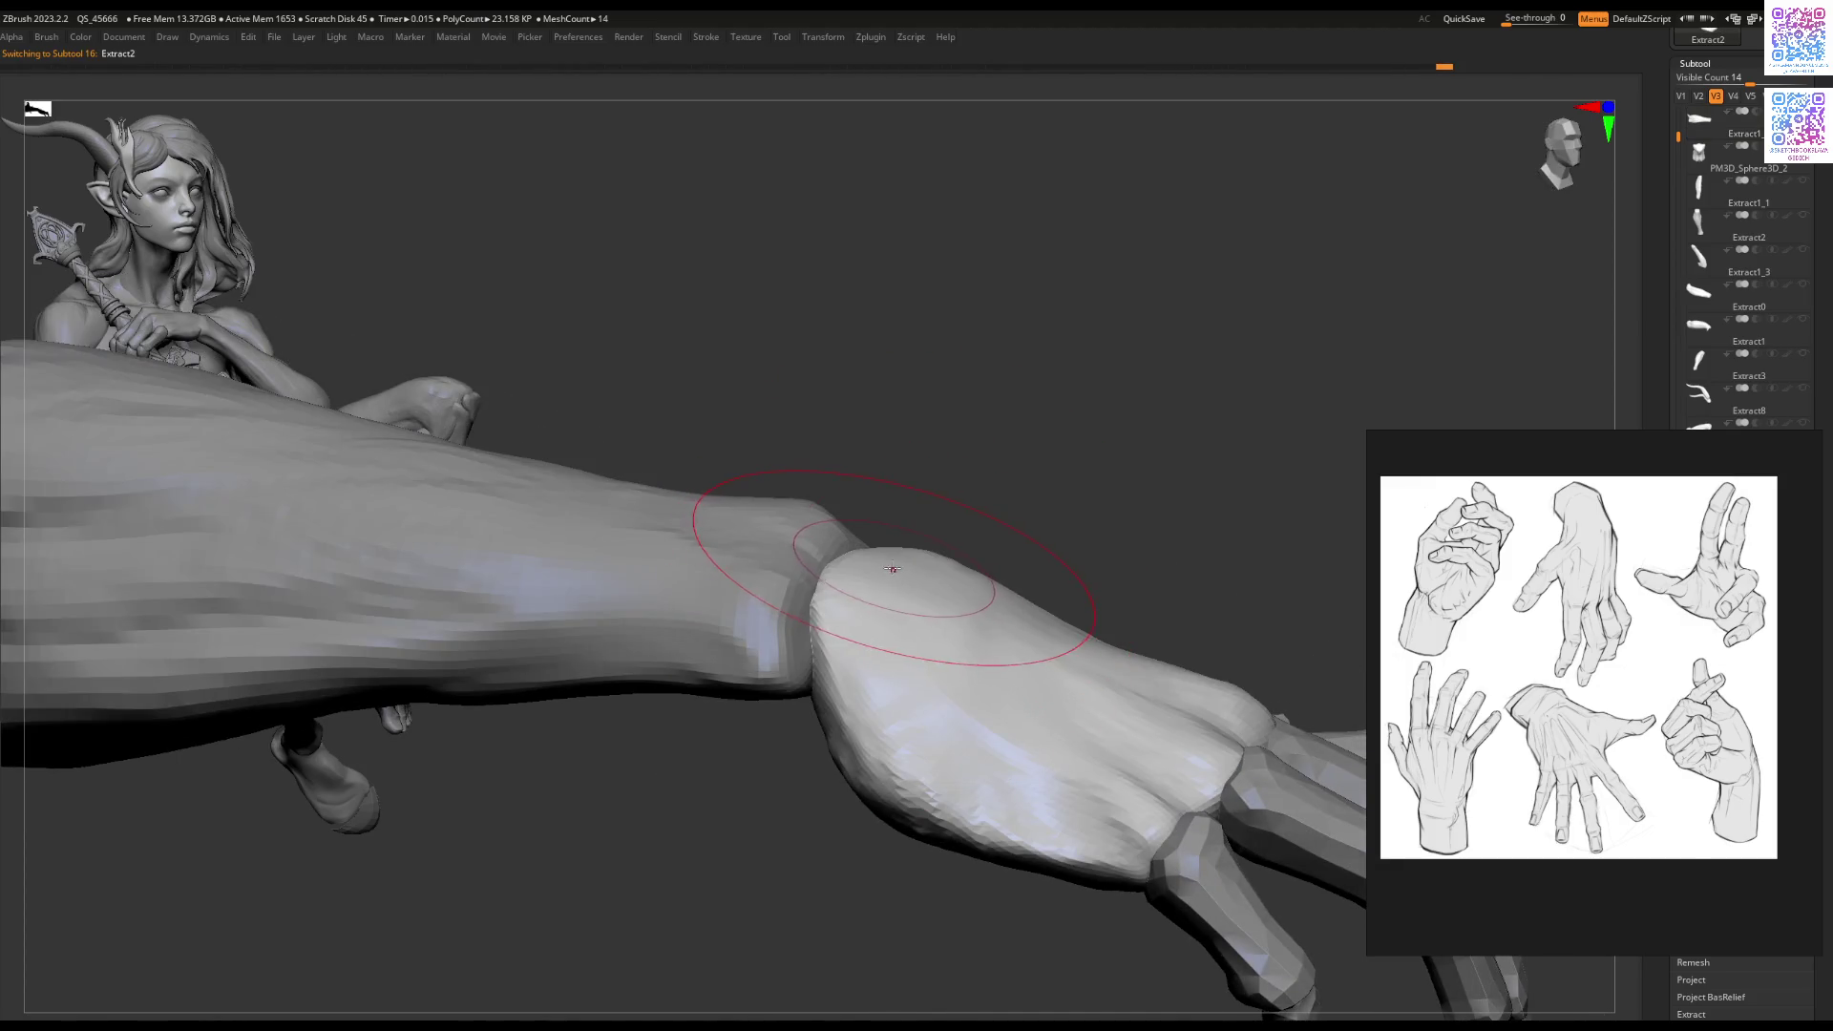
{"action": "left_click_drag", "start_coordinate": [886, 543], "coordinate": [1038, 638]}
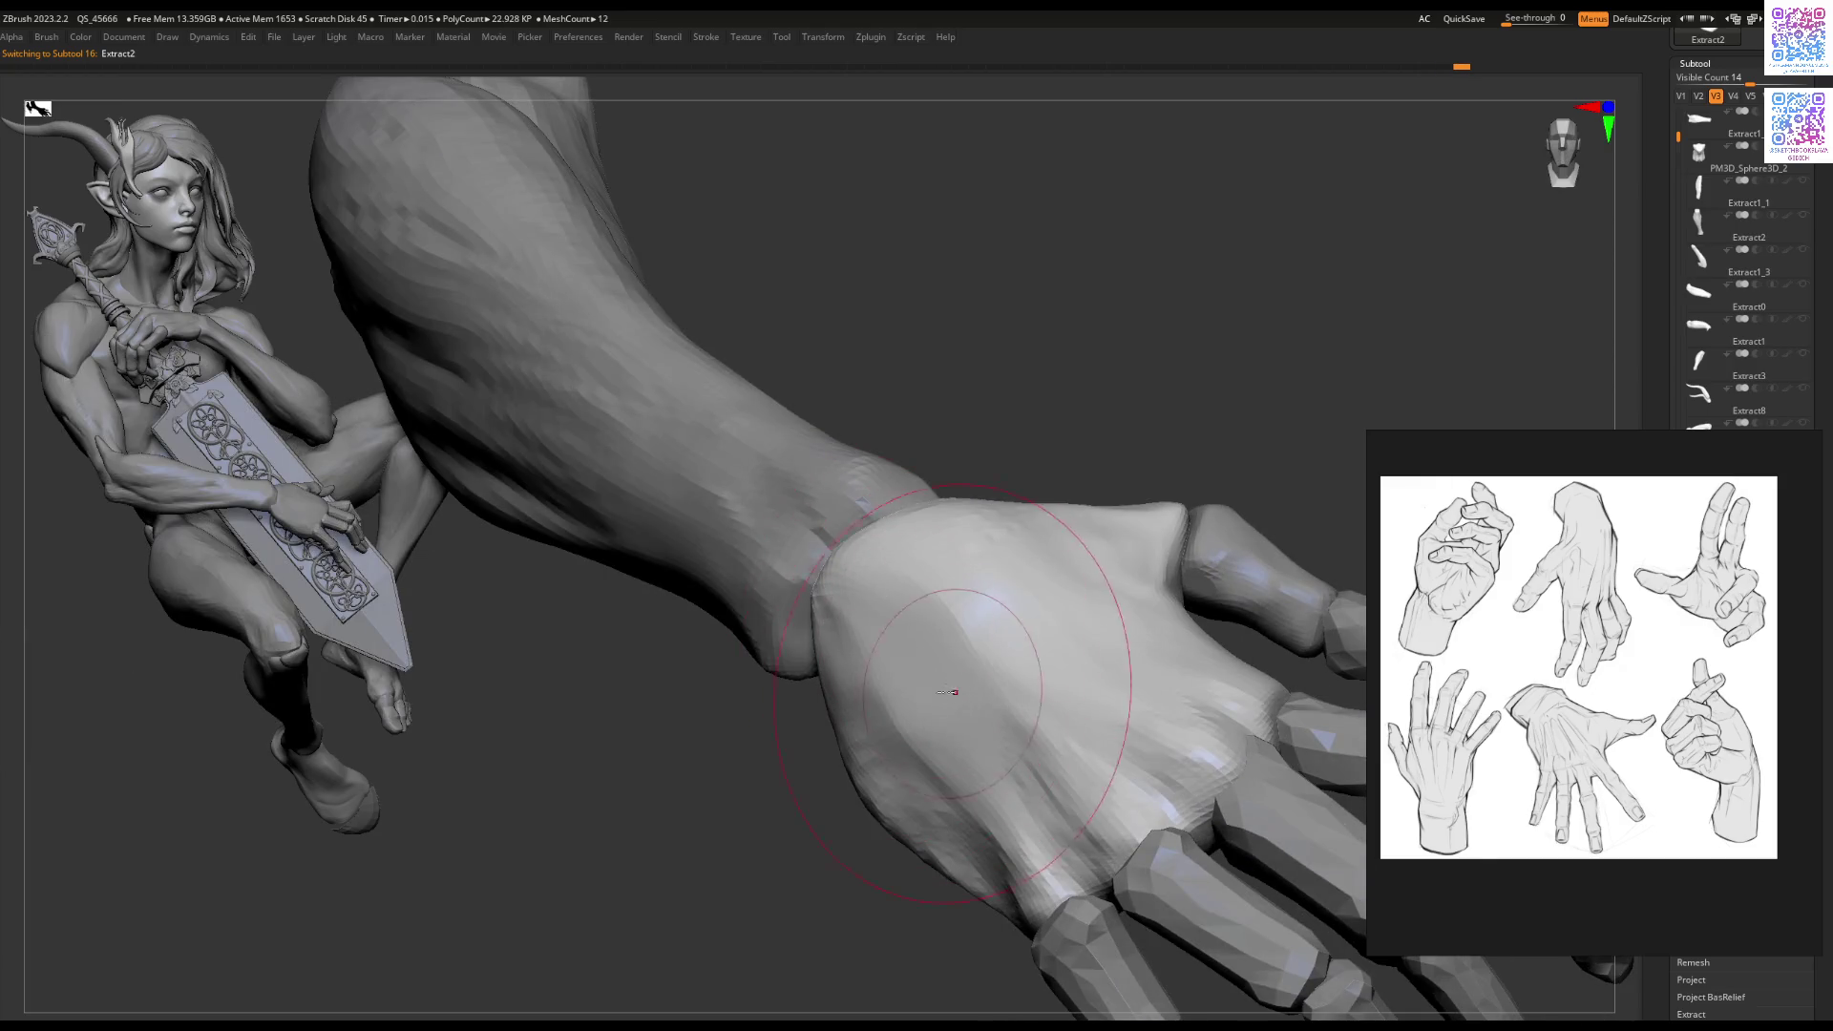
{"action": "right_click_drag", "start_coordinate": [1038, 638], "coordinate": [970, 667]}
{"action": "mouse_move", "coordinate": [949, 757]}
{"action": "right_mouse_down"}
{"action": "mouse_move", "coordinate": [1028, 775]}
{"action": "mouse_move", "coordinate": [880, 696]}
{"action": "mouse_move", "coordinate": [786, 614]}
{"action": "mouse_move", "coordinate": [933, 840]}
{"action": "mouse_move", "coordinate": [917, 577]}
{"action": "mouse_move", "coordinate": [840, 649]}
{"action": "mouse_move", "coordinate": [916, 657]}
{"action": "mouse_move", "coordinate": [921, 620]}
{"action": "mouse_move", "coordinate": [876, 662]}
{"action": "right_mouse_up"}
{"action": "key", "text": "space"}
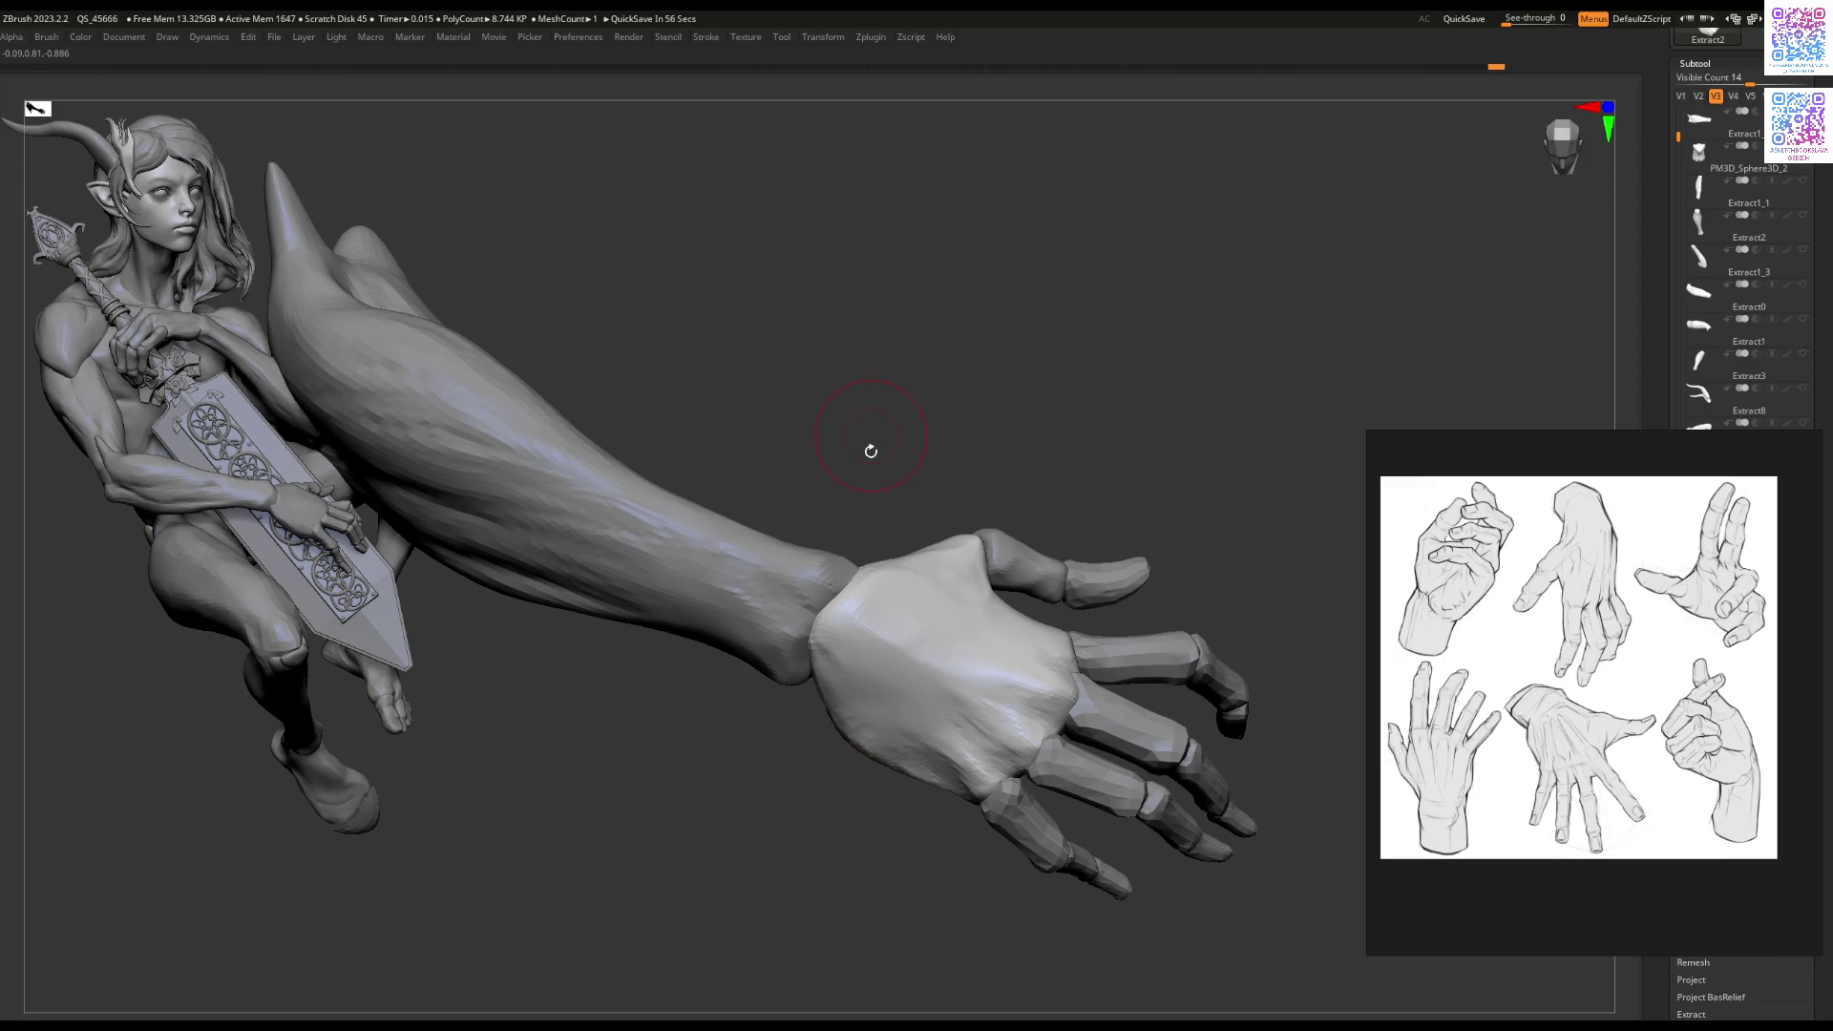
{"action": "key", "text": "ctrl+z"}
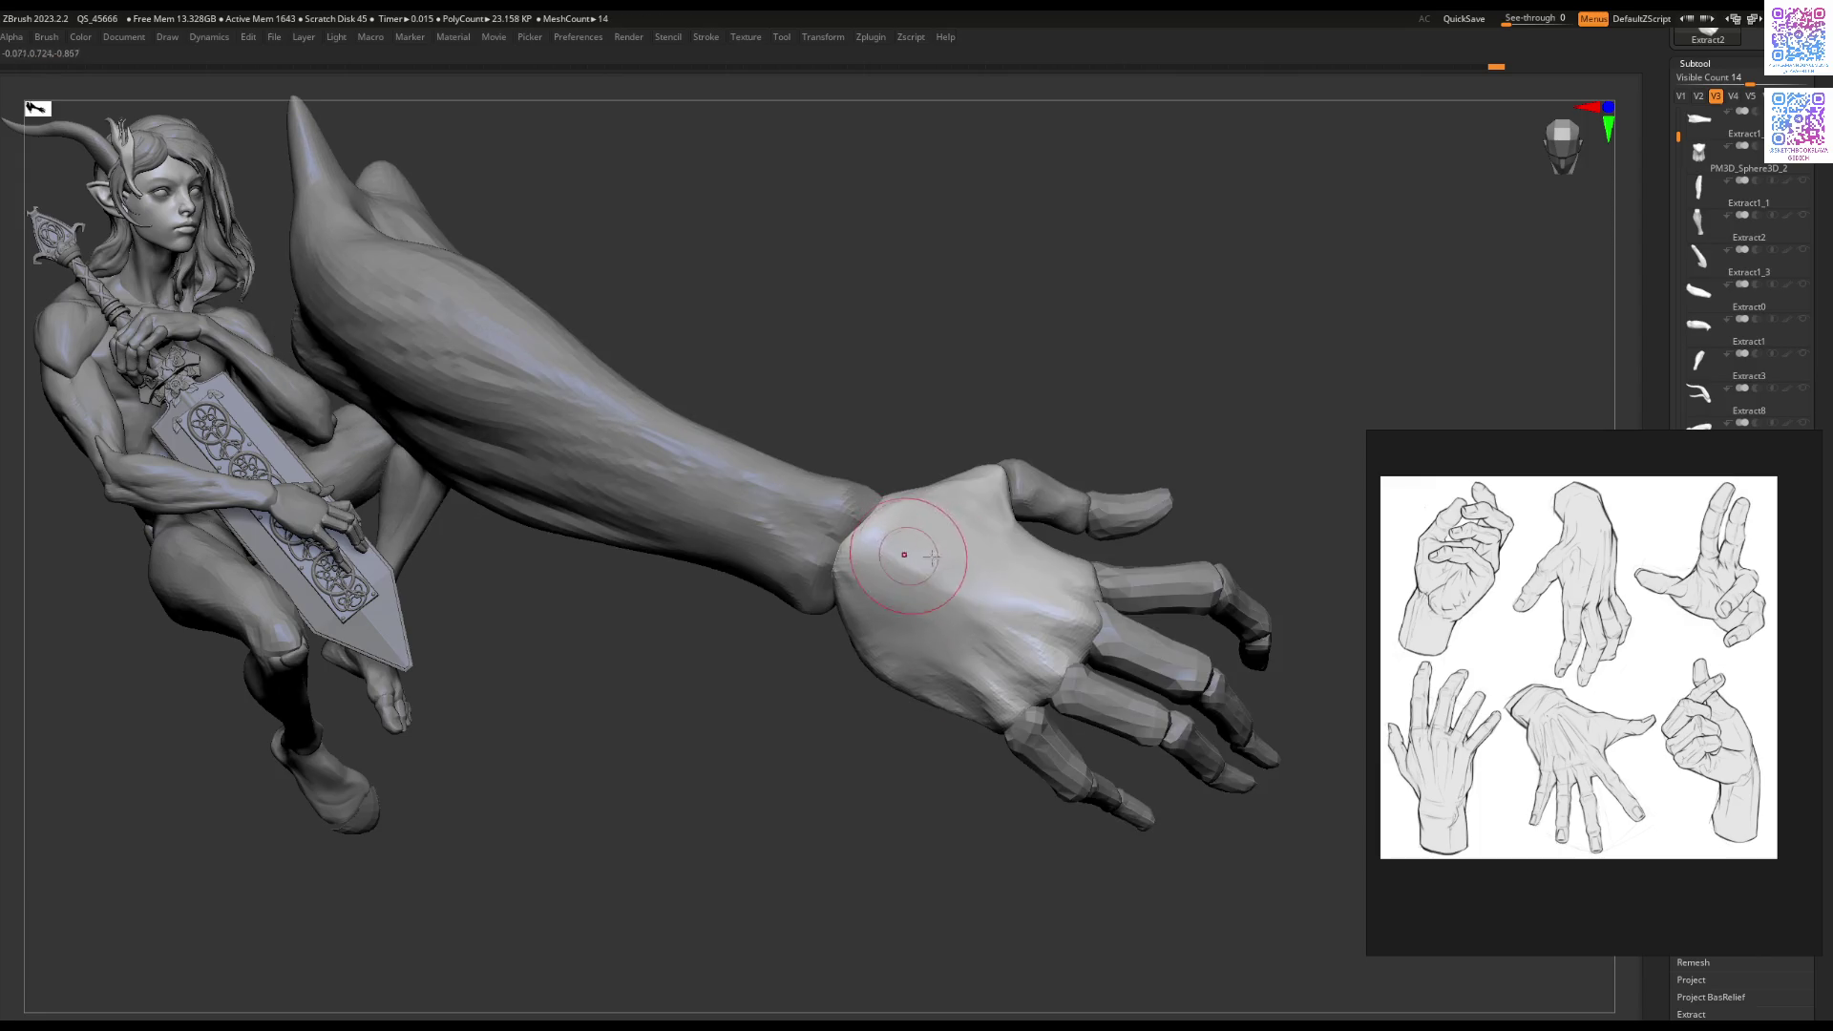
{"action": "key", "text": "ctrl+z"}
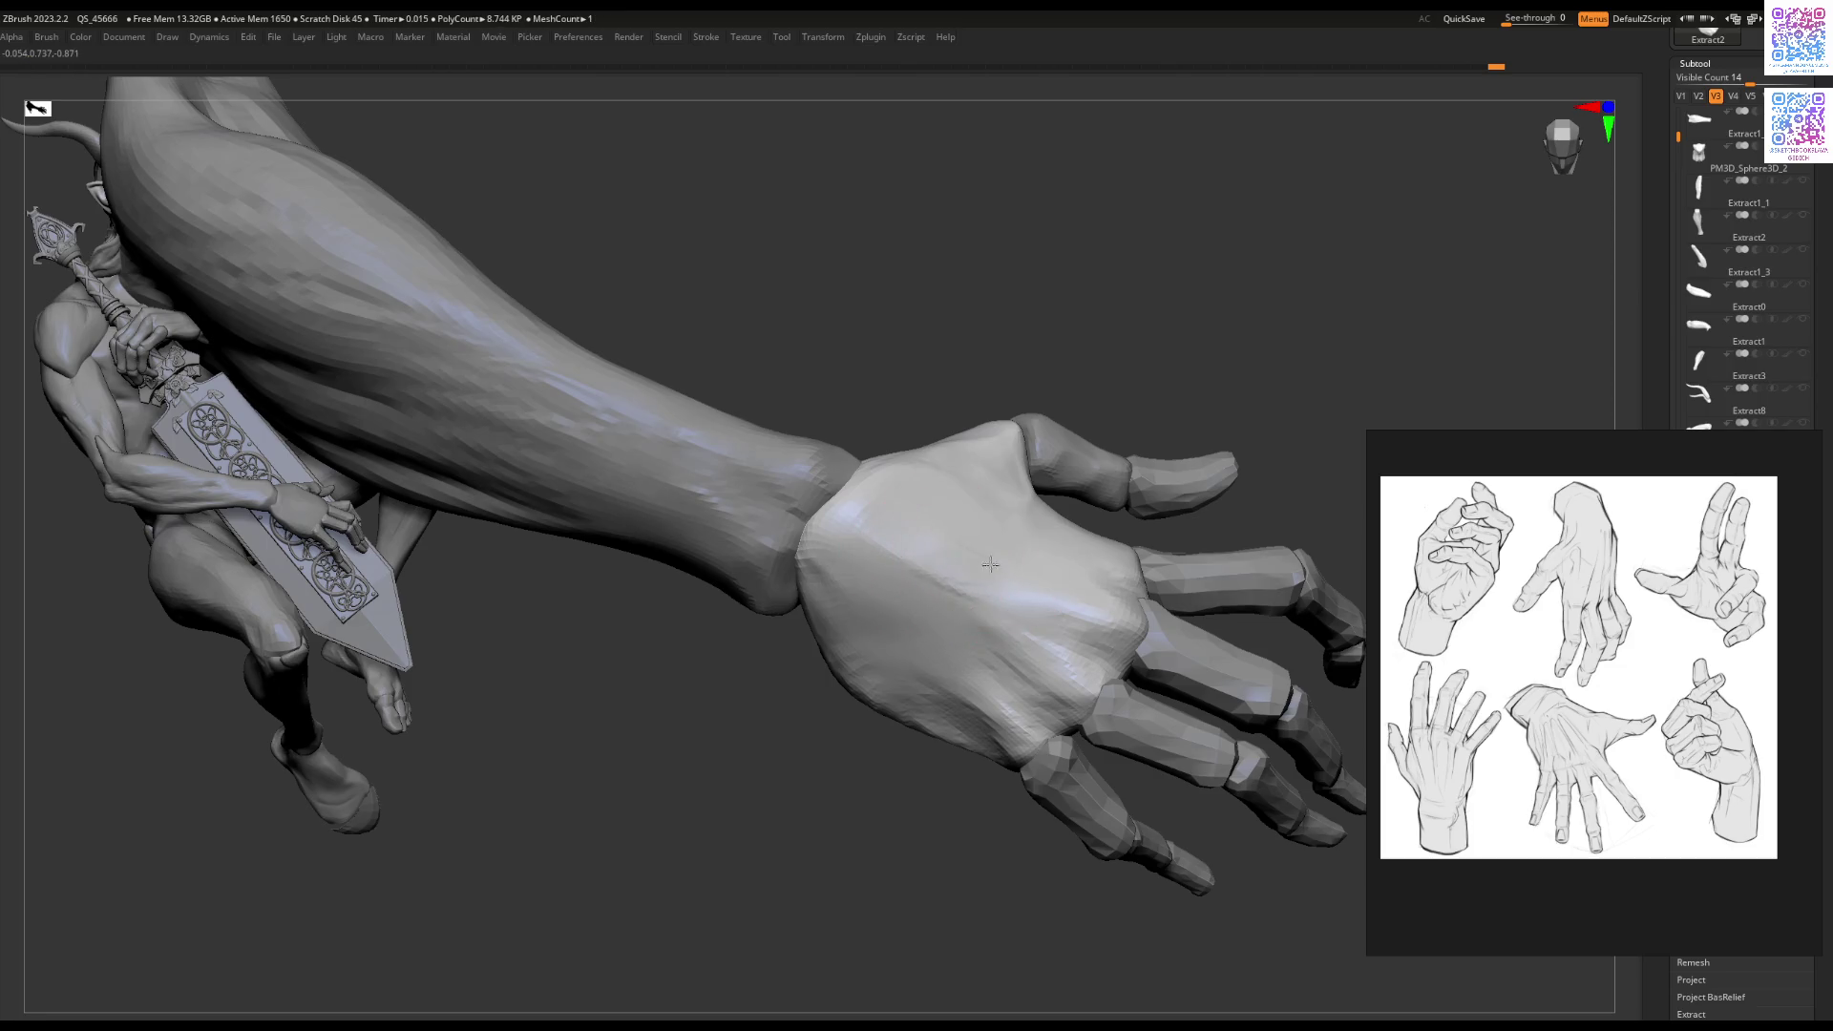
{"action": "key", "text": "ctrl+z"}
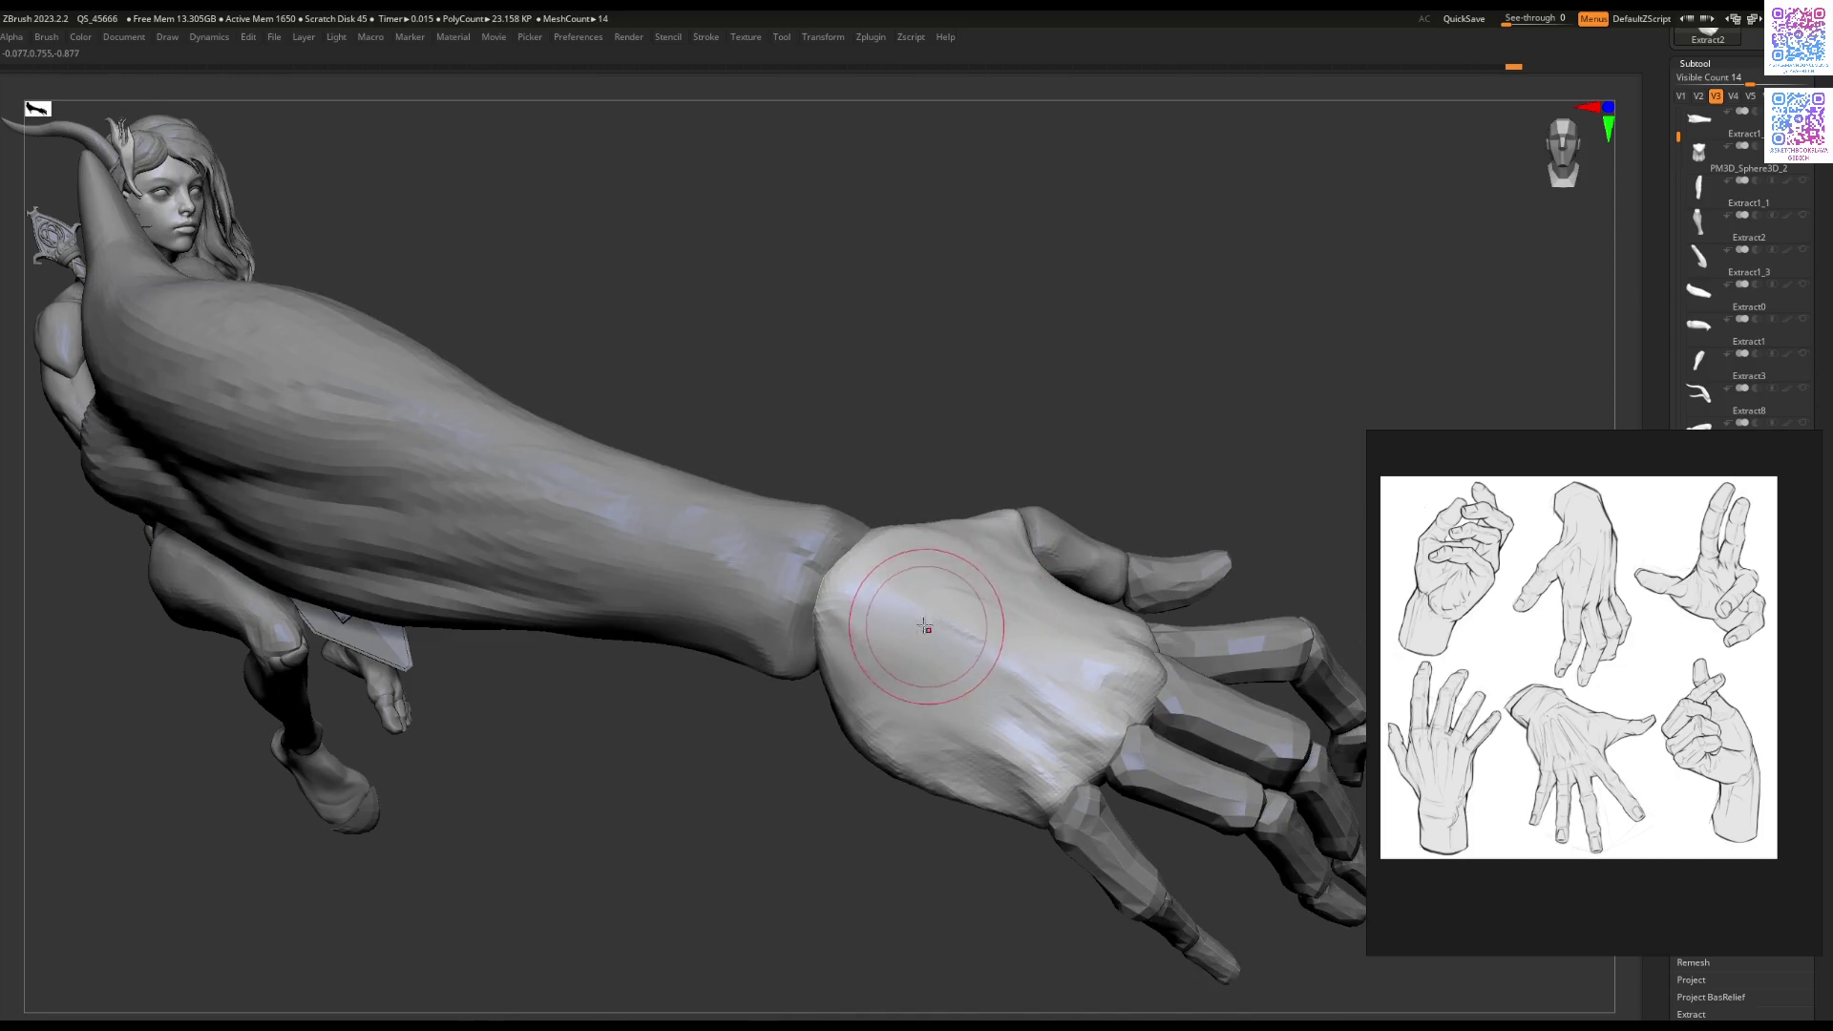
{"action": "key", "text": "ctrl+z"}
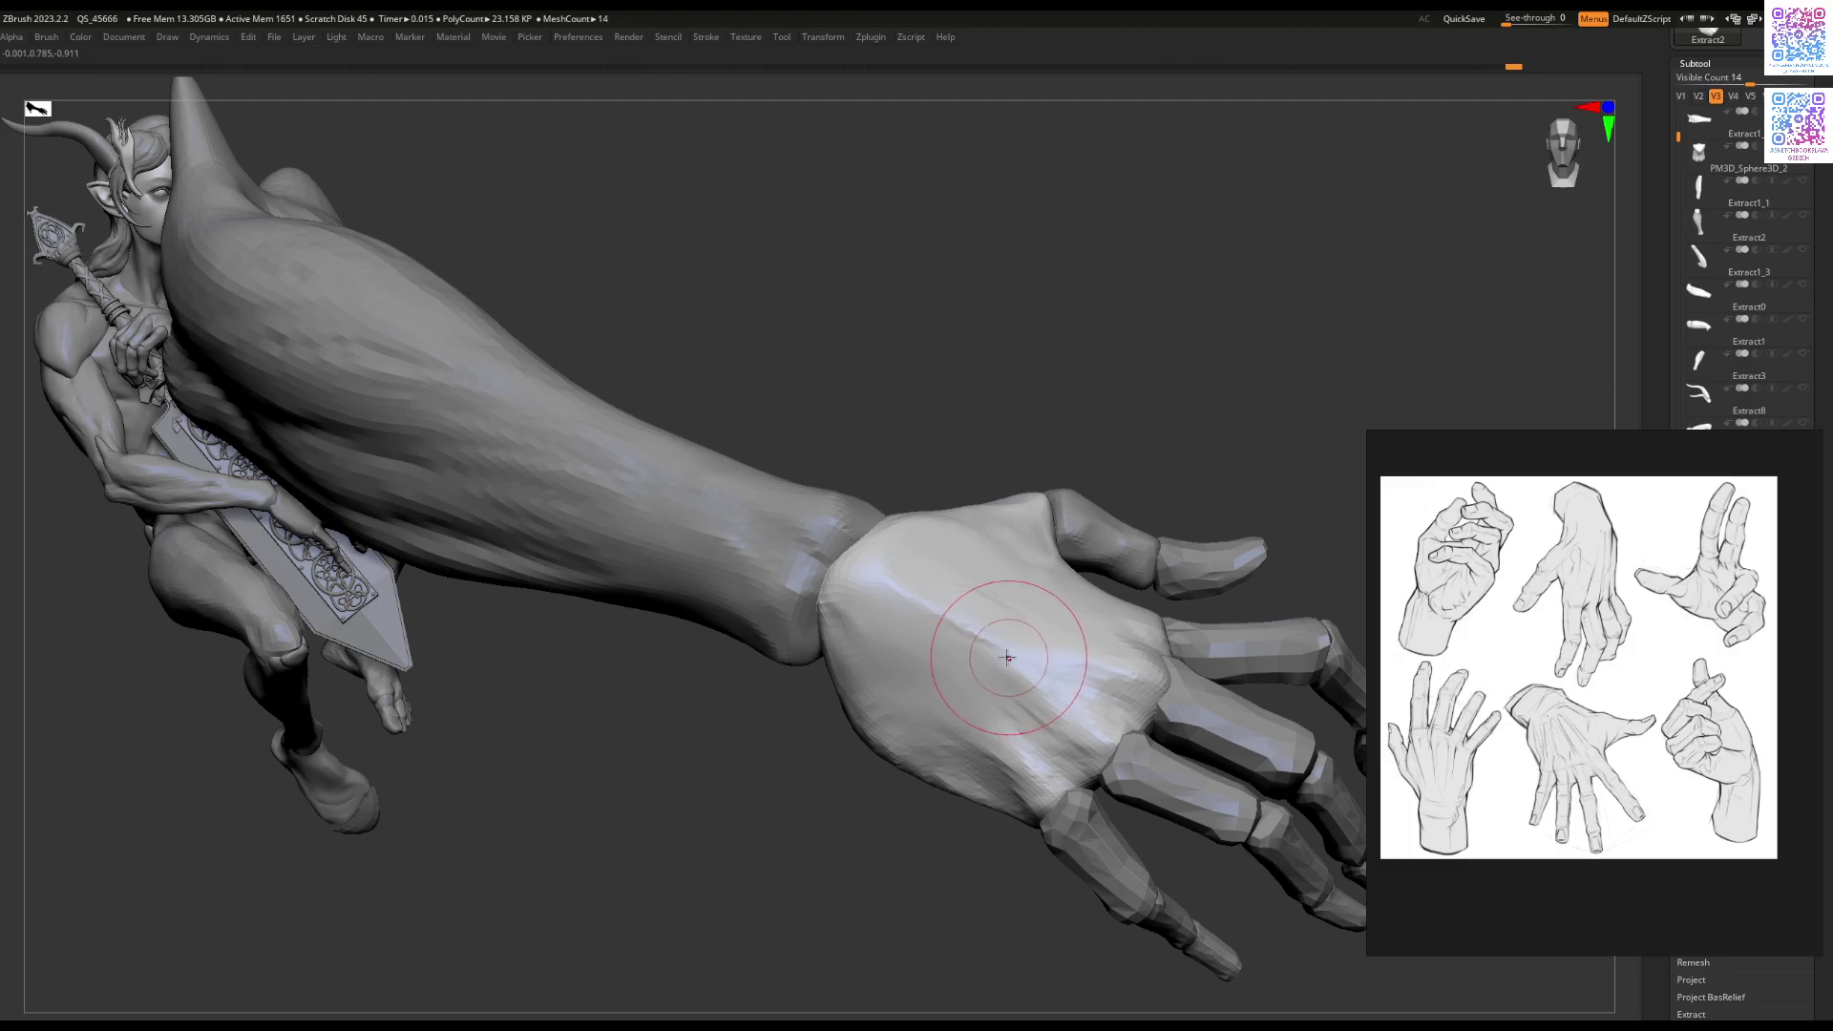
{"action": "key", "text": "ctrl+z"}
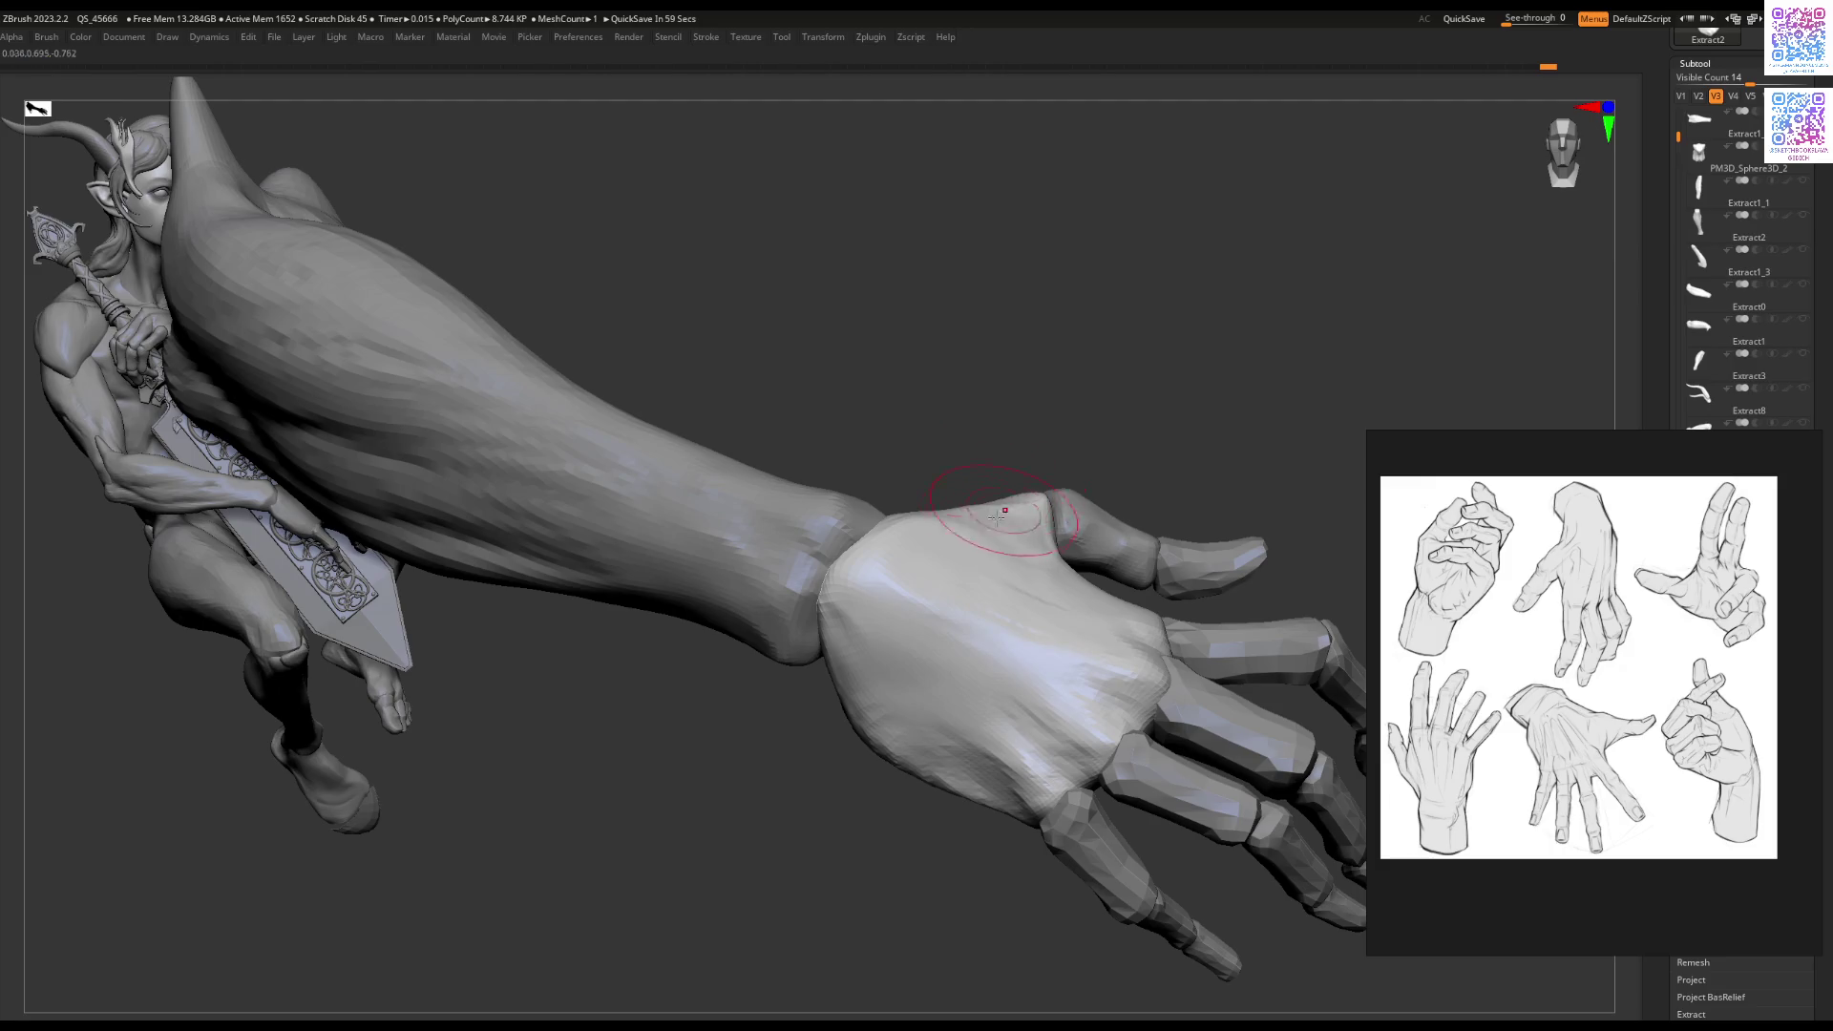
{"action": "mouse_move", "coordinate": [921, 572]}
{"action": "right_mouse_down"}
{"action": "mouse_move", "coordinate": [1183, 621]}
{"action": "mouse_move", "coordinate": [1105, 694]}
{"action": "mouse_move", "coordinate": [1034, 673]}
{"action": "right_mouse_up"}
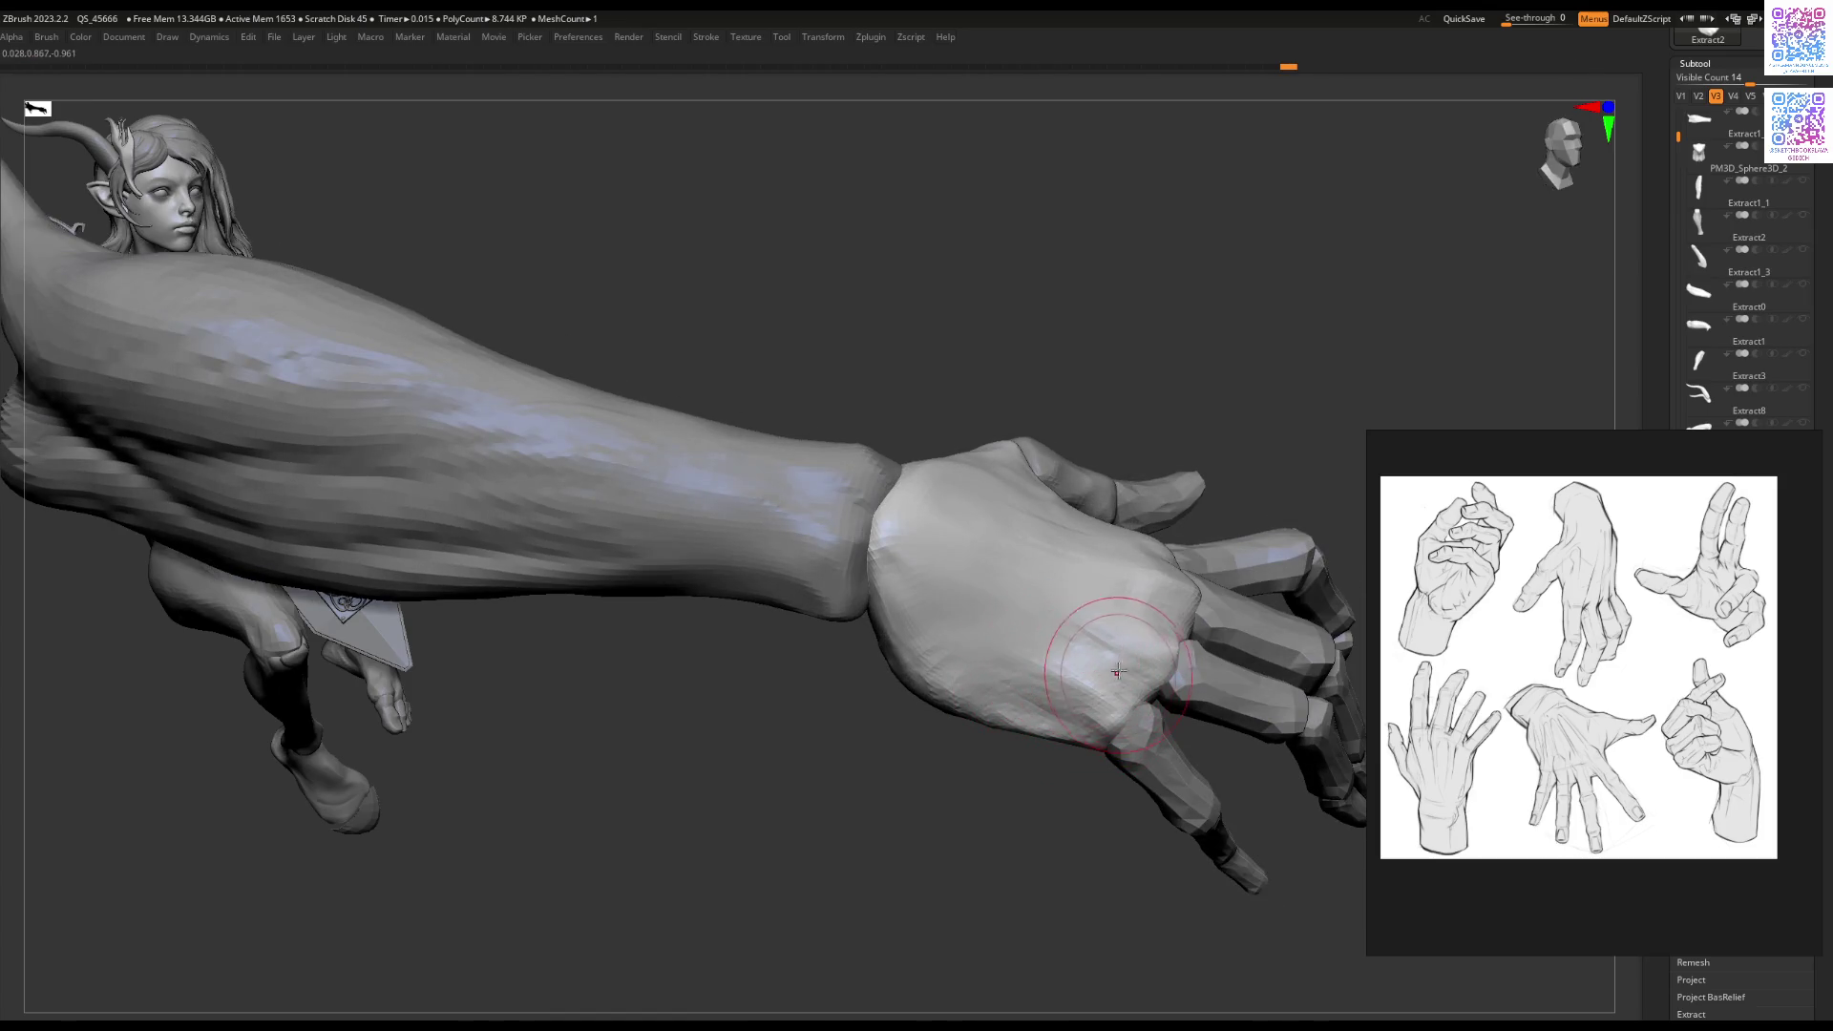
{"action": "right_click_drag", "start_coordinate": [1071, 671], "coordinate": [1079, 644]}
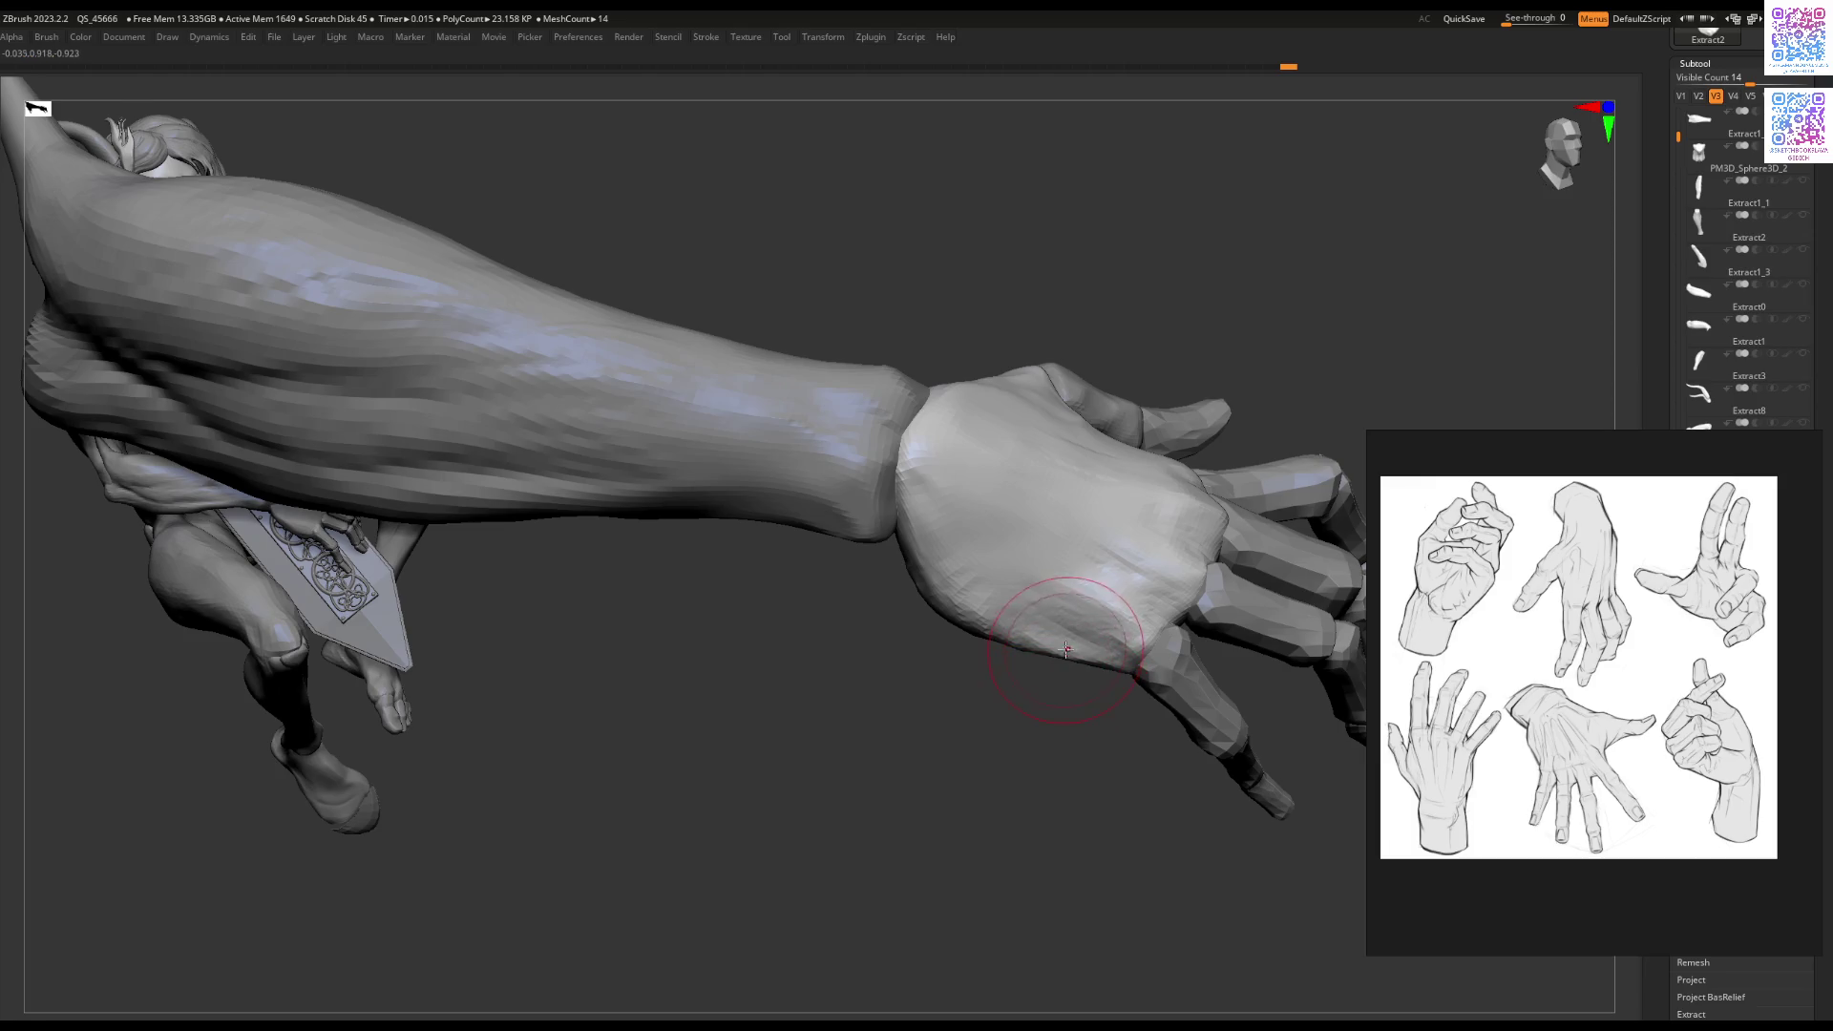
{"action": "mouse_move", "coordinate": [1100, 638]}
{"action": "right_mouse_down"}
{"action": "mouse_move", "coordinate": [991, 691]}
{"action": "mouse_move", "coordinate": [921, 696]}
{"action": "mouse_move", "coordinate": [954, 667]}
{"action": "mouse_move", "coordinate": [961, 573]}
{"action": "mouse_move", "coordinate": [982, 614]}
{"action": "mouse_move", "coordinate": [908, 696]}
{"action": "mouse_move", "coordinate": [1131, 649]}
{"action": "mouse_move", "coordinate": [1104, 632]}
{"action": "mouse_move", "coordinate": [1112, 664]}
{"action": "mouse_move", "coordinate": [1041, 657]}
{"action": "mouse_move", "coordinate": [945, 611]}
{"action": "right_mouse_up"}
{"action": "key", "text": "space"}
{"action": "key", "text": "space"}
{"action": "key", "text": "space"}
{"action": "right_click_drag", "start_coordinate": [921, 662], "coordinate": [935, 715]}
{"action": "key", "text": "s"}
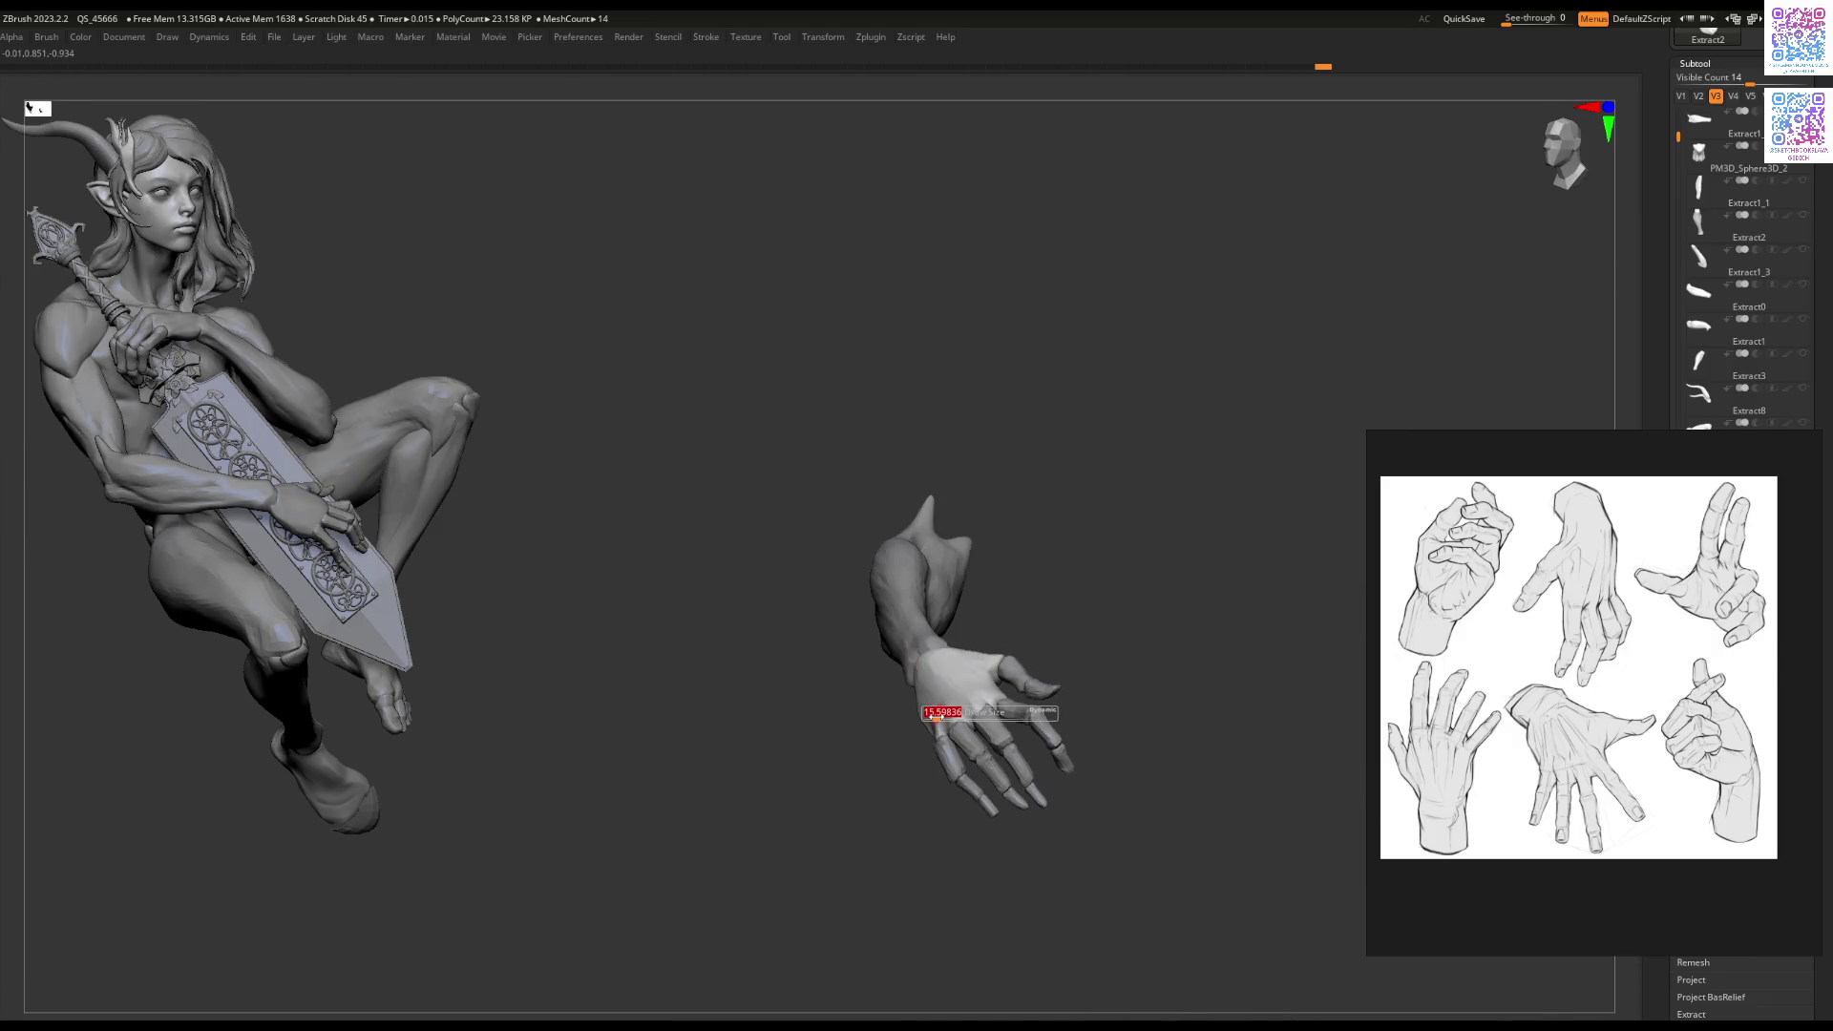
Step: From a side view, round out the hand's thumb base just below the wrist
{"action": "mouse_move", "coordinate": [1071, 592]}
{"action": "right_mouse_down"}
{"action": "mouse_move", "coordinate": [1056, 593]}
{"action": "mouse_move", "coordinate": [1074, 716]}
{"action": "mouse_move", "coordinate": [1084, 622]}
{"action": "mouse_move", "coordinate": [1049, 661]}
{"action": "mouse_move", "coordinate": [1068, 580]}
{"action": "mouse_move", "coordinate": [1050, 567]}
{"action": "mouse_move", "coordinate": [1009, 601]}
{"action": "mouse_move", "coordinate": [993, 669]}
{"action": "mouse_move", "coordinate": [950, 720]}
{"action": "mouse_move", "coordinate": [928, 674]}
{"action": "right_mouse_up"}
{"action": "mouse_move", "coordinate": [1031, 570]}
{"action": "right_mouse_down"}
{"action": "mouse_move", "coordinate": [1052, 655]}
{"action": "mouse_move", "coordinate": [1092, 546]}
{"action": "right_mouse_up"}
{"action": "right_click", "coordinate": [1049, 633]}
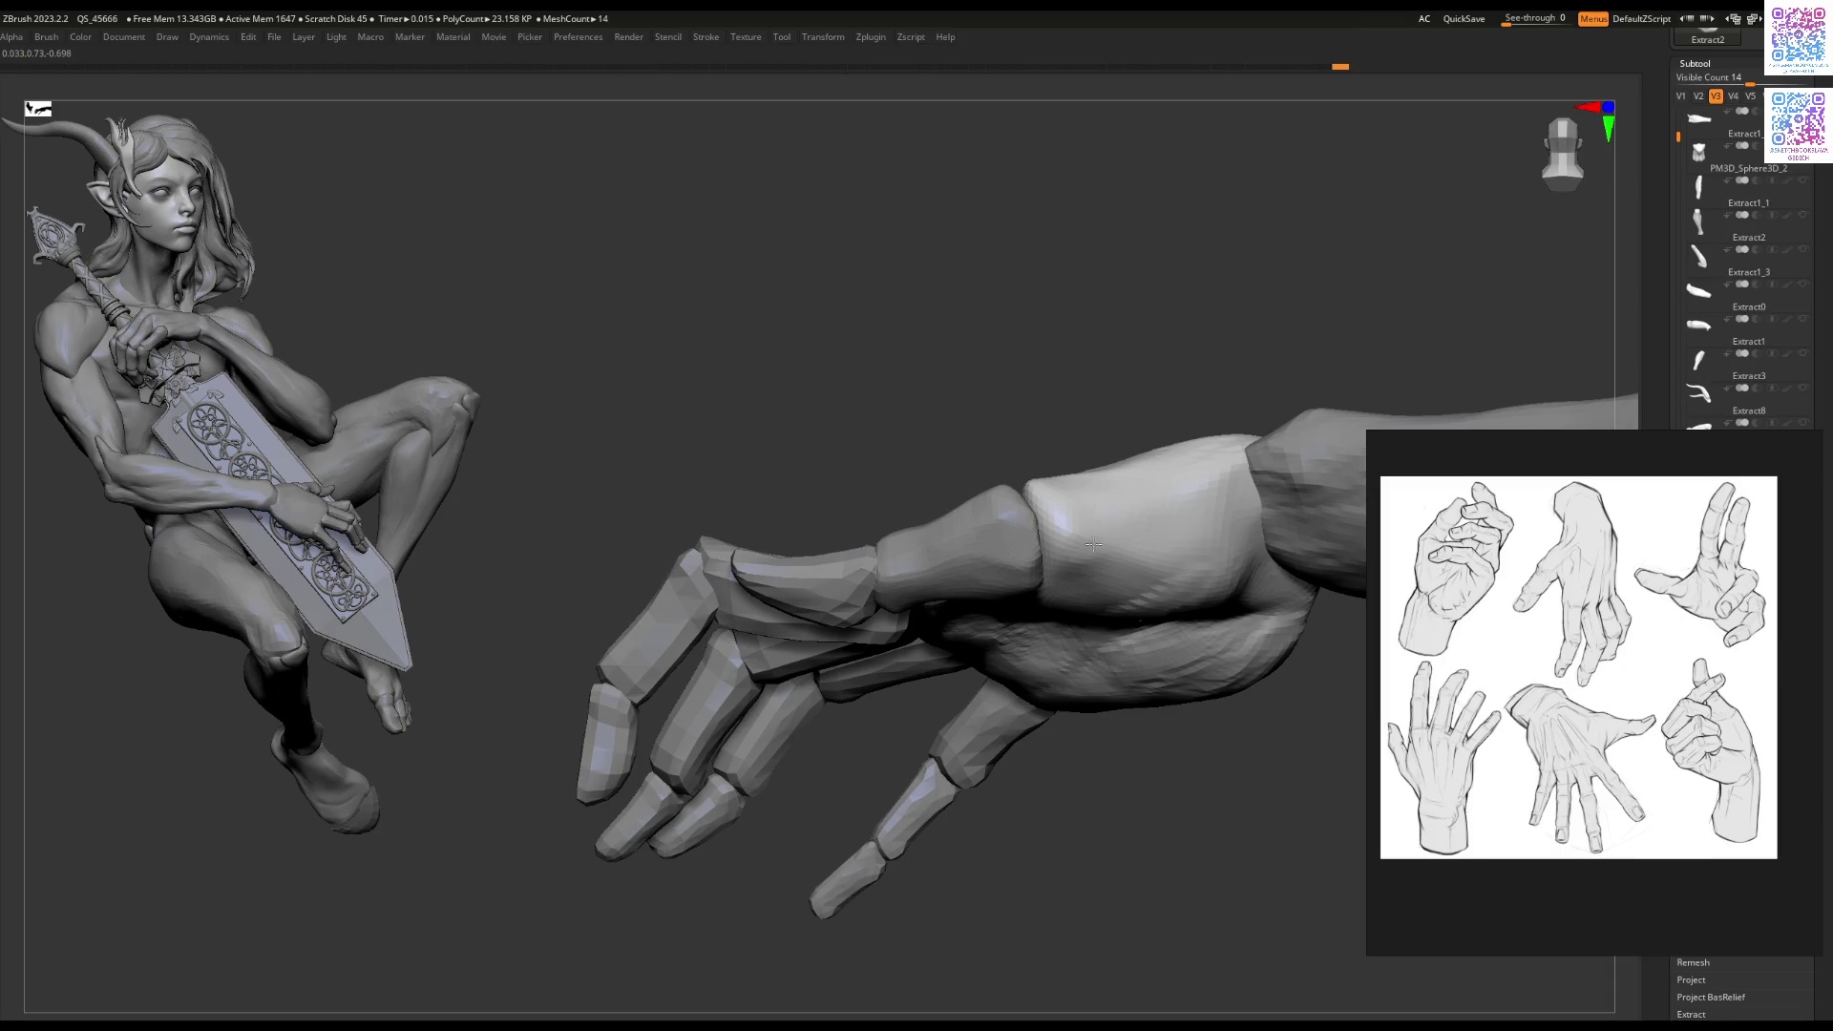
{"action": "right_click", "coordinate": [1105, 561]}
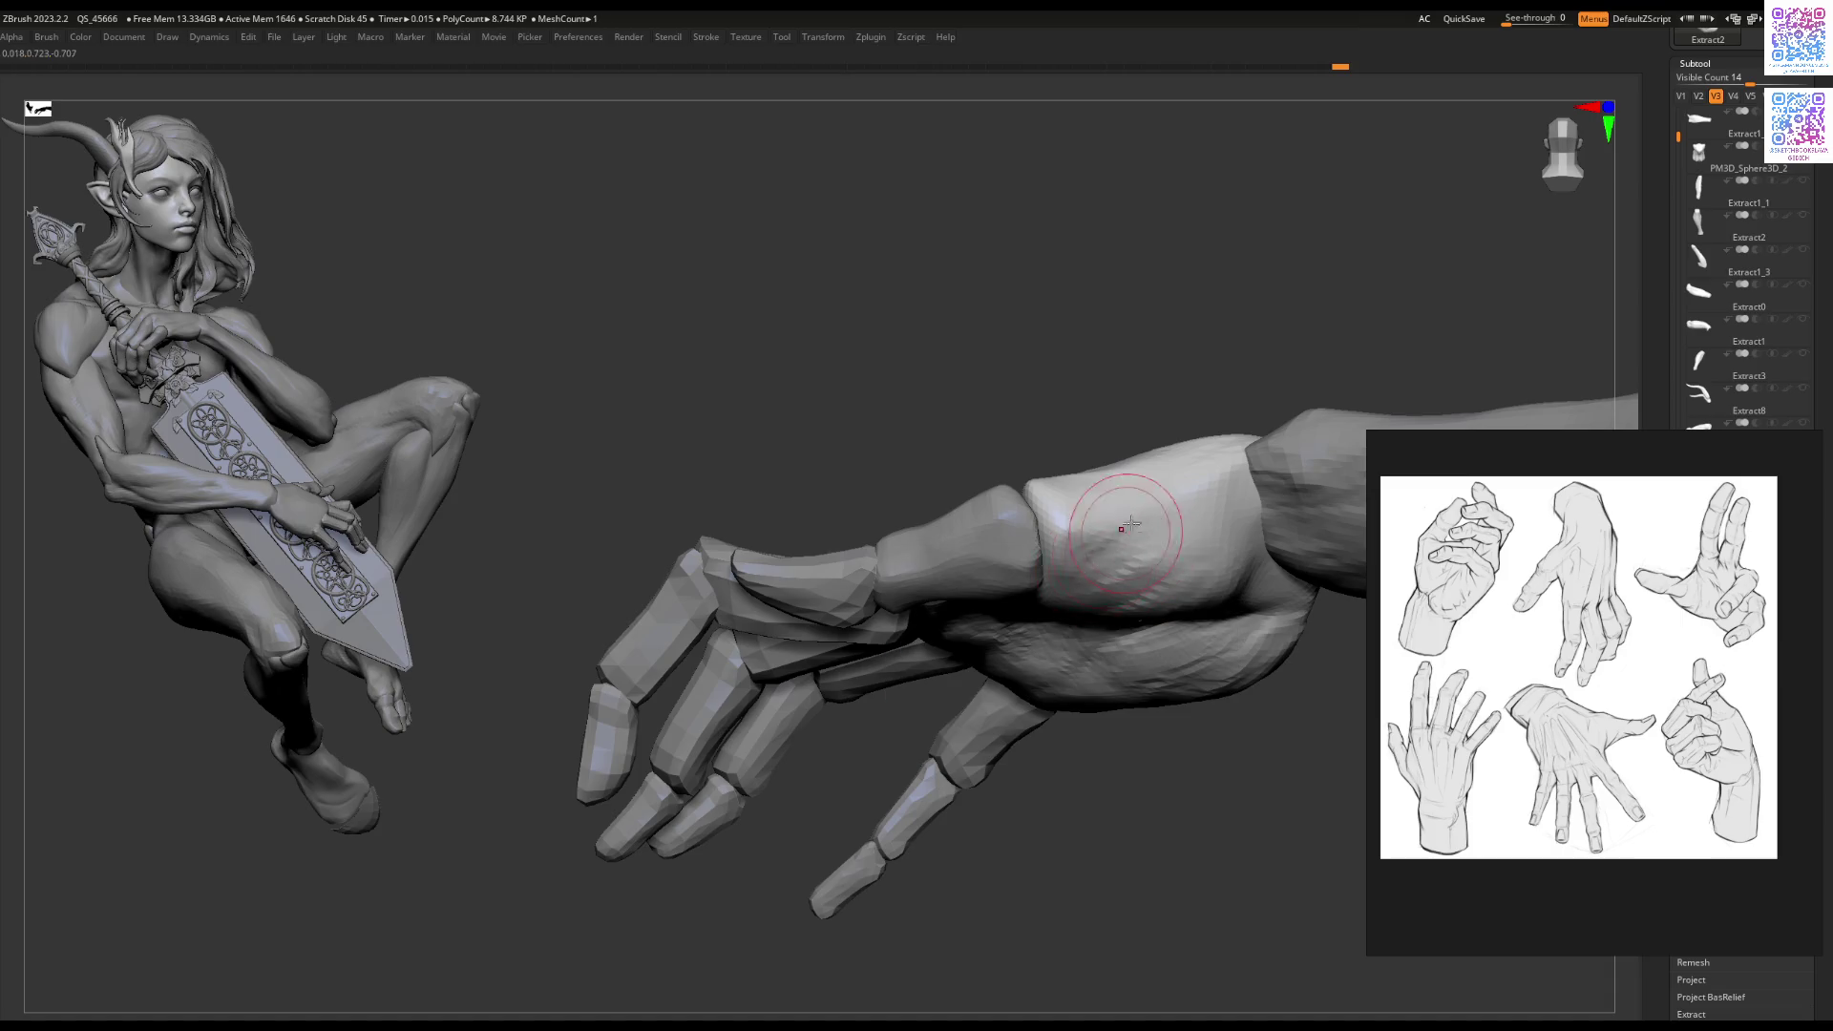
{"action": "left_click_drag", "start_coordinate": [1166, 538], "coordinate": [1122, 571]}
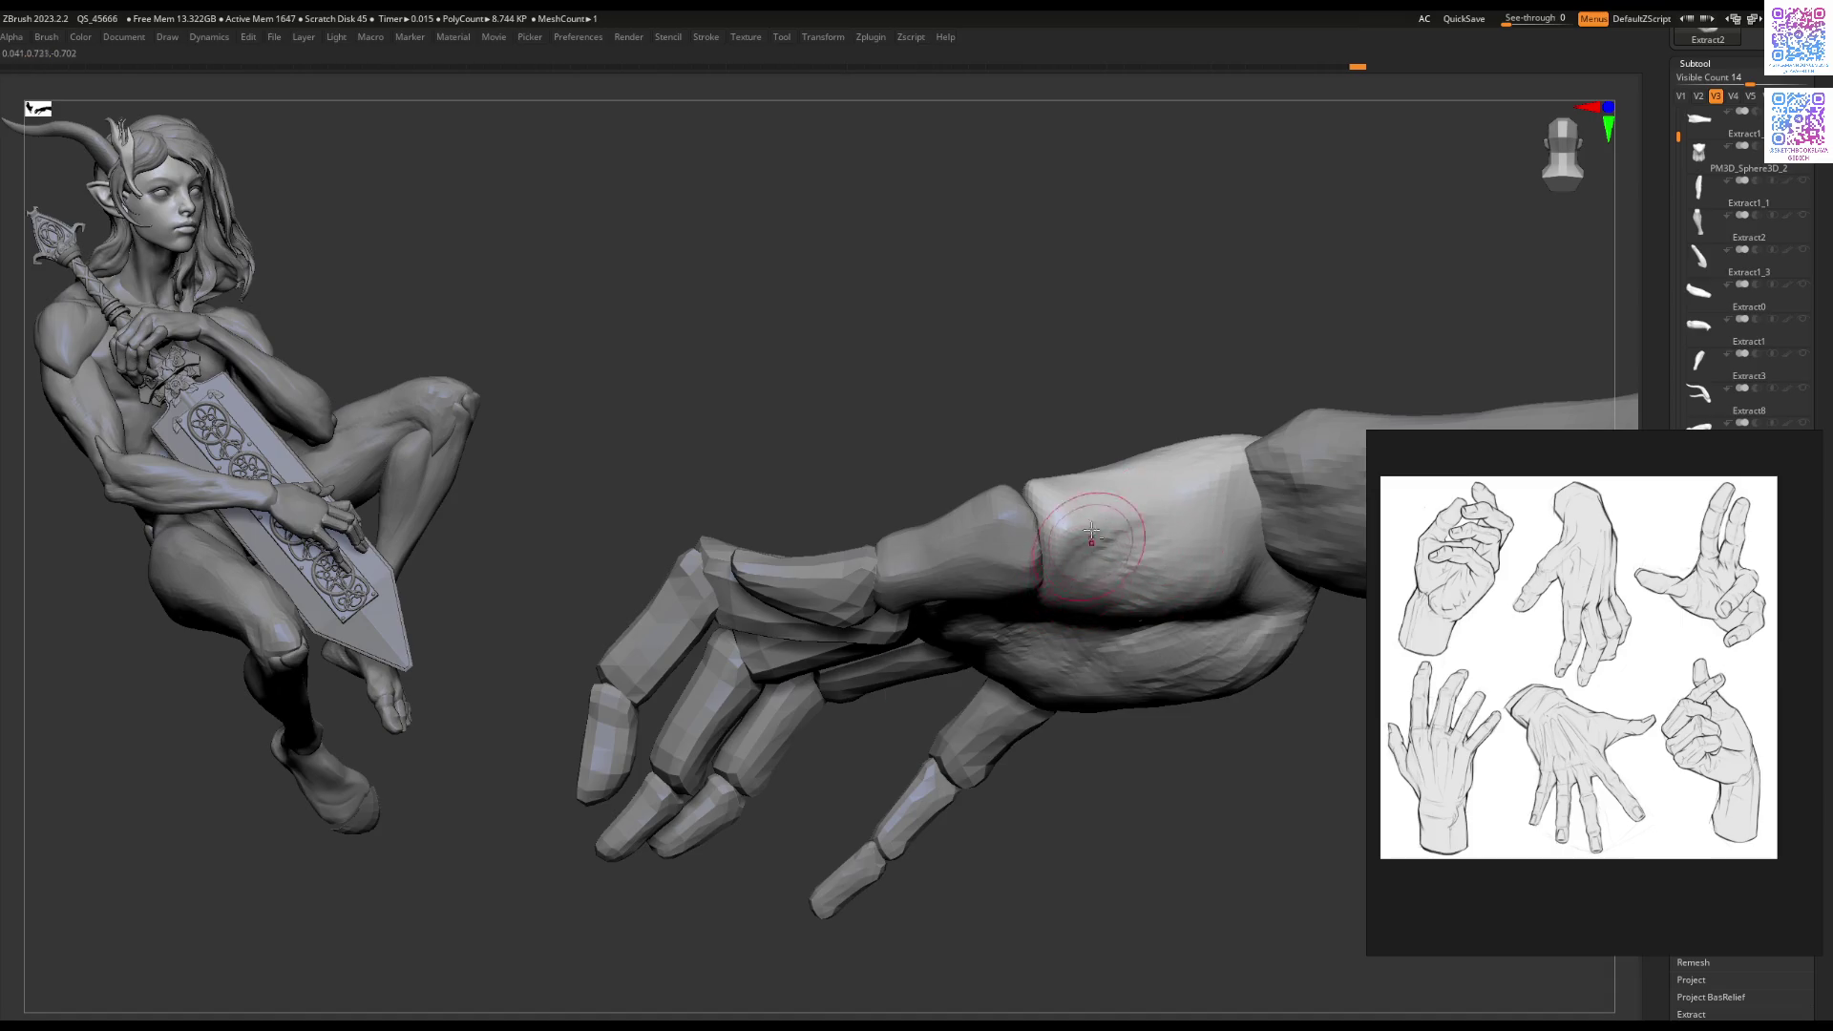
{"action": "right_click_drag", "start_coordinate": [1091, 550], "coordinate": [1066, 582]}
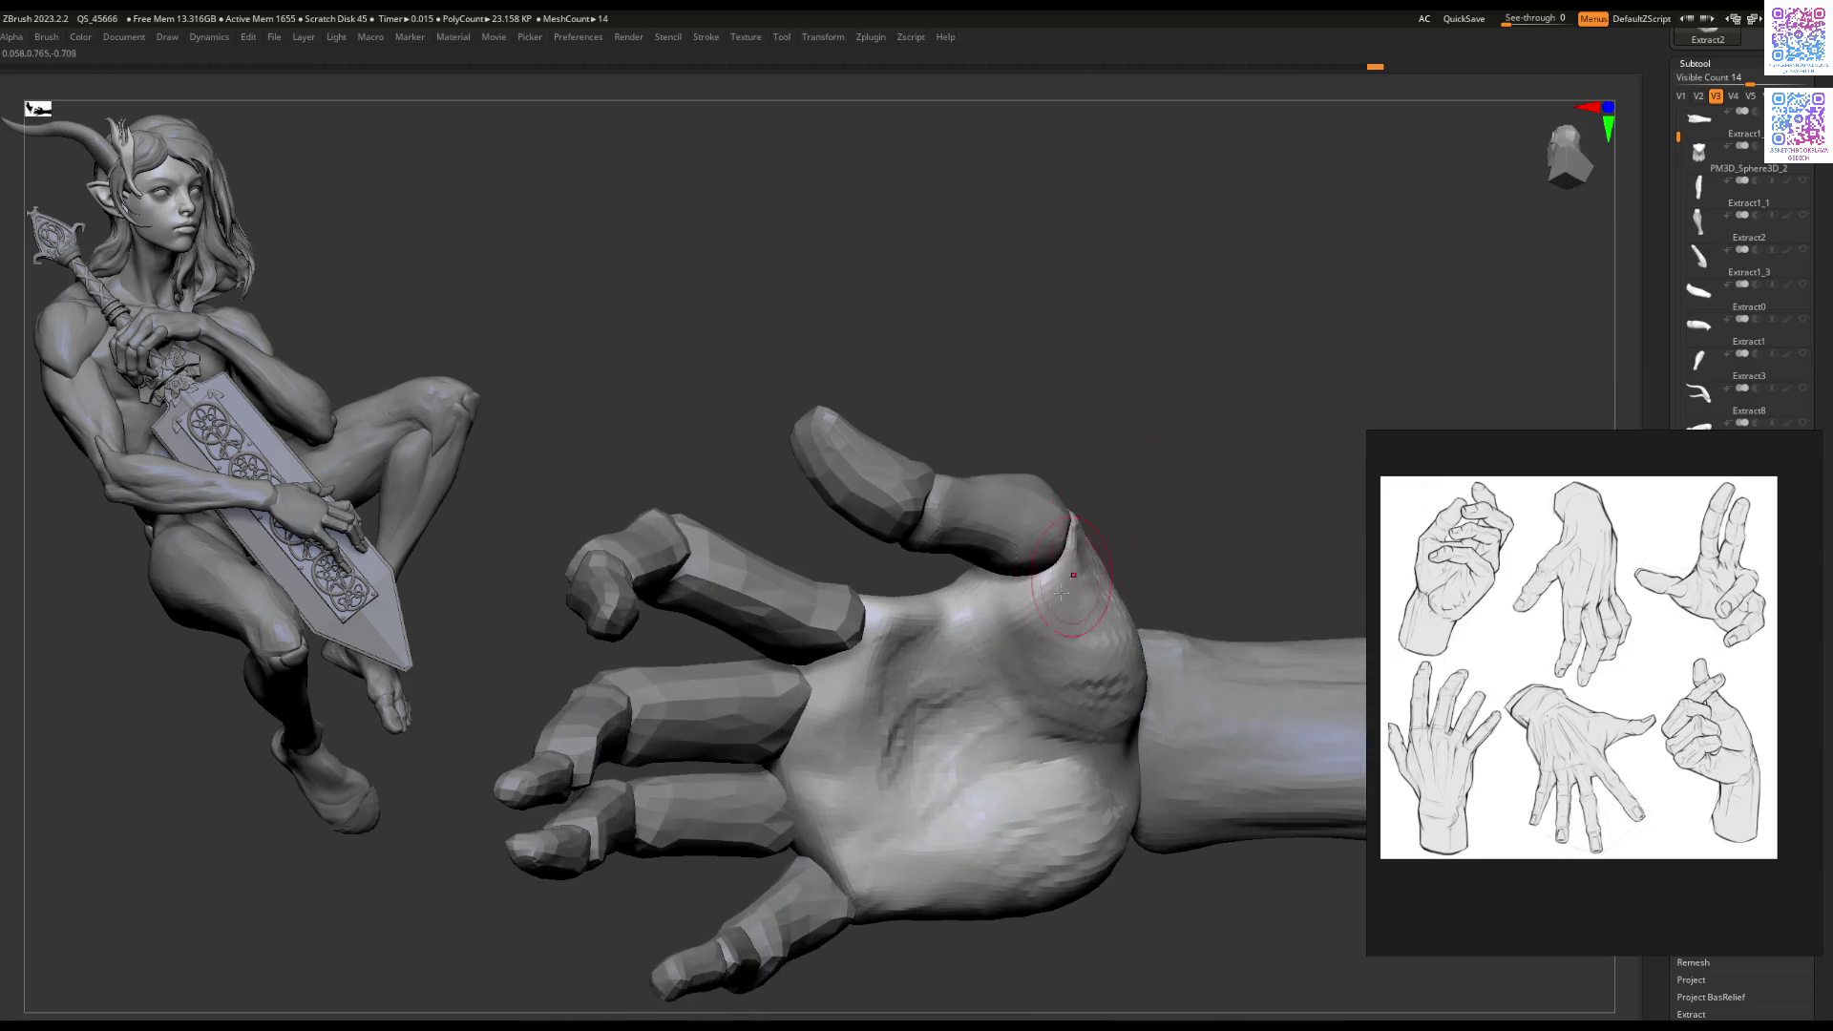
{"action": "mouse_move", "coordinate": [993, 648]}
{"action": "right_mouse_down"}
{"action": "mouse_move", "coordinate": [1052, 594]}
{"action": "mouse_move", "coordinate": [1072, 614]}
{"action": "mouse_move", "coordinate": [1056, 634]}
{"action": "mouse_move", "coordinate": [999, 627]}
{"action": "mouse_move", "coordinate": [1052, 617]}
{"action": "right_mouse_up"}
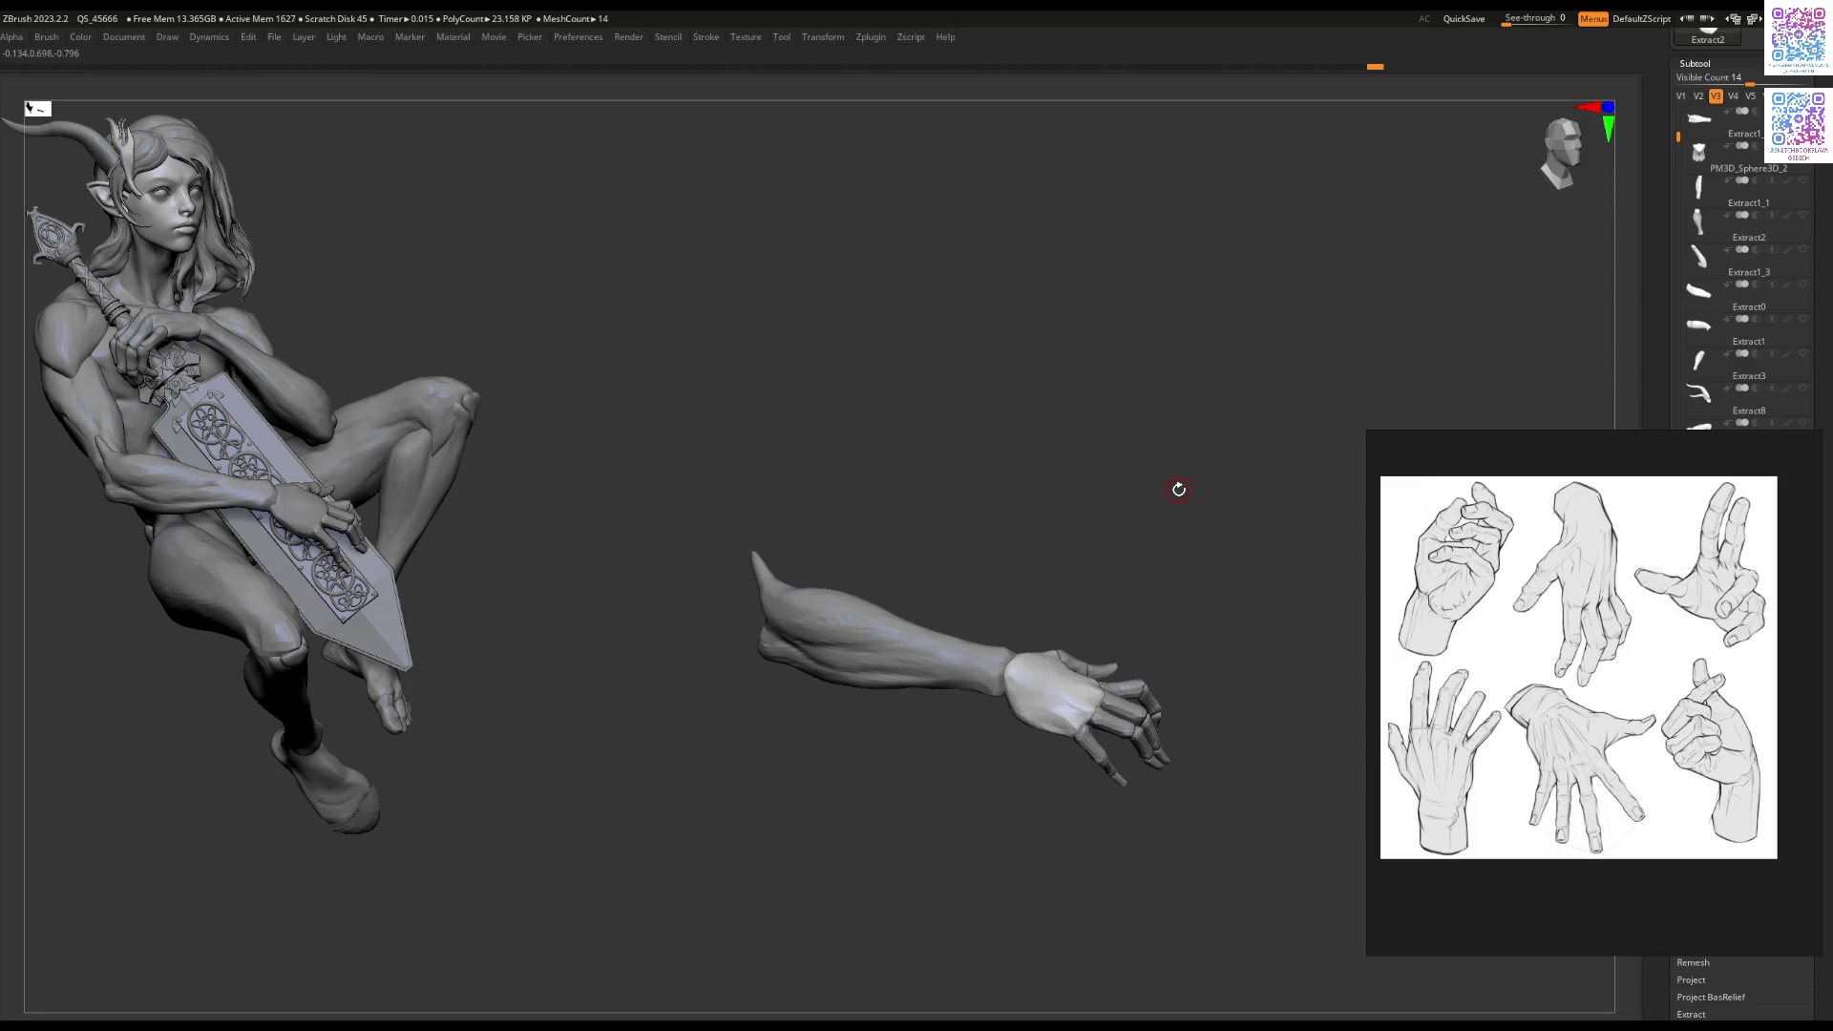
{"action": "mouse_move", "coordinate": [1075, 600]}
{"action": "right_mouse_down"}
{"action": "mouse_move", "coordinate": [1041, 621]}
{"action": "mouse_move", "coordinate": [954, 770]}
{"action": "mouse_move", "coordinate": [891, 741]}
{"action": "mouse_move", "coordinate": [1034, 735]}
{"action": "mouse_move", "coordinate": [1008, 668]}
{"action": "mouse_move", "coordinate": [1055, 659]}
{"action": "right_mouse_up"}
{"action": "right_click", "coordinate": [1009, 668]}
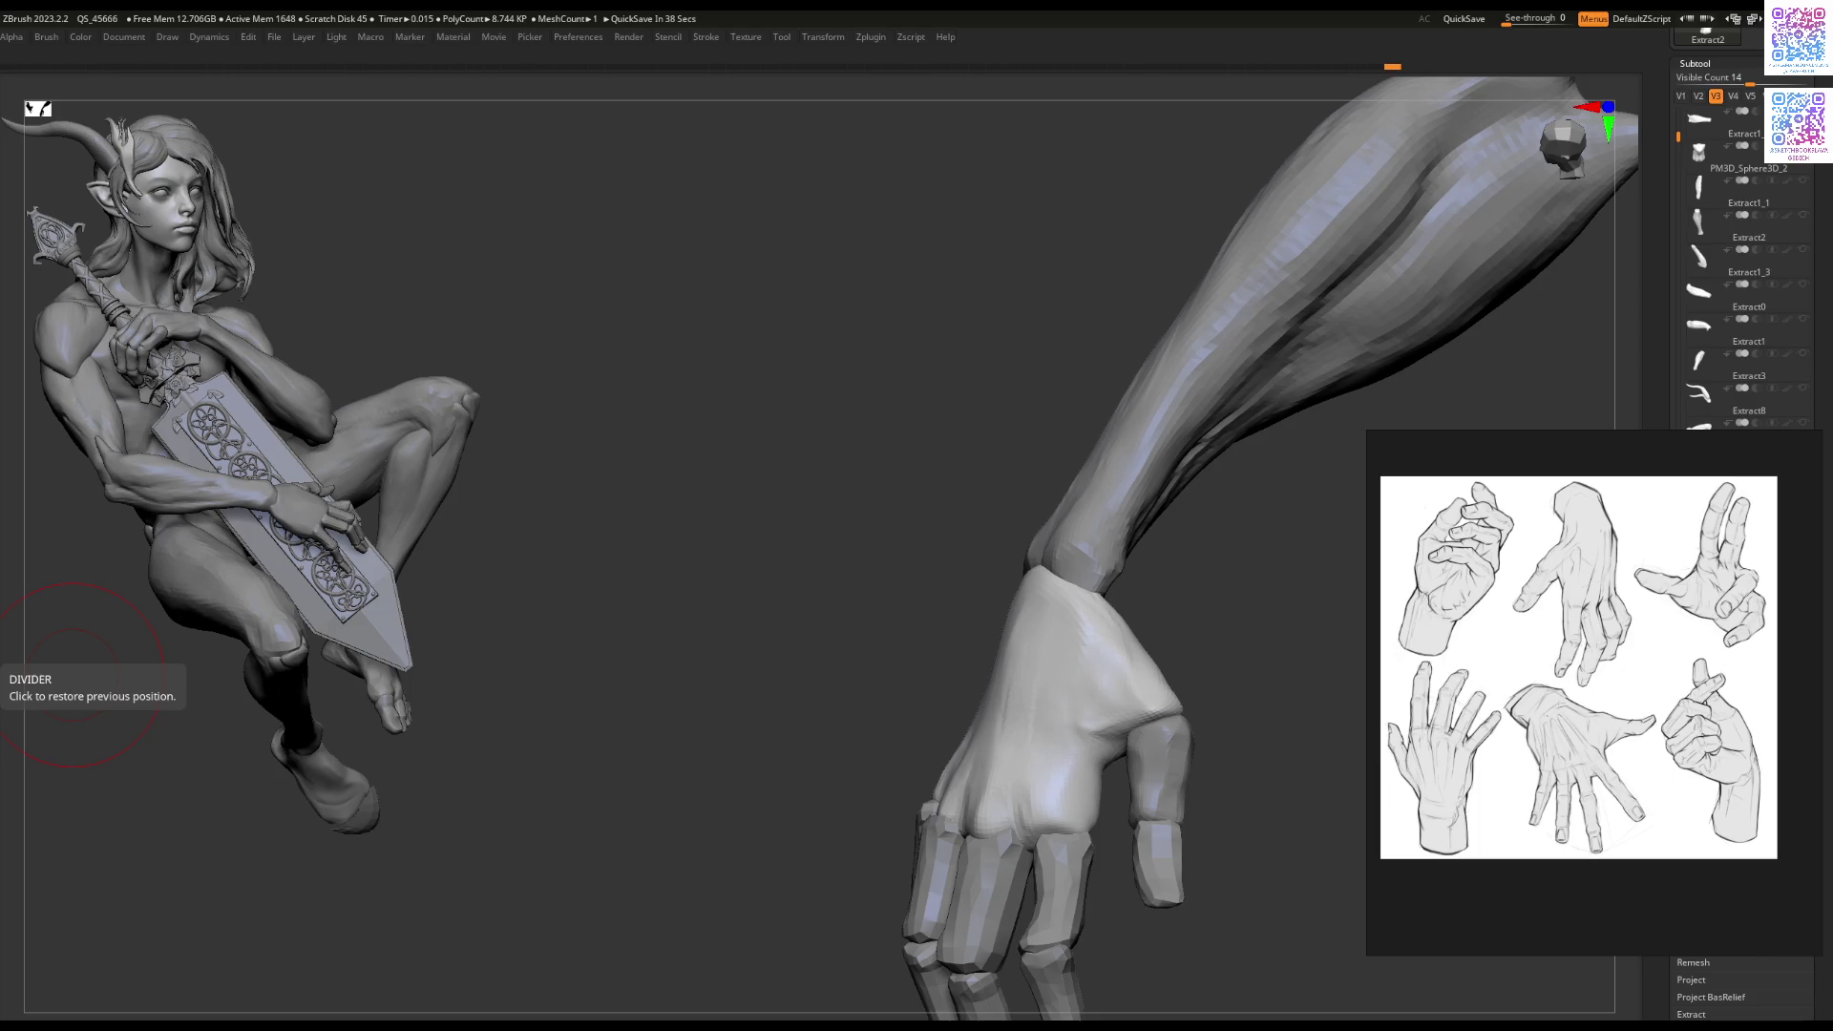
{"action": "mouse_move", "coordinate": [843, 617]}
{"action": "left_mouse_down"}
{"action": "mouse_move", "coordinate": [969, 496]}
{"action": "mouse_move", "coordinate": [1010, 573]}
{"action": "mouse_move", "coordinate": [971, 628]}
{"action": "mouse_move", "coordinate": [945, 611]}
{"action": "left_mouse_up"}
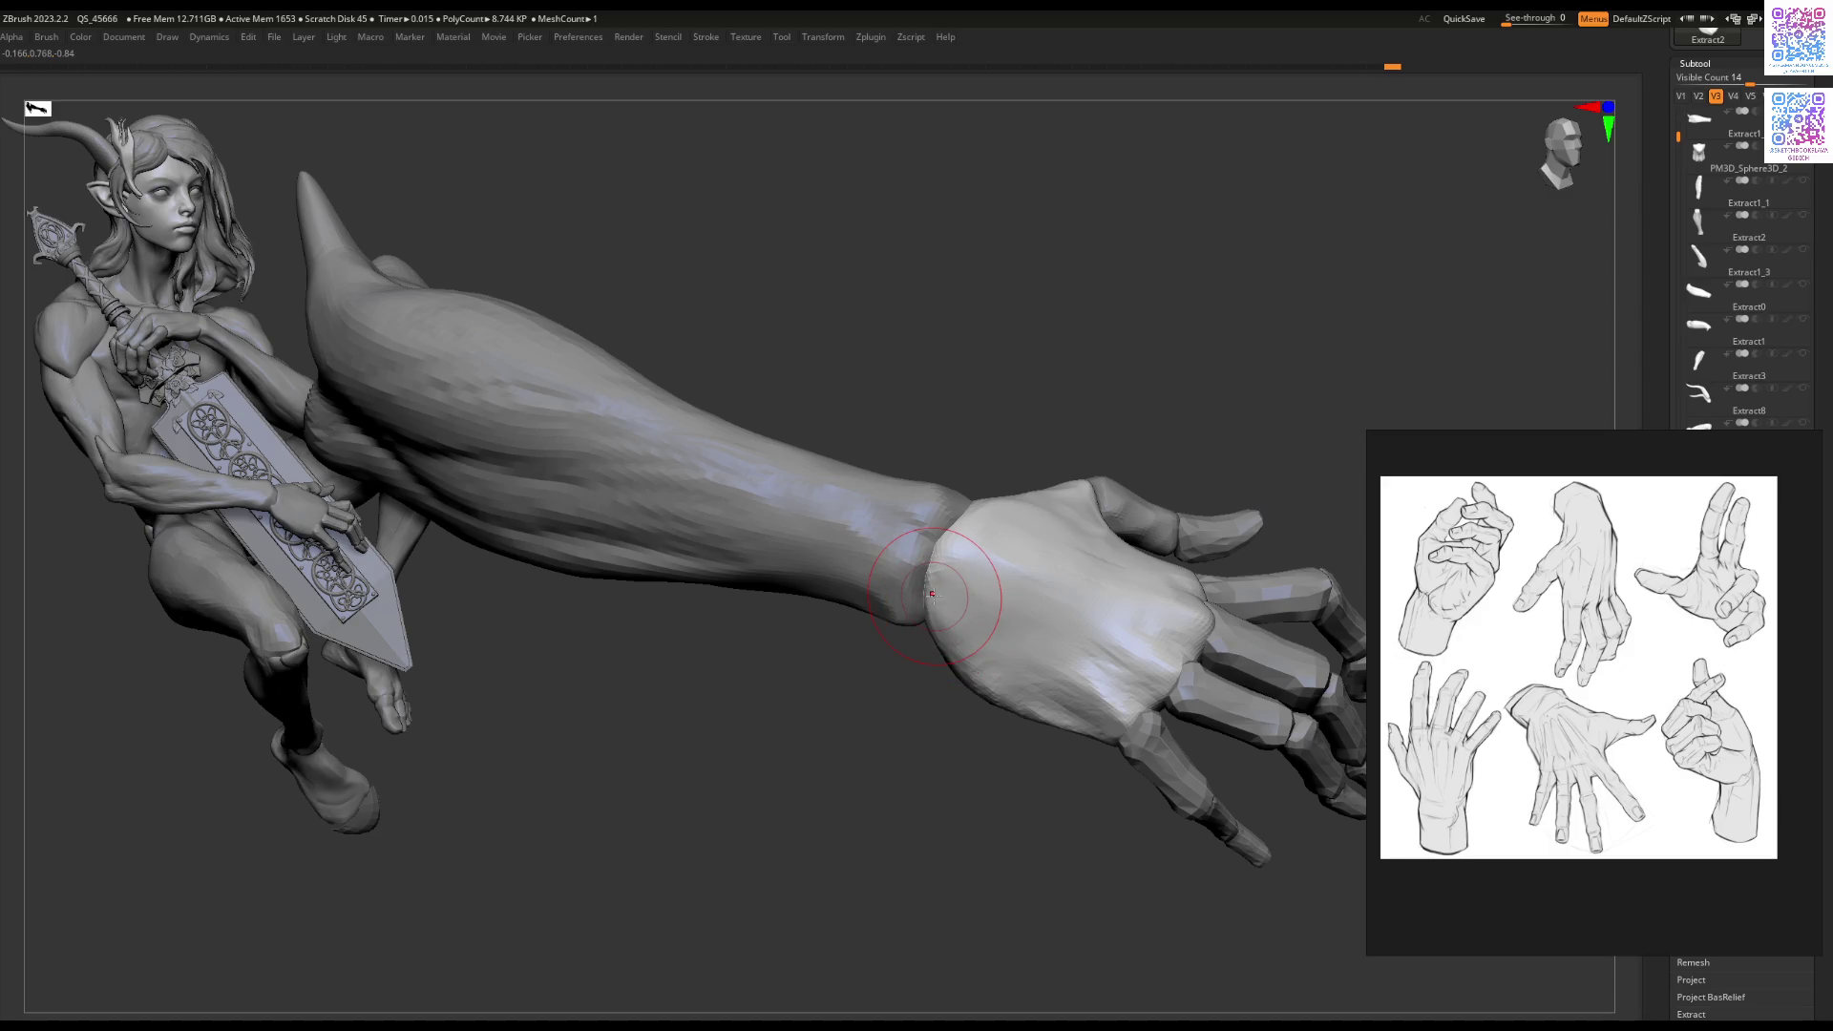
{"action": "mouse_move", "coordinate": [931, 594]}
{"action": "left_mouse_down"}
{"action": "mouse_move", "coordinate": [950, 597]}
{"action": "mouse_move", "coordinate": [901, 611]}
{"action": "left_mouse_up"}
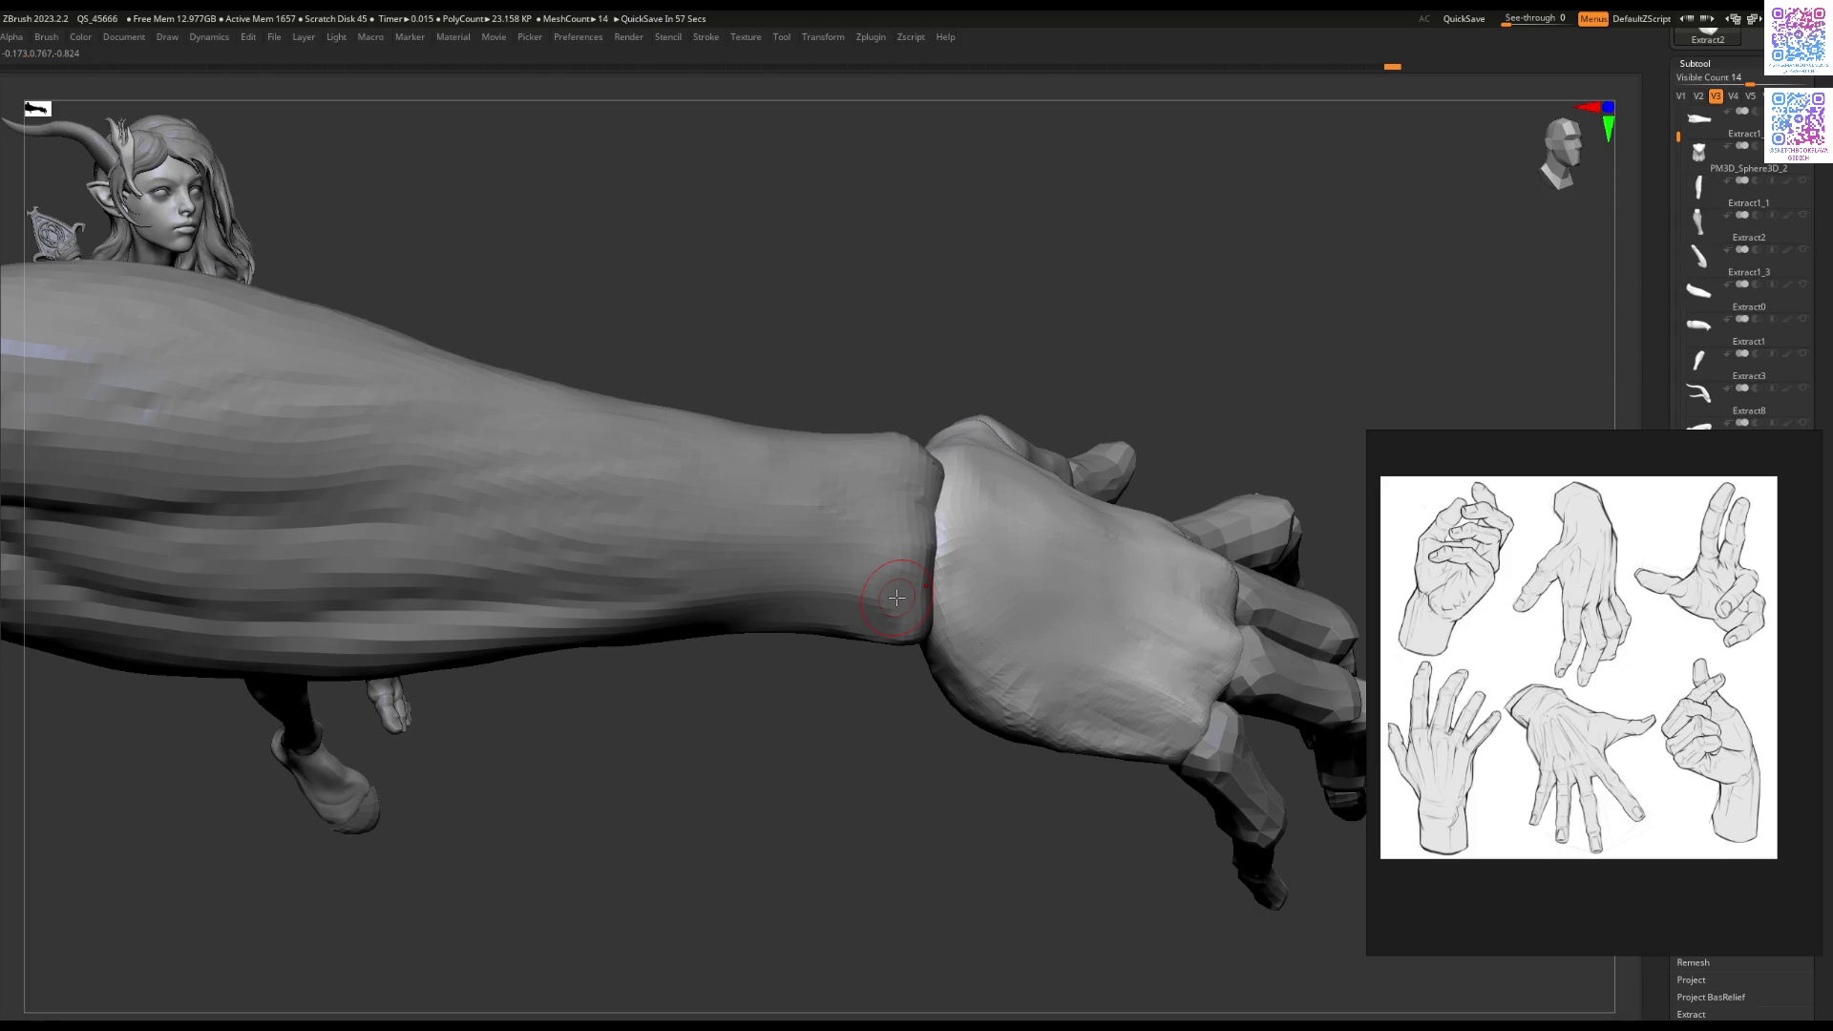
{"action": "left_click", "coordinate": [905, 606], "text": "alt"}
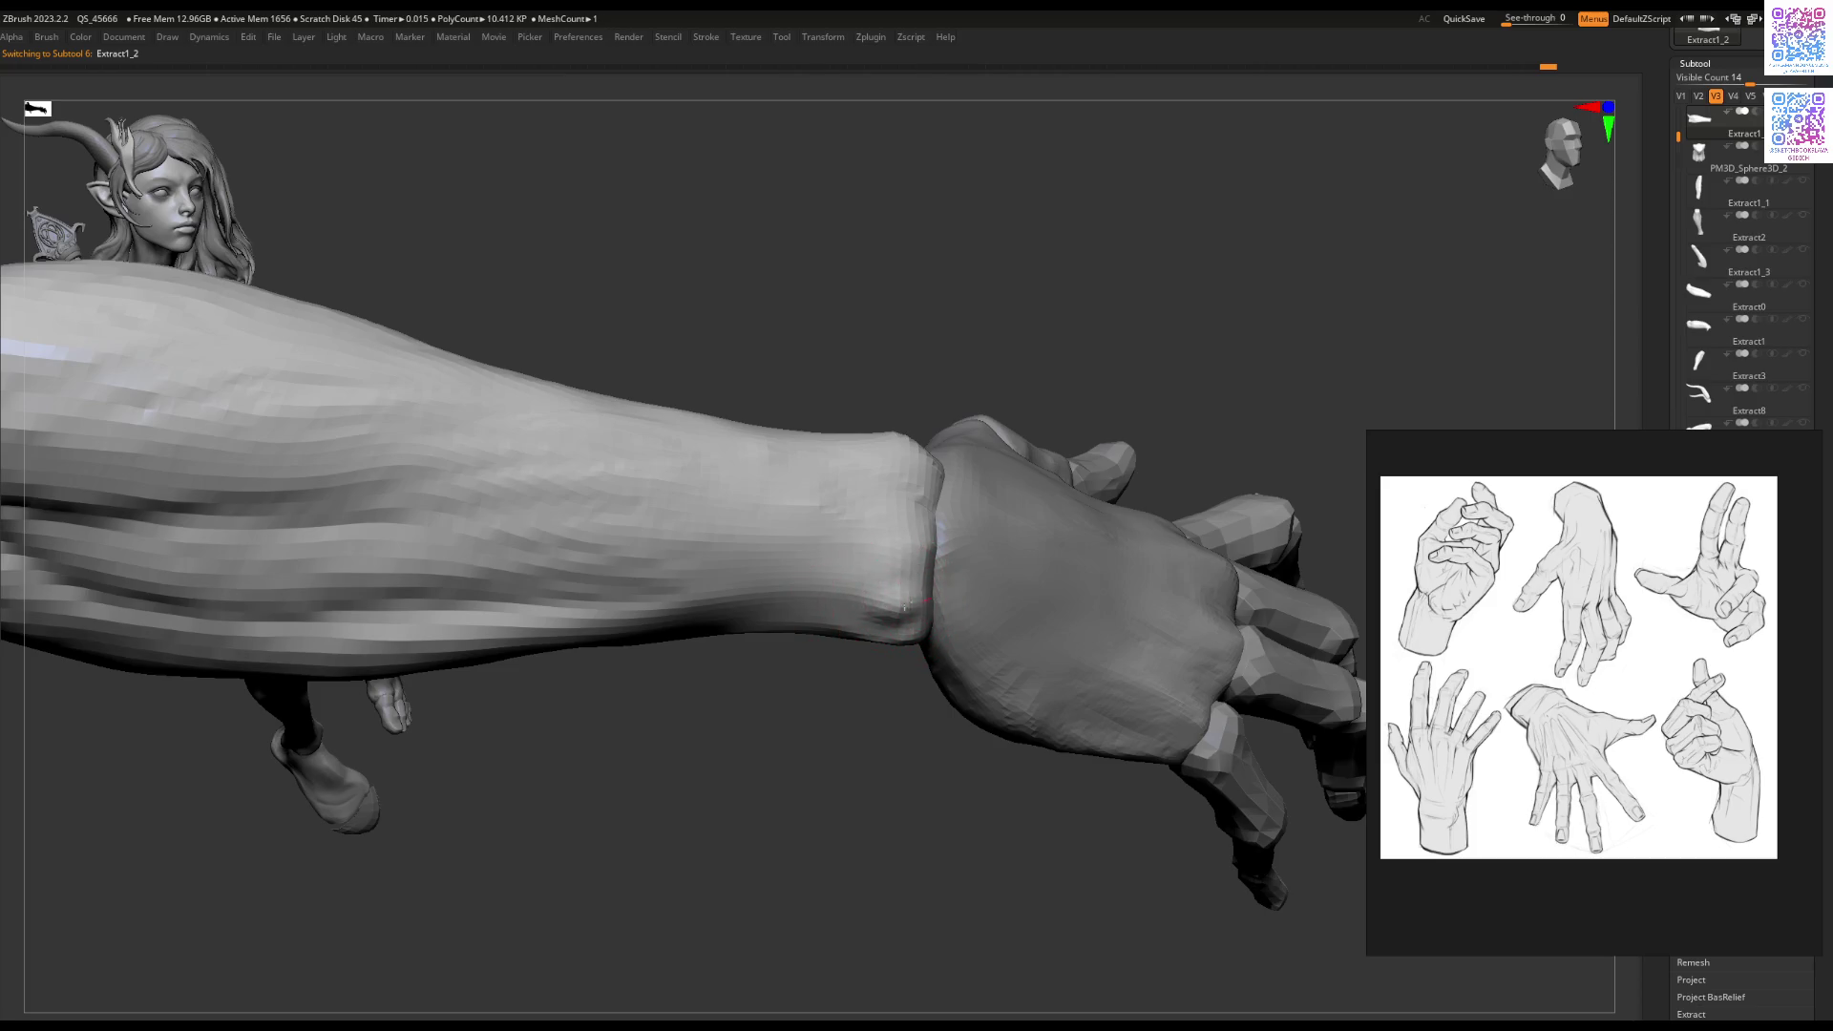
{"action": "key", "text": "ctrl+z"}
{"action": "key", "text": "ctrl+z"}
{"action": "key", "text": "ctrl+z"}
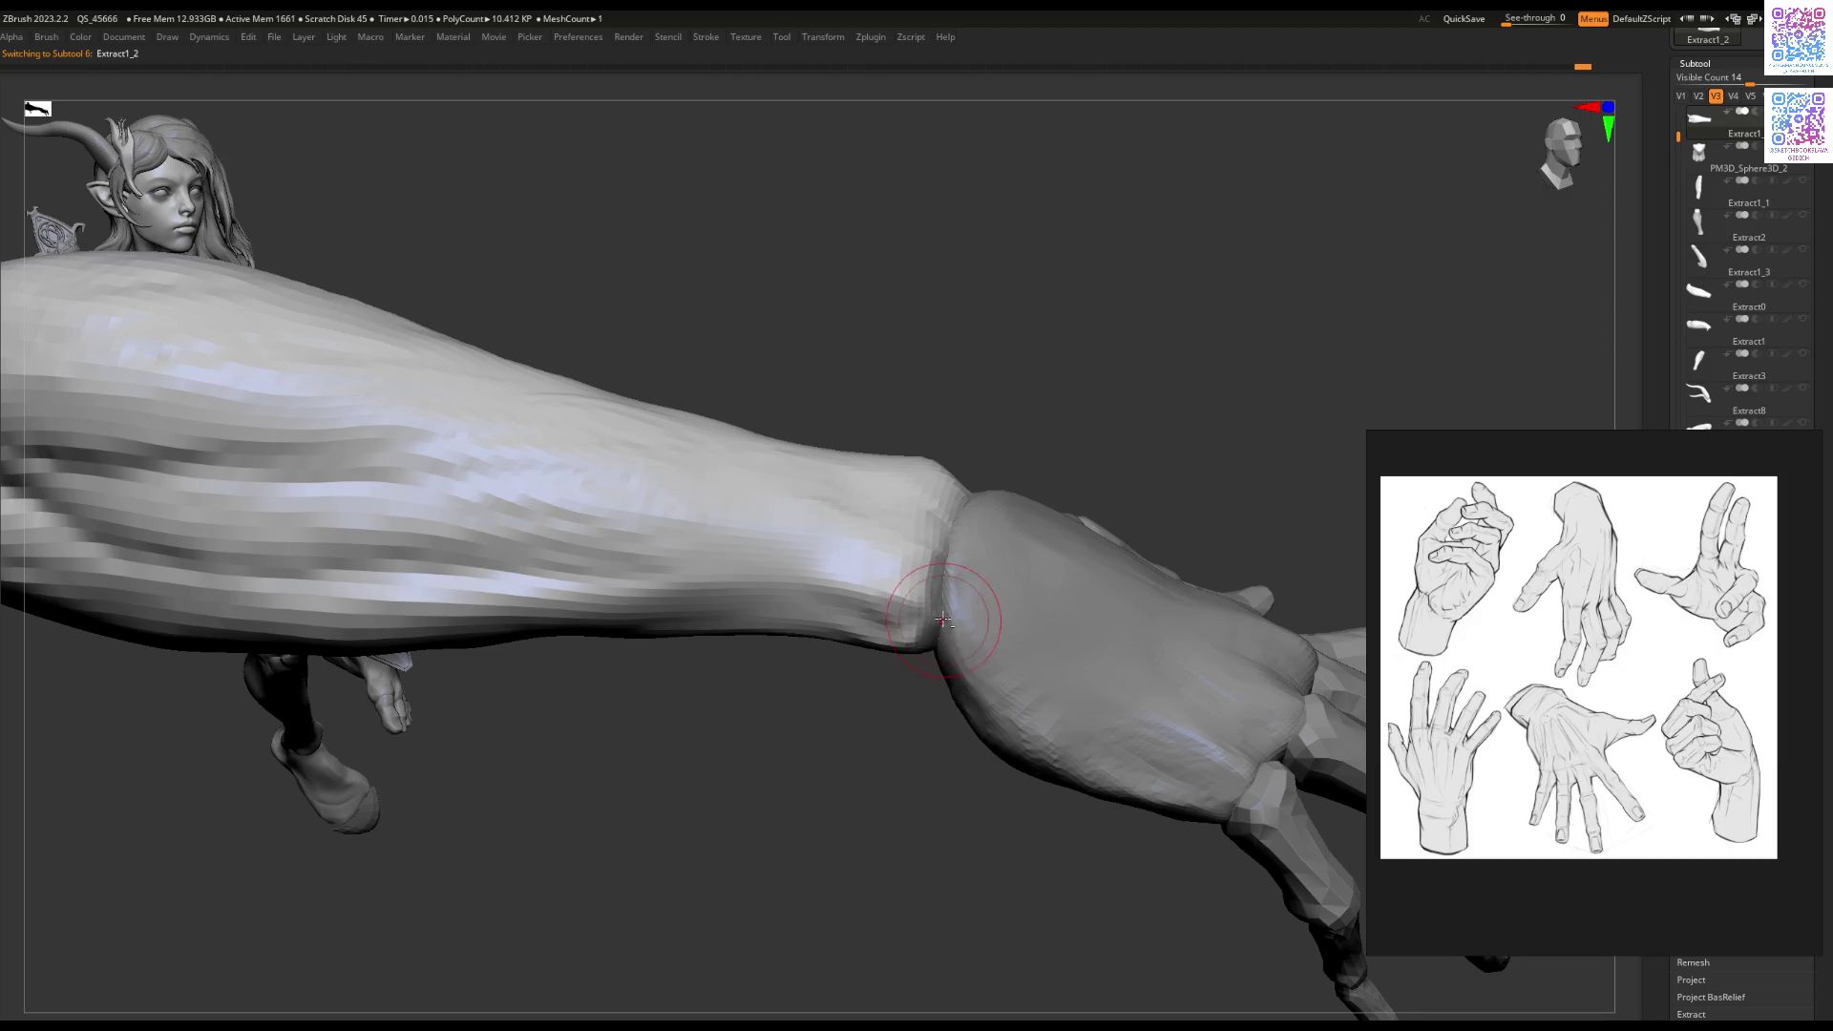
{"action": "key", "text": "ctrl+z"}
{"action": "key", "text": "ctrl+z"}
{"action": "key", "text": "ctrl+z"}
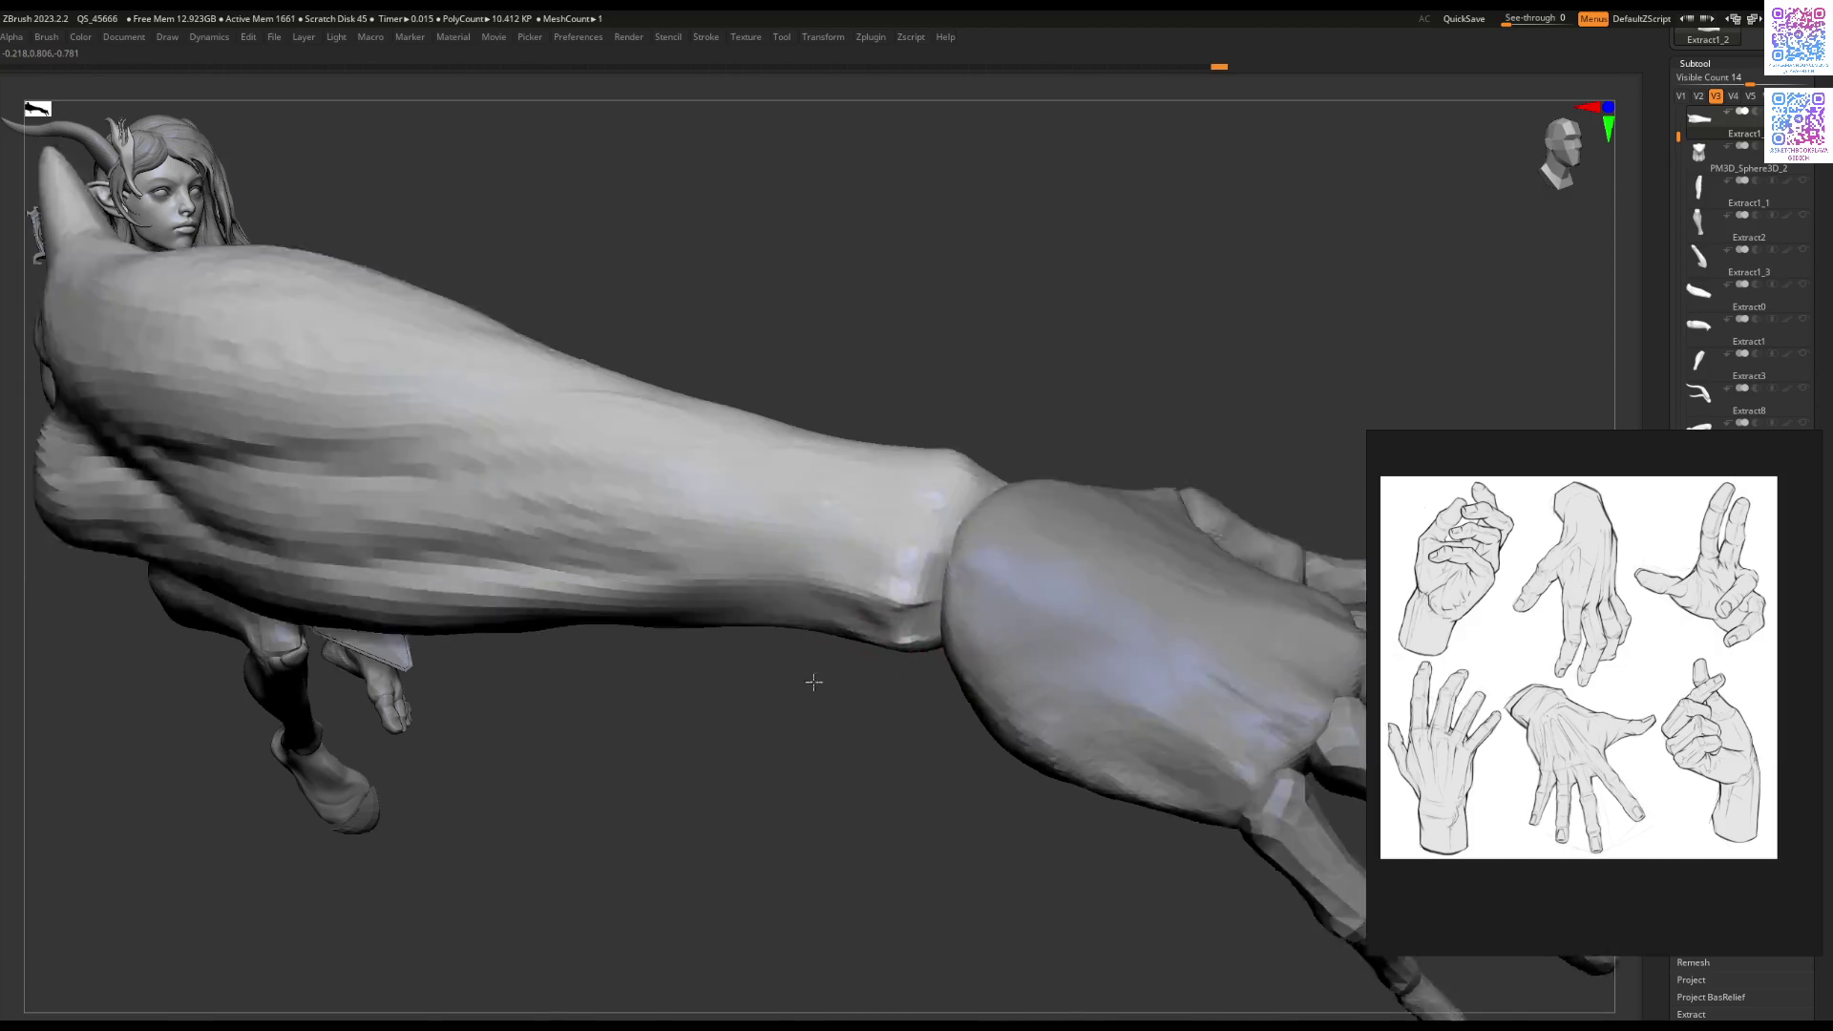
{"action": "left_click_drag", "start_coordinate": [832, 665], "coordinate": [858, 697]}
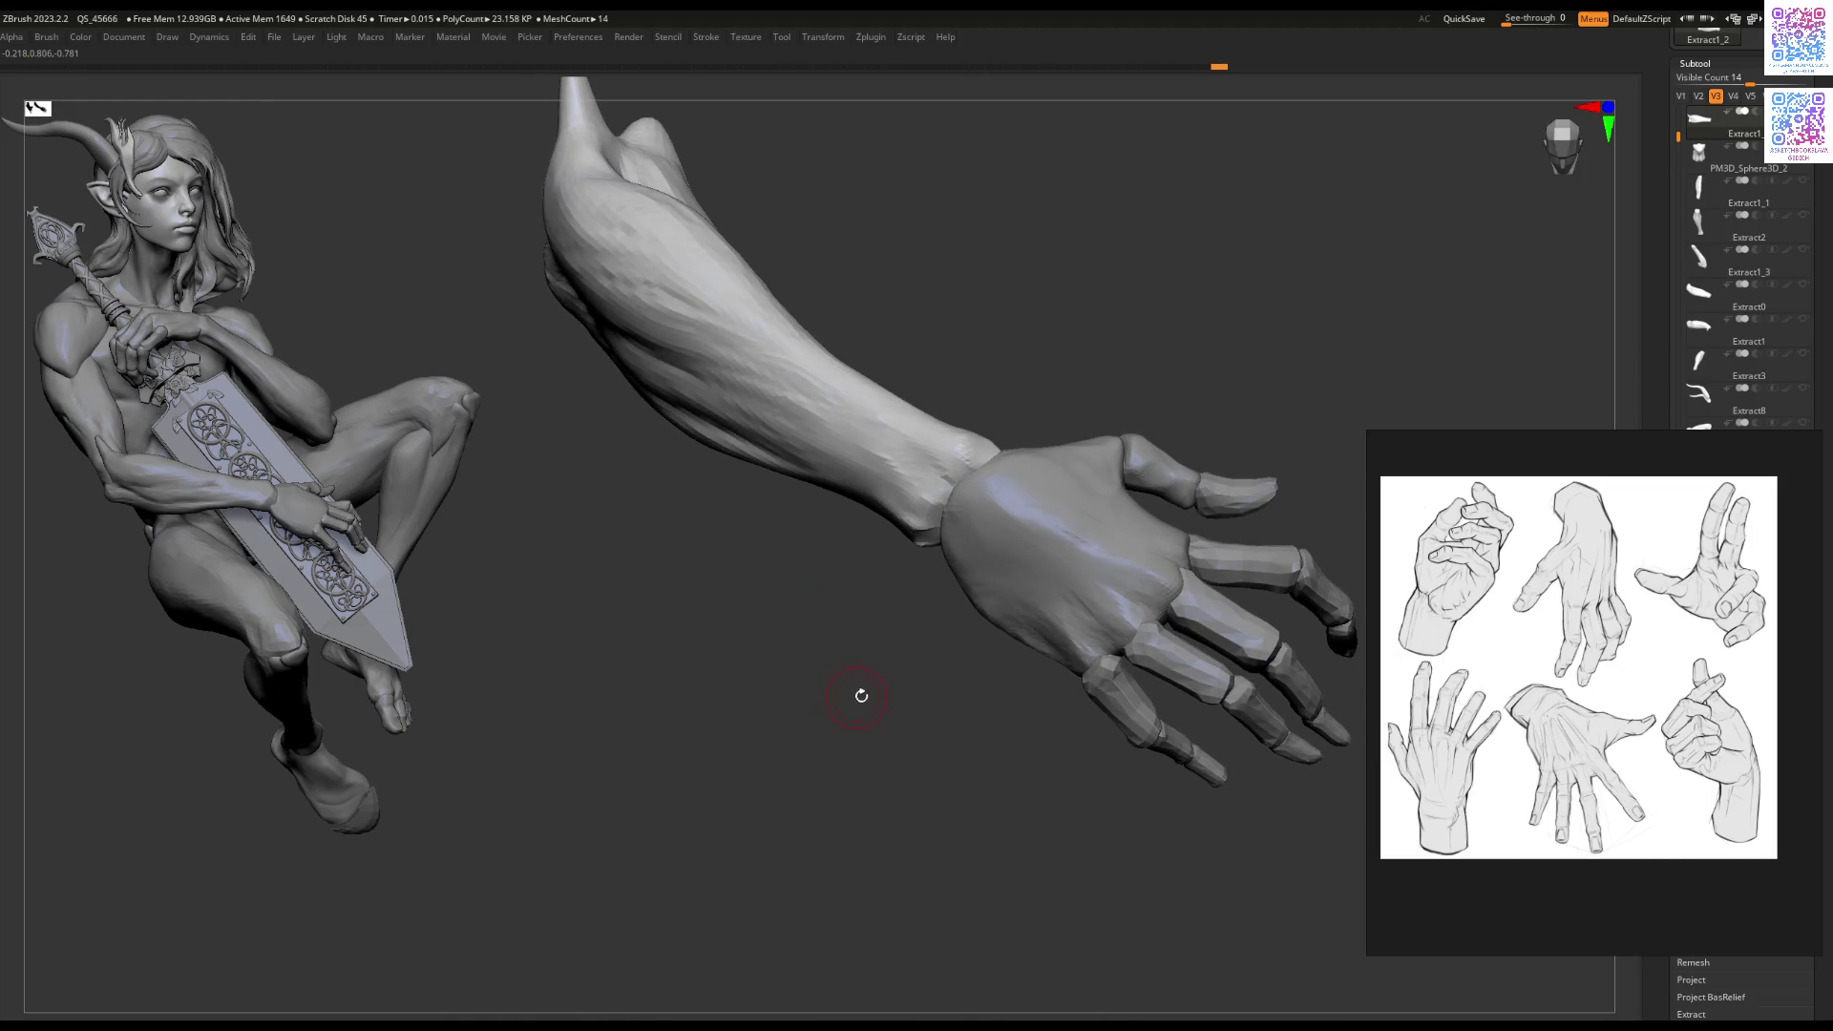
{"action": "mouse_move", "coordinate": [1054, 589]}
{"action": "right_mouse_down"}
{"action": "mouse_move", "coordinate": [993, 554]}
{"action": "mouse_move", "coordinate": [907, 616]}
{"action": "mouse_move", "coordinate": [920, 594]}
{"action": "mouse_move", "coordinate": [978, 611]}
{"action": "right_mouse_up"}
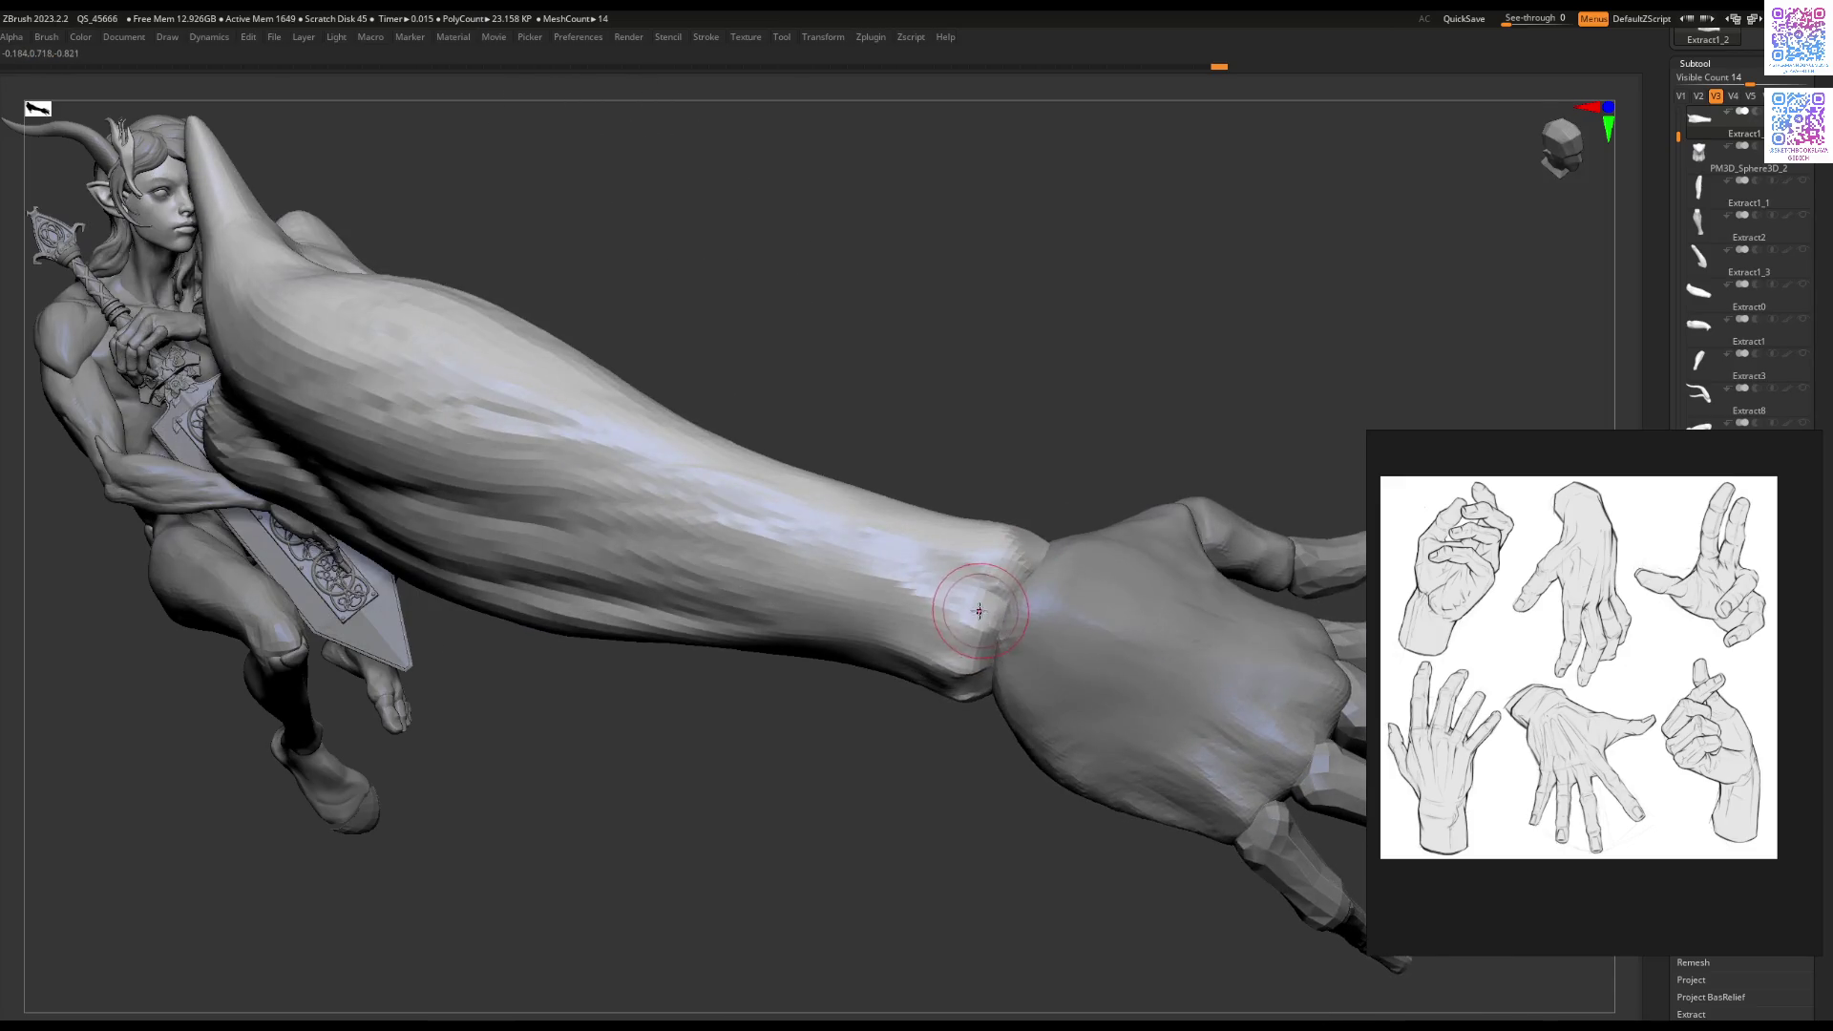
{"action": "left_click", "coordinate": [1003, 597], "text": "alt"}
{"action": "mouse_move", "coordinate": [1086, 594]}
{"action": "right_mouse_down"}
{"action": "mouse_move", "coordinate": [1010, 612]}
{"action": "mouse_move", "coordinate": [993, 649]}
{"action": "mouse_move", "coordinate": [1002, 611]}
{"action": "right_mouse_up"}
{"action": "left_click", "coordinate": [1003, 625], "text": "alt"}
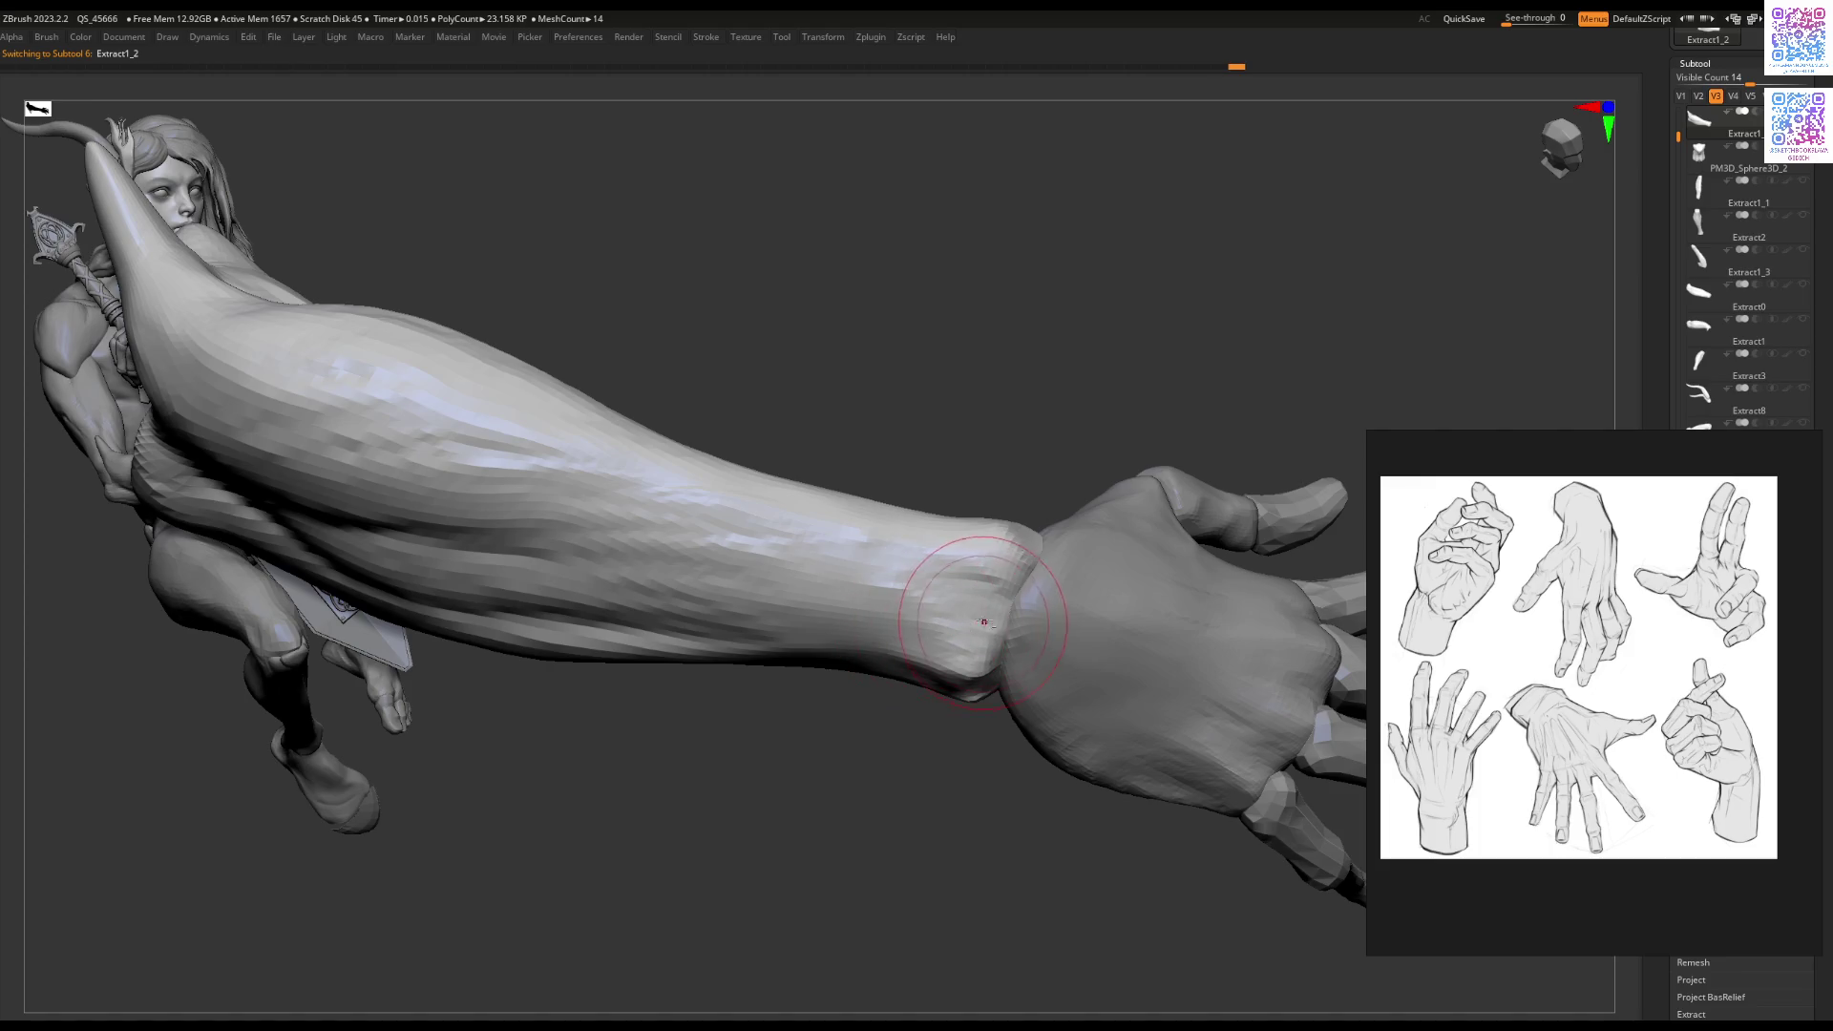
{"action": "mouse_move", "coordinate": [902, 599]}
{"action": "right_mouse_down"}
{"action": "mouse_move", "coordinate": [900, 777]}
{"action": "mouse_move", "coordinate": [933, 622]}
{"action": "mouse_move", "coordinate": [961, 667]}
{"action": "mouse_move", "coordinate": [981, 662]}
{"action": "mouse_move", "coordinate": [941, 614]}
{"action": "mouse_move", "coordinate": [988, 597]}
{"action": "mouse_move", "coordinate": [1072, 608]}
{"action": "right_mouse_up"}
{"action": "left_click", "coordinate": [1026, 599], "text": "alt"}
{"action": "mouse_move", "coordinate": [926, 554]}
{"action": "right_mouse_down"}
{"action": "mouse_move", "coordinate": [1003, 573]}
{"action": "mouse_move", "coordinate": [1027, 649]}
{"action": "mouse_move", "coordinate": [969, 619]}
{"action": "mouse_move", "coordinate": [1067, 560]}
{"action": "mouse_move", "coordinate": [869, 750]}
{"action": "mouse_move", "coordinate": [1015, 642]}
{"action": "mouse_move", "coordinate": [1156, 599]}
{"action": "mouse_move", "coordinate": [1146, 611]}
{"action": "right_mouse_up"}
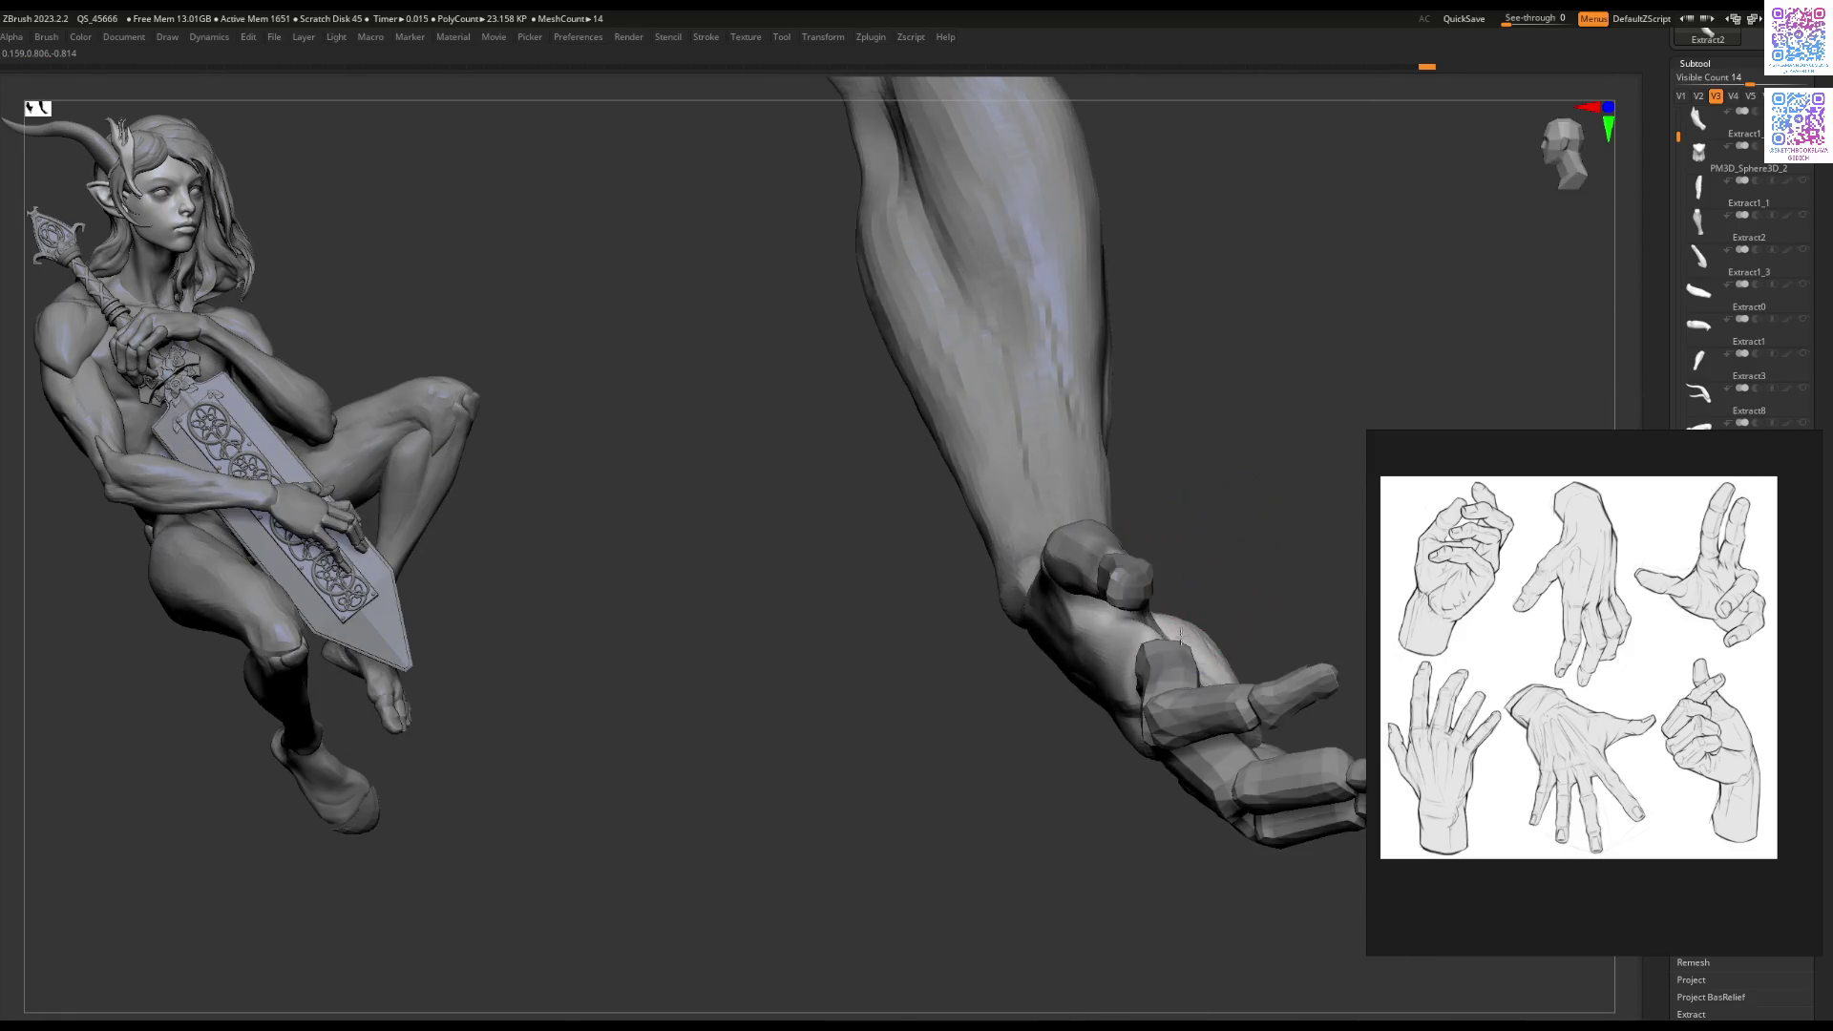
Step: Frame the arm and bring the back of the hand into a side view for sculpting
{"action": "mouse_move", "coordinate": [818, 868]}
{"action": "right_mouse_down"}
{"action": "mouse_move", "coordinate": [883, 668]}
{"action": "mouse_move", "coordinate": [1019, 560]}
{"action": "mouse_move", "coordinate": [1142, 675]}
{"action": "mouse_move", "coordinate": [749, 753]}
{"action": "mouse_move", "coordinate": [975, 694]}
{"action": "mouse_move", "coordinate": [1064, 696]}
{"action": "mouse_move", "coordinate": [1108, 667]}
{"action": "mouse_move", "coordinate": [983, 605]}
{"action": "mouse_move", "coordinate": [950, 654]}
{"action": "mouse_move", "coordinate": [892, 655]}
{"action": "mouse_move", "coordinate": [879, 696]}
{"action": "mouse_move", "coordinate": [891, 650]}
{"action": "right_mouse_up"}
{"action": "key", "text": "space"}
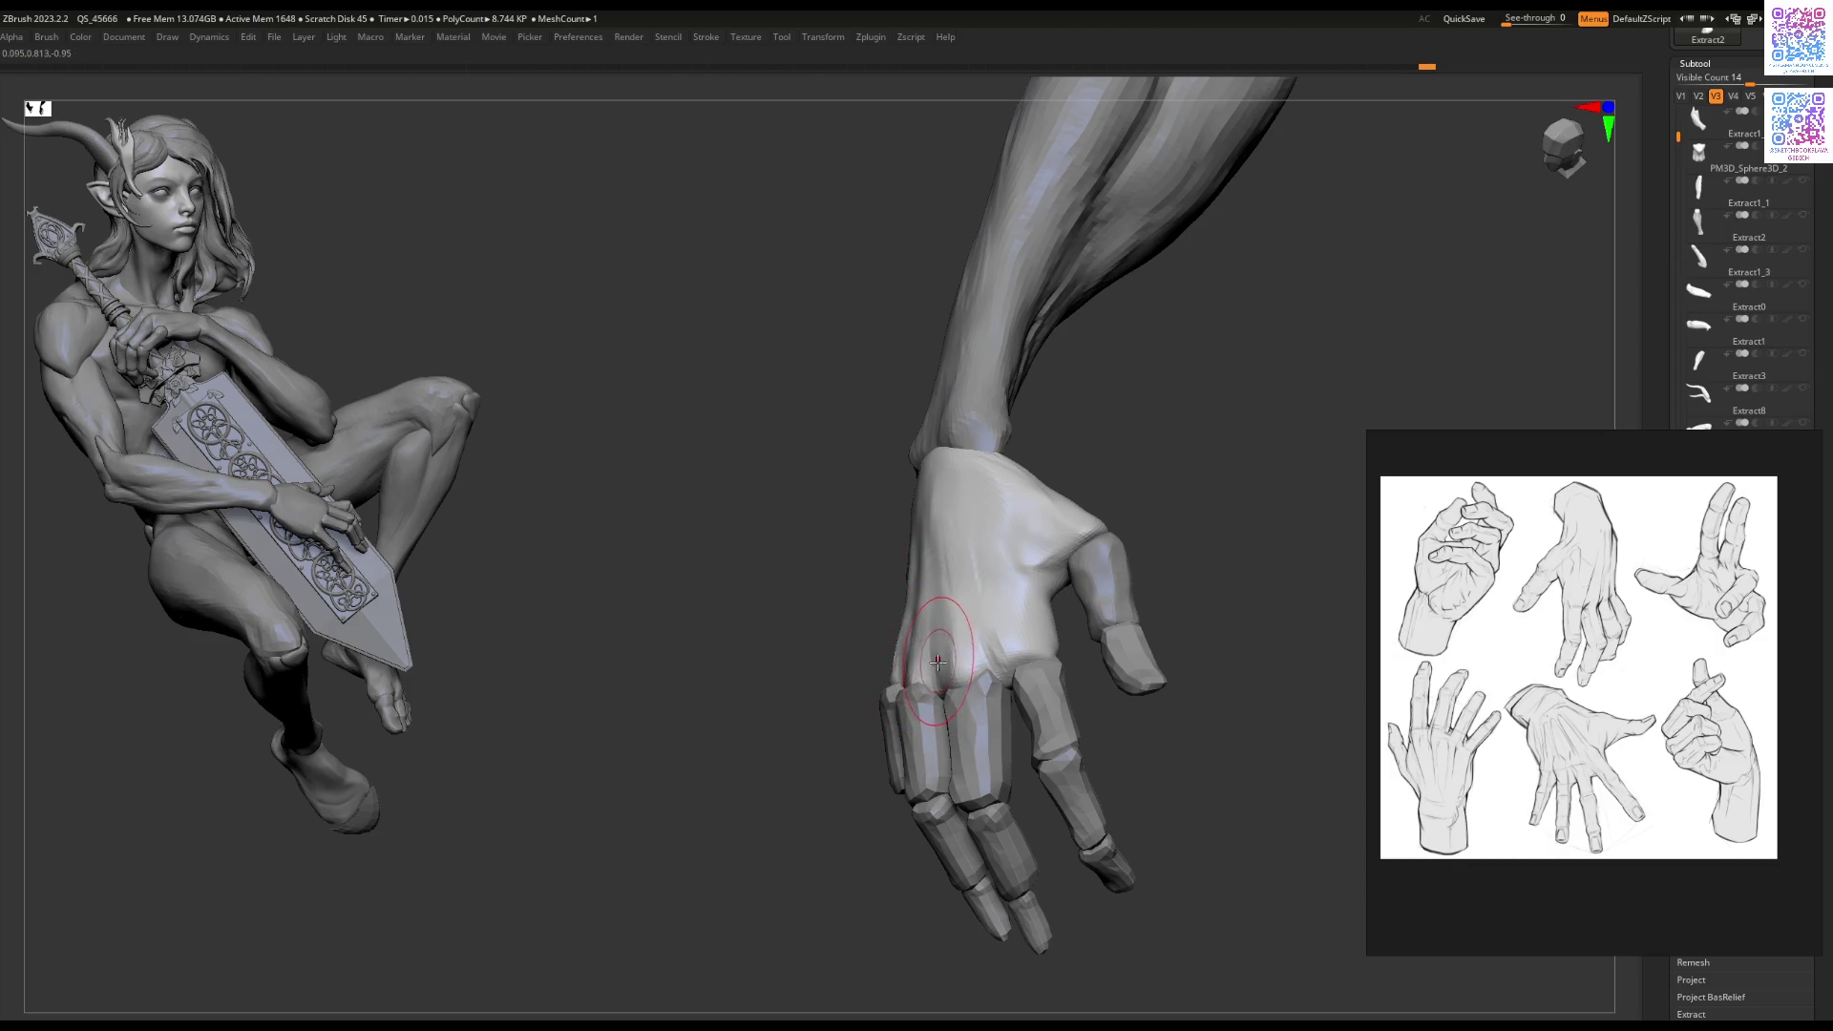
{"action": "right_click_drag", "start_coordinate": [938, 661], "coordinate": [891, 599]}
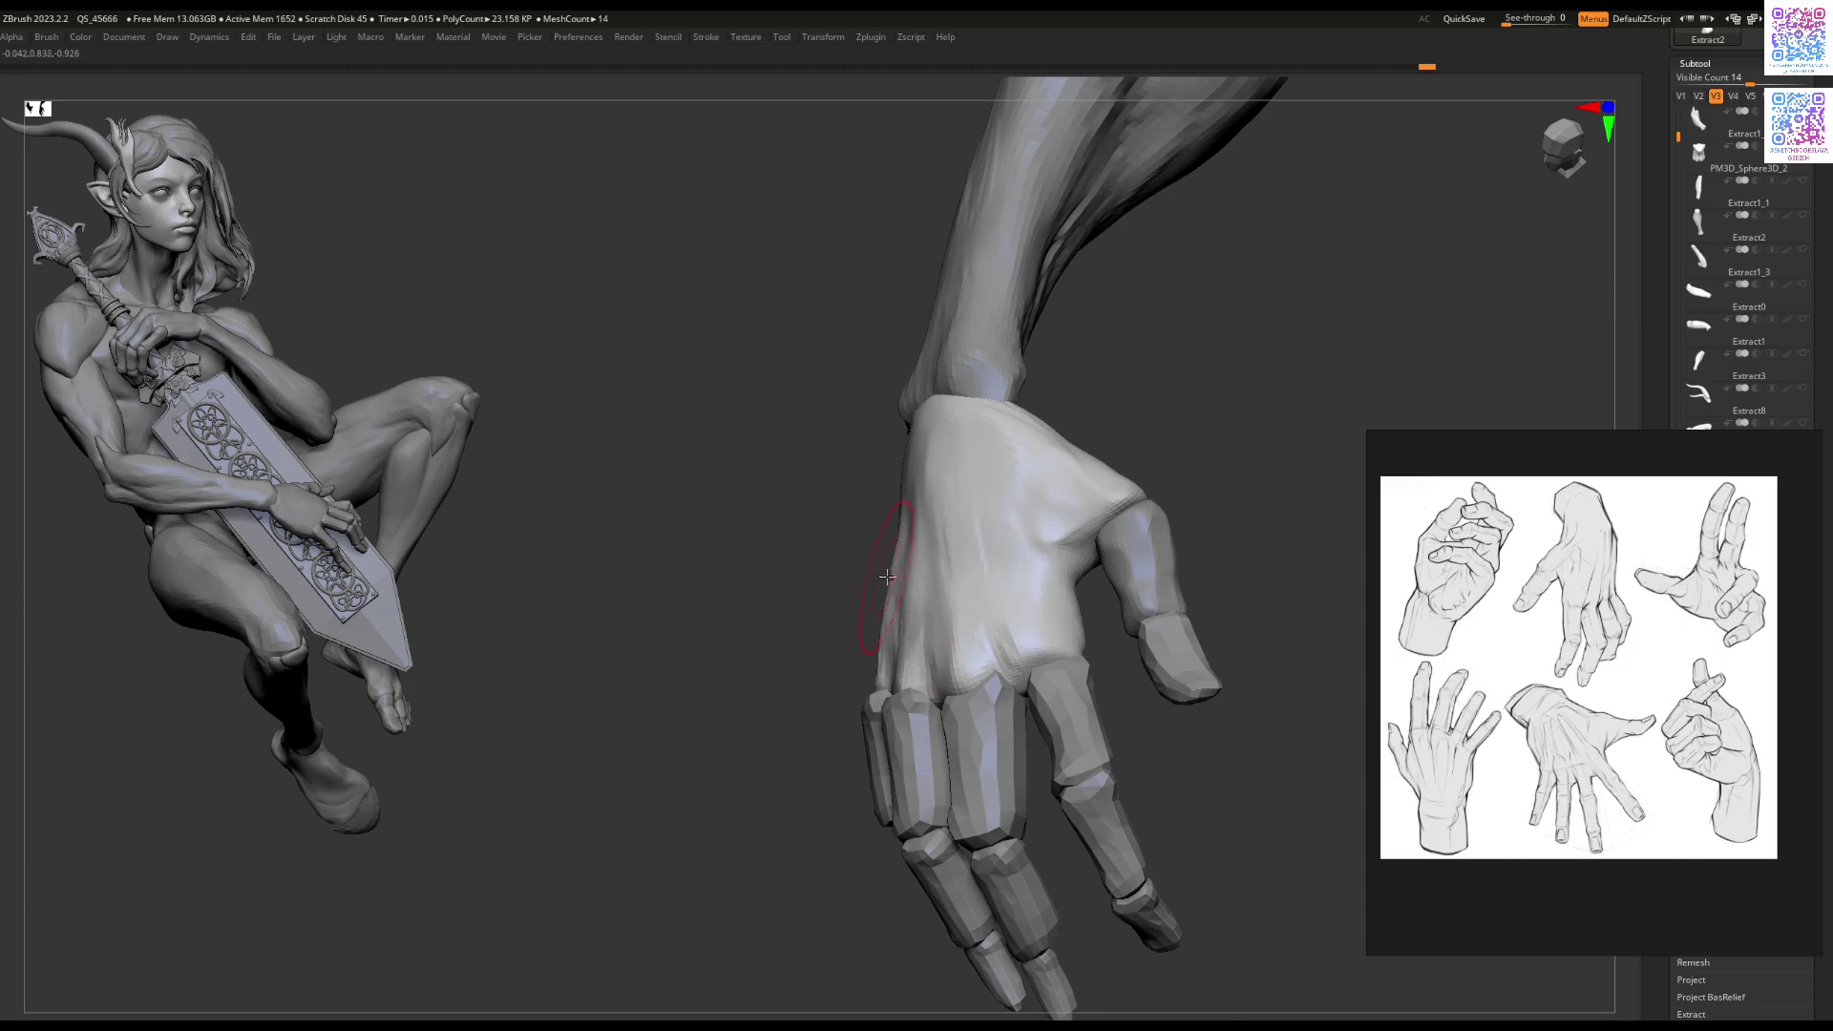
{"action": "mouse_move", "coordinate": [911, 607]}
{"action": "right_mouse_down"}
{"action": "mouse_move", "coordinate": [1006, 507]}
{"action": "mouse_move", "coordinate": [994, 483]}
{"action": "mouse_move", "coordinate": [938, 604]}
{"action": "right_mouse_up"}
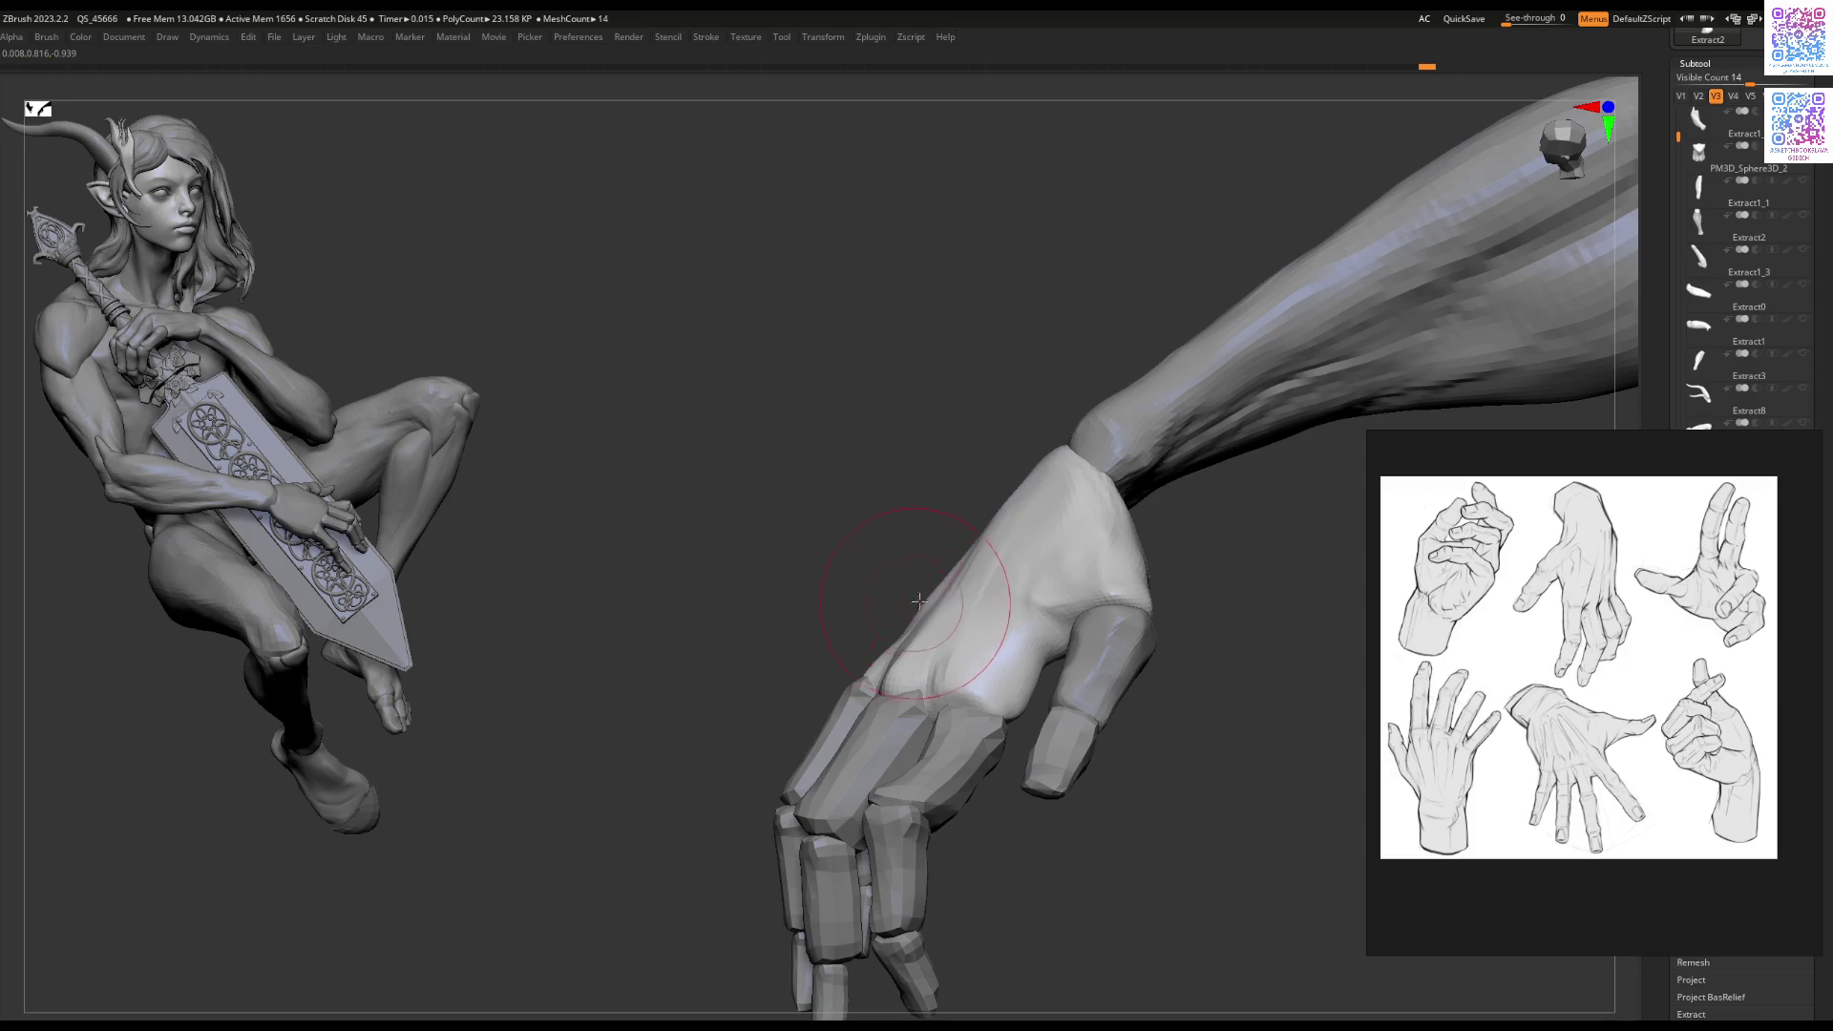
{"action": "right_click_drag", "start_coordinate": [934, 599], "coordinate": [914, 612]}
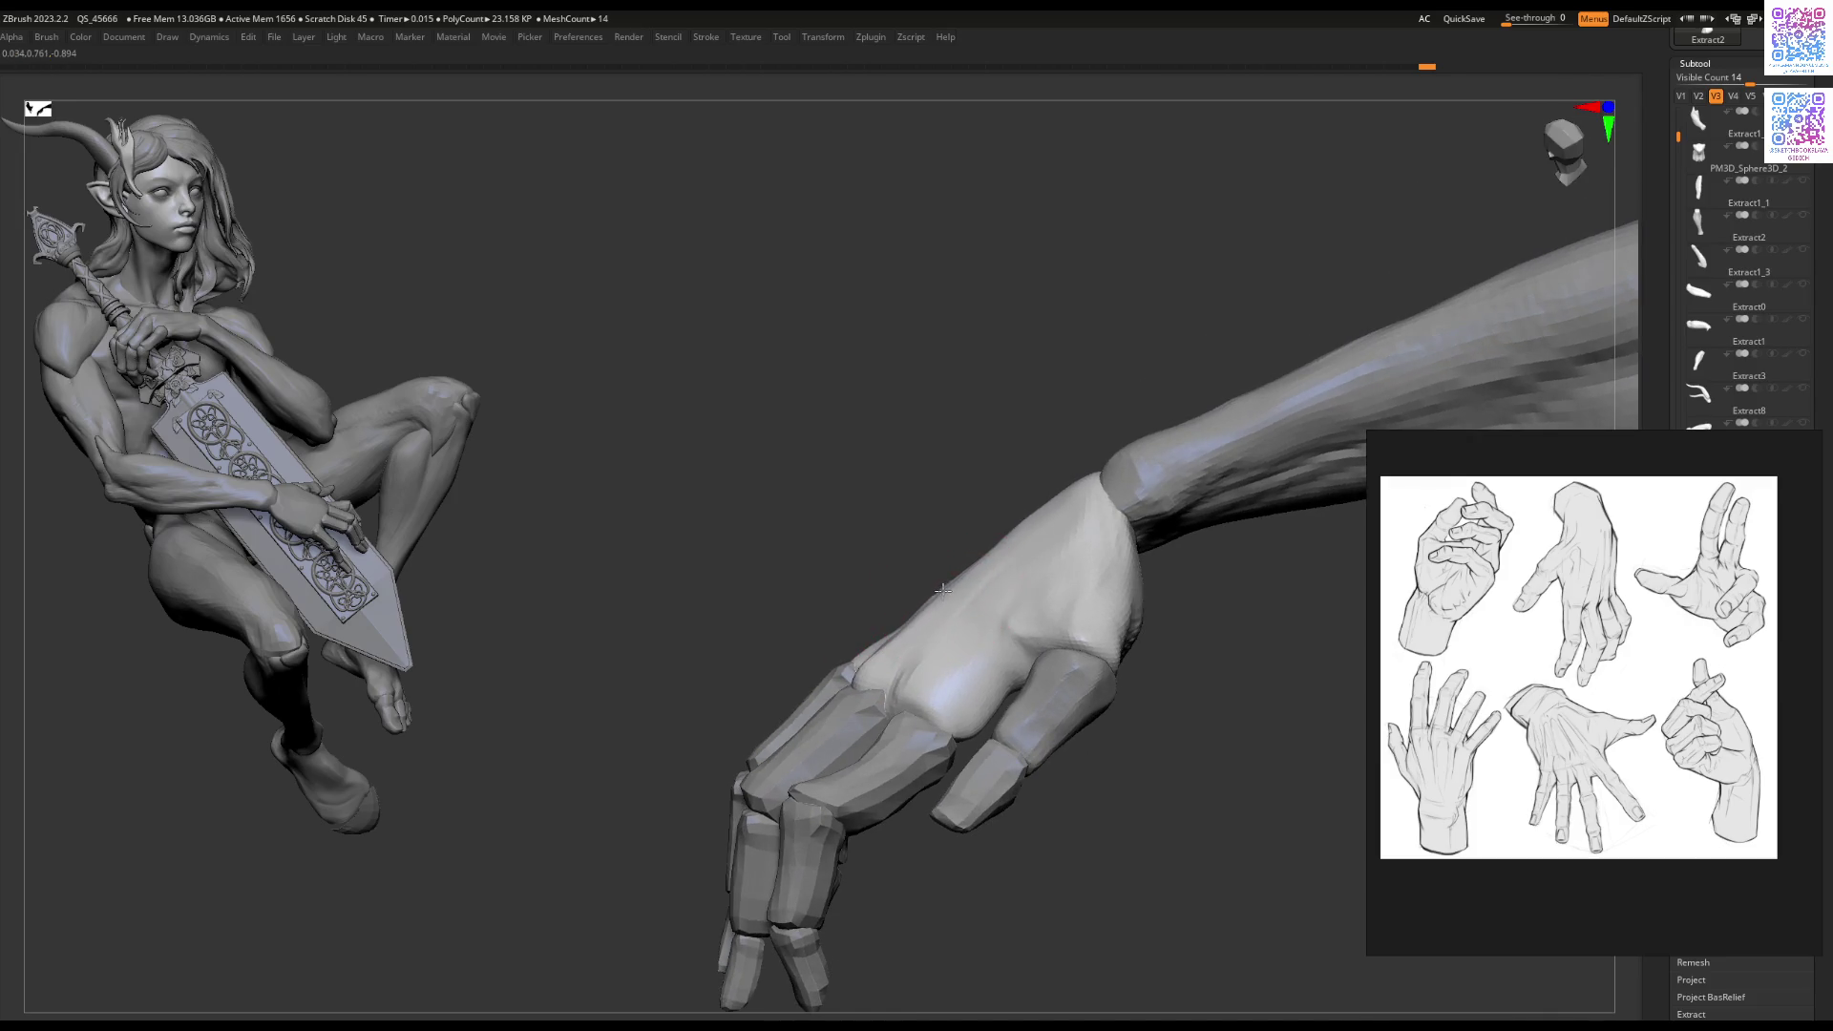
{"action": "key", "text": "space"}
{"action": "key", "text": "space"}
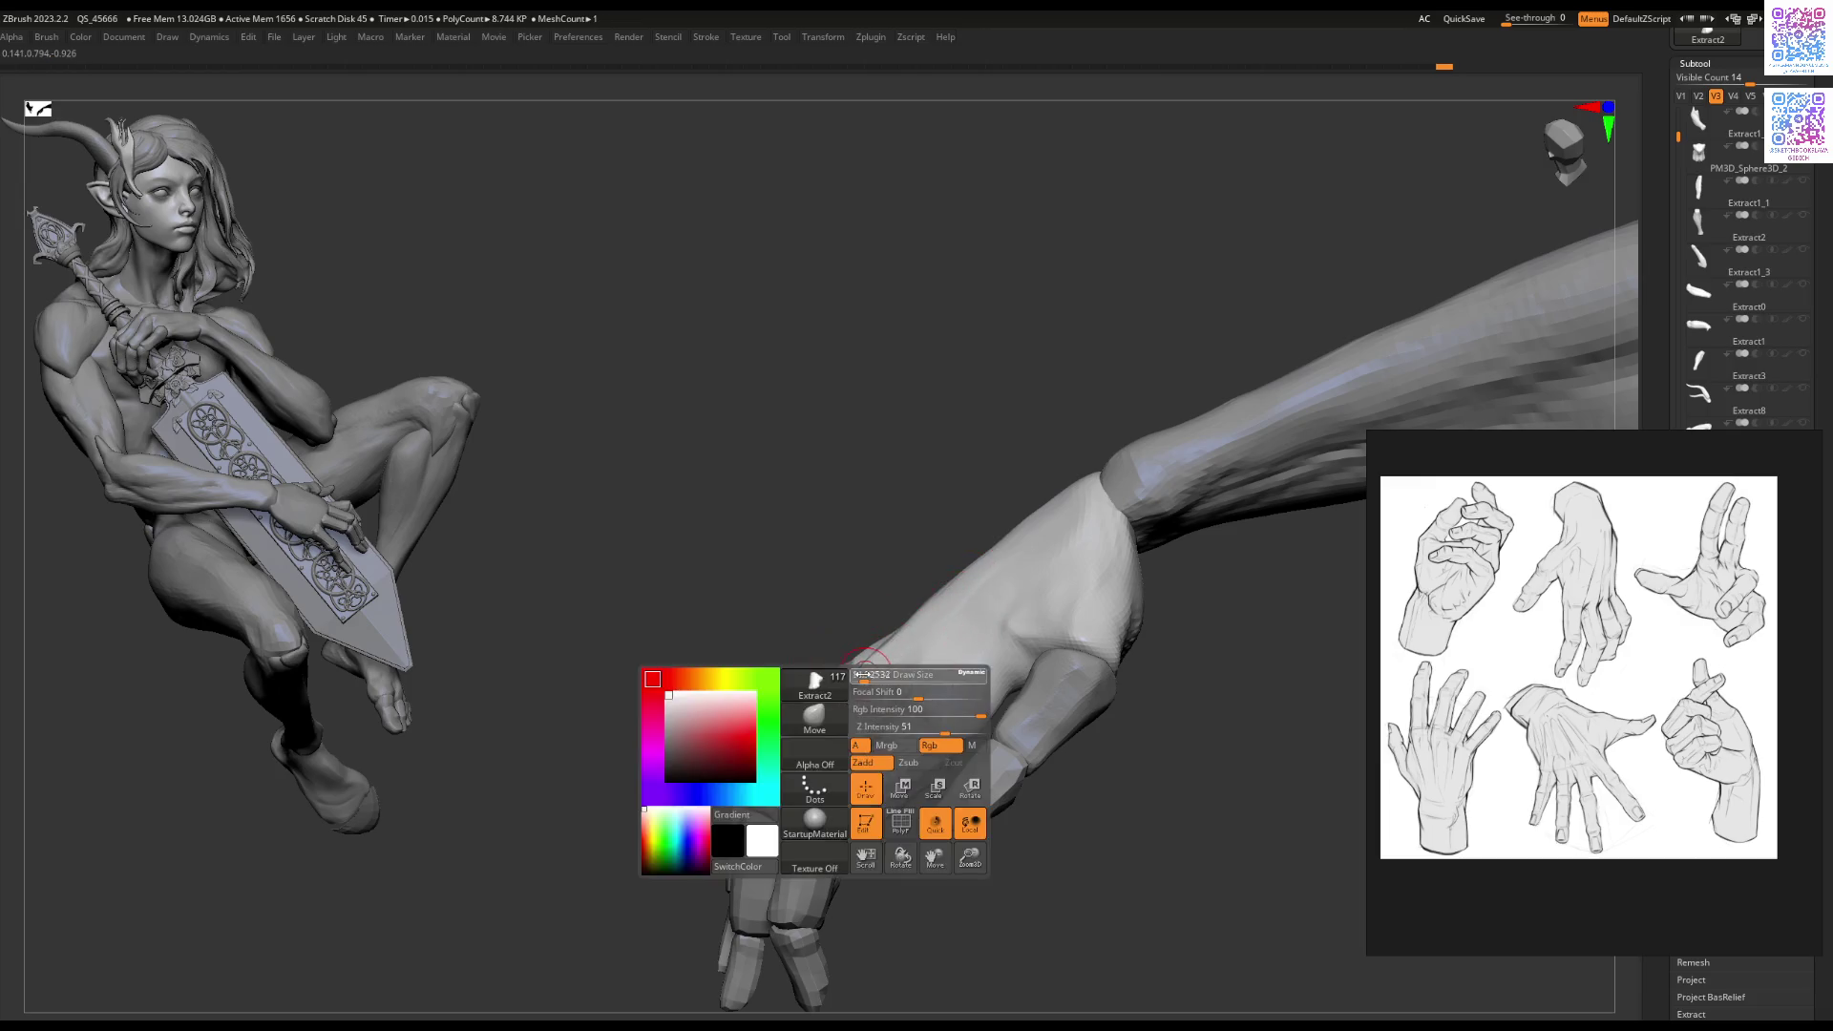
Step: Sculpt knuckle bumps into the back of the hand with the Standard brush
{"action": "mouse_move", "coordinate": [955, 651]}
{"action": "right_mouse_down"}
{"action": "mouse_move", "coordinate": [971, 623]}
{"action": "mouse_move", "coordinate": [894, 675]}
{"action": "mouse_move", "coordinate": [928, 675]}
{"action": "mouse_move", "coordinate": [842, 686]}
{"action": "mouse_move", "coordinate": [854, 744]}
{"action": "mouse_move", "coordinate": [841, 721]}
{"action": "mouse_move", "coordinate": [931, 640]}
{"action": "mouse_move", "coordinate": [887, 634]}
{"action": "mouse_move", "coordinate": [890, 658]}
{"action": "mouse_move", "coordinate": [864, 630]}
{"action": "mouse_move", "coordinate": [855, 726]}
{"action": "mouse_move", "coordinate": [844, 694]}
{"action": "mouse_move", "coordinate": [852, 716]}
{"action": "mouse_move", "coordinate": [733, 691]}
{"action": "mouse_move", "coordinate": [1038, 589]}
{"action": "mouse_move", "coordinate": [974, 605]}
{"action": "mouse_move", "coordinate": [958, 577]}
{"action": "mouse_move", "coordinate": [914, 671]}
{"action": "right_mouse_up"}
{"action": "key", "text": "space"}
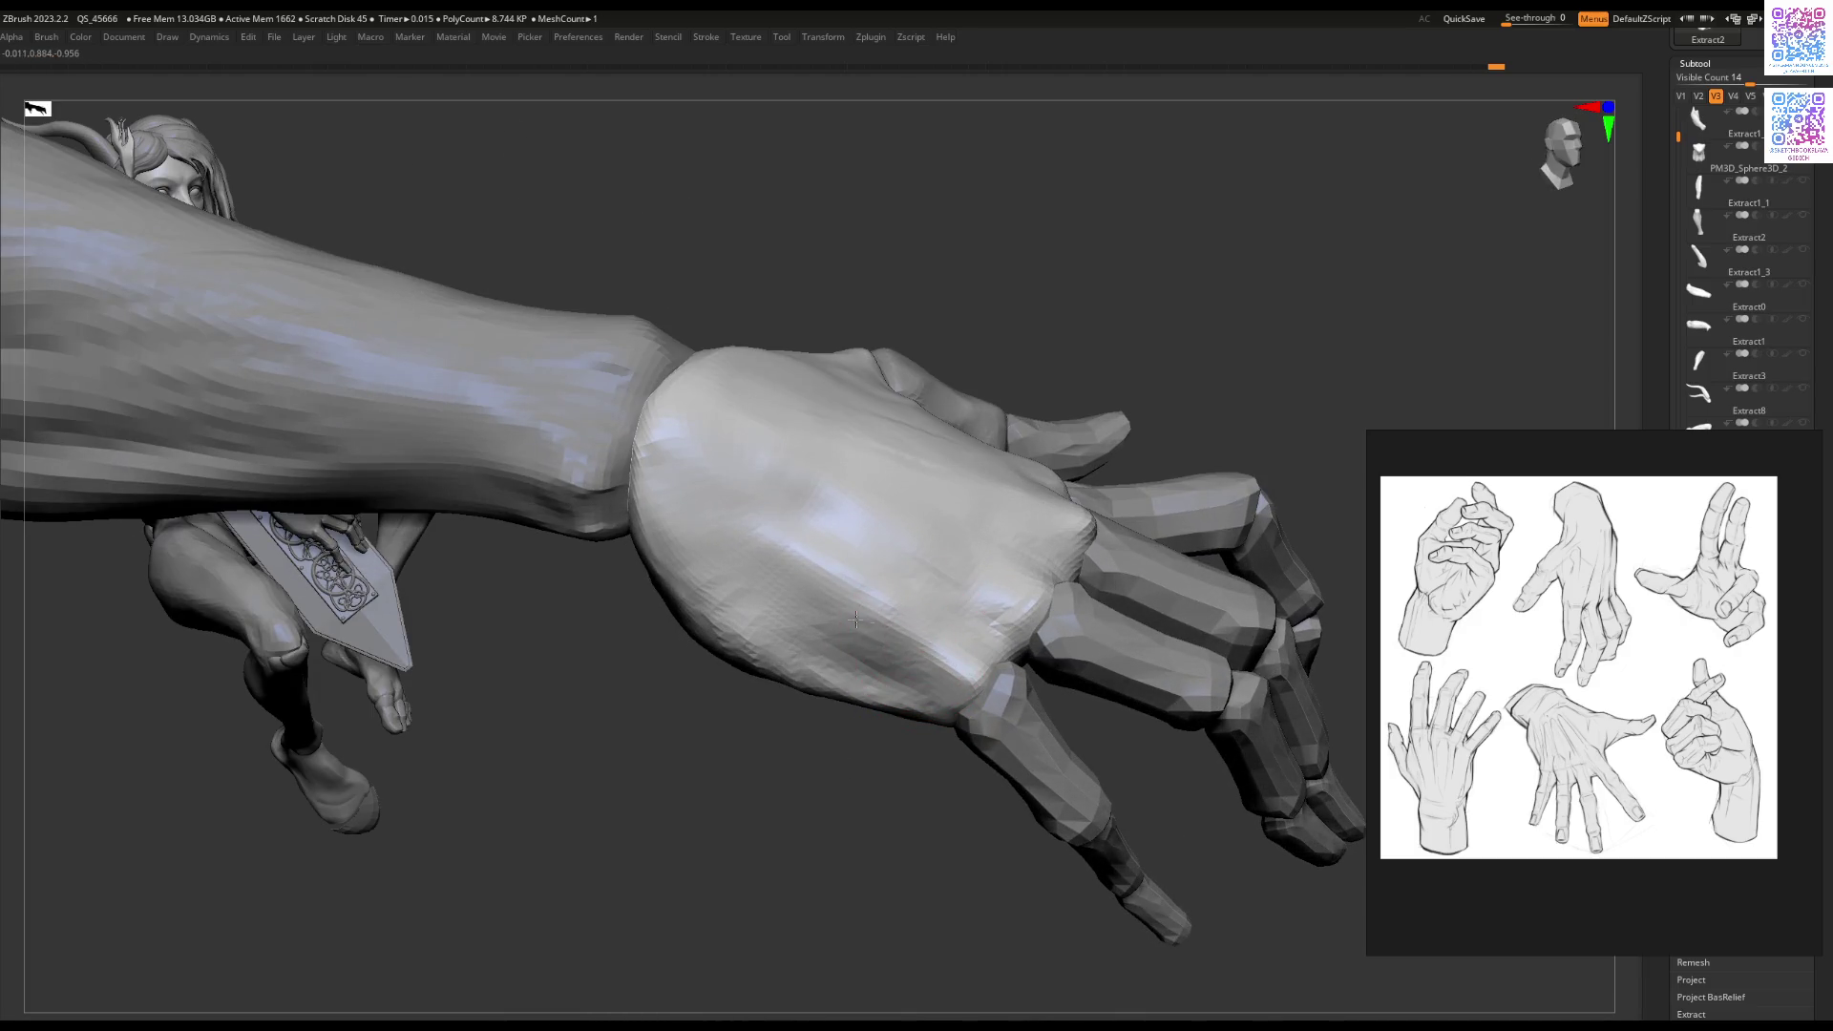
{"action": "left_click_drag", "start_coordinate": [854, 651], "coordinate": [834, 614]}
{"action": "right_click_drag", "start_coordinate": [750, 561], "coordinate": [962, 567]}
{"action": "key", "text": "space"}
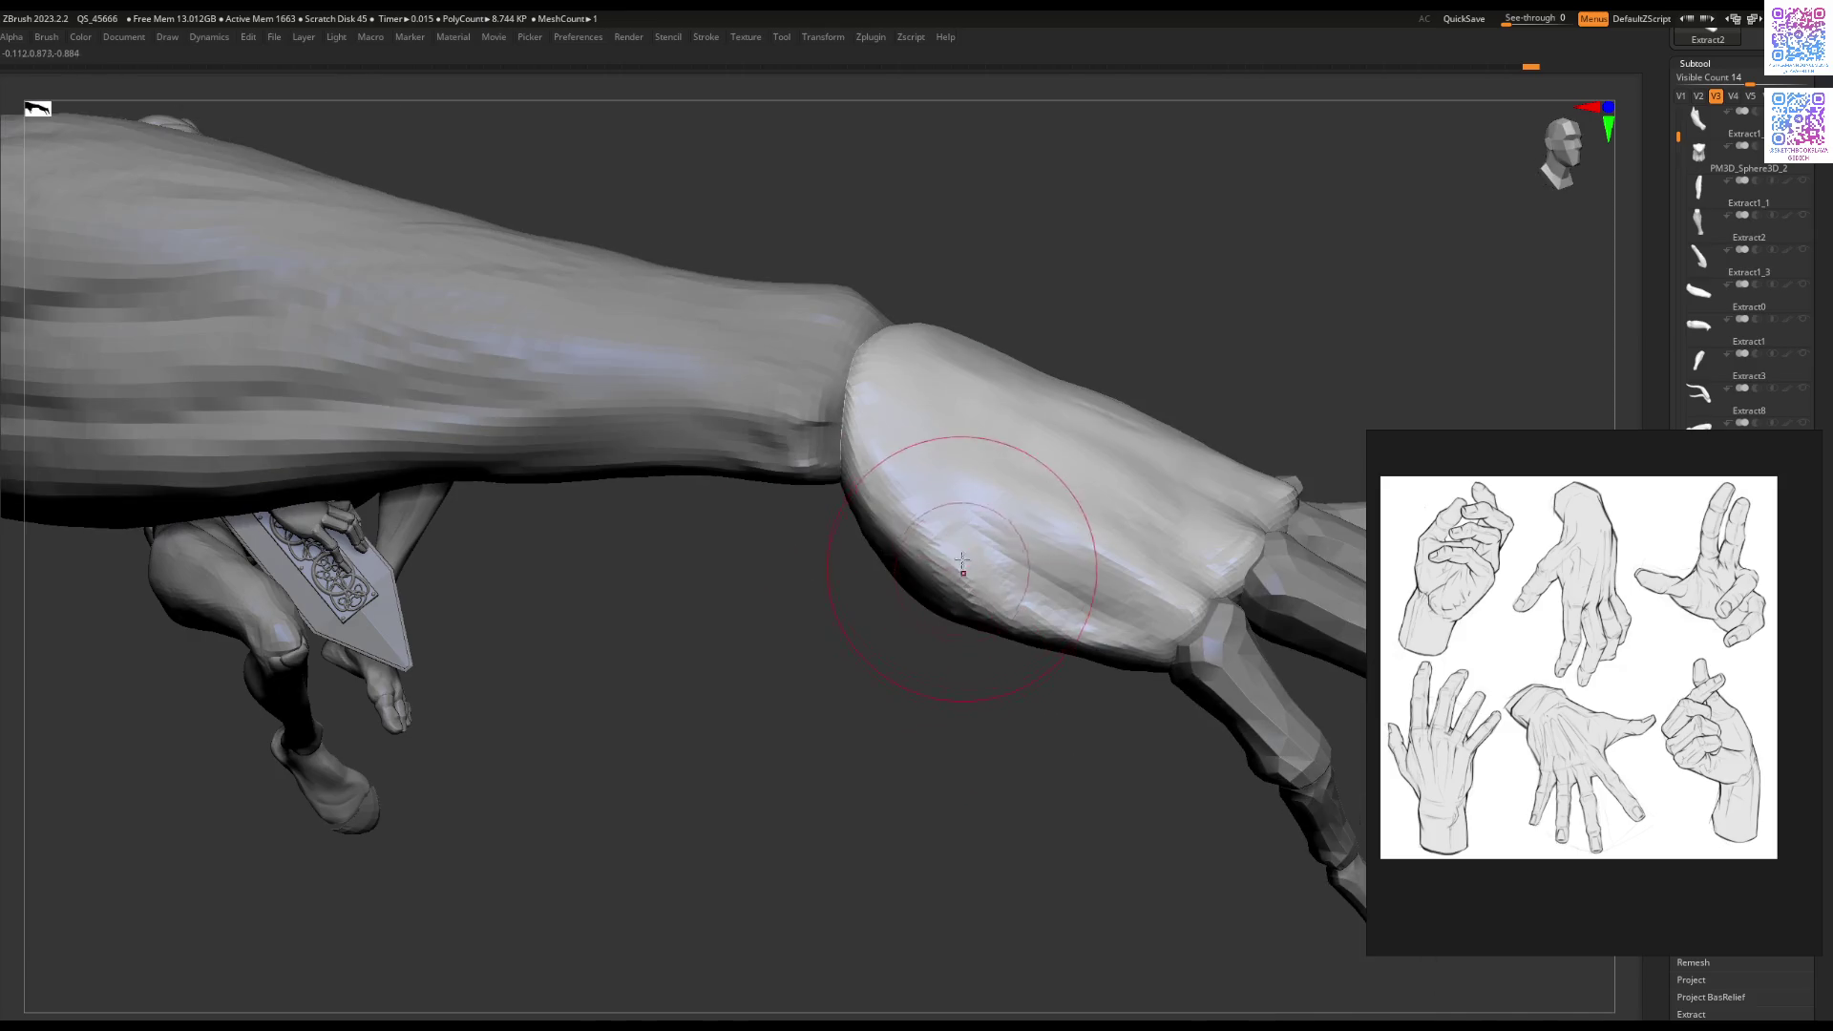
{"action": "mouse_move", "coordinate": [1050, 512]}
{"action": "right_mouse_down", "text": "ctrl"}
{"action": "mouse_move", "coordinate": [942, 736]}
{"action": "mouse_move", "coordinate": [917, 730]}
{"action": "mouse_move", "coordinate": [997, 587]}
{"action": "mouse_move", "coordinate": [983, 532]}
{"action": "mouse_move", "coordinate": [958, 608]}
{"action": "mouse_move", "coordinate": [1051, 559]}
{"action": "mouse_move", "coordinate": [1003, 614]}
{"action": "mouse_move", "coordinate": [979, 600]}
{"action": "right_mouse_up", "text": "ctrl"}
Step: Enlarge the brush about threefold and solo the back-of-hand piece
{"action": "key", "text": "space"}
{"action": "left_click_drag", "start_coordinate": [978, 622], "coordinate": [946, 610]}
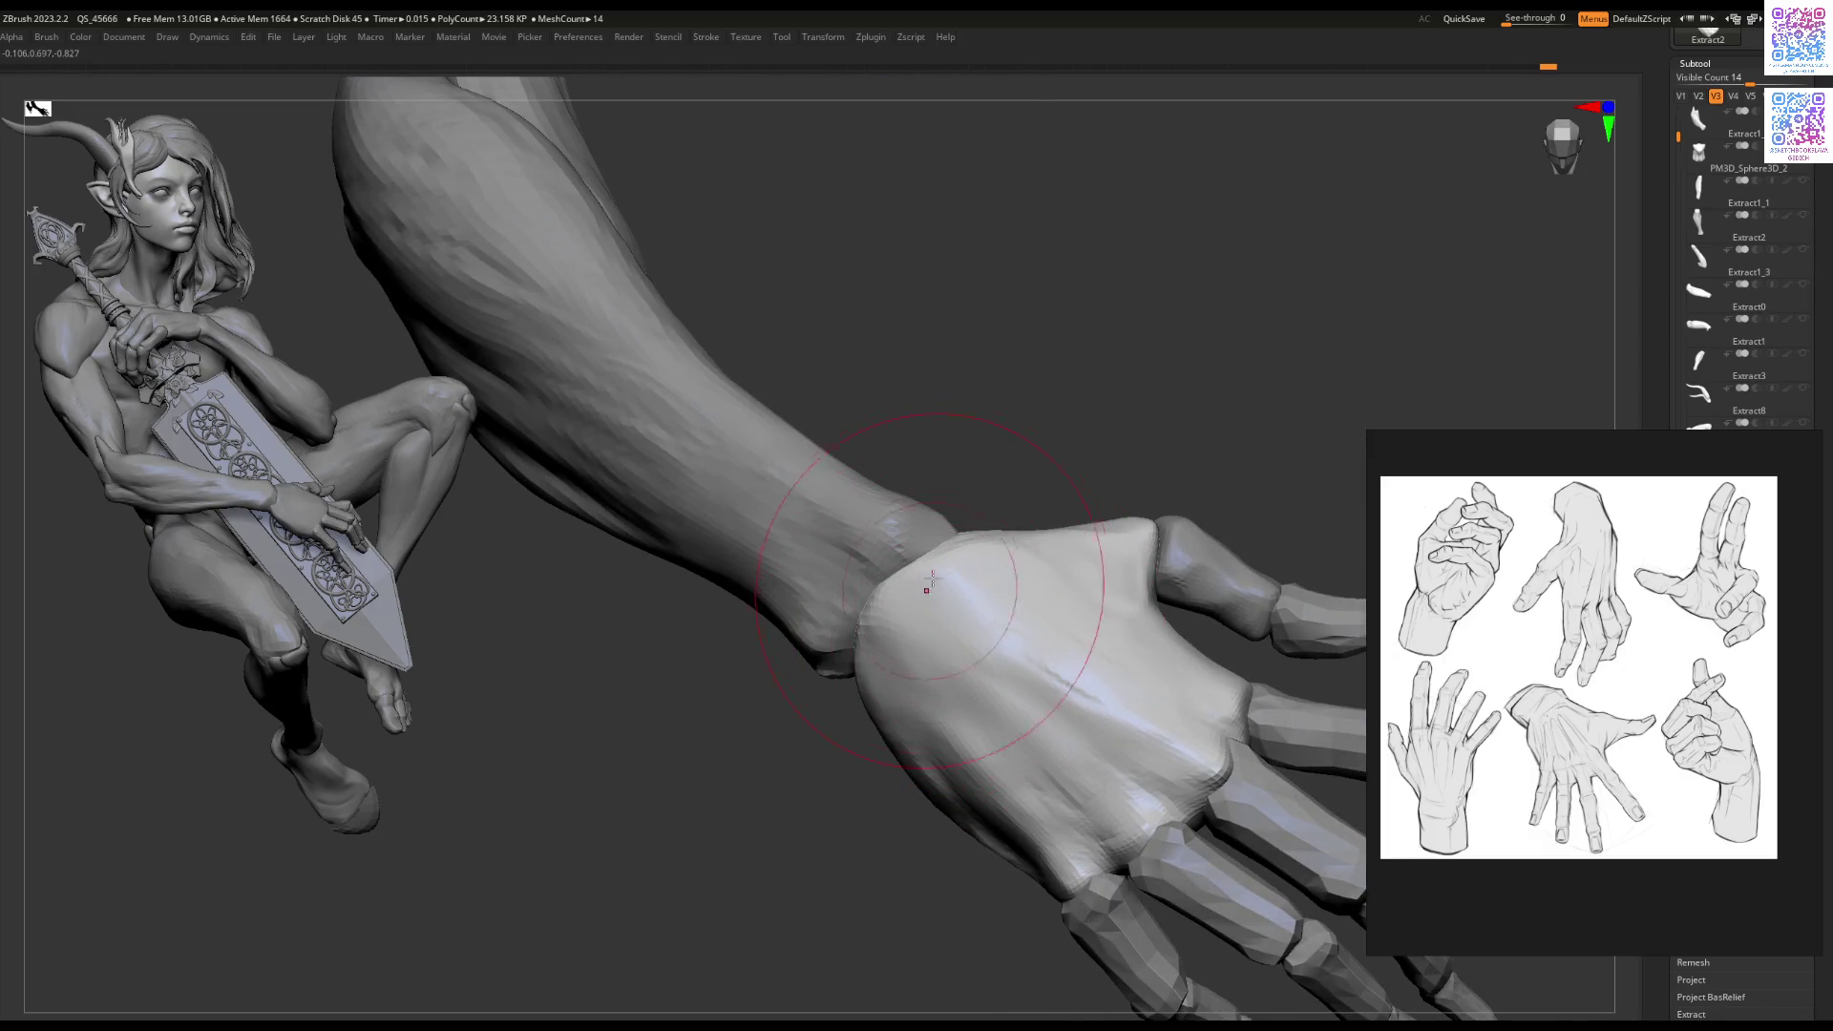
{"action": "right_click_drag", "start_coordinate": [912, 676], "coordinate": [1017, 653]}
{"action": "left_click_drag", "start_coordinate": [1049, 545], "coordinate": [996, 642]}
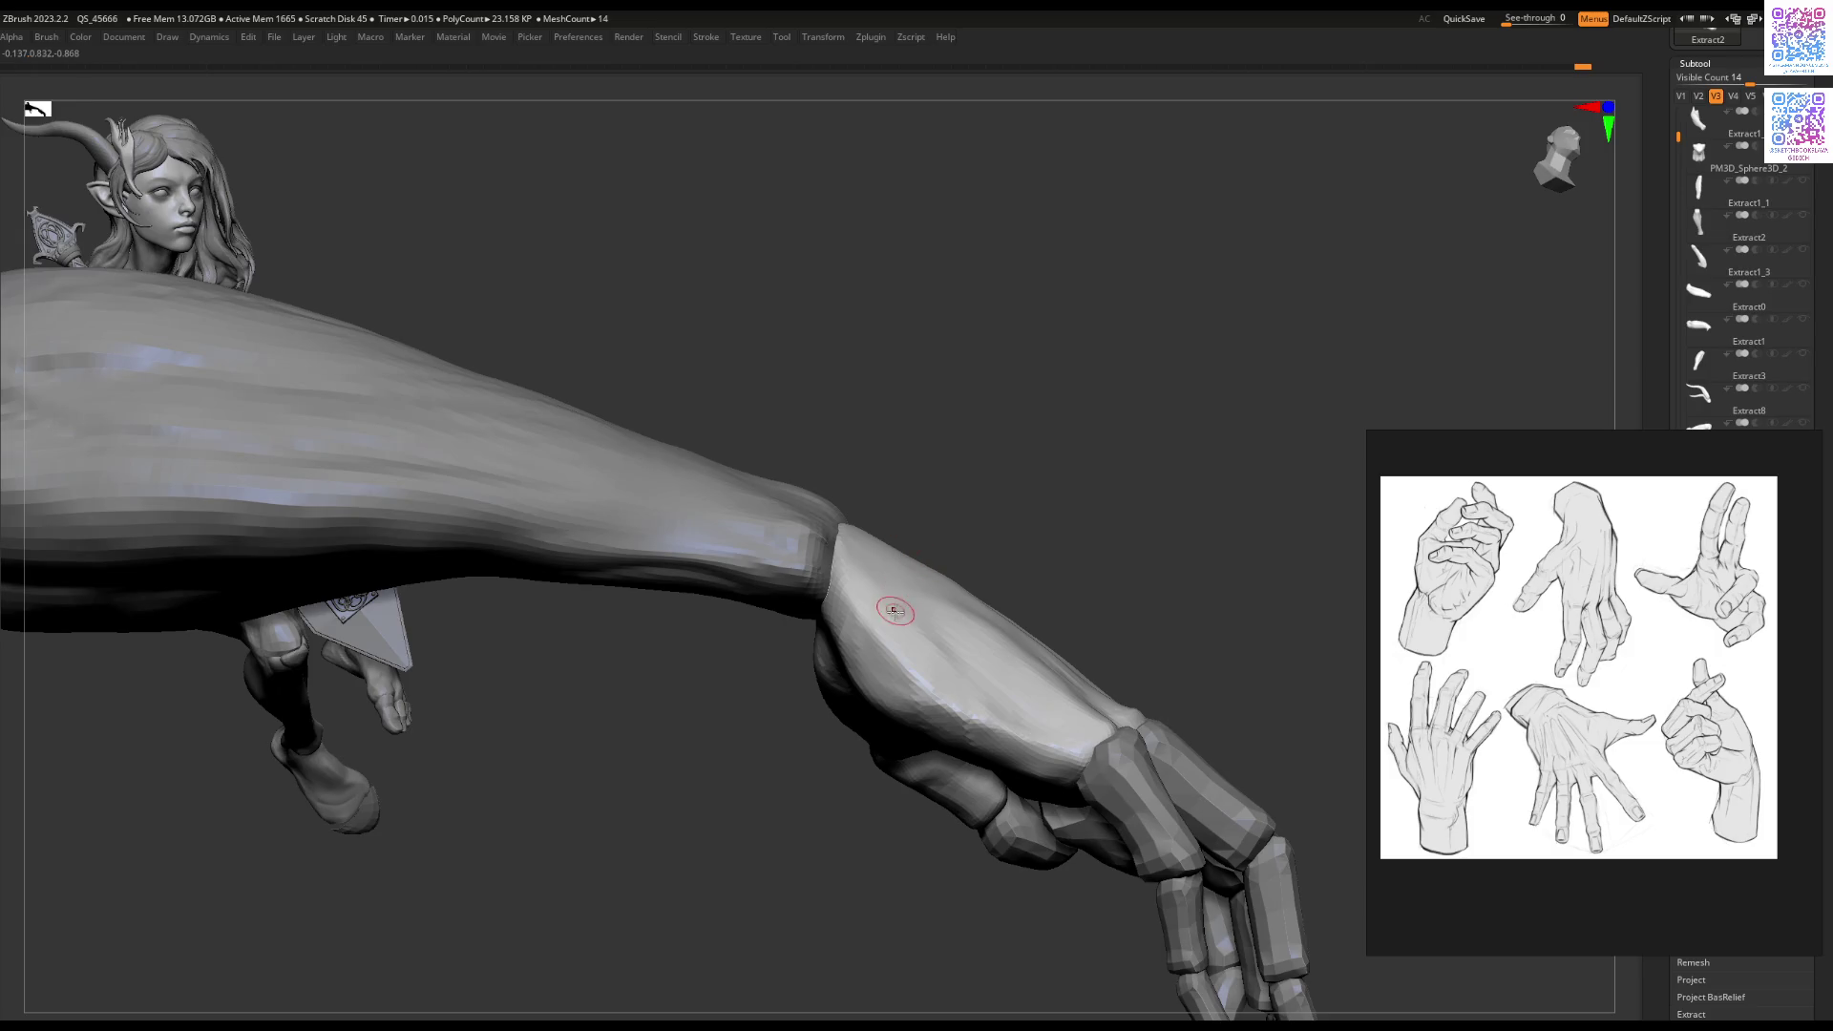
{"action": "key", "text": "space"}
{"action": "mouse_move", "coordinate": [904, 551]}
{"action": "right_mouse_down"}
{"action": "mouse_move", "coordinate": [867, 567]}
{"action": "mouse_move", "coordinate": [896, 604]}
{"action": "mouse_move", "coordinate": [1035, 506]}
{"action": "mouse_move", "coordinate": [961, 513]}
{"action": "right_mouse_up"}
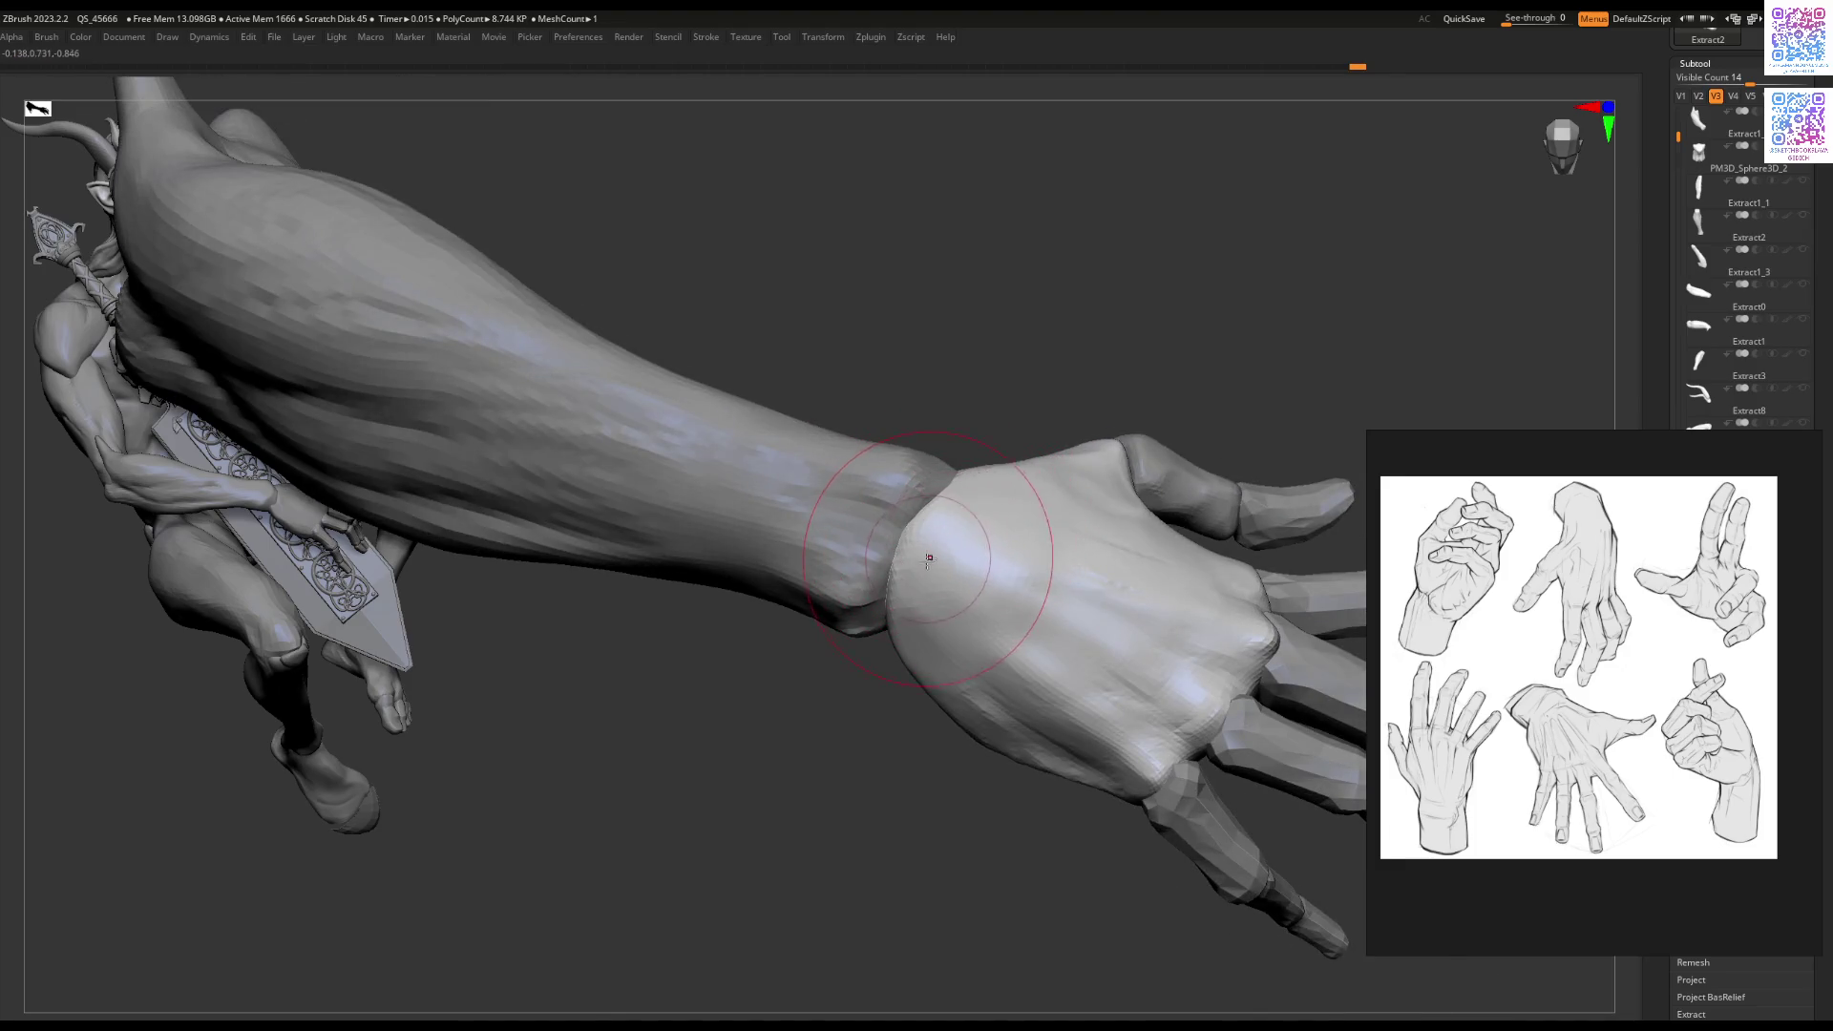
{"action": "mouse_move", "coordinate": [965, 570]}
{"action": "right_mouse_down"}
{"action": "mouse_move", "coordinate": [908, 621]}
{"action": "mouse_move", "coordinate": [954, 619]}
{"action": "mouse_move", "coordinate": [1084, 471]}
{"action": "mouse_move", "coordinate": [1041, 504]}
{"action": "mouse_move", "coordinate": [1122, 554]}
{"action": "right_mouse_up"}
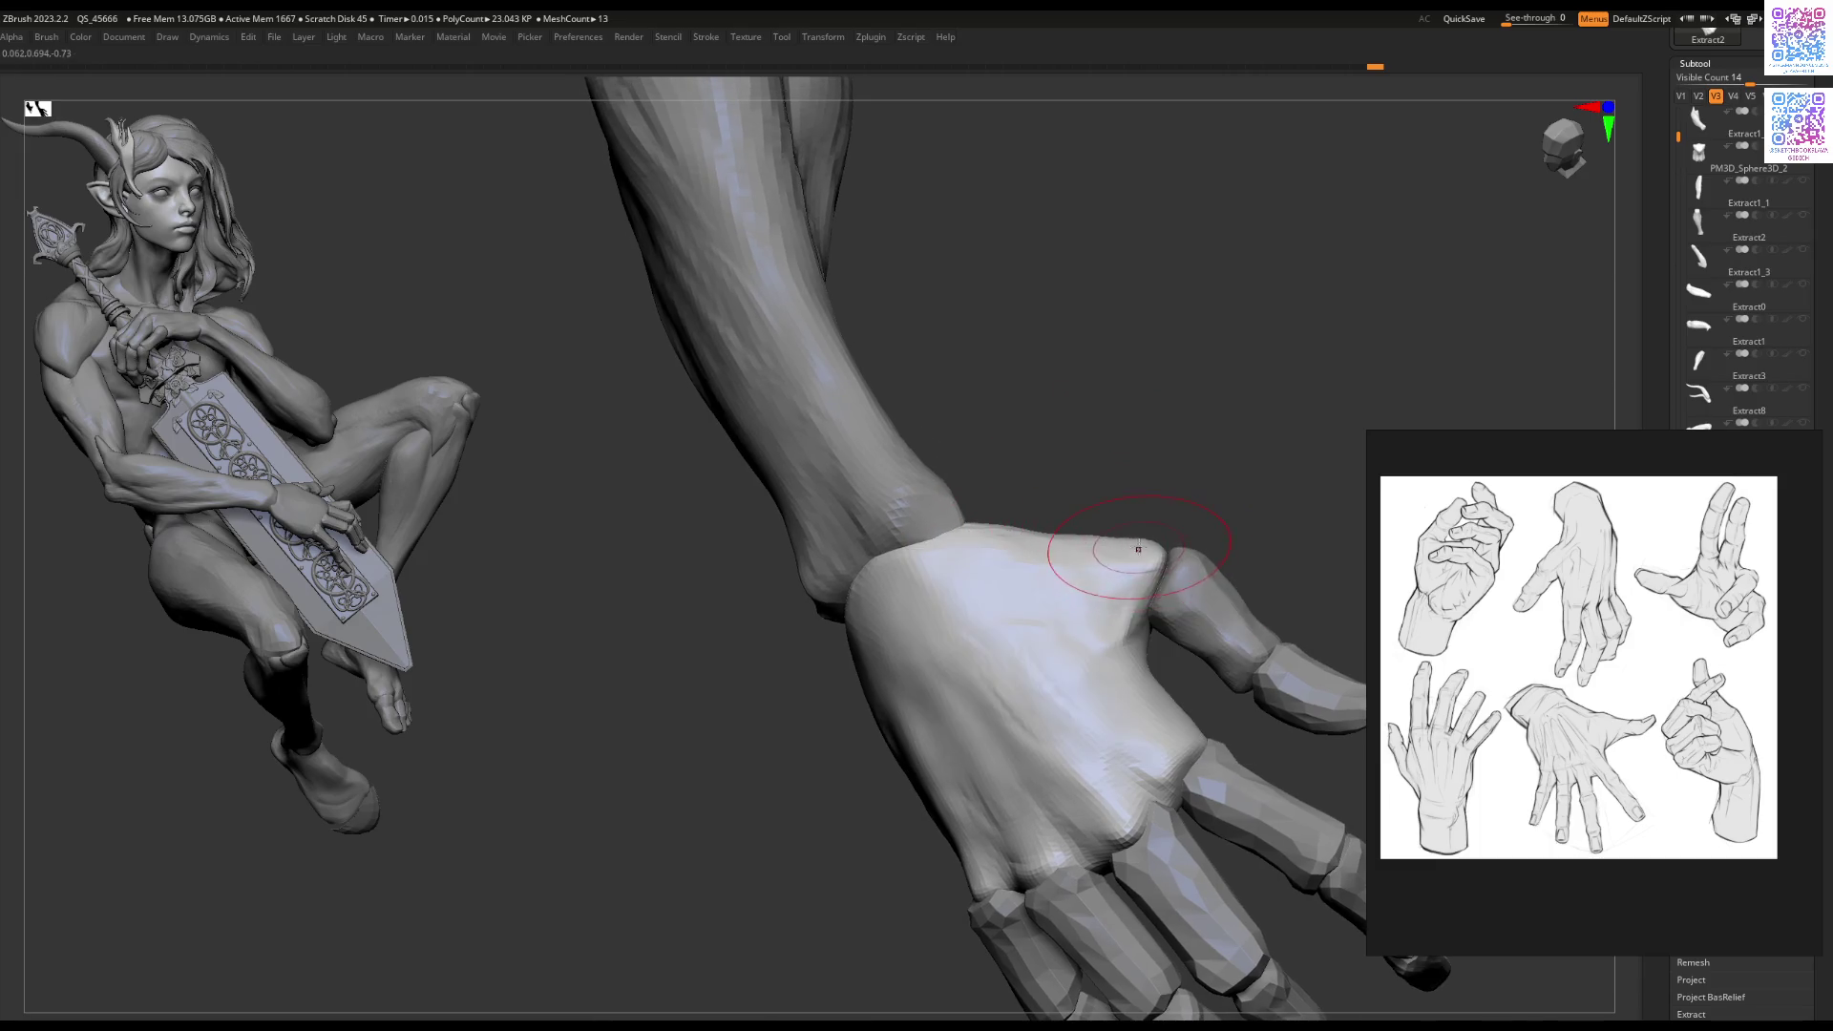
{"action": "key", "text": "space"}
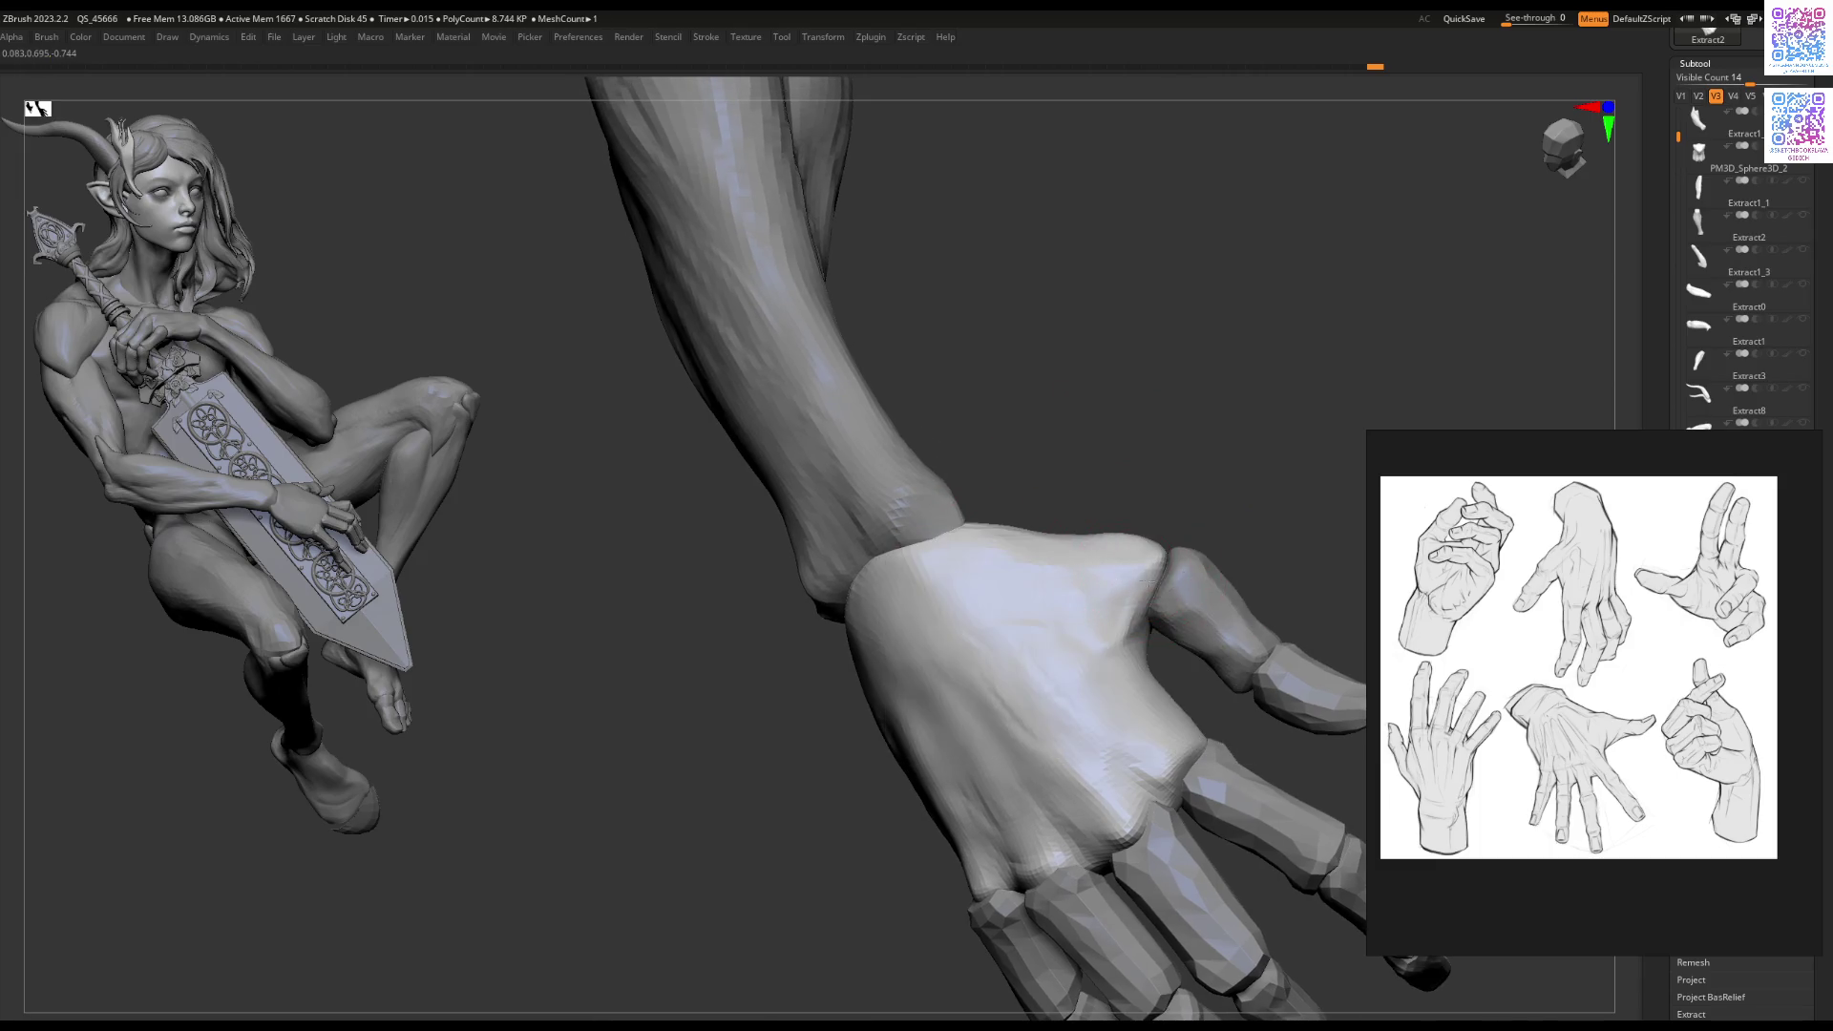
{"action": "mouse_move", "coordinate": [1147, 539]}
{"action": "right_mouse_down"}
{"action": "mouse_move", "coordinate": [1085, 655]}
{"action": "mouse_move", "coordinate": [1072, 622]}
{"action": "mouse_move", "coordinate": [1158, 659]}
{"action": "right_mouse_up"}
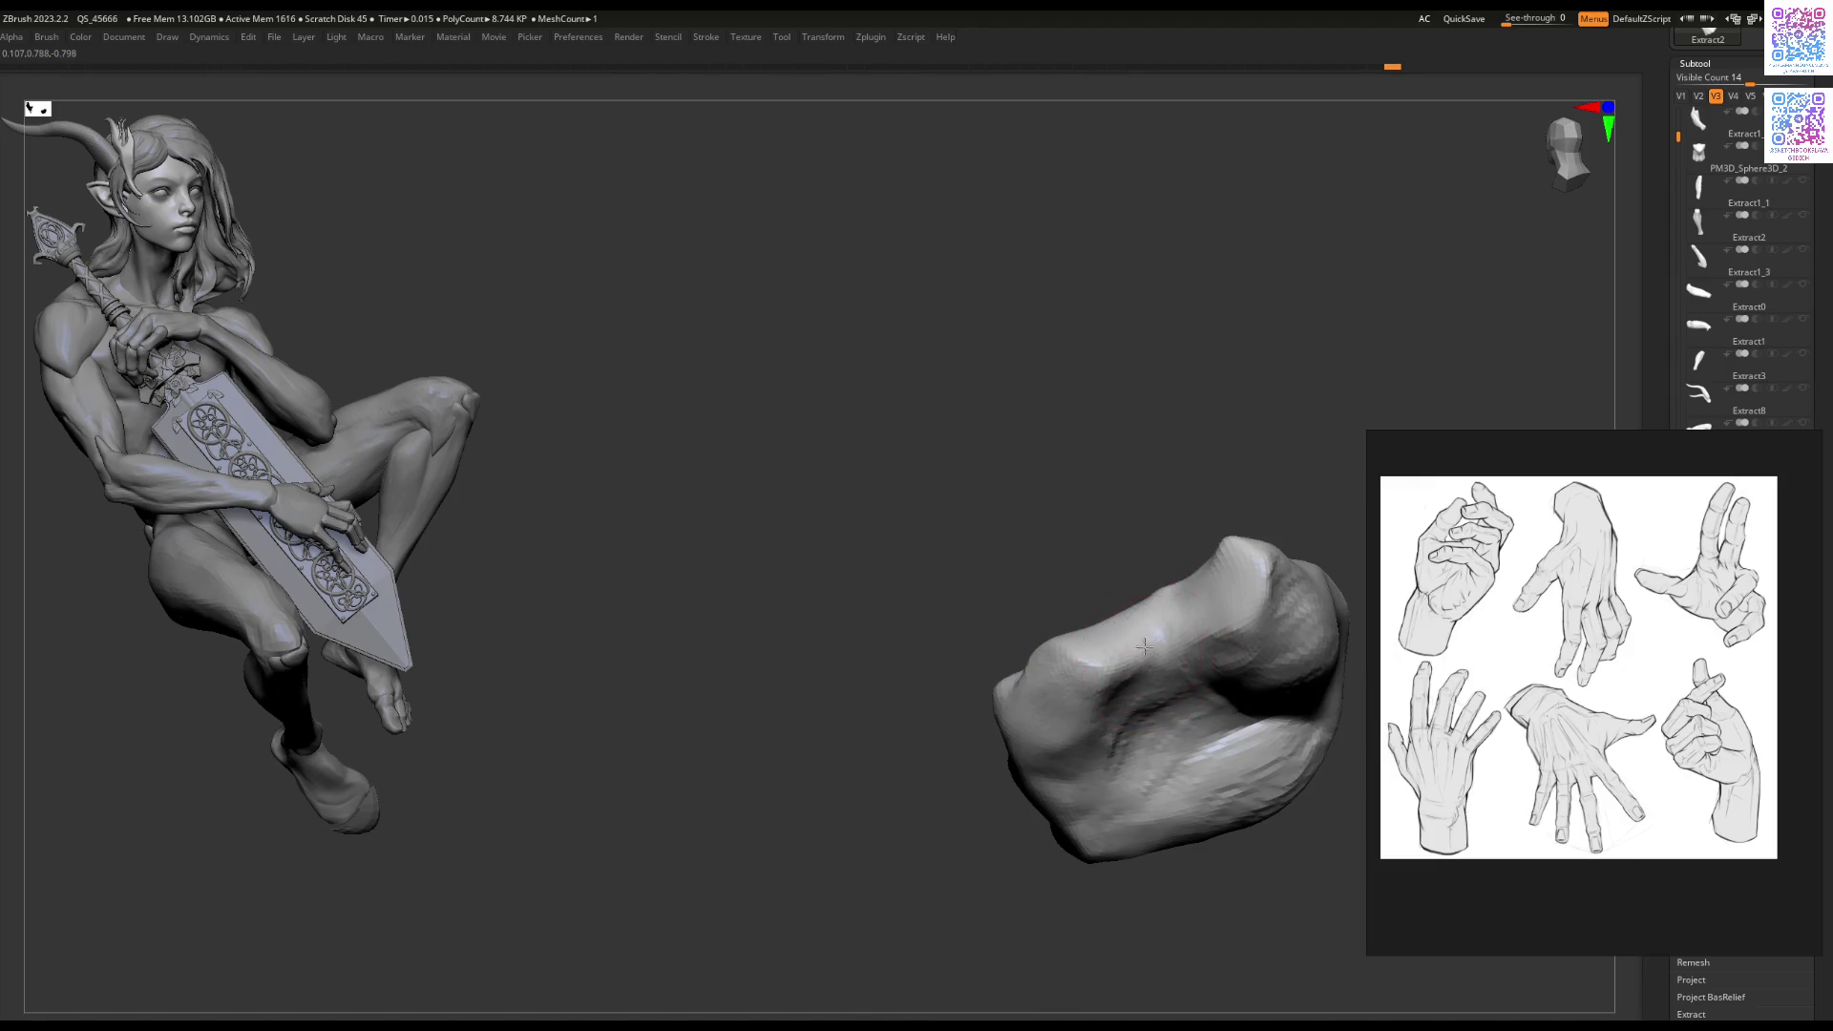
Step: Orbit the soloed palm piece to inspect its underside
{"action": "mouse_move", "coordinate": [1150, 640]}
{"action": "right_mouse_down"}
{"action": "mouse_move", "coordinate": [1138, 601]}
{"action": "mouse_move", "coordinate": [1132, 617]}
{"action": "right_mouse_up"}
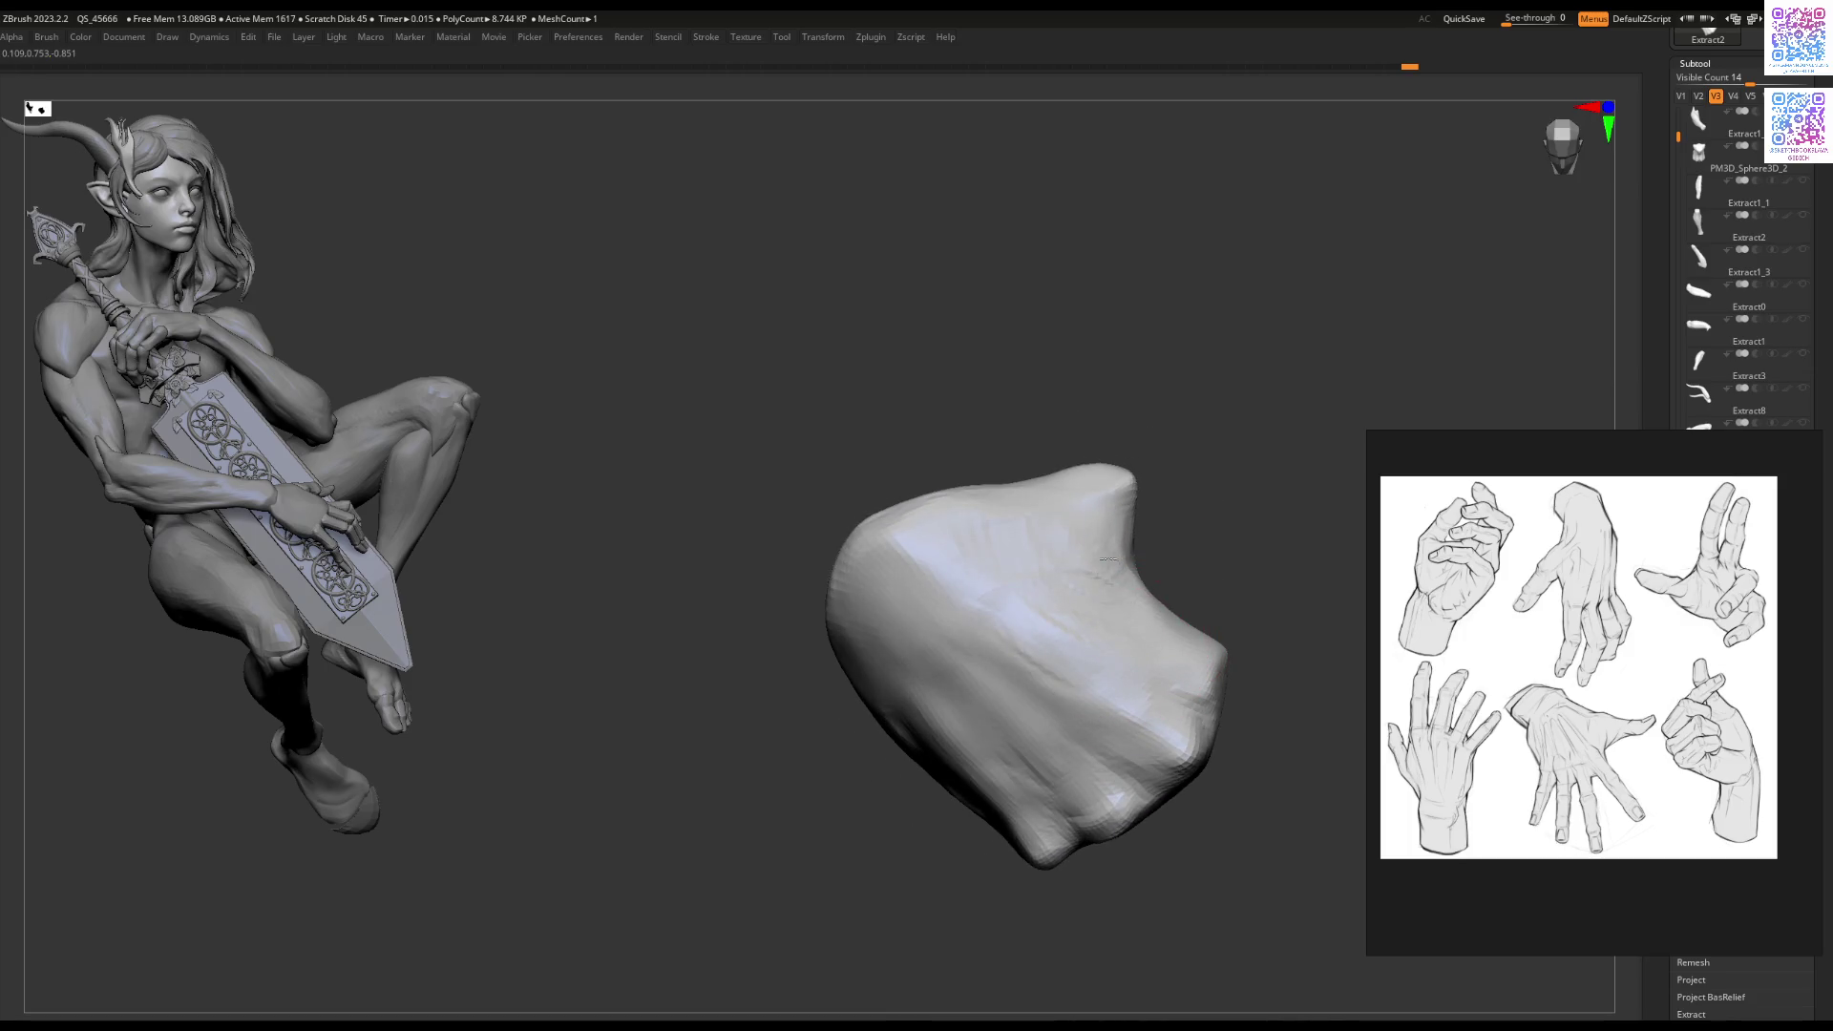
{"action": "mouse_move", "coordinate": [1109, 633]}
{"action": "right_mouse_down"}
{"action": "mouse_move", "coordinate": [1148, 640]}
{"action": "mouse_move", "coordinate": [1098, 655]}
{"action": "mouse_move", "coordinate": [1126, 729]}
{"action": "mouse_move", "coordinate": [1036, 680]}
{"action": "mouse_move", "coordinate": [1072, 655]}
{"action": "mouse_move", "coordinate": [997, 647]}
{"action": "mouse_move", "coordinate": [1084, 696]}
{"action": "mouse_move", "coordinate": [1073, 675]}
{"action": "mouse_move", "coordinate": [1210, 632]}
{"action": "mouse_move", "coordinate": [982, 716]}
{"action": "mouse_move", "coordinate": [1034, 681]}
{"action": "mouse_move", "coordinate": [1074, 726]}
{"action": "mouse_move", "coordinate": [1084, 711]}
{"action": "right_mouse_up"}
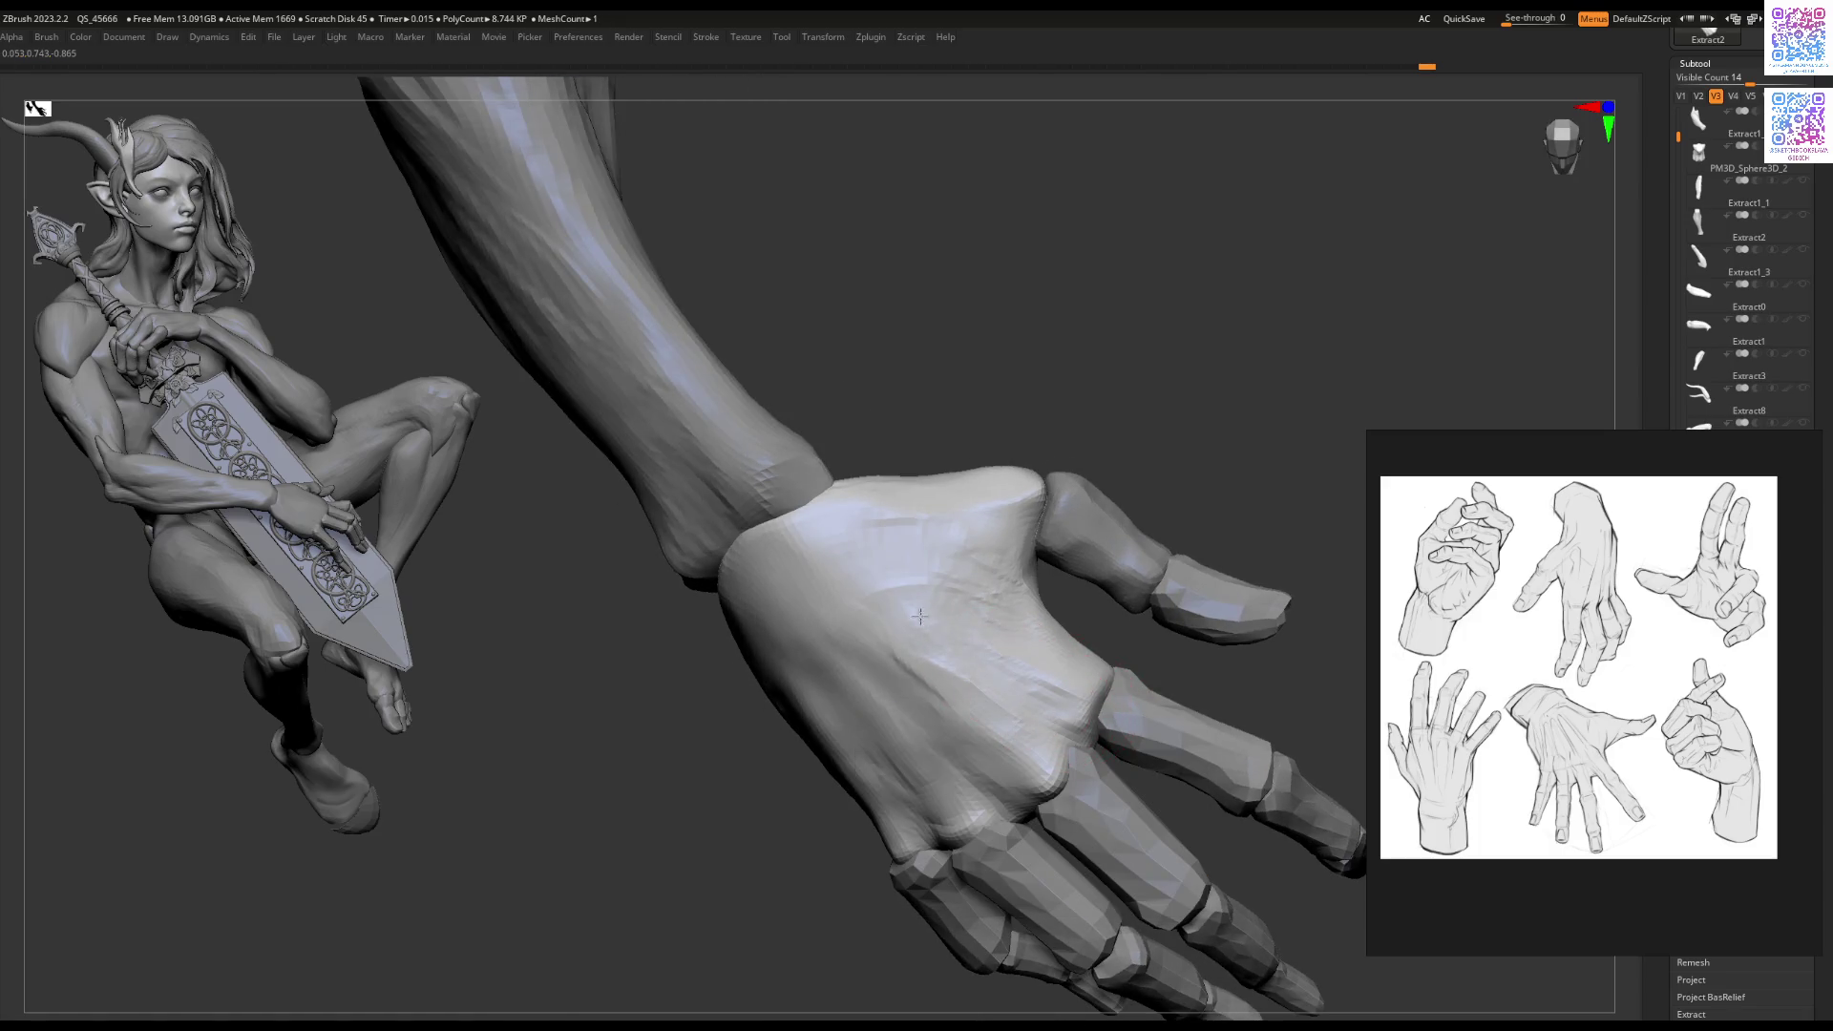
Step: Sculpt around the wrist and shrink the brush to refine the knuckle
{"action": "right_click_drag", "start_coordinate": [1039, 719], "coordinate": [1083, 698]}
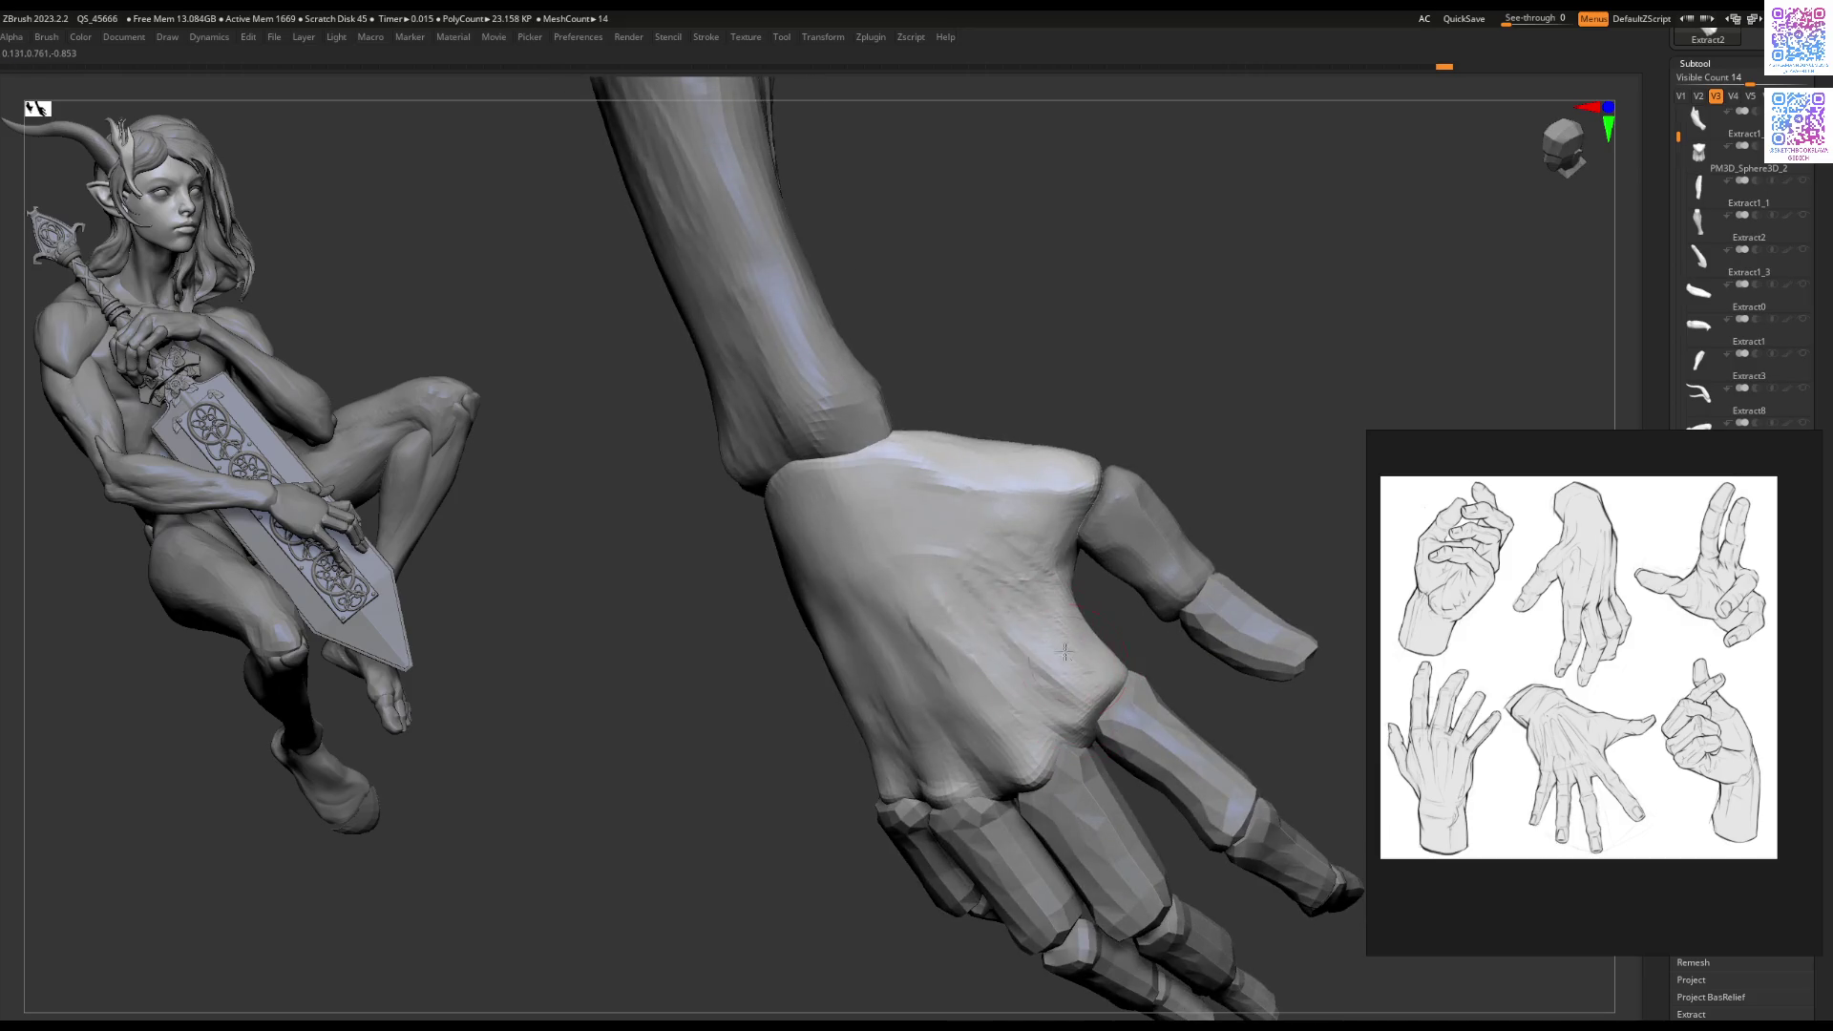
{"action": "right_click_drag", "start_coordinate": [995, 601], "coordinate": [982, 666]}
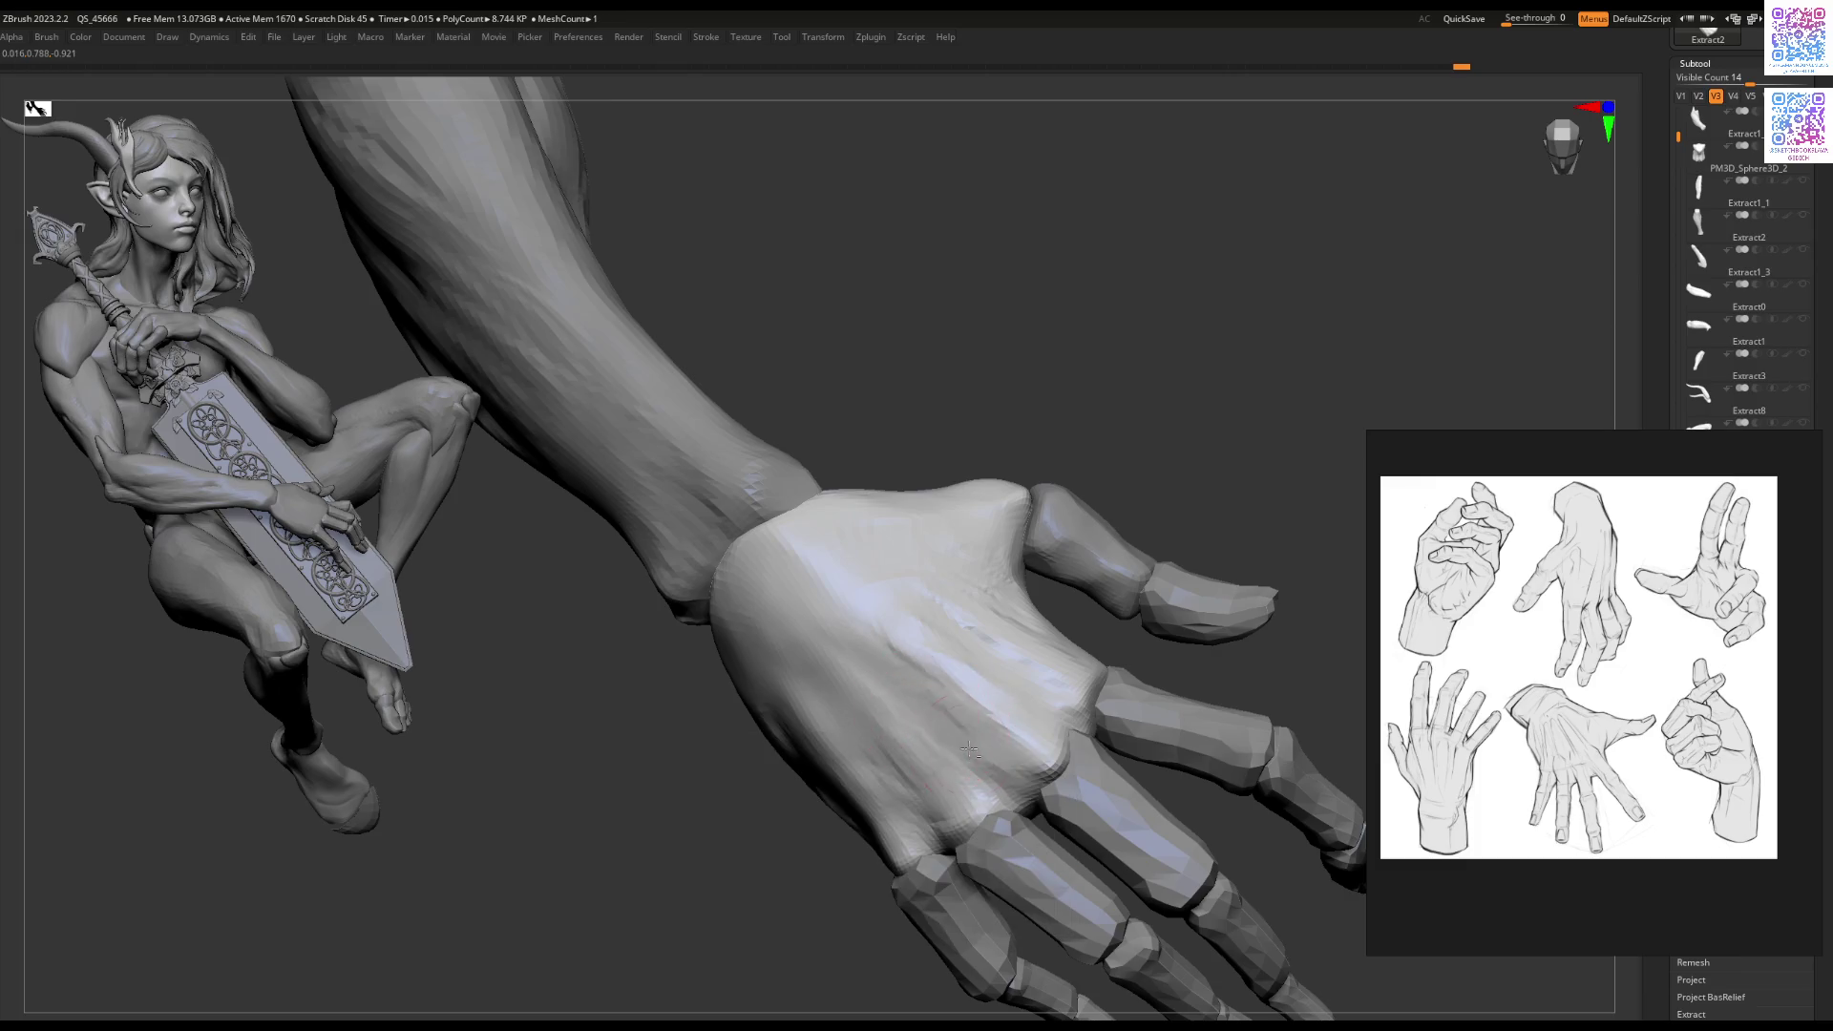
{"action": "mouse_move", "coordinate": [903, 699]}
{"action": "right_mouse_down"}
{"action": "mouse_move", "coordinate": [848, 785]}
{"action": "mouse_move", "coordinate": [866, 742]}
{"action": "right_mouse_up"}
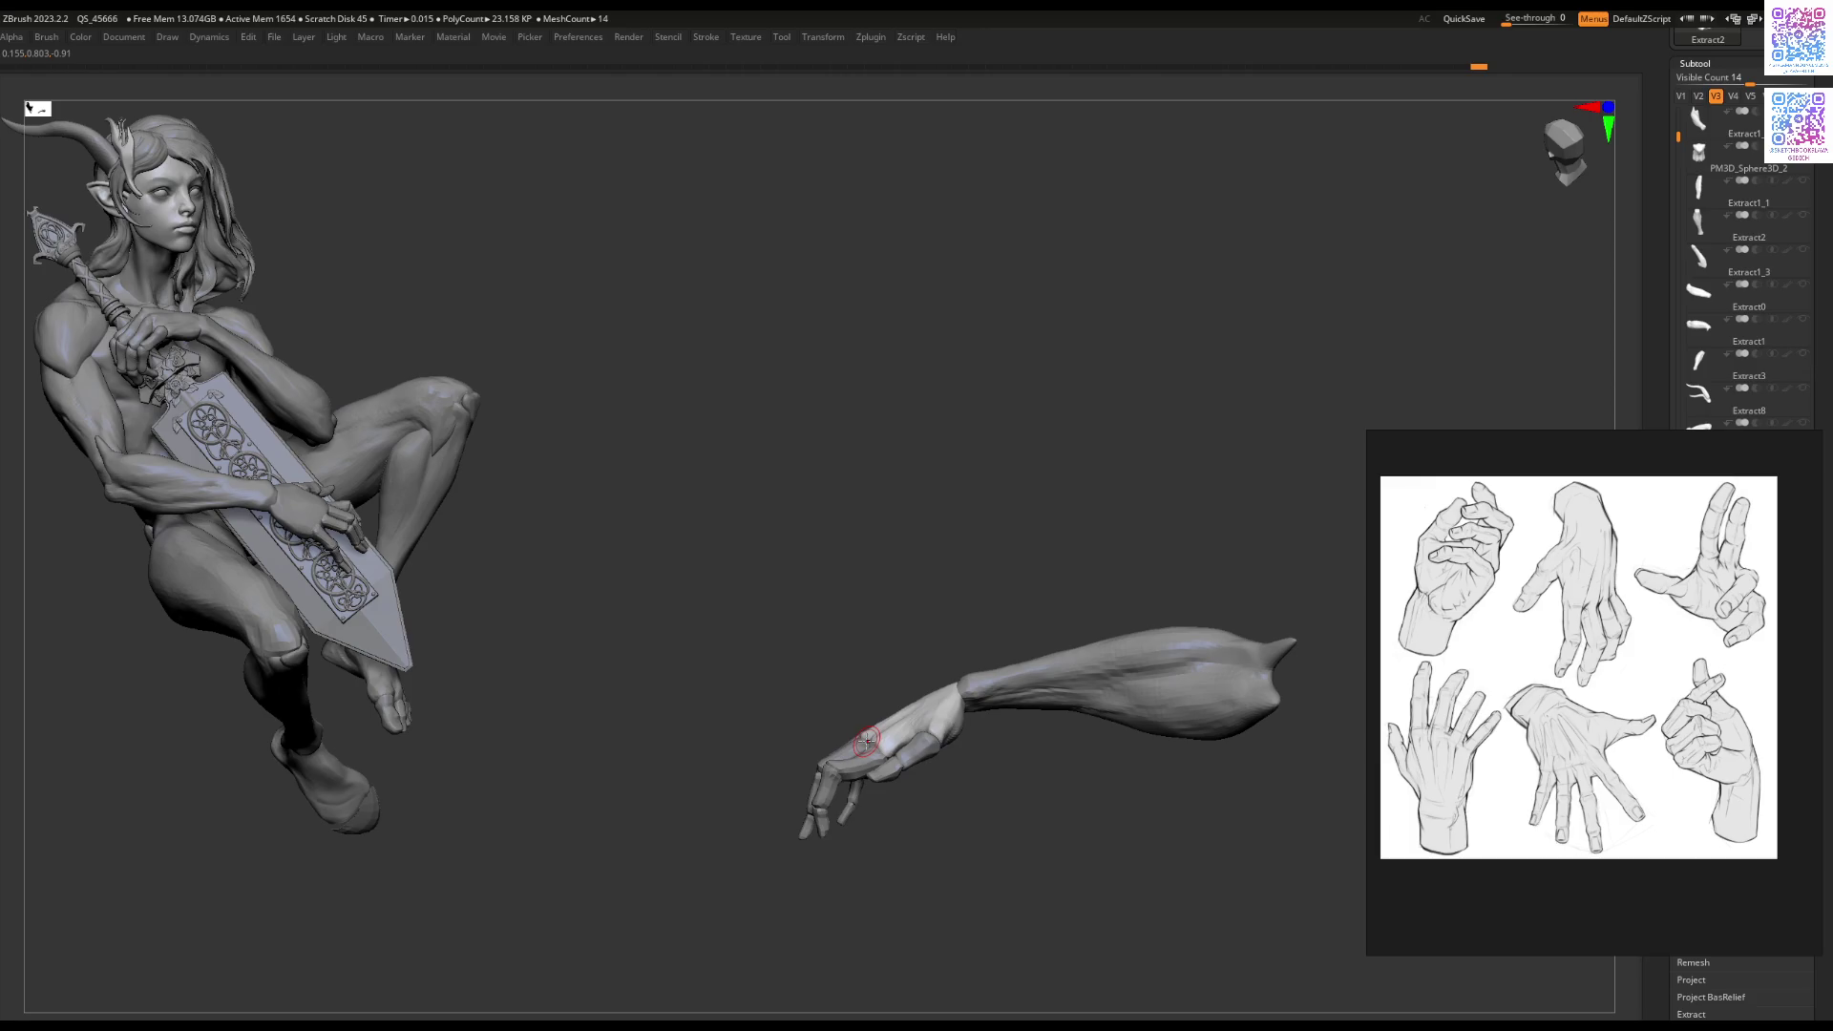
{"action": "mouse_move", "coordinate": [866, 742]}
{"action": "right_mouse_down", "text": "ctrl"}
{"action": "mouse_move", "coordinate": [958, 635]}
{"action": "mouse_move", "coordinate": [1017, 614]}
{"action": "mouse_move", "coordinate": [926, 586]}
{"action": "mouse_move", "coordinate": [964, 555]}
{"action": "mouse_move", "coordinate": [871, 641]}
{"action": "right_mouse_up", "text": "ctrl"}
{"action": "key", "text": "space"}
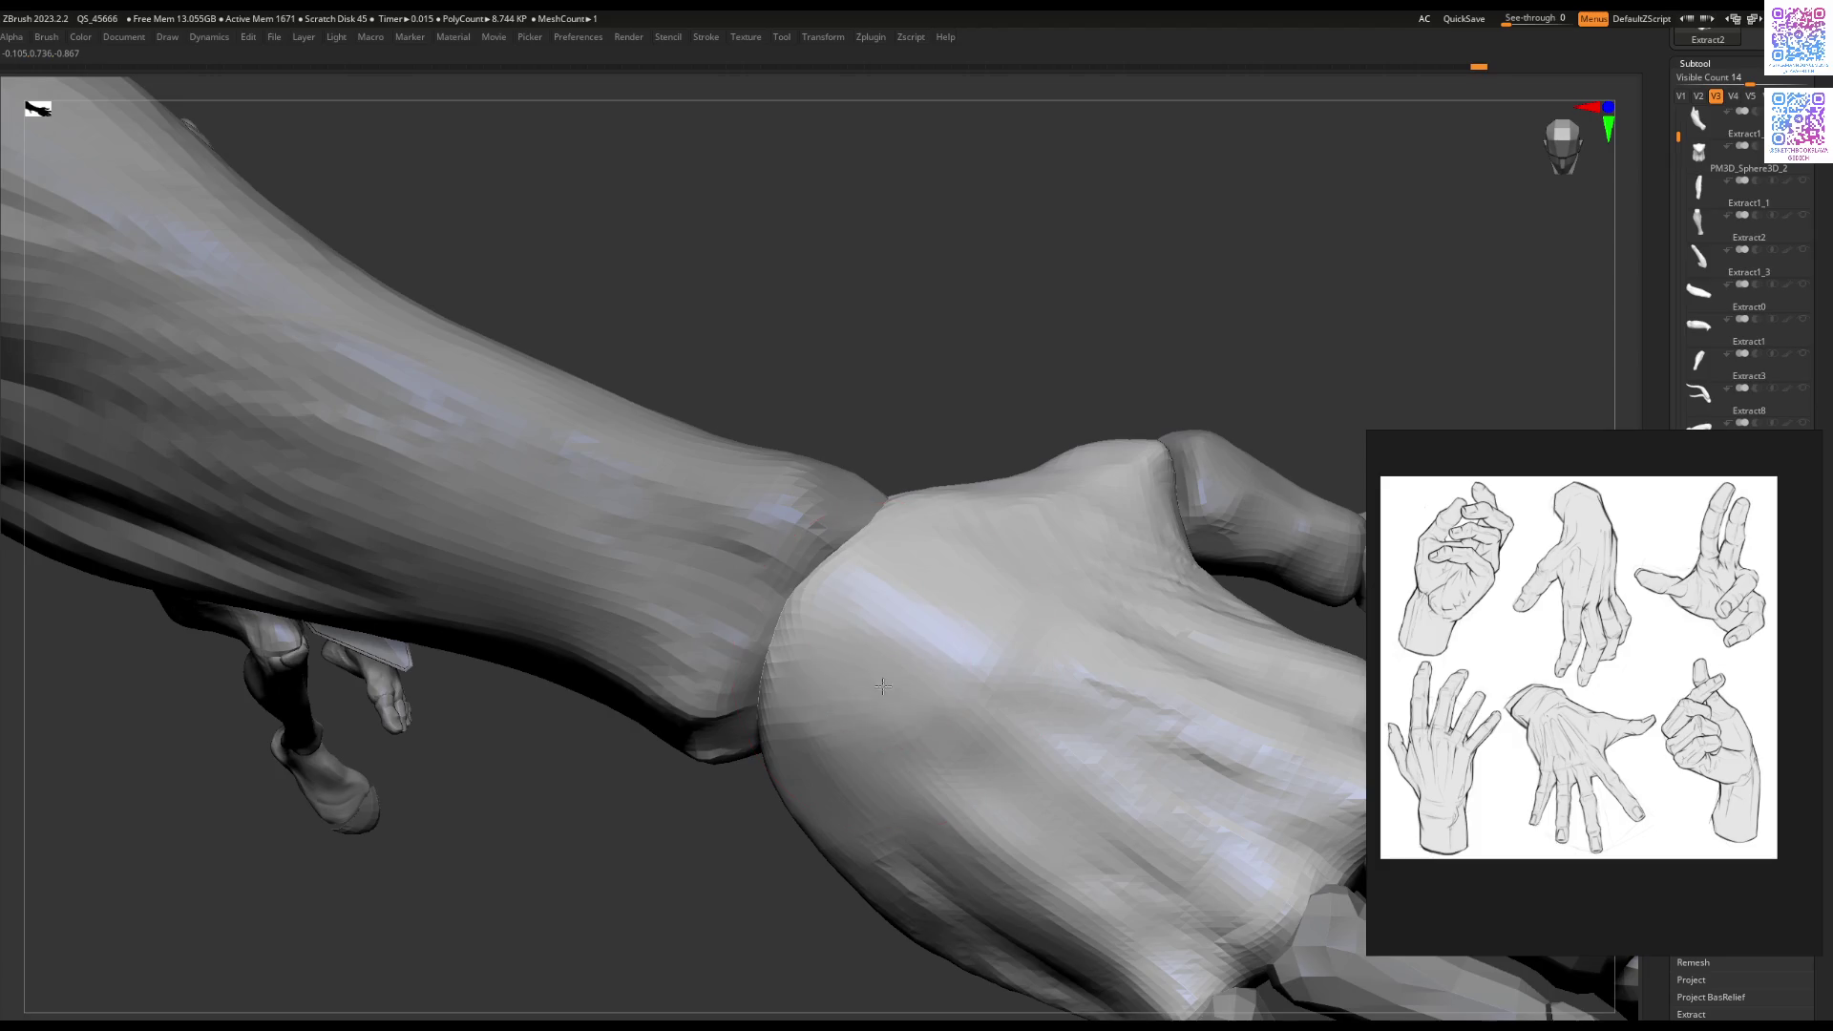
{"action": "mouse_move", "coordinate": [836, 756]}
{"action": "right_mouse_down", "text": "alt"}
{"action": "mouse_move", "coordinate": [859, 754]}
{"action": "mouse_move", "coordinate": [871, 605]}
{"action": "mouse_move", "coordinate": [840, 651]}
{"action": "mouse_move", "coordinate": [1014, 571]}
{"action": "mouse_move", "coordinate": [915, 674]}
{"action": "mouse_move", "coordinate": [966, 698]}
{"action": "mouse_move", "coordinate": [890, 733]}
{"action": "mouse_move", "coordinate": [974, 627]}
{"action": "mouse_move", "coordinate": [945, 512]}
{"action": "mouse_move", "coordinate": [994, 627]}
{"action": "mouse_move", "coordinate": [974, 668]}
{"action": "mouse_move", "coordinate": [989, 703]}
{"action": "mouse_move", "coordinate": [1040, 599]}
{"action": "mouse_move", "coordinate": [983, 646]}
{"action": "mouse_move", "coordinate": [965, 738]}
{"action": "right_mouse_up", "text": "alt"}
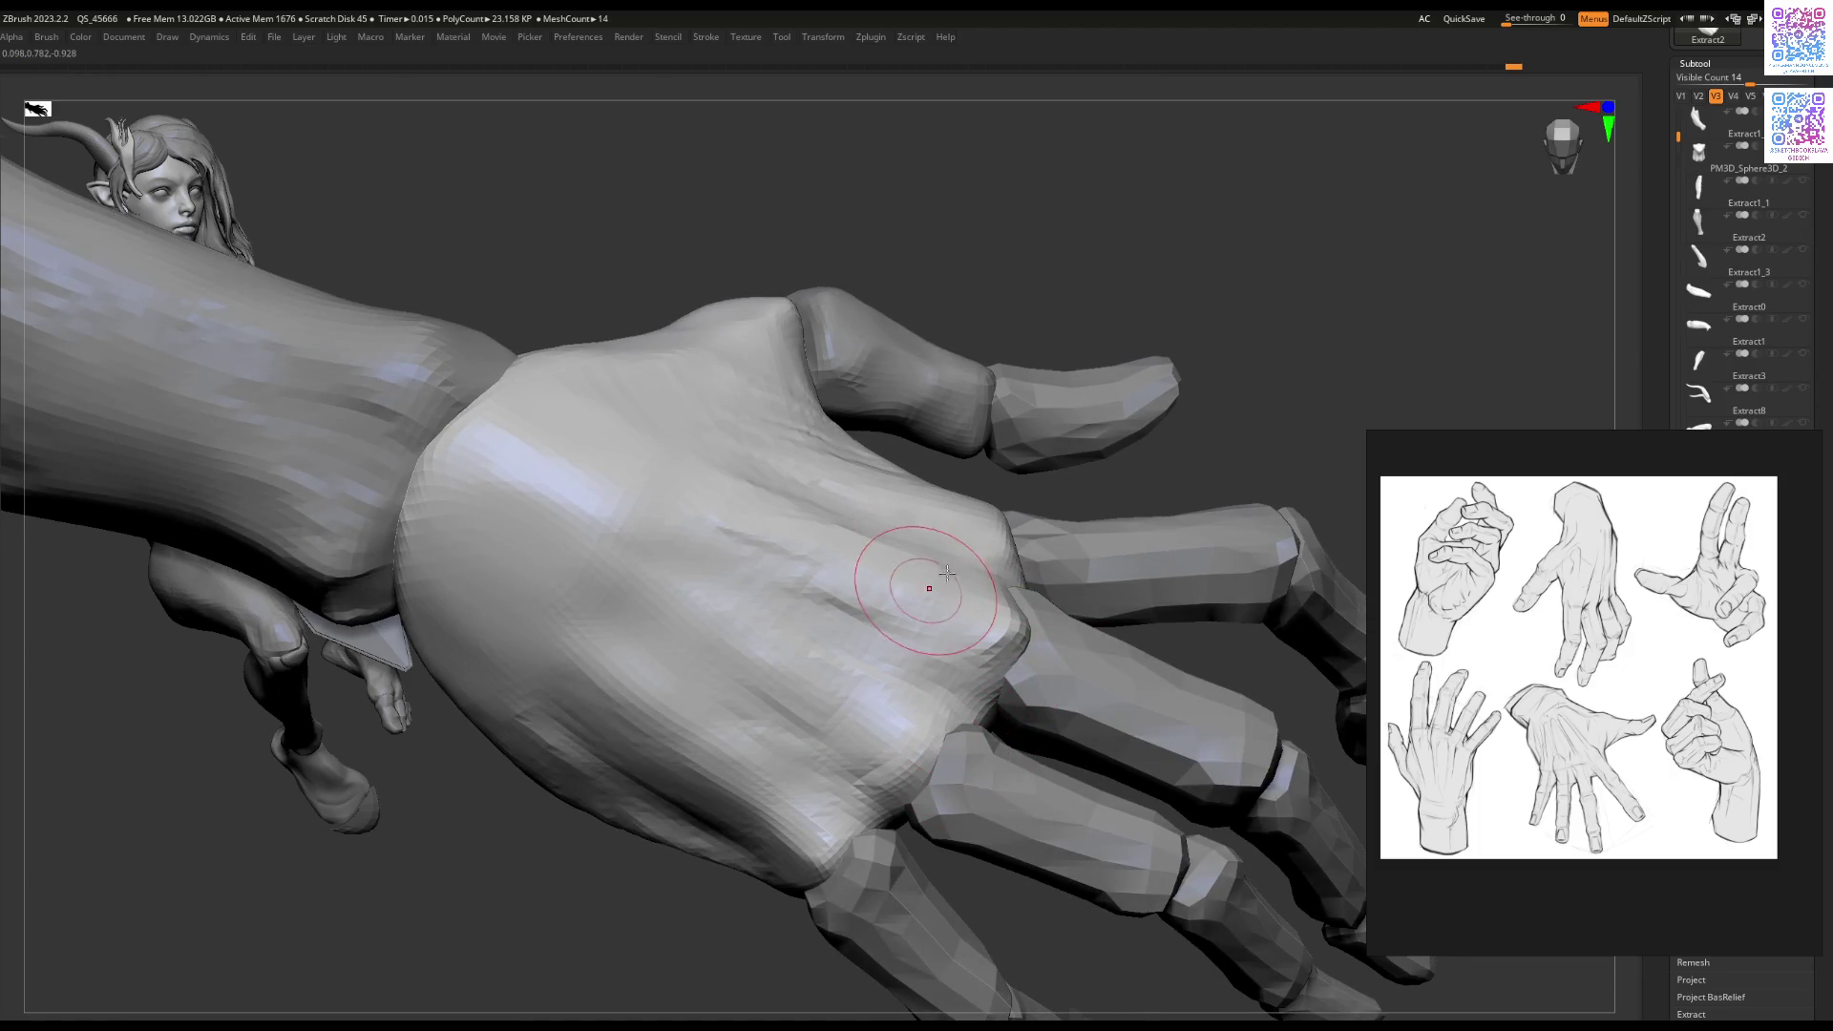
{"action": "right_click_drag", "start_coordinate": [933, 593], "coordinate": [1015, 585]}
{"action": "key", "text": "["}
{"action": "key", "text": "["}
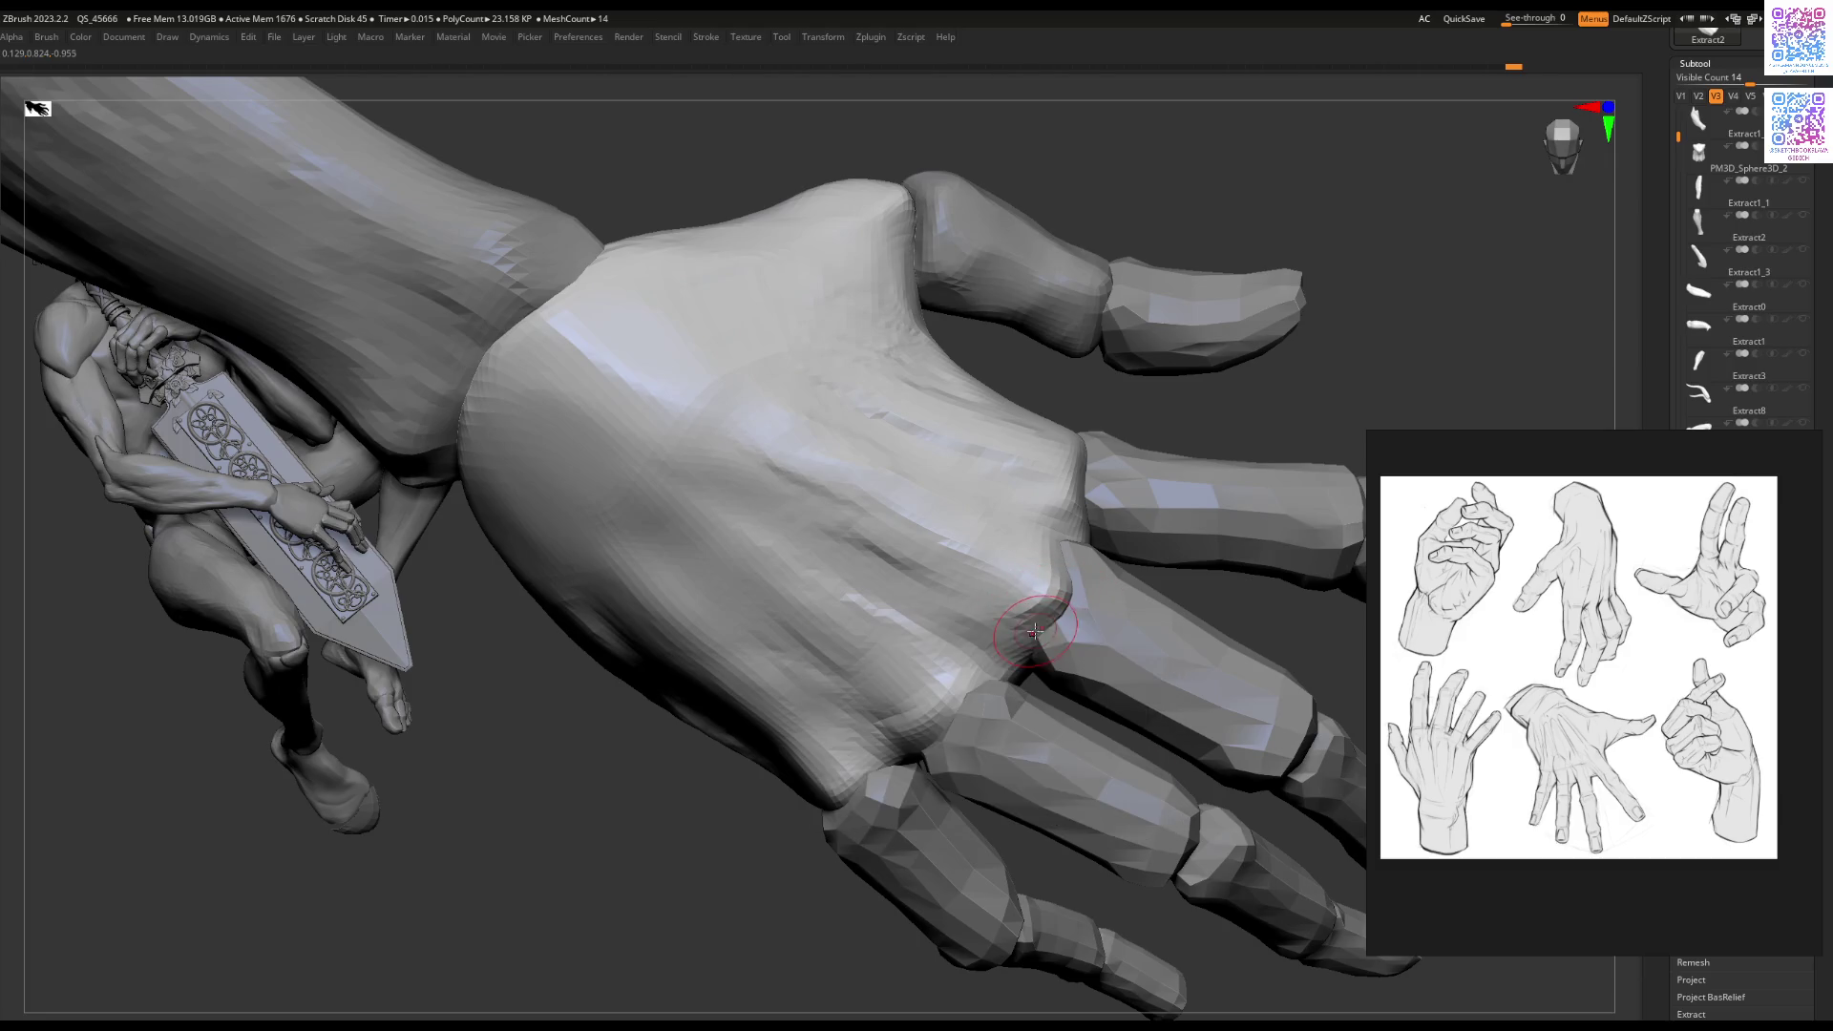
Step: Reselect the back-of-hand piece, turn Solo off, and switch to visibility set V1
{"action": "left_click", "coordinate": [1058, 570], "text": "alt"}
{"action": "mouse_move", "coordinate": [1055, 573]}
{"action": "right_mouse_down"}
{"action": "mouse_move", "coordinate": [983, 605]}
{"action": "mouse_move", "coordinate": [1000, 617]}
{"action": "right_mouse_up"}
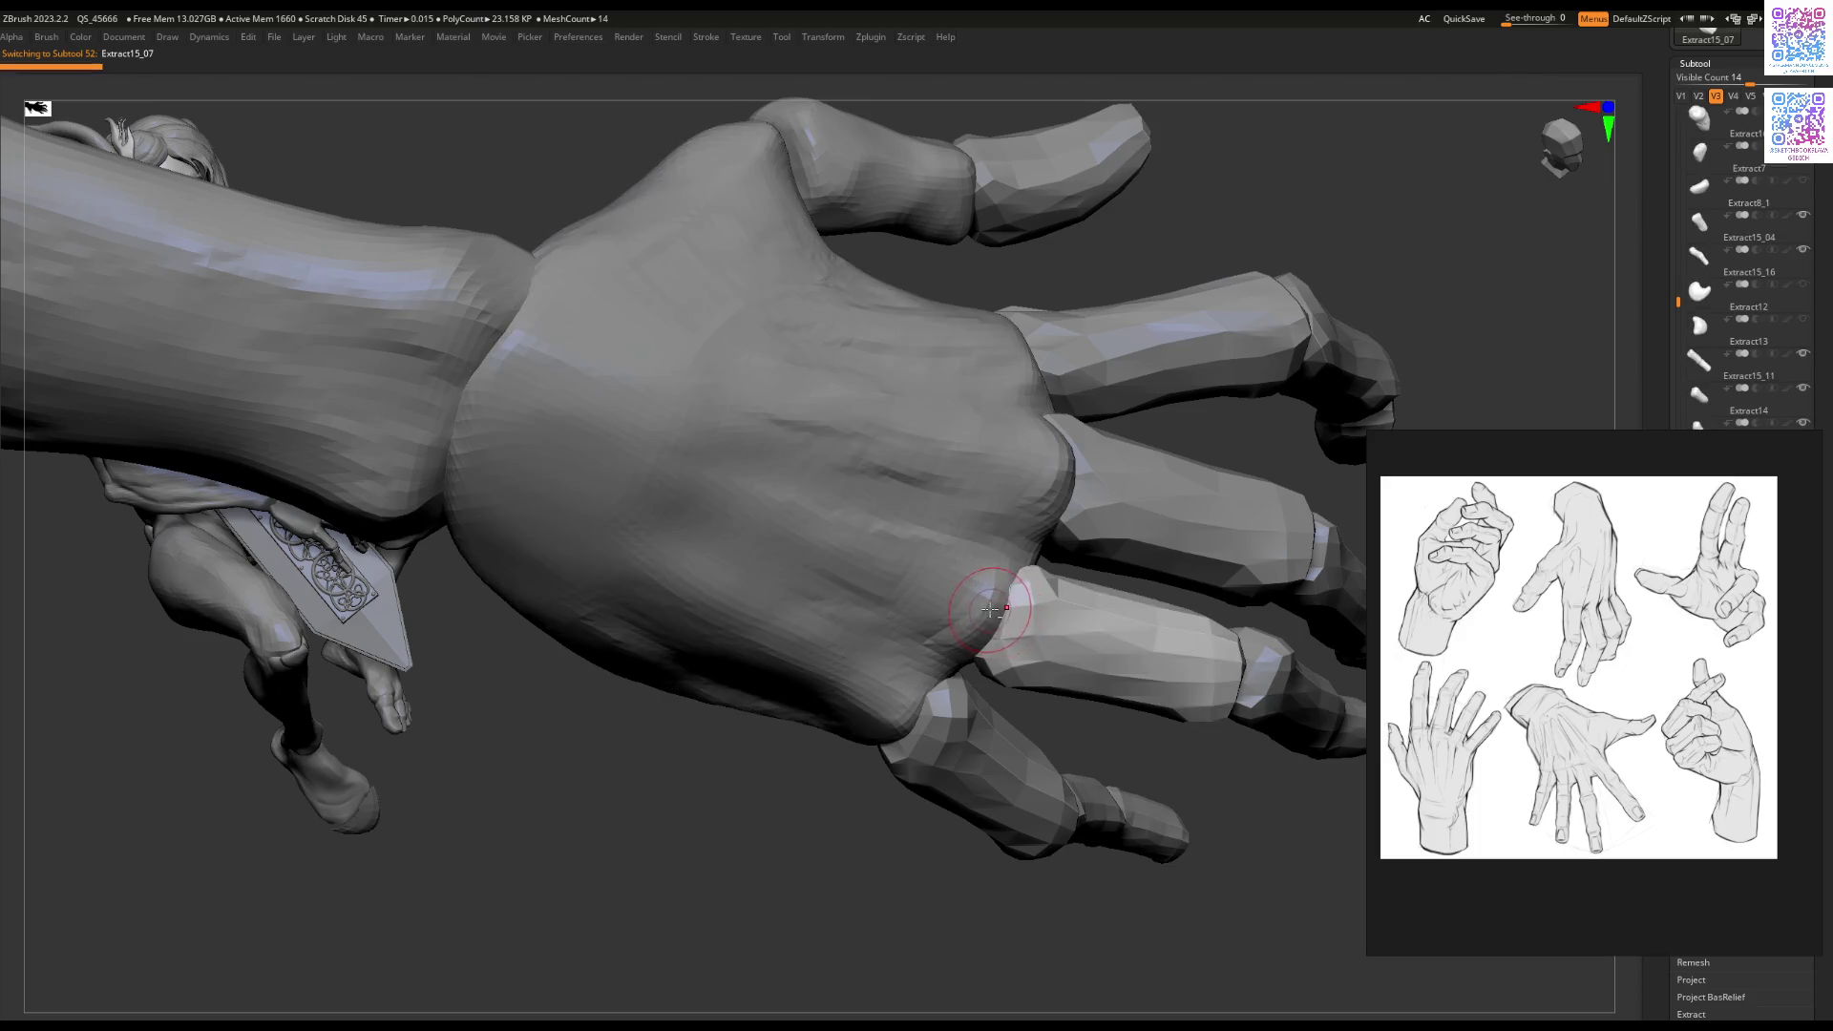
{"action": "left_click", "coordinate": [1000, 616], "text": "alt"}
{"action": "key", "text": "space"}
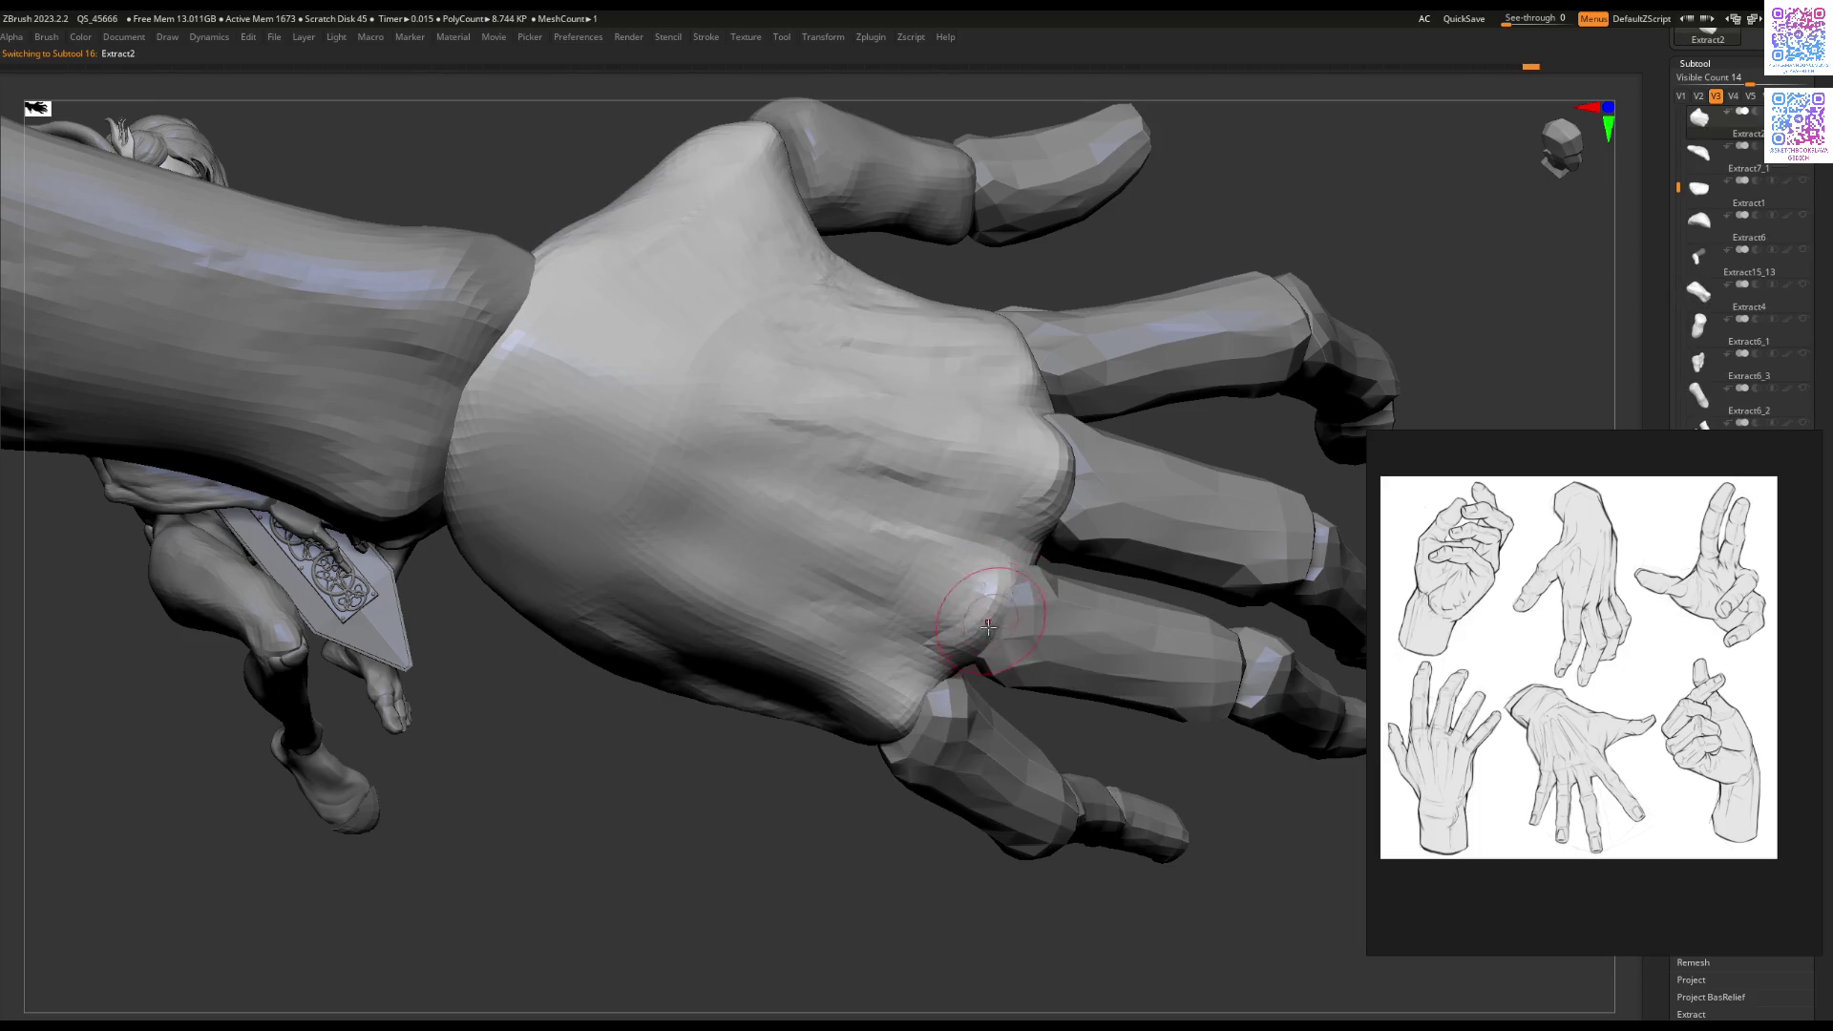
{"action": "mouse_move", "coordinate": [998, 622]}
{"action": "right_mouse_down"}
{"action": "mouse_move", "coordinate": [955, 623]}
{"action": "mouse_move", "coordinate": [1000, 630]}
{"action": "mouse_move", "coordinate": [958, 627]}
{"action": "mouse_move", "coordinate": [989, 637]}
{"action": "mouse_move", "coordinate": [907, 736]}
{"action": "right_mouse_up"}
{"action": "mouse_move", "coordinate": [896, 884]}
{"action": "right_mouse_down"}
{"action": "mouse_move", "coordinate": [940, 642]}
{"action": "mouse_move", "coordinate": [839, 696]}
{"action": "mouse_move", "coordinate": [802, 749]}
{"action": "mouse_move", "coordinate": [1131, 554]}
{"action": "mouse_move", "coordinate": [1075, 640]}
{"action": "mouse_move", "coordinate": [1100, 531]}
{"action": "right_mouse_up"}
{"action": "left_click", "coordinate": [1682, 96]}
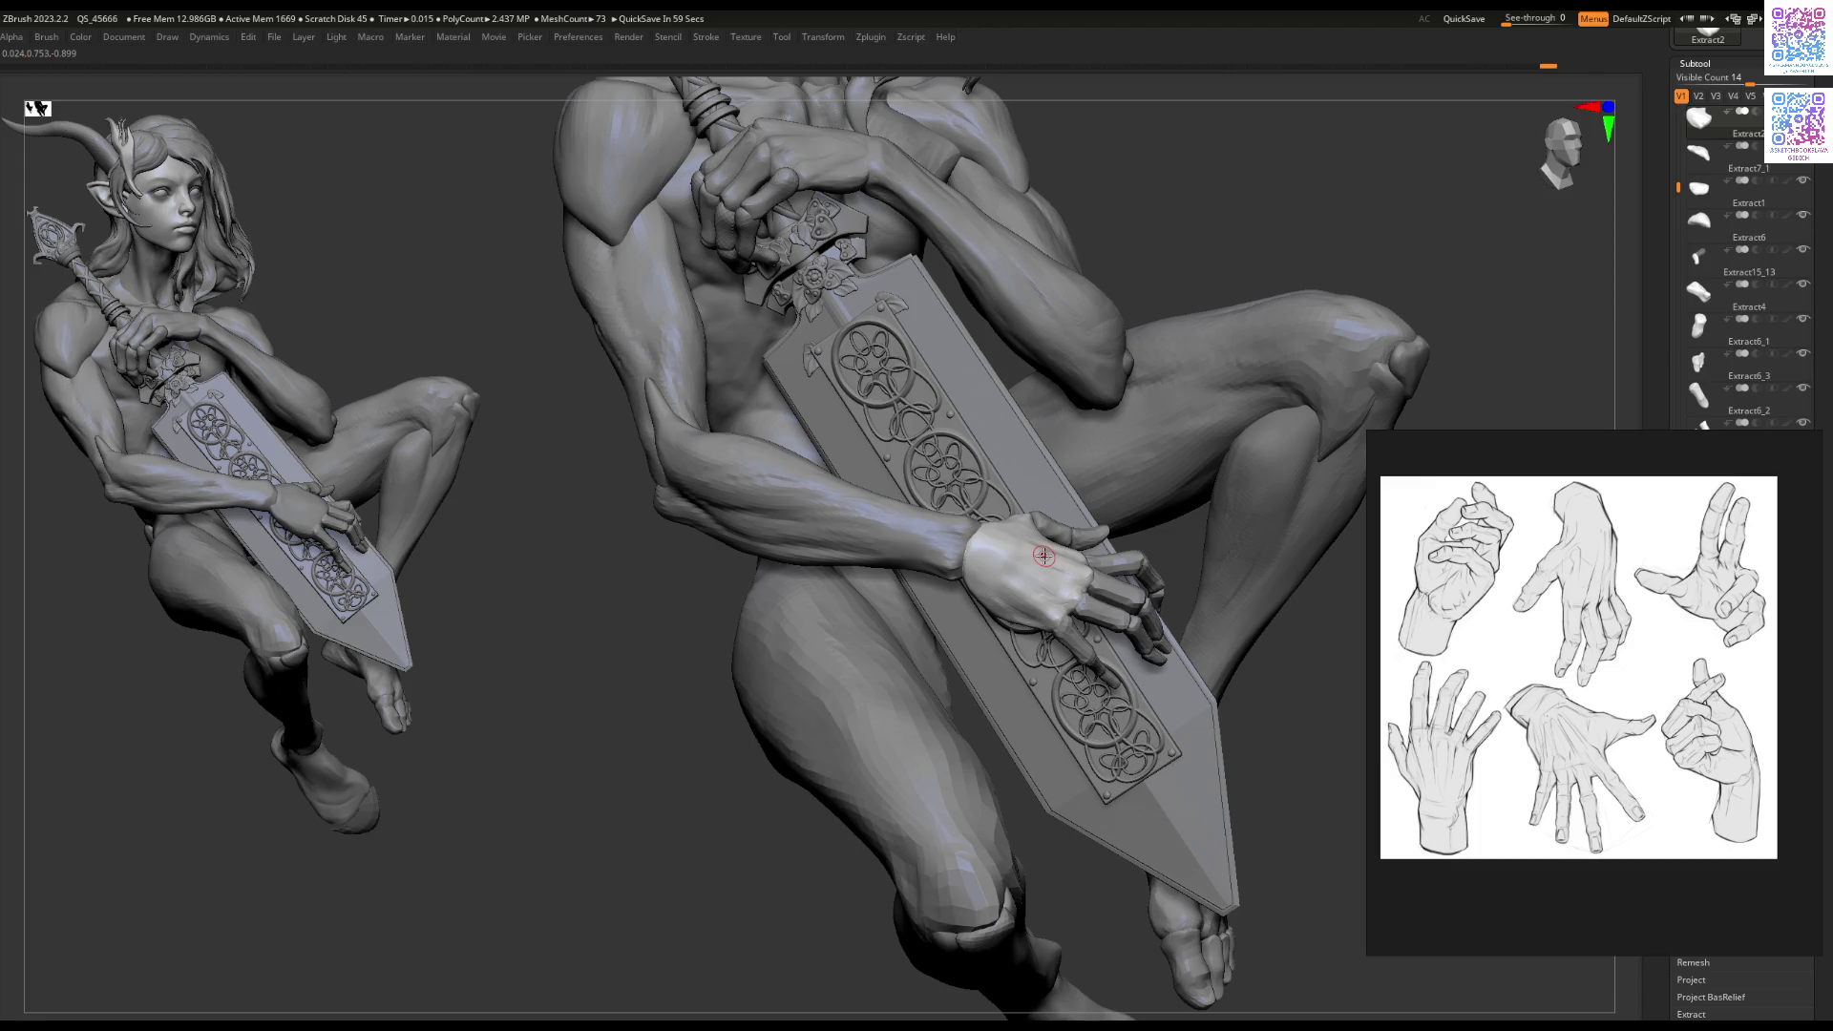
Step: Select forearm Extract1_2 and smooth the wrist seam where the hand rests on the sword
{"action": "right_click_drag", "start_coordinate": [1027, 501], "coordinate": [985, 569]}
{"action": "key", "text": "space"}
{"action": "left_click_drag", "start_coordinate": [997, 565], "coordinate": [945, 582]}
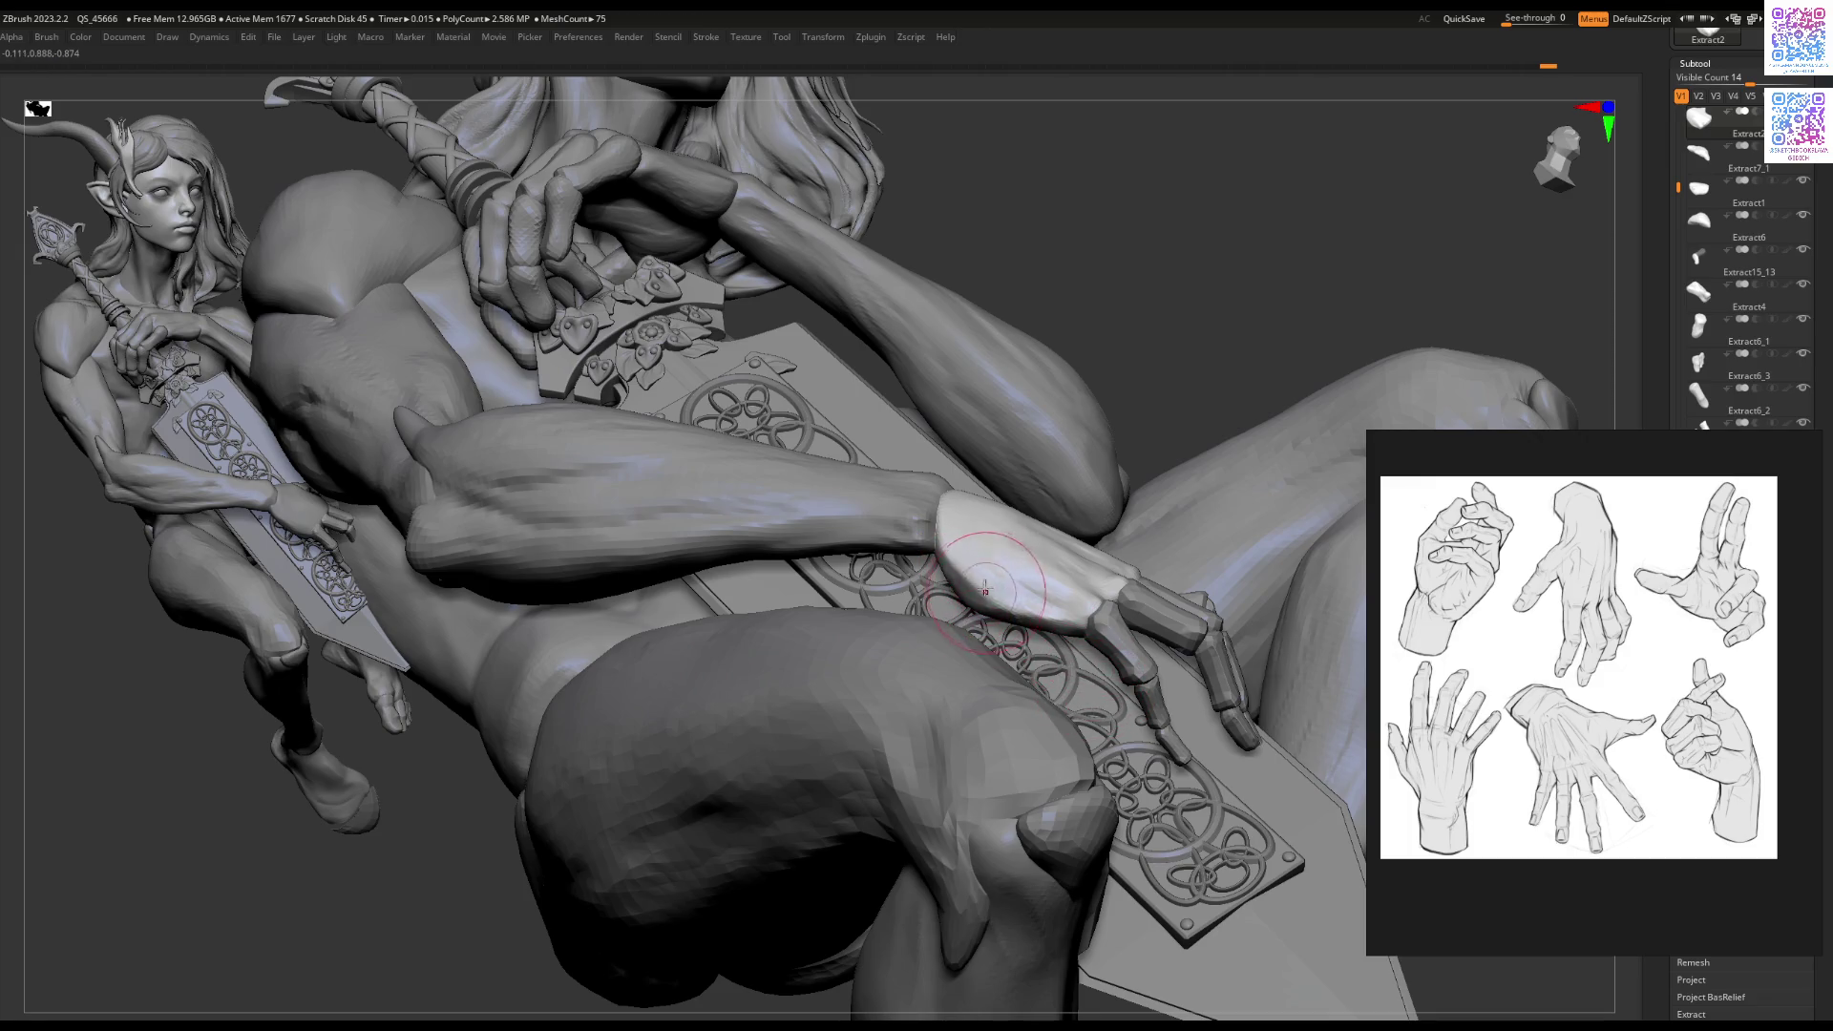
{"action": "right_click_drag", "start_coordinate": [990, 598], "coordinate": [934, 466]}
{"action": "left_click", "coordinate": [934, 466], "text": "alt"}
{"action": "left_click", "coordinate": [934, 468], "text": "alt"}
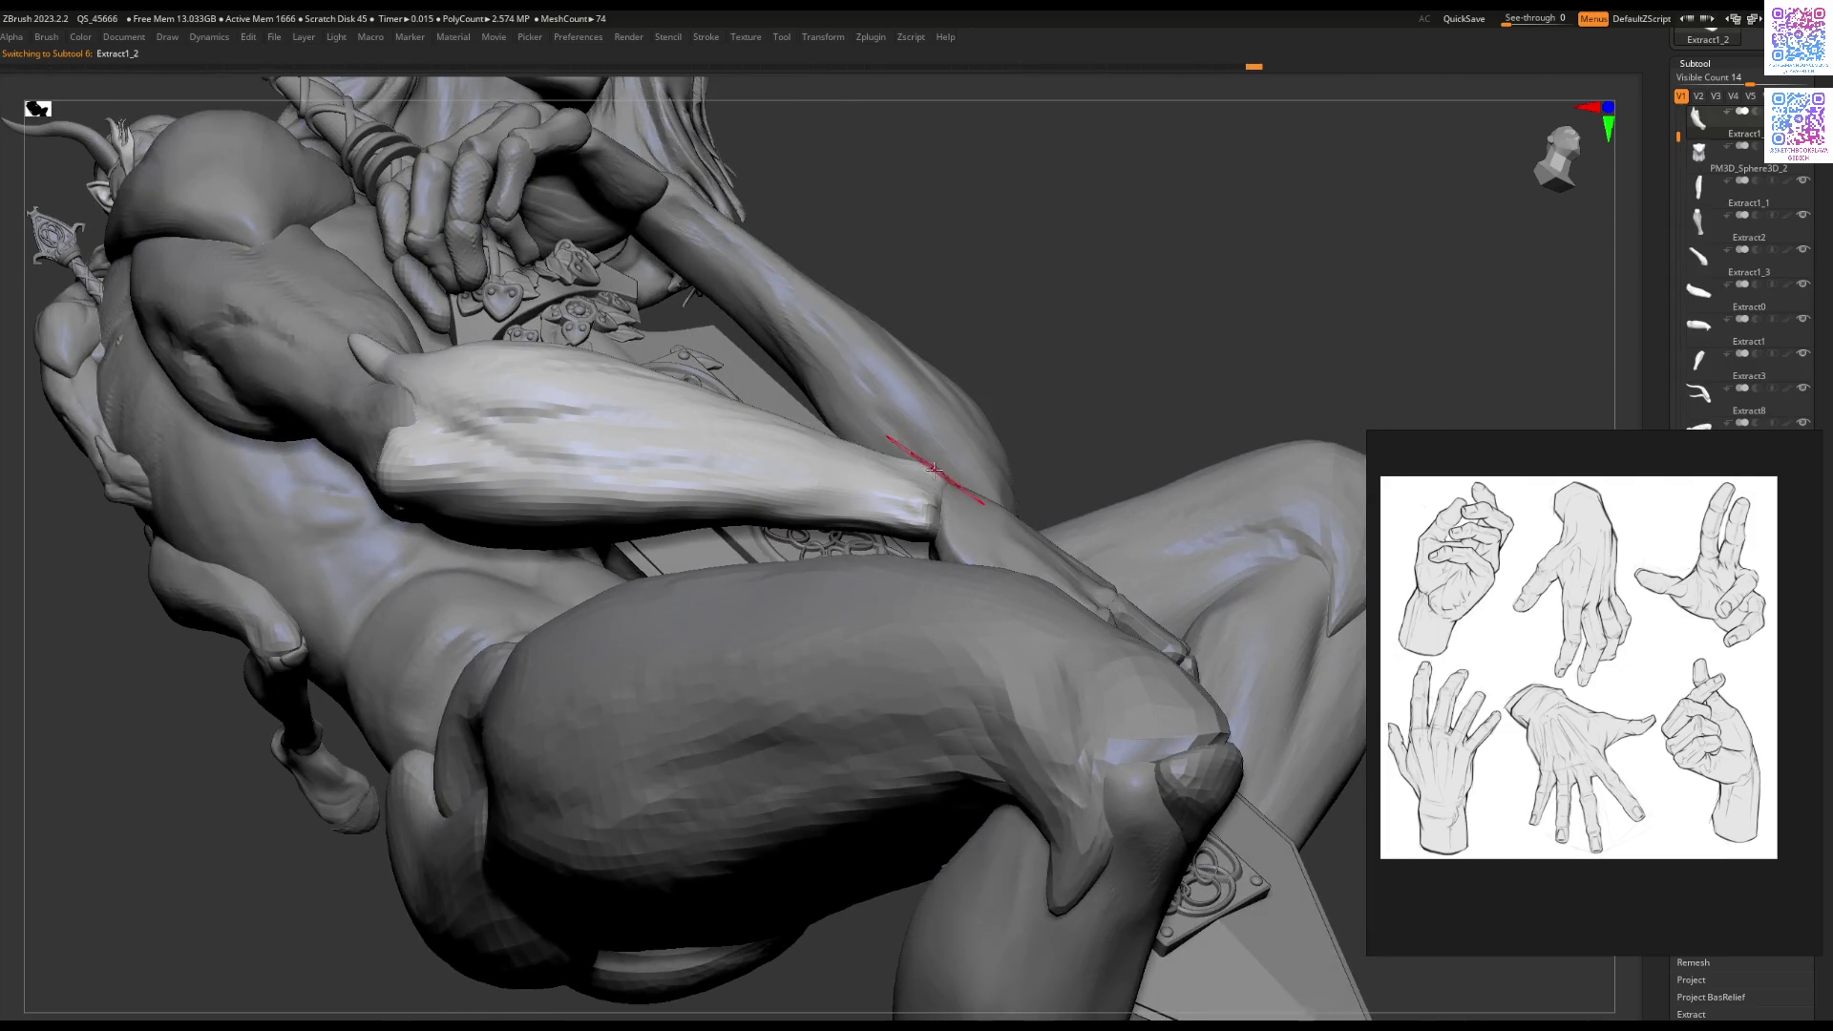
{"action": "mouse_move", "coordinate": [952, 482]}
{"action": "right_mouse_down"}
{"action": "mouse_move", "coordinate": [965, 449]}
{"action": "mouse_move", "coordinate": [953, 477]}
{"action": "right_mouse_up"}
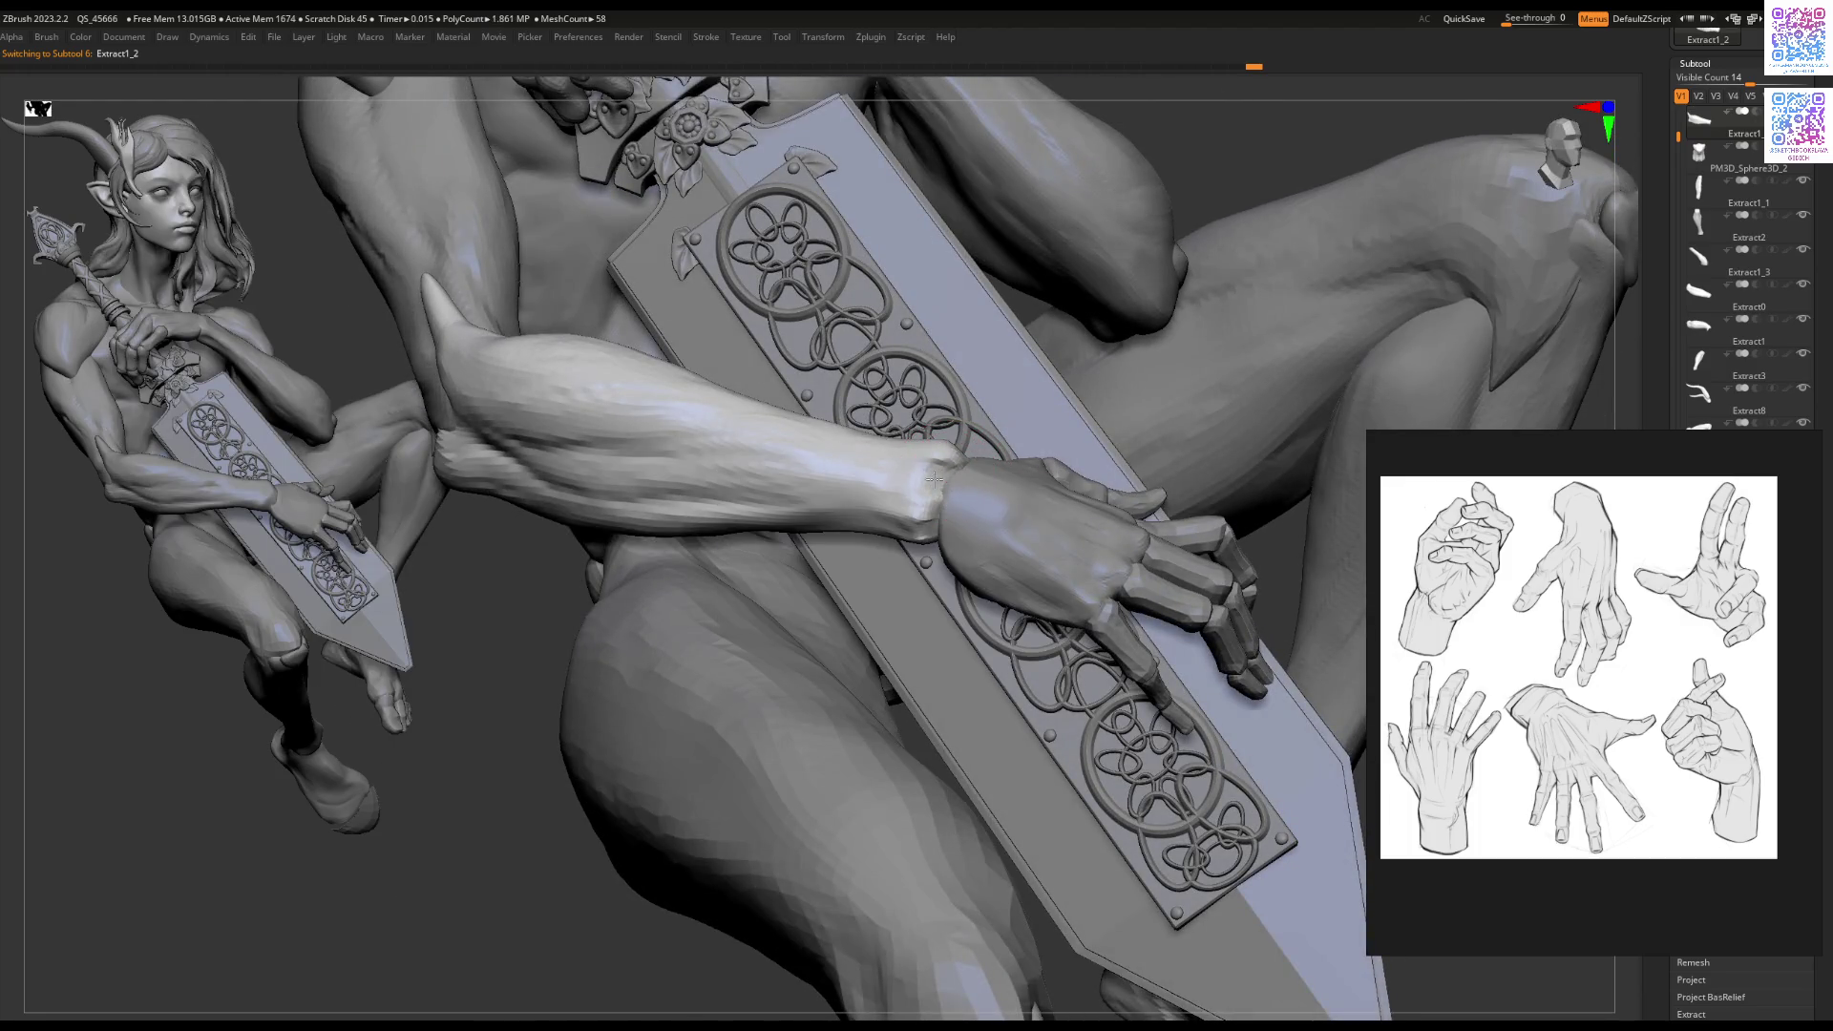
{"action": "key", "text": "f"}
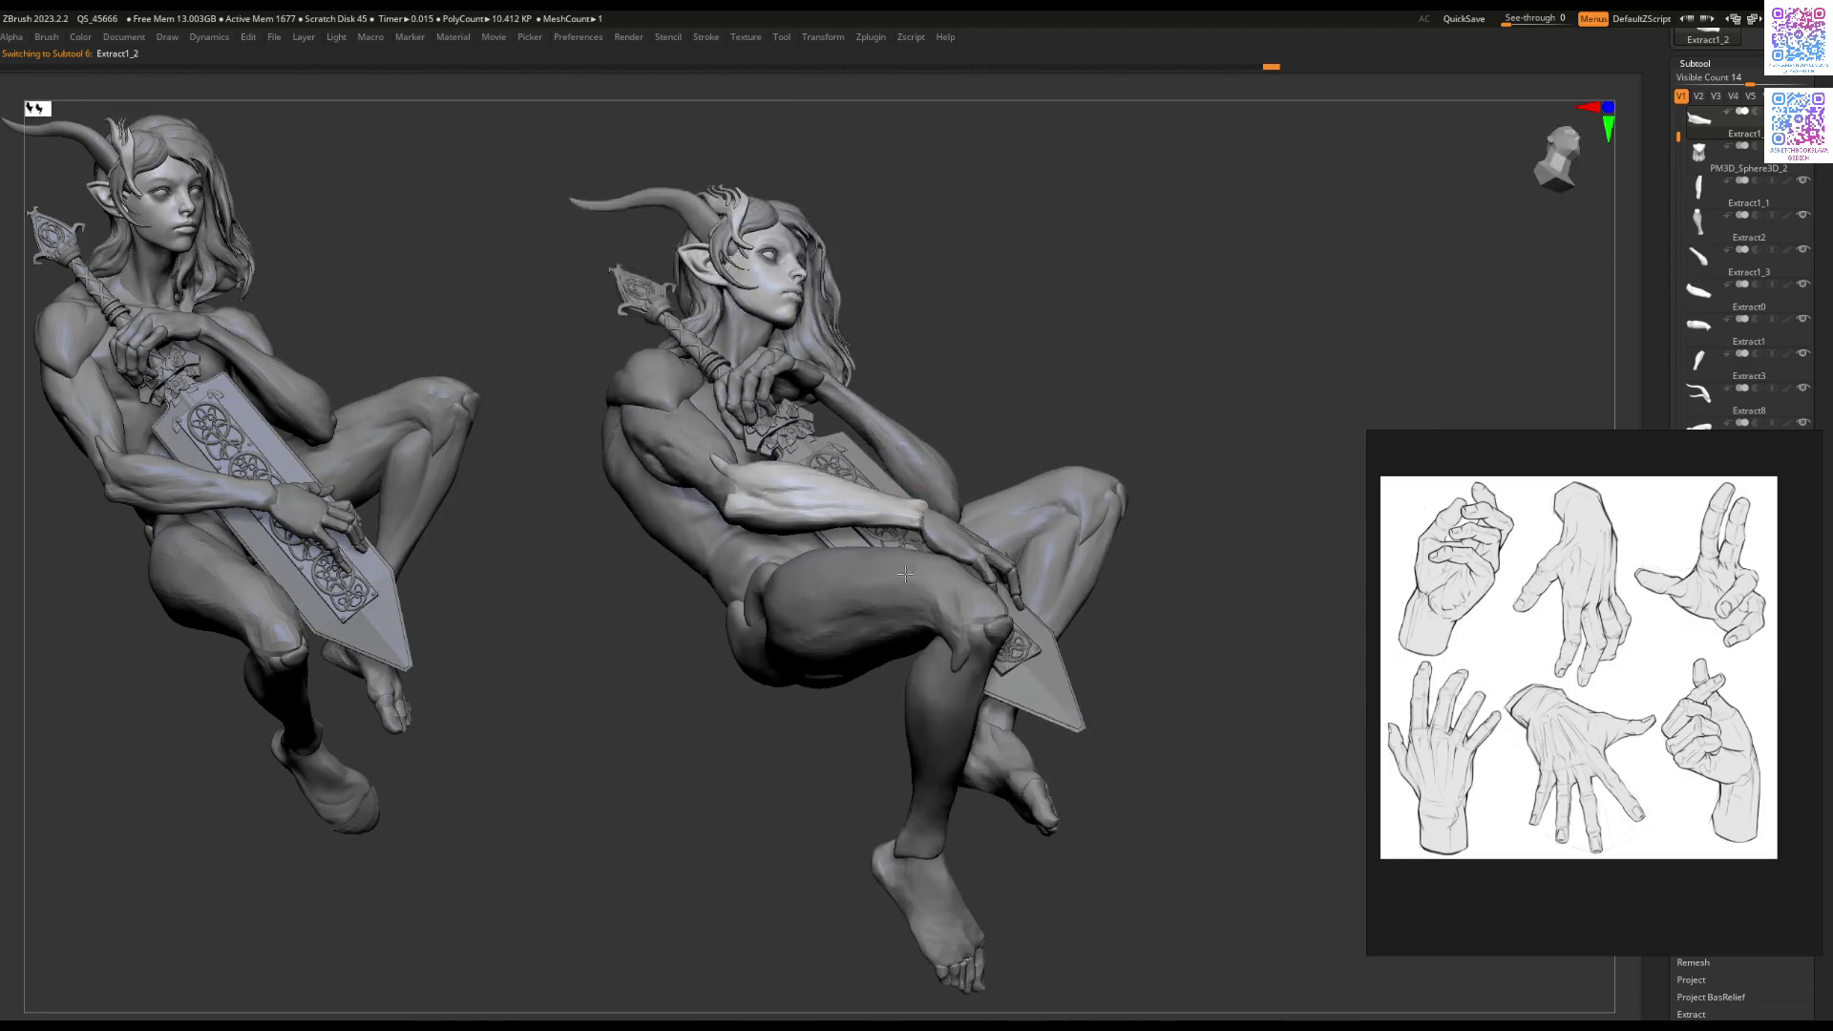
{"action": "key", "text": "f"}
{"action": "key", "text": "space"}
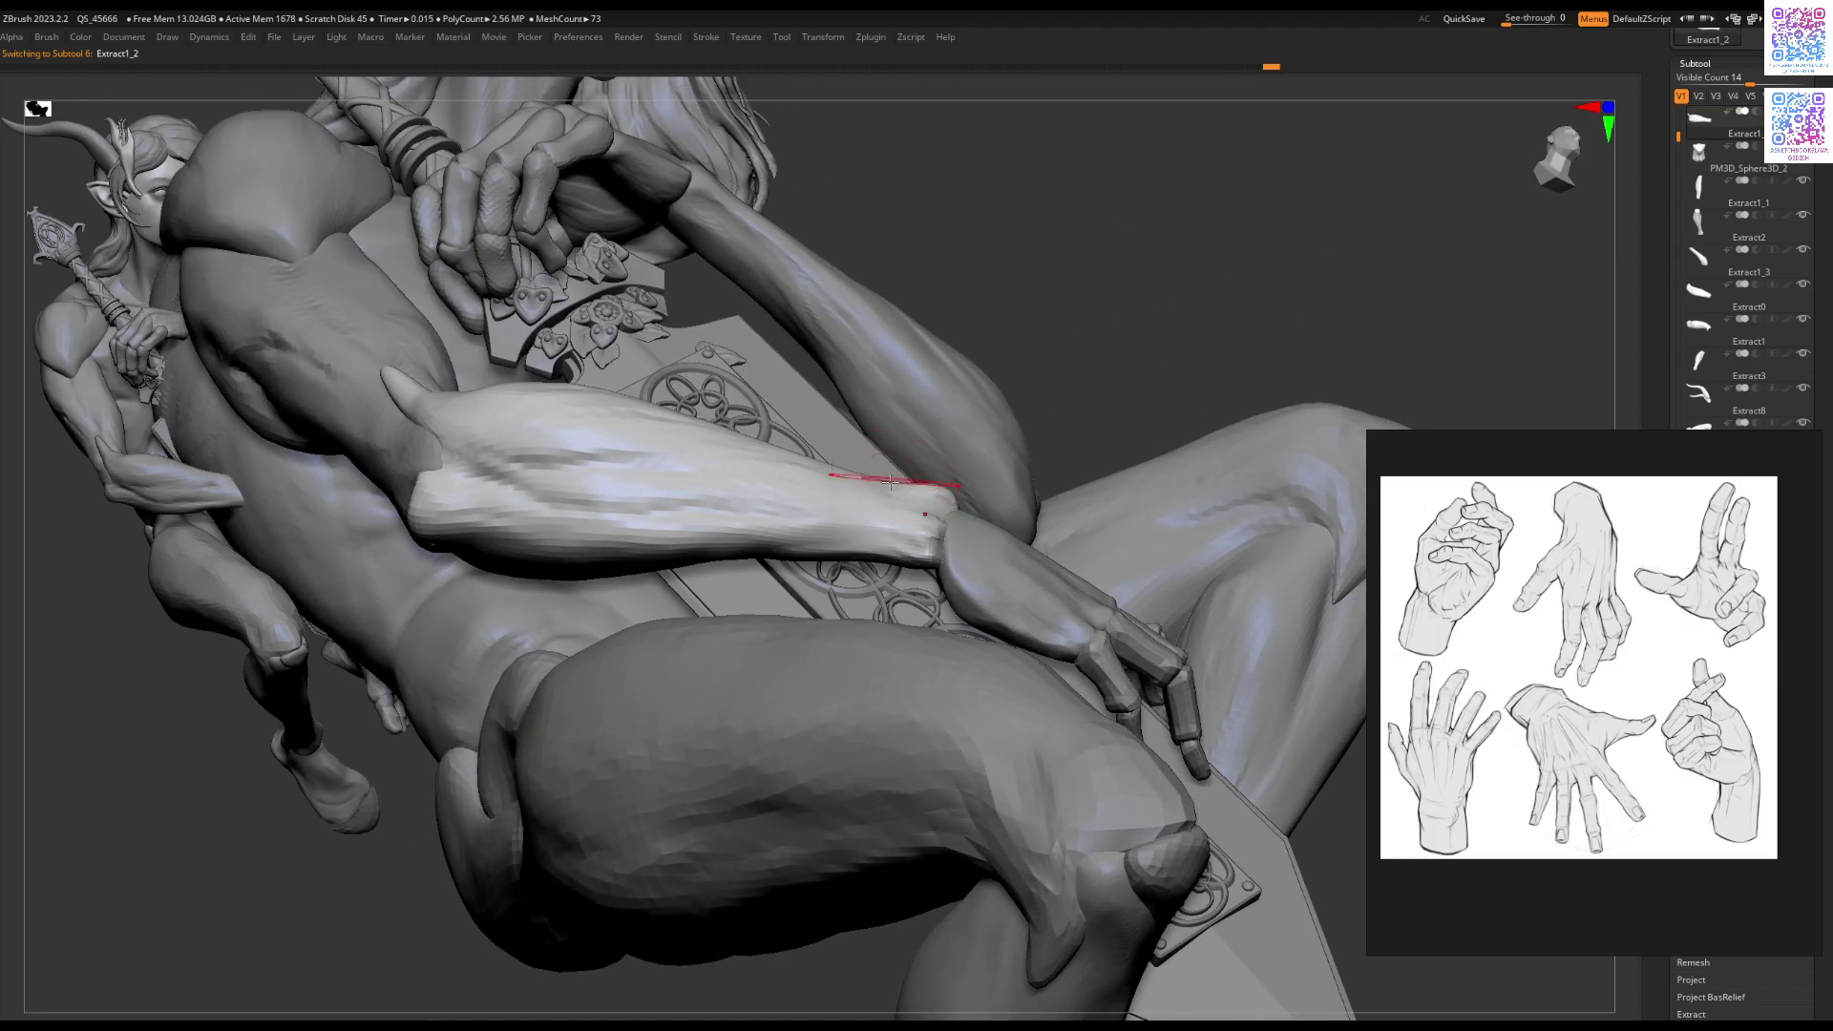
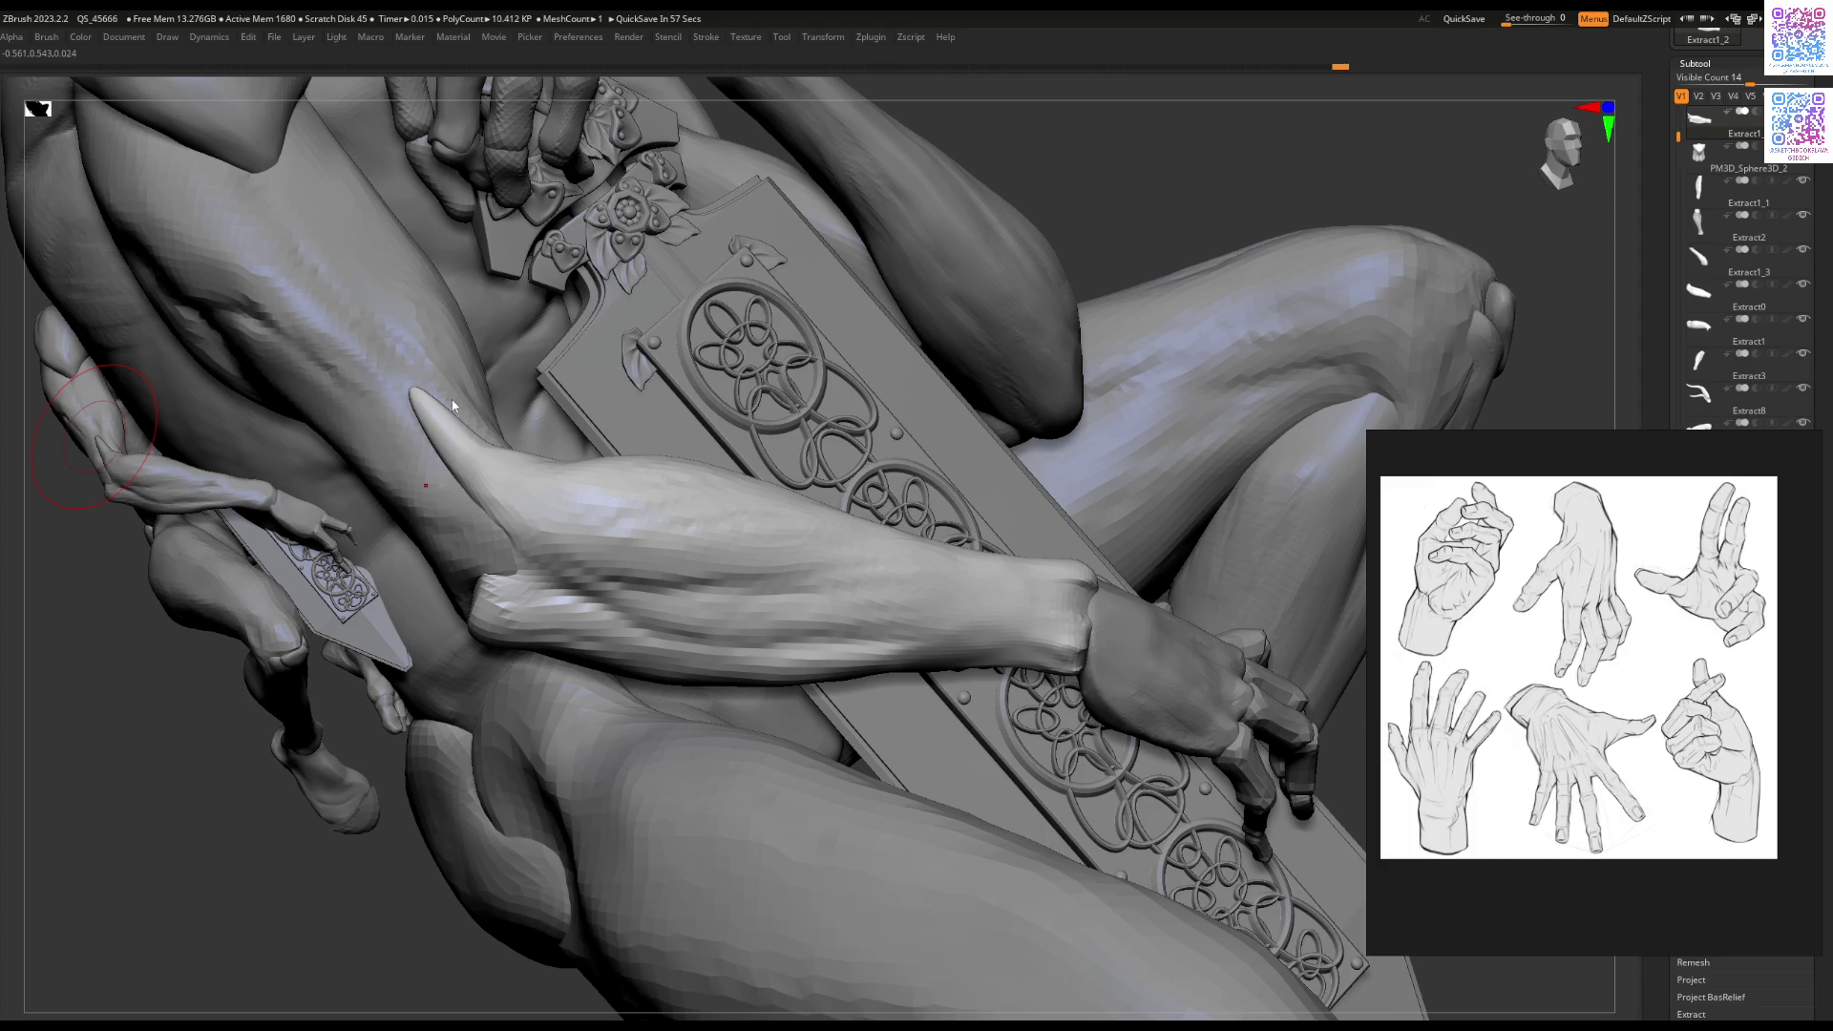
Step: Orbit onto the sword-holding figure's forearm and reshape its surface with the brush
{"action": "mouse_move", "coordinate": [922, 554]}
{"action": "right_mouse_down"}
{"action": "mouse_move", "coordinate": [798, 483]}
{"action": "mouse_move", "coordinate": [870, 567]}
{"action": "mouse_move", "coordinate": [673, 492]}
{"action": "mouse_move", "coordinate": [697, 477]}
{"action": "right_mouse_up"}
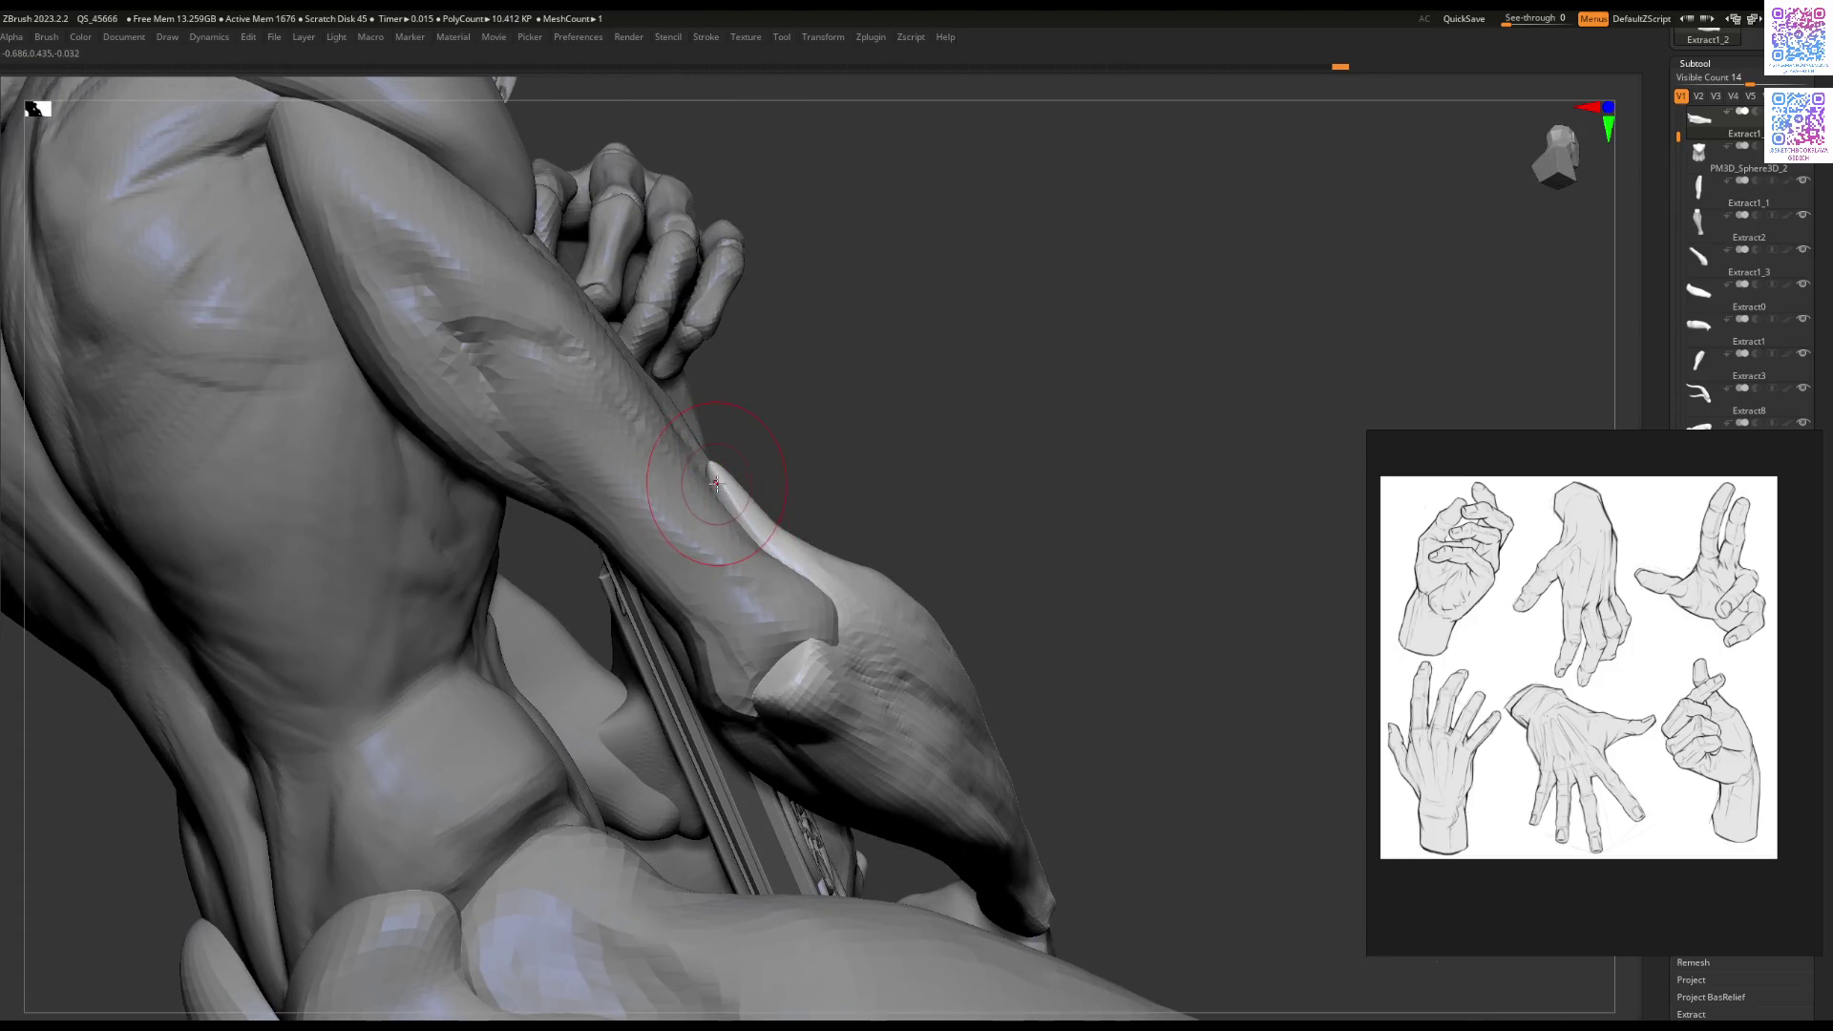
{"action": "left_click_drag", "start_coordinate": [713, 480], "coordinate": [700, 478]}
{"action": "mouse_move", "coordinate": [754, 534]}
{"action": "right_mouse_down"}
{"action": "mouse_move", "coordinate": [853, 546]}
{"action": "mouse_move", "coordinate": [742, 590]}
{"action": "mouse_move", "coordinate": [790, 675]}
{"action": "mouse_move", "coordinate": [761, 736]}
{"action": "mouse_move", "coordinate": [894, 524]}
{"action": "mouse_move", "coordinate": [970, 483]}
{"action": "mouse_move", "coordinate": [1083, 473]}
{"action": "mouse_move", "coordinate": [1021, 547]}
{"action": "mouse_move", "coordinate": [922, 554]}
{"action": "mouse_move", "coordinate": [955, 553]}
{"action": "right_mouse_up"}
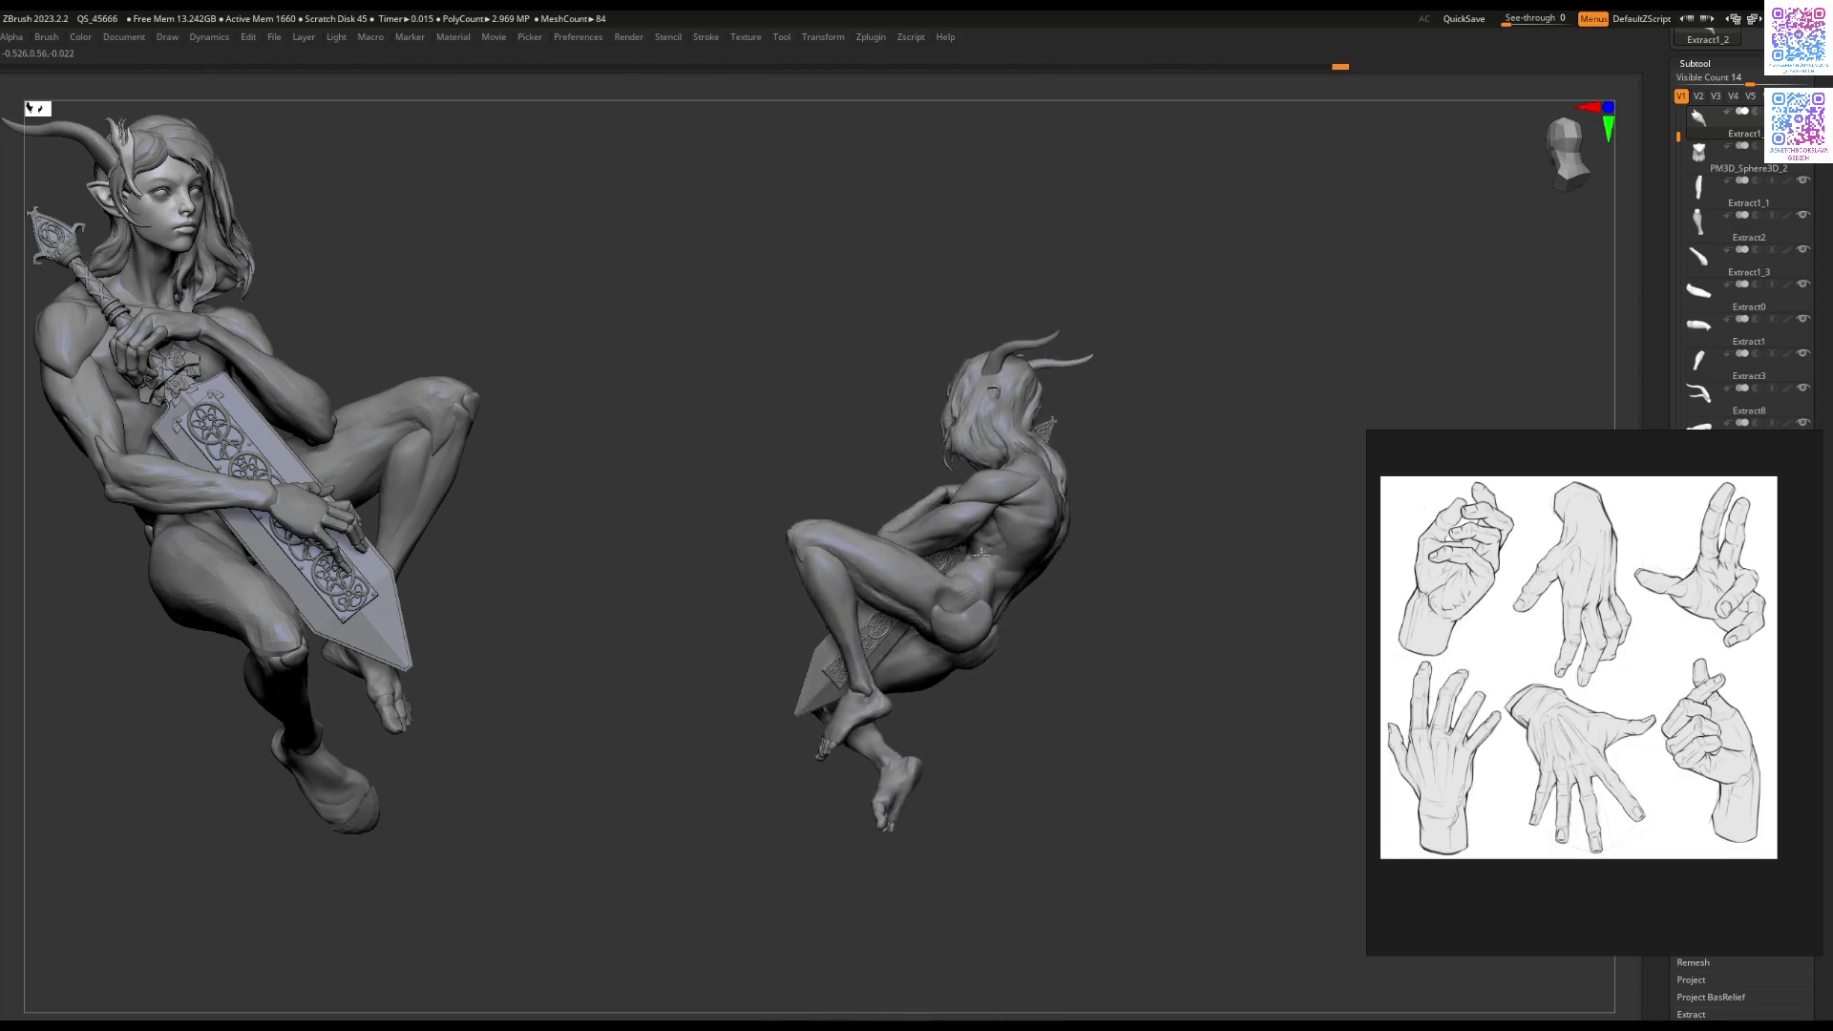
Step: Turn the right figure to face front, zoom in, and select the Extract13 part
{"action": "mouse_move", "coordinate": [981, 552]}
{"action": "left_mouse_down"}
{"action": "mouse_move", "coordinate": [1132, 617]}
{"action": "mouse_move", "coordinate": [1016, 586]}
{"action": "left_mouse_up"}
{"action": "mouse_move", "coordinate": [880, 612]}
{"action": "left_mouse_down", "text": "alt"}
{"action": "mouse_move", "coordinate": [840, 669]}
{"action": "mouse_move", "coordinate": [881, 642]}
{"action": "left_mouse_up", "text": "alt"}
{"action": "left_click", "coordinate": [854, 673], "text": "alt"}
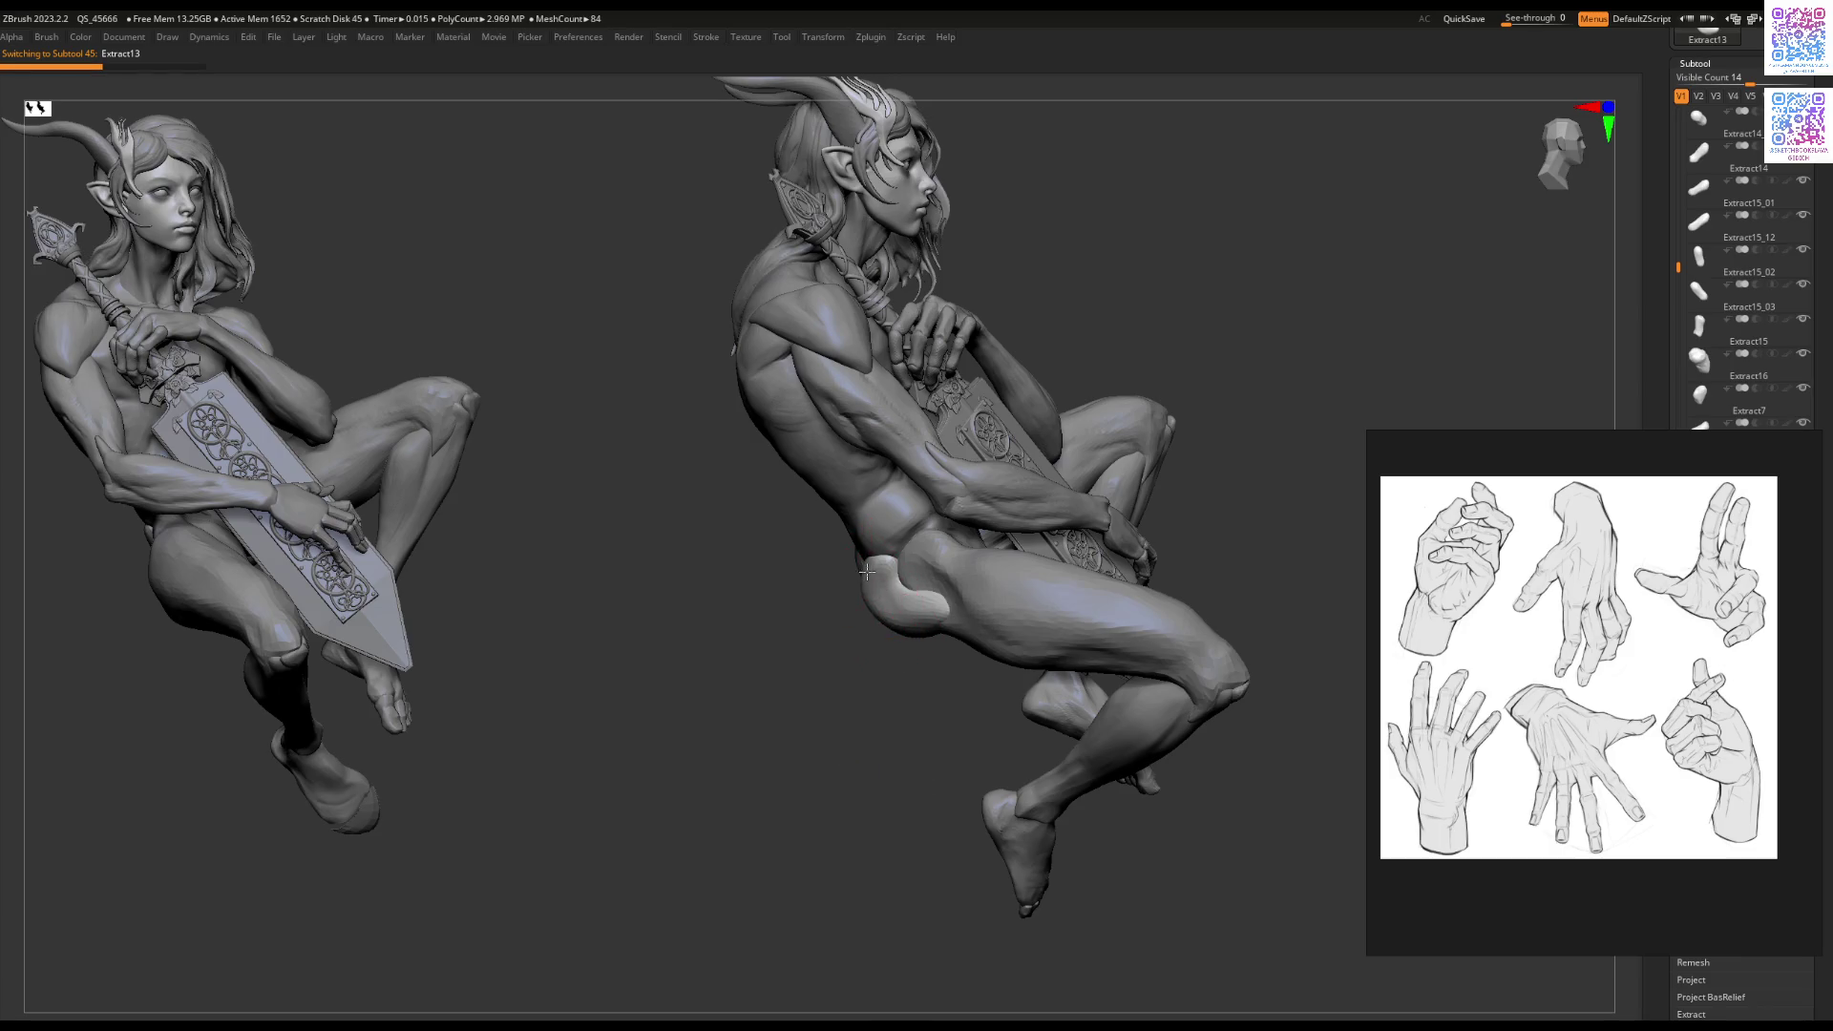
{"action": "mouse_move", "coordinate": [885, 659]}
{"action": "left_mouse_down"}
{"action": "mouse_move", "coordinate": [1011, 634]}
{"action": "mouse_move", "coordinate": [974, 639]}
{"action": "mouse_move", "coordinate": [1070, 576]}
{"action": "mouse_move", "coordinate": [916, 634]}
{"action": "mouse_move", "coordinate": [993, 611]}
{"action": "mouse_move", "coordinate": [953, 598]}
{"action": "mouse_move", "coordinate": [939, 649]}
{"action": "mouse_move", "coordinate": [1121, 611]}
{"action": "left_mouse_up"}
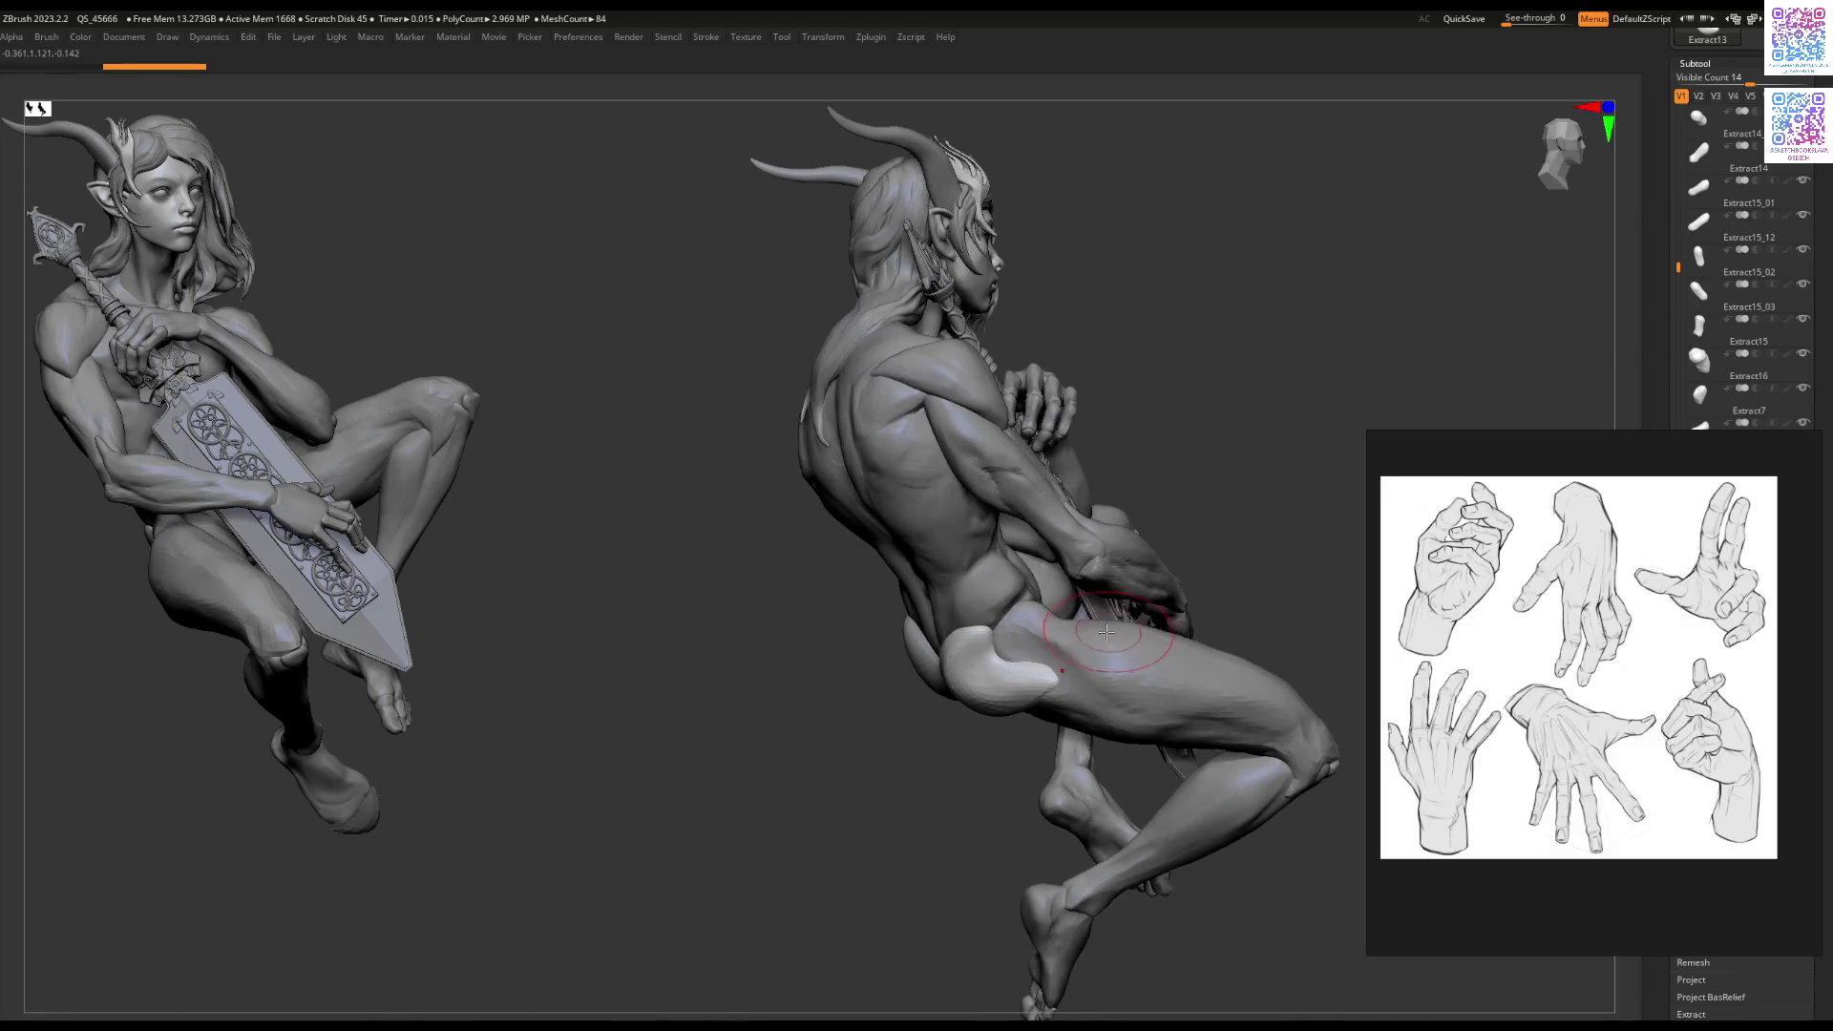
{"action": "mouse_move", "coordinate": [1121, 611]}
{"action": "right_mouse_down"}
{"action": "mouse_move", "coordinate": [1050, 604]}
{"action": "mouse_move", "coordinate": [883, 668]}
{"action": "mouse_move", "coordinate": [926, 664]}
{"action": "mouse_move", "coordinate": [915, 638]}
{"action": "mouse_move", "coordinate": [945, 673]}
{"action": "mouse_move", "coordinate": [1047, 663]}
{"action": "mouse_move", "coordinate": [954, 565]}
{"action": "mouse_move", "coordinate": [887, 646]}
{"action": "mouse_move", "coordinate": [929, 569]}
{"action": "mouse_move", "coordinate": [974, 630]}
{"action": "mouse_move", "coordinate": [965, 516]}
{"action": "right_mouse_up"}
{"action": "left_click", "coordinate": [981, 542], "text": "alt"}
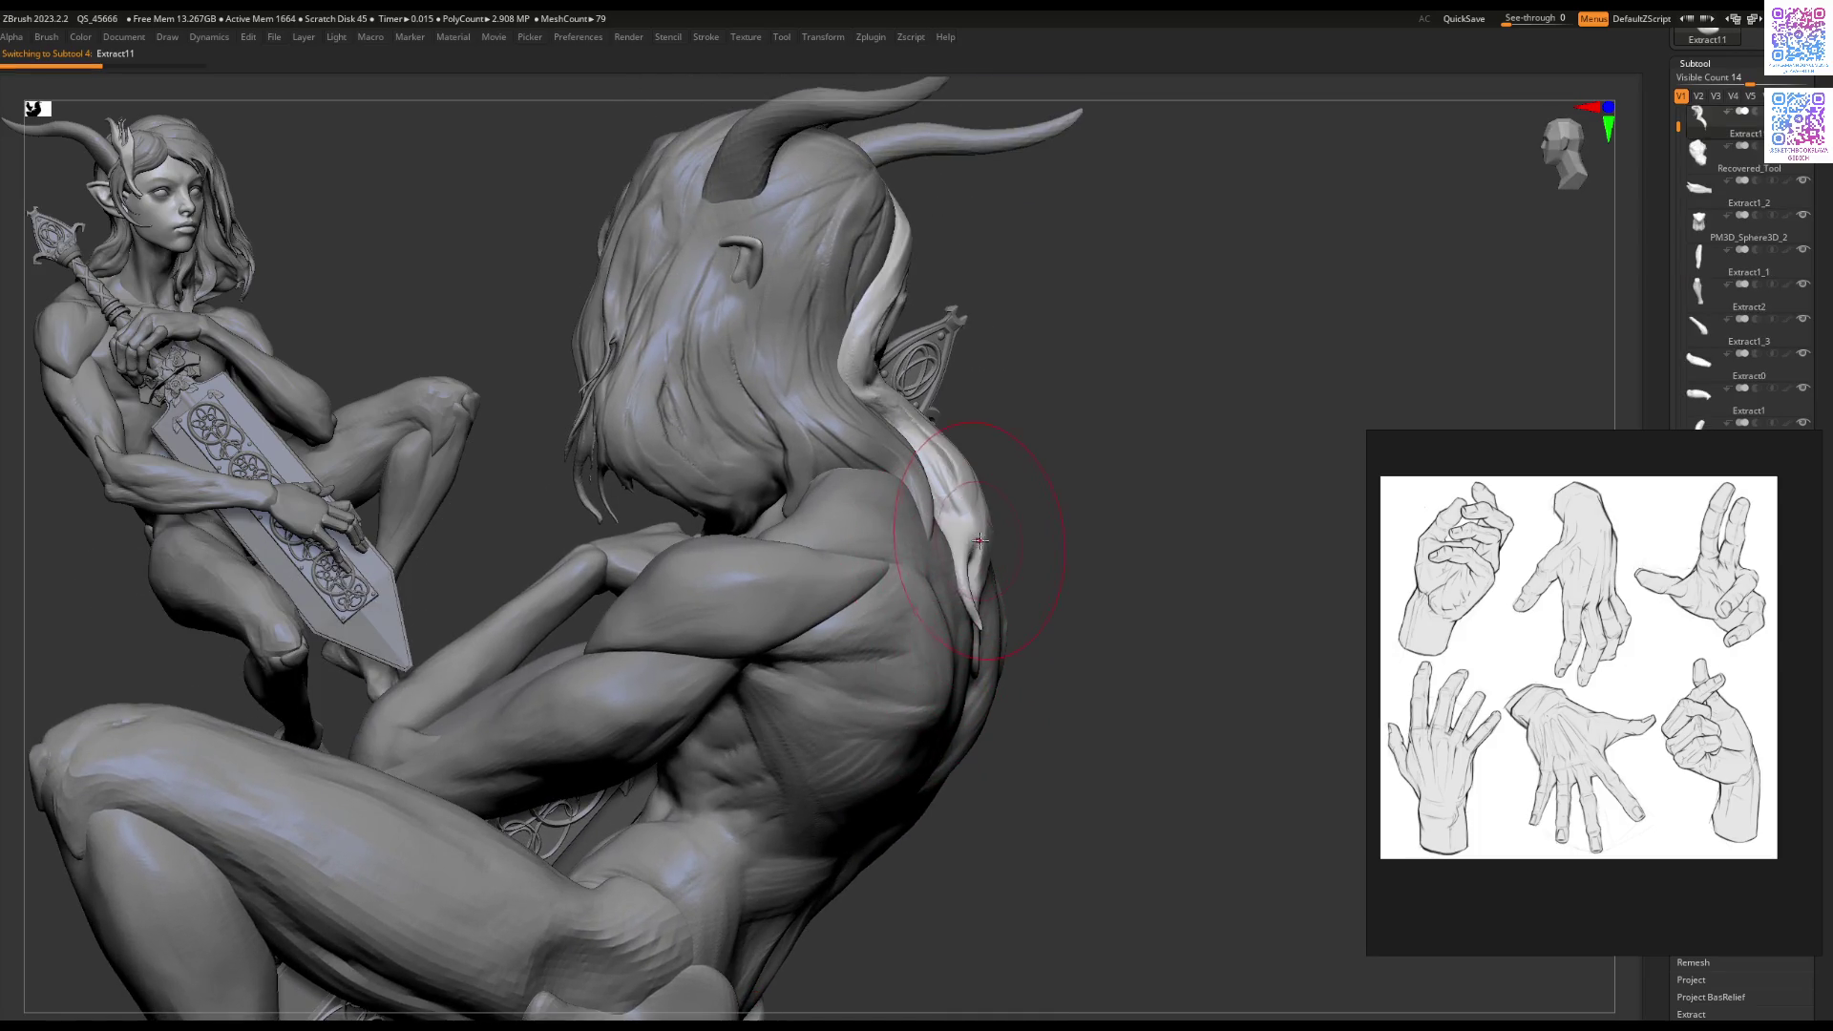
Step: Shrink the brush Draw Size and orbit around the hand and sword, selecting Extract1
{"action": "key", "text": "space"}
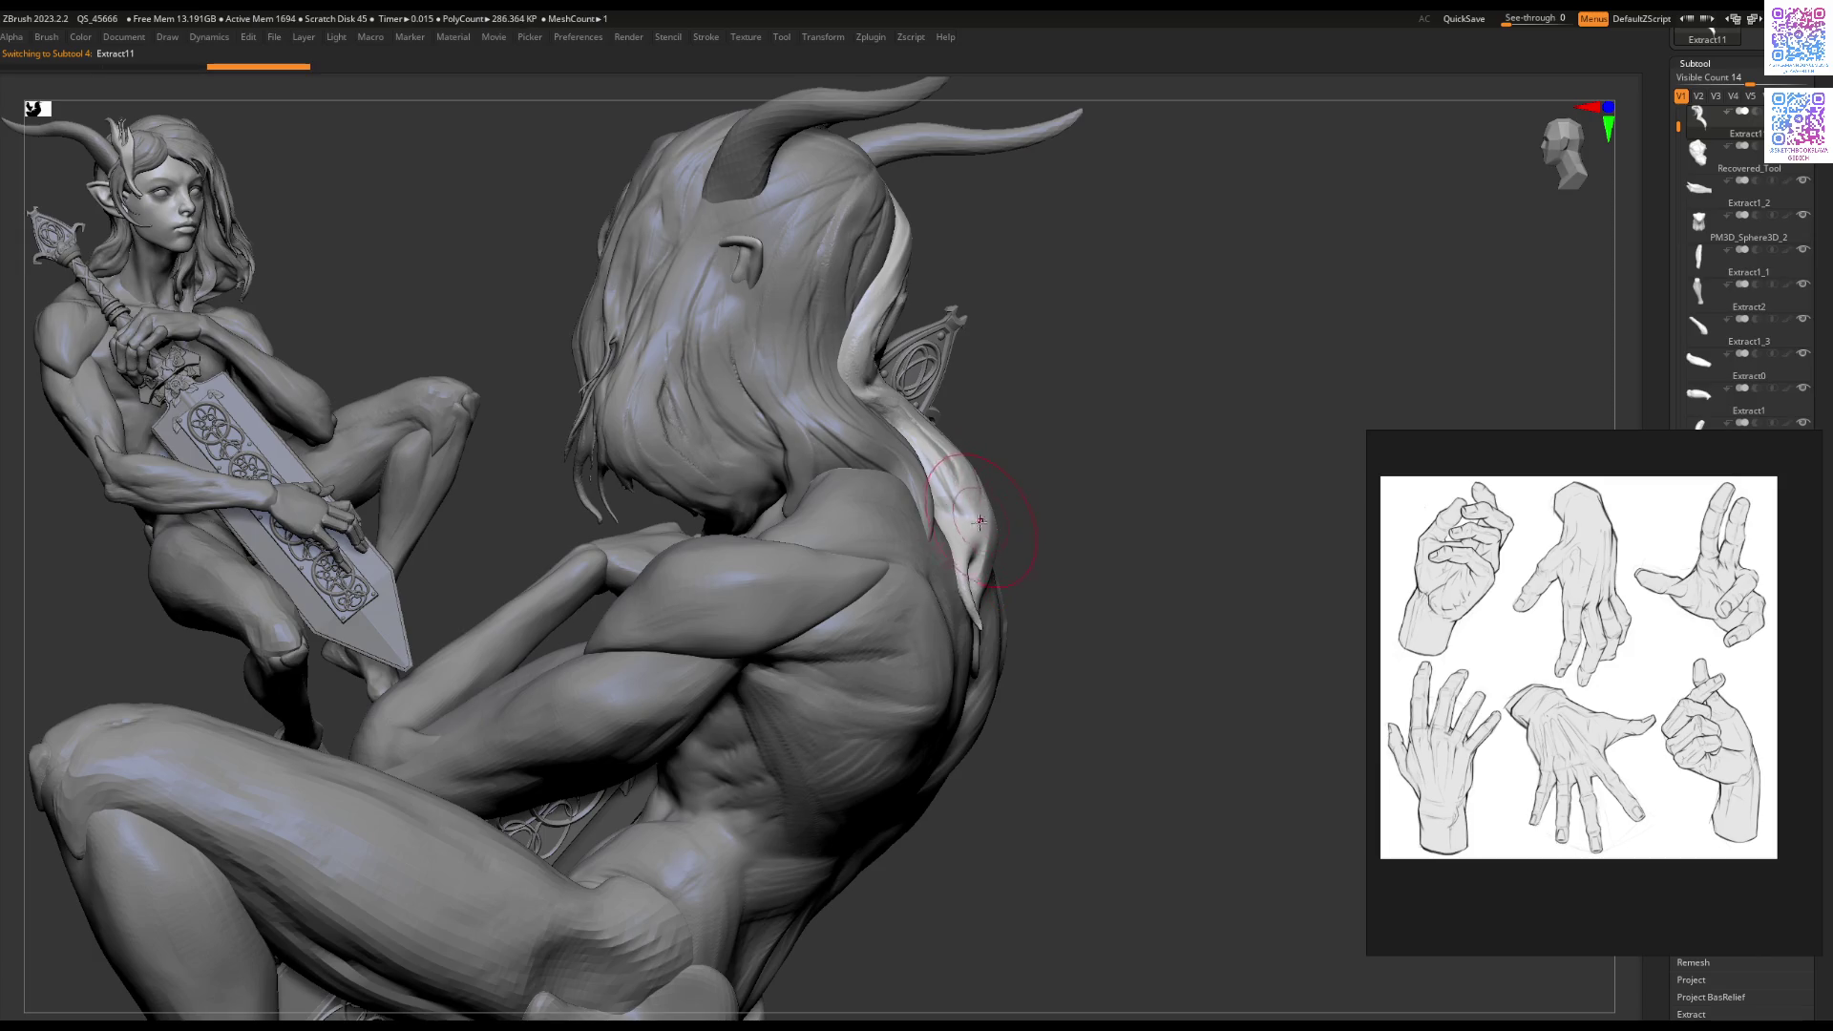
{"action": "right_click_drag", "start_coordinate": [972, 529], "coordinate": [984, 565]}
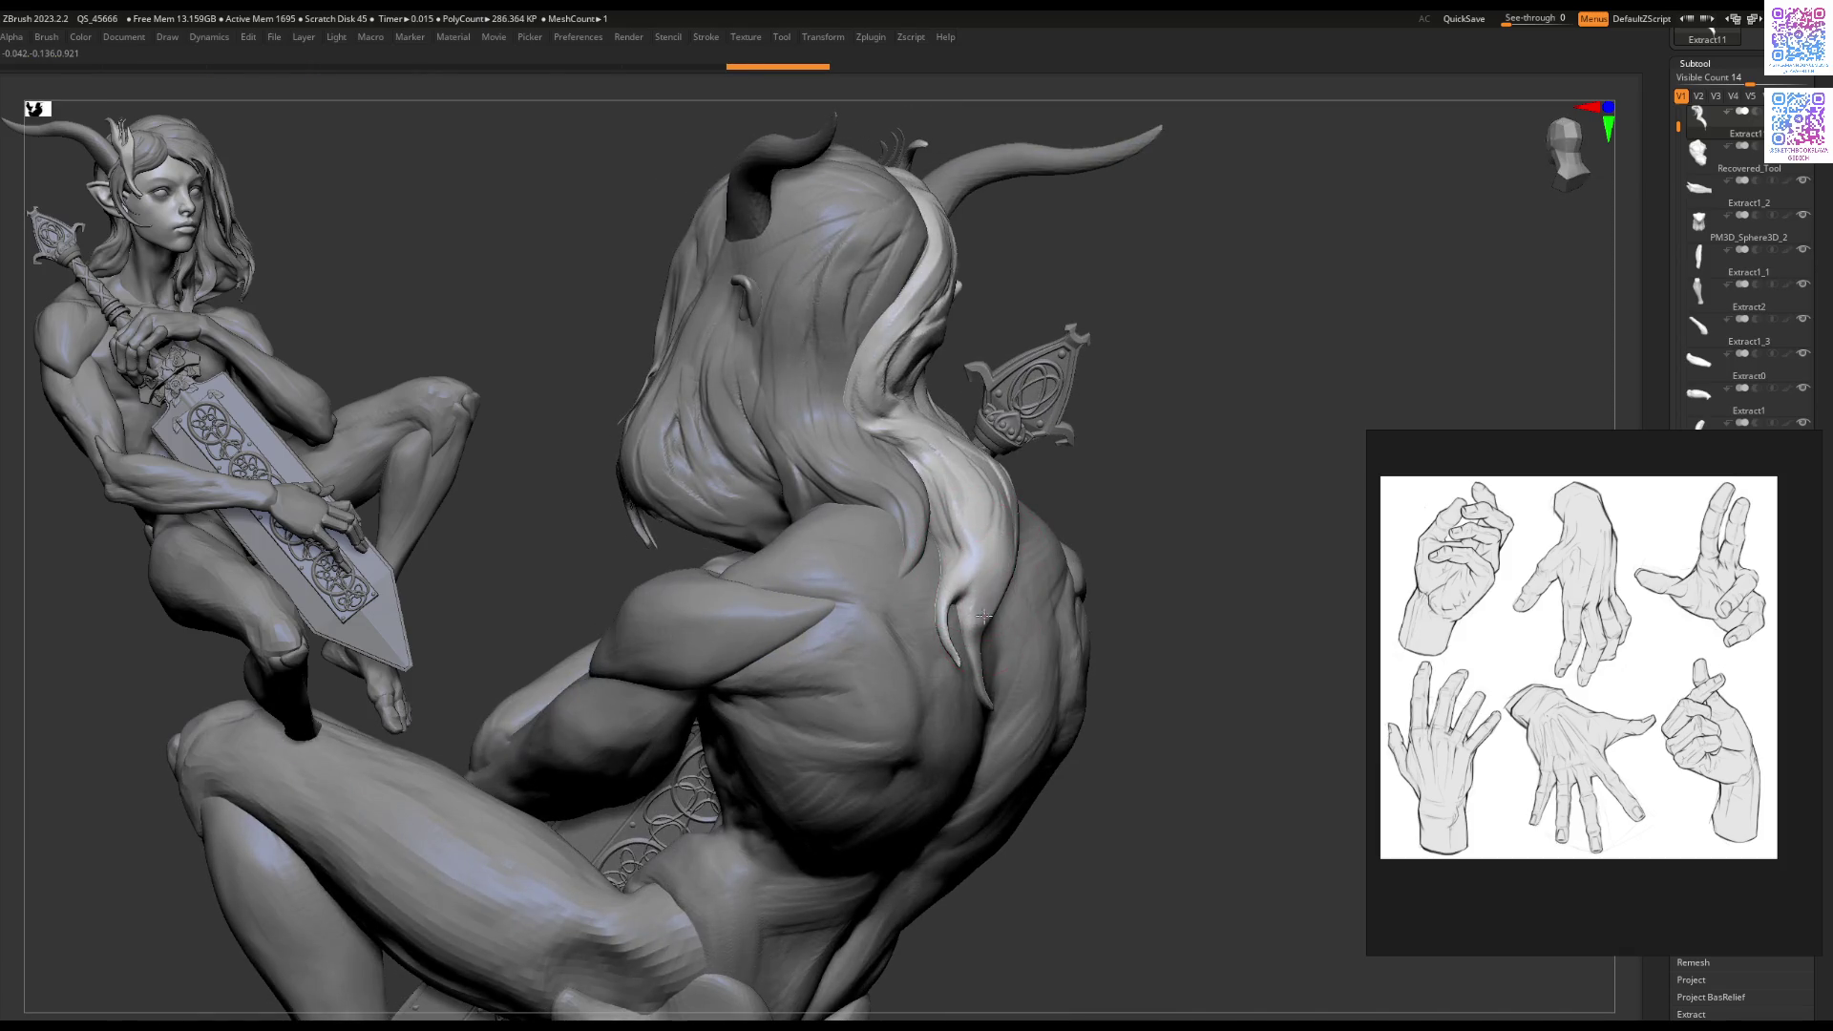
{"action": "mouse_move", "coordinate": [987, 611]}
{"action": "right_mouse_down"}
{"action": "mouse_move", "coordinate": [1003, 606]}
{"action": "mouse_move", "coordinate": [921, 609]}
{"action": "mouse_move", "coordinate": [945, 625]}
{"action": "mouse_move", "coordinate": [942, 779]}
{"action": "mouse_move", "coordinate": [827, 678]}
{"action": "mouse_move", "coordinate": [856, 688]}
{"action": "mouse_move", "coordinate": [851, 735]}
{"action": "right_mouse_up"}
{"action": "left_click", "coordinate": [856, 602], "text": "alt"}
{"action": "mouse_move", "coordinate": [857, 602]}
{"action": "right_mouse_down"}
{"action": "mouse_move", "coordinate": [781, 559]}
{"action": "mouse_move", "coordinate": [863, 599]}
{"action": "mouse_move", "coordinate": [811, 584]}
{"action": "mouse_move", "coordinate": [859, 577]}
{"action": "mouse_move", "coordinate": [698, 648]}
{"action": "mouse_move", "coordinate": [716, 520]}
{"action": "mouse_move", "coordinate": [716, 627]}
{"action": "right_mouse_up"}
{"action": "key", "text": "space"}
{"action": "key", "text": "space"}
{"action": "right_click_drag", "start_coordinate": [747, 716], "coordinate": [730, 497], "text": "ctrl"}
Step: Select Extract13, move the hand reference image to the top, and show only the hand pieces
{"action": "mouse_move", "coordinate": [668, 360]}
{"action": "right_mouse_down"}
{"action": "mouse_move", "coordinate": [917, 401]}
{"action": "mouse_move", "coordinate": [1109, 380]}
{"action": "right_mouse_up"}
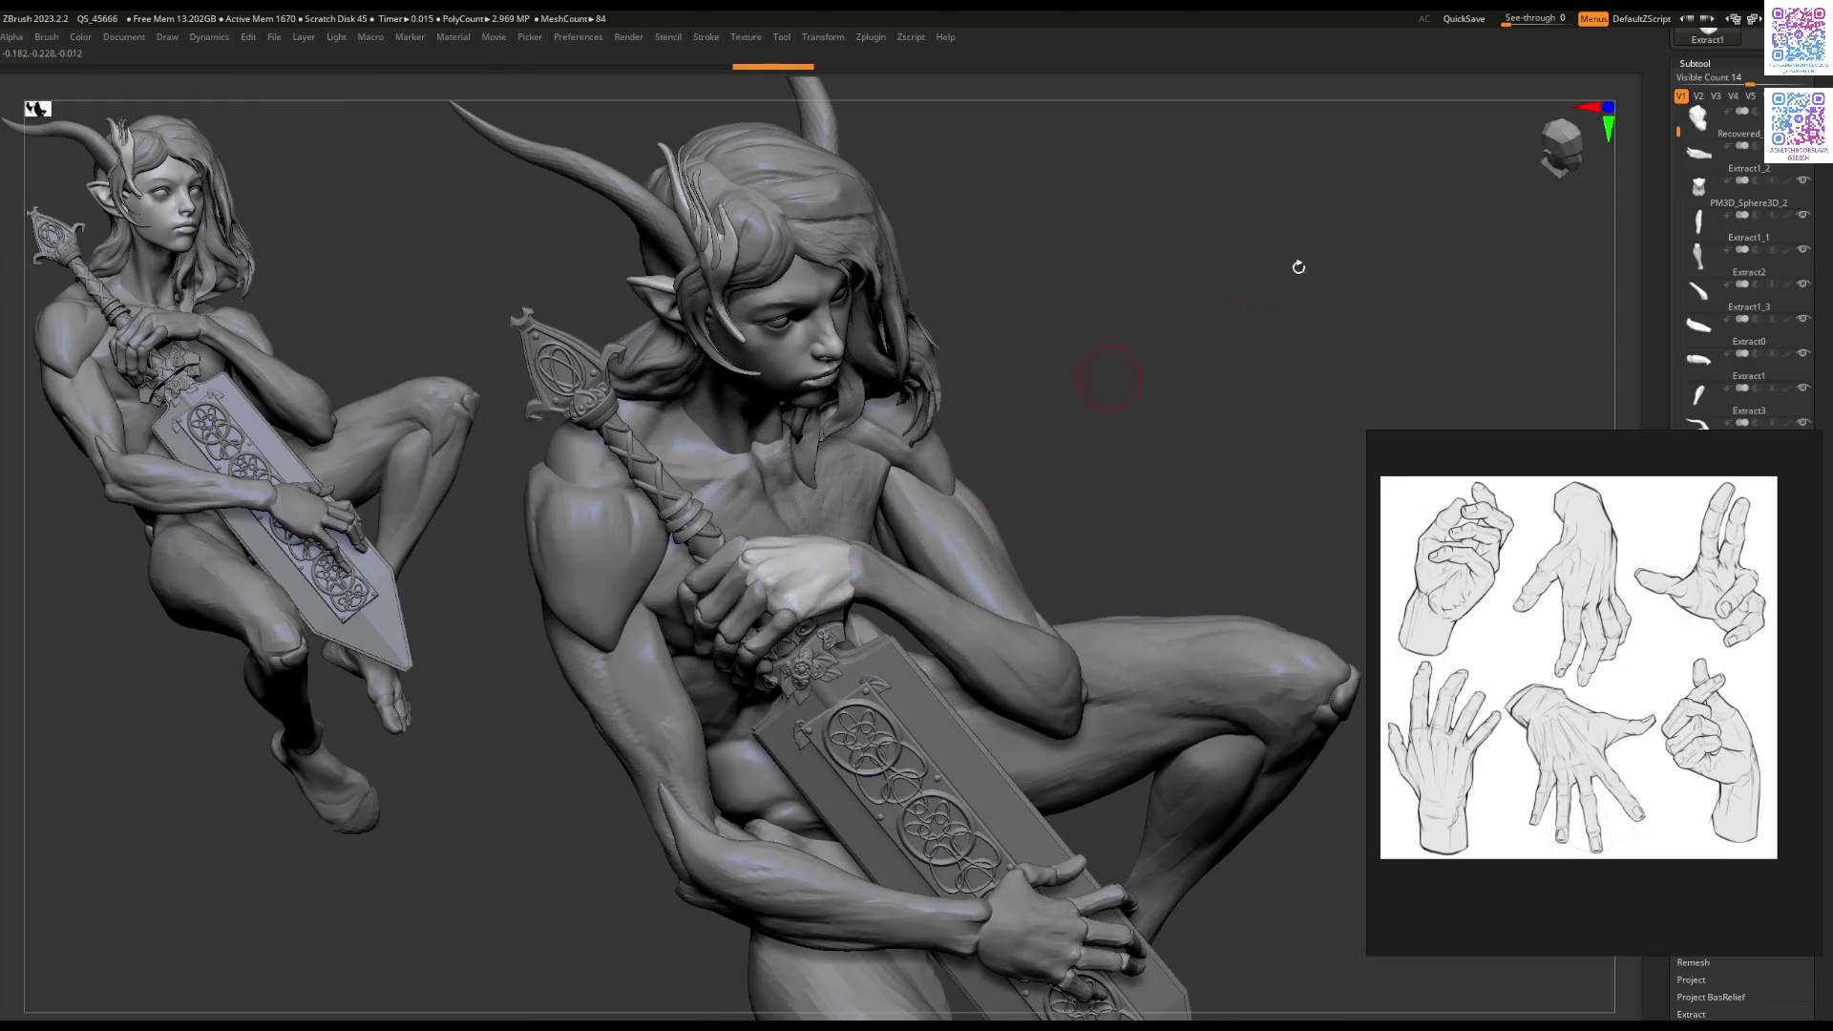
{"action": "left_click", "coordinate": [784, 623], "text": "alt"}
{"action": "right_click_drag", "start_coordinate": [784, 623], "coordinate": [1073, 487]}
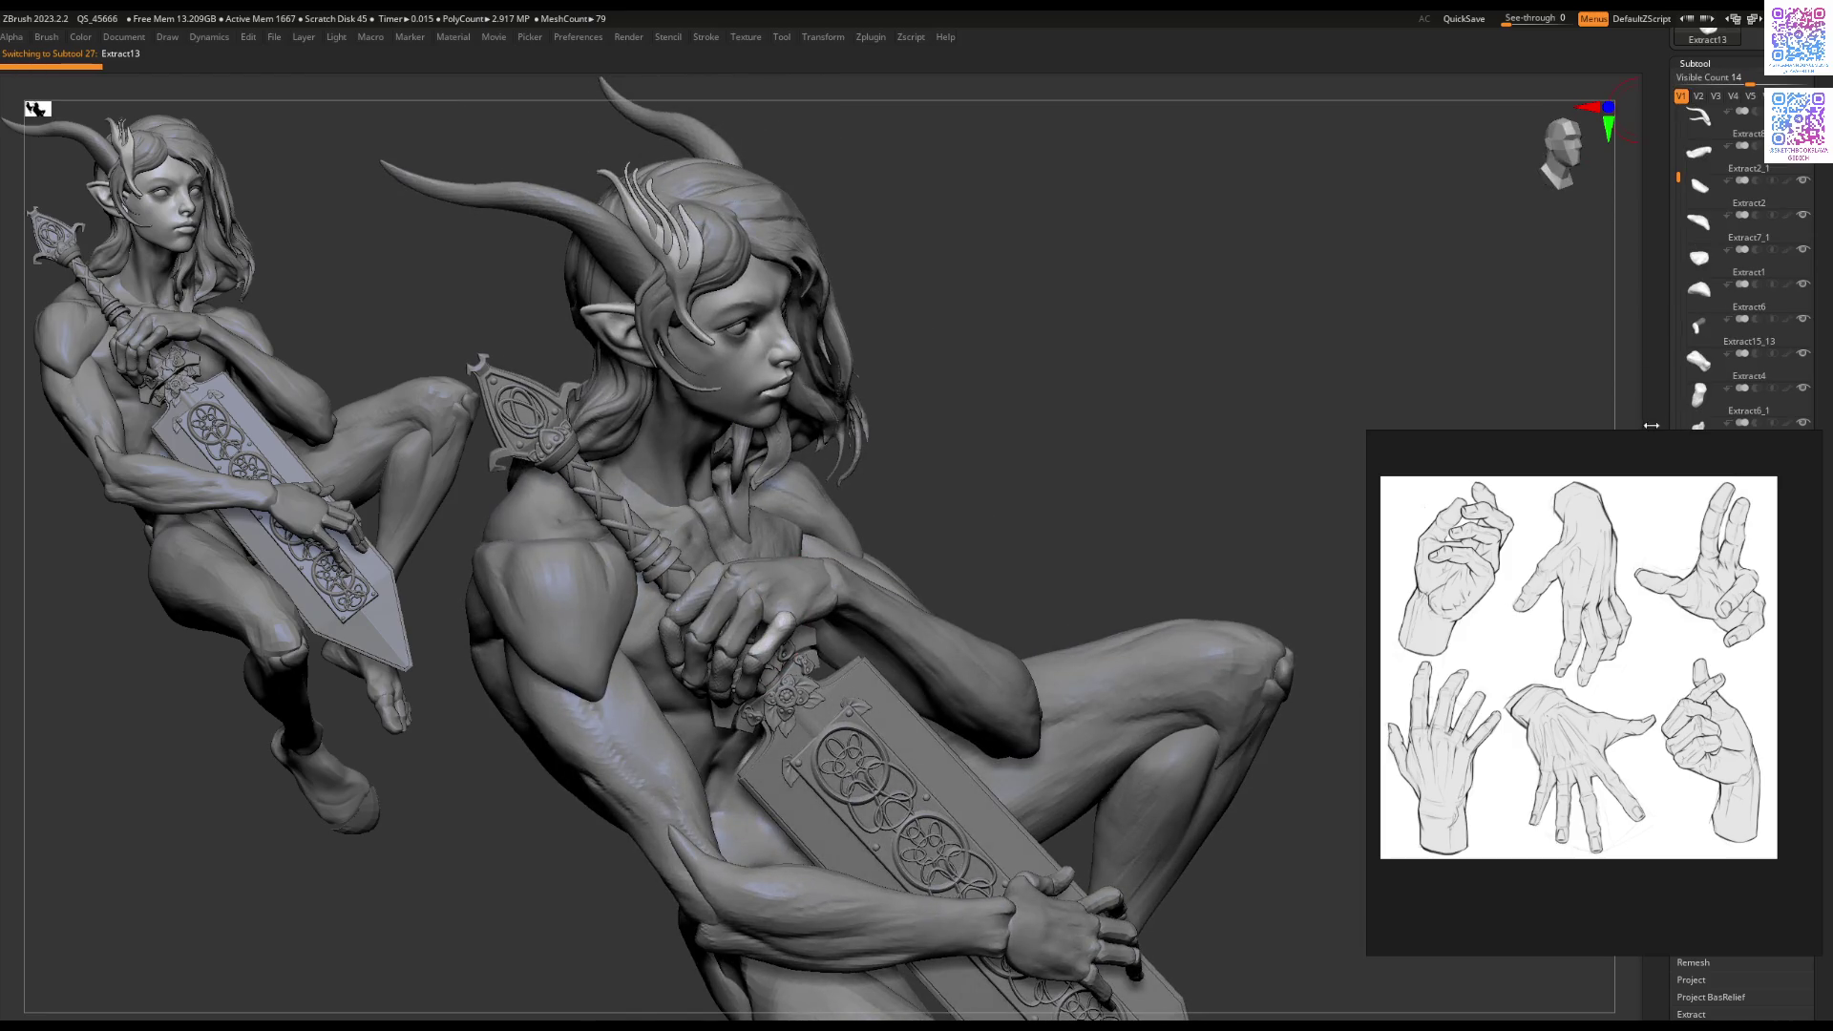
{"action": "left_click_drag", "start_coordinate": [1663, 454], "coordinate": [1502, 96]}
{"action": "left_click", "coordinate": [1700, 96]}
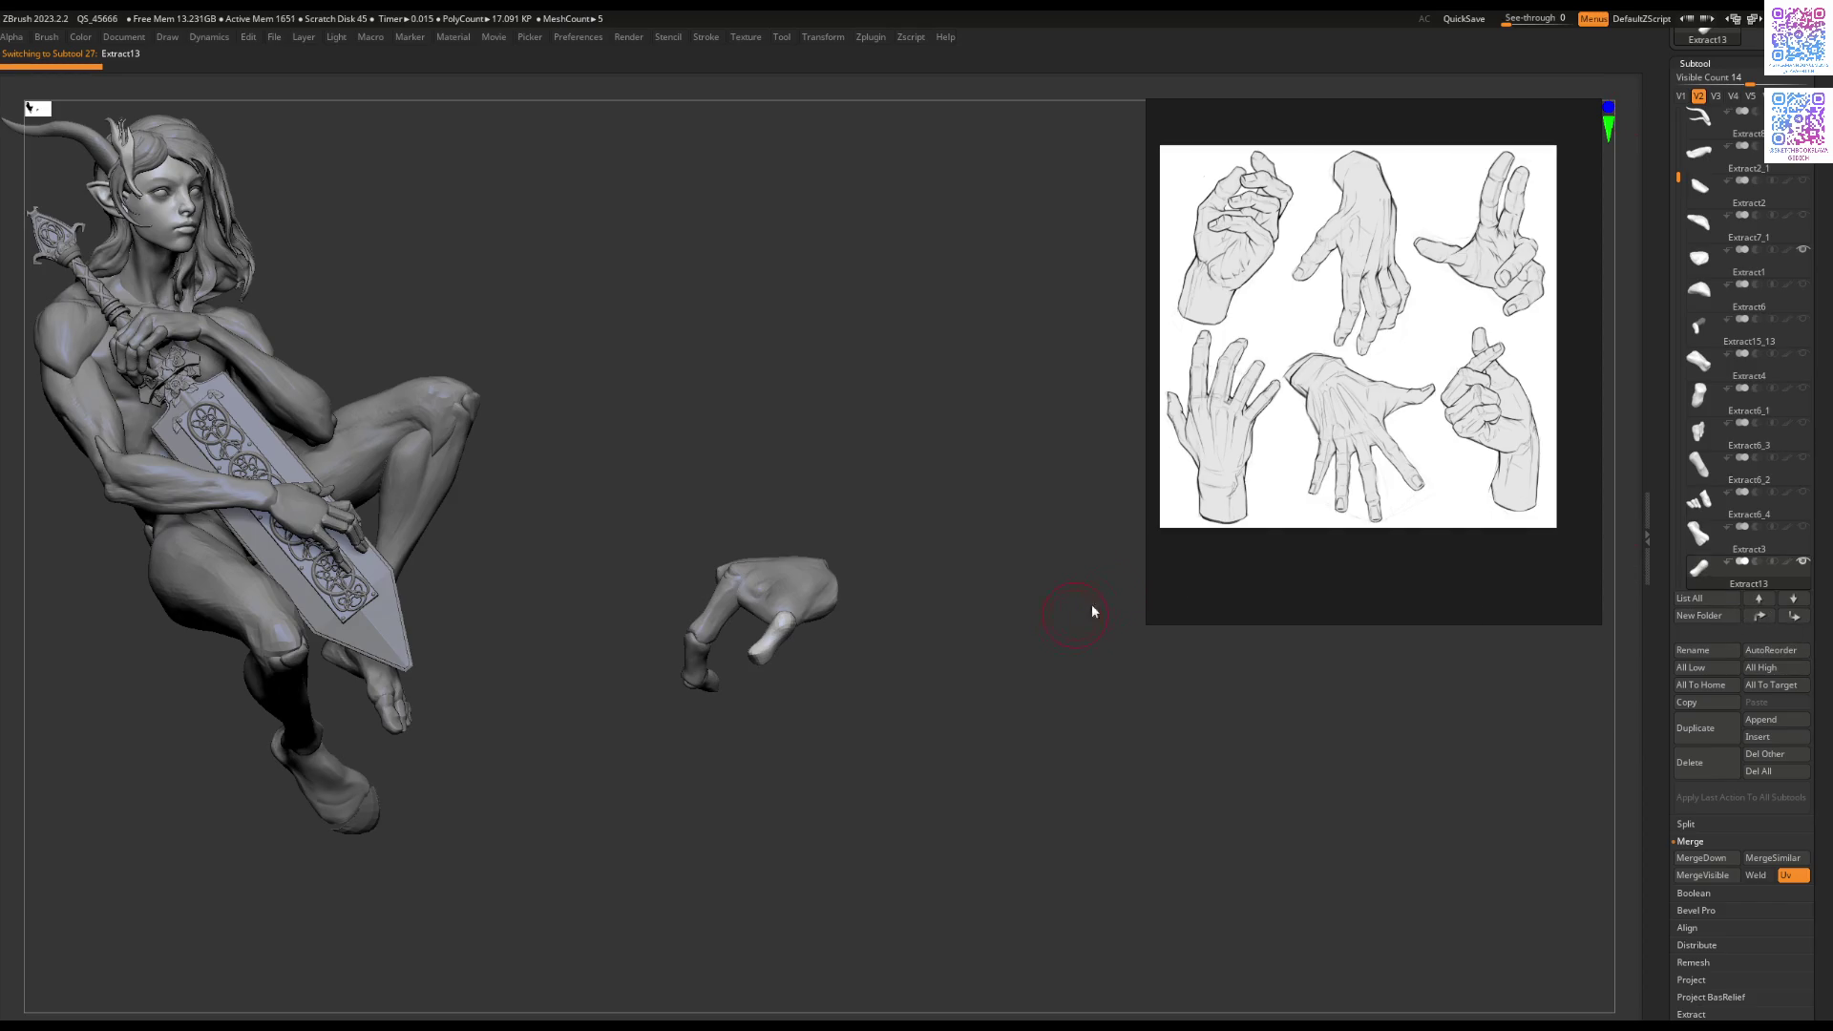
Step: Select the Extract3 and Extract13 hand pieces and step through the Extract14 subtools
{"action": "left_click", "coordinate": [1698, 535]}
{"action": "mouse_move", "coordinate": [1294, 617]}
{"action": "left_mouse_down"}
{"action": "mouse_move", "coordinate": [790, 622]}
{"action": "mouse_move", "coordinate": [802, 658]}
{"action": "left_mouse_up"}
{"action": "left_click", "coordinate": [1699, 569]}
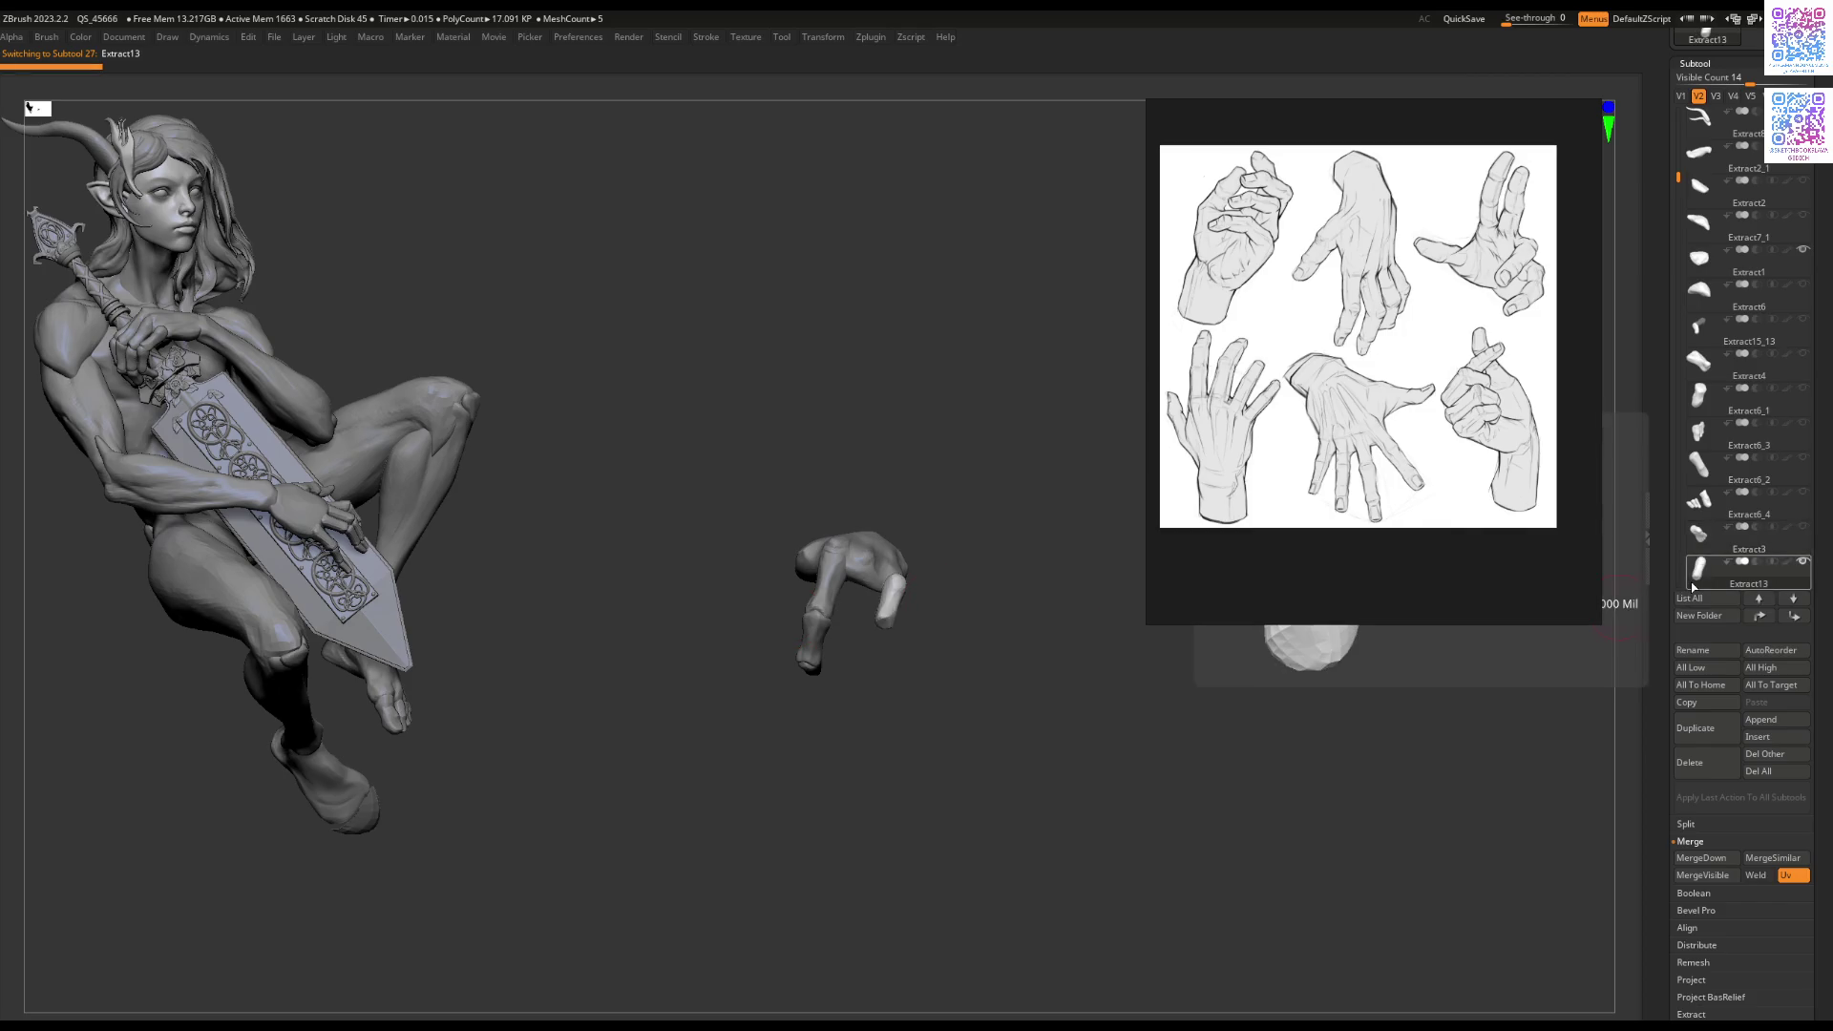
{"action": "key", "text": "Down"}
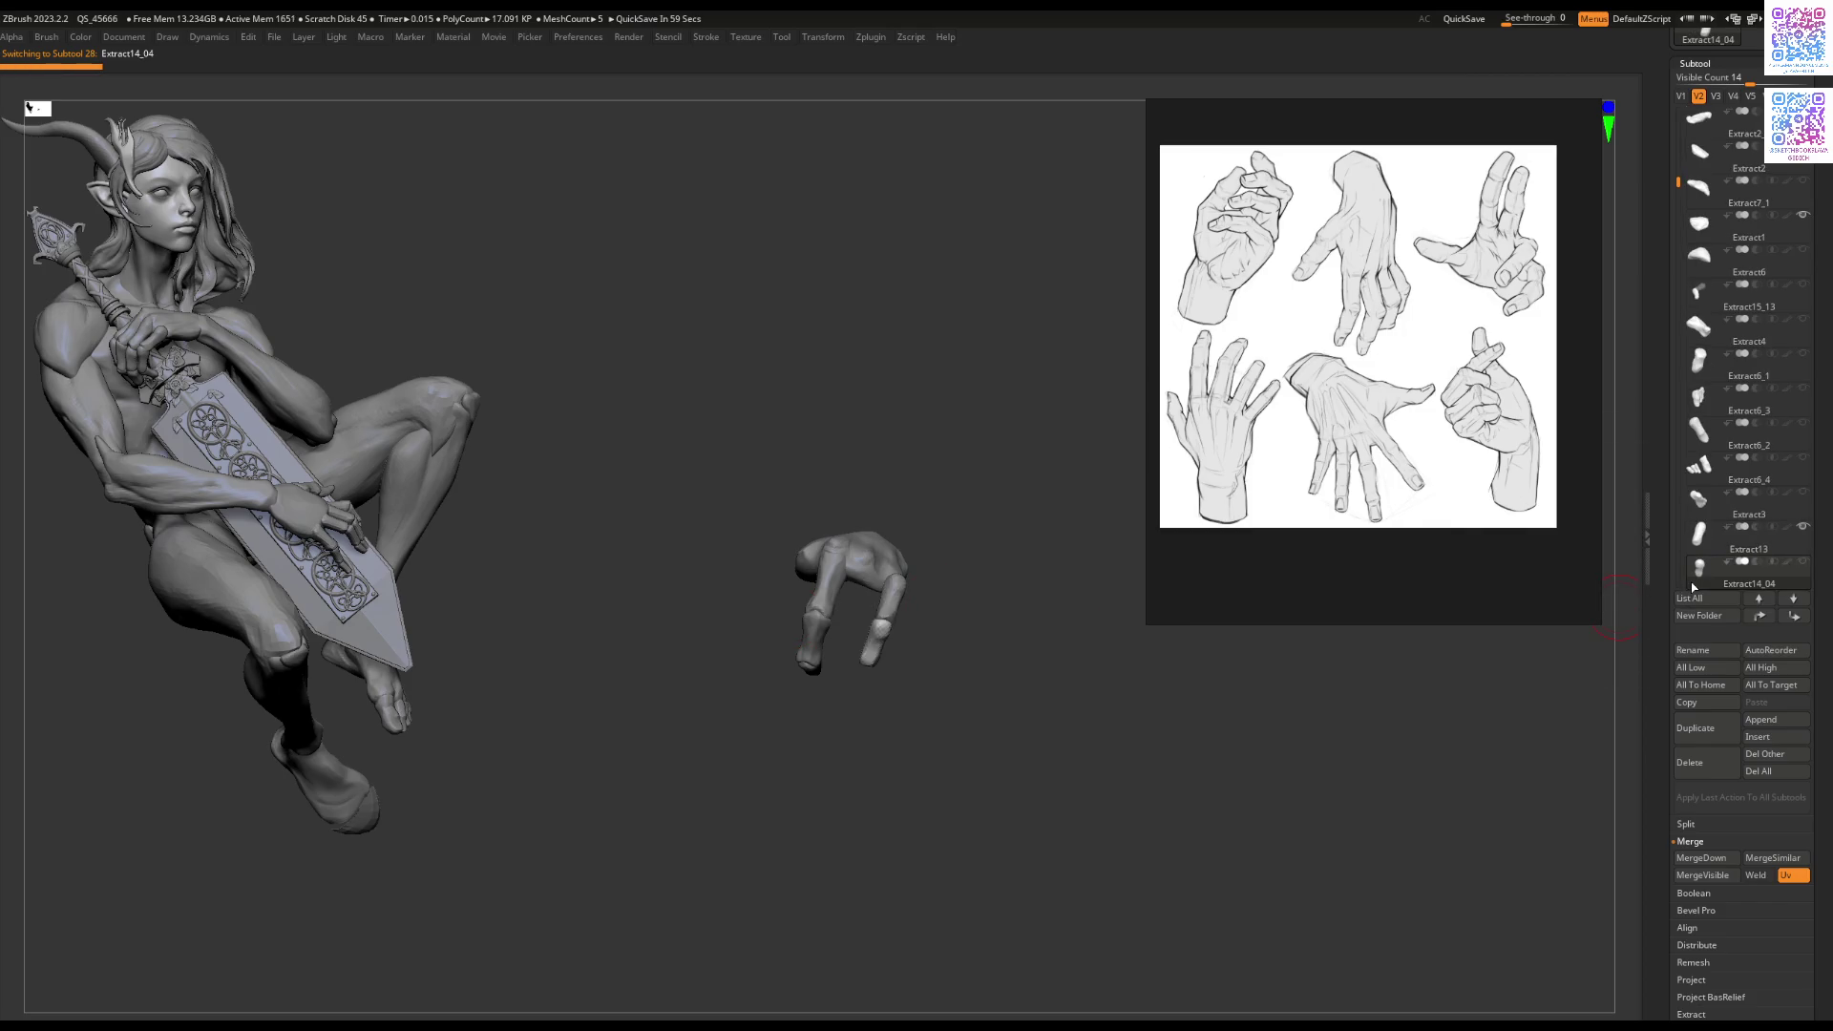
{"action": "key", "text": "Down"}
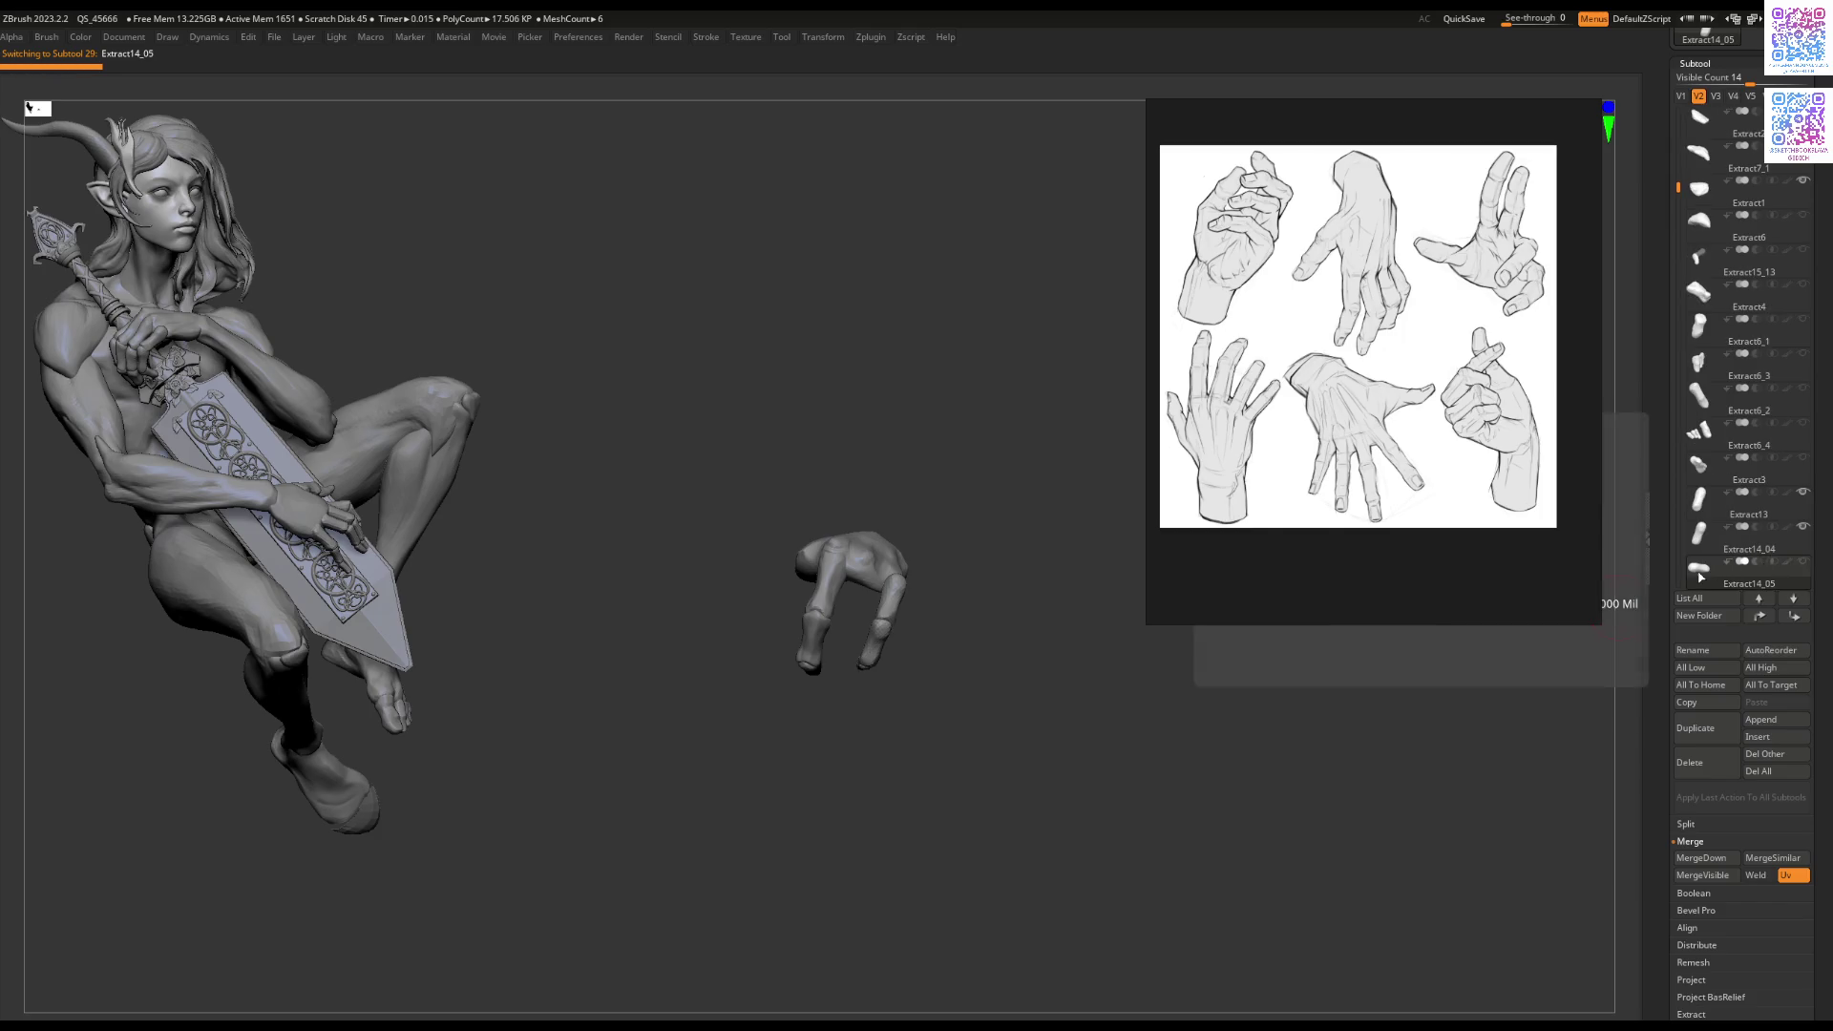
{"action": "key", "text": "Down"}
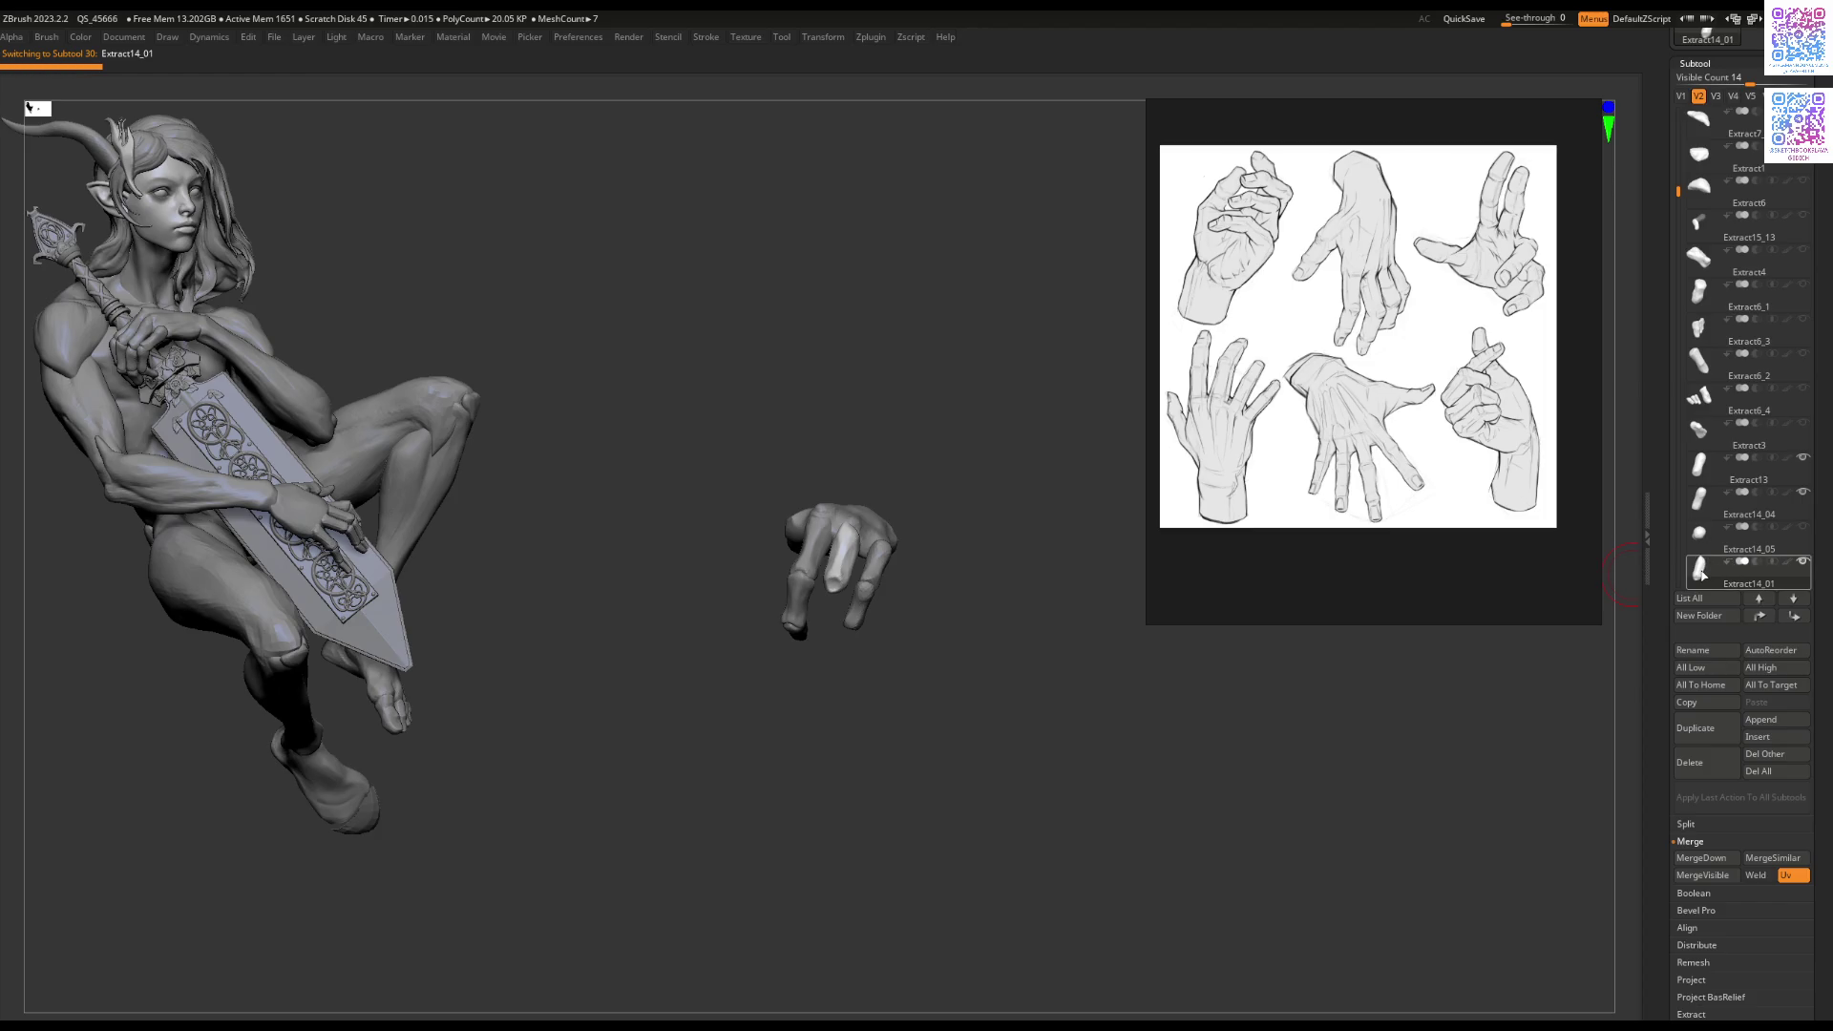
{"action": "key", "text": "Down"}
{"action": "key", "text": "Down"}
Step: Show the Extract14_05 and Extract14_04 pieces and turn the hand to see its back
{"action": "left_click", "coordinate": [1699, 479]}
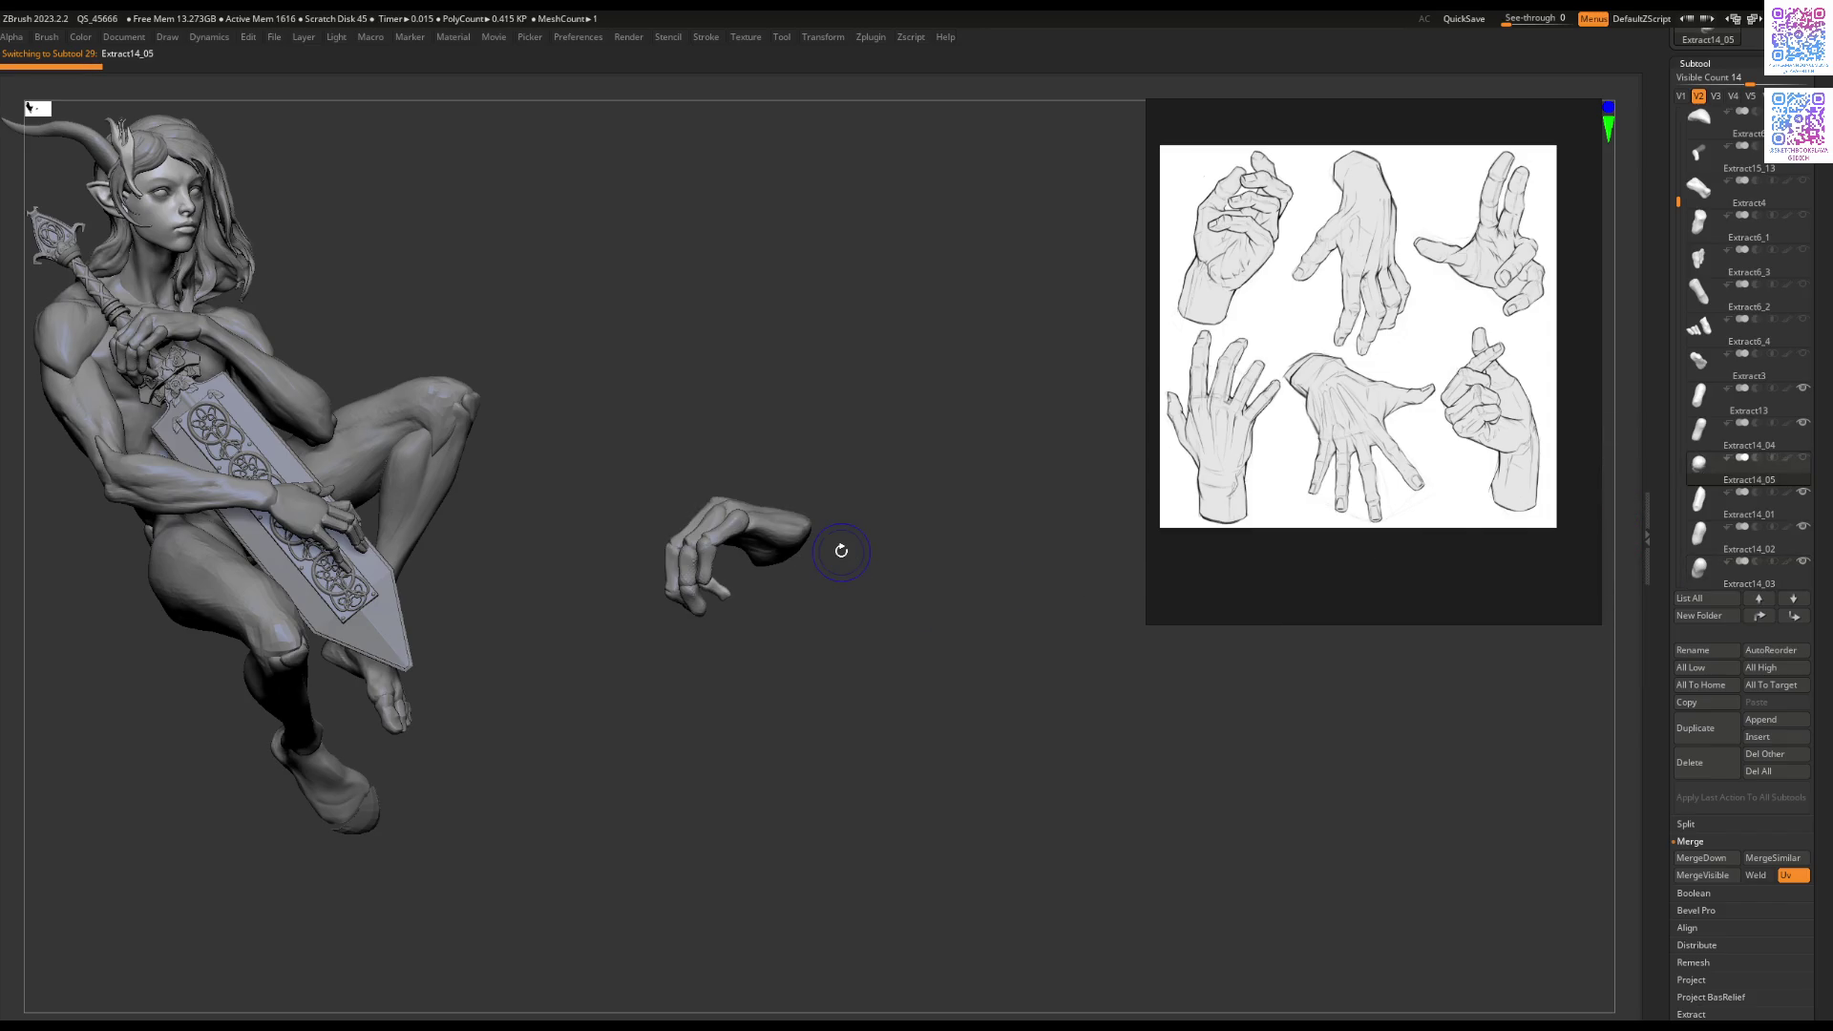
{"action": "left_click", "coordinate": [1699, 433]}
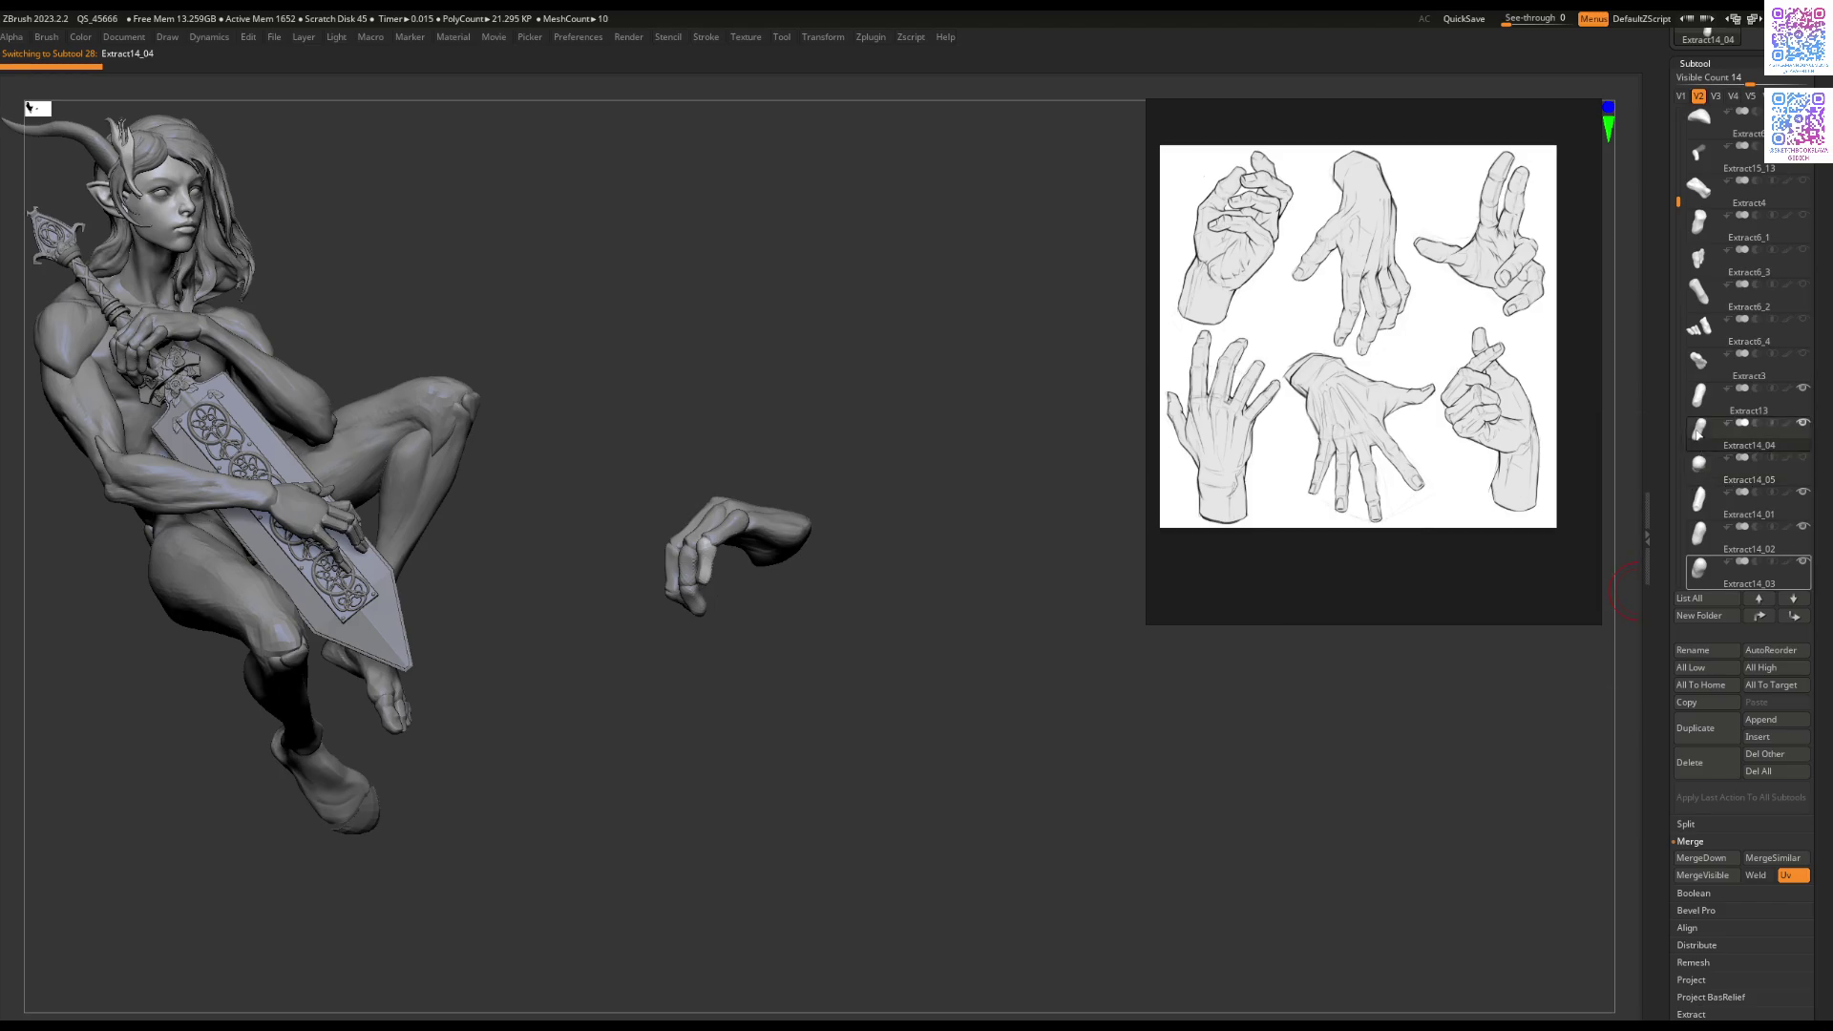
{"action": "left_click", "coordinate": [1706, 473]}
{"action": "mouse_move", "coordinate": [859, 582]}
{"action": "left_mouse_down"}
{"action": "mouse_move", "coordinate": [830, 606]}
{"action": "mouse_move", "coordinate": [847, 569]}
{"action": "mouse_move", "coordinate": [819, 686]}
{"action": "left_mouse_up"}
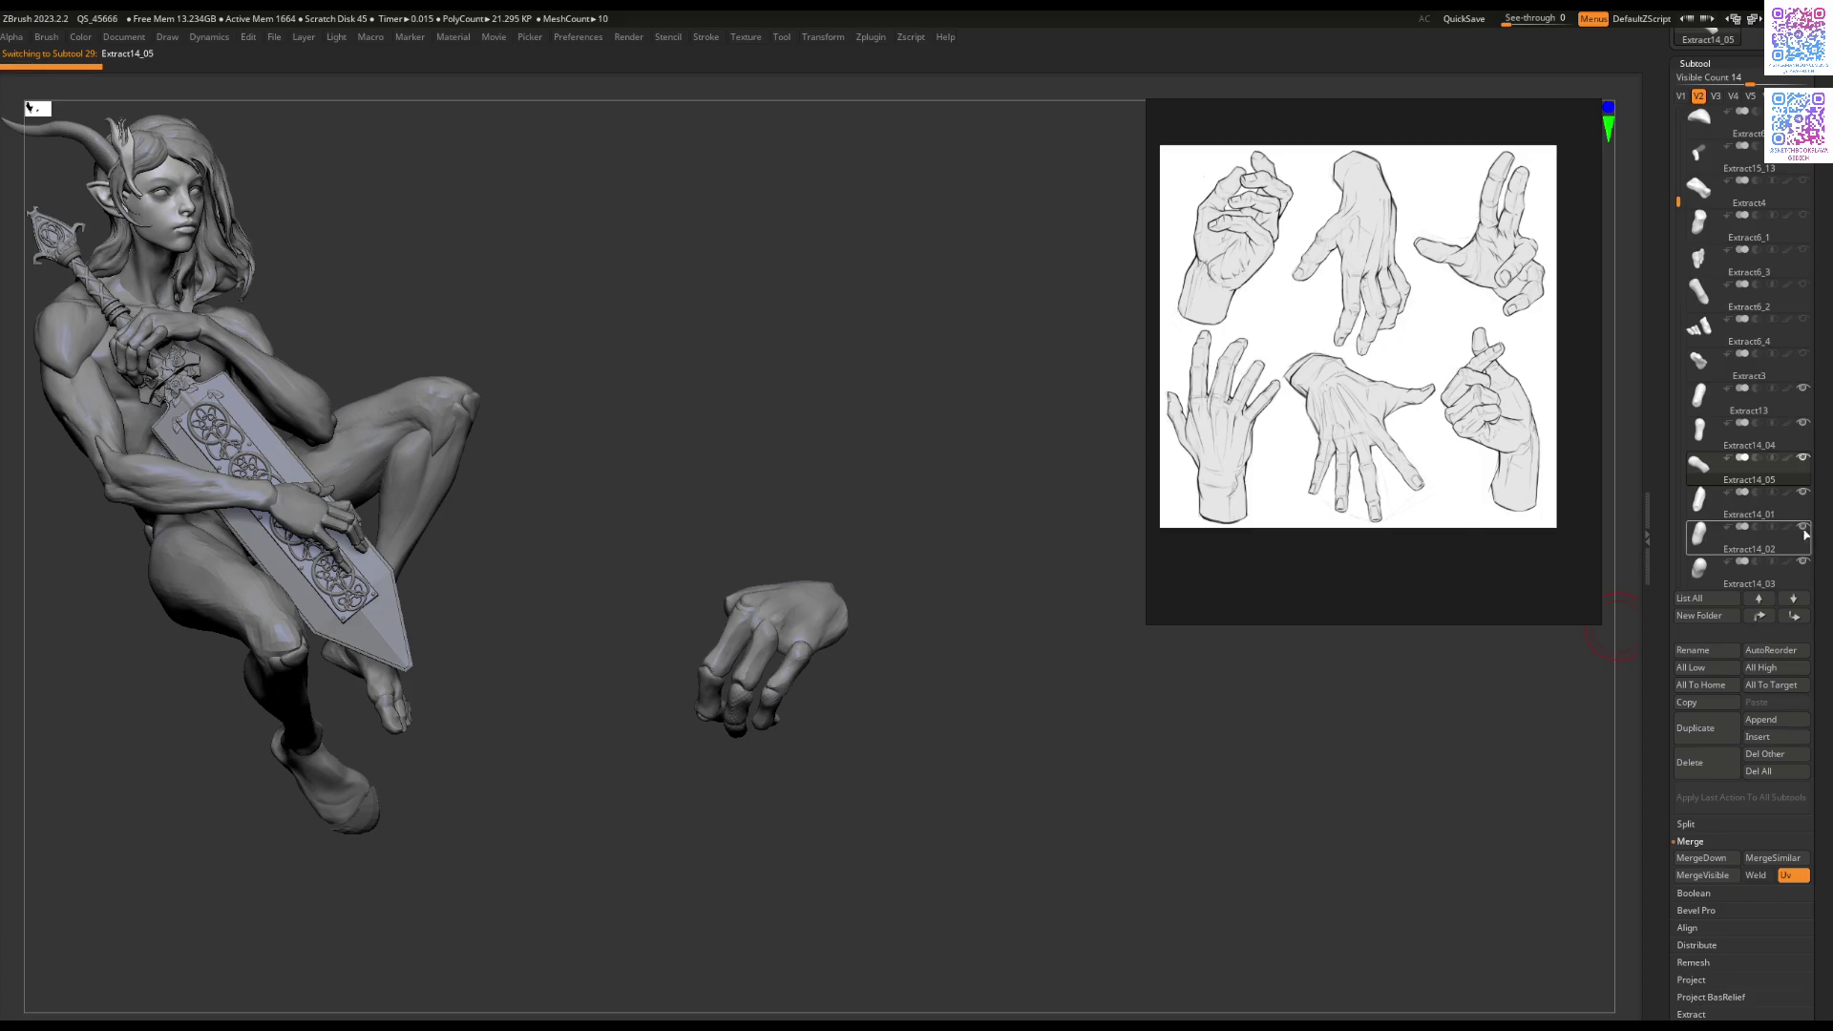
{"action": "left_click_drag", "start_coordinate": [1679, 198], "coordinate": [1676, 229]}
Step: Show the Extract15_12 thumb and Extract15_02/15_03 finger pieces, then select Extract15_01
{"action": "left_click", "coordinate": [1696, 437]}
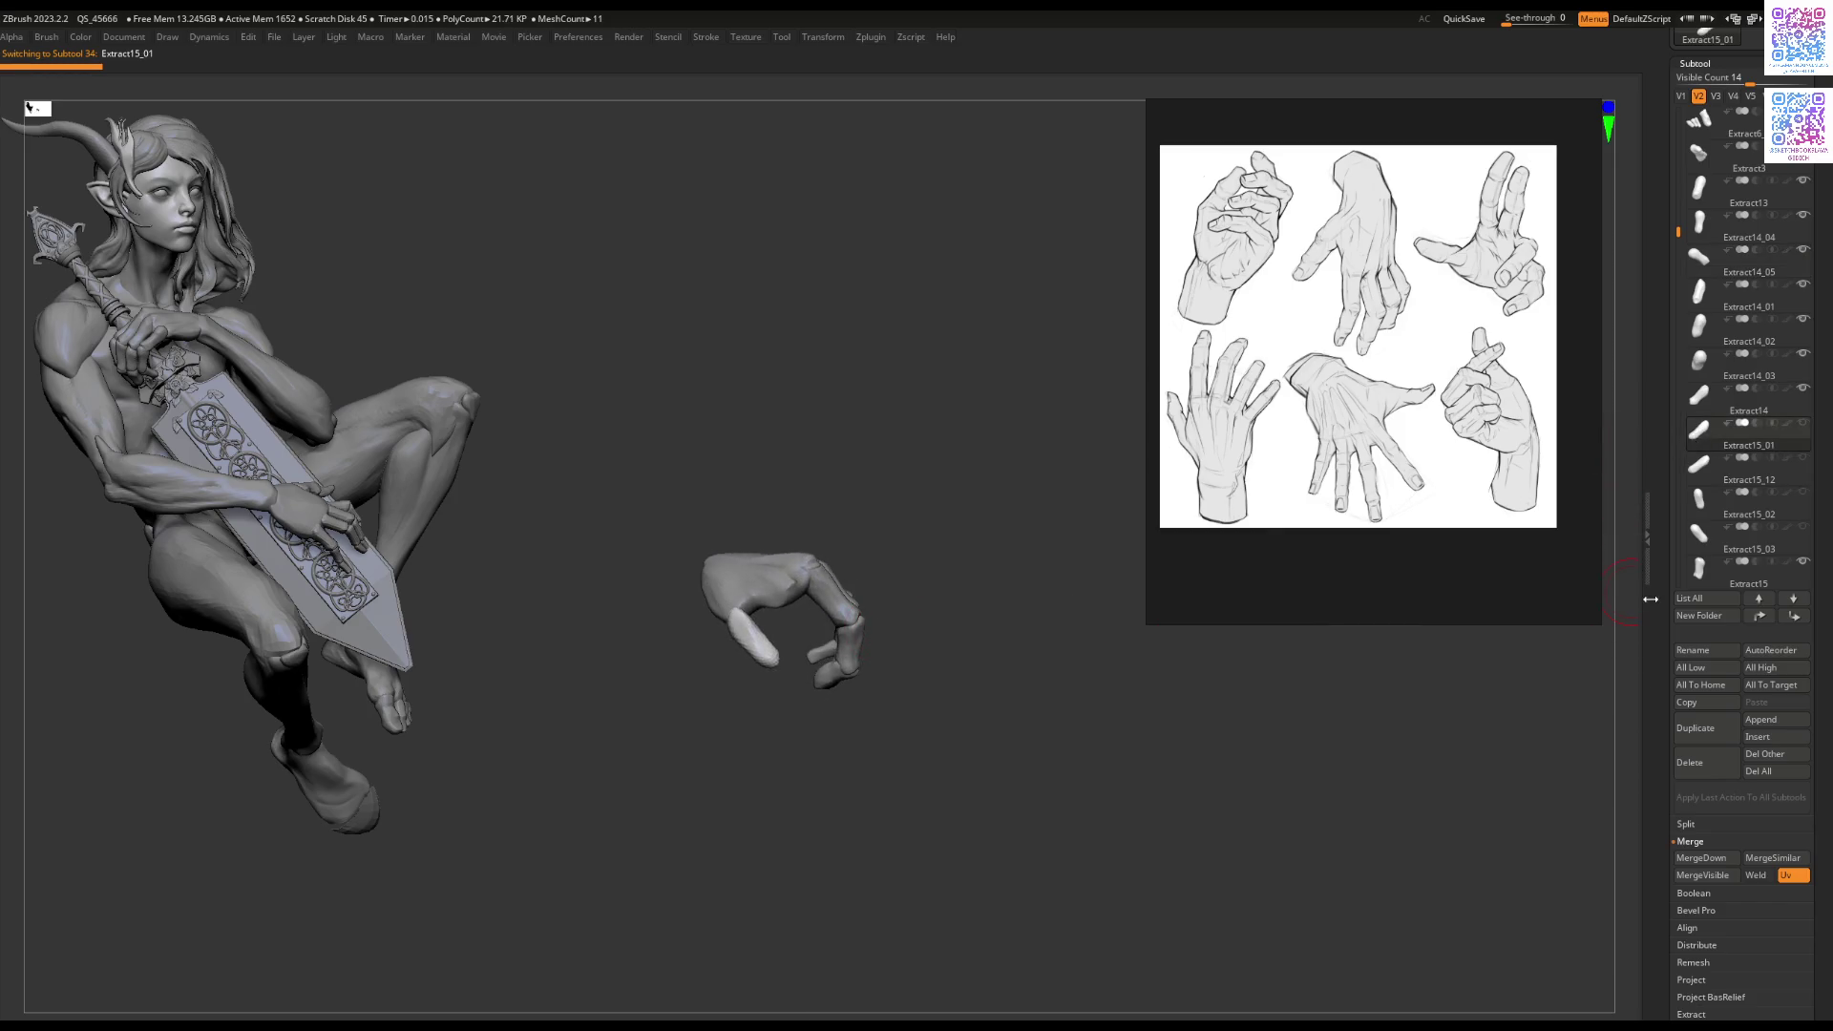
{"action": "left_click", "coordinate": [1702, 472]}
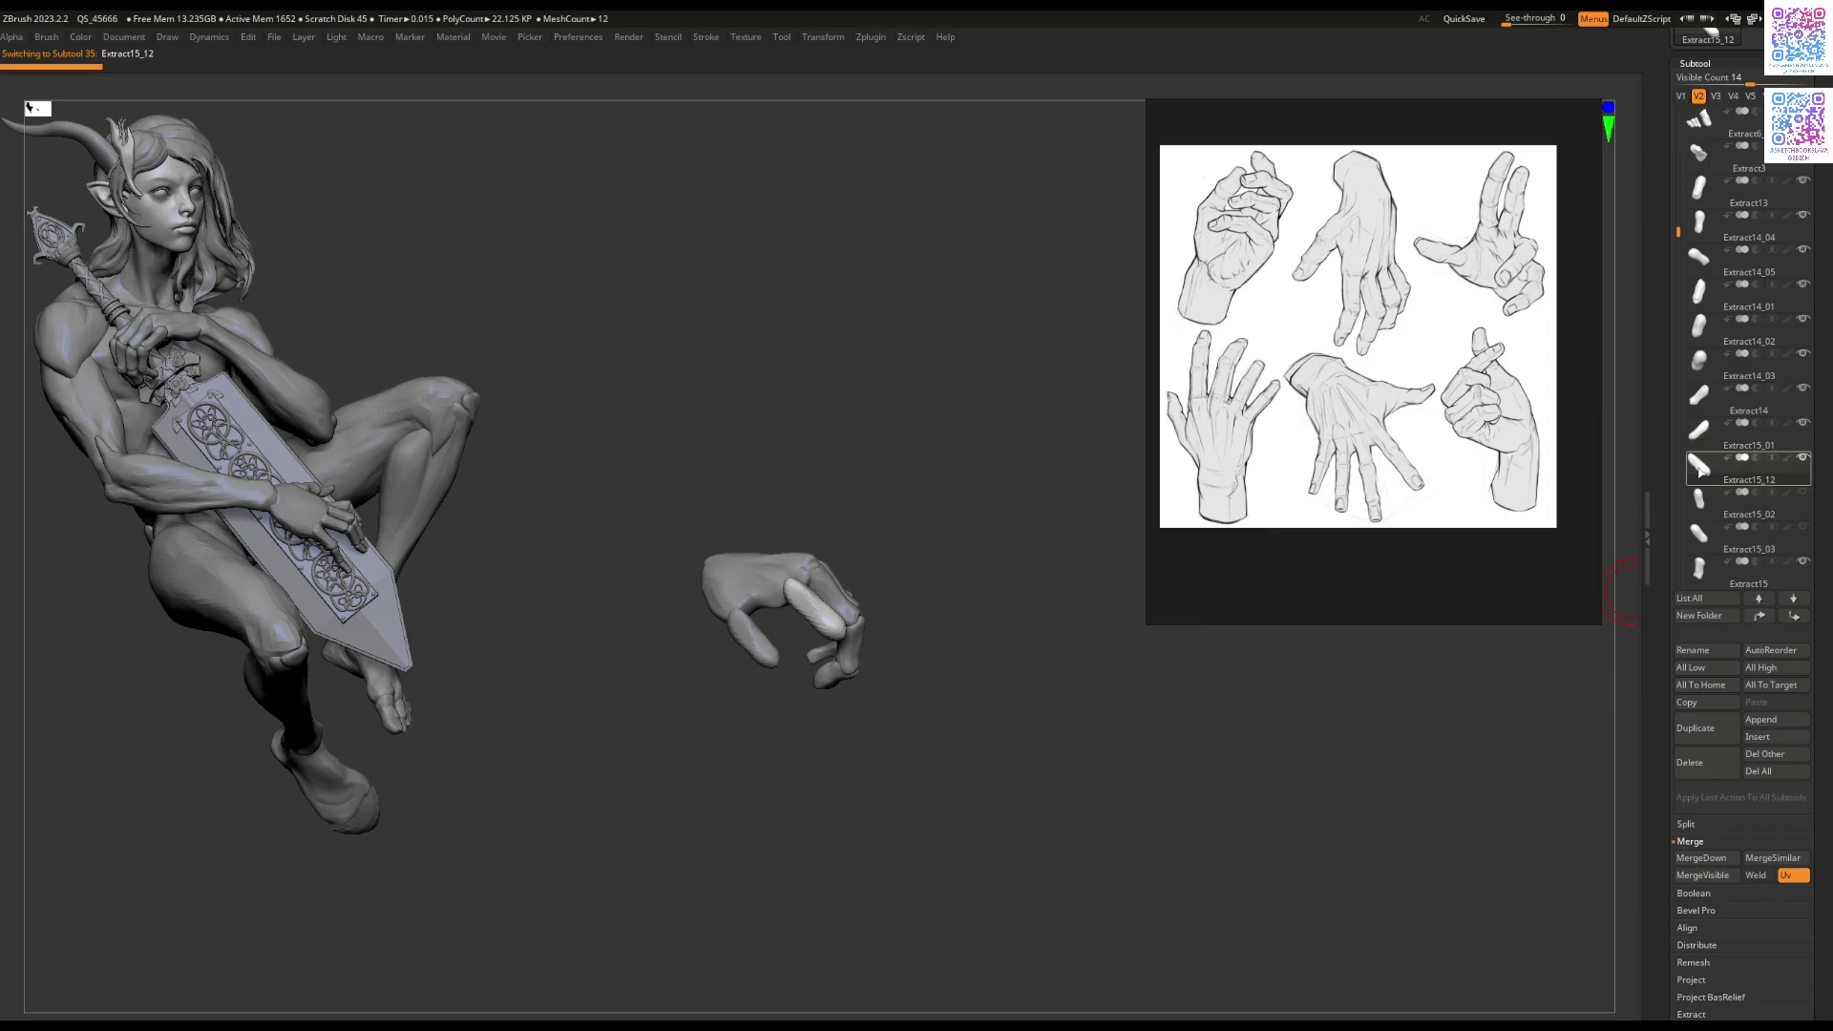
{"action": "left_click", "coordinate": [1705, 537]}
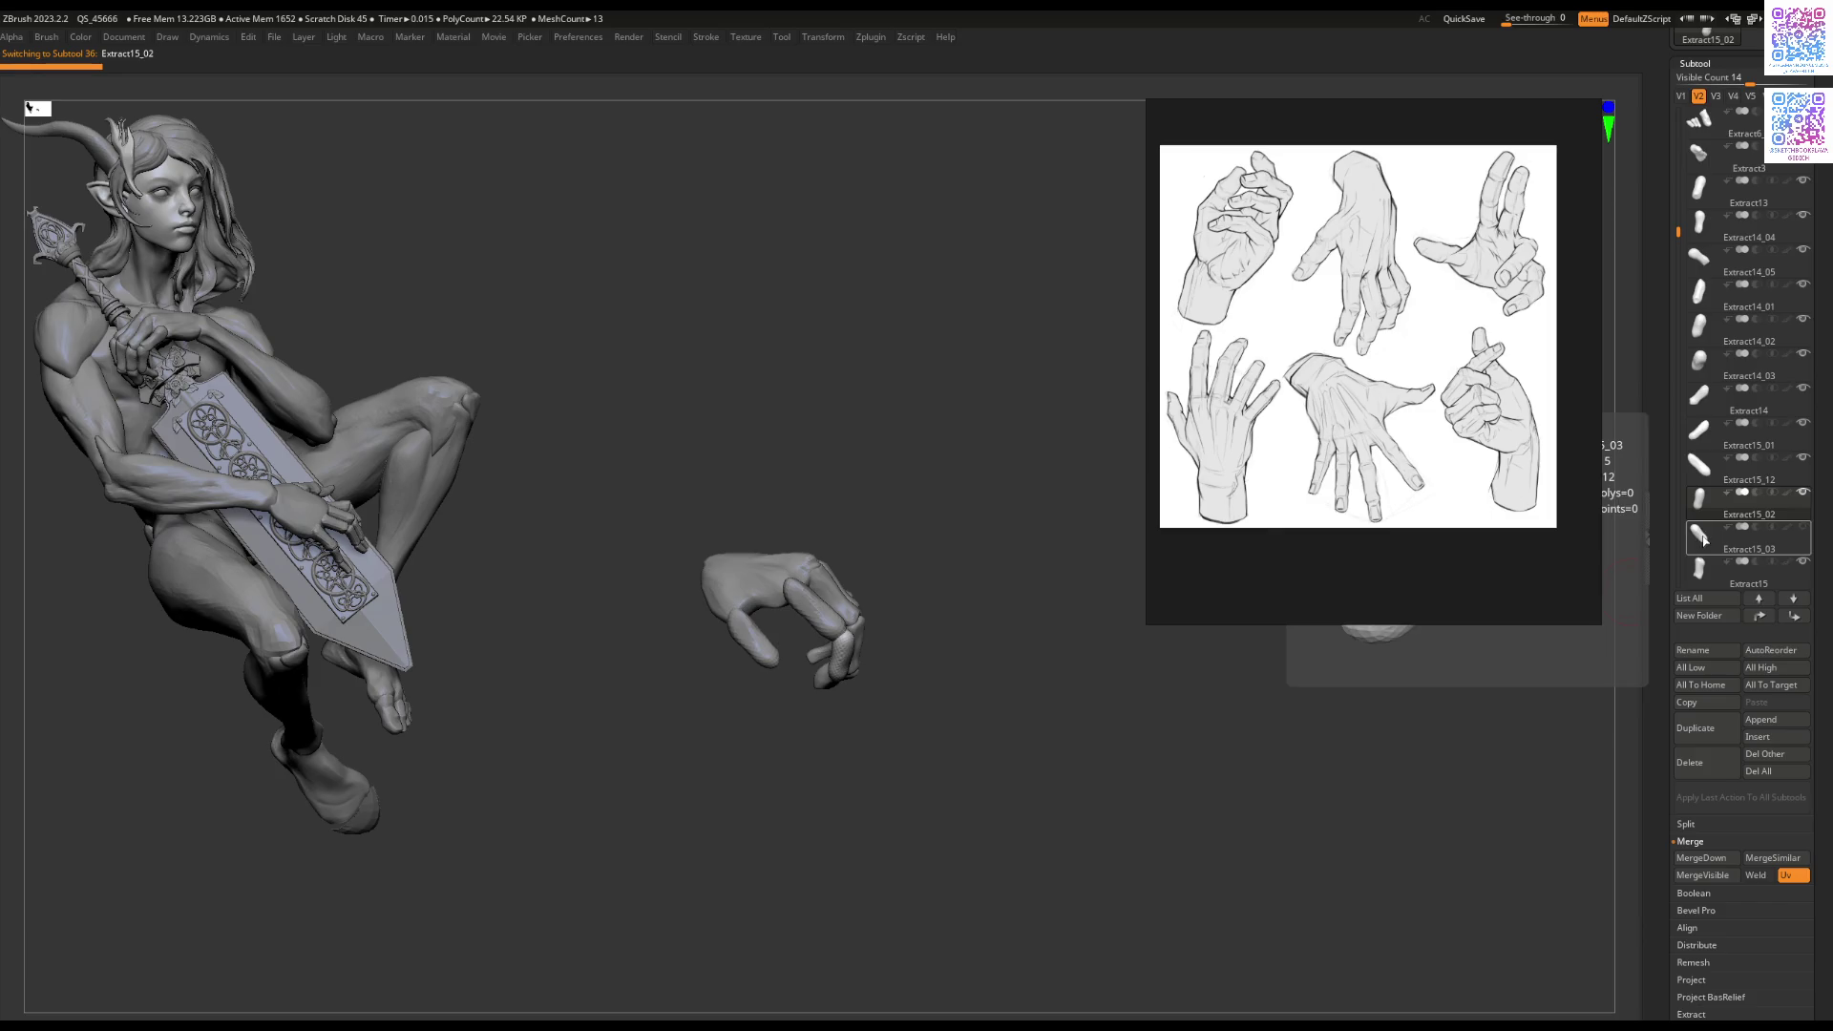
{"action": "left_click", "coordinate": [1705, 538]}
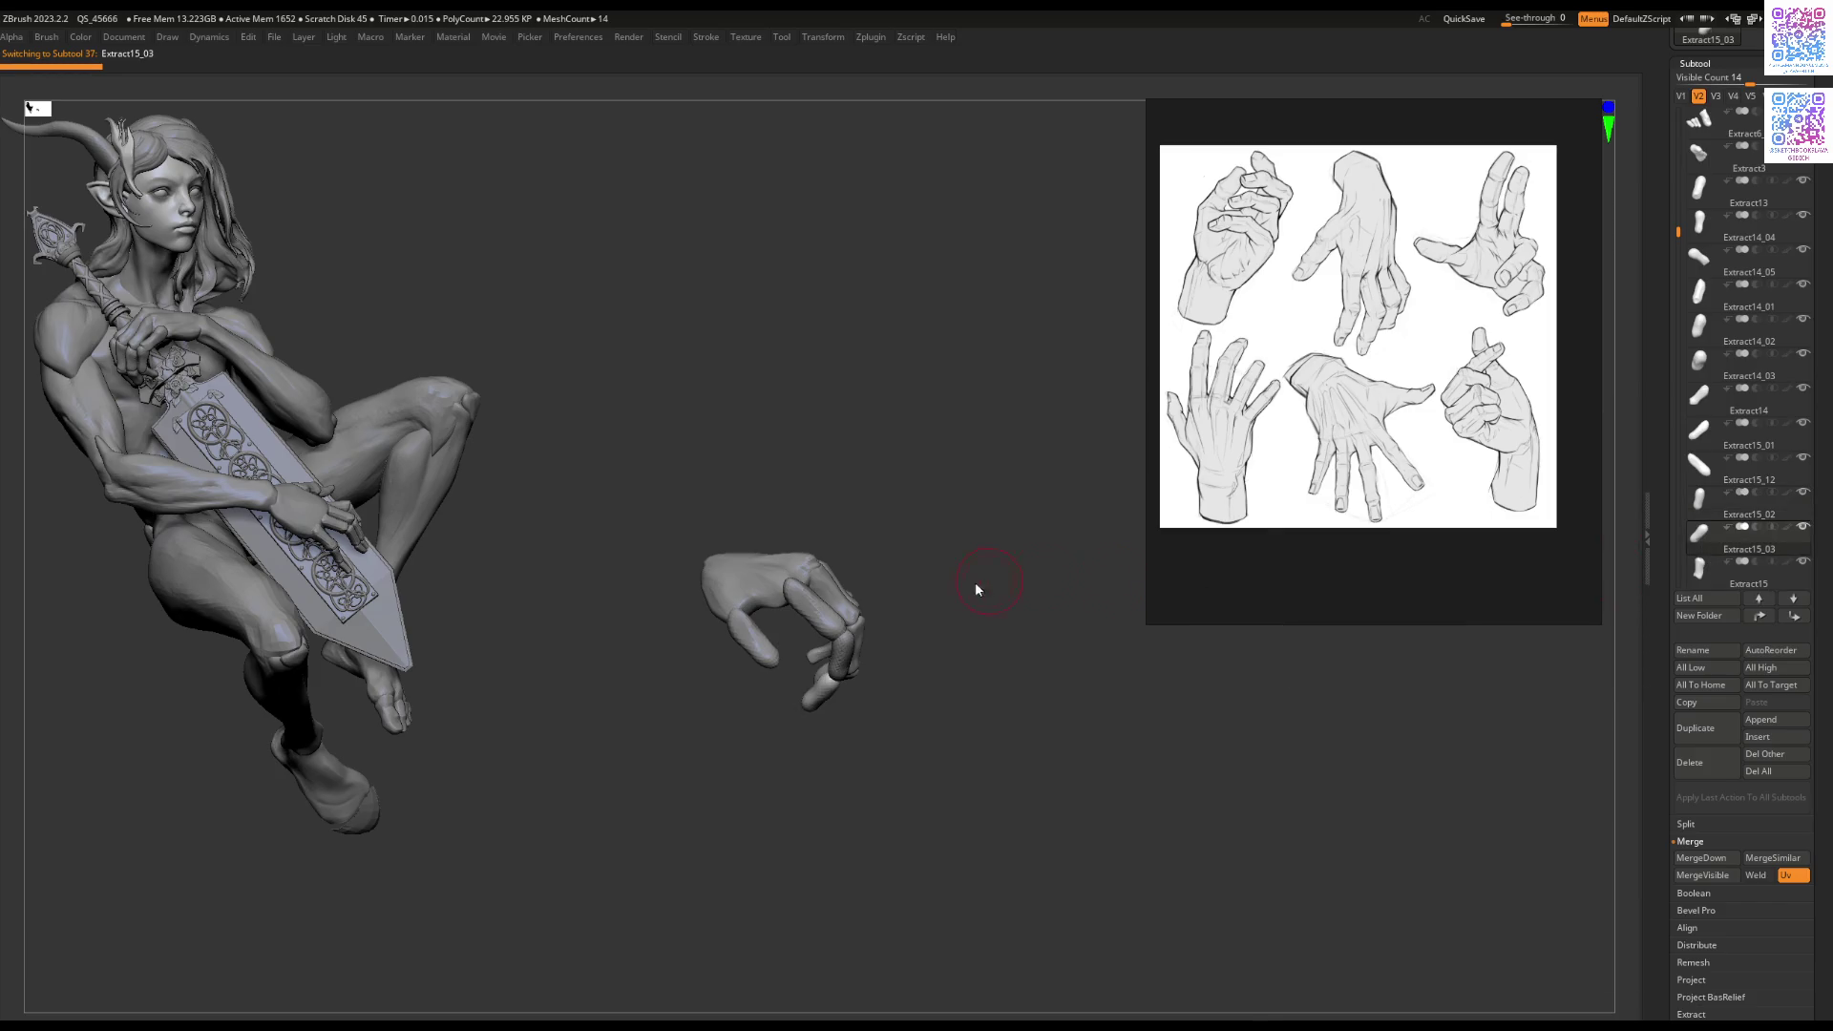
{"action": "left_click", "coordinate": [755, 645], "text": "alt"}
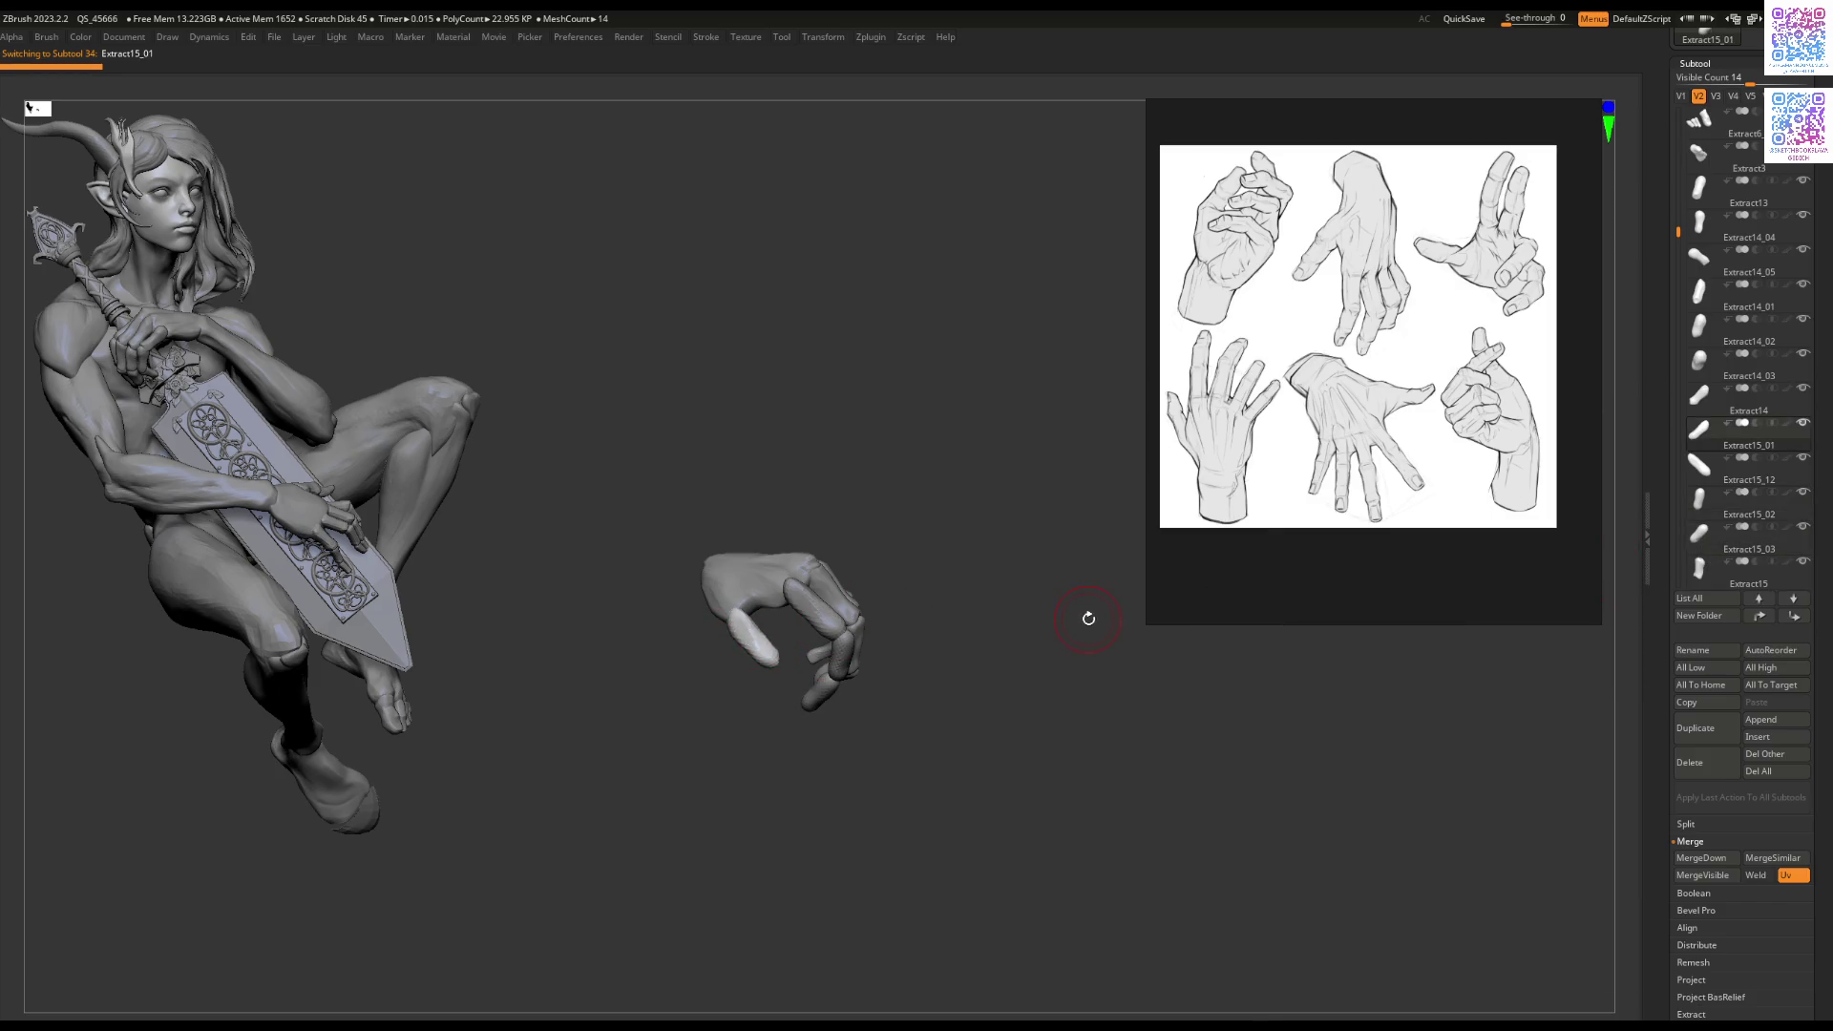
{"action": "key", "text": "alt+Down"}
{"action": "key", "text": "alt+Down"}
{"action": "key", "text": "alt+Down"}
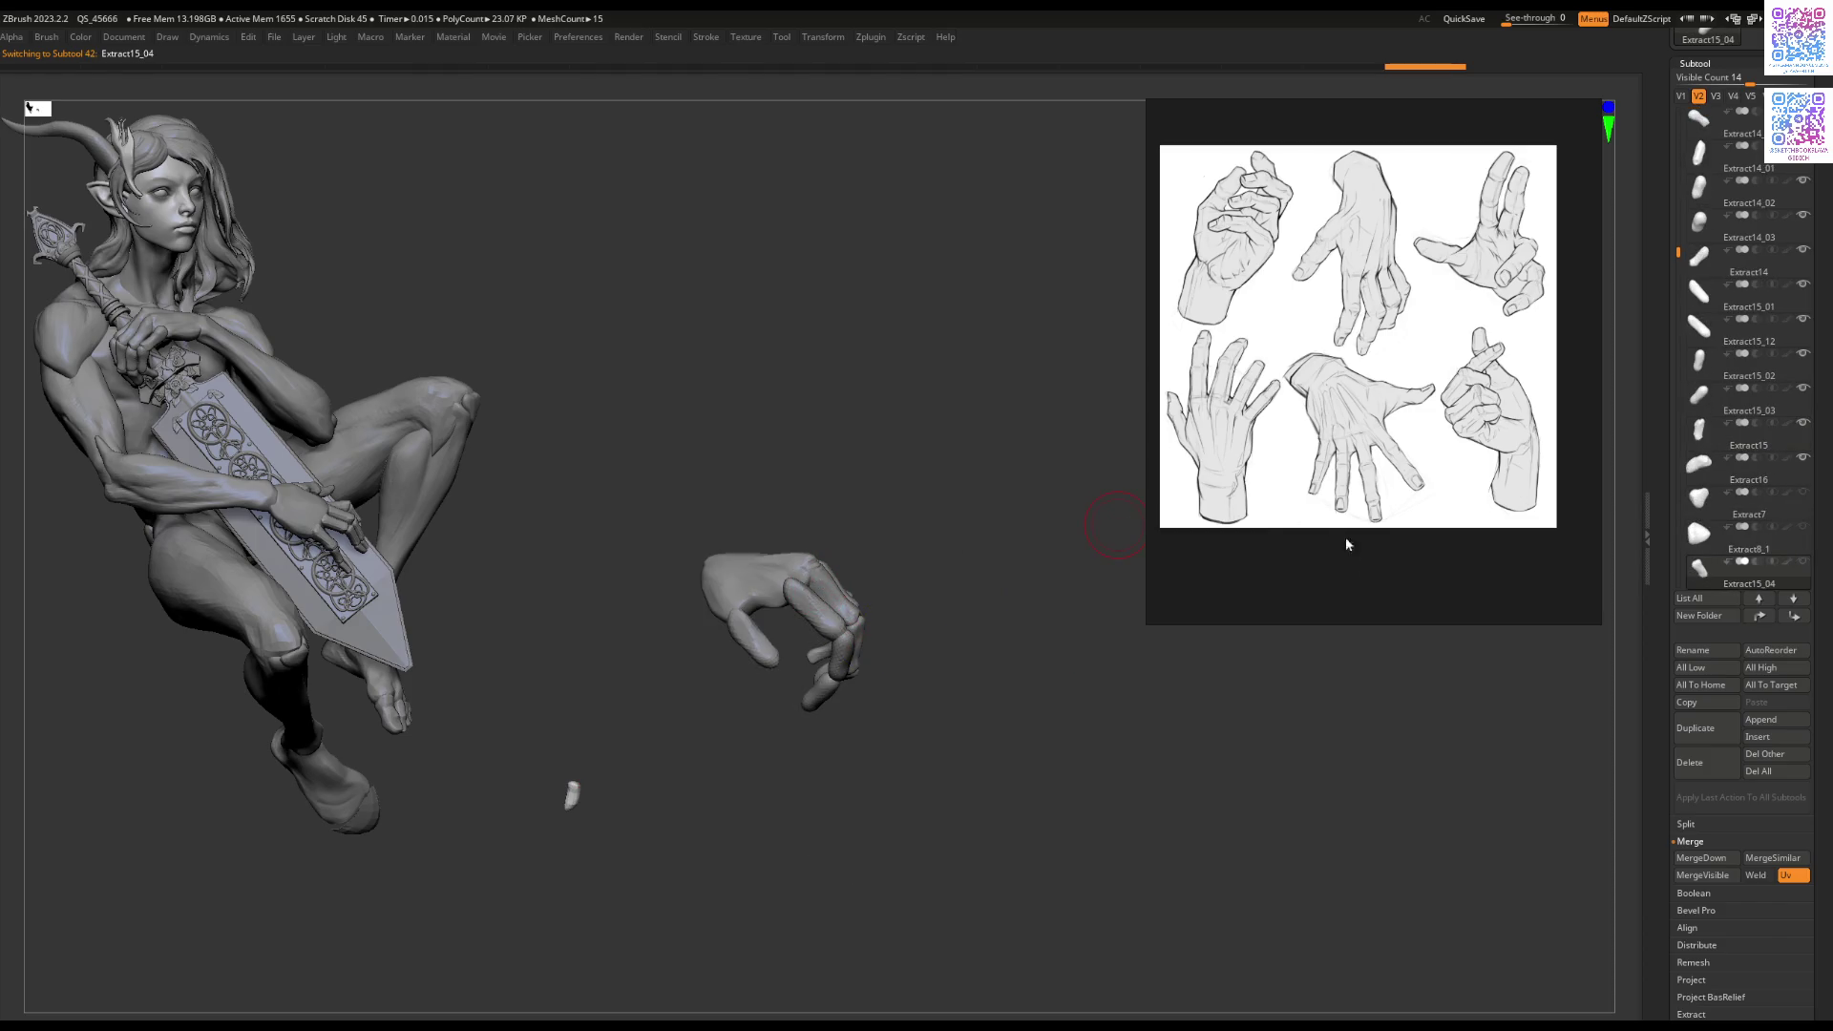
Step: Return to visibility set V1 and zoom in on the hand gripping the sword
{"action": "left_click", "coordinate": [1681, 96]}
{"action": "mouse_move", "coordinate": [837, 577]}
{"action": "left_mouse_down"}
{"action": "mouse_move", "coordinate": [552, 621]}
{"action": "mouse_move", "coordinate": [902, 600]}
{"action": "mouse_move", "coordinate": [864, 504]}
{"action": "mouse_move", "coordinate": [811, 532]}
{"action": "mouse_move", "coordinate": [835, 501]}
{"action": "mouse_move", "coordinate": [840, 614]}
{"action": "mouse_move", "coordinate": [818, 540]}
{"action": "mouse_move", "coordinate": [807, 566]}
{"action": "mouse_move", "coordinate": [942, 544]}
{"action": "left_mouse_up"}
{"action": "left_click", "coordinate": [834, 498], "text": "alt"}
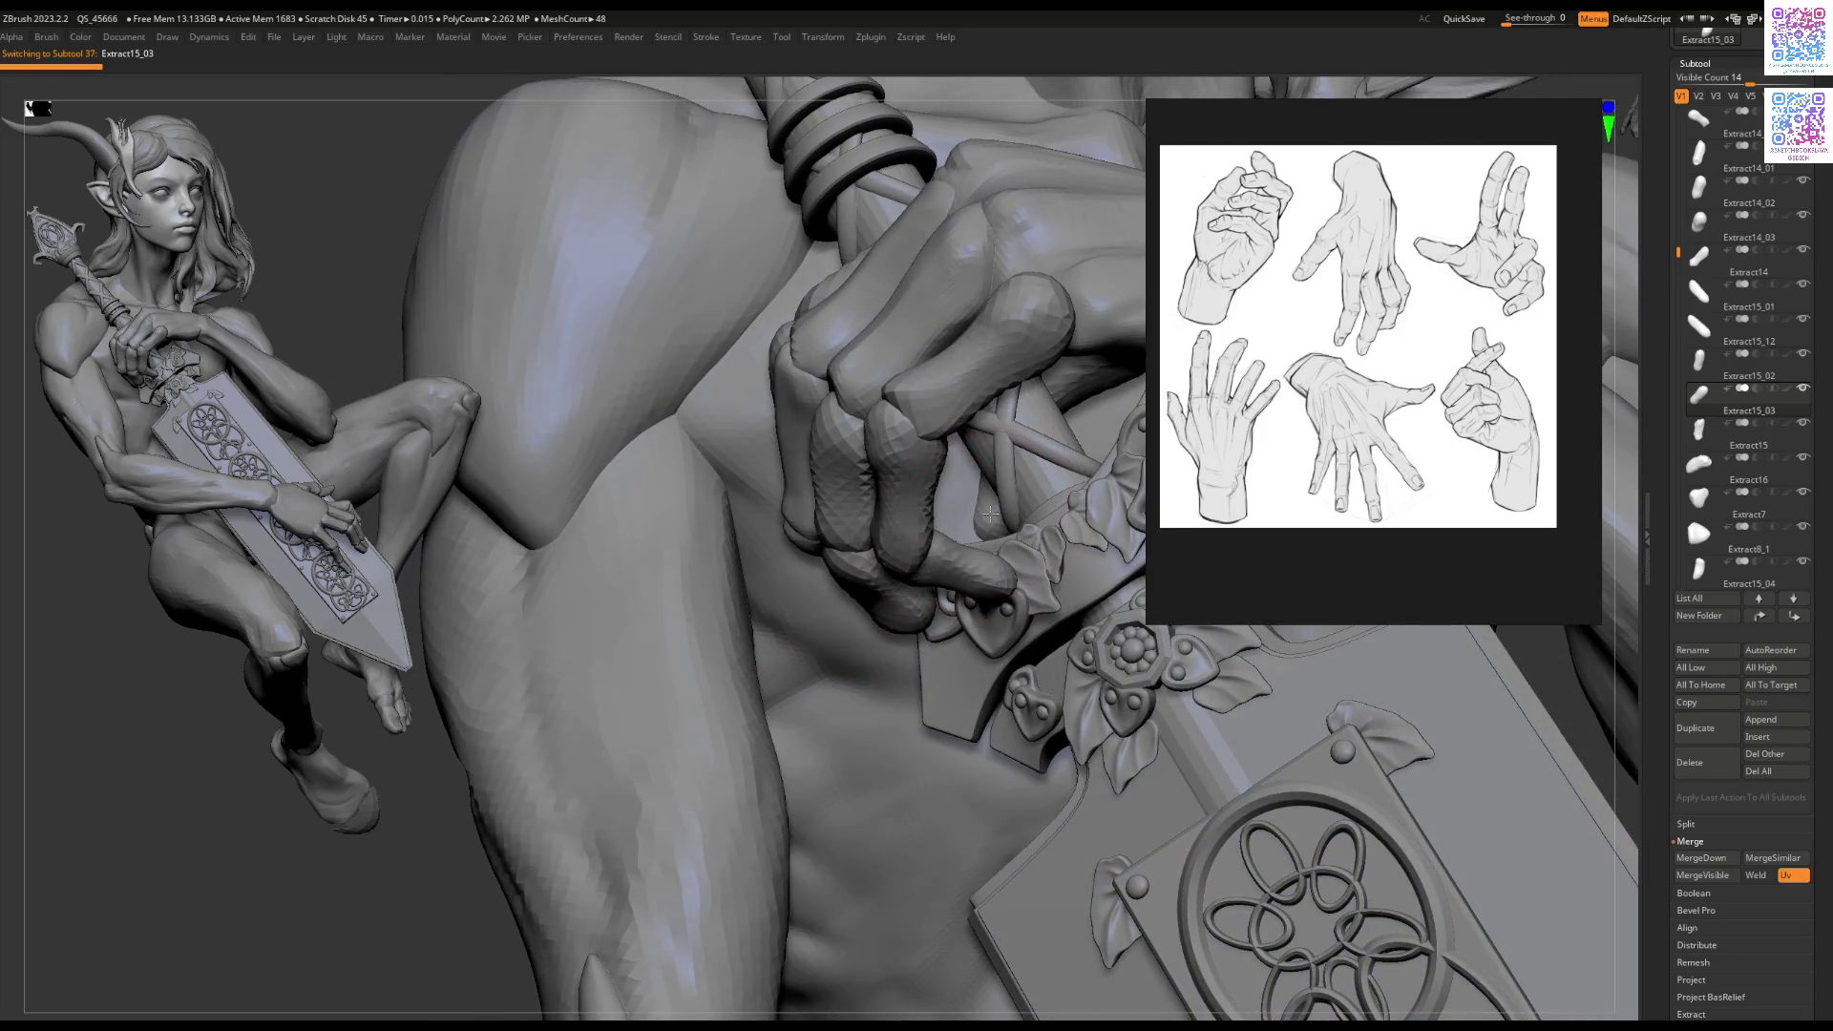
Step: Select Extract15_13 and toggle between visibility sets V2 and V1, briefly isolating a finger
{"action": "left_click", "coordinate": [1088, 474], "text": "alt"}
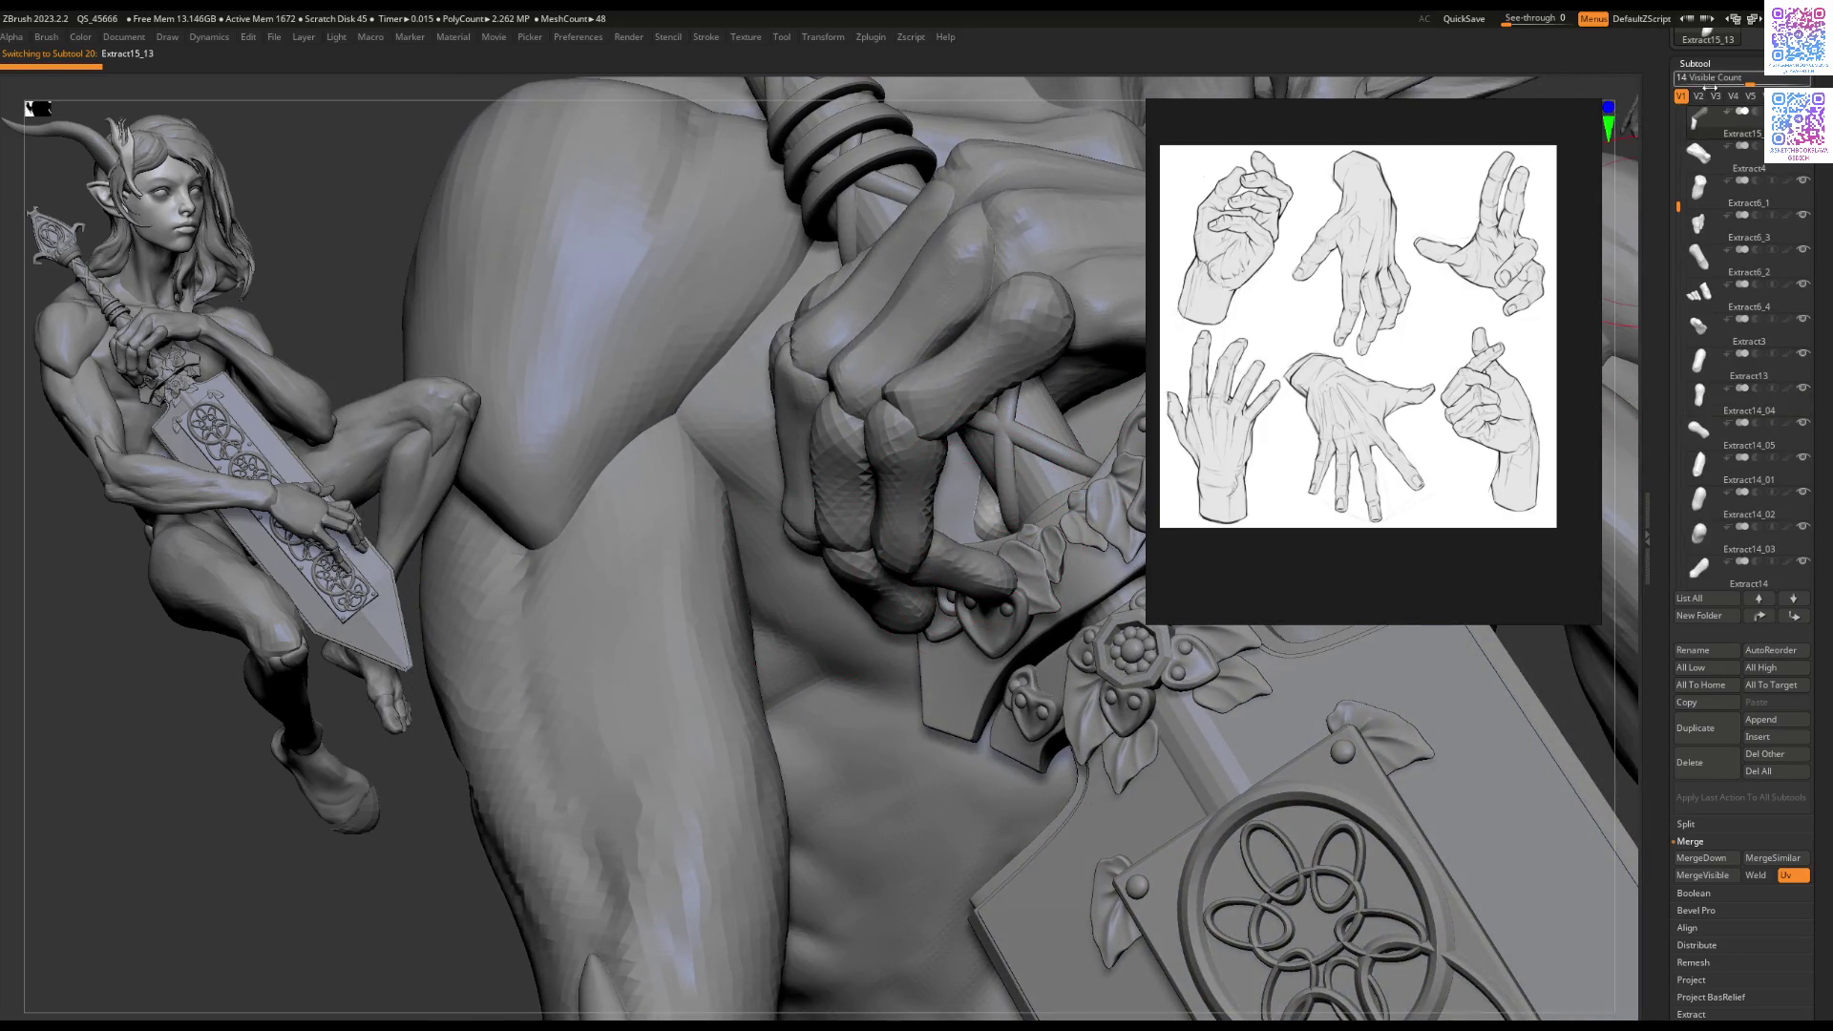
{"action": "left_click", "coordinate": [1705, 97]}
{"action": "mouse_move", "coordinate": [1050, 429]}
{"action": "left_mouse_down"}
{"action": "mouse_move", "coordinate": [1016, 359]}
{"action": "mouse_move", "coordinate": [726, 395]}
{"action": "mouse_move", "coordinate": [725, 274]}
{"action": "mouse_move", "coordinate": [802, 519]}
{"action": "mouse_move", "coordinate": [668, 497]}
{"action": "left_mouse_up"}
{"action": "left_click", "coordinate": [659, 477], "text": "ctrl+shift"}
{"action": "left_click", "coordinate": [876, 417], "text": "ctrl+shift"}
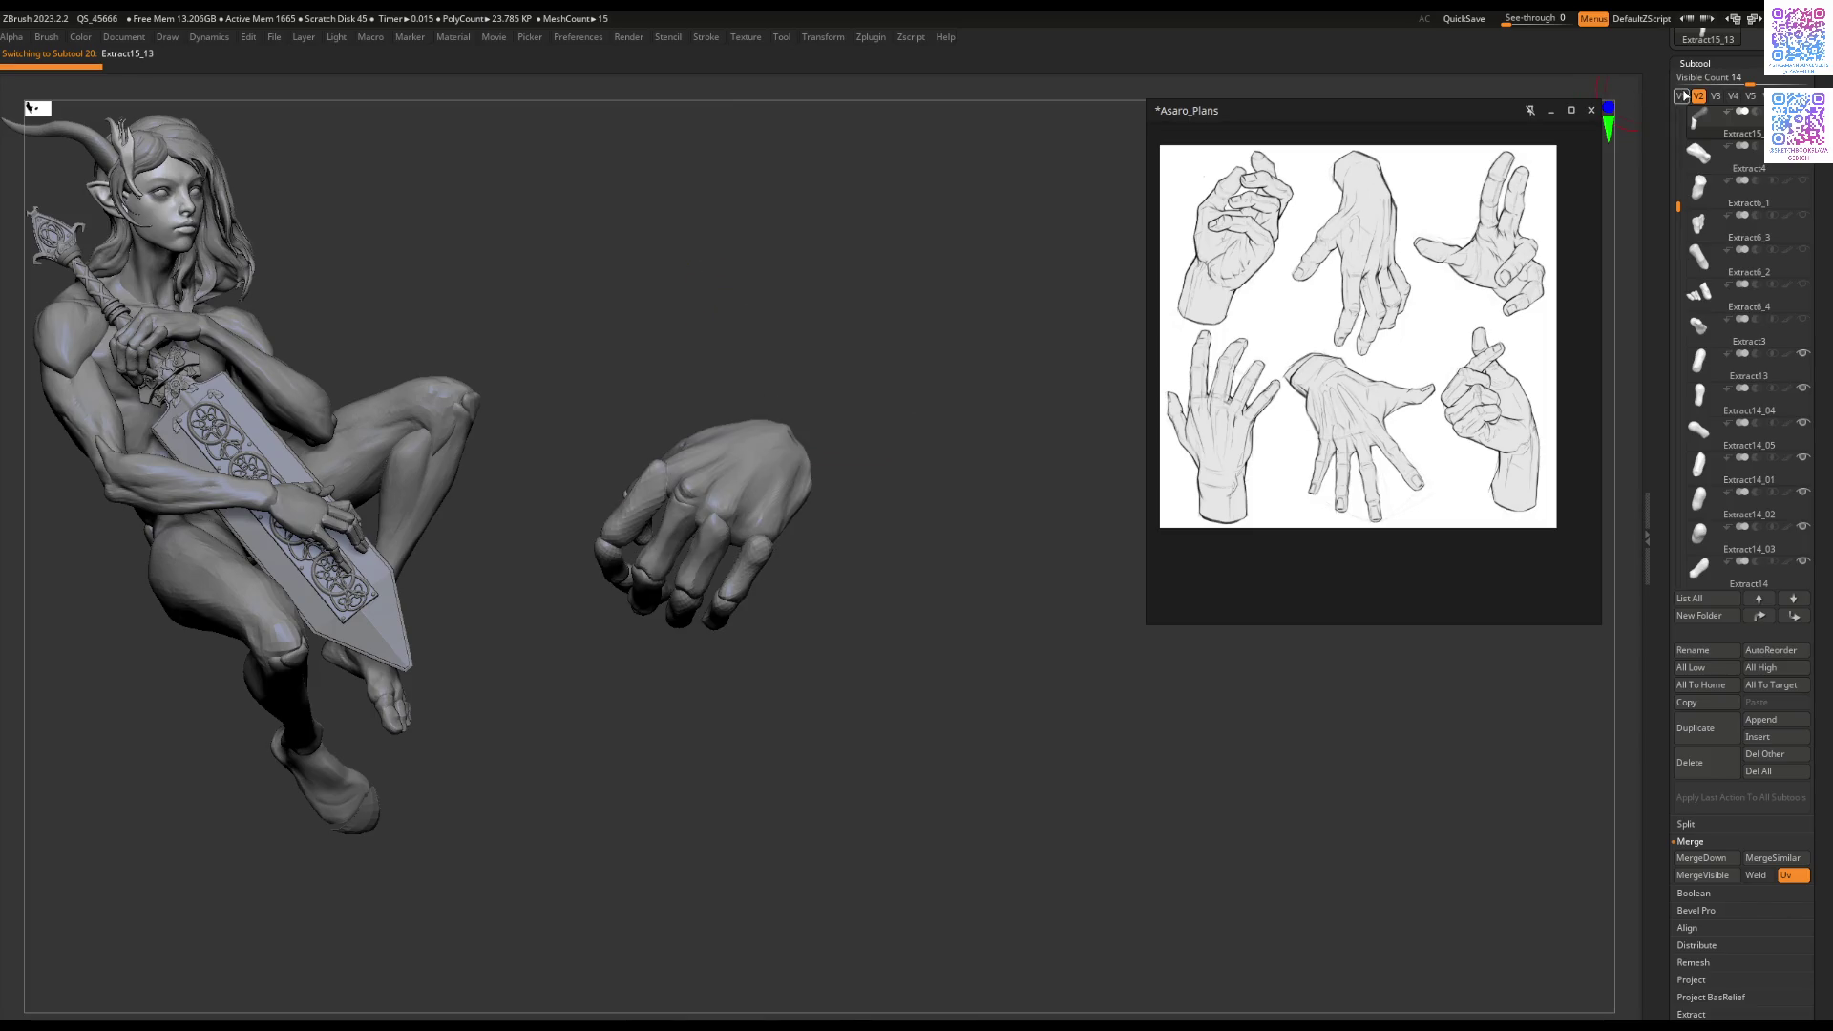
{"action": "left_click", "coordinate": [1683, 95]}
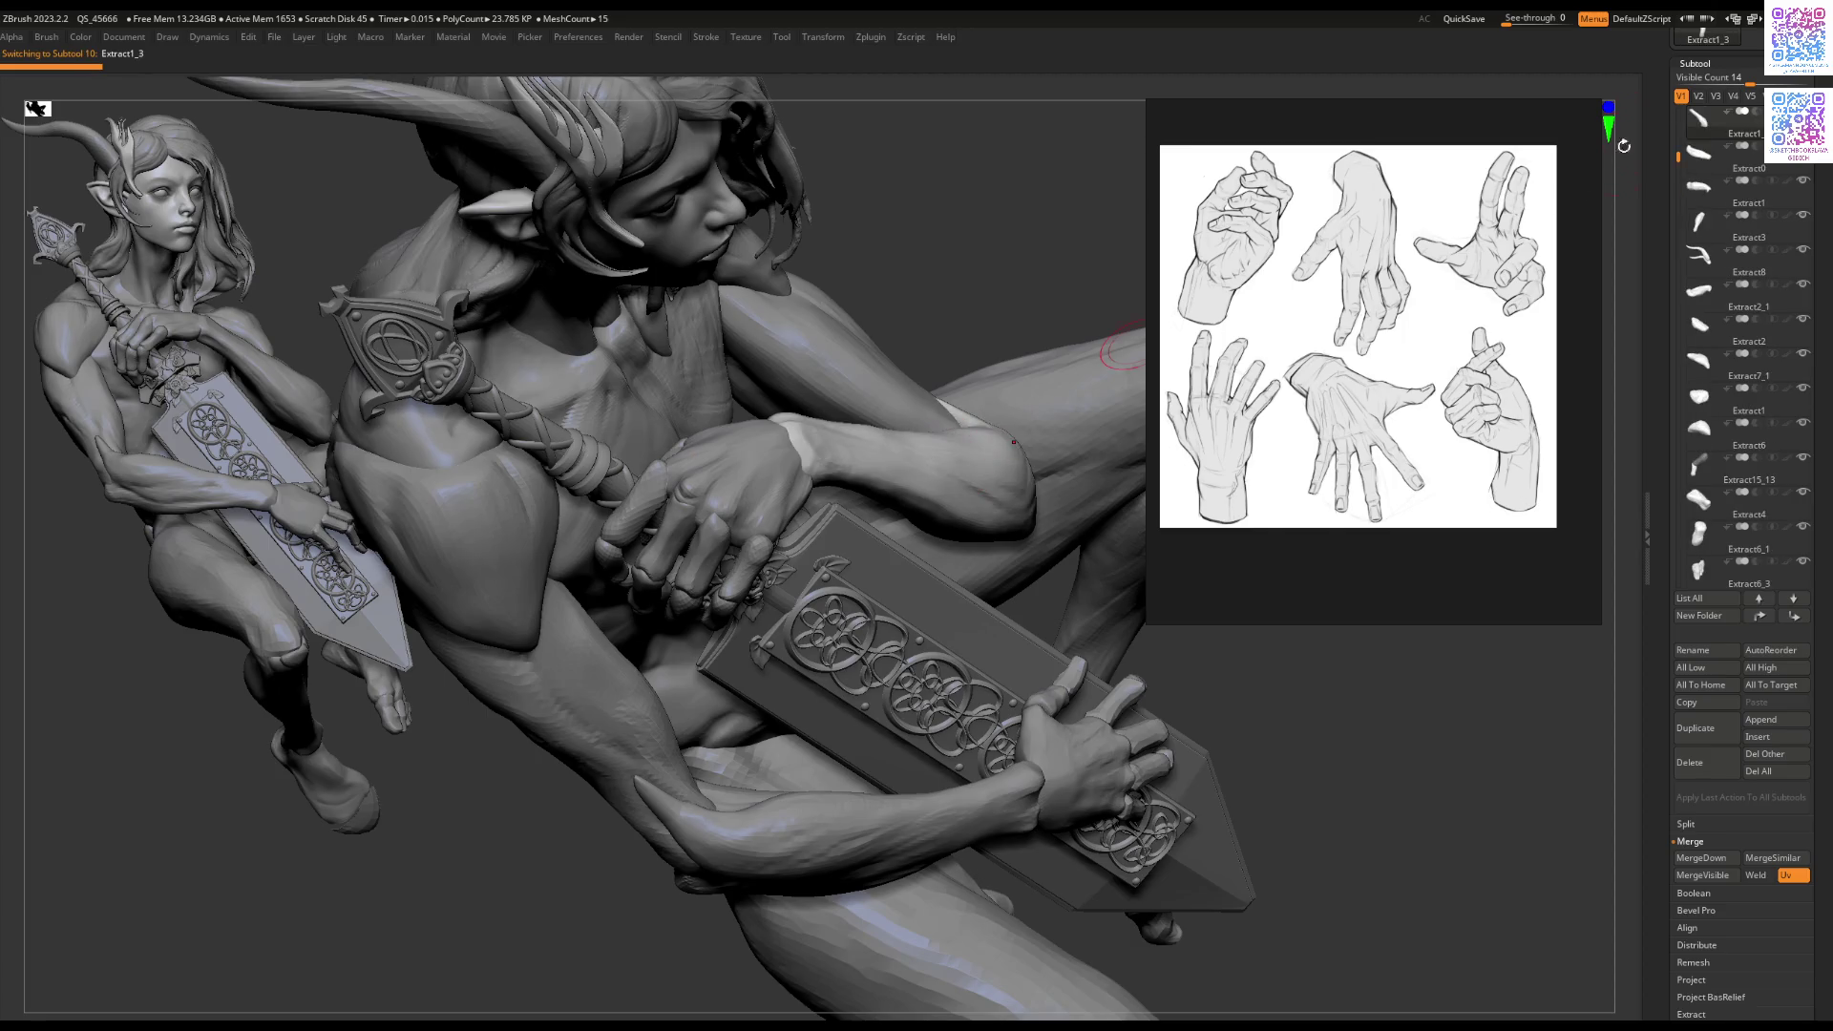
{"action": "left_click", "coordinate": [1698, 97]}
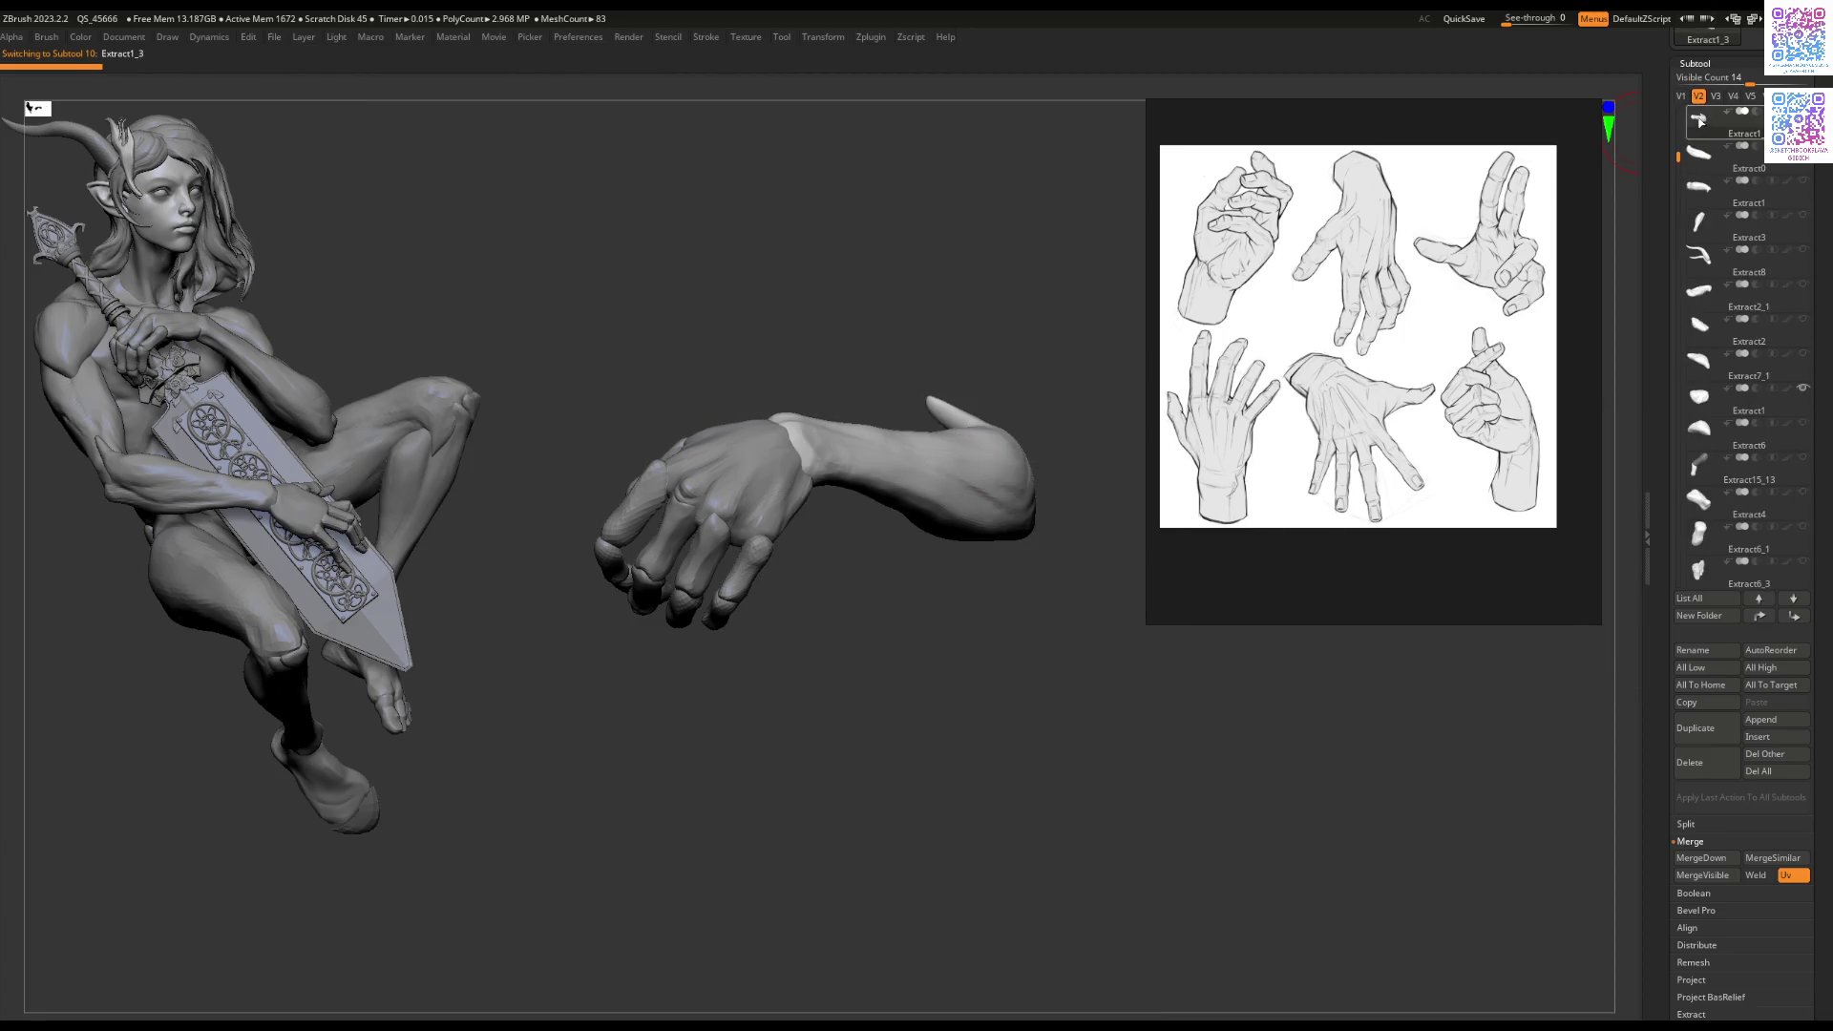
Step: QuickSave the project and rotate the arm and hand to inspect them closely
{"action": "mouse_move", "coordinate": [1060, 343]}
{"action": "left_mouse_down"}
{"action": "mouse_move", "coordinate": [884, 458]}
{"action": "mouse_move", "coordinate": [960, 361]}
{"action": "mouse_move", "coordinate": [957, 291]}
{"action": "mouse_move", "coordinate": [1041, 243]}
{"action": "mouse_move", "coordinate": [1130, 253]}
{"action": "mouse_move", "coordinate": [930, 274]}
{"action": "left_mouse_up"}
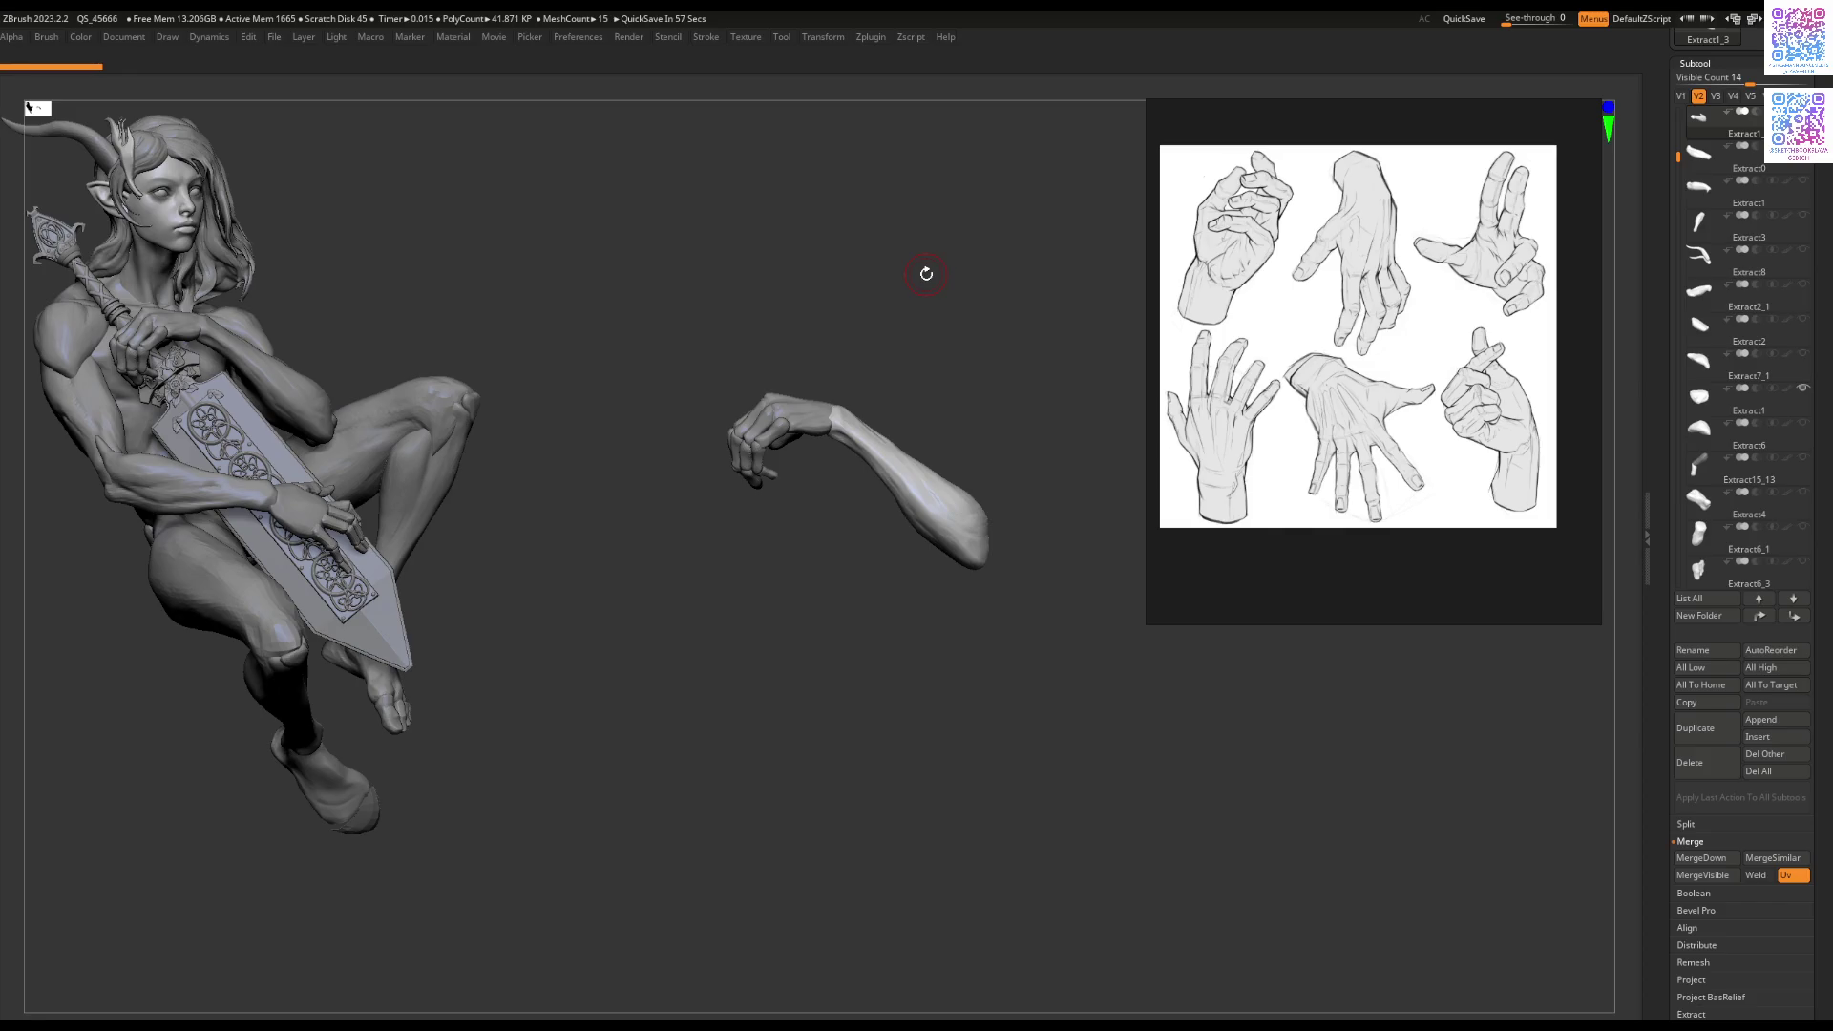
{"action": "left_click", "coordinate": [1475, 16]}
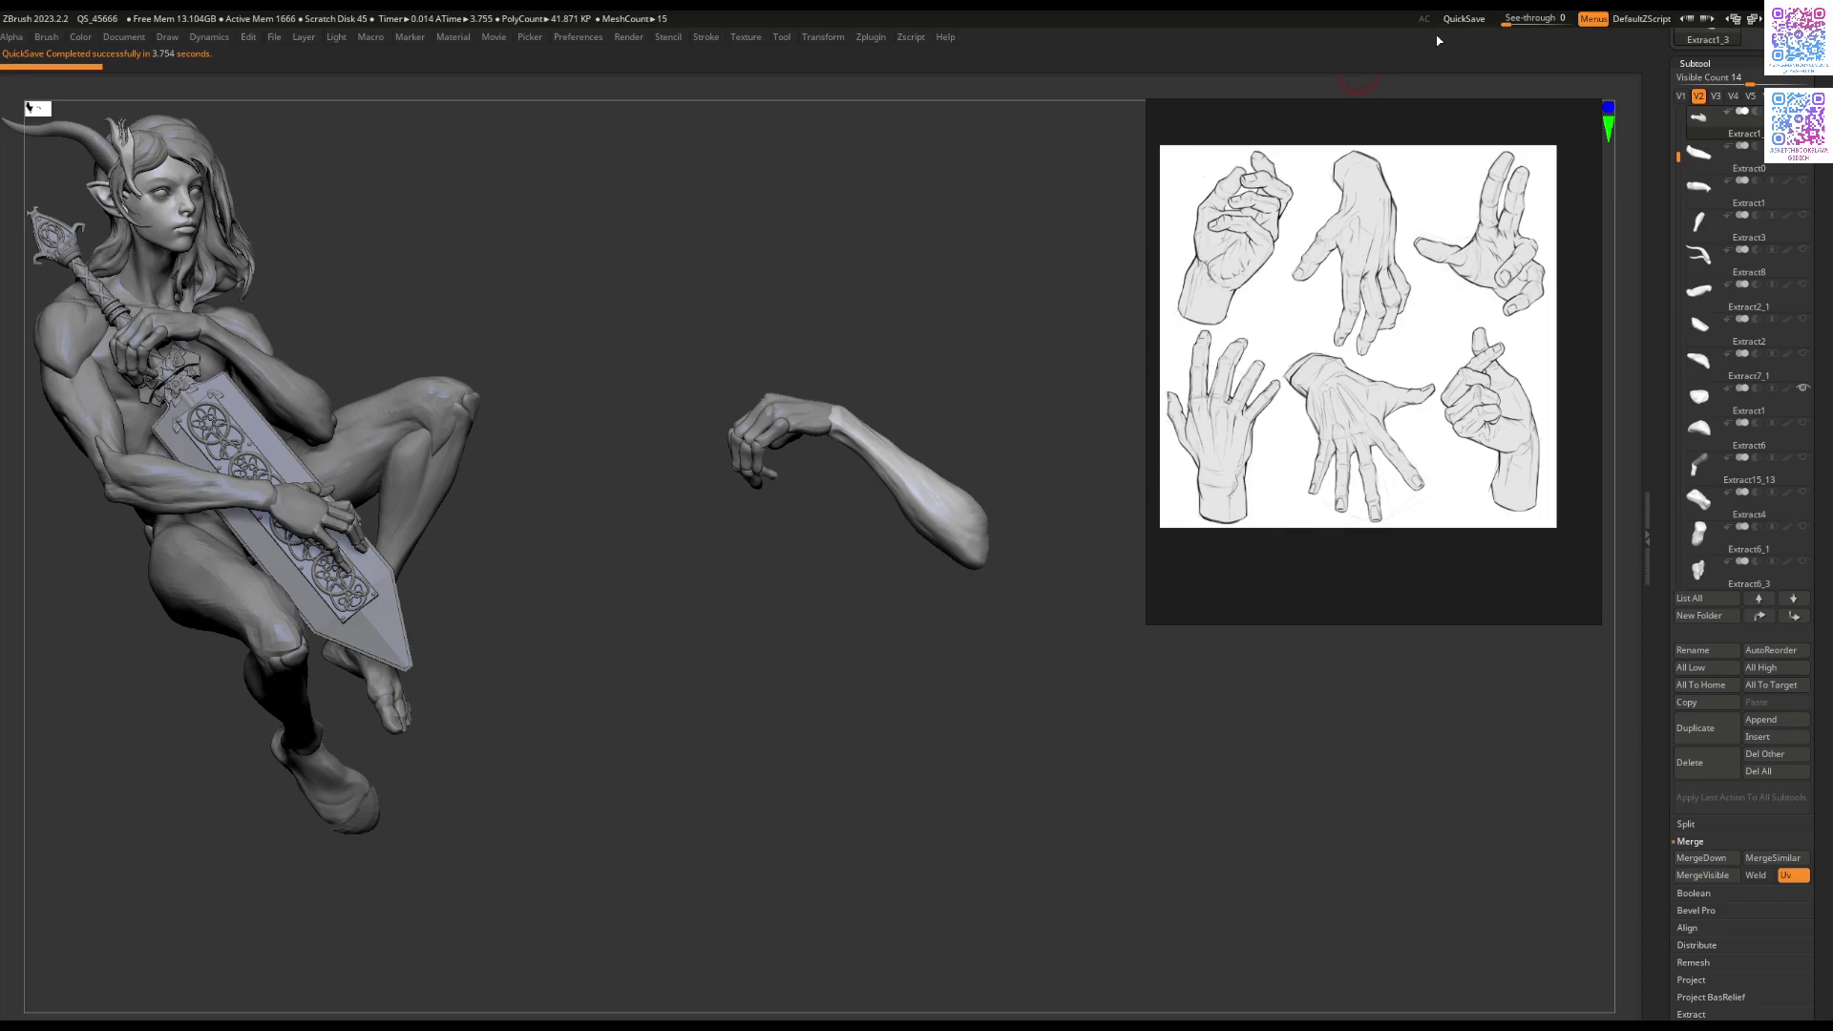
{"action": "mouse_move", "coordinate": [983, 317]}
{"action": "left_mouse_down"}
{"action": "mouse_move", "coordinate": [990, 360]}
{"action": "mouse_move", "coordinate": [1066, 322]}
{"action": "left_mouse_up"}
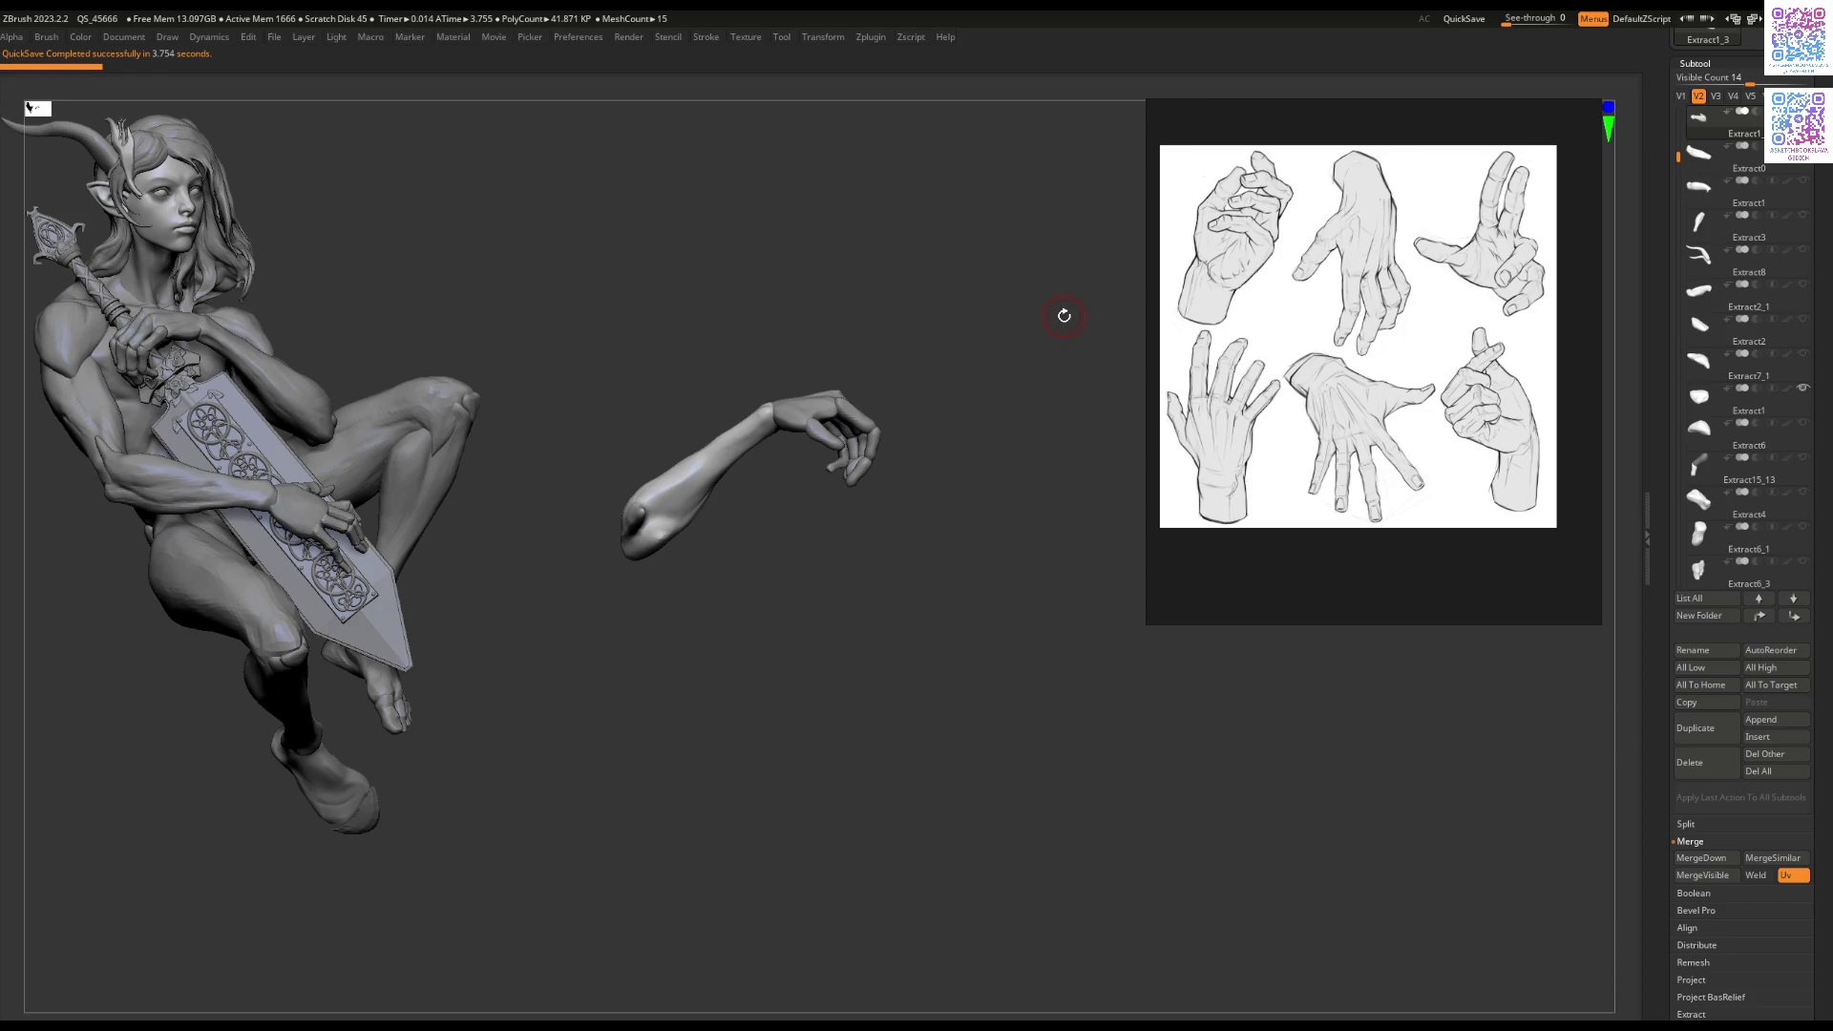
{"action": "mouse_move", "coordinate": [876, 538]}
{"action": "left_mouse_down"}
{"action": "mouse_move", "coordinate": [802, 729]}
{"action": "mouse_move", "coordinate": [869, 583]}
{"action": "mouse_move", "coordinate": [851, 544]}
{"action": "mouse_move", "coordinate": [1104, 526]}
{"action": "left_mouse_up"}
{"action": "mouse_move", "coordinate": [1135, 327]}
{"action": "left_mouse_down"}
{"action": "mouse_move", "coordinate": [806, 421]}
{"action": "mouse_move", "coordinate": [860, 449]}
{"action": "mouse_move", "coordinate": [1050, 429]}
{"action": "left_mouse_up"}
Step: Show the full character, zoom to the grip, and Solo the Extract15_13 finger segment
{"action": "left_click", "coordinate": [1681, 96]}
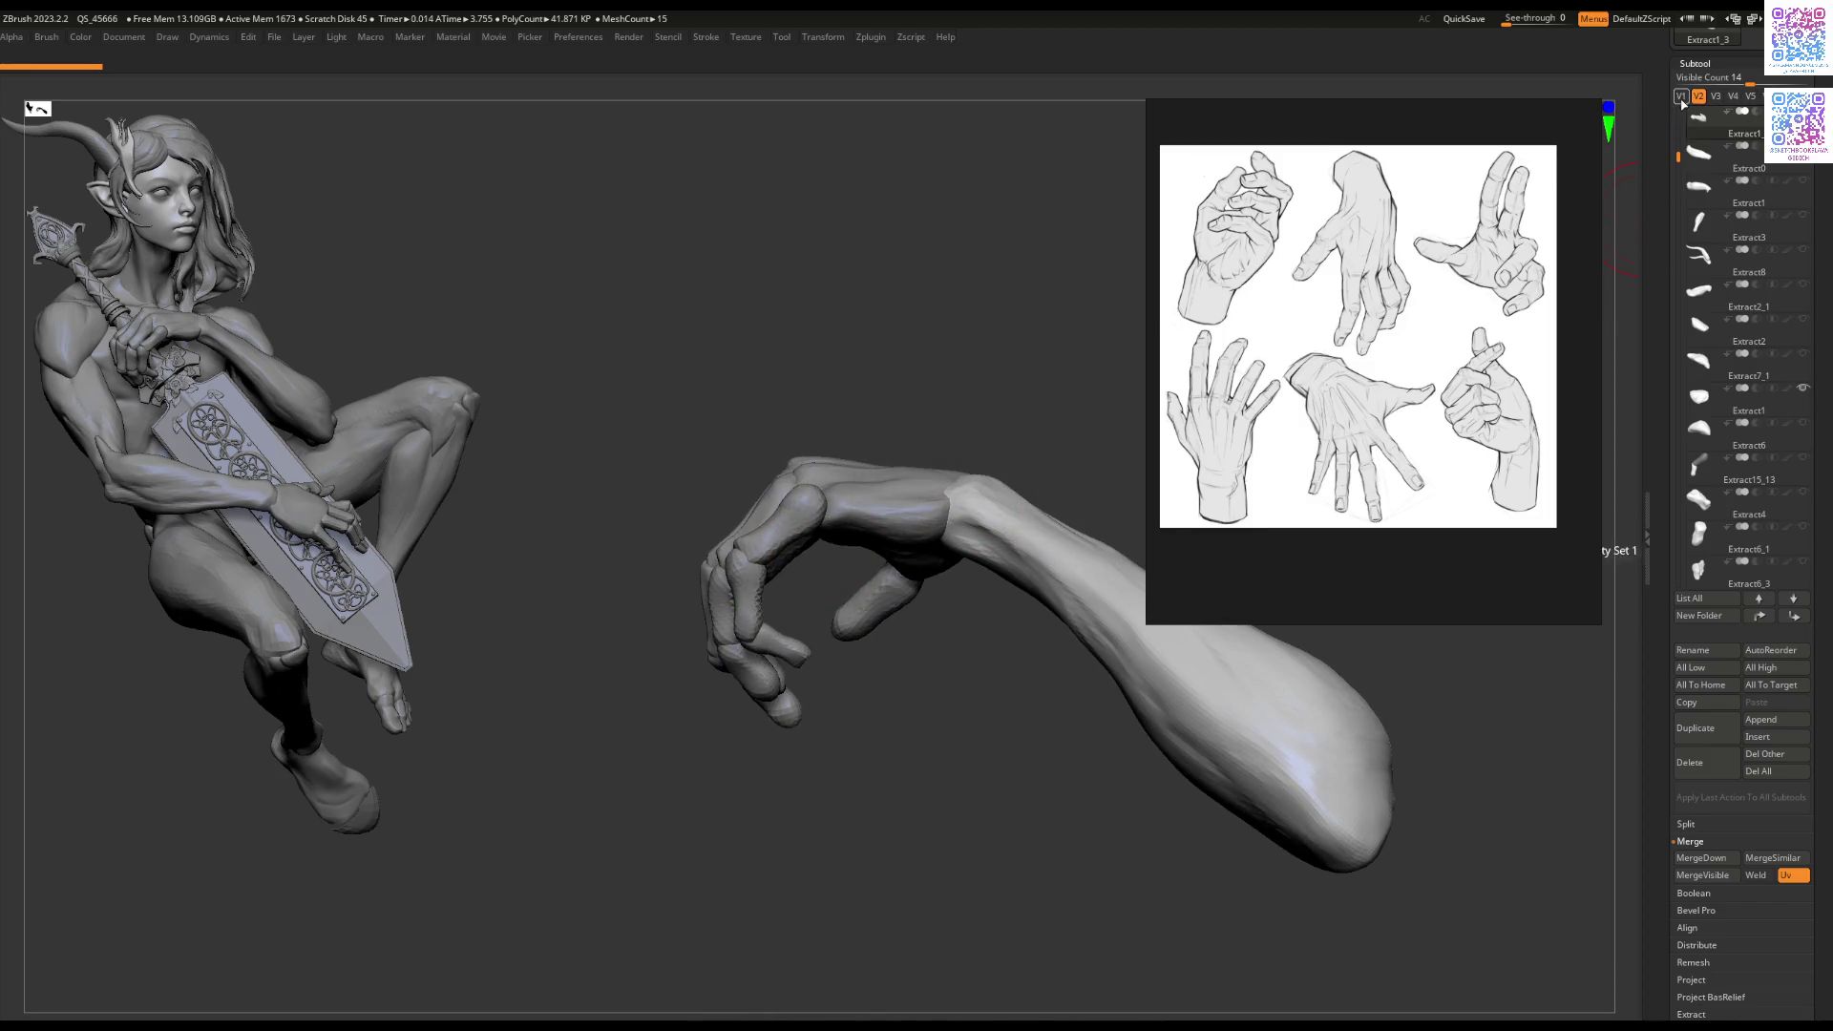
{"action": "mouse_move", "coordinate": [902, 592]}
{"action": "left_mouse_down"}
{"action": "mouse_move", "coordinate": [883, 573]}
{"action": "mouse_move", "coordinate": [866, 676]}
{"action": "mouse_move", "coordinate": [768, 647]}
{"action": "left_mouse_up"}
{"action": "left_click", "coordinate": [883, 573], "text": "alt"}
{"action": "left_click", "coordinate": [769, 647], "text": "ctrl+shift"}
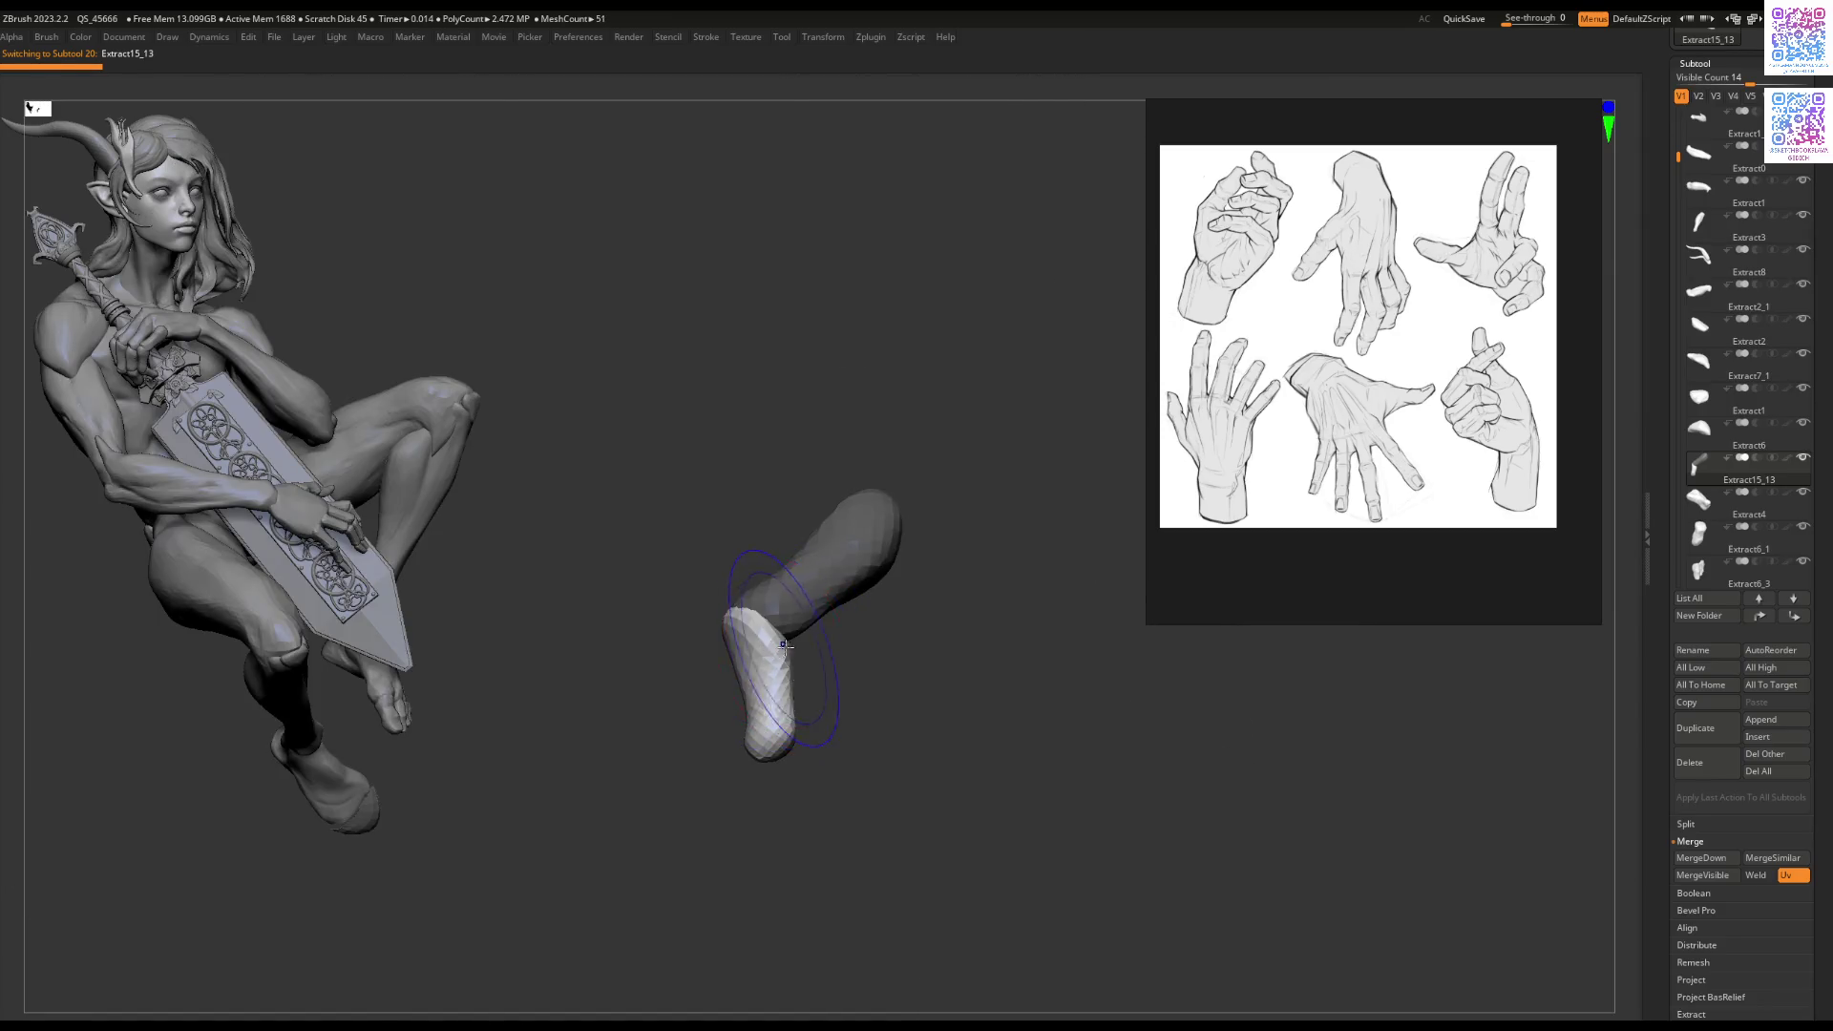
Step: Turn off Solo, switch to visibility set V2, and orbit the enlarged hand
{"action": "left_click", "coordinate": [824, 647], "text": "ctrl+shift"}
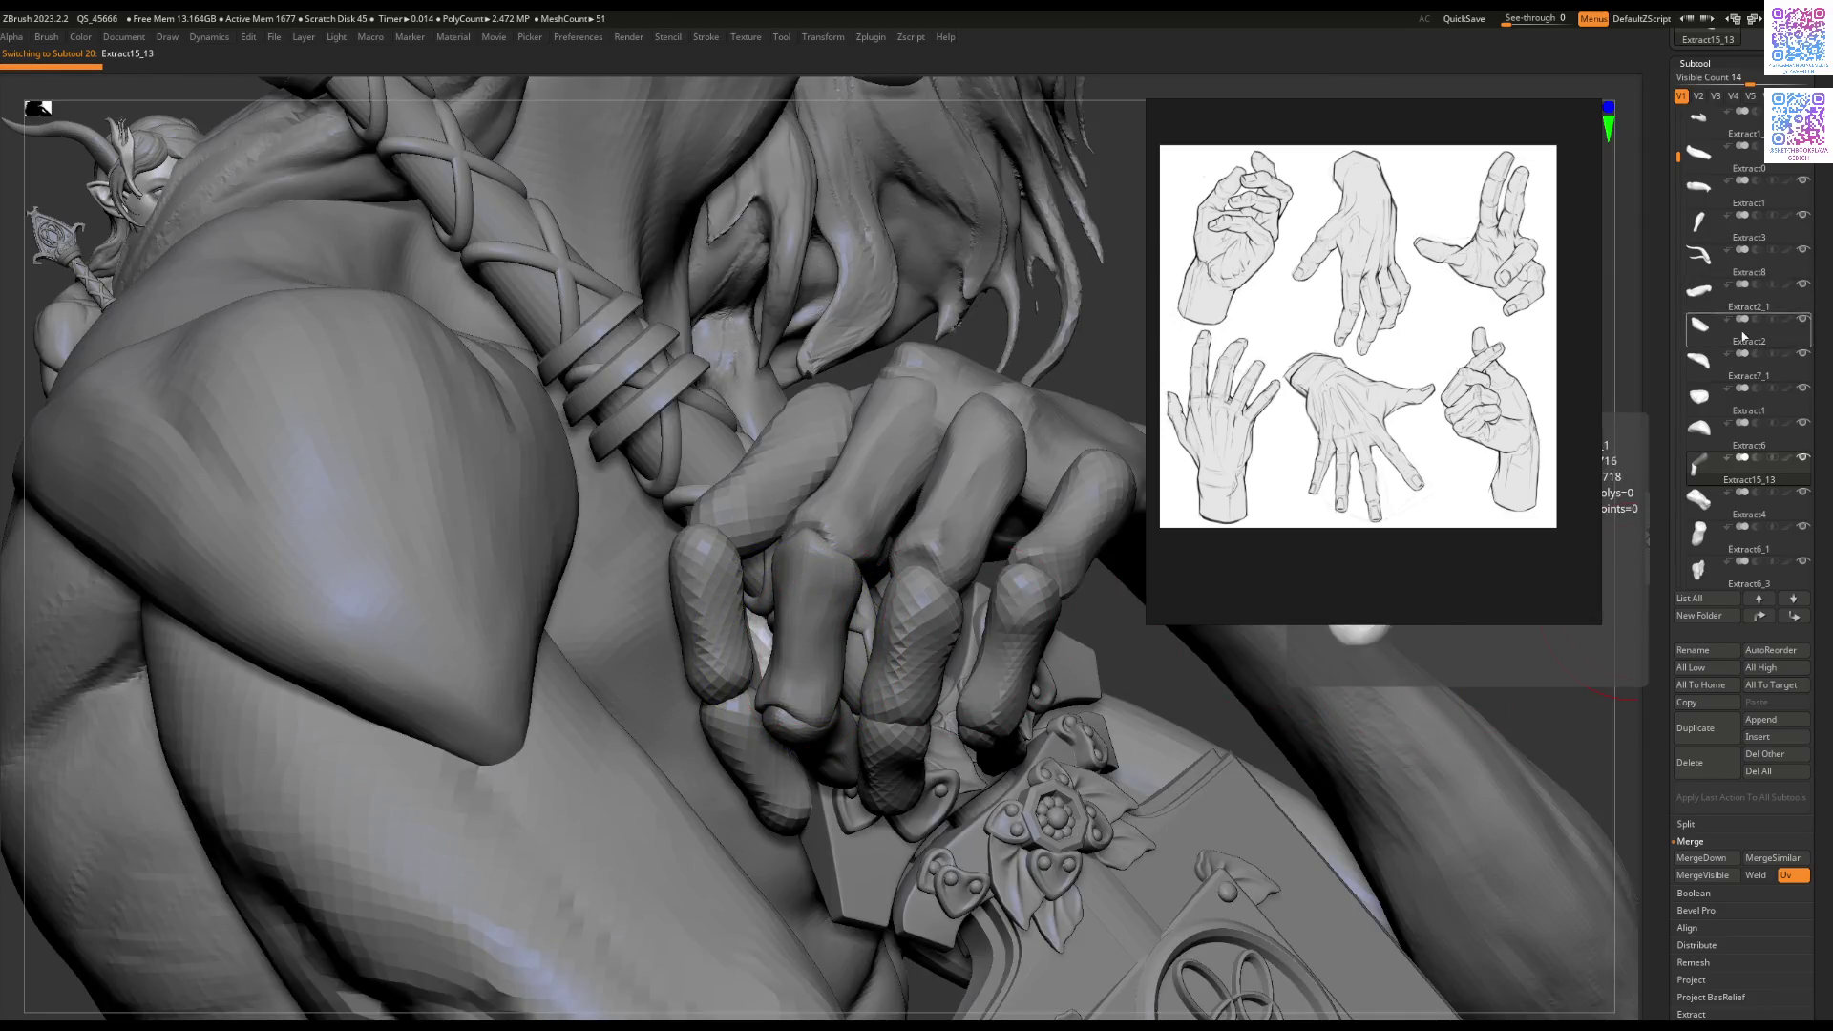
{"action": "left_click", "coordinate": [1699, 97]}
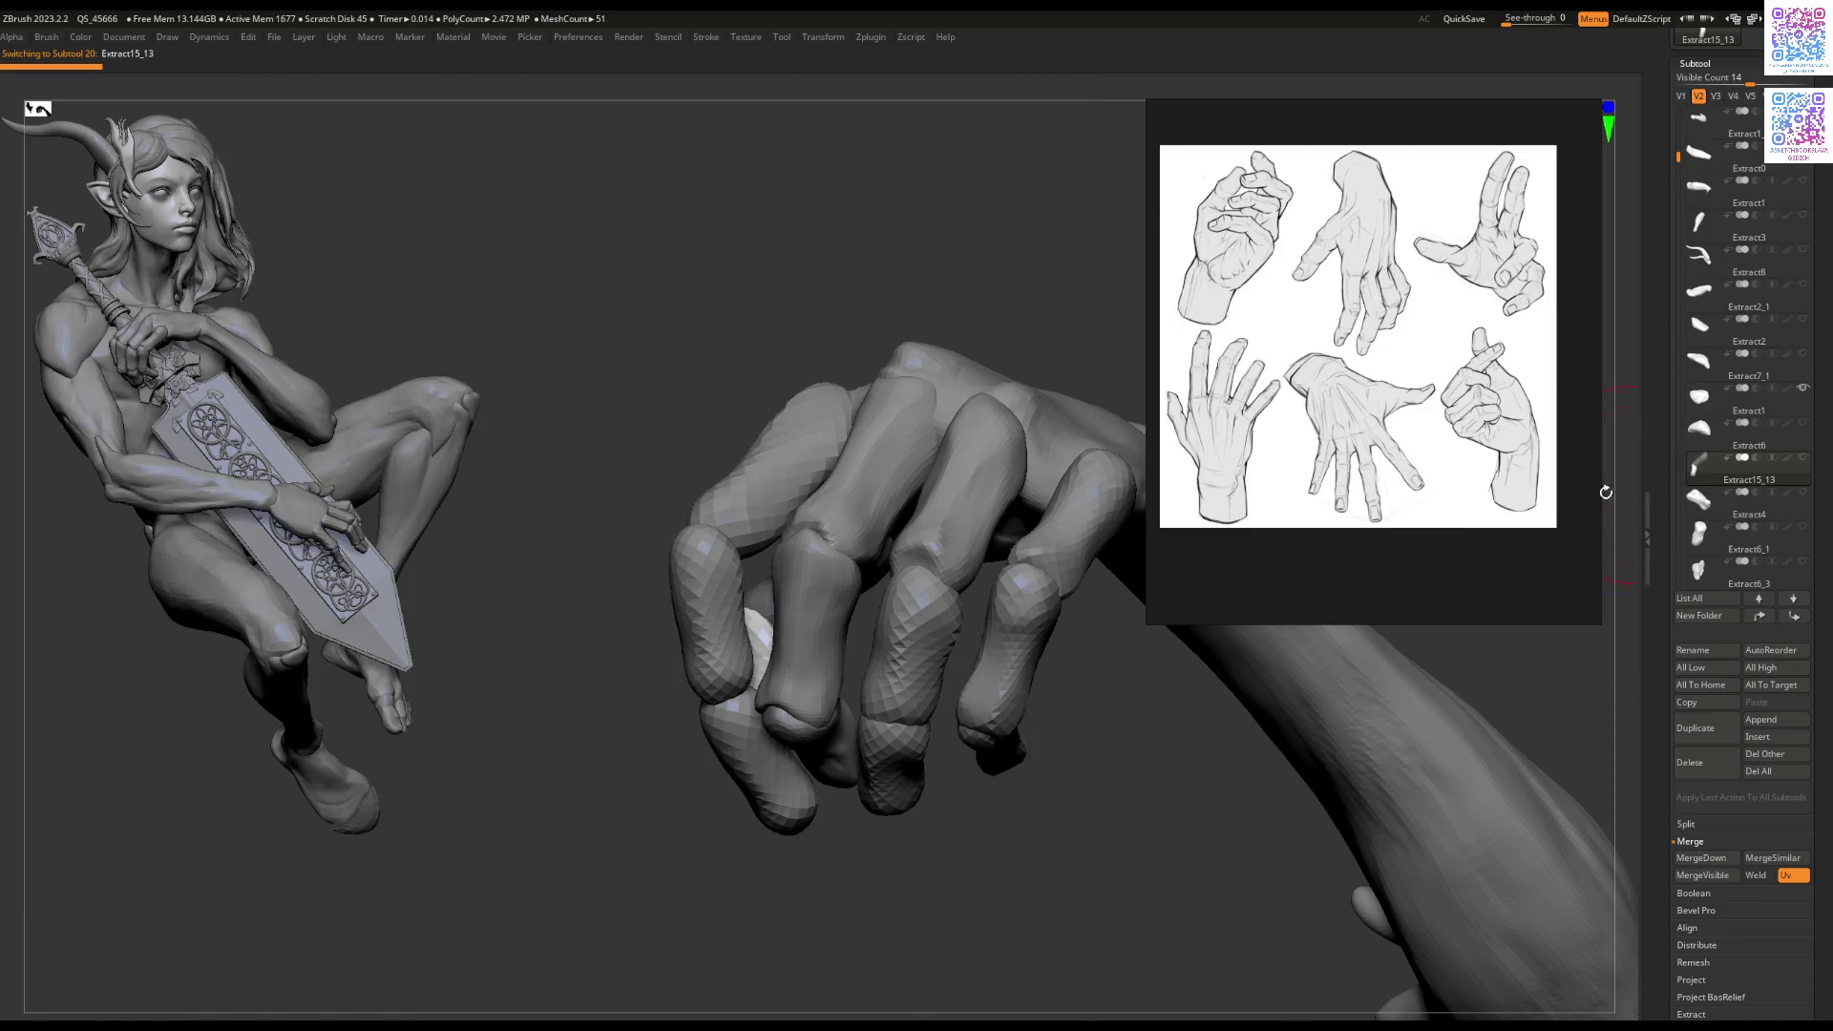
{"action": "mouse_move", "coordinate": [1697, 467]}
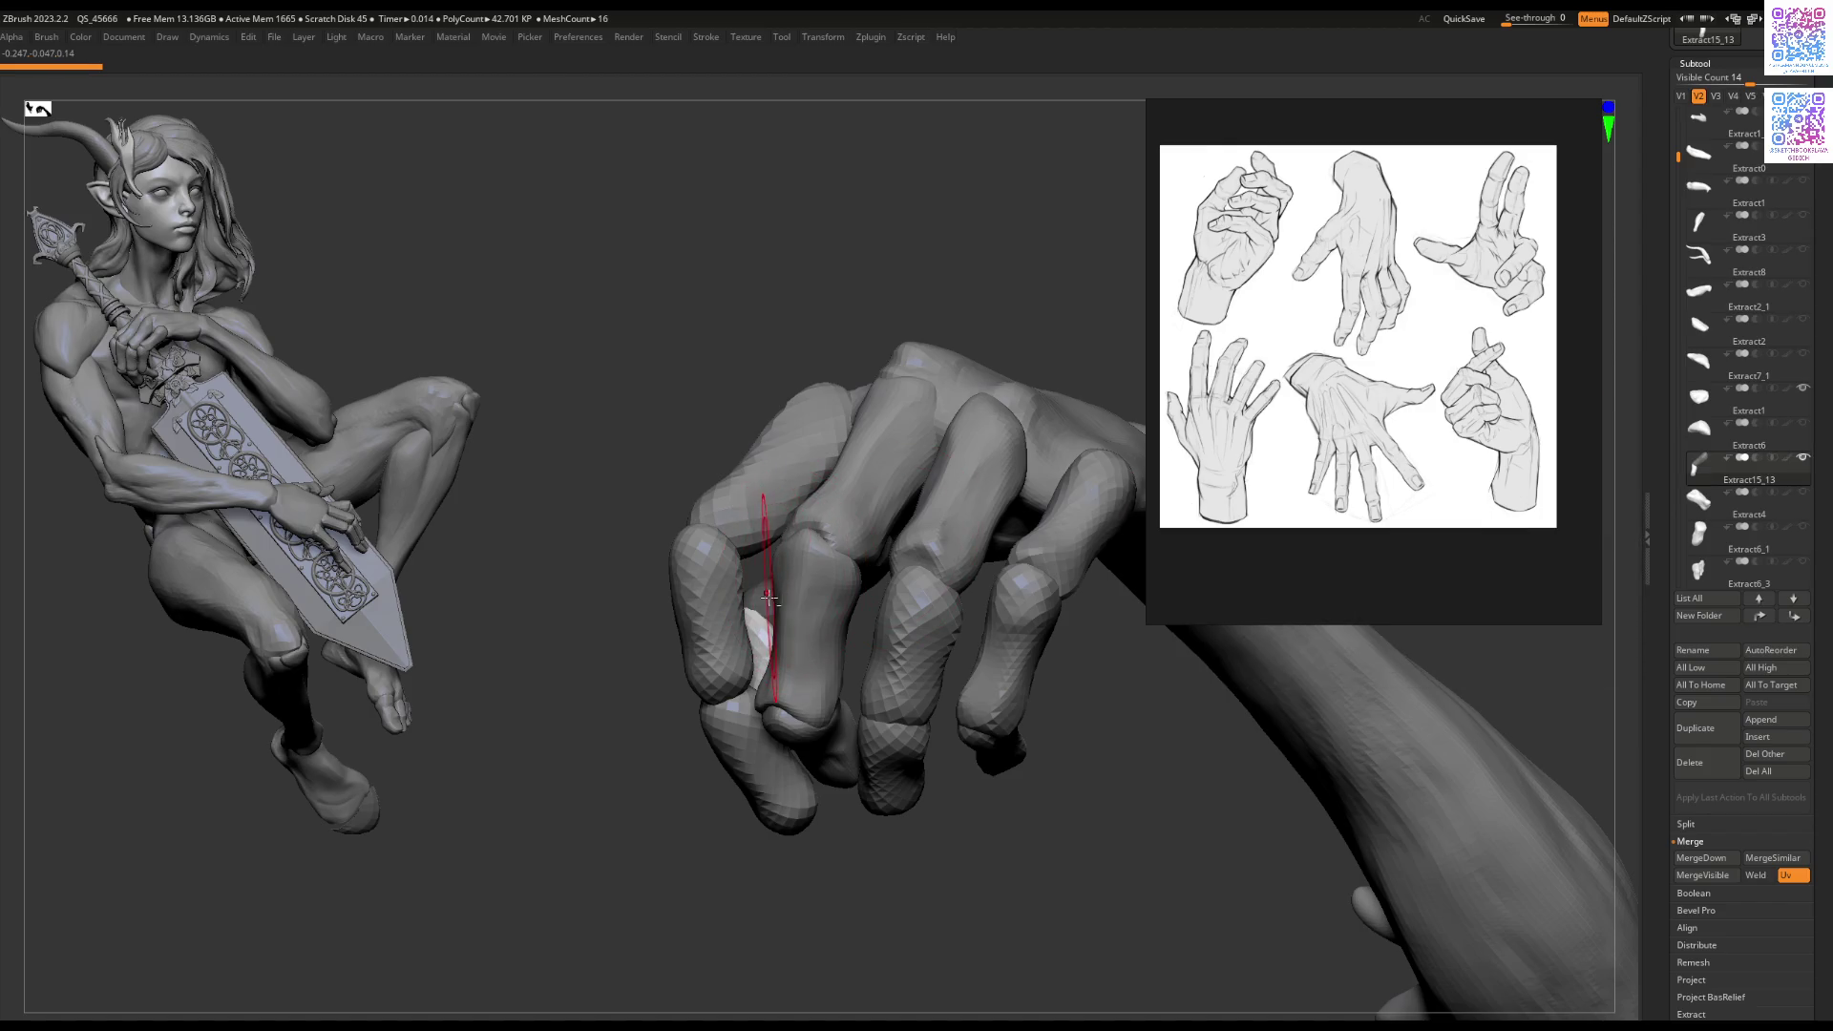
{"action": "mouse_move", "coordinate": [778, 598]}
{"action": "right_mouse_down"}
{"action": "mouse_move", "coordinate": [859, 606]}
{"action": "mouse_move", "coordinate": [707, 585]}
{"action": "right_mouse_up"}
Step: Hide Extract15_13, then click through Extract1, Extract15_01 and Extract15_13 in the Subtool list
{"action": "left_click", "coordinate": [868, 586], "text": "alt"}
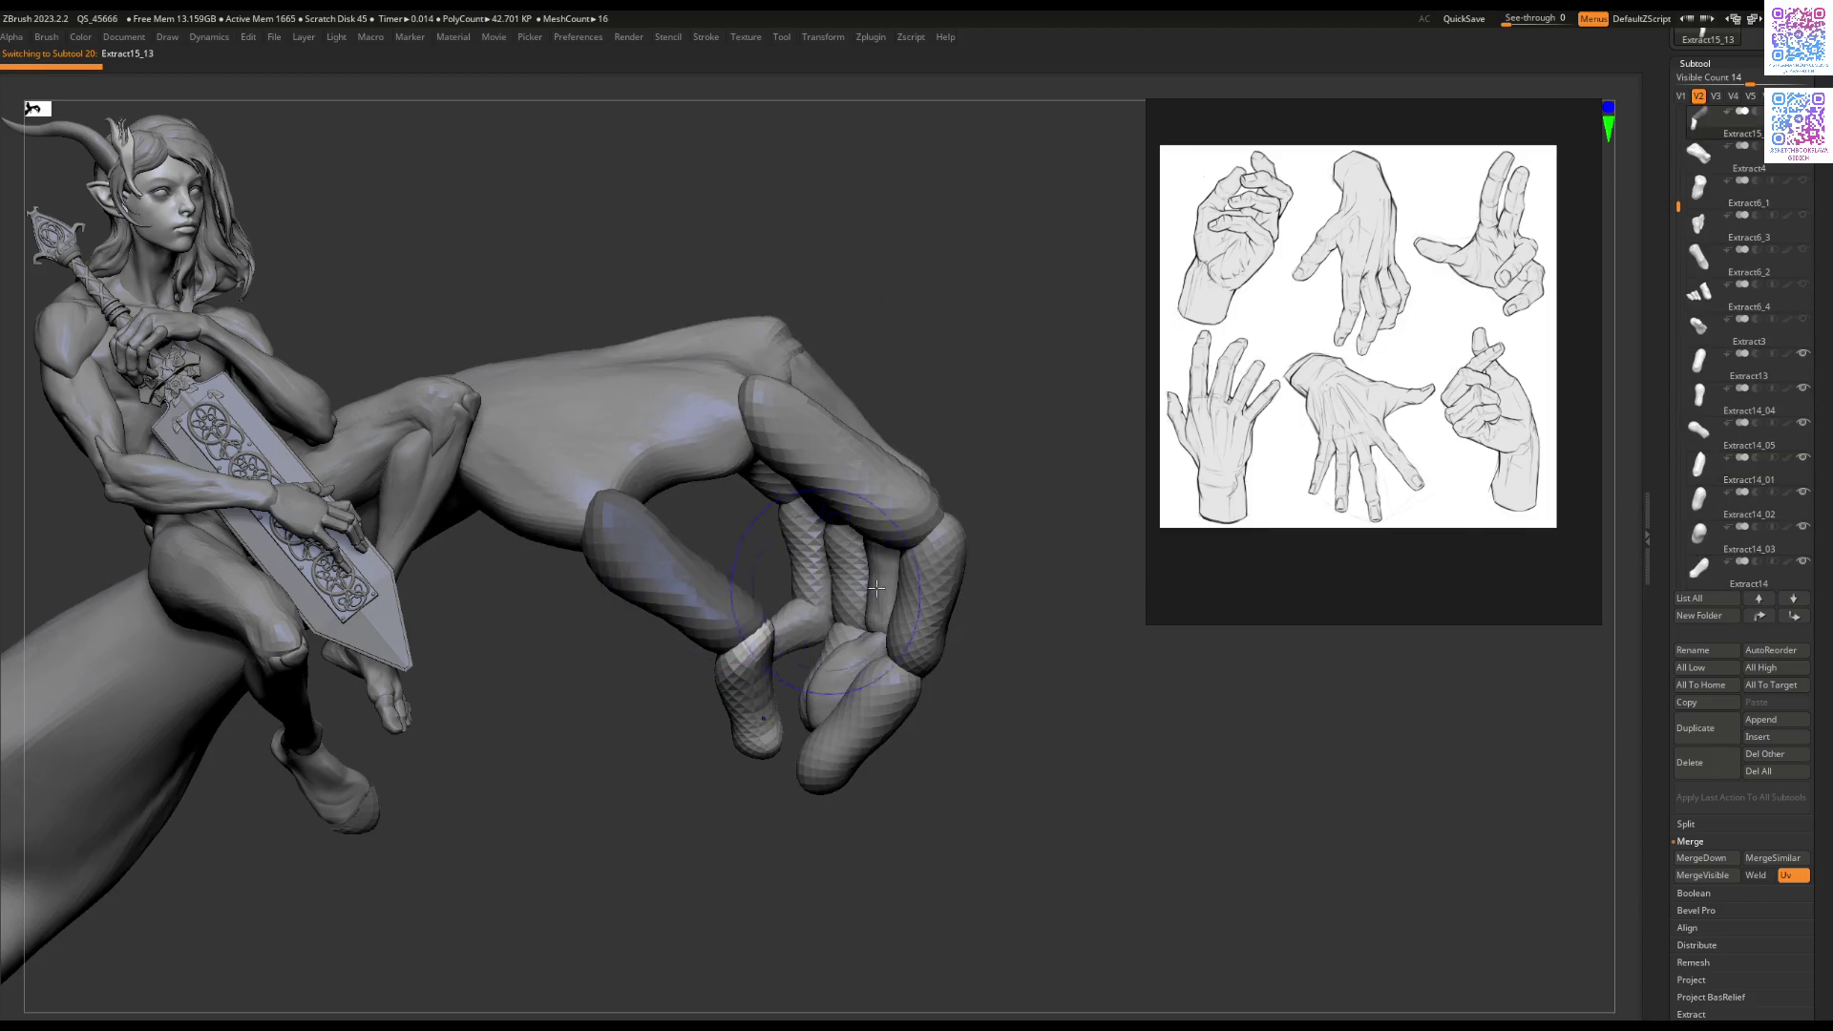
{"action": "scroll", "coordinate": [1709, 151], "scroll_direction": "up", "scroll_amount": 4}
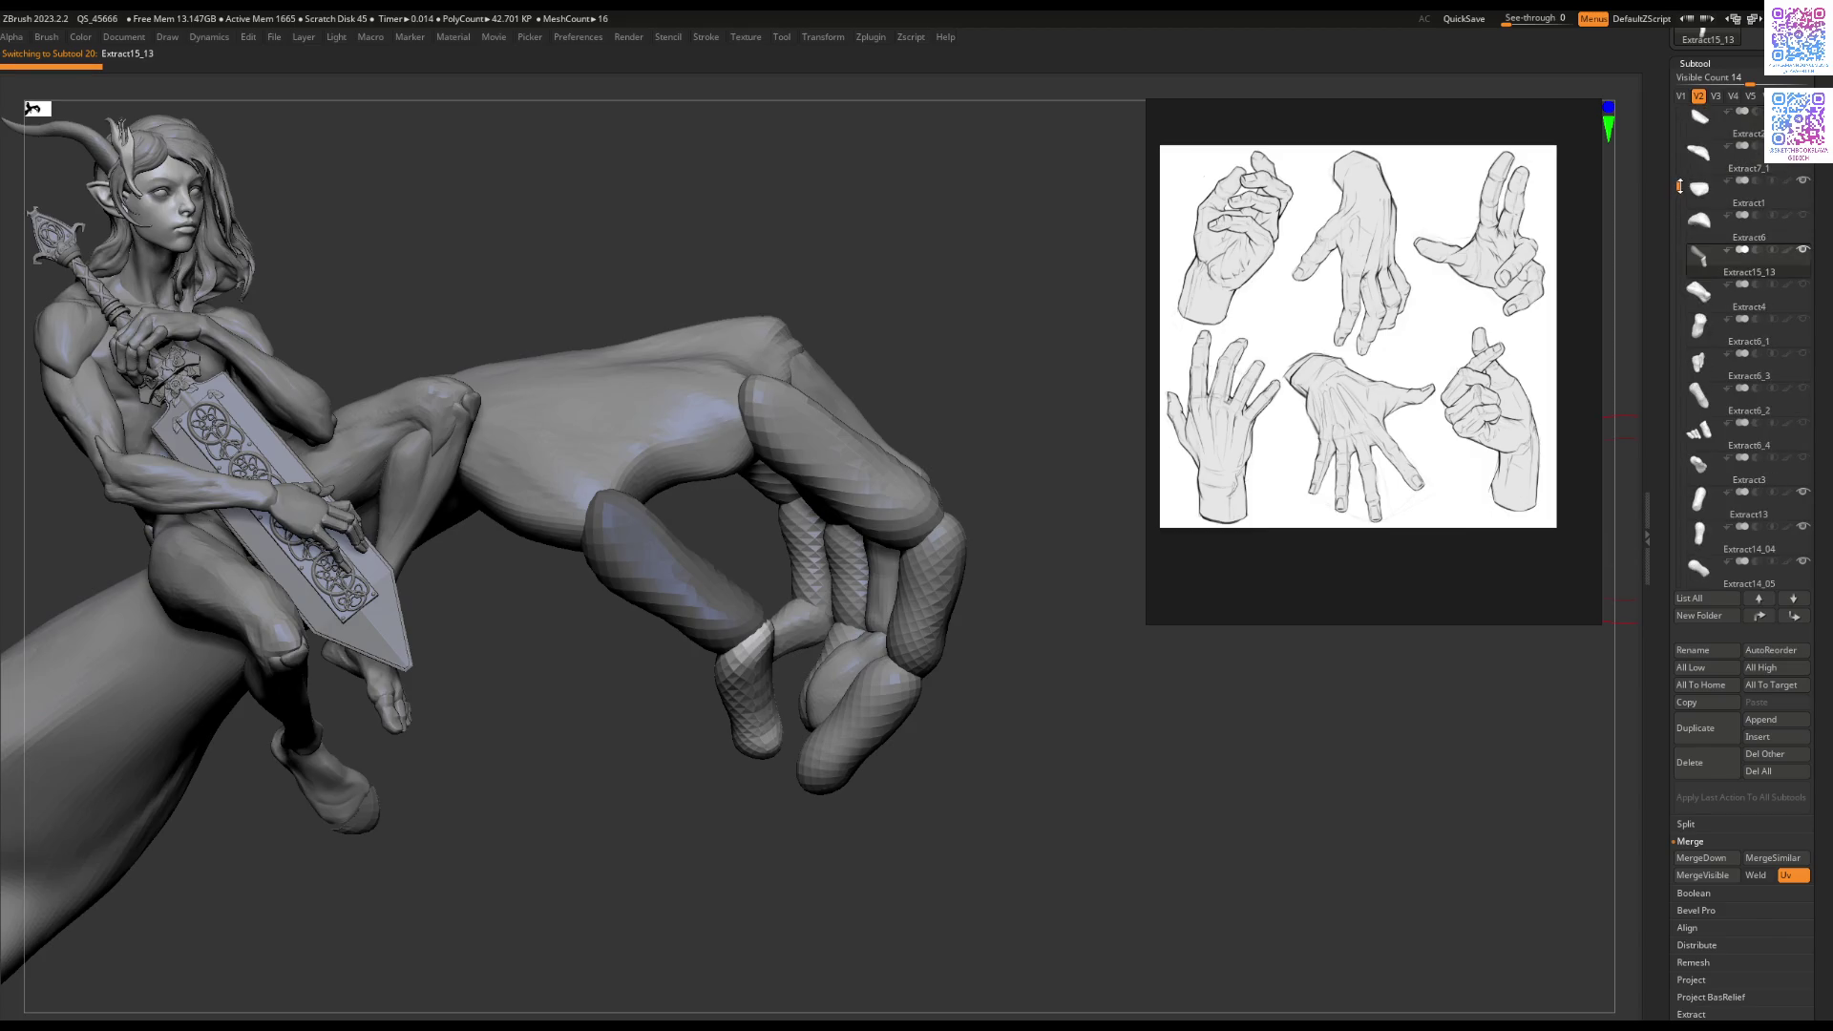
{"action": "left_click", "coordinate": [1803, 249]}
{"action": "left_click", "coordinate": [1709, 190]}
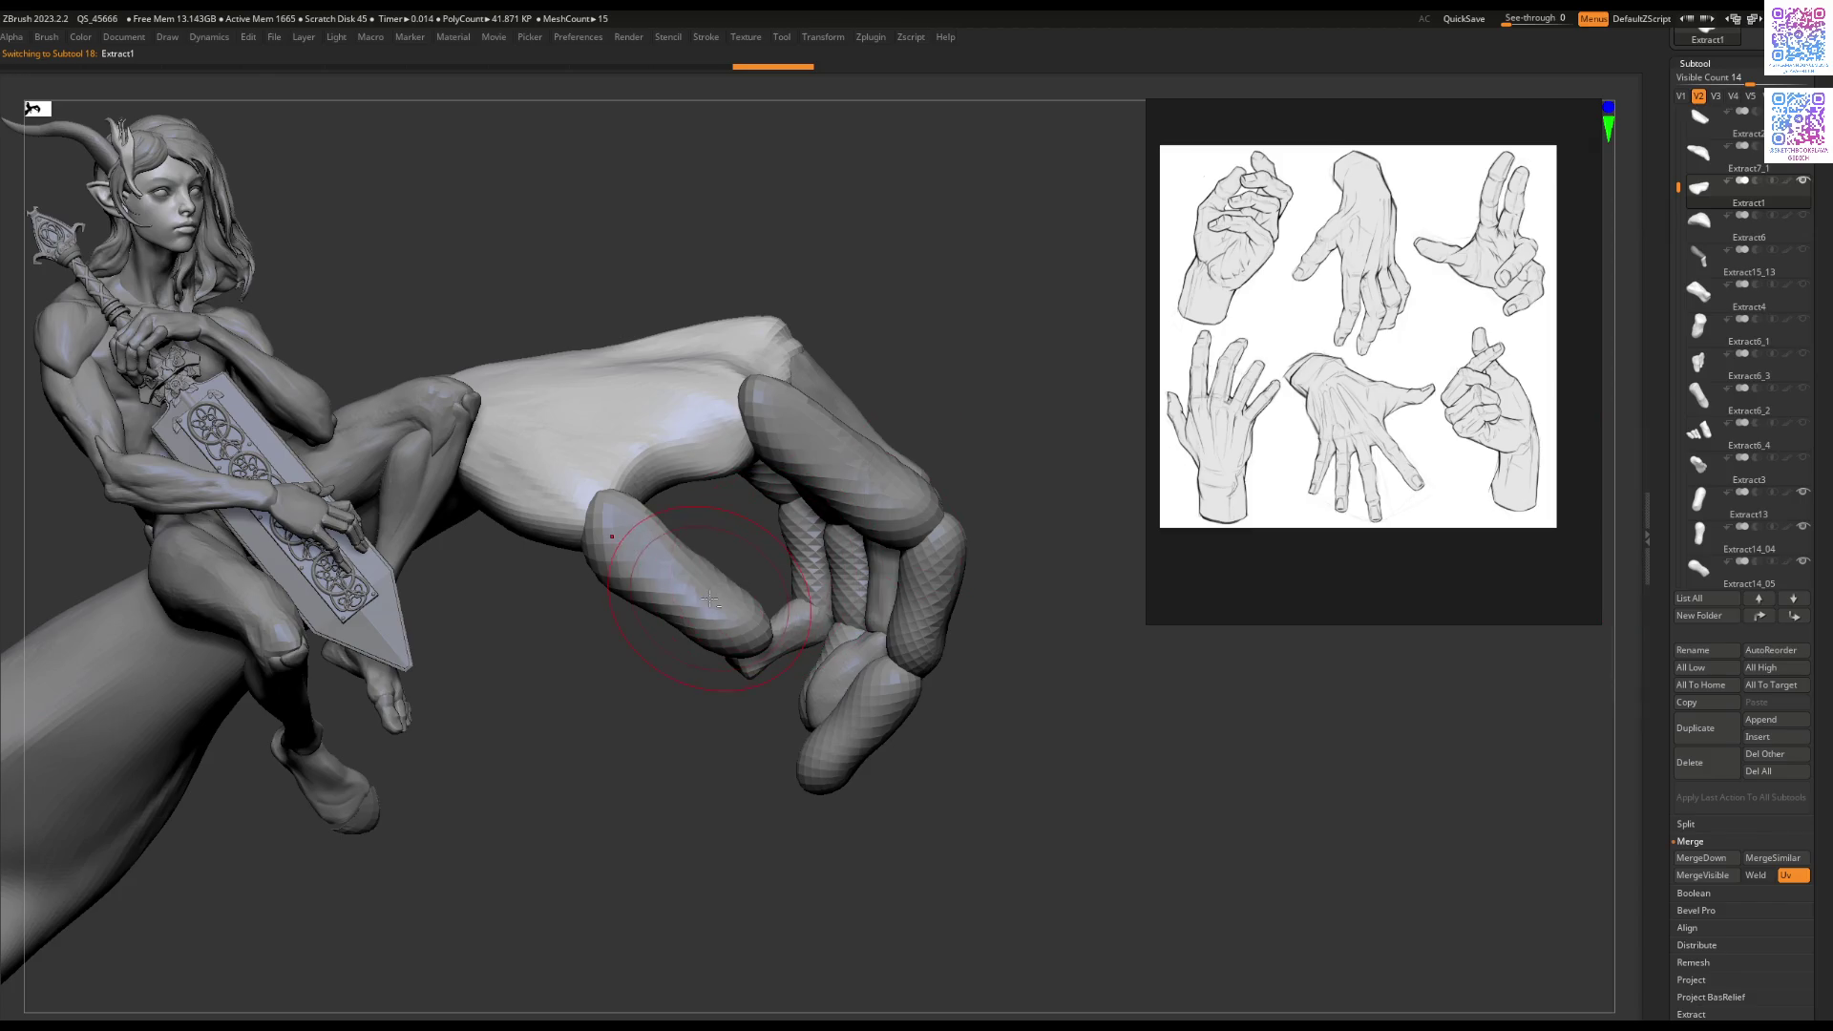
{"action": "left_click", "coordinate": [904, 551], "text": "alt"}
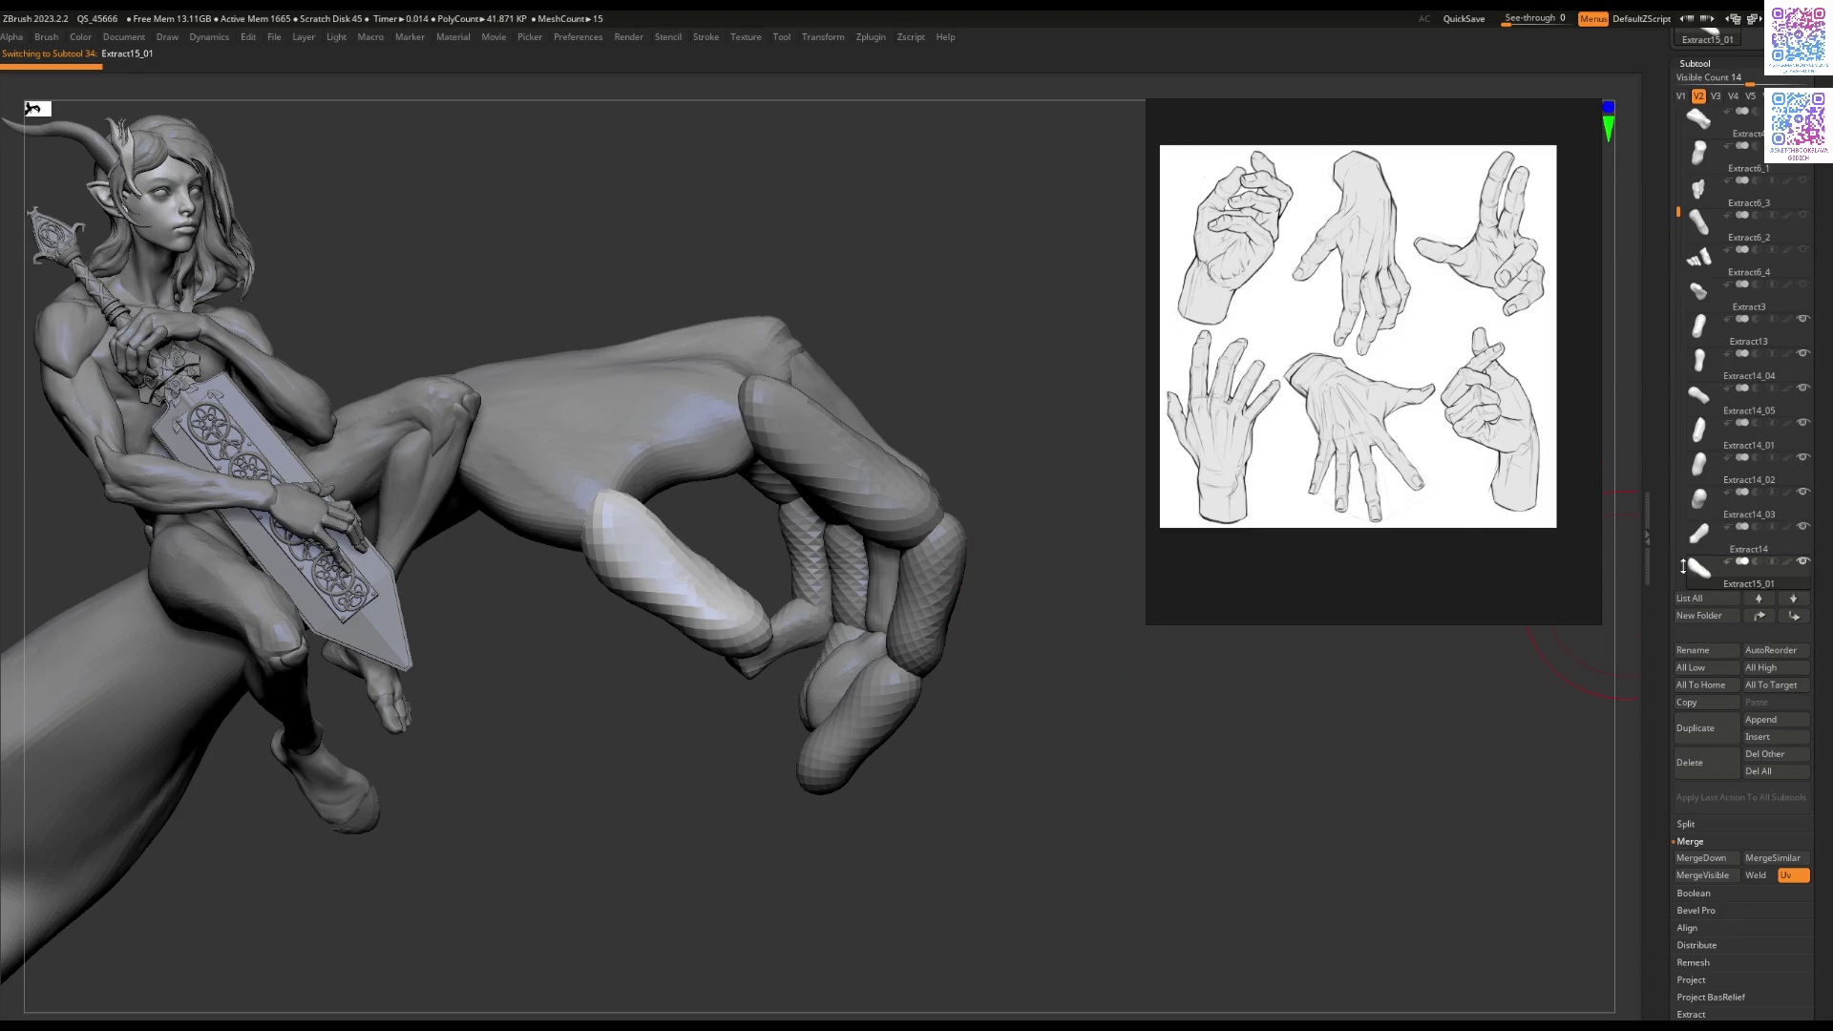
{"action": "left_click_drag", "start_coordinate": [1675, 208], "coordinate": [1678, 157]}
{"action": "left_click", "coordinate": [1695, 432]}
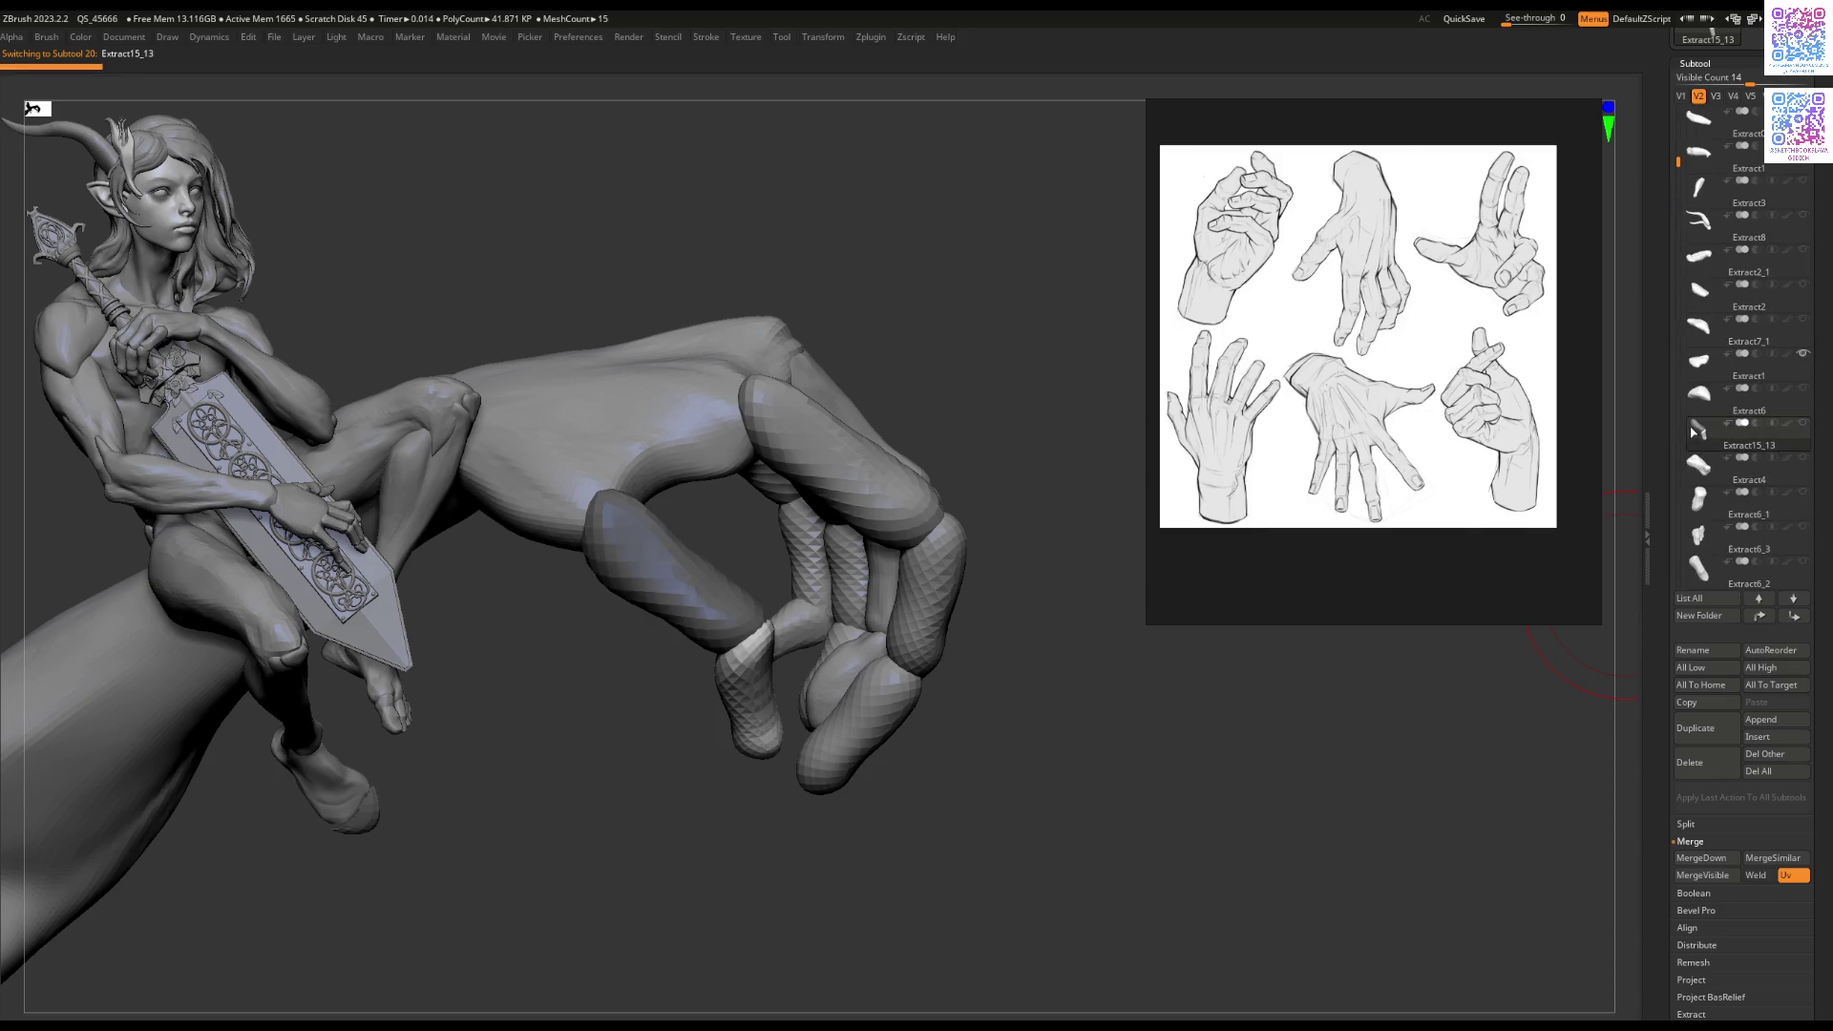
{"action": "left_click_drag", "start_coordinate": [1666, 160], "coordinate": [1663, 265]}
Step: Delete the Extract15_01 subtool and confirm with OK
{"action": "left_click", "coordinate": [1688, 218]}
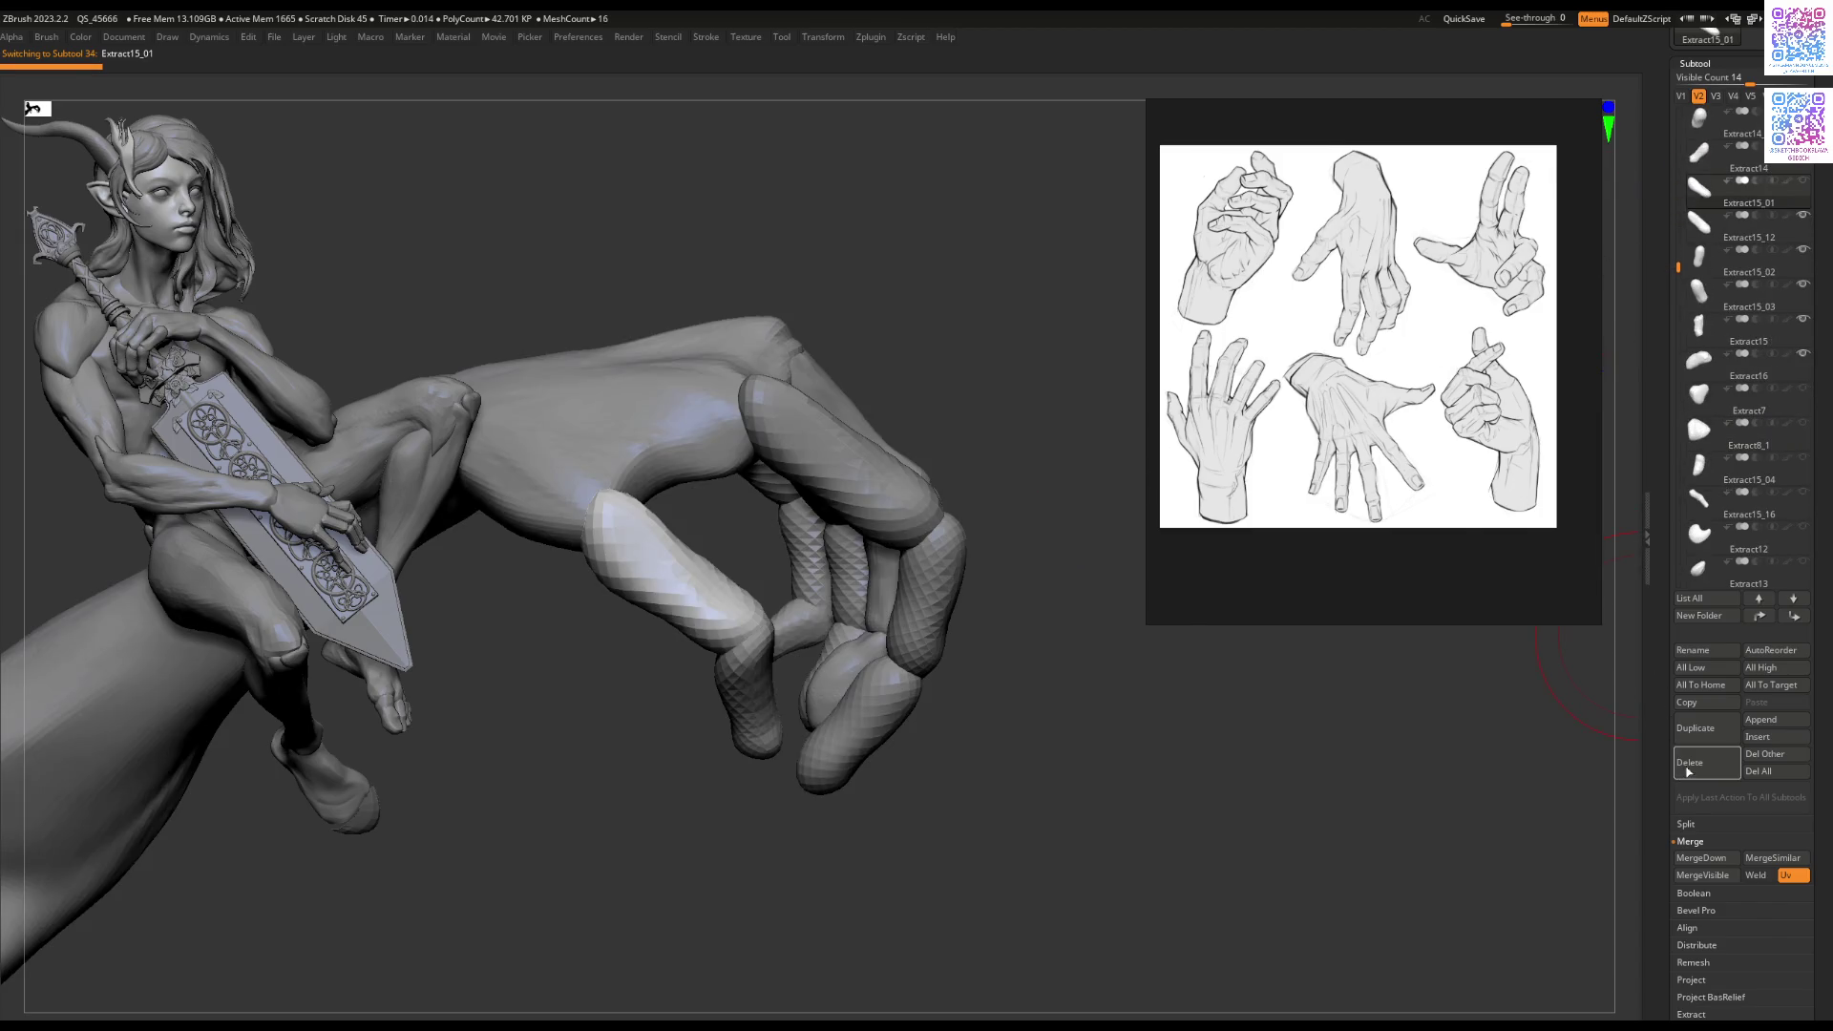
{"action": "left_click", "coordinate": [1689, 769]}
{"action": "left_click", "coordinate": [1573, 798]}
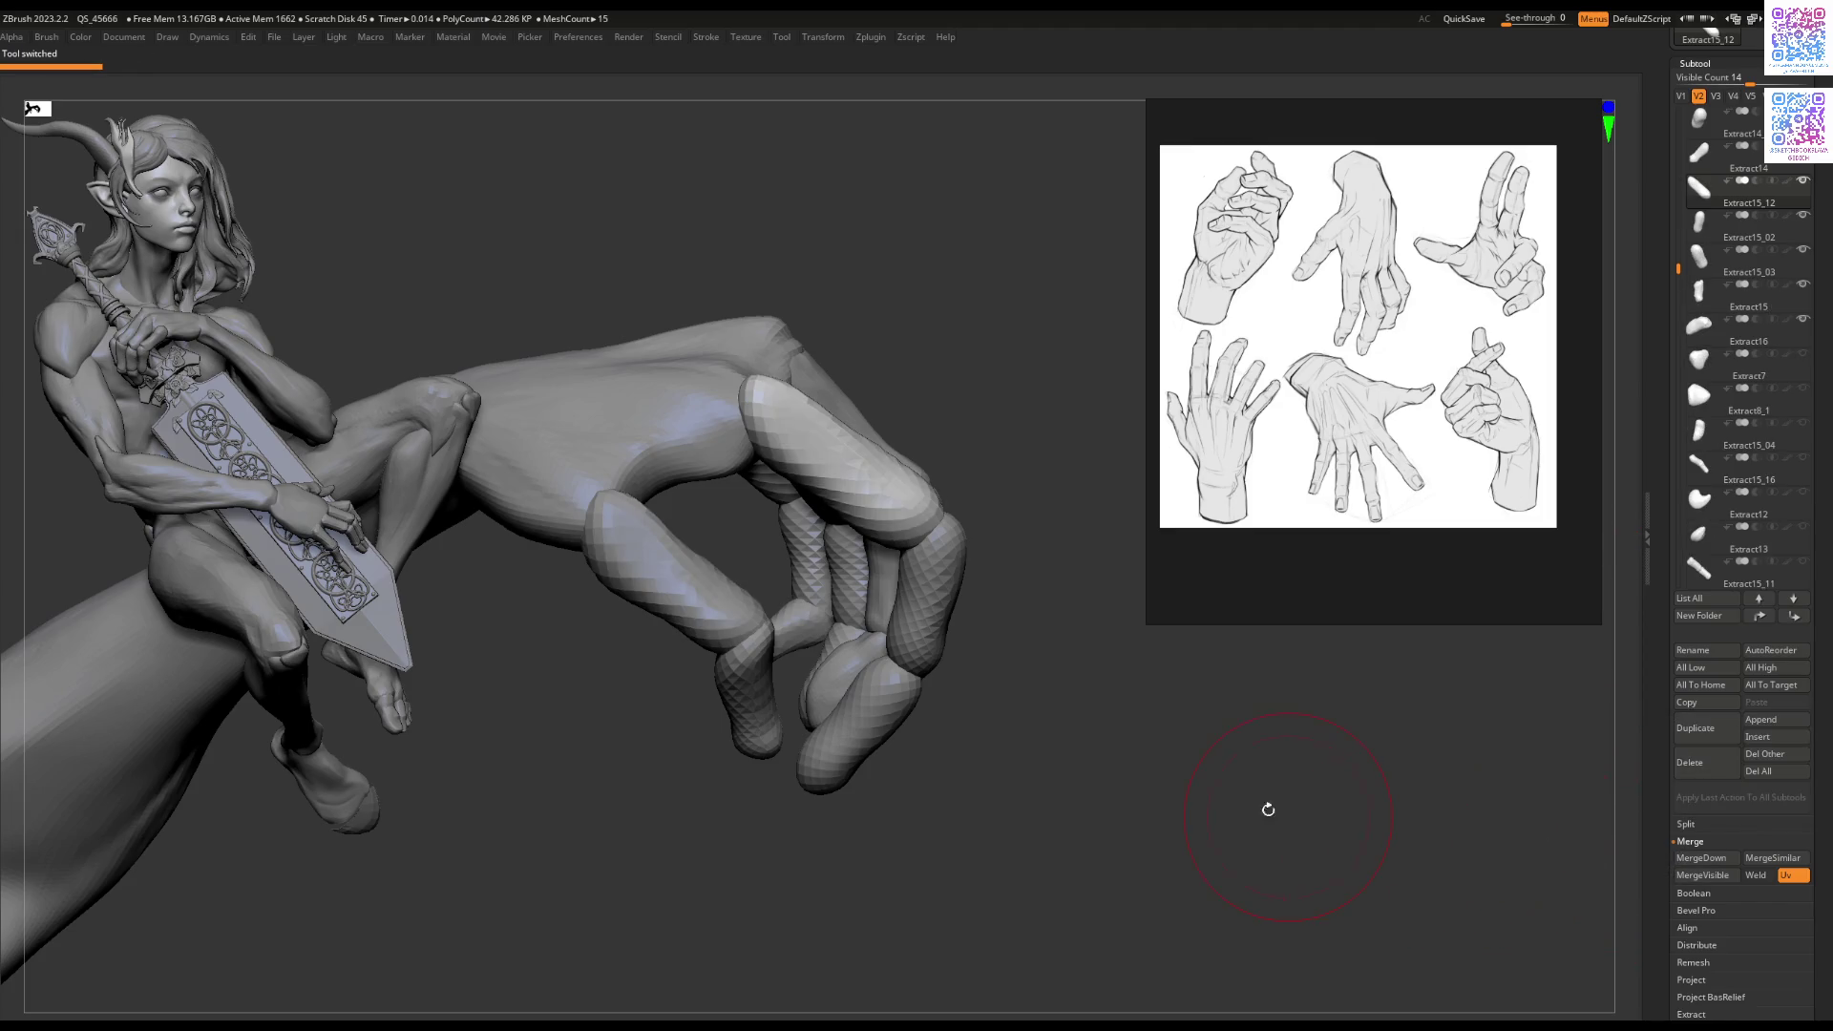
Step: Orbit around the hand and select the Extract15_02 finger piece
{"action": "mouse_move", "coordinate": [945, 733]}
{"action": "left_mouse_down"}
{"action": "mouse_move", "coordinate": [1137, 765]}
{"action": "mouse_move", "coordinate": [1056, 786]}
{"action": "mouse_move", "coordinate": [950, 678]}
{"action": "mouse_move", "coordinate": [960, 791]}
{"action": "mouse_move", "coordinate": [883, 765]}
{"action": "mouse_move", "coordinate": [918, 817]}
{"action": "mouse_move", "coordinate": [1032, 620]}
{"action": "mouse_move", "coordinate": [962, 668]}
{"action": "mouse_move", "coordinate": [1002, 557]}
{"action": "mouse_move", "coordinate": [1022, 572]}
{"action": "left_mouse_up"}
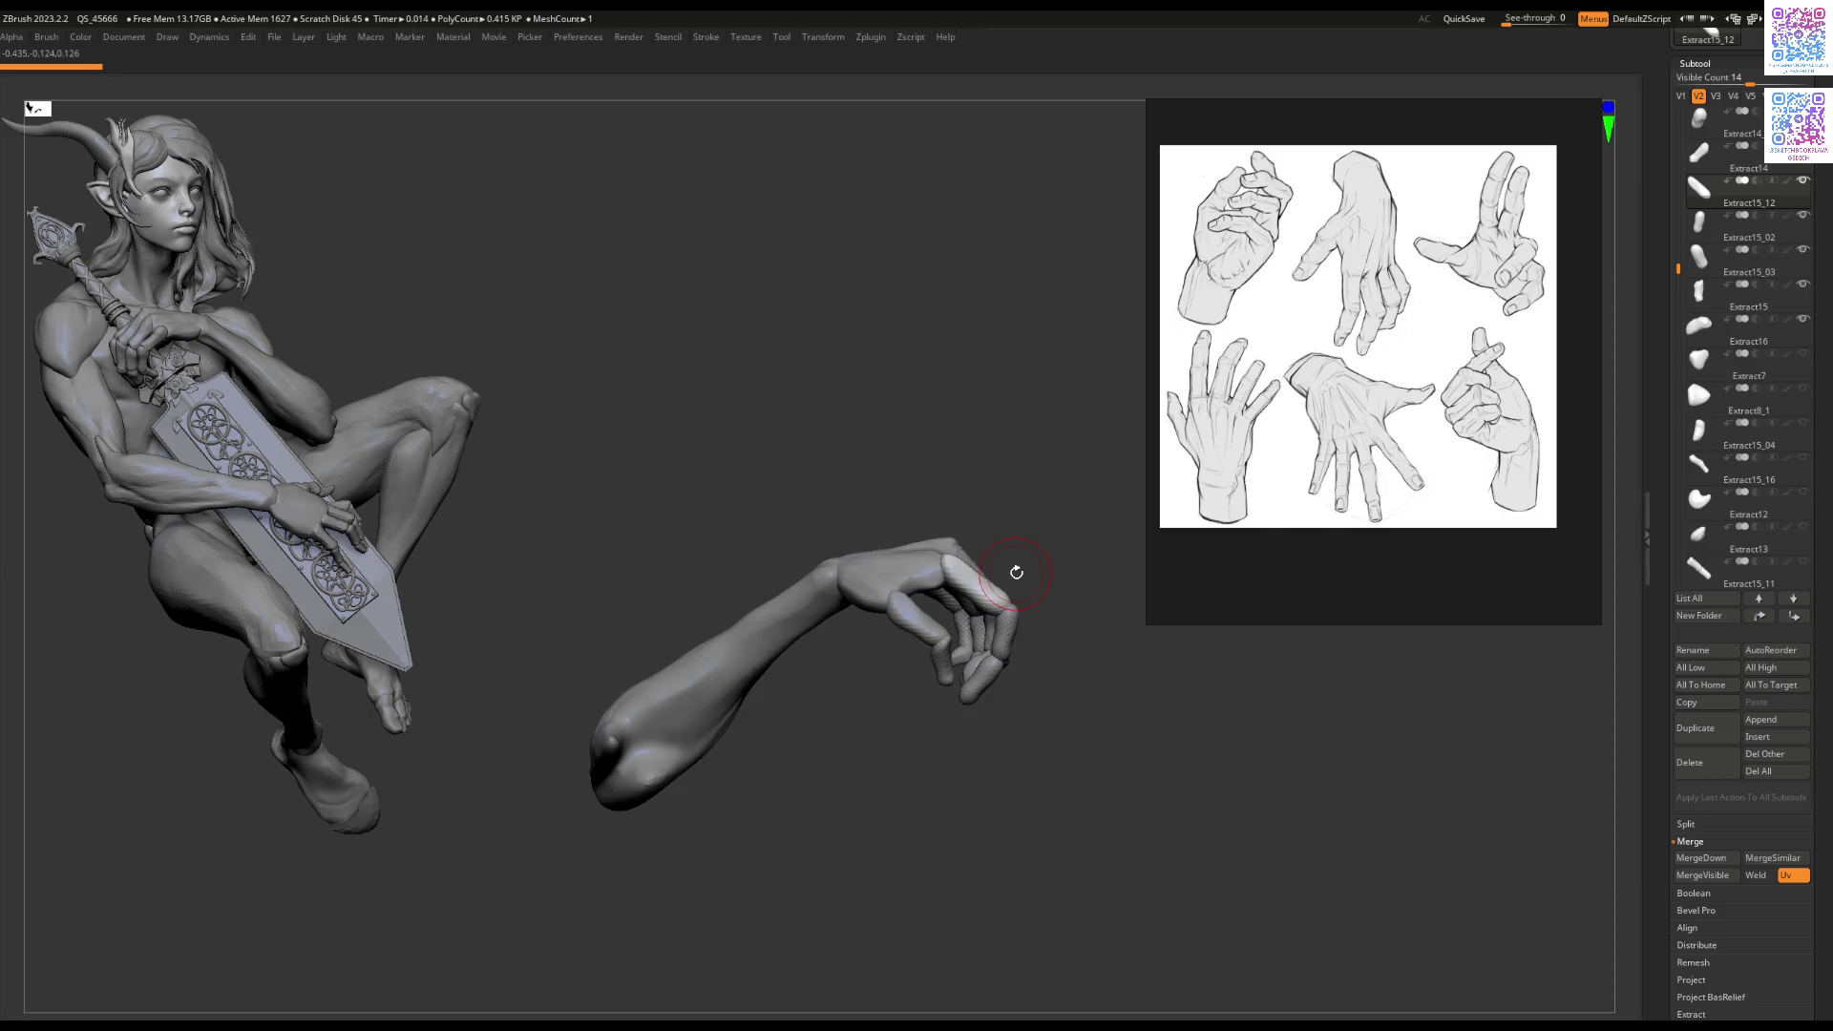
{"action": "mouse_move", "coordinate": [1019, 447]}
{"action": "left_mouse_down"}
{"action": "mouse_move", "coordinate": [974, 622]}
{"action": "mouse_move", "coordinate": [899, 648]}
{"action": "mouse_move", "coordinate": [849, 576]}
{"action": "left_mouse_up"}
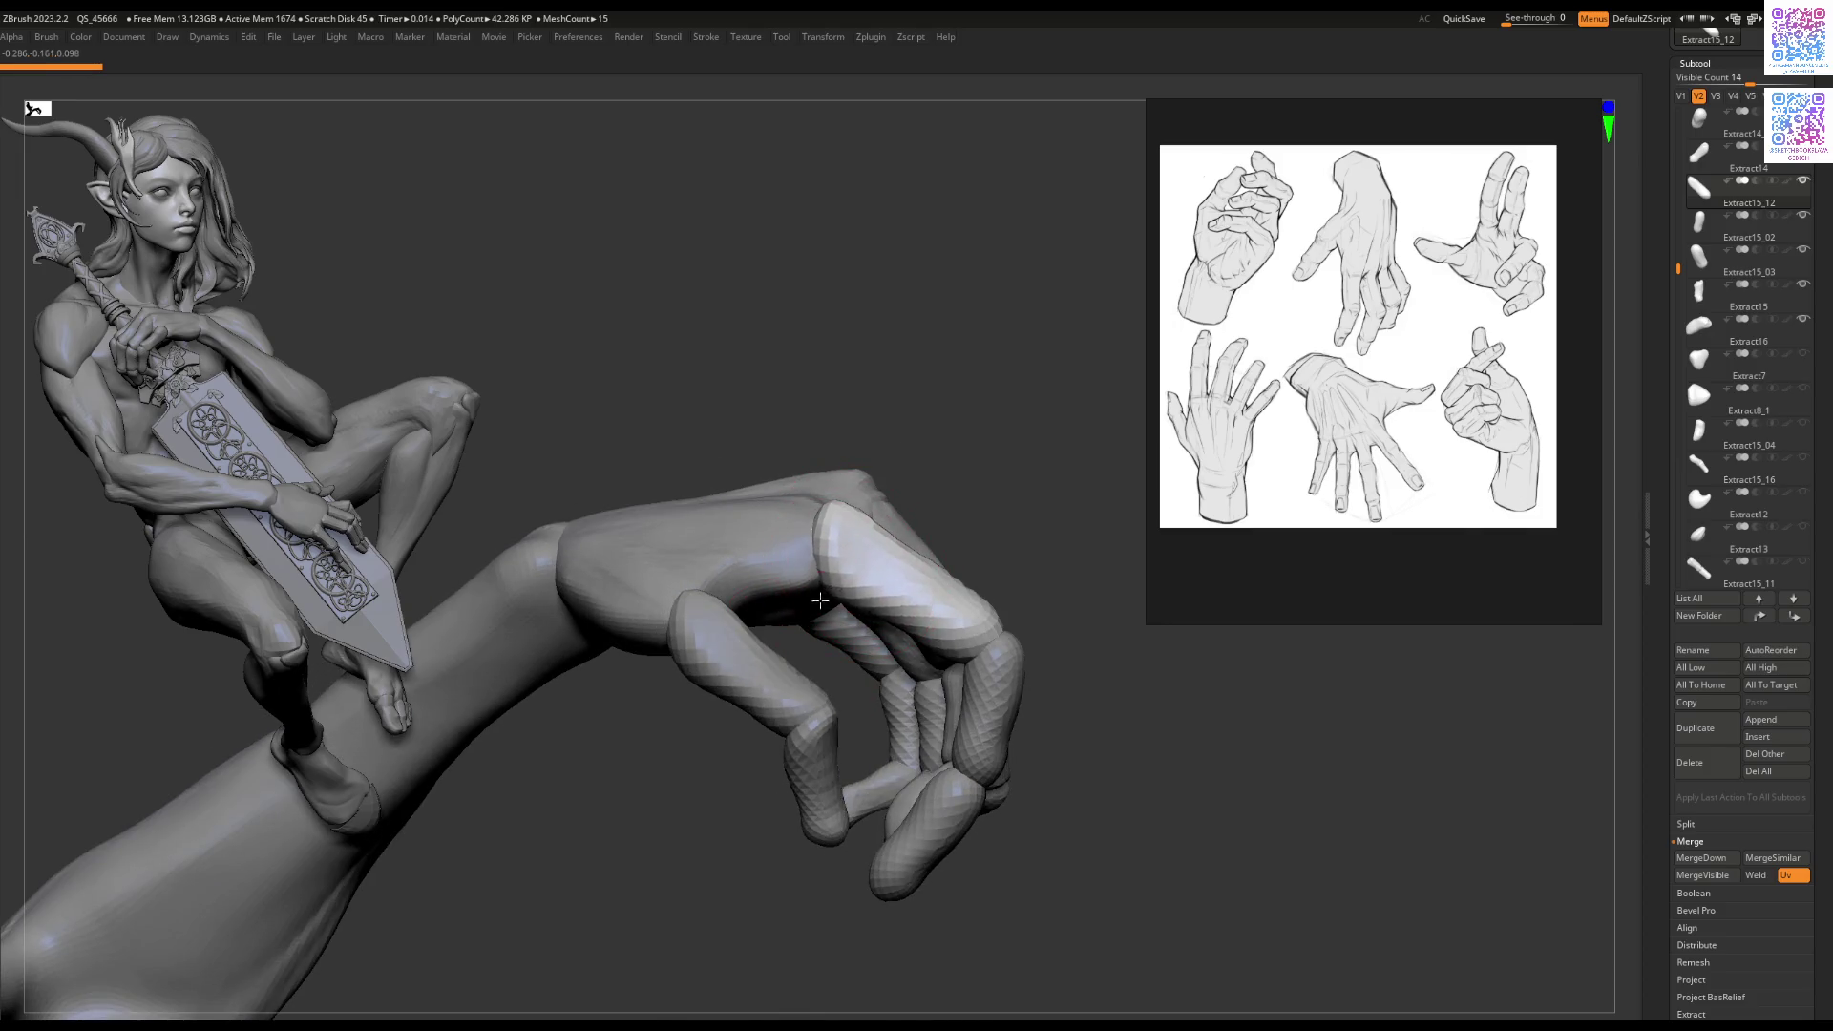
{"action": "left_click_drag", "start_coordinate": [921, 626], "coordinate": [948, 592]}
{"action": "left_click", "coordinate": [949, 592], "text": "alt"}
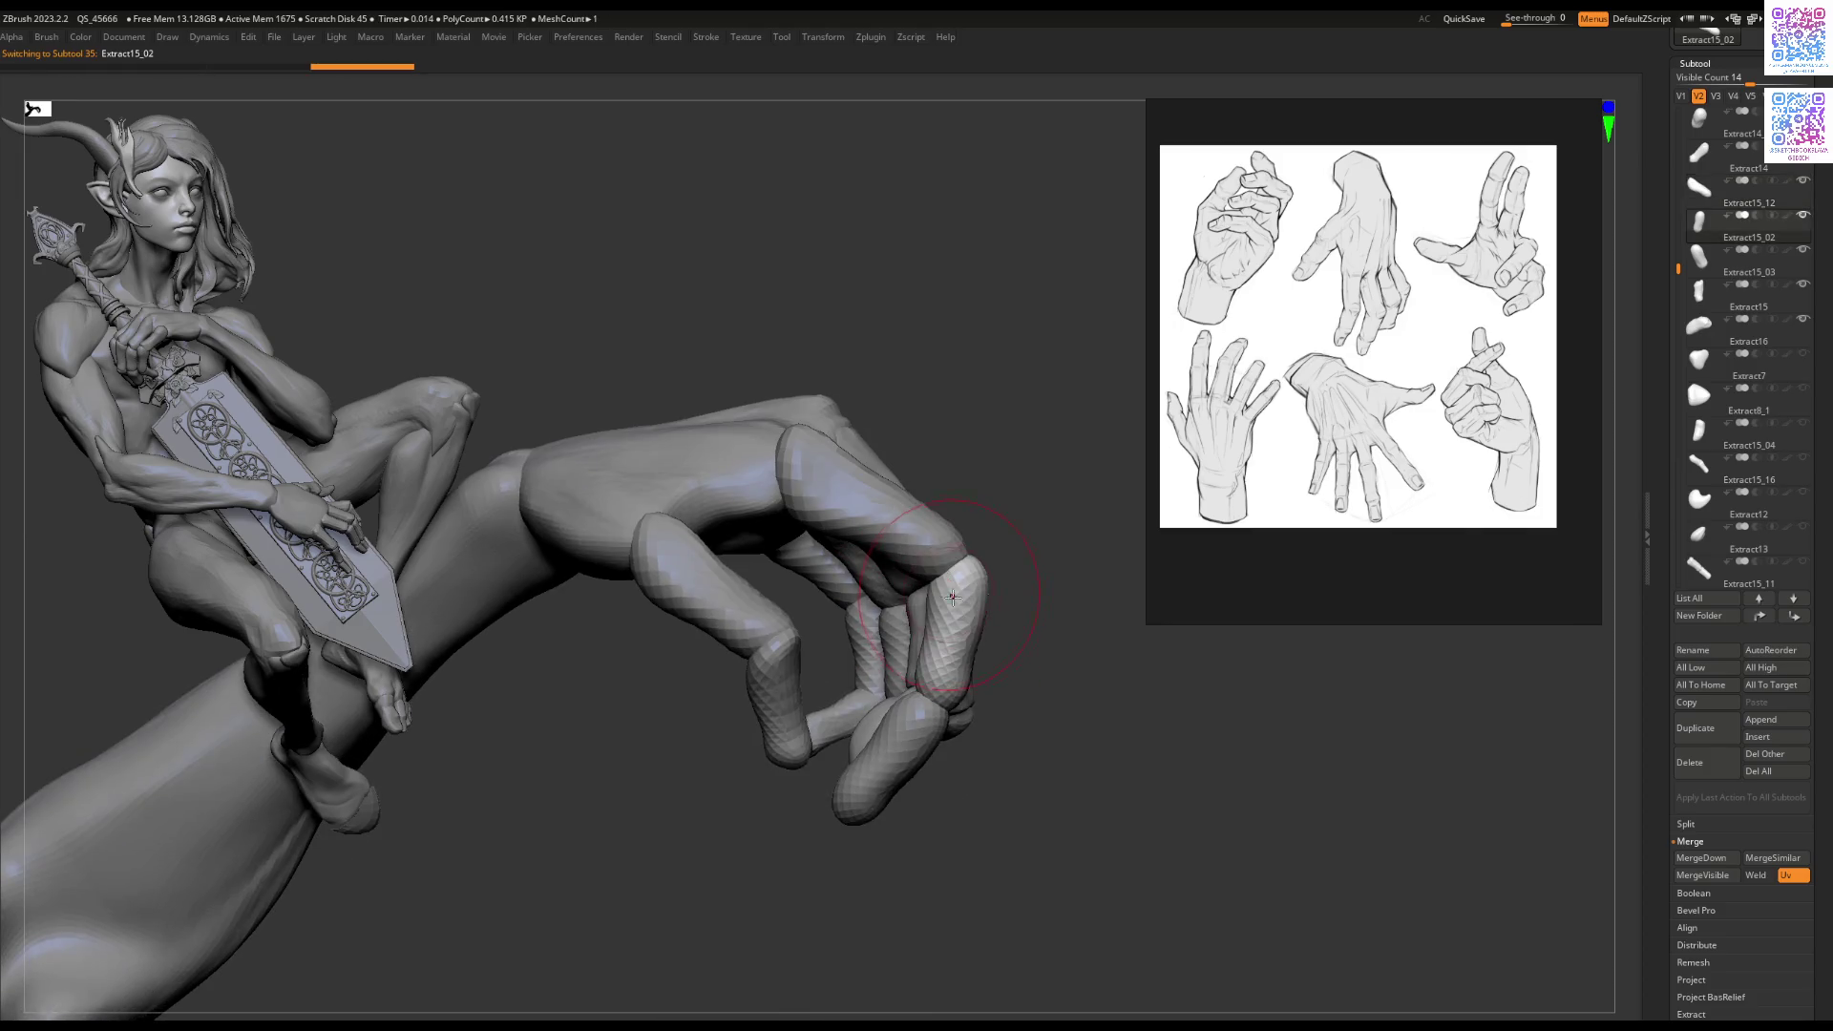
{"action": "key", "text": "space"}
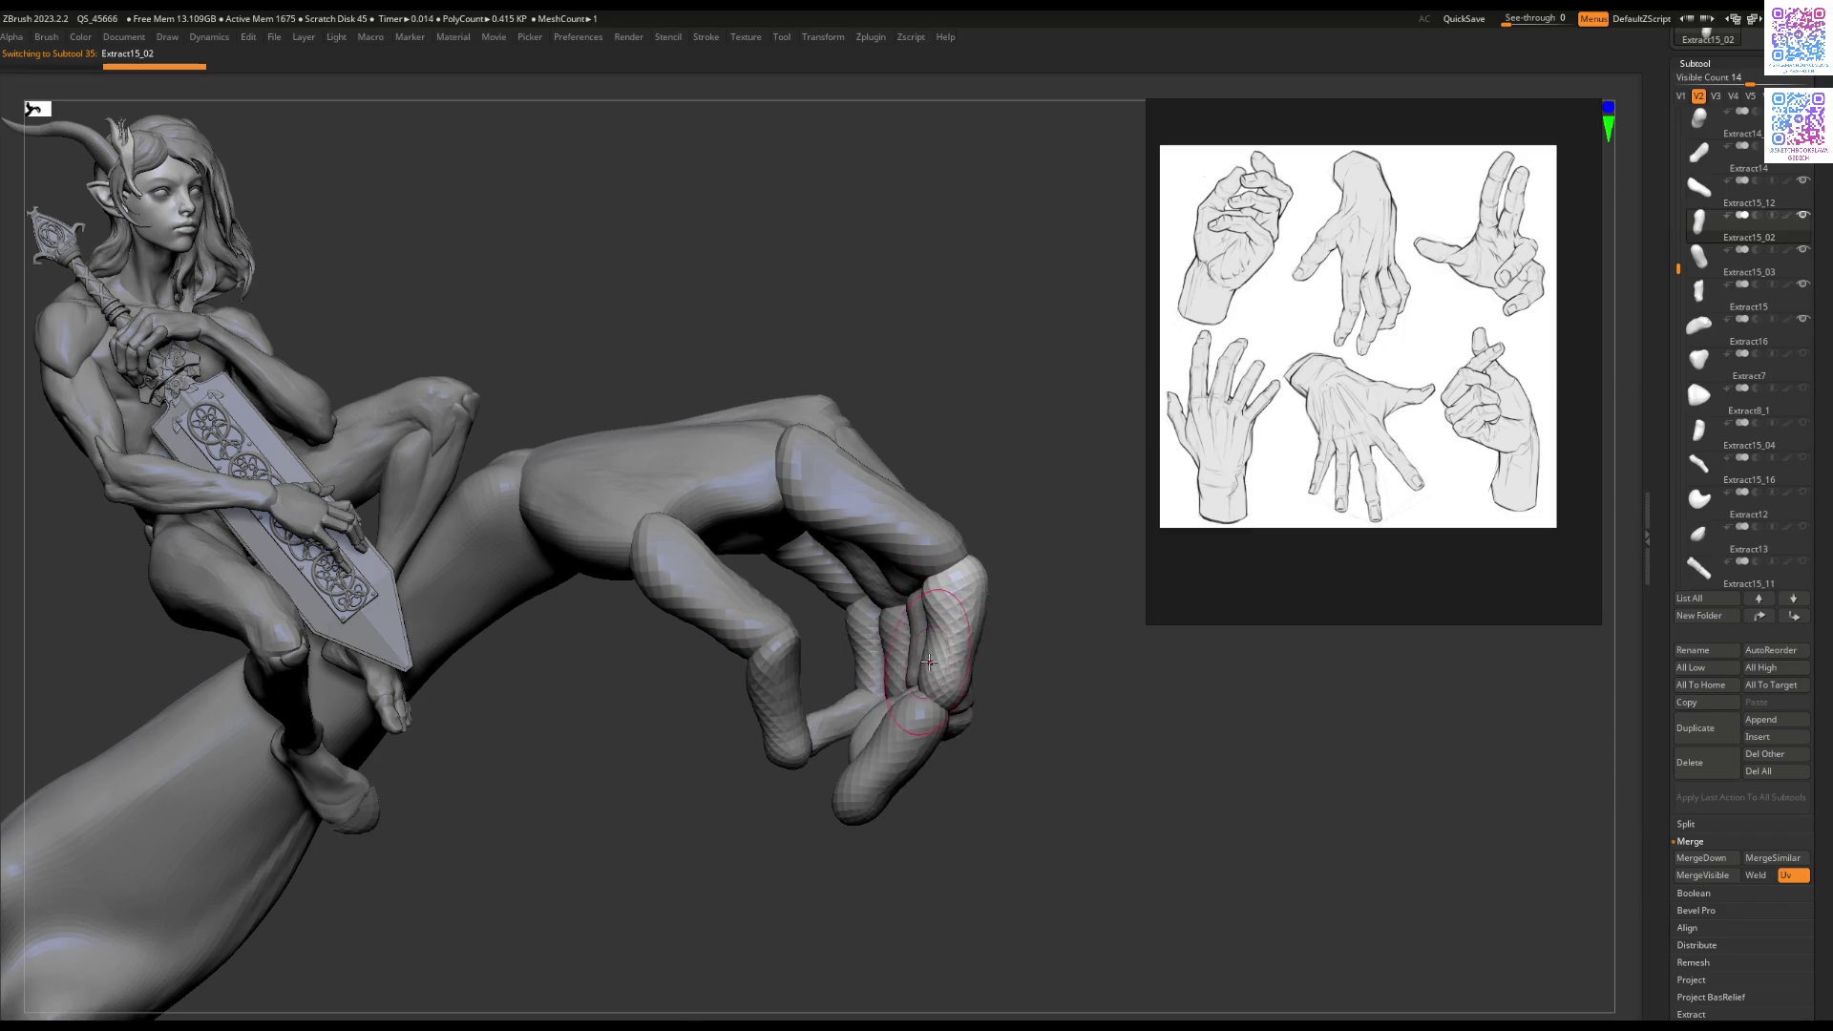
{"action": "left_click_drag", "start_coordinate": [860, 527], "coordinate": [821, 608]}
{"action": "mouse_move", "coordinate": [793, 535]}
{"action": "left_mouse_down"}
{"action": "mouse_move", "coordinate": [856, 496]}
{"action": "mouse_move", "coordinate": [783, 552]}
{"action": "mouse_move", "coordinate": [760, 498]}
{"action": "mouse_move", "coordinate": [750, 526]}
{"action": "mouse_move", "coordinate": [812, 413]}
{"action": "mouse_move", "coordinate": [781, 544]}
{"action": "mouse_move", "coordinate": [779, 497]}
{"action": "mouse_move", "coordinate": [750, 480]}
{"action": "mouse_move", "coordinate": [770, 501]}
{"action": "left_mouse_up"}
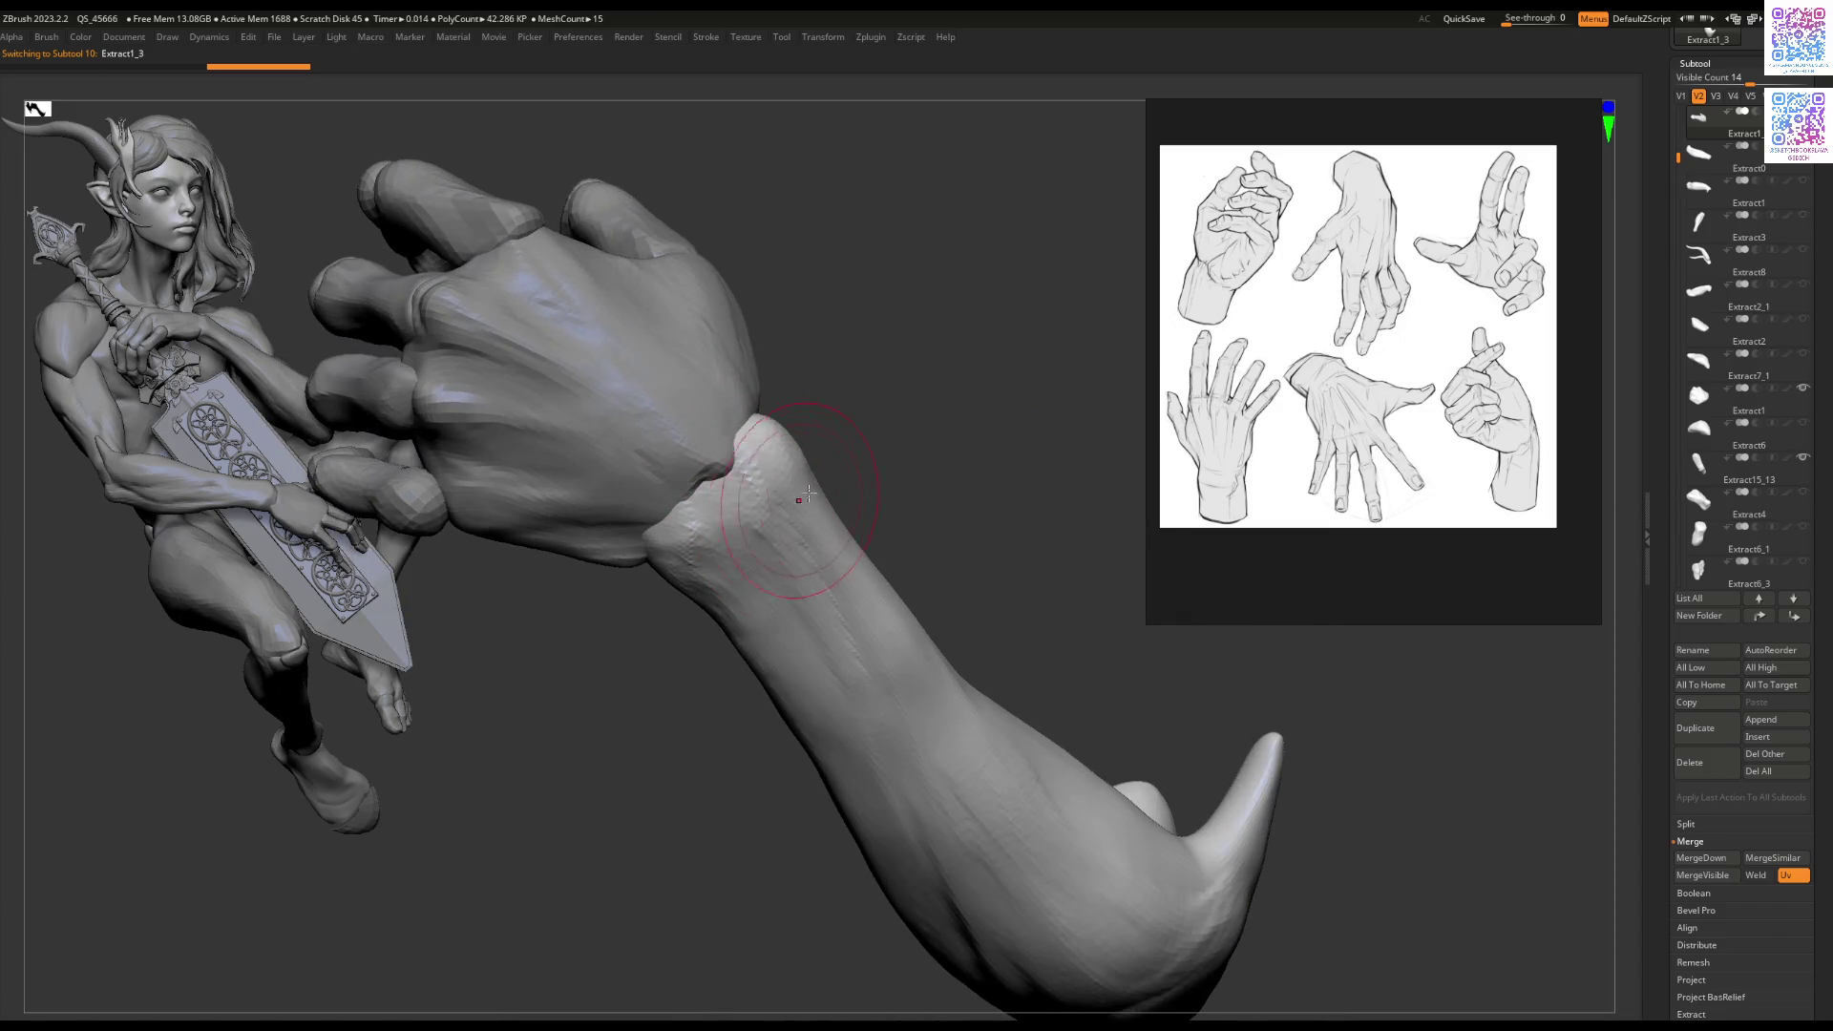